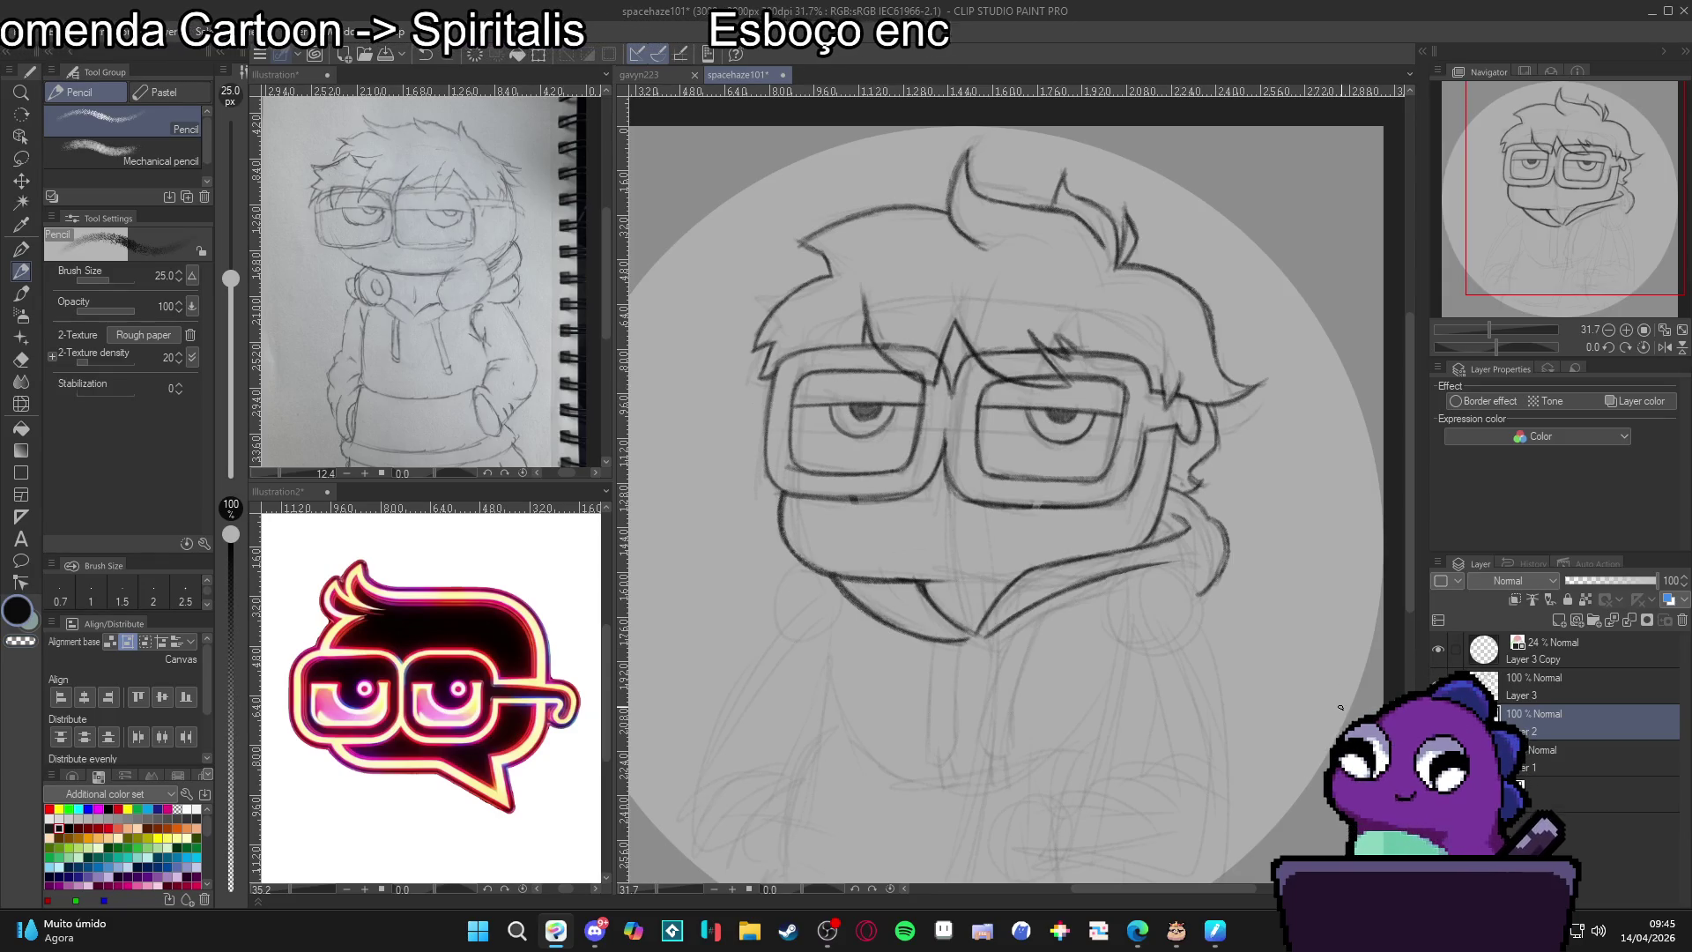
# Save the sketch and toggle the glasses, face and hair strokes to compare the lines.
pyautogui.hotkey('ctrl', 's')
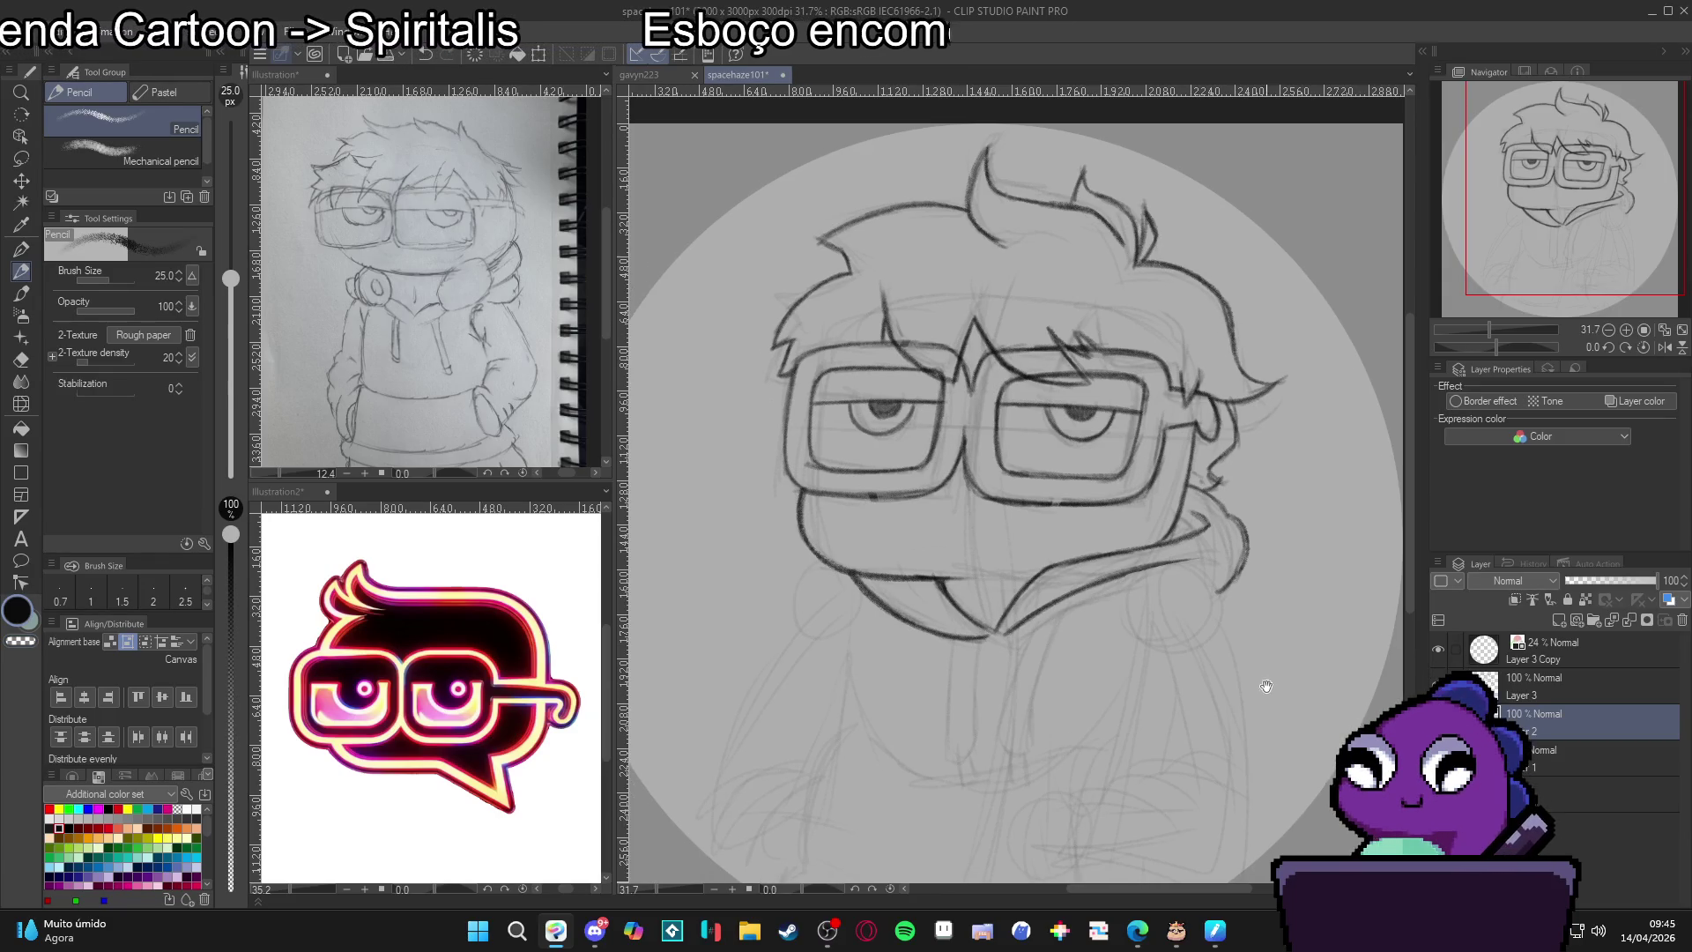
pyautogui.scroll(-1, 1013, 493)
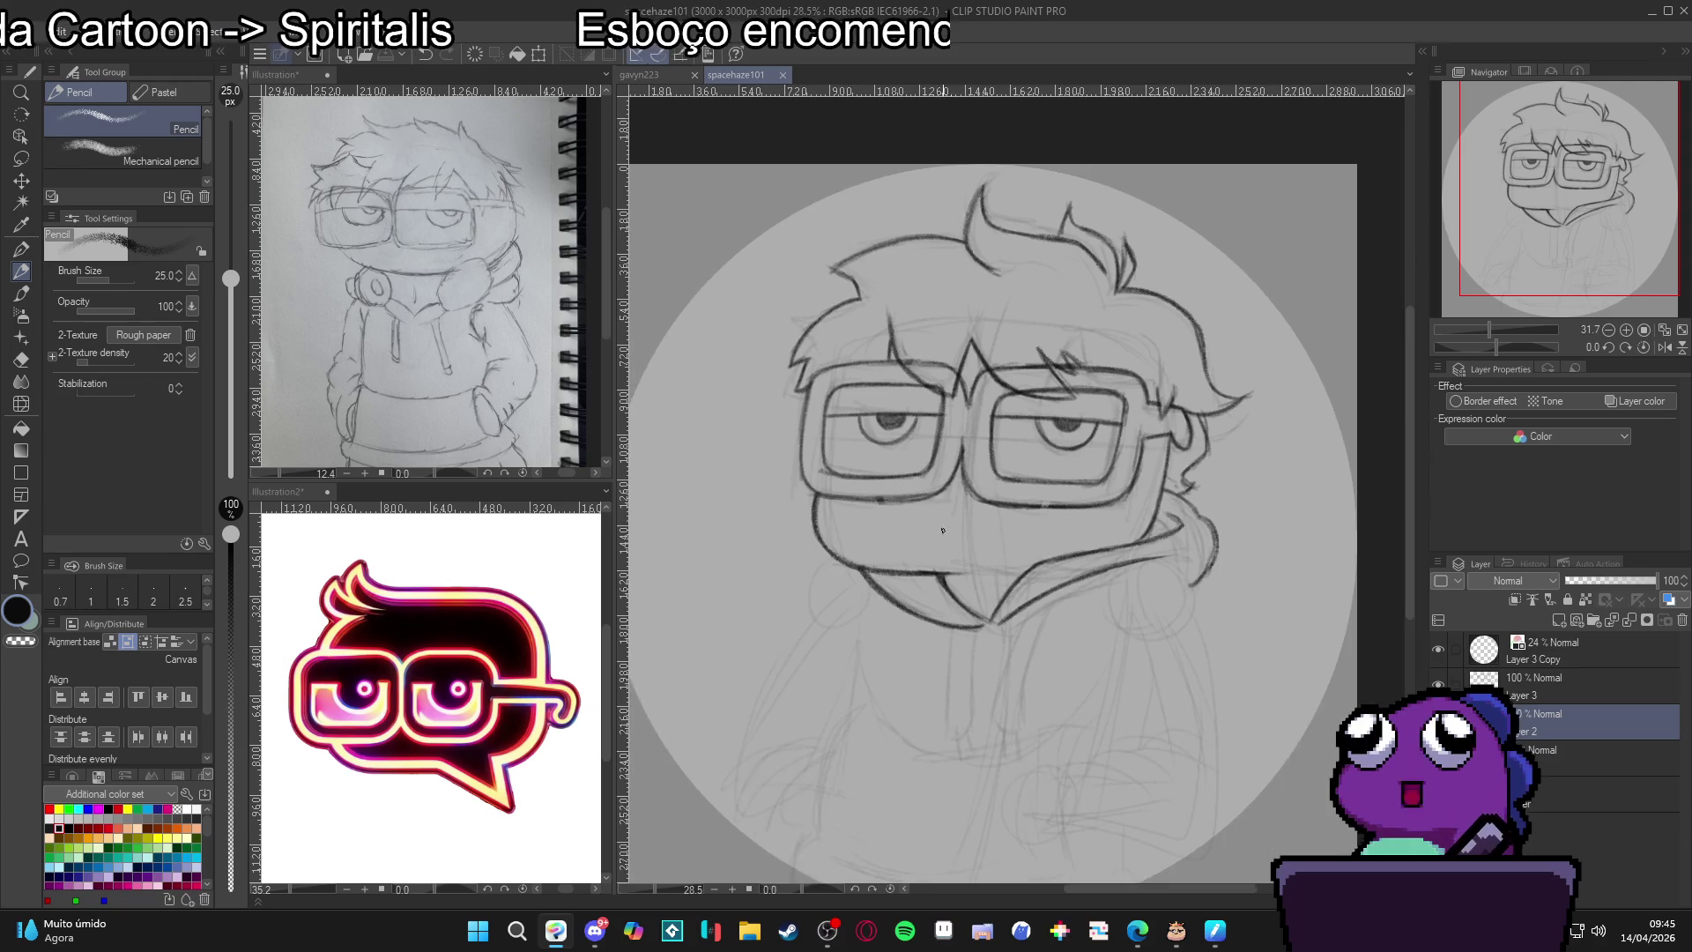
pyautogui.hotkey('ctrl', 'z')
pyautogui.hotkey('ctrl', 'y')
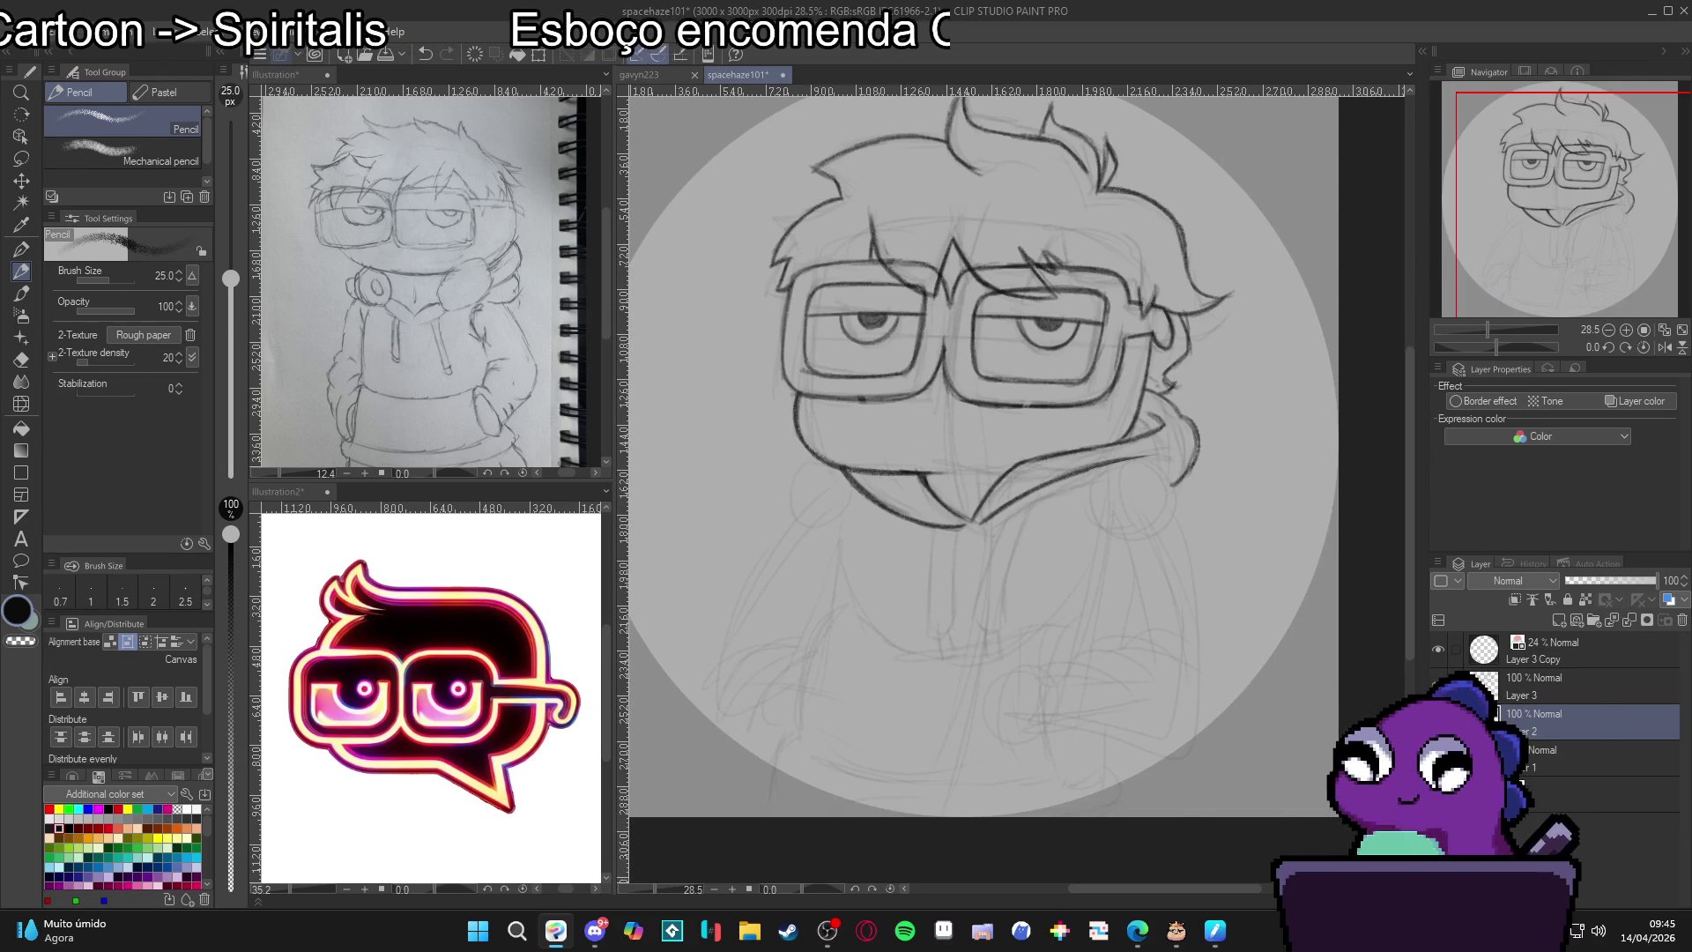
pyautogui.hotkey('ctrl', 'z')
pyautogui.hotkey('ctrl', 'y')
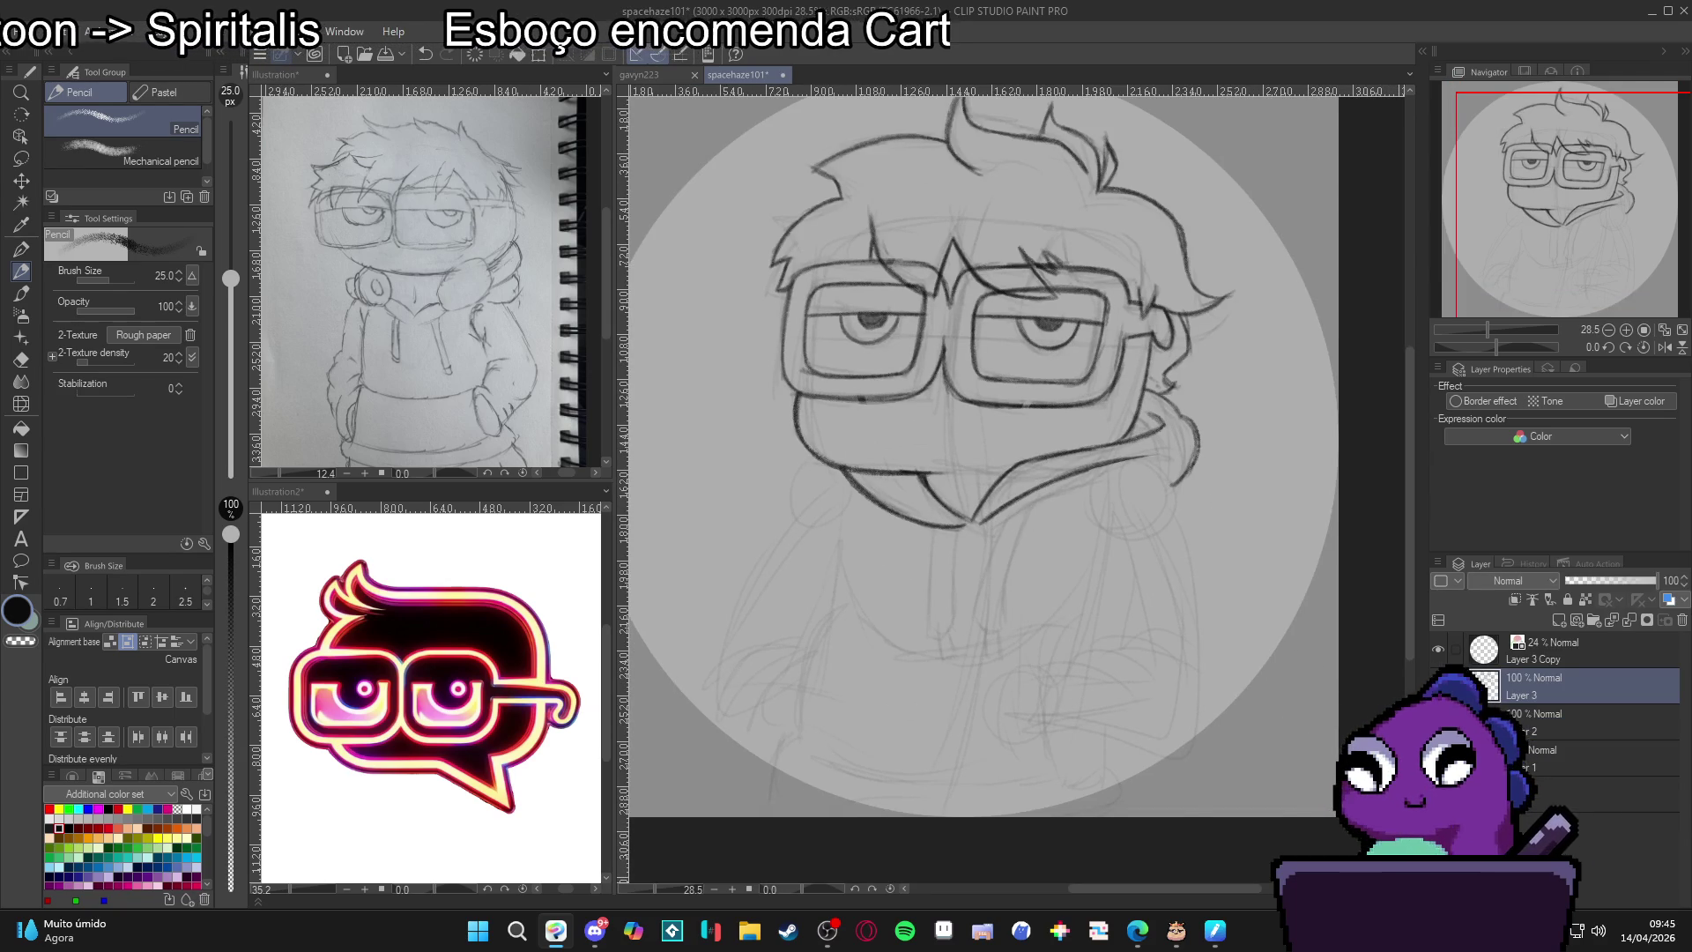
# Recheck the hair and face strokes, then add a new blank Layer 4 for the body.
pyautogui.hotkey('ctrl', 'z')
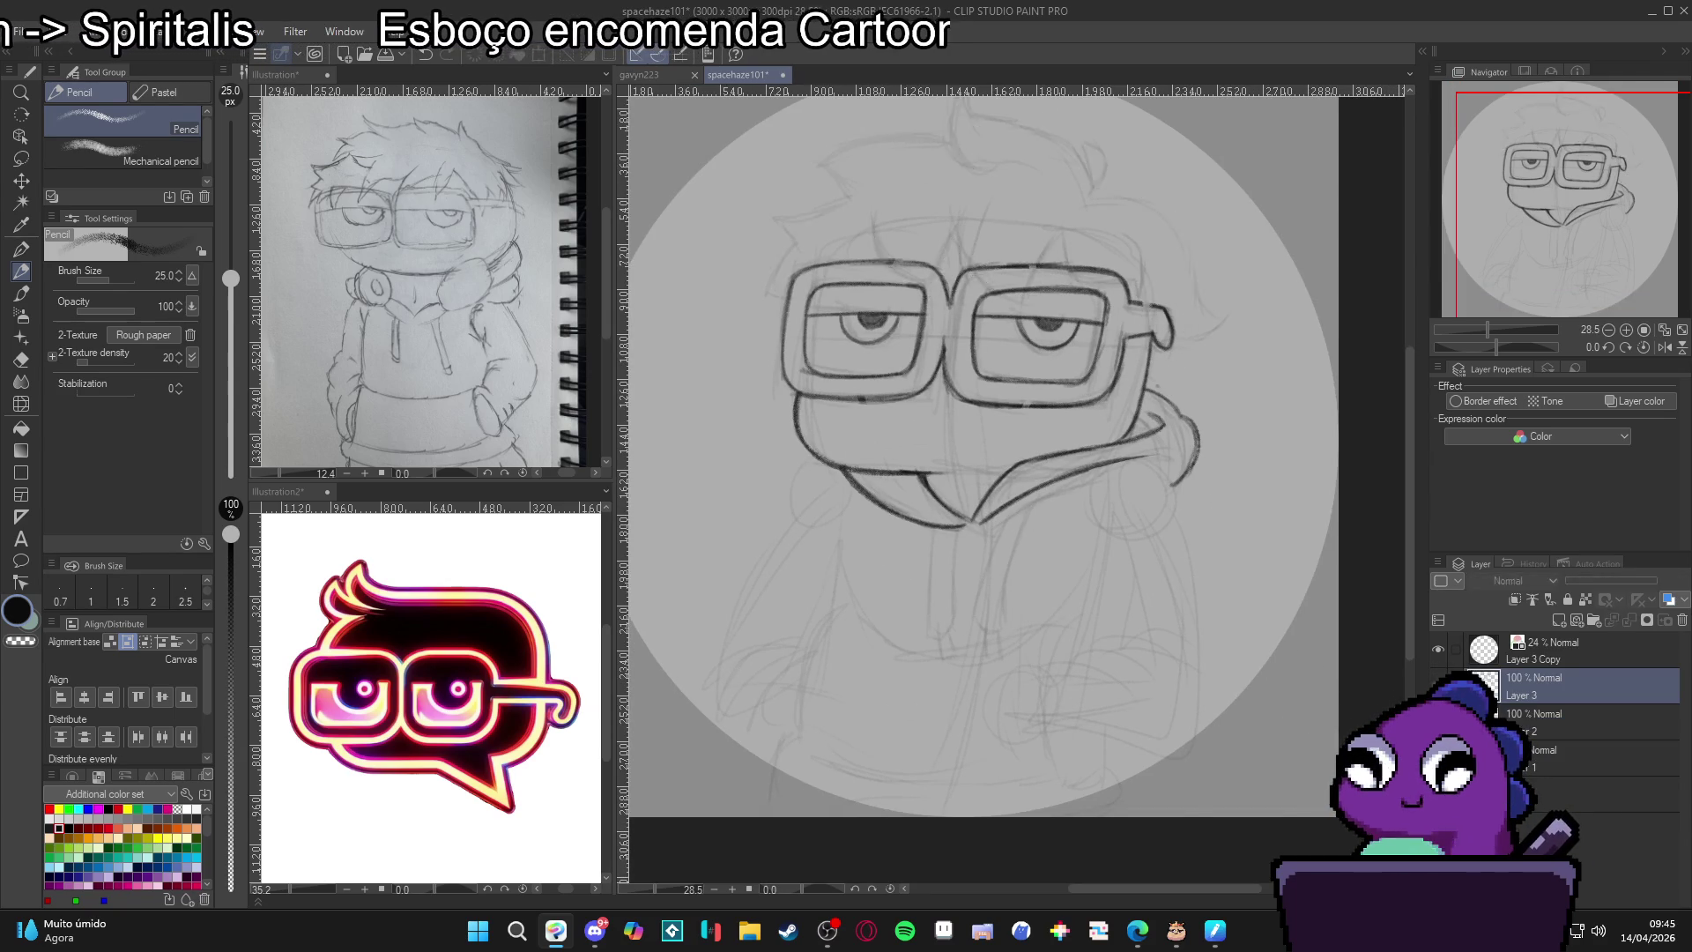
pyautogui.hotkey('ctrl', 'y')
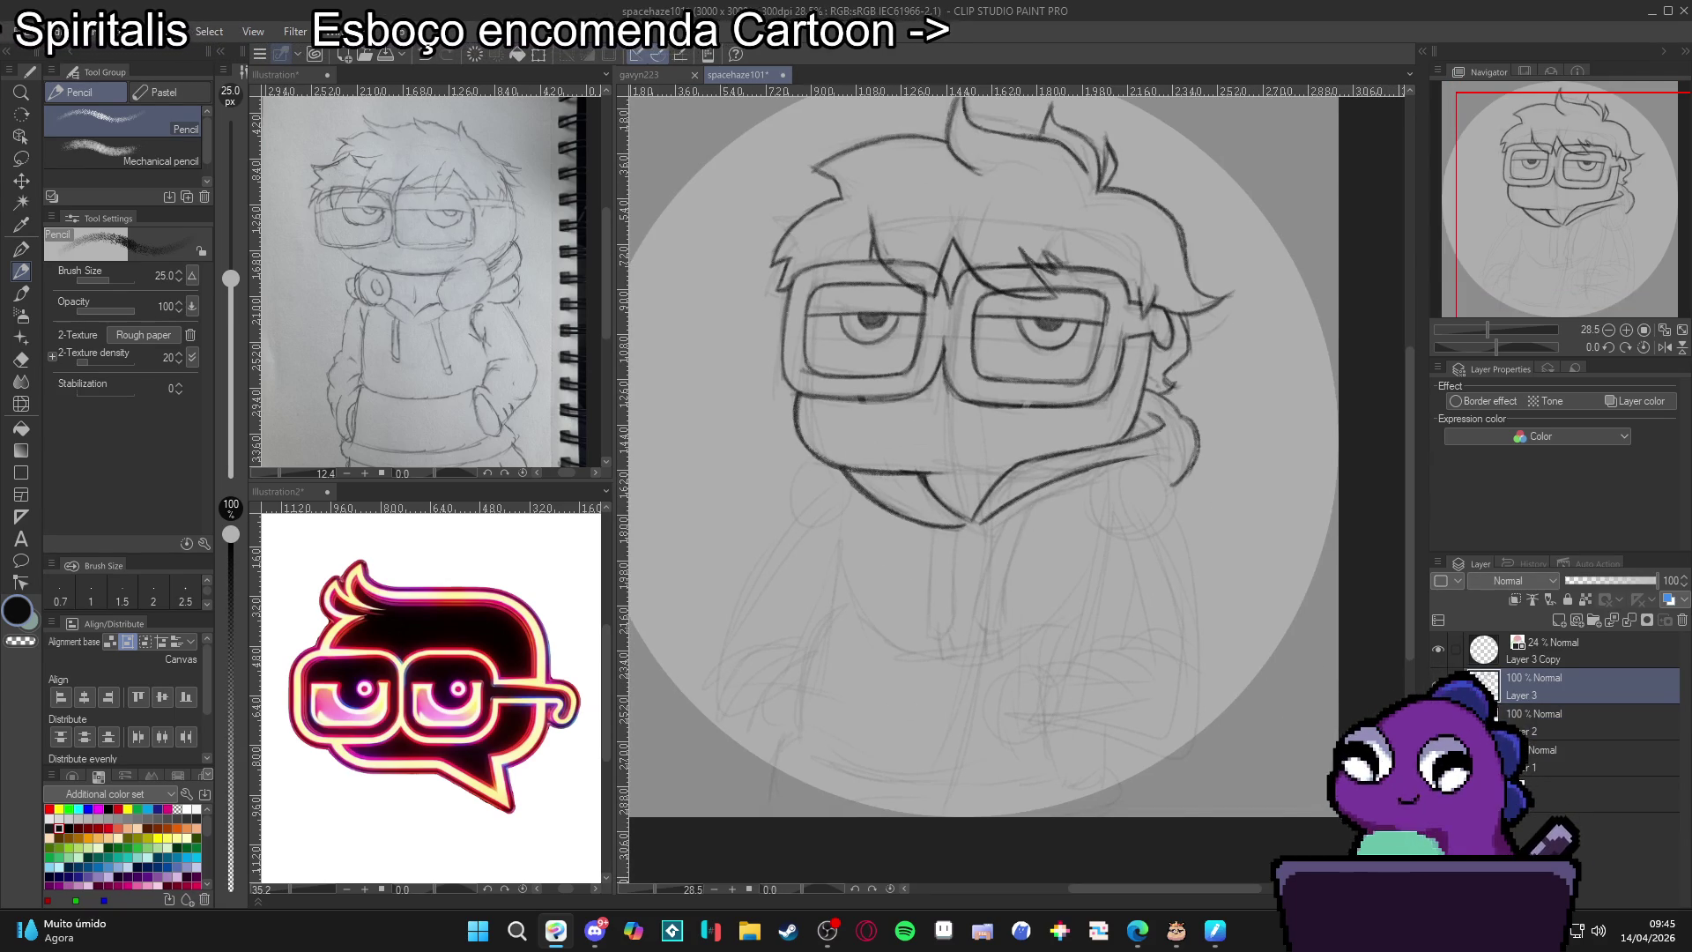
pyautogui.hotkey('ctrl', 'z')
pyautogui.hotkey('ctrl', 'y')
pyautogui.hotkey('ctrl', 'shift', 'n')
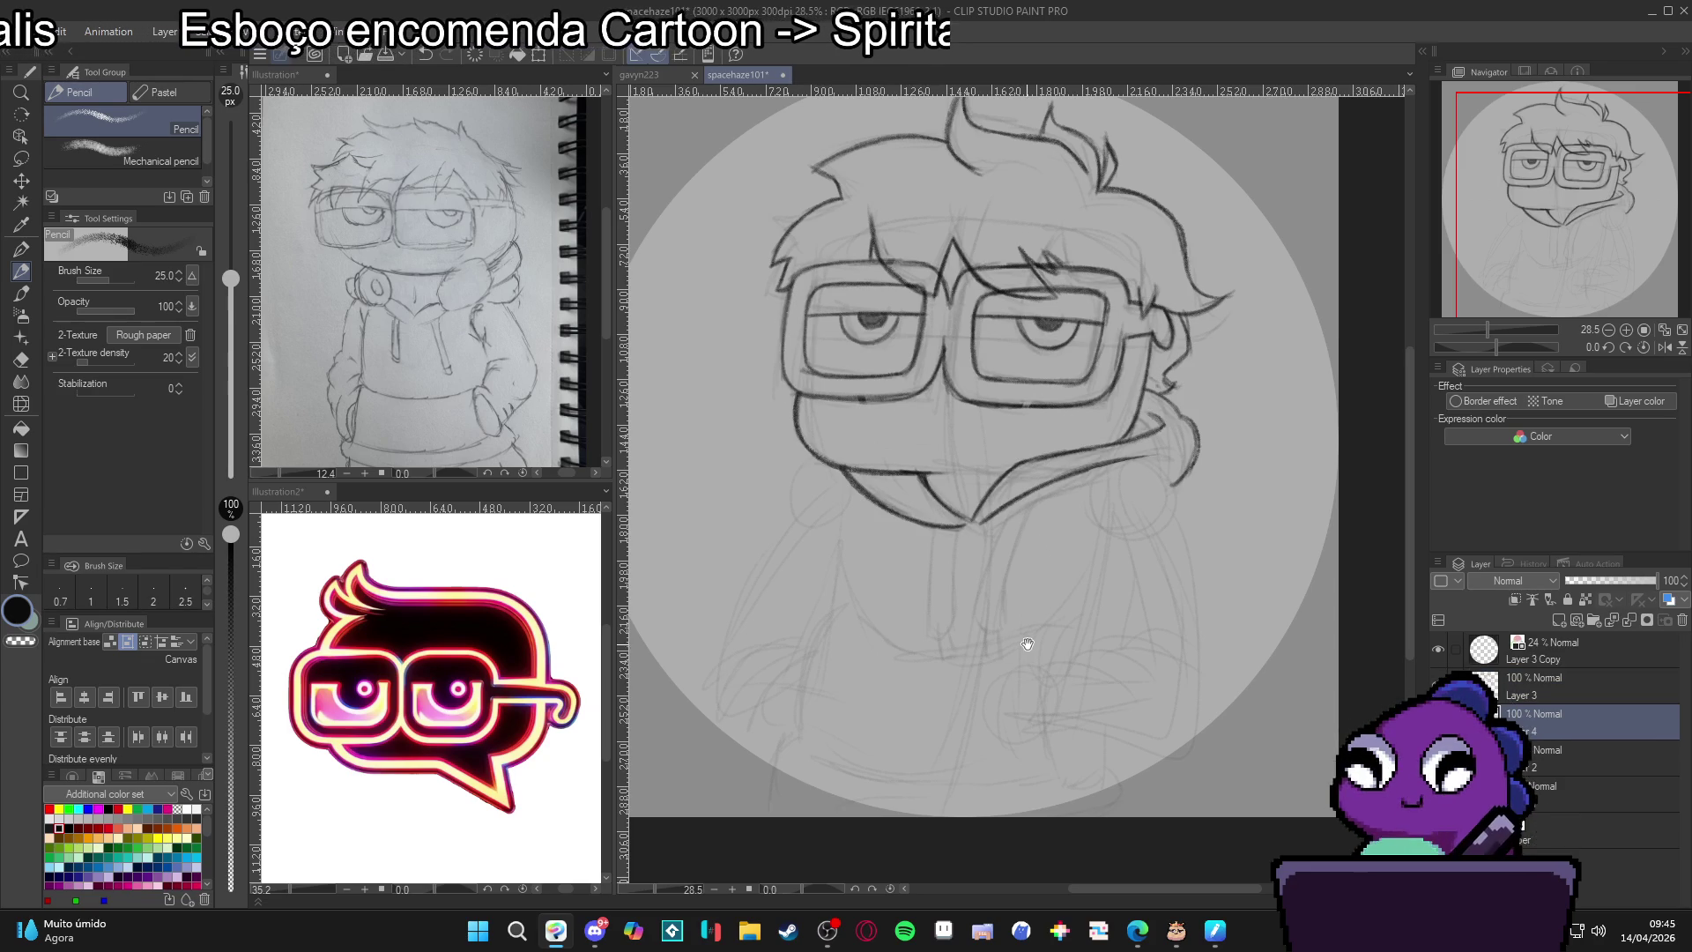
# Sketch the neck below the chin and the left body outline with its folds.
pyautogui.moveTo(1005, 552); pyautogui.dragTo(1053, 489)
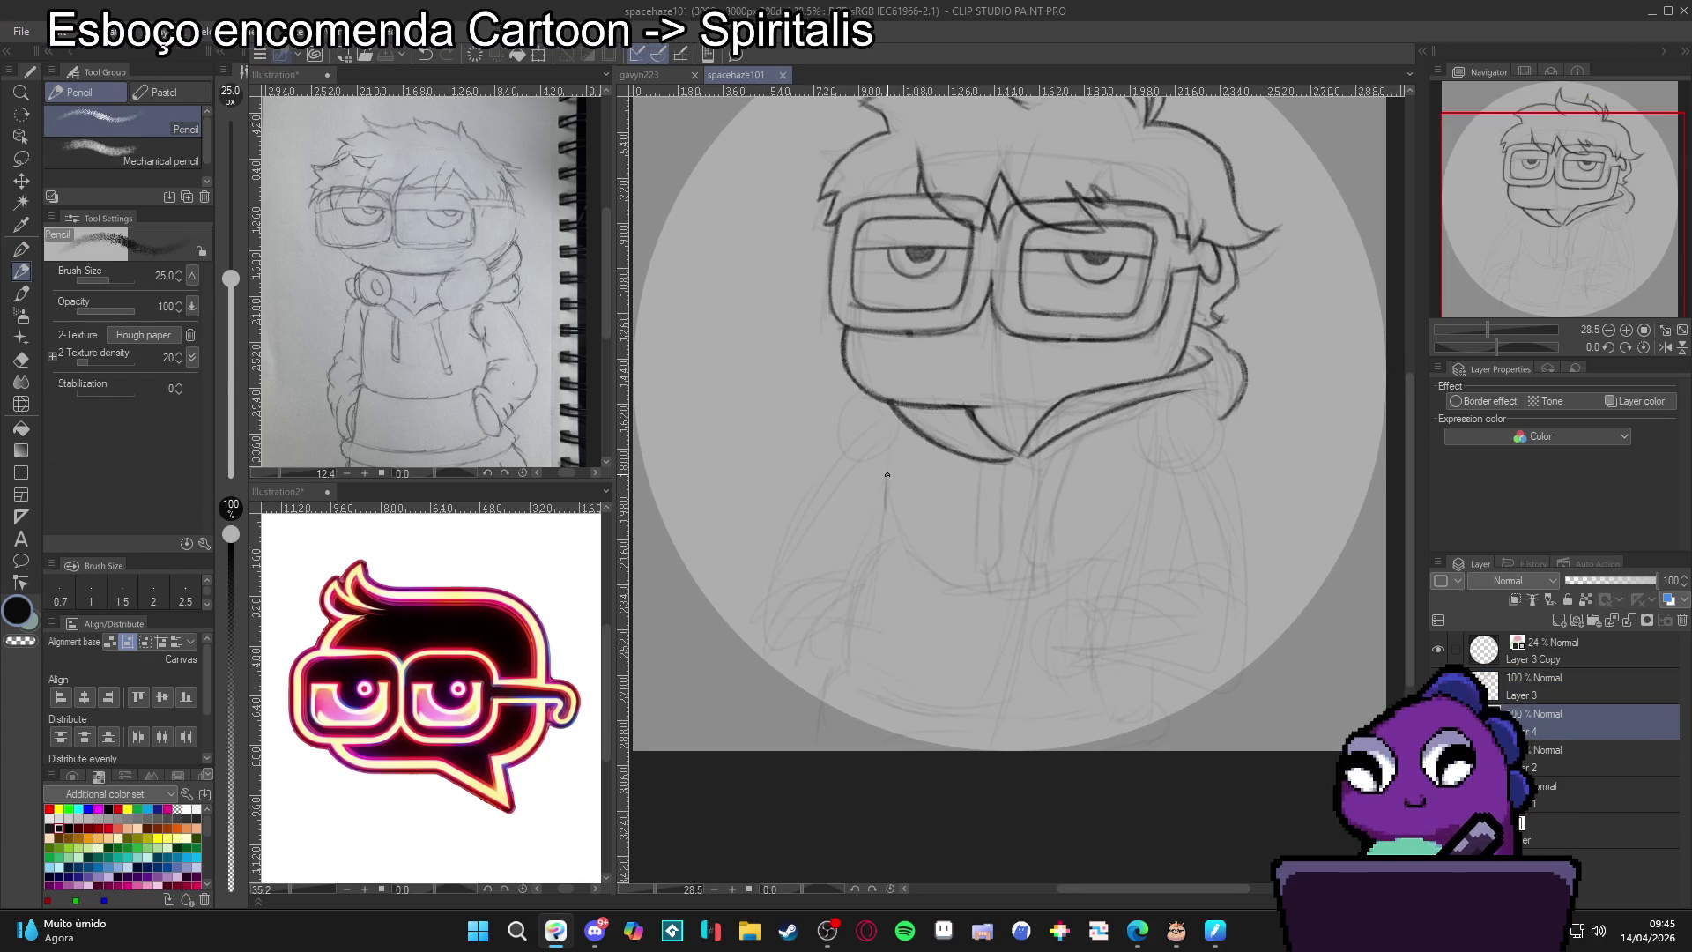
pyautogui.moveTo(885, 523)
pyautogui.mouseDown()
pyautogui.moveTo(891, 470)
pyautogui.moveTo(883, 546)
pyautogui.mouseUp()
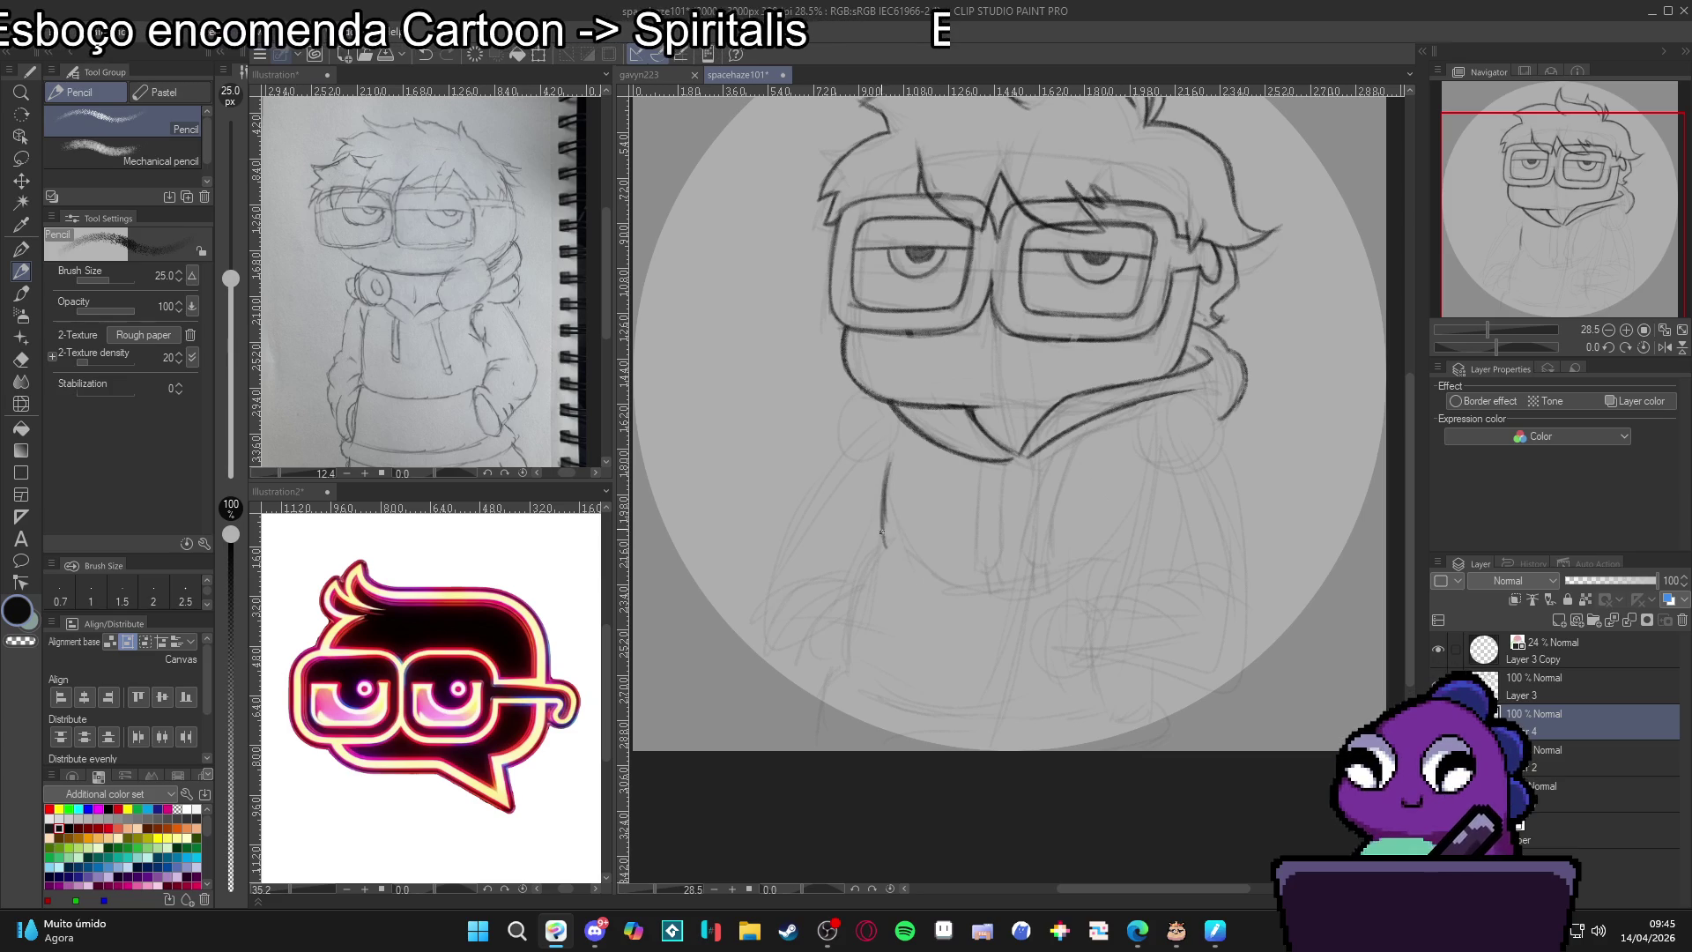
pyautogui.moveTo(891, 462)
pyautogui.mouseDown()
pyautogui.moveTo(881, 534)
pyautogui.moveTo(879, 490)
pyautogui.mouseUp()
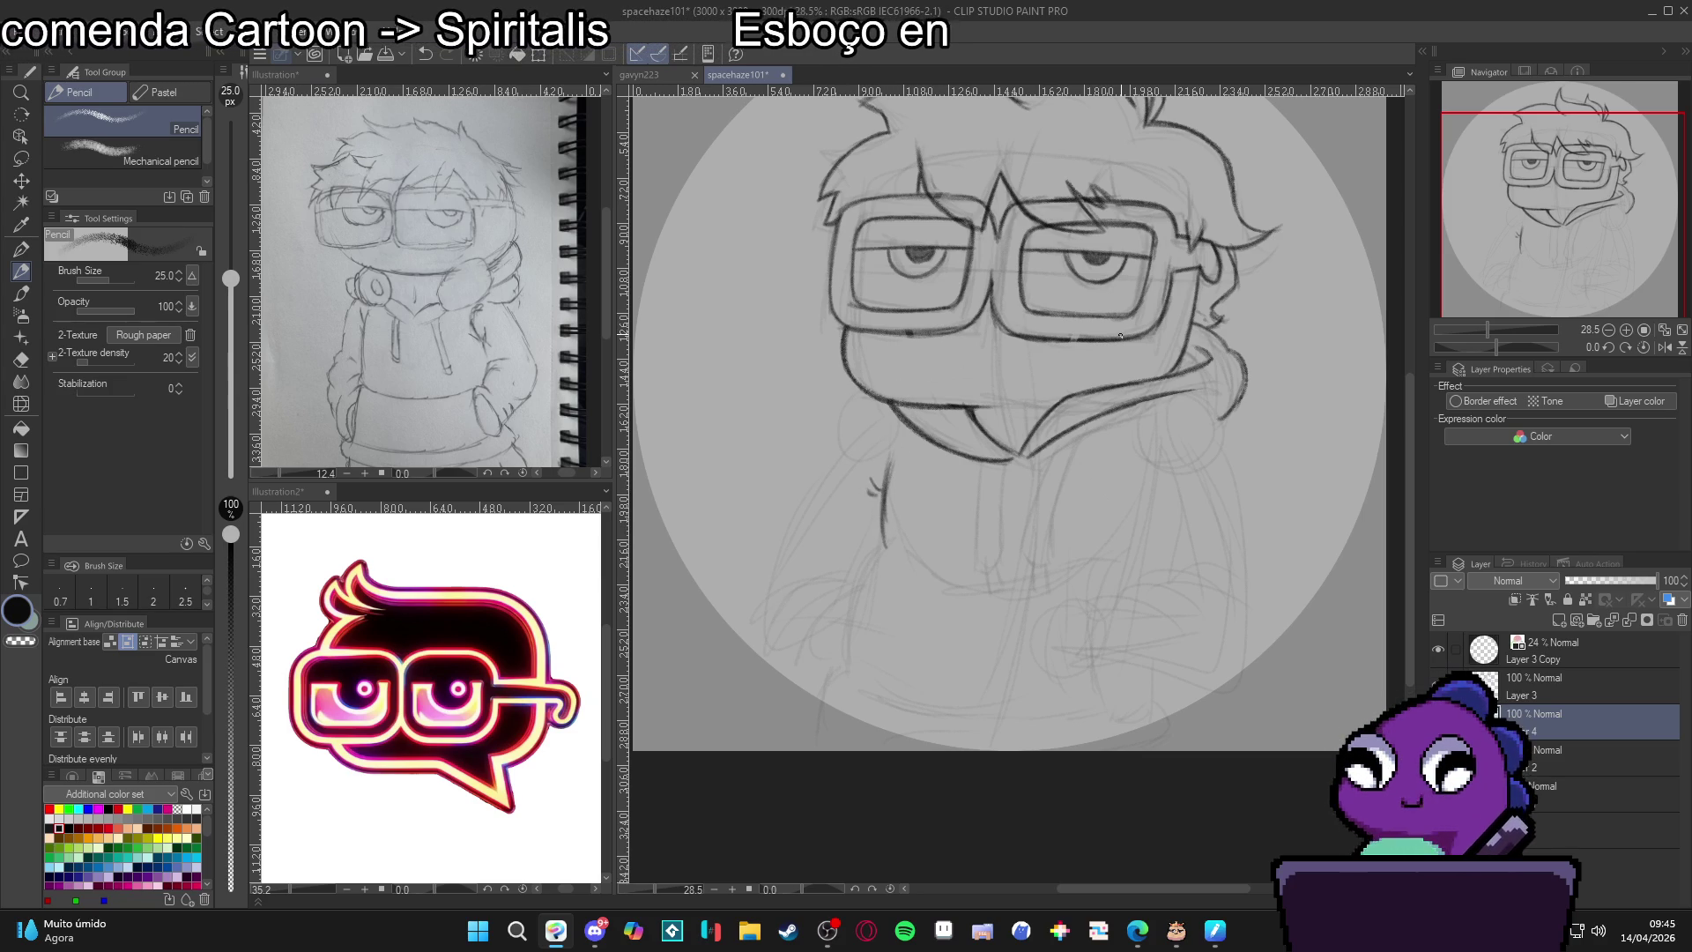
pyautogui.moveTo(1229, 568); pyautogui.dragTo(1199, 671)
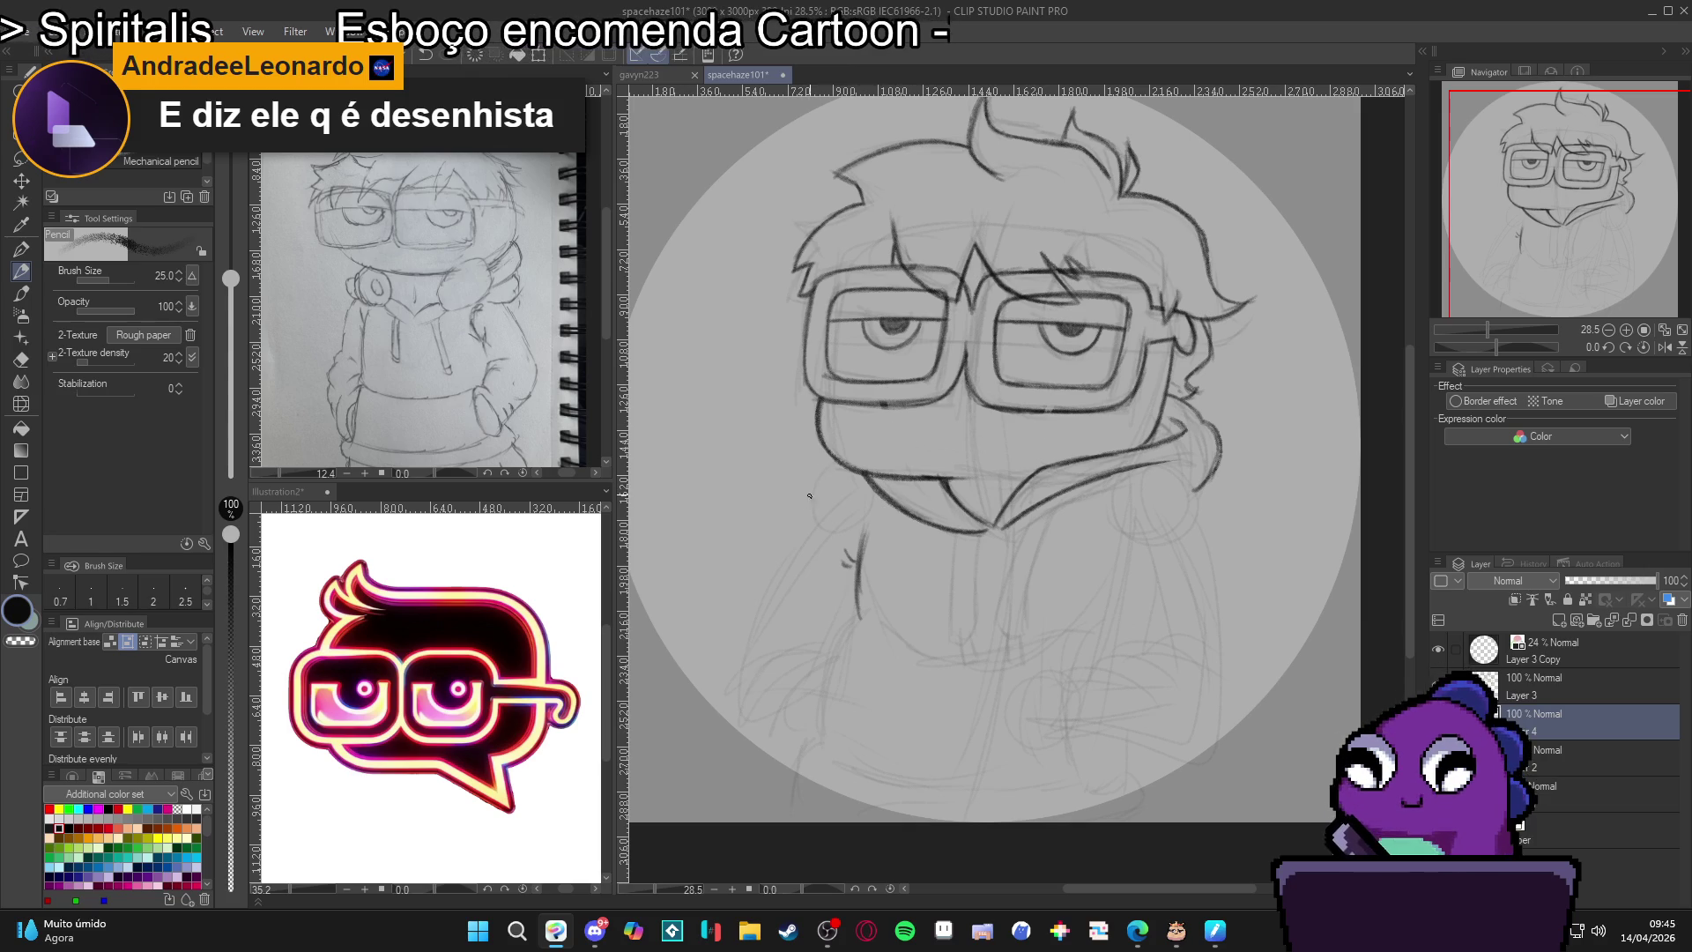
pyautogui.moveTo(830, 453)
pyautogui.mouseDown()
pyautogui.moveTo(795, 545)
pyautogui.moveTo(838, 460)
pyautogui.mouseUp()
pyautogui.scroll(-2, 994, 714)
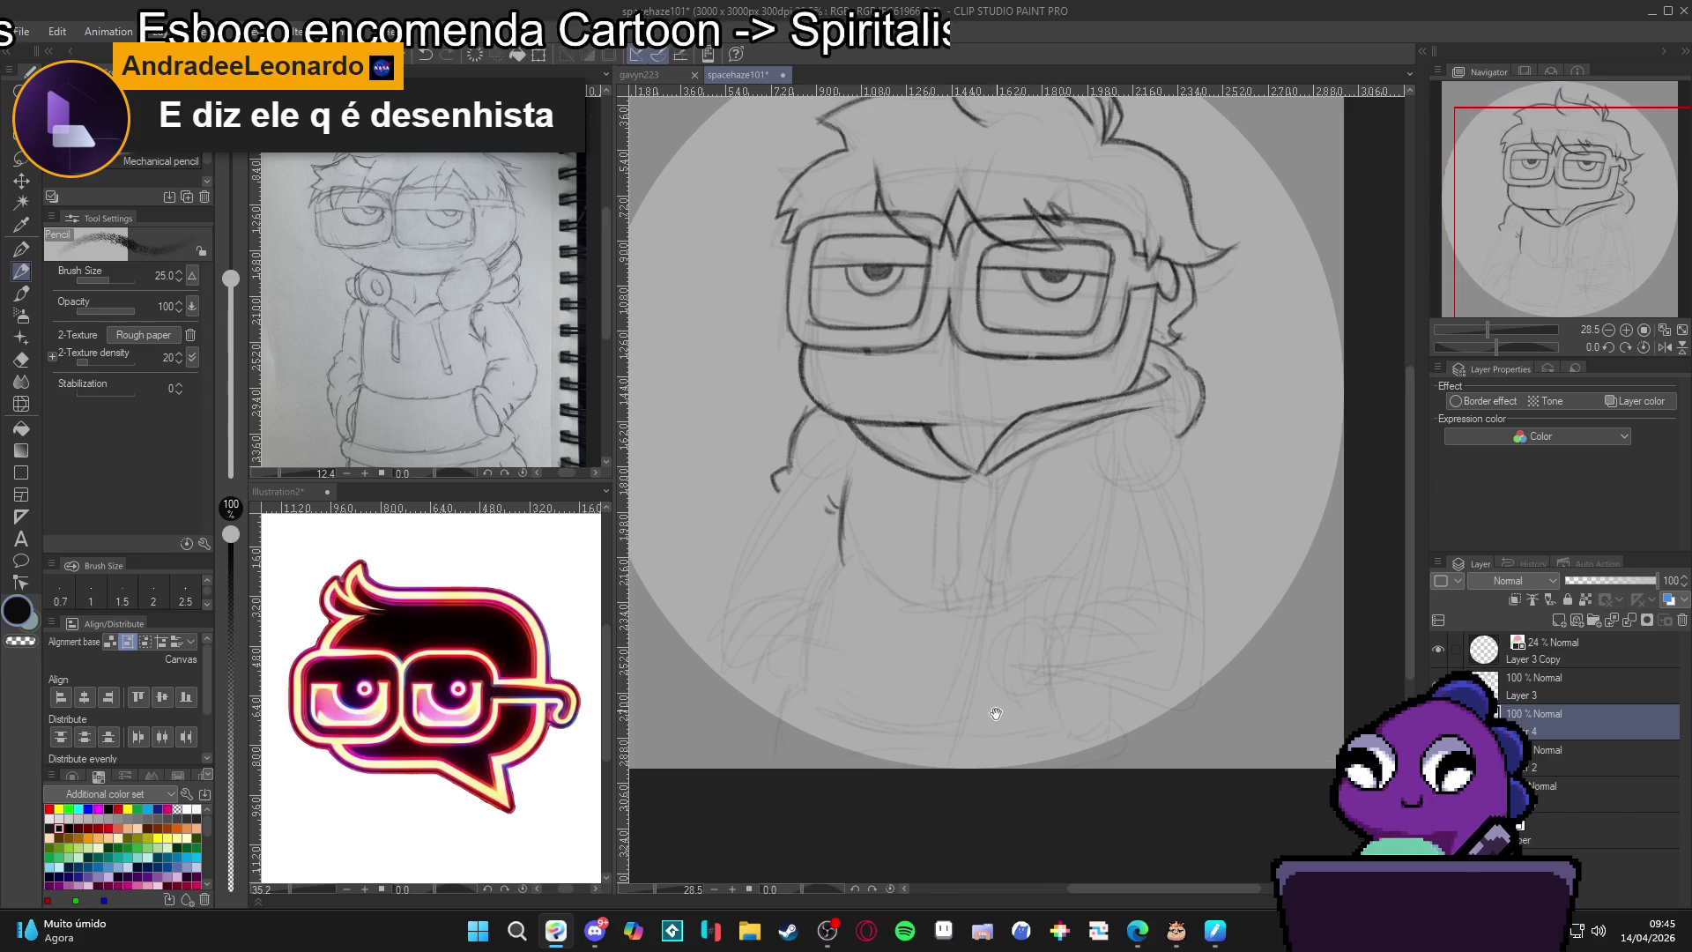
pyautogui.moveTo(1042, 674); pyautogui.dragTo(1047, 684)
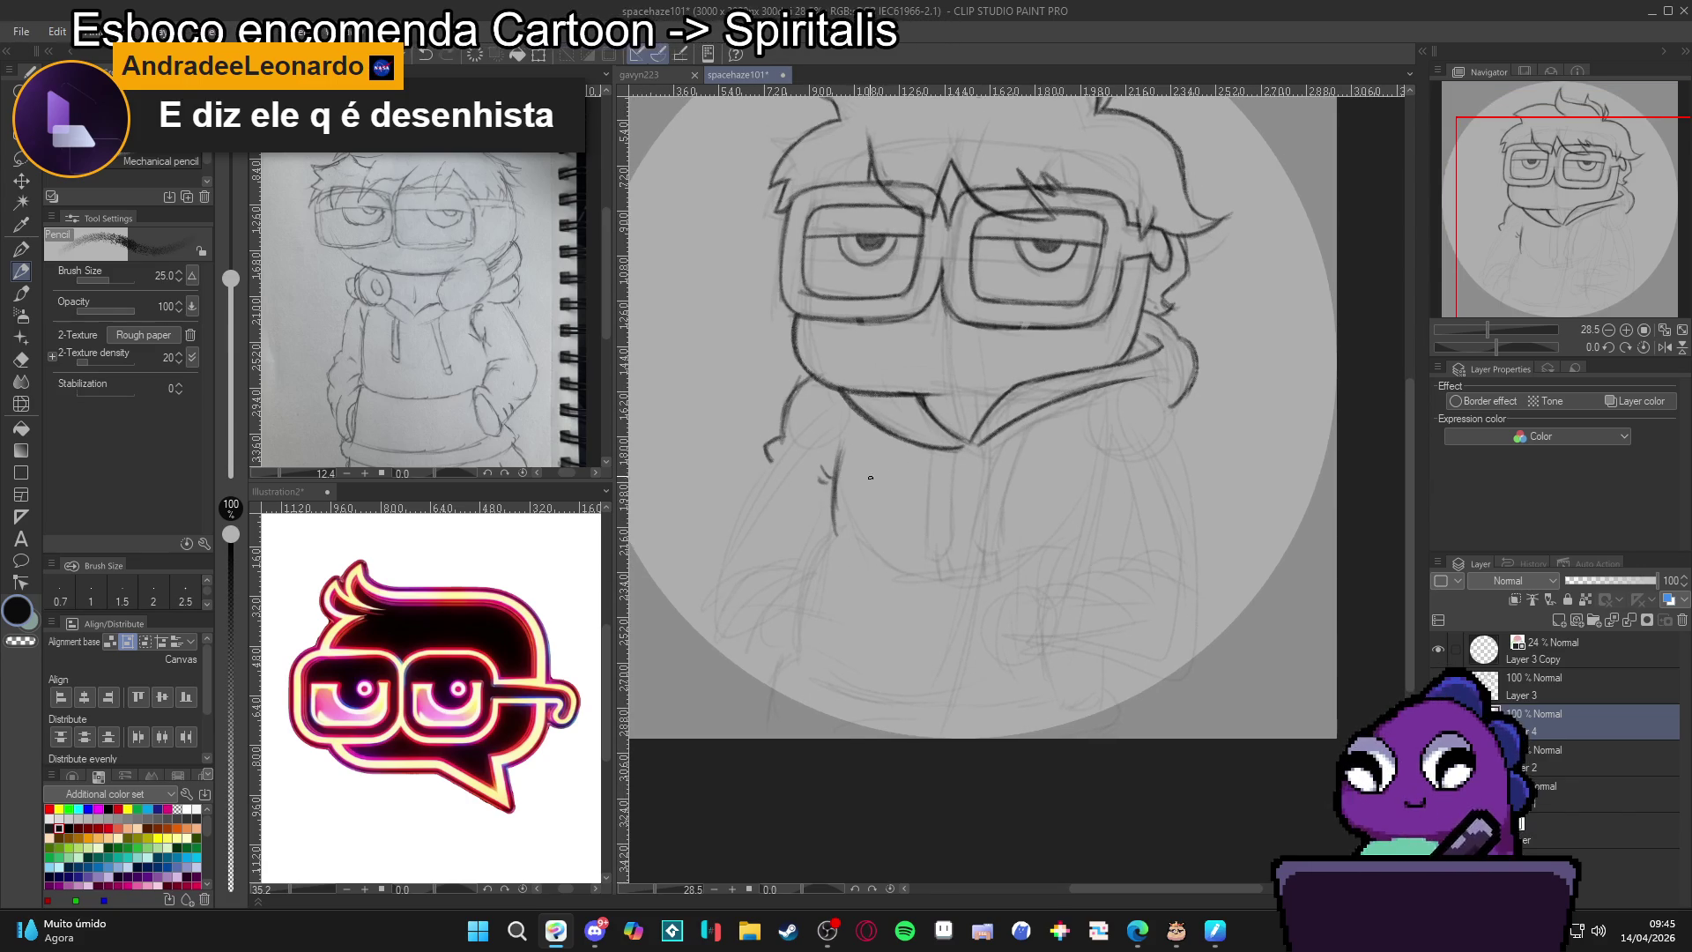
pyautogui.moveTo(829, 537); pyautogui.dragTo(773, 756)
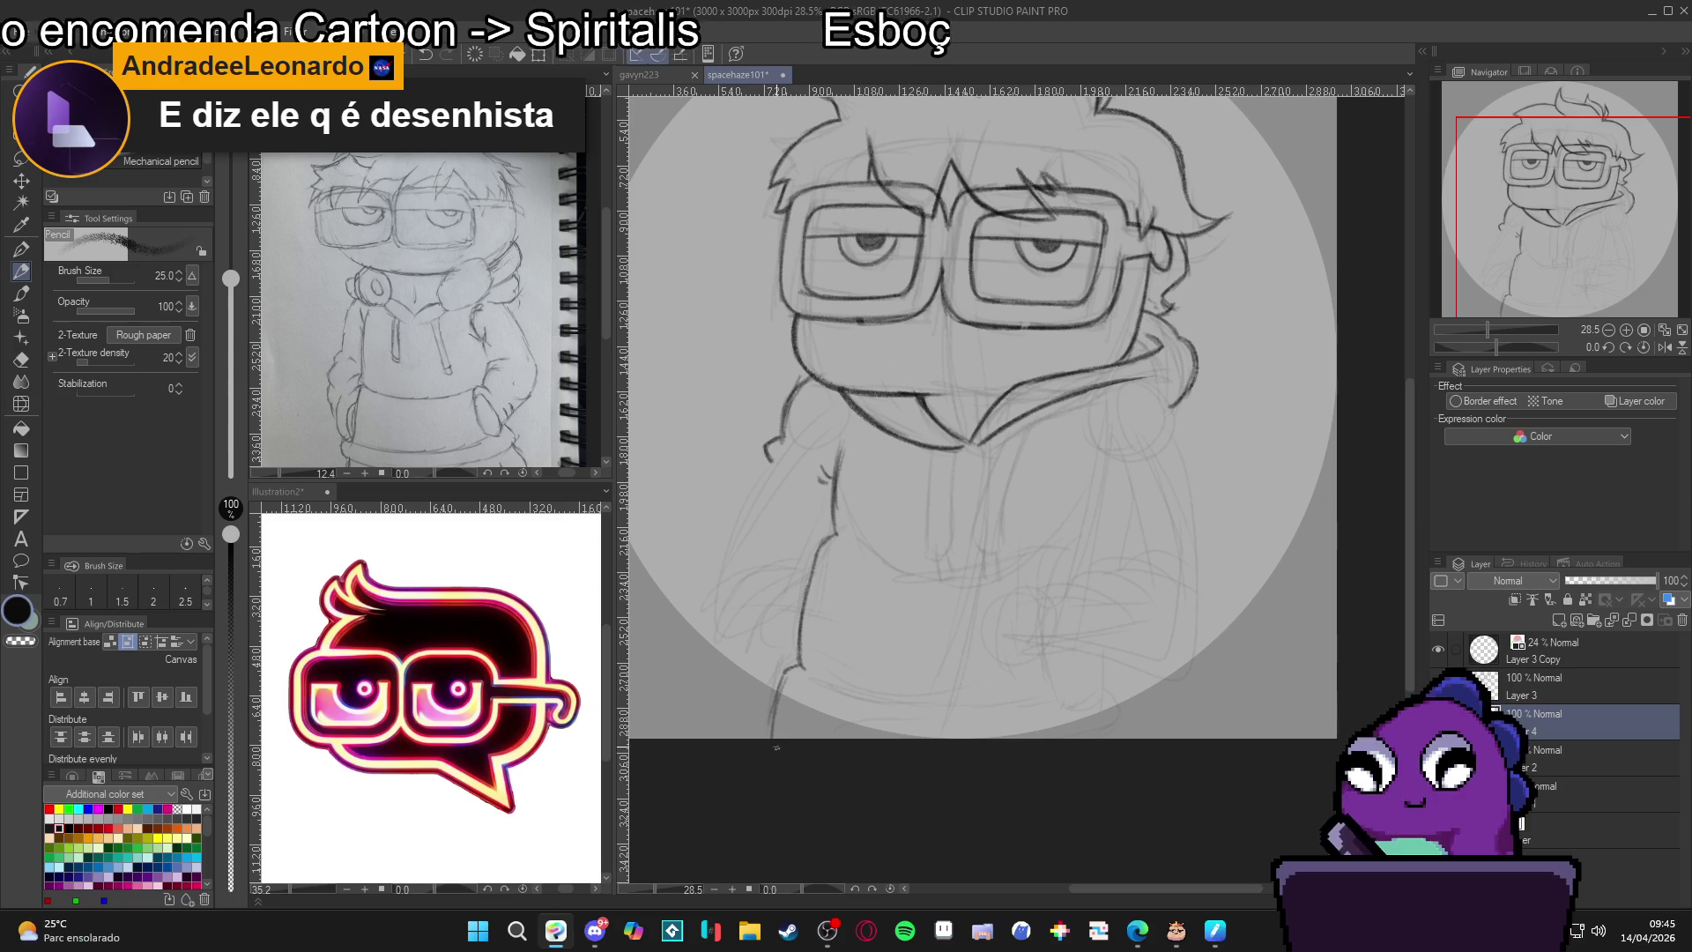
pyautogui.moveTo(807, 683)
pyautogui.mouseDown()
pyautogui.moveTo(795, 731)
pyautogui.moveTo(820, 717)
pyautogui.moveTo(815, 738)
pyautogui.moveTo(847, 699)
pyautogui.mouseUp()
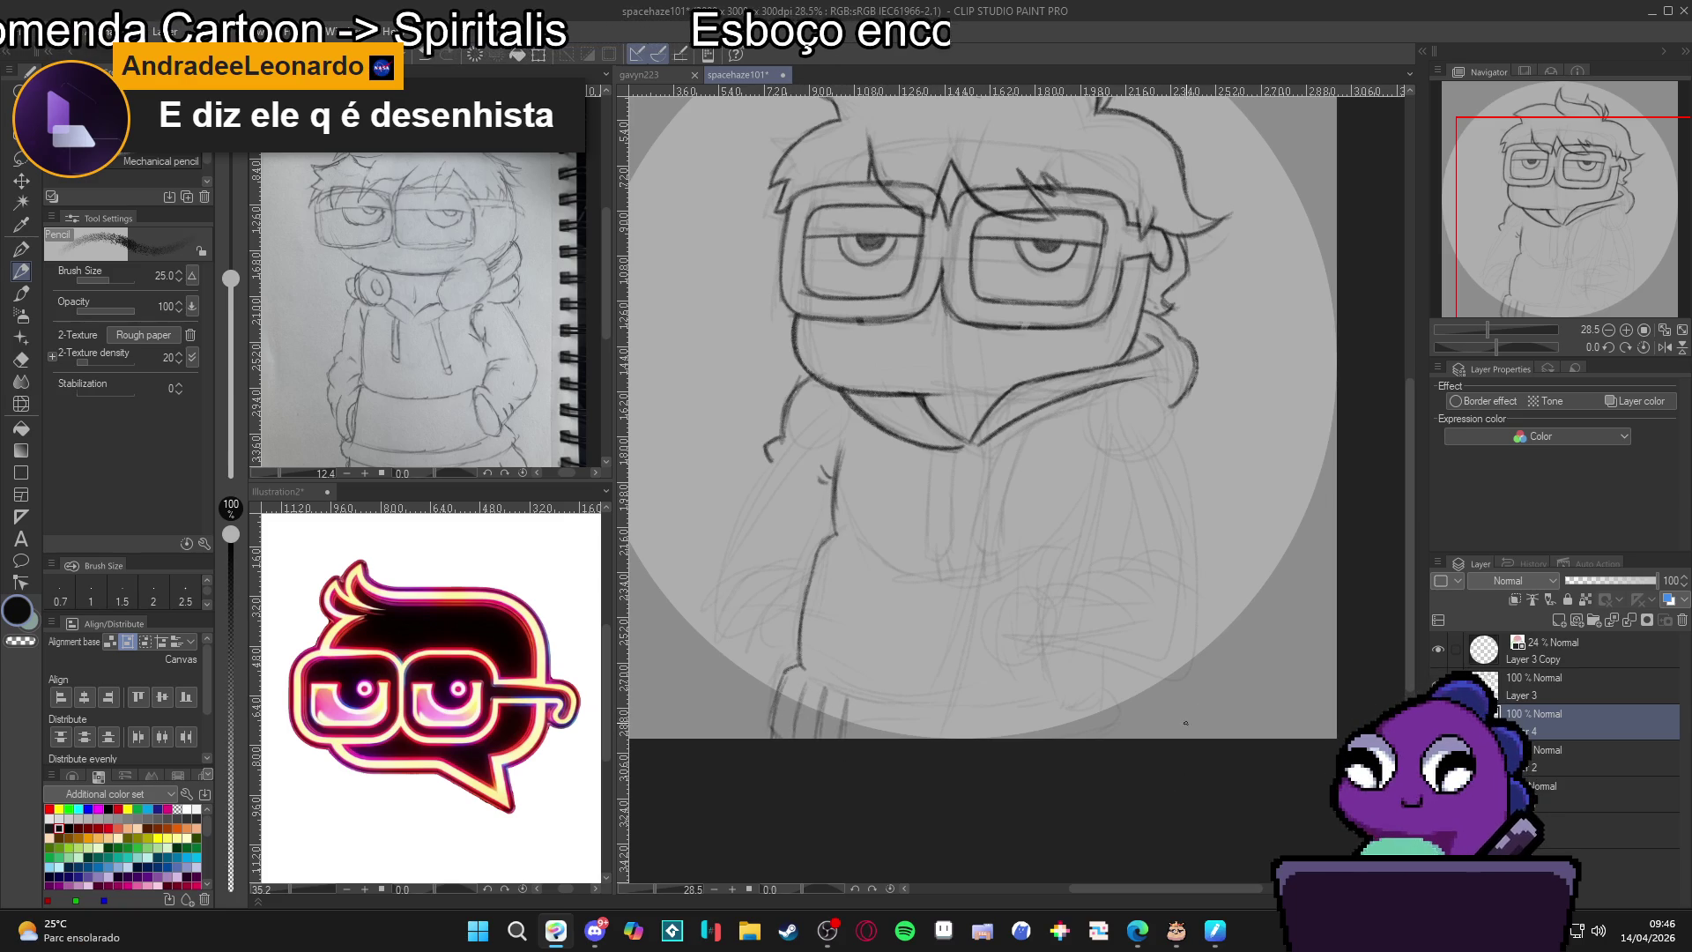
# Sketch the right collar and shoulder edge, a hoodie-front mark and the arm across the body.
pyautogui.moveTo(1191, 711); pyautogui.dragTo(1170, 727)
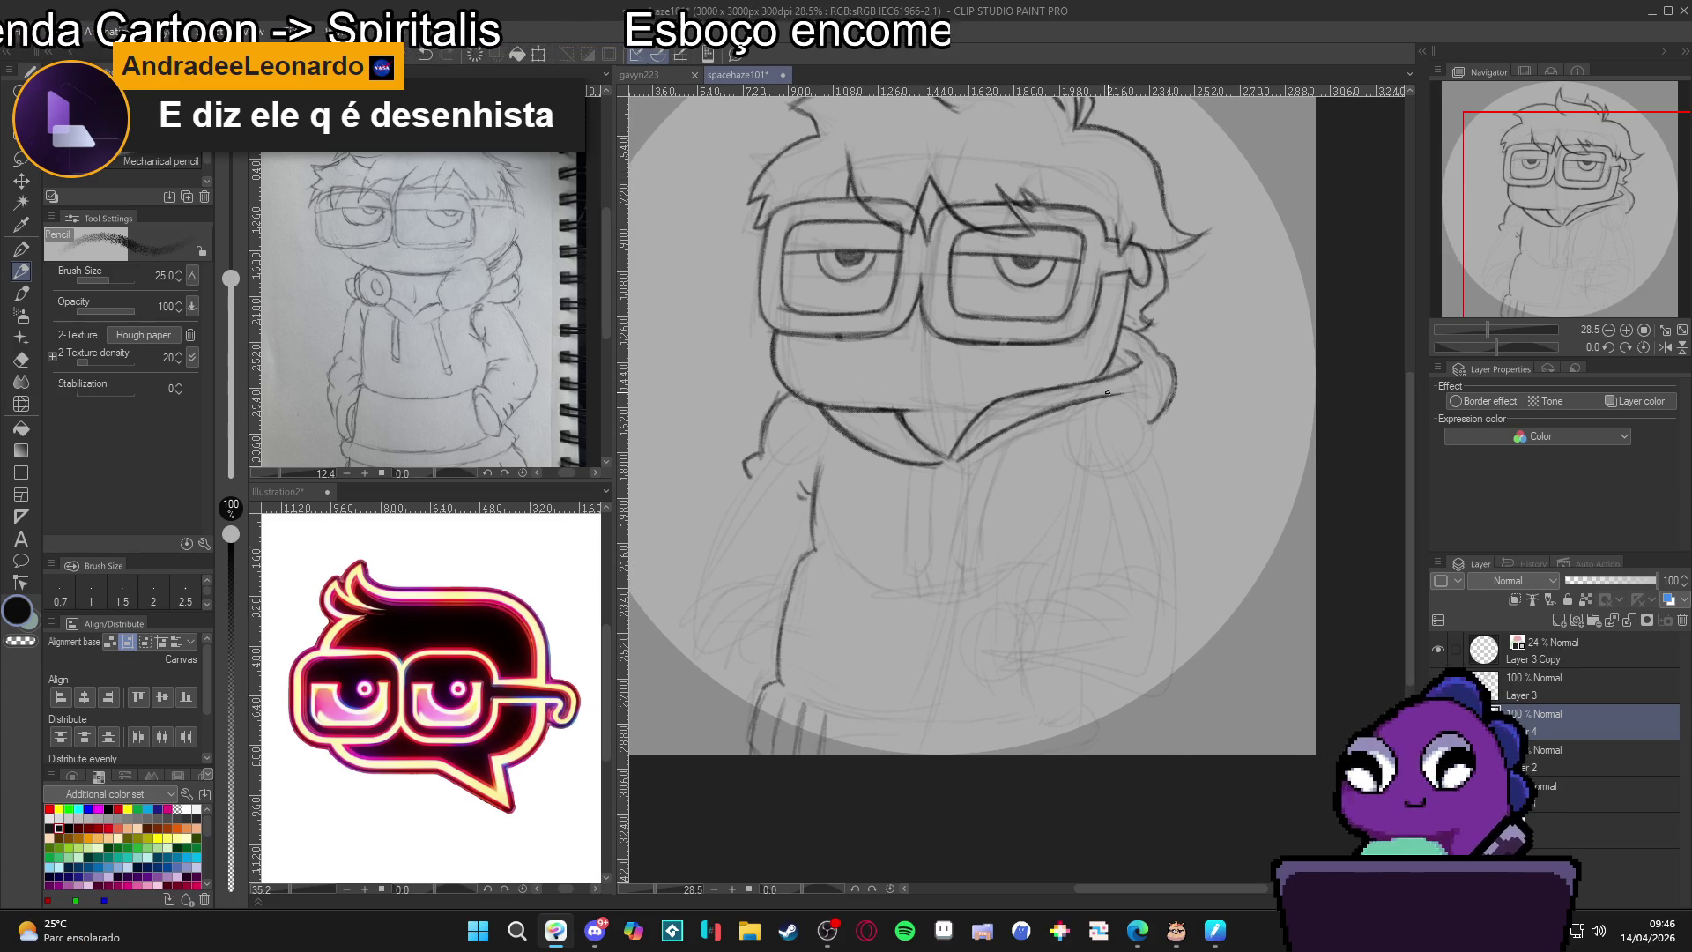
pyautogui.moveTo(1108, 393)
pyautogui.mouseDown()
pyautogui.moveTo(1168, 435)
pyautogui.moveTo(1199, 625)
pyautogui.moveTo(1084, 678)
pyautogui.moveTo(1031, 671)
pyautogui.mouseUp()
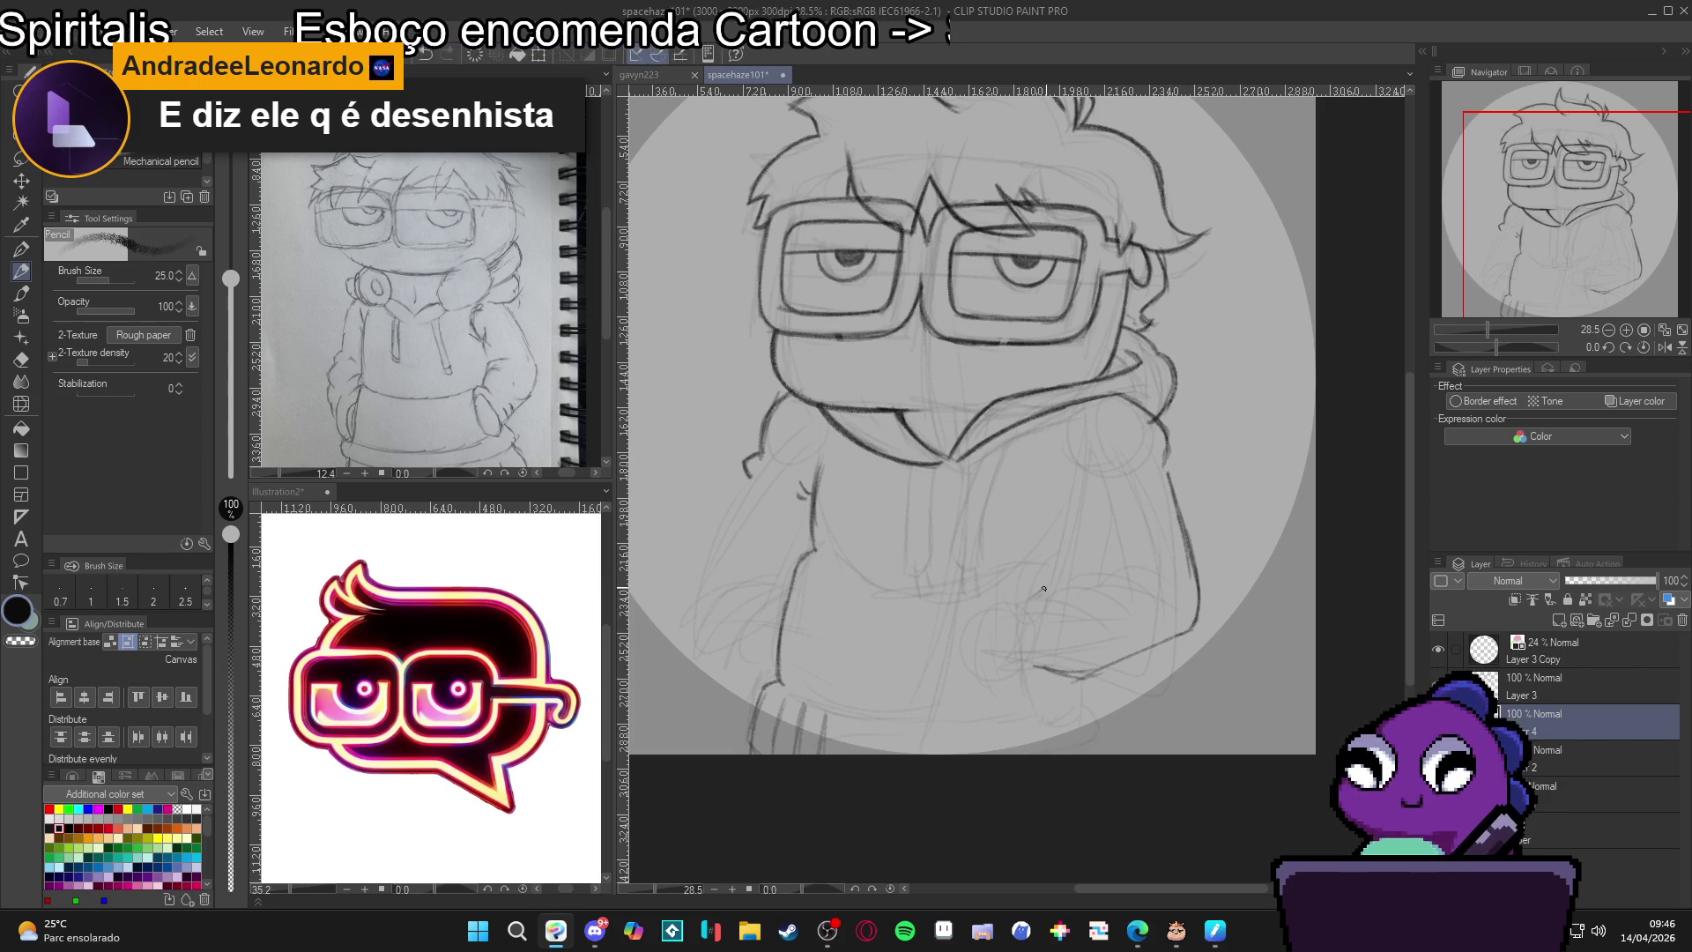
pyautogui.moveTo(1045, 587)
pyautogui.mouseDown()
pyautogui.moveTo(1032, 599)
pyautogui.moveTo(1163, 550)
pyautogui.moveTo(1187, 599)
pyautogui.mouseUp()
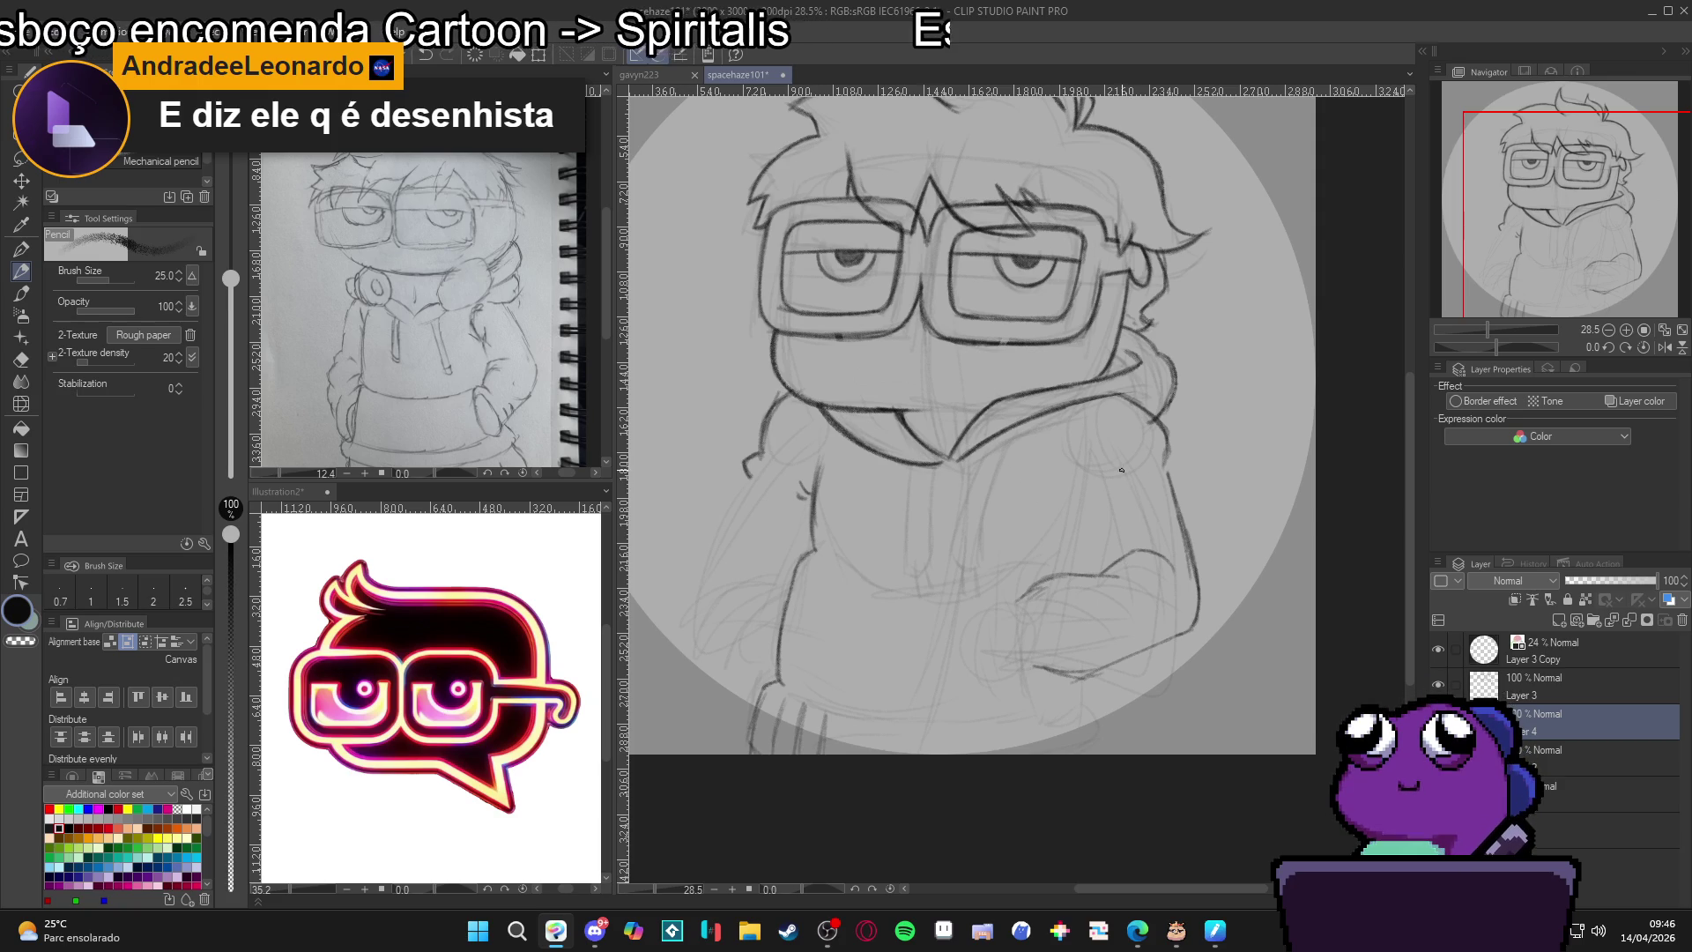
pyautogui.moveTo(1121, 553); pyautogui.dragTo(1145, 519)
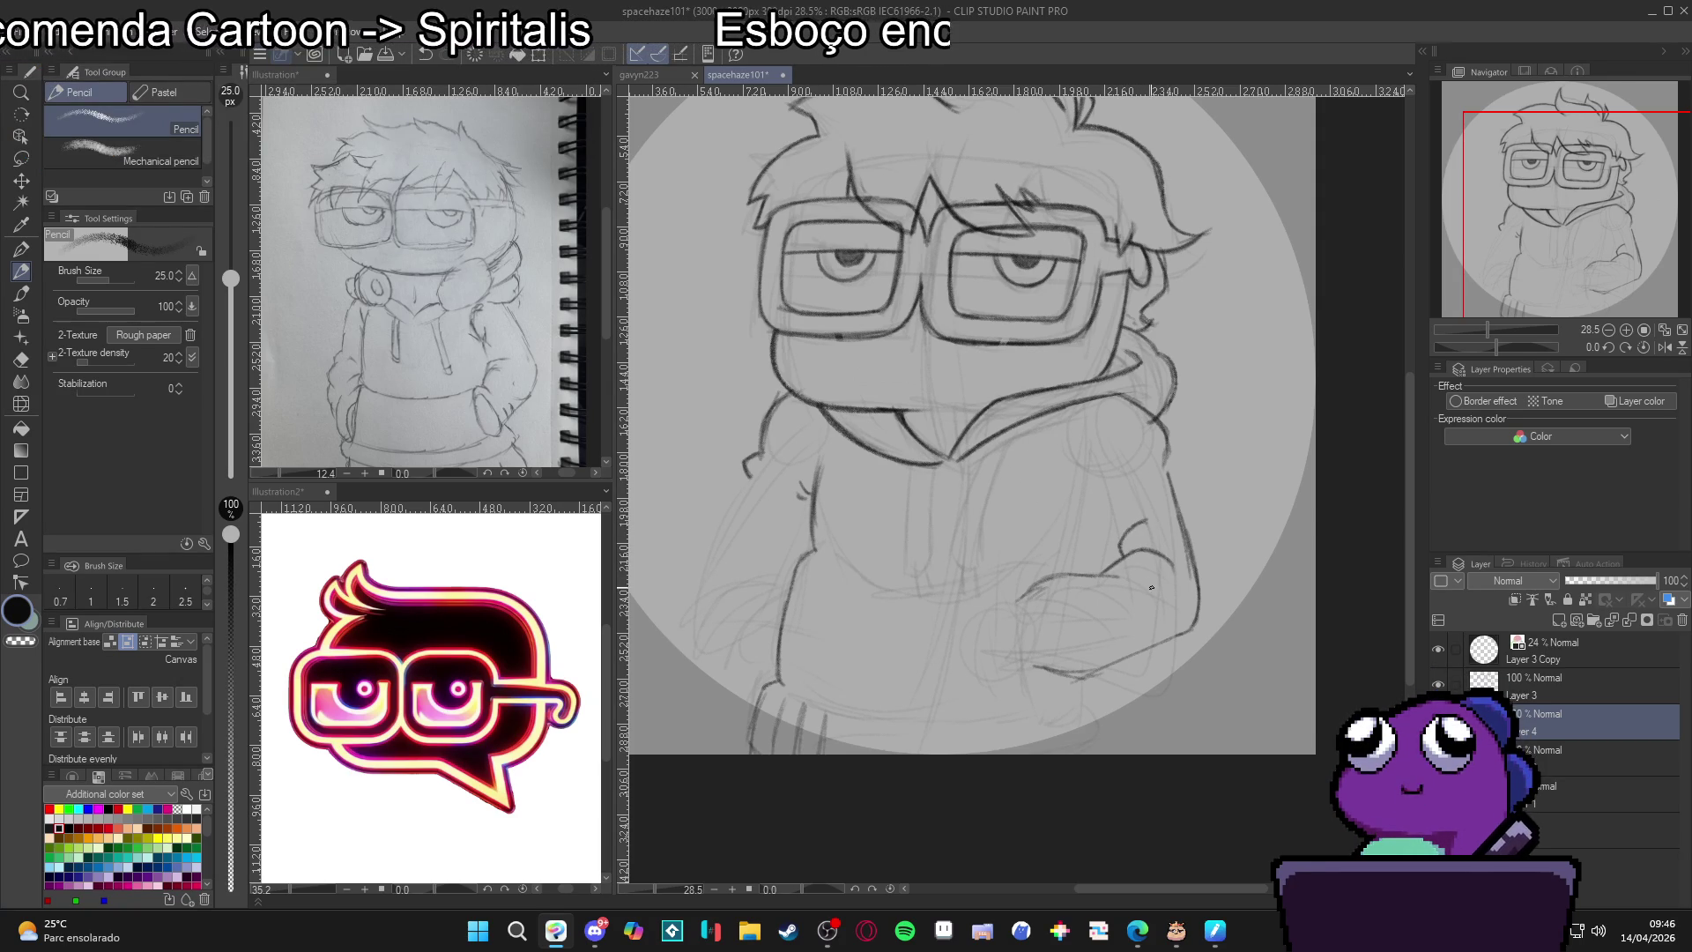
pyautogui.moveTo(1114, 578)
pyautogui.mouseDown()
pyautogui.moveTo(1053, 580)
pyautogui.moveTo(1023, 603)
pyautogui.mouseUp()
# Add sleeve strokes on the hoodie's right side and erase the stray lines around the arm.
pyautogui.press('e')
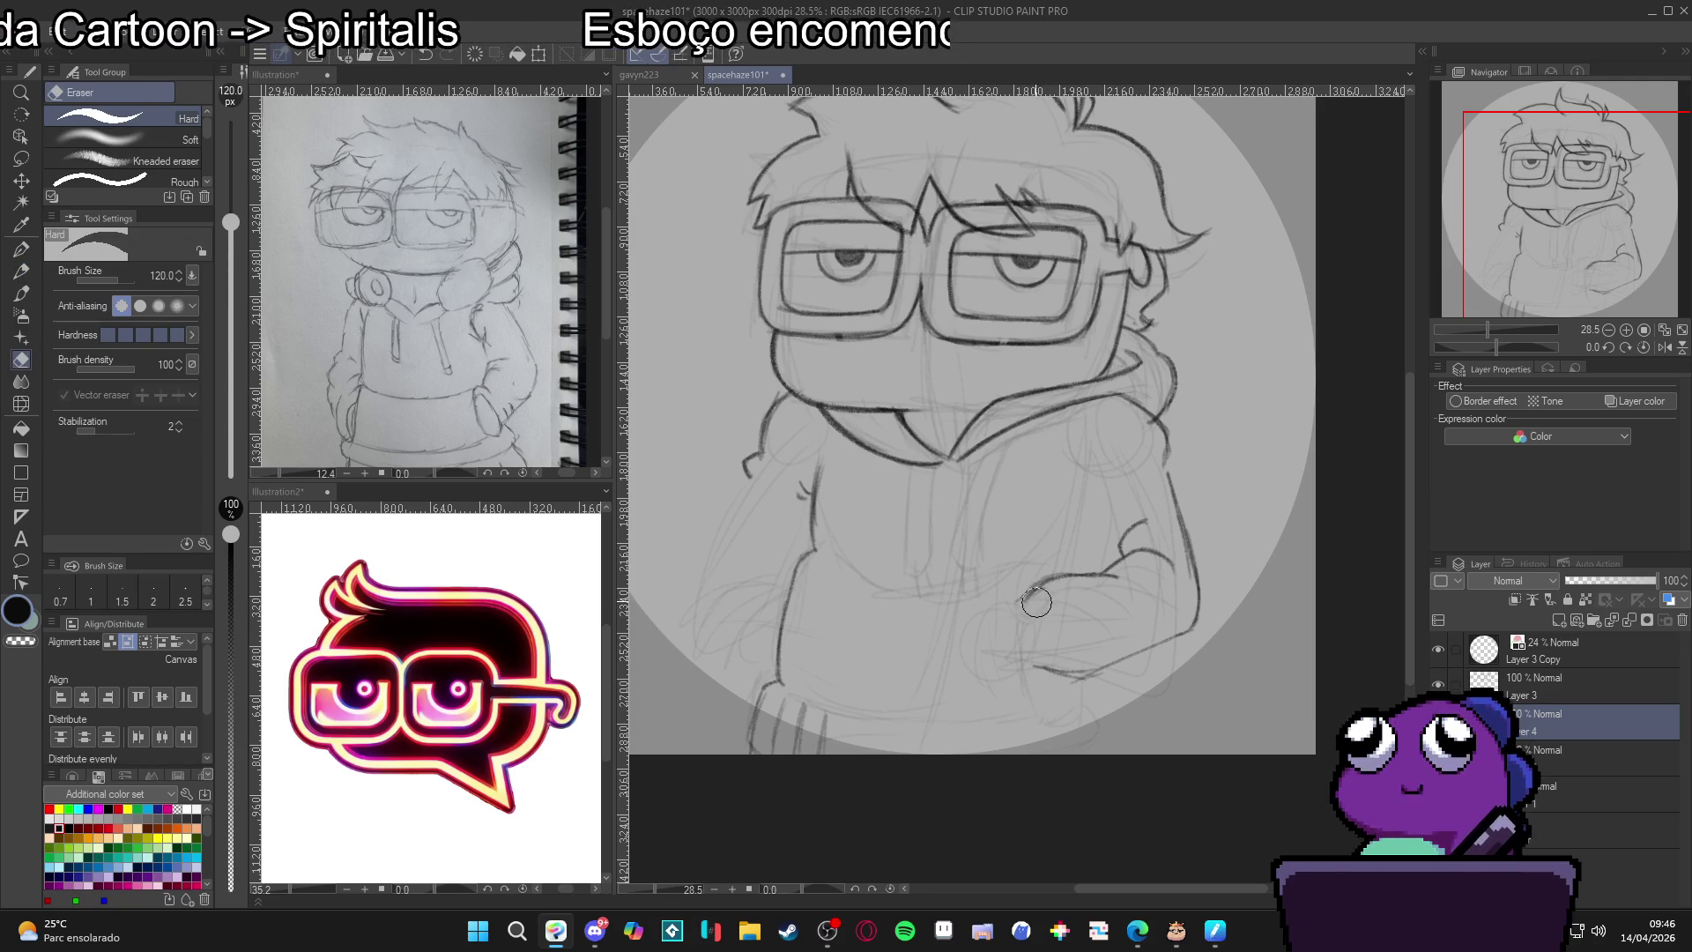
pyautogui.press('p')
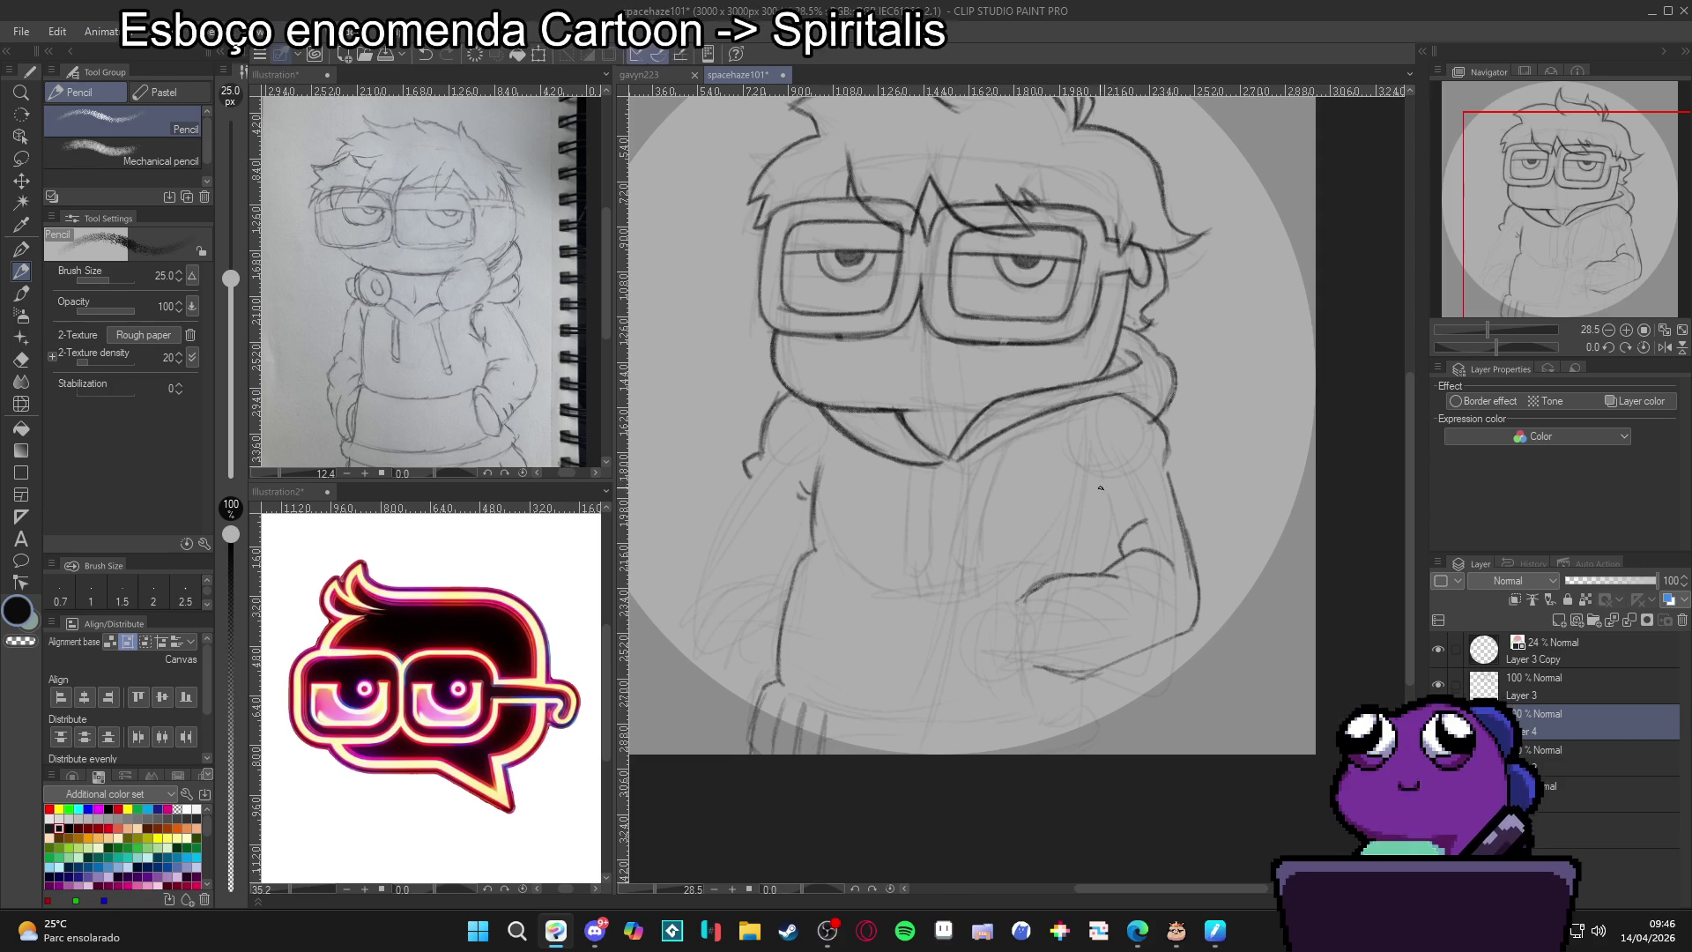
pyautogui.press('e')
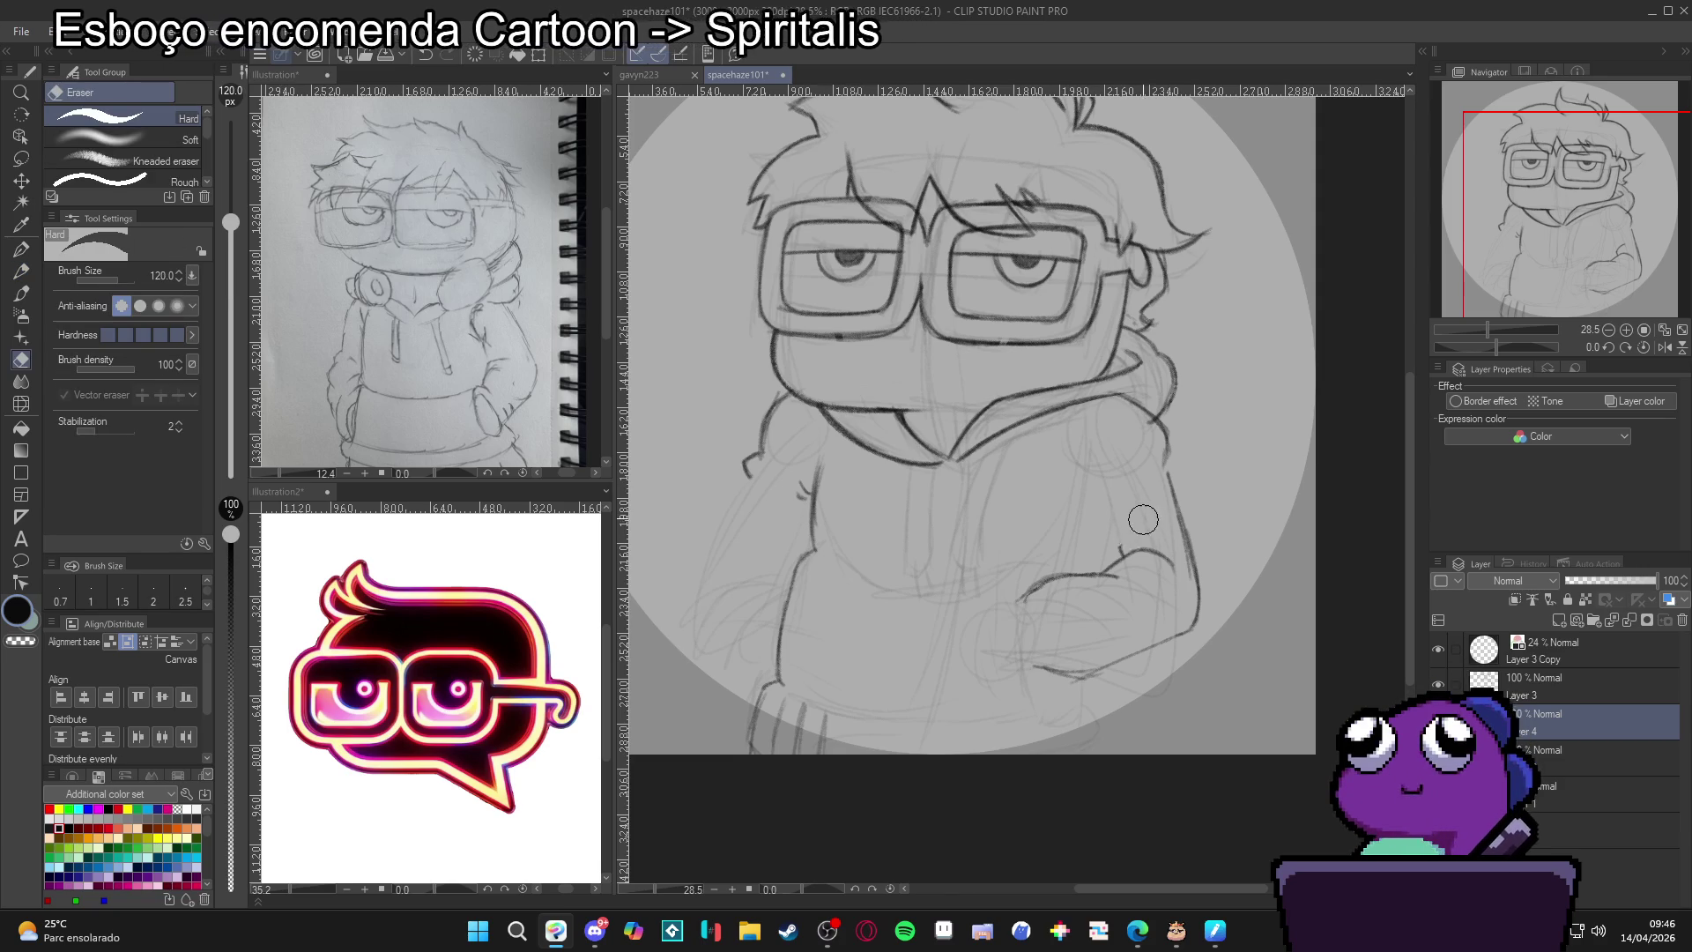
pyautogui.press('p')
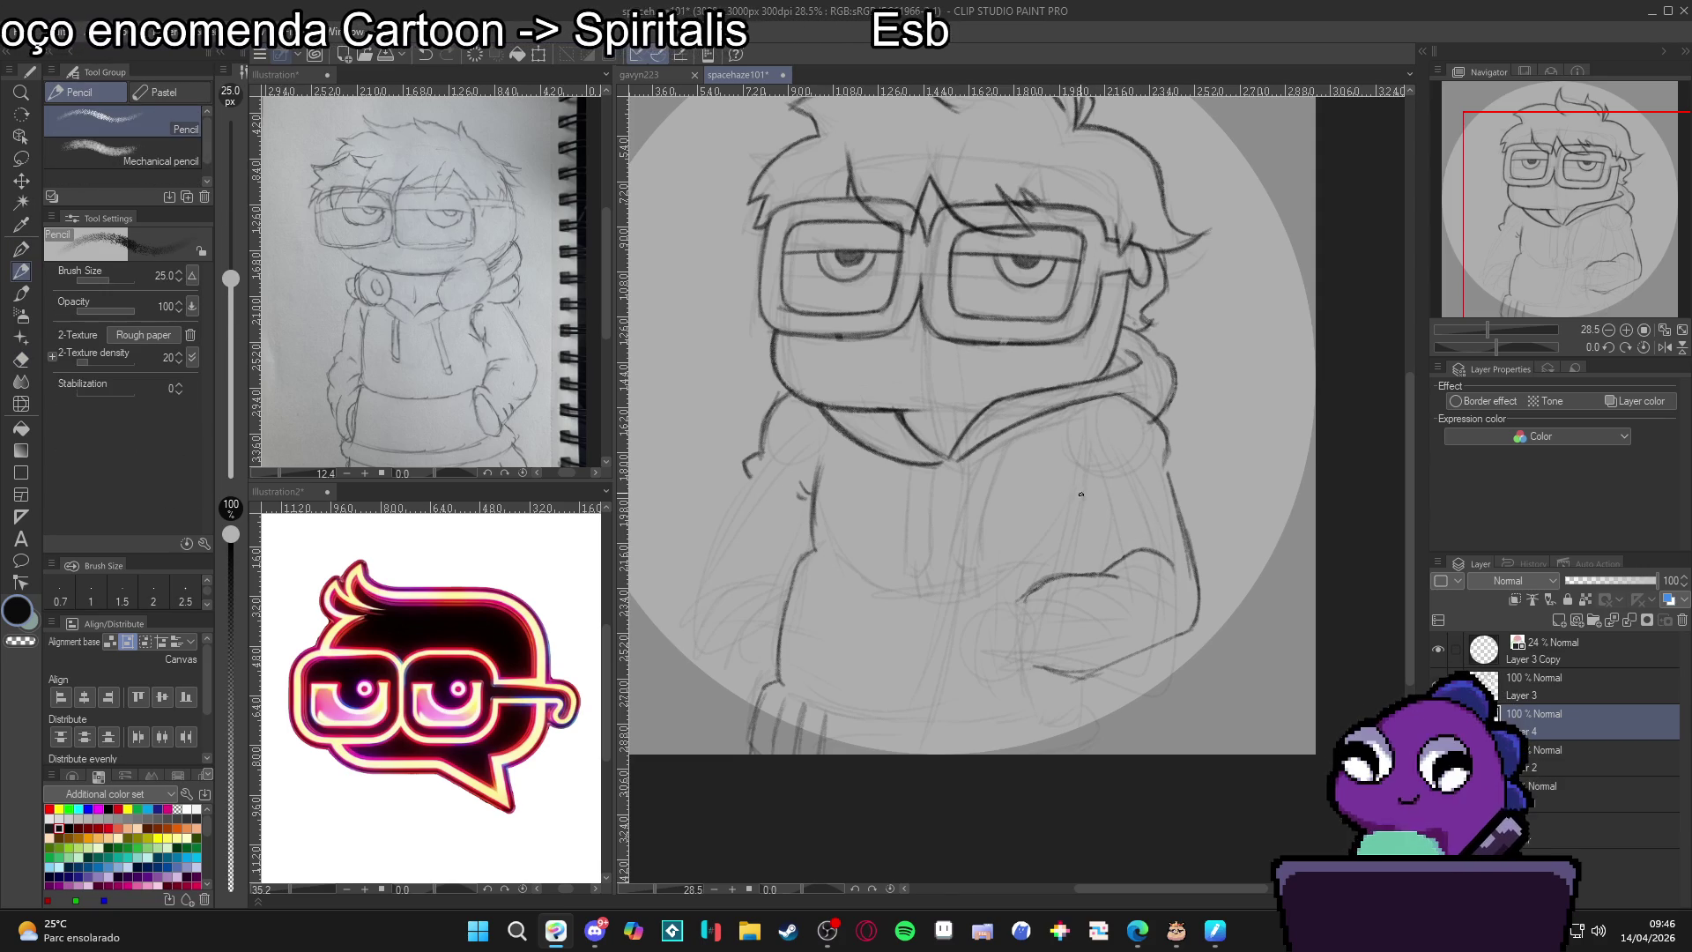
pyautogui.moveTo(1081, 494)
pyautogui.mouseDown()
pyautogui.moveTo(1073, 482)
pyautogui.moveTo(1105, 547)
pyautogui.moveTo(1064, 467)
pyautogui.mouseUp()
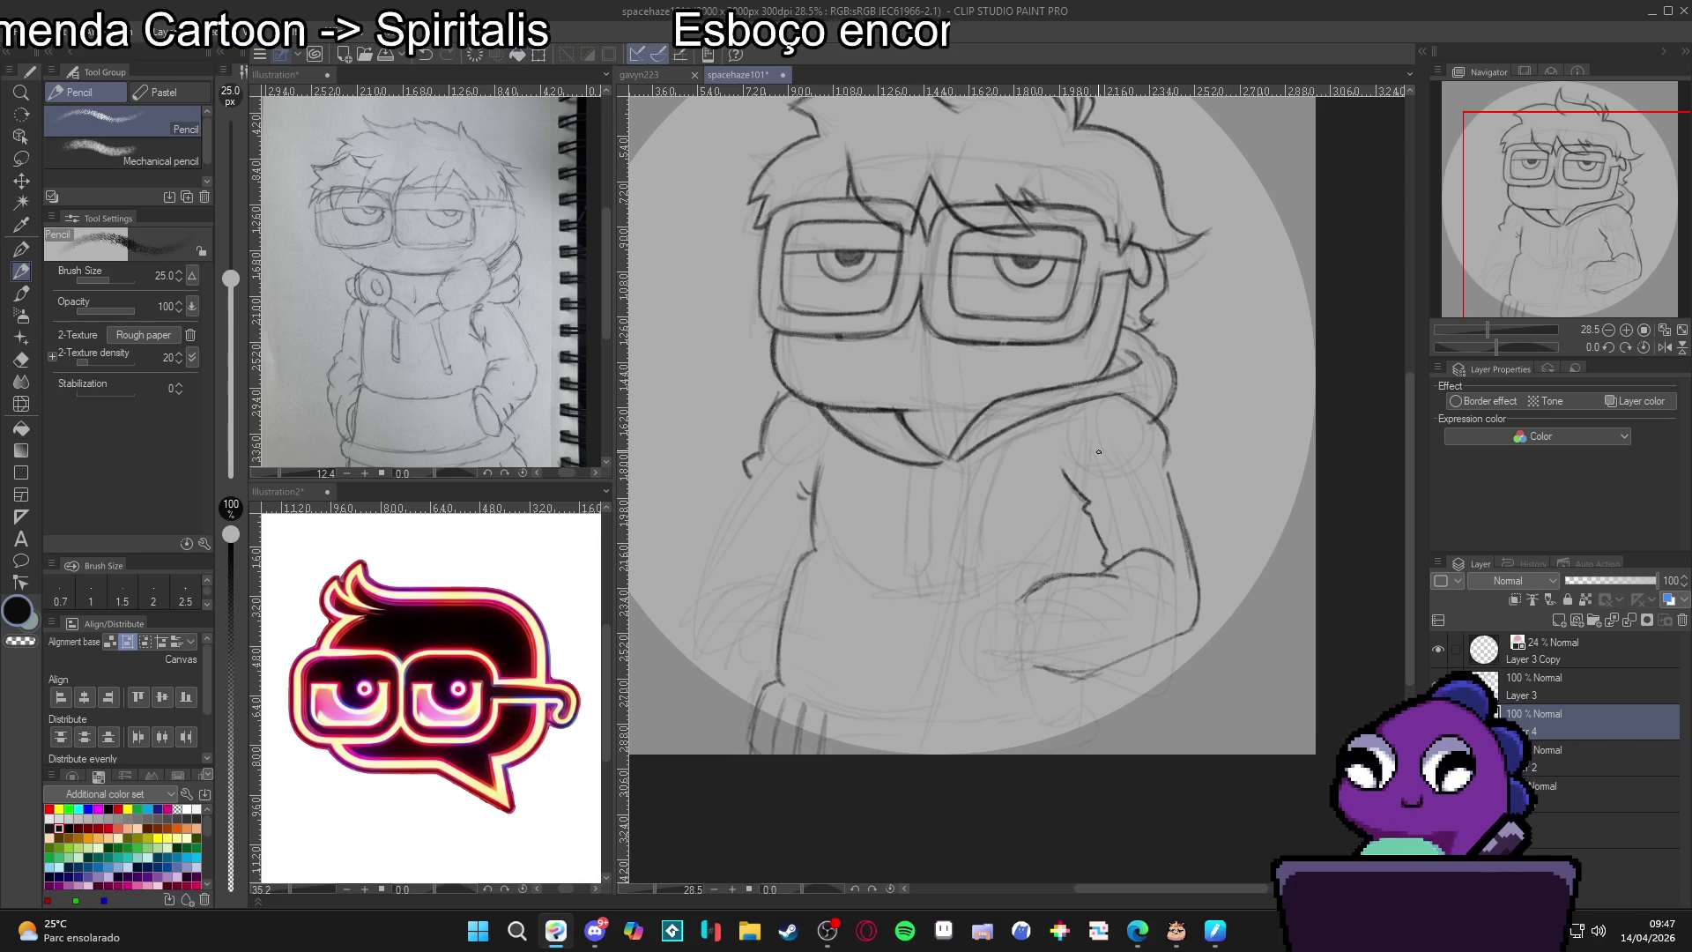
pyautogui.moveTo(1118, 540); pyautogui.dragTo(1134, 528)
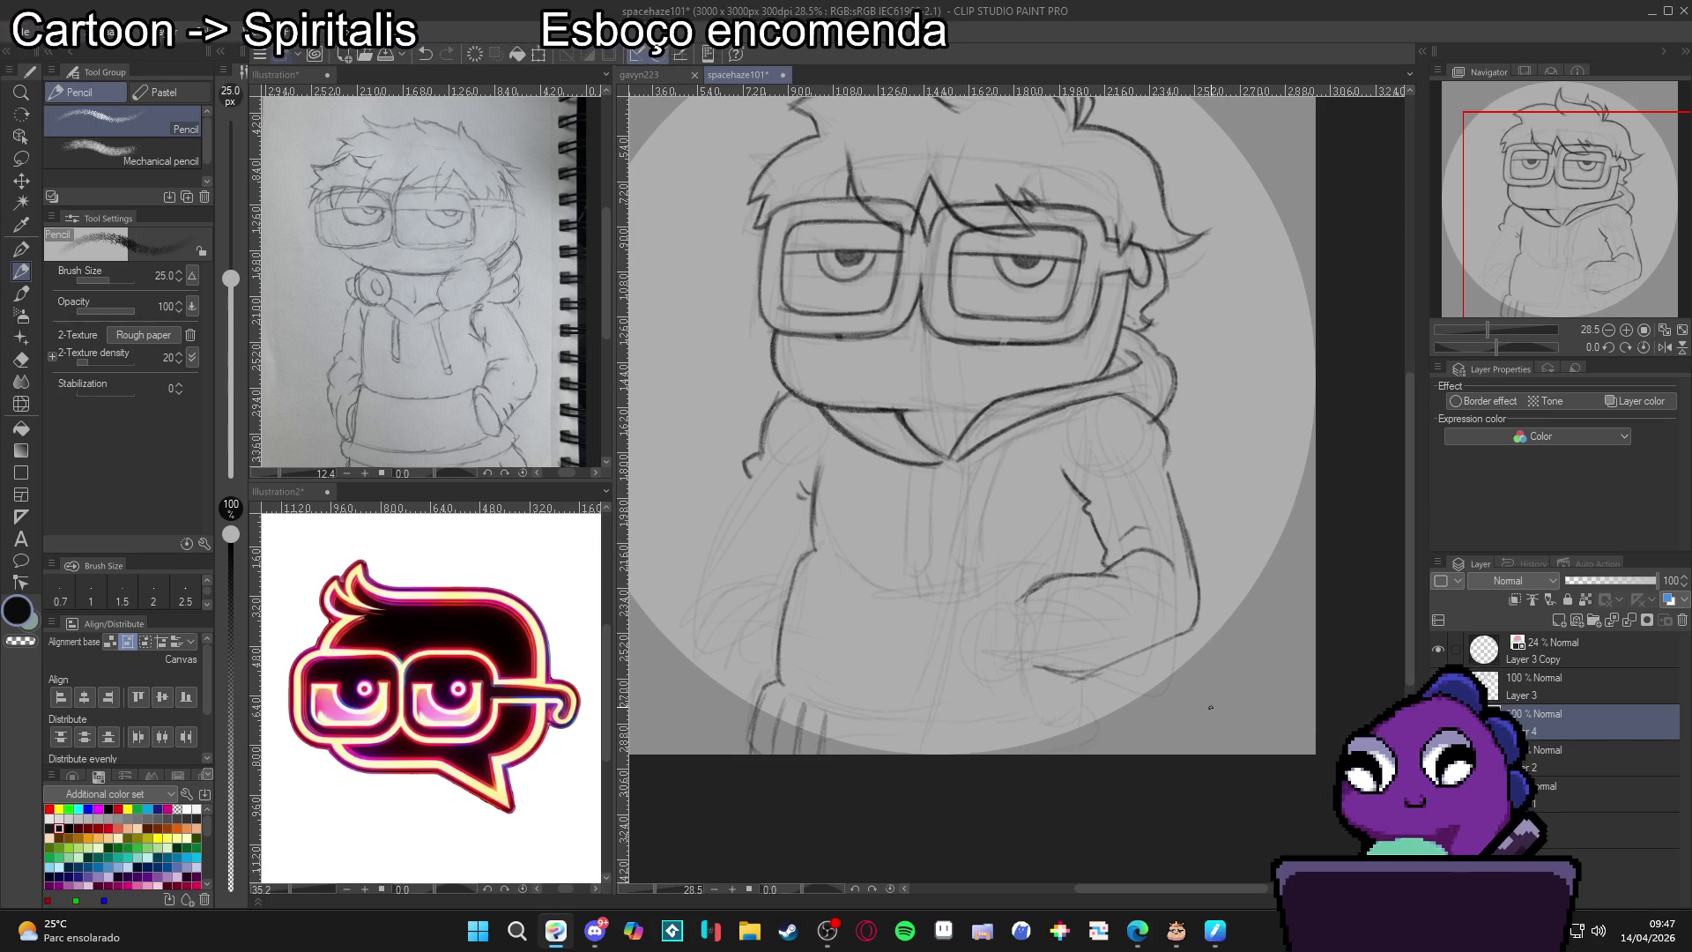
pyautogui.press('e')
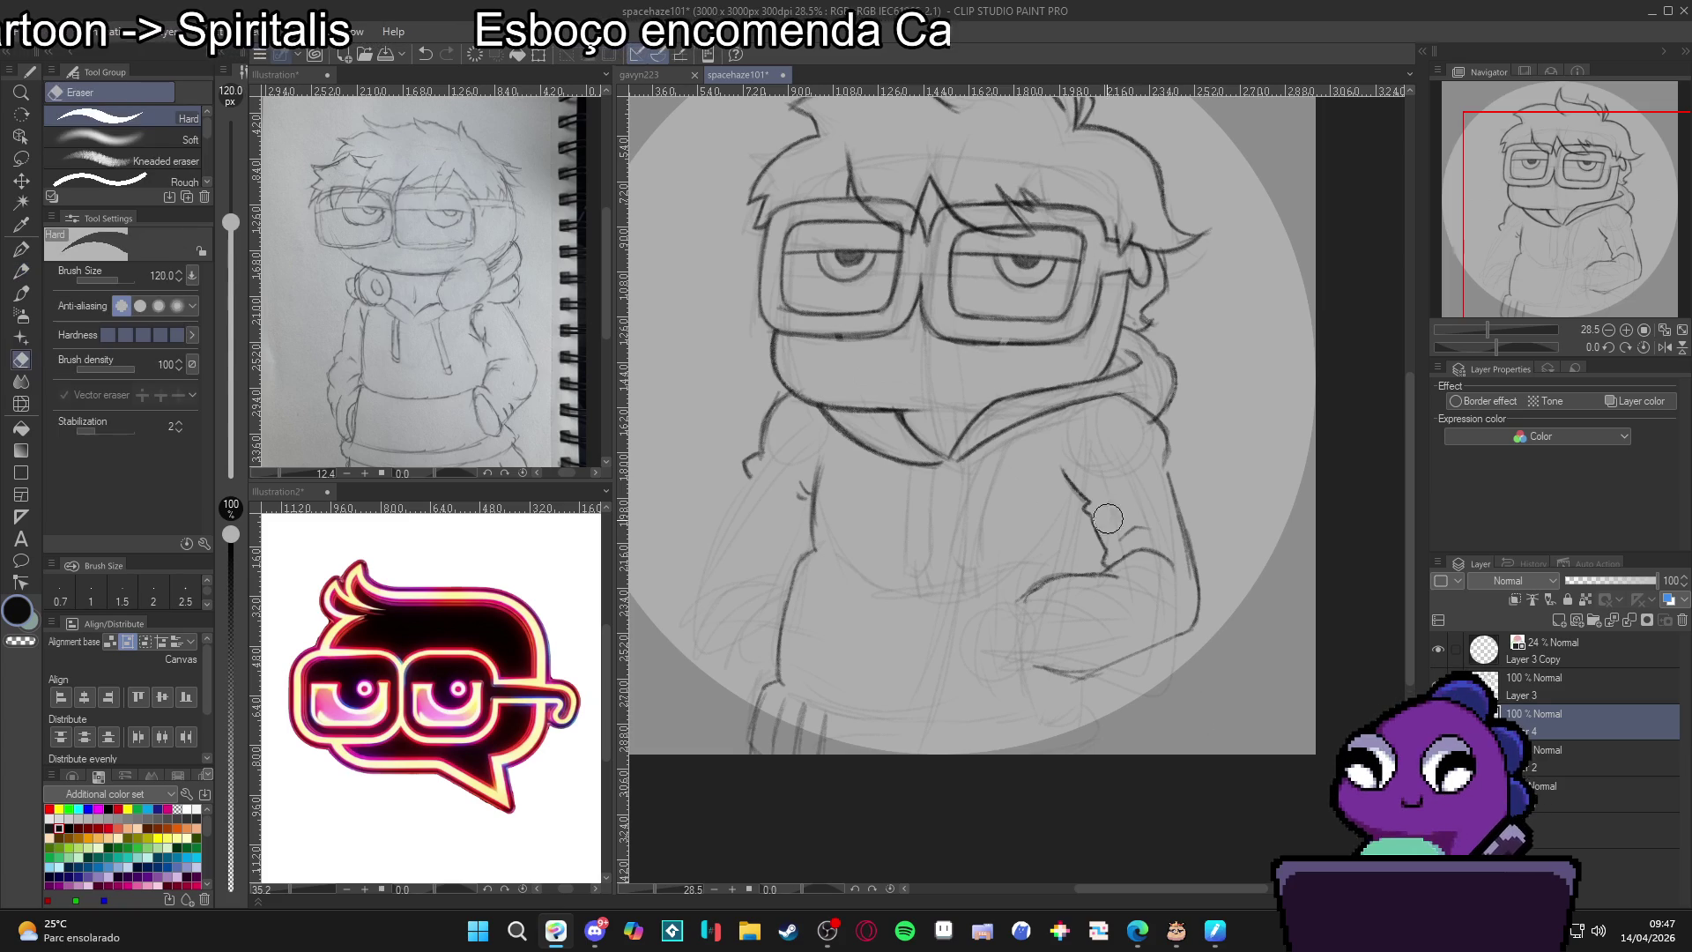
pyautogui.moveTo(1171, 573)
pyautogui.mouseDown()
pyautogui.moveTo(1132, 564)
pyautogui.moveTo(1106, 586)
pyautogui.moveTo(1080, 476)
pyautogui.moveTo(1085, 511)
pyautogui.moveTo(1179, 498)
pyautogui.moveTo(1186, 586)
pyautogui.mouseUp()
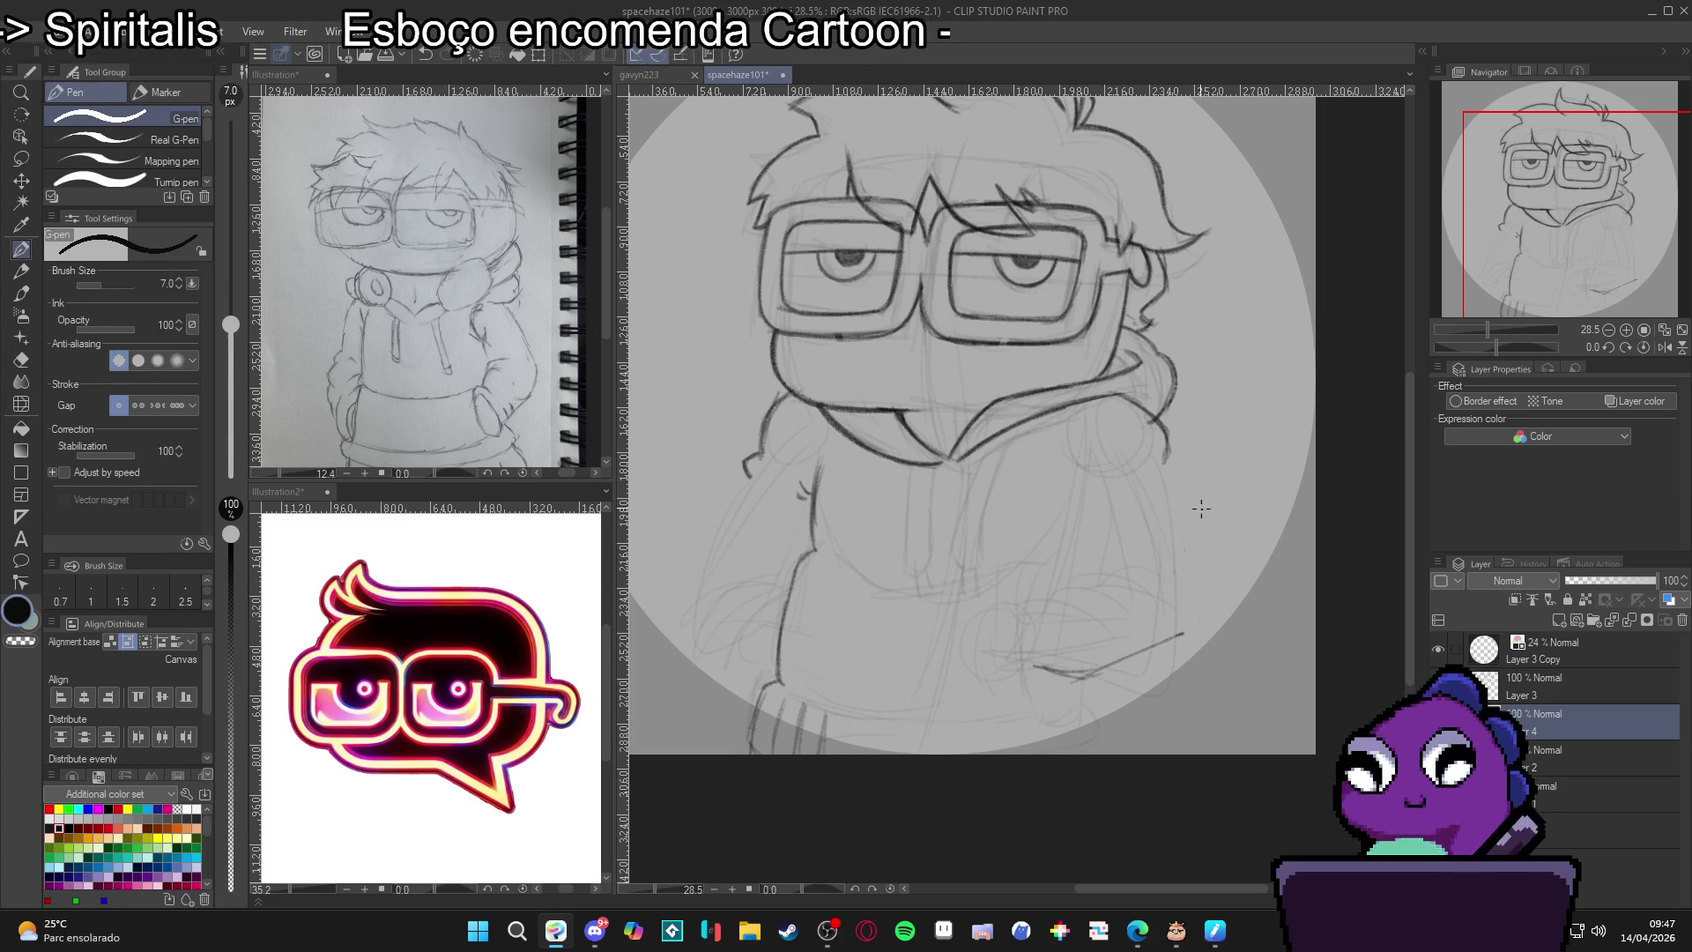
# Undo a long shoulder stroke, then draw the lower right arm across the hand.
pyautogui.press('p')
pyautogui.moveTo(1163, 453)
pyautogui.mouseDown()
pyautogui.moveTo(1193, 572)
pyautogui.moveTo(1195, 557)
pyautogui.moveTo(1141, 642)
pyautogui.moveTo(1075, 670)
pyautogui.moveTo(1124, 652)
pyautogui.moveTo(1110, 674)
pyautogui.moveTo(1132, 630)
pyautogui.mouseUp()
pyautogui.hotkey('ctrl', 'z')
pyautogui.press('p')
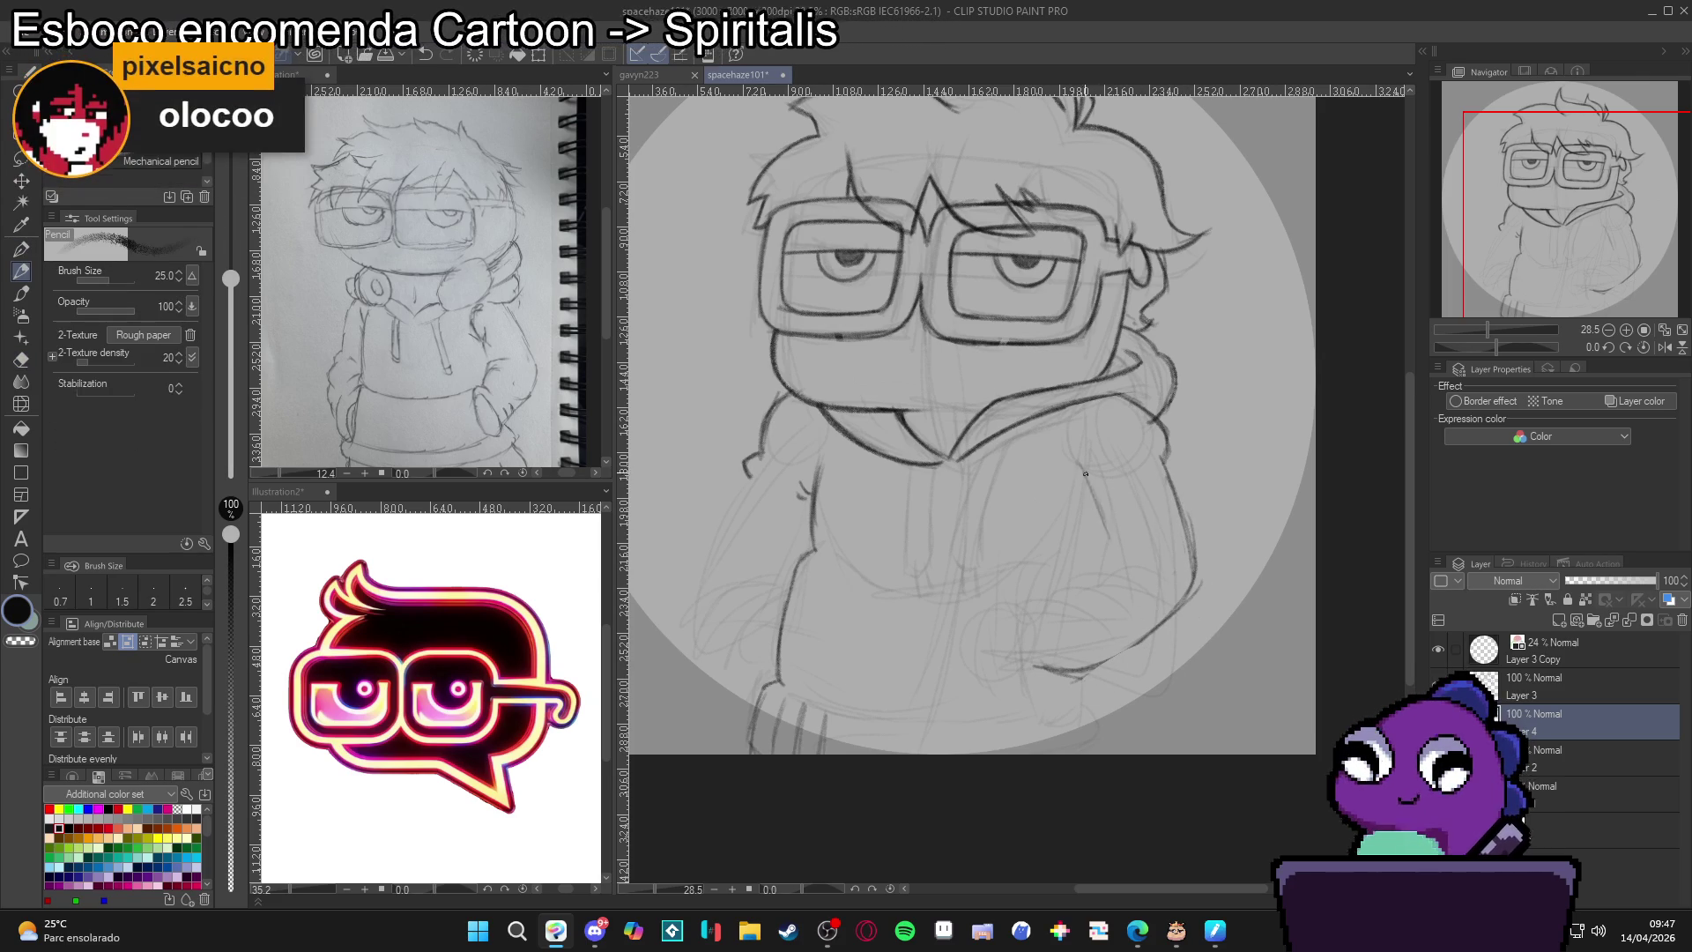
pyautogui.moveTo(1112, 554)
pyautogui.mouseDown()
pyautogui.moveTo(1030, 578)
pyautogui.moveTo(1152, 564)
pyautogui.moveTo(1033, 589)
pyautogui.moveTo(1132, 535)
pyautogui.moveTo(1122, 553)
pyautogui.moveTo(1150, 544)
pyautogui.mouseUp()
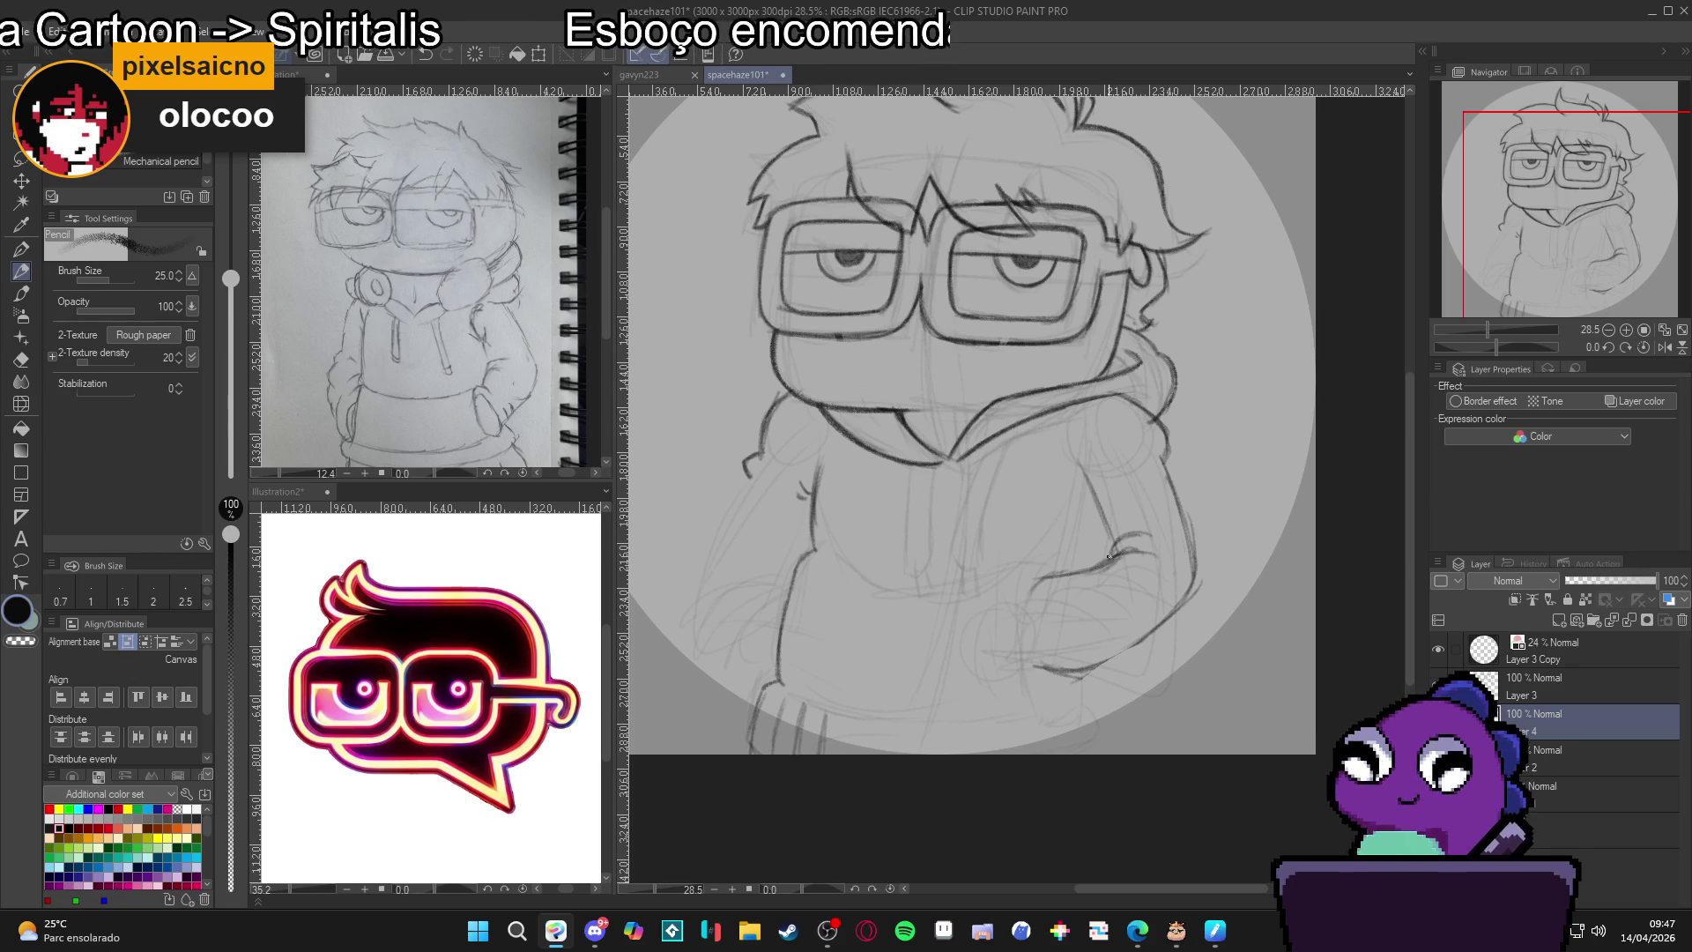
pyautogui.moveTo(1109, 556)
pyautogui.mouseDown()
pyautogui.moveTo(1149, 535)
pyautogui.moveTo(1032, 599)
pyautogui.mouseUp()
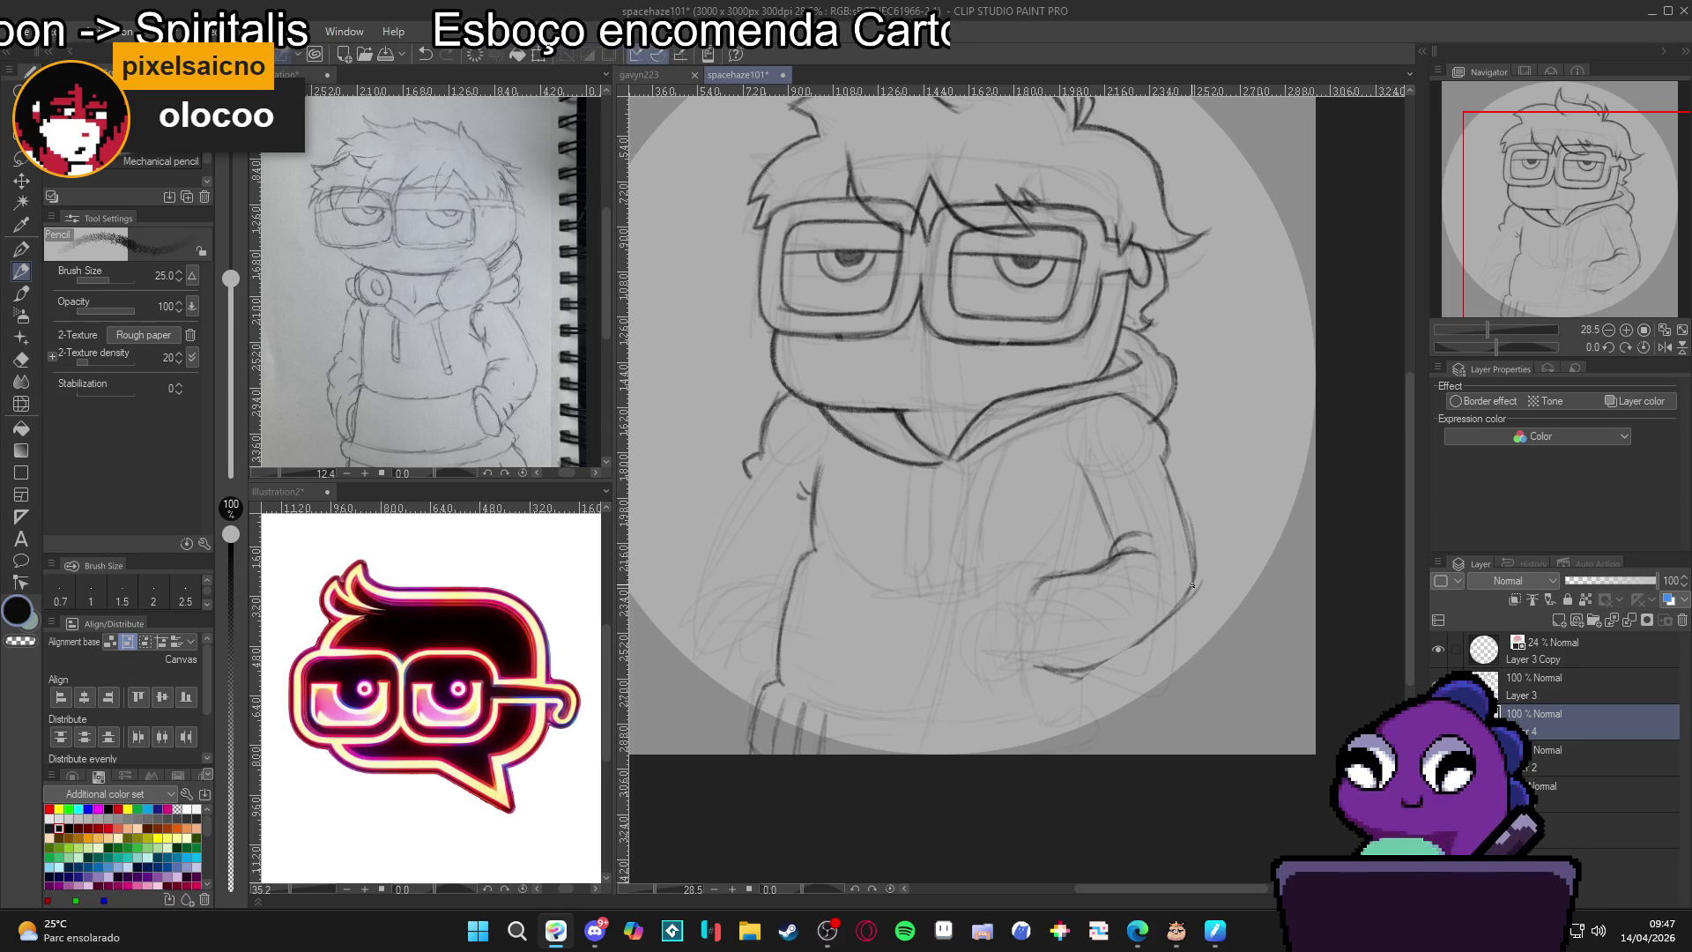
# Draw the arm into the pocket and outline the left arm and elbow.
pyautogui.moveTo(1191, 585); pyautogui.dragTo(1075, 667)
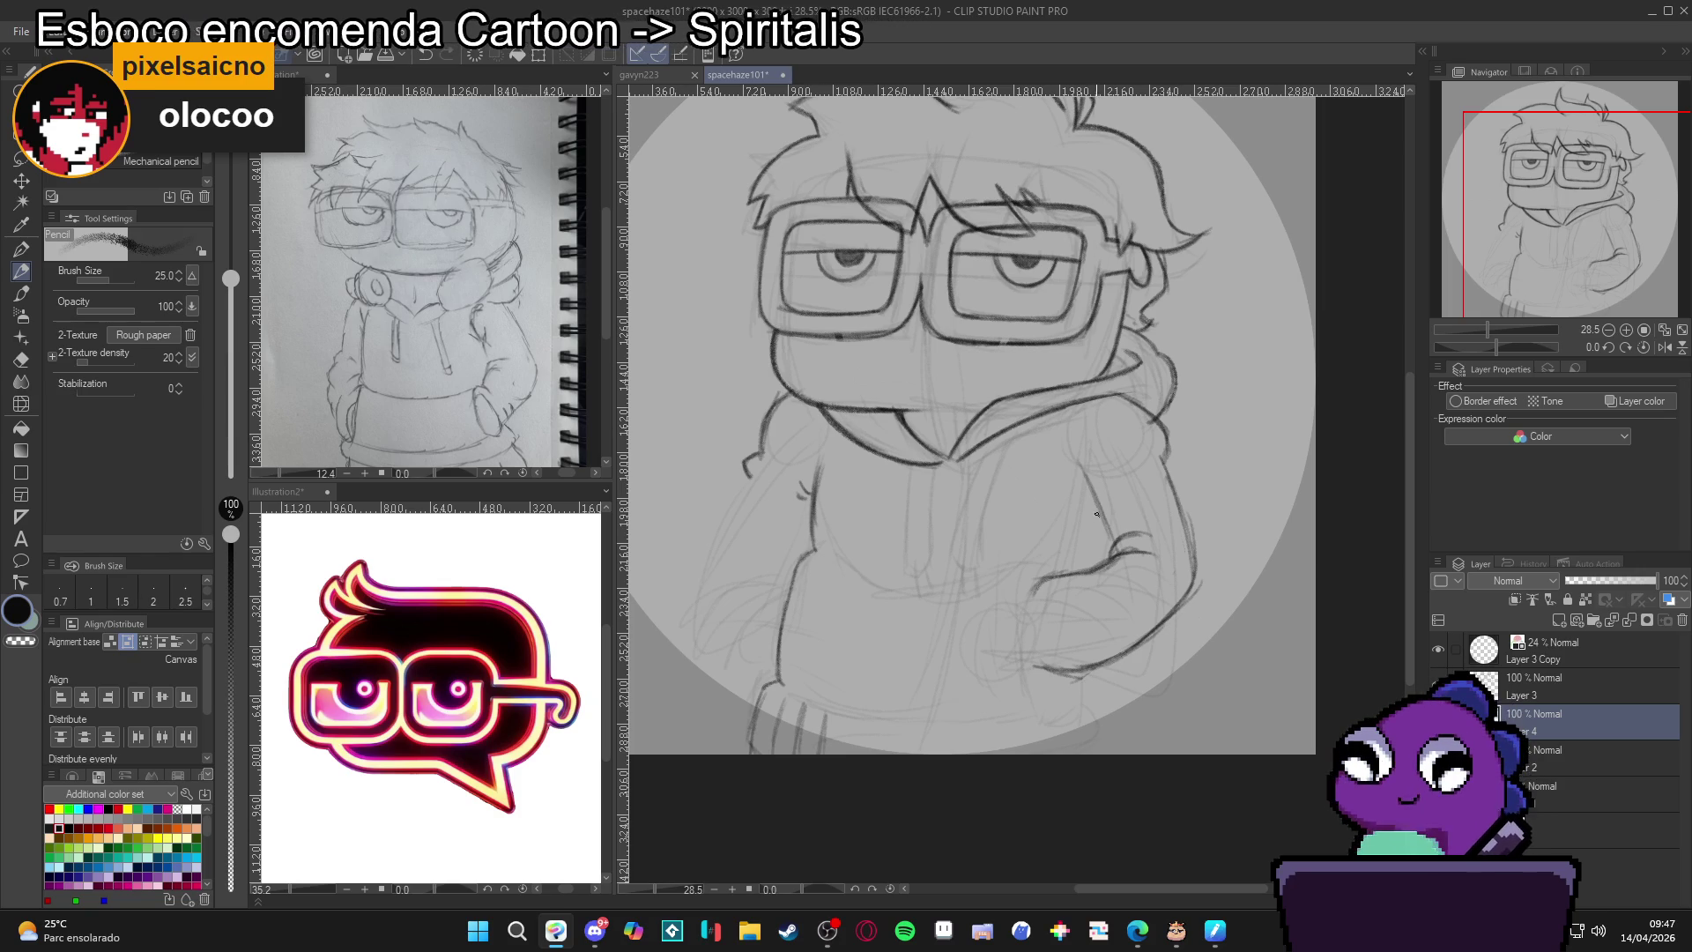
pyautogui.moveTo(1033, 573)
pyautogui.mouseDown()
pyautogui.moveTo(1044, 714)
pyautogui.moveTo(1033, 634)
pyautogui.mouseUp()
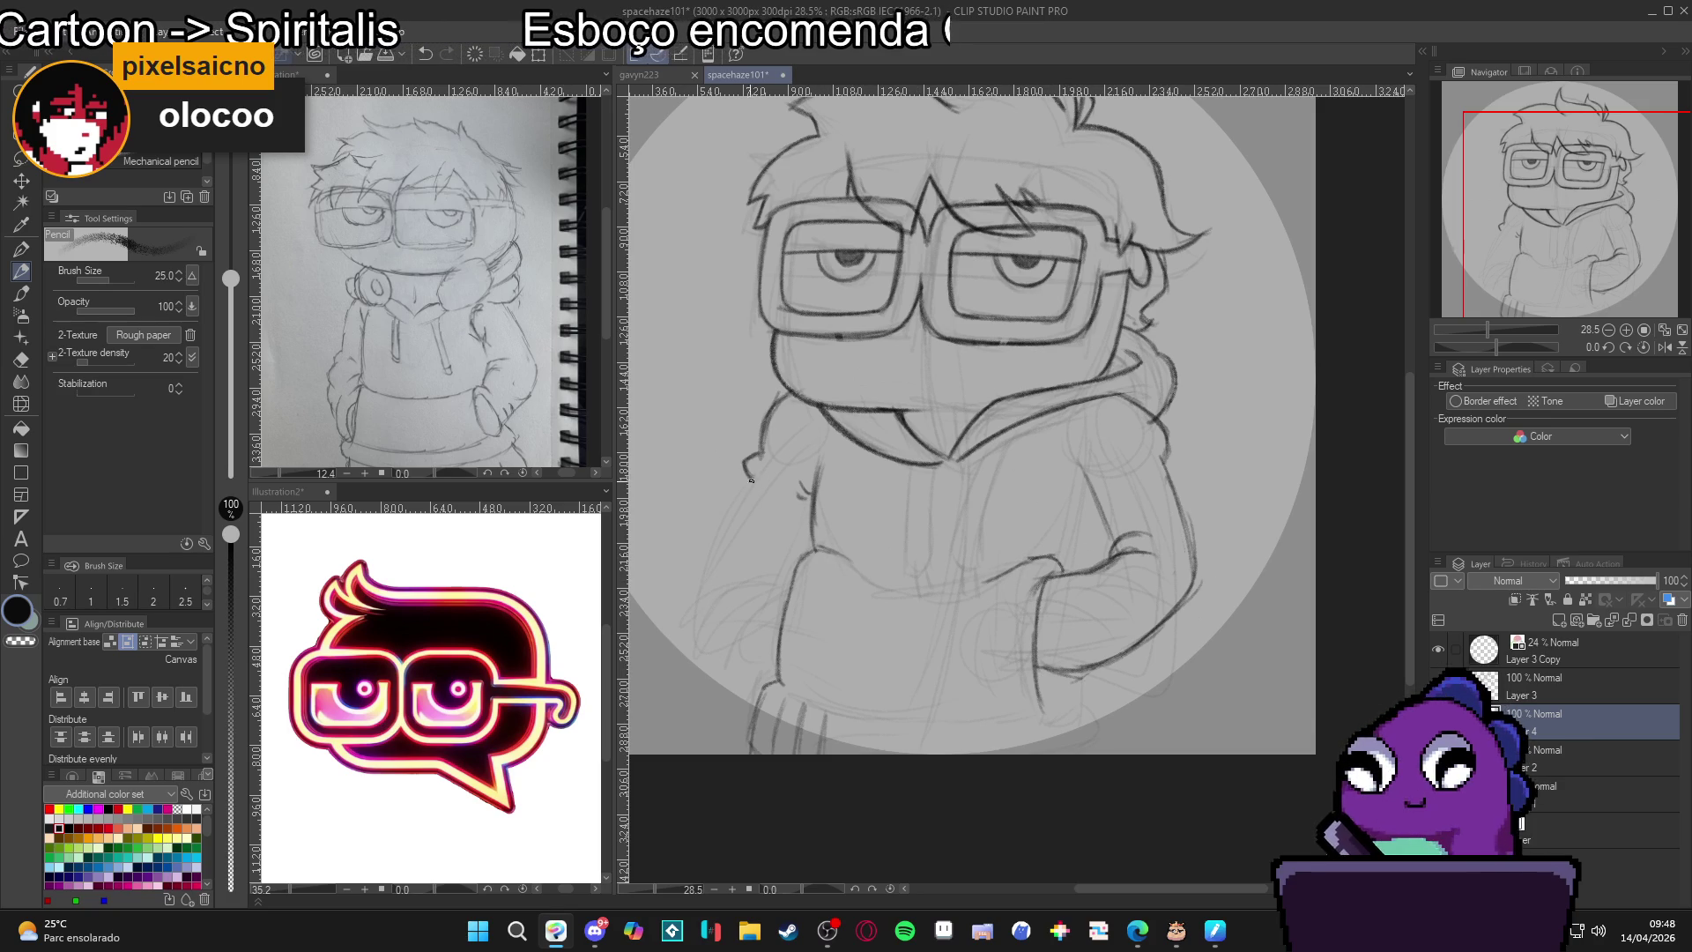
pyautogui.moveTo(753, 480)
pyautogui.mouseDown()
pyautogui.moveTo(709, 593)
pyautogui.moveTo(740, 654)
pyautogui.moveTo(776, 663)
pyautogui.mouseUp()
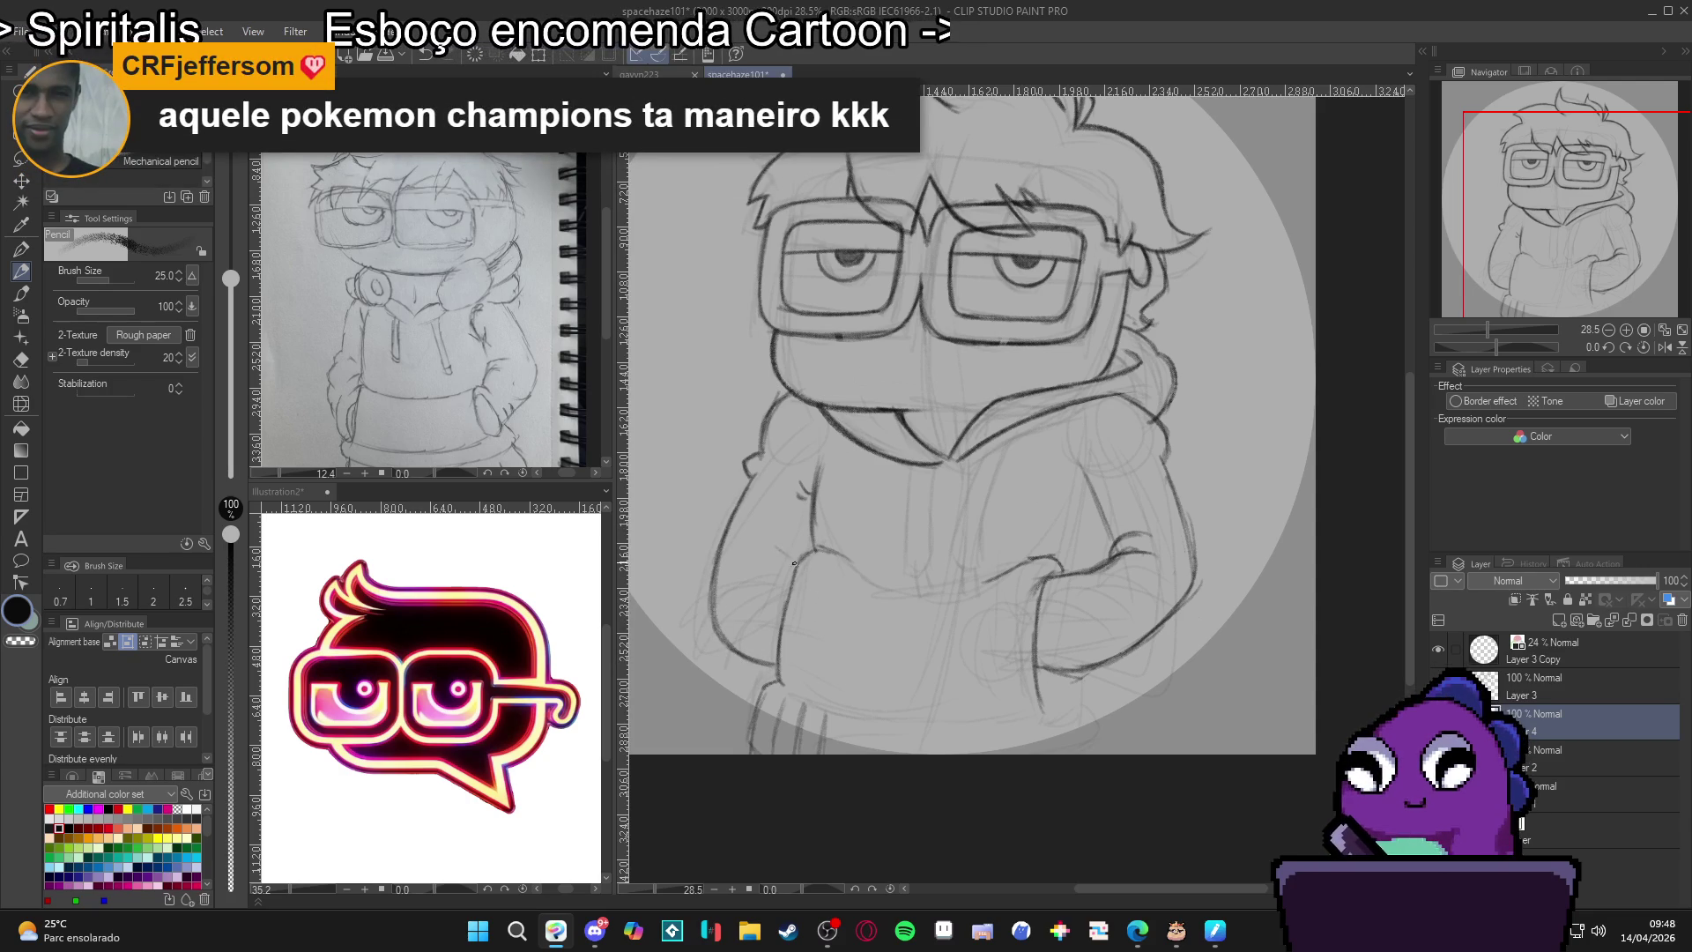
pyautogui.moveTo(793, 562); pyautogui.dragTo(752, 555)
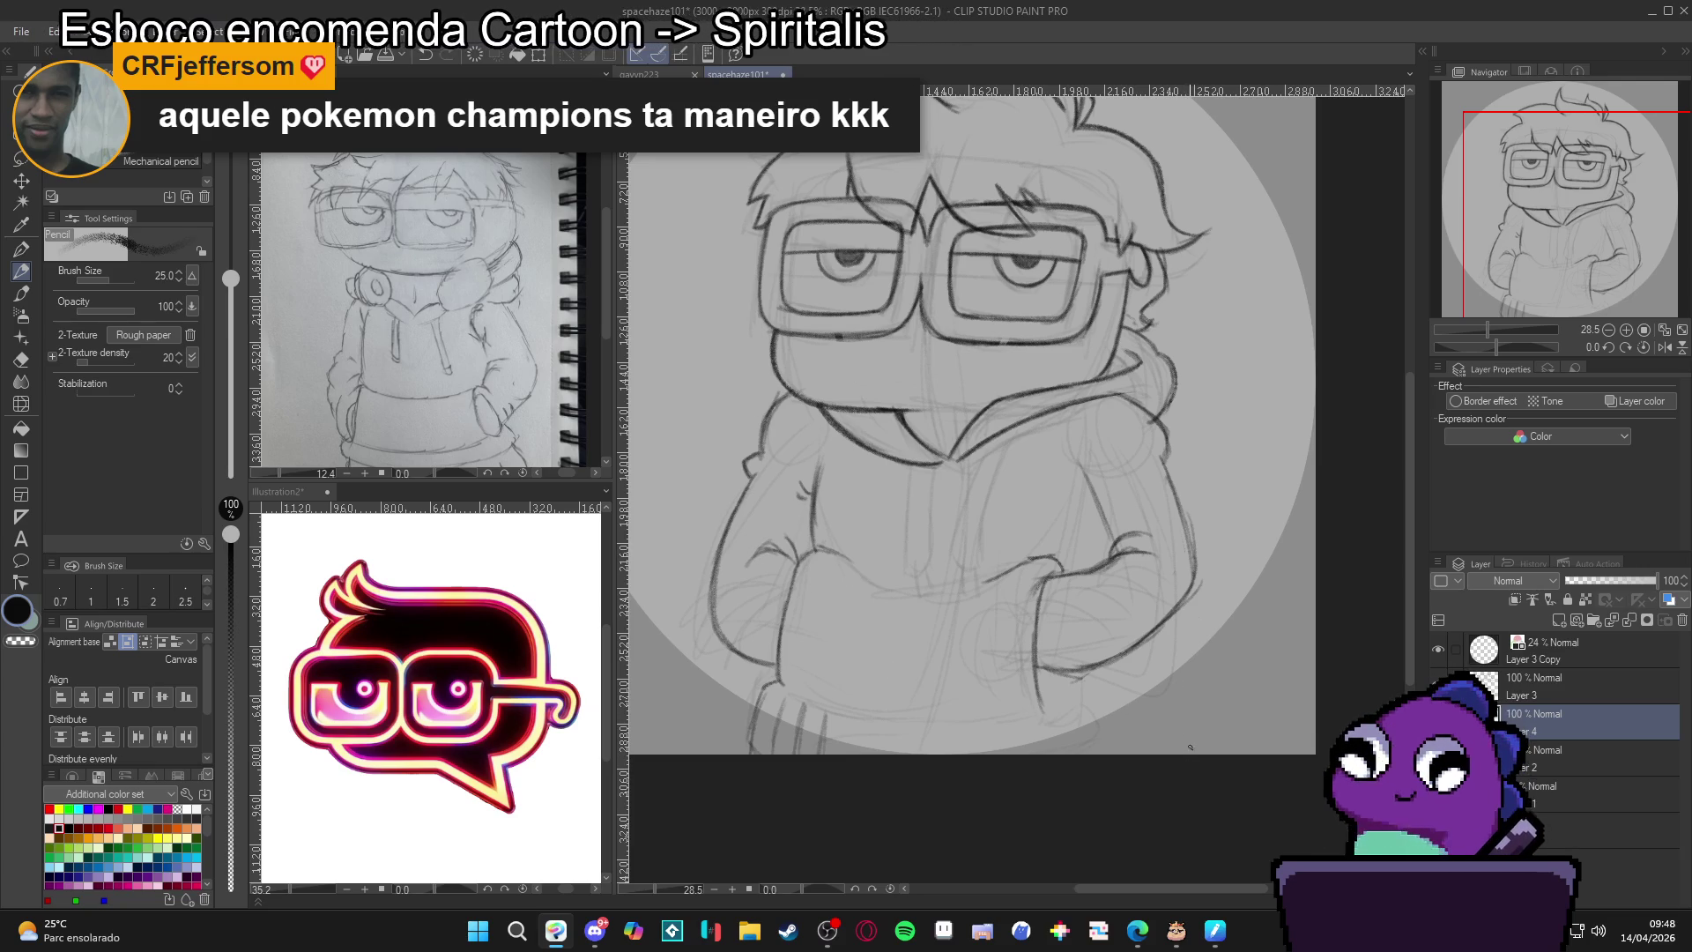
# Erase and redraw the right hand's outline.
pyautogui.press('e')
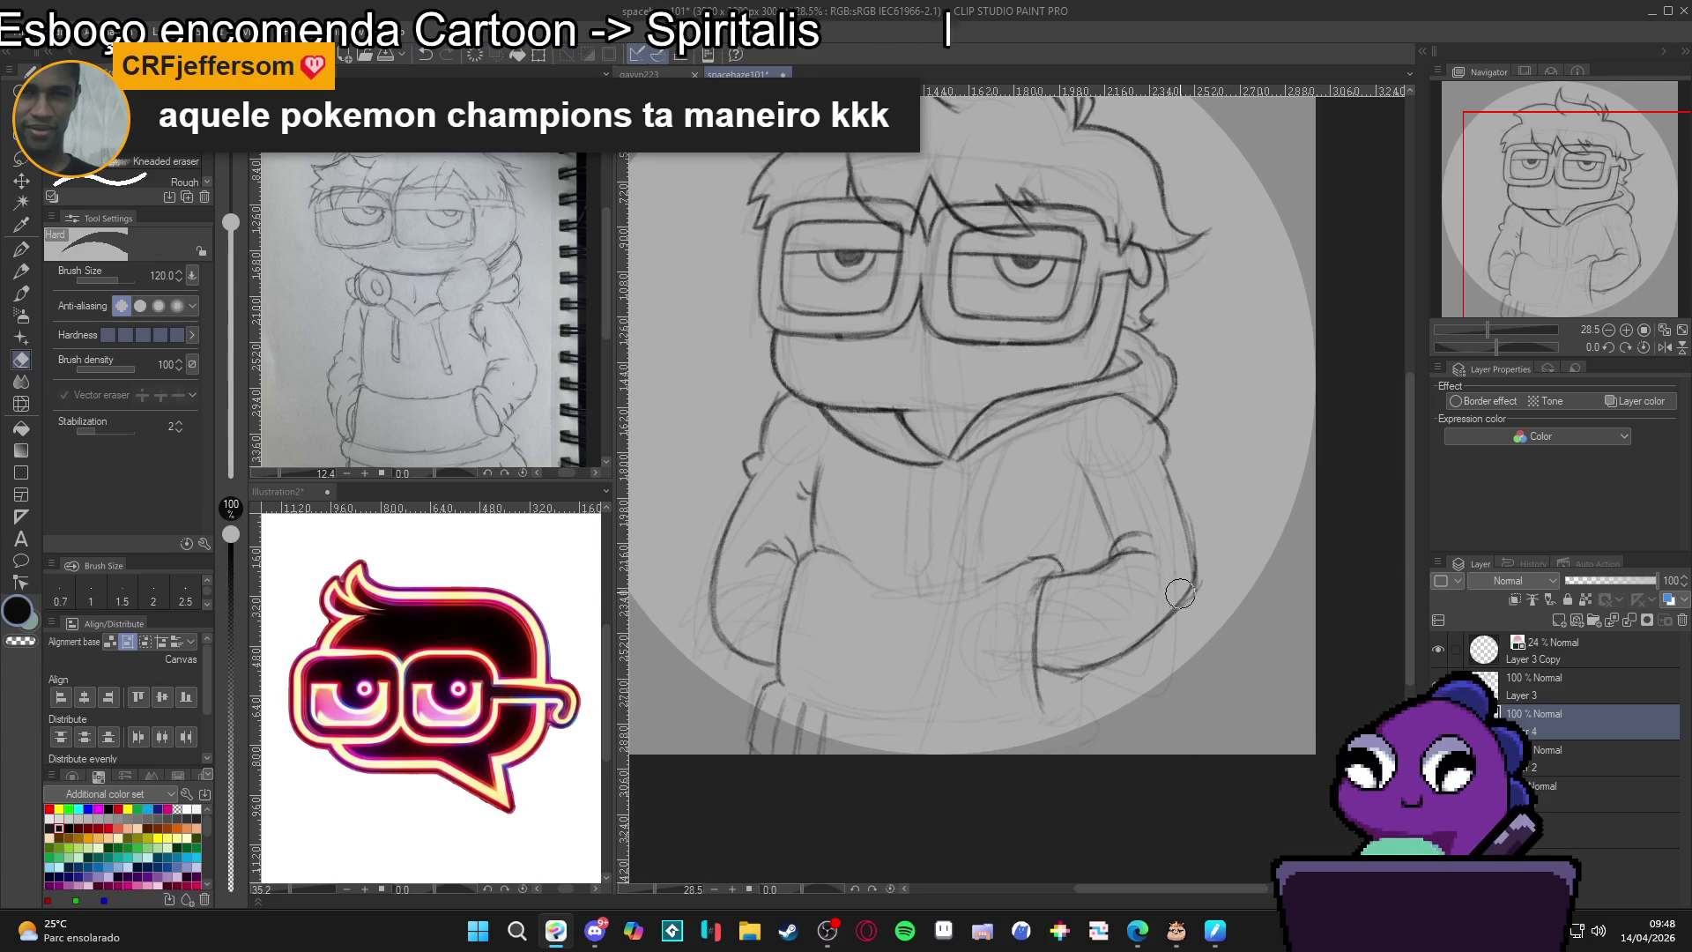
pyautogui.moveTo(1170, 608); pyautogui.dragTo(1186, 573)
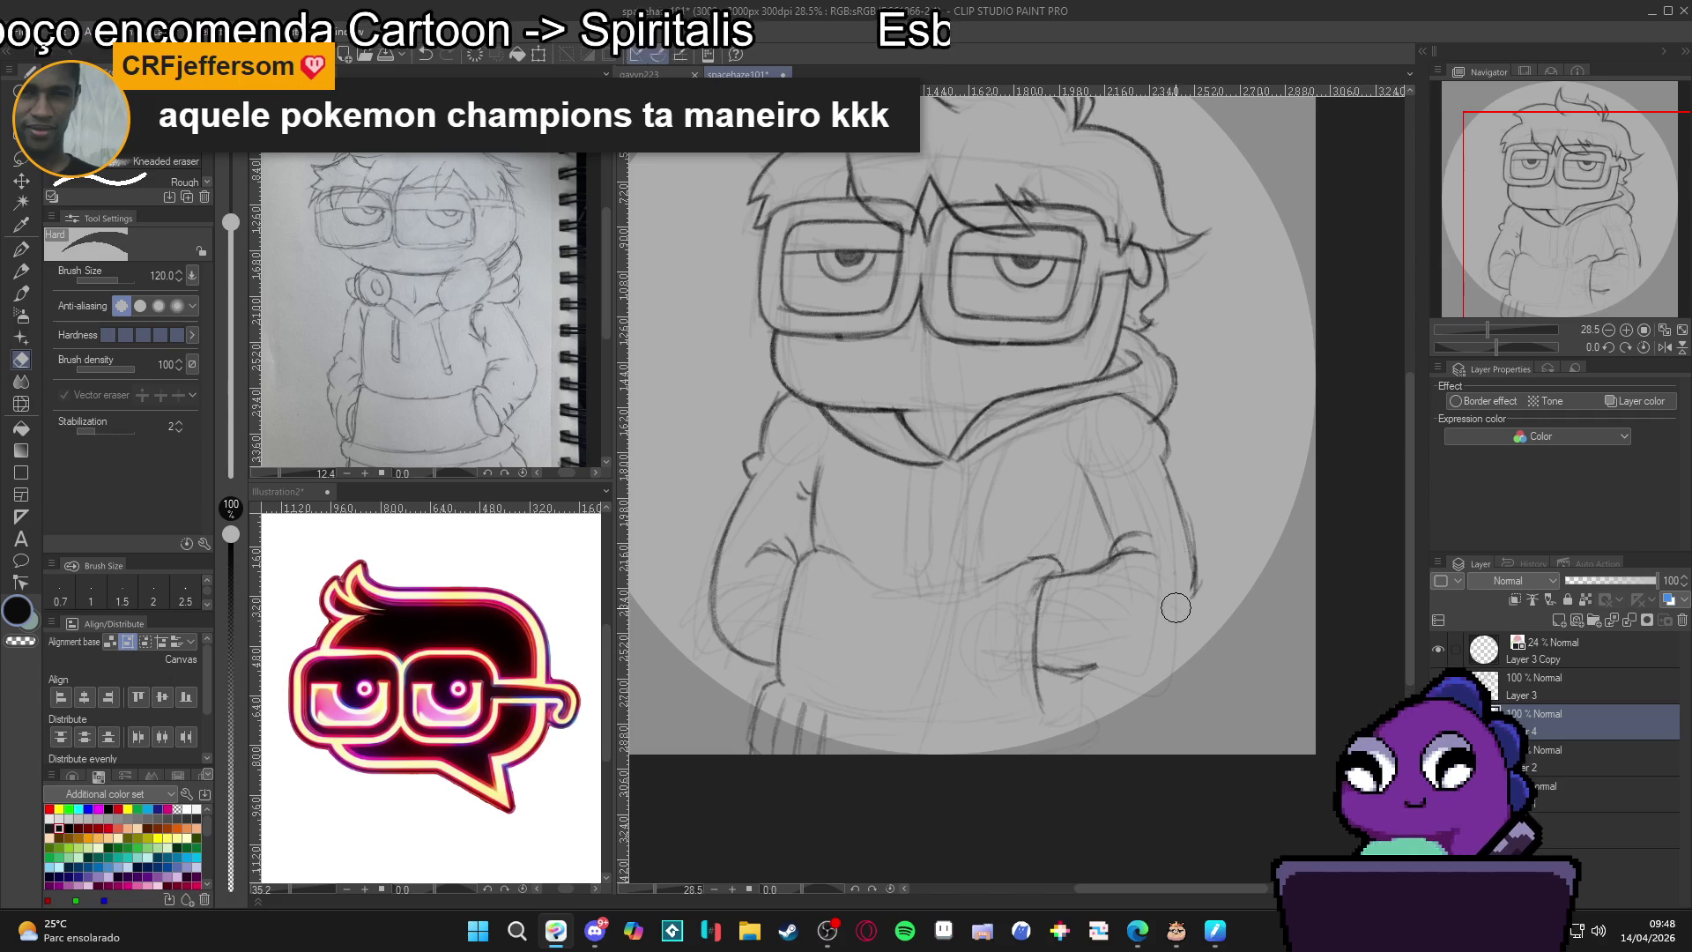
pyautogui.press('p')
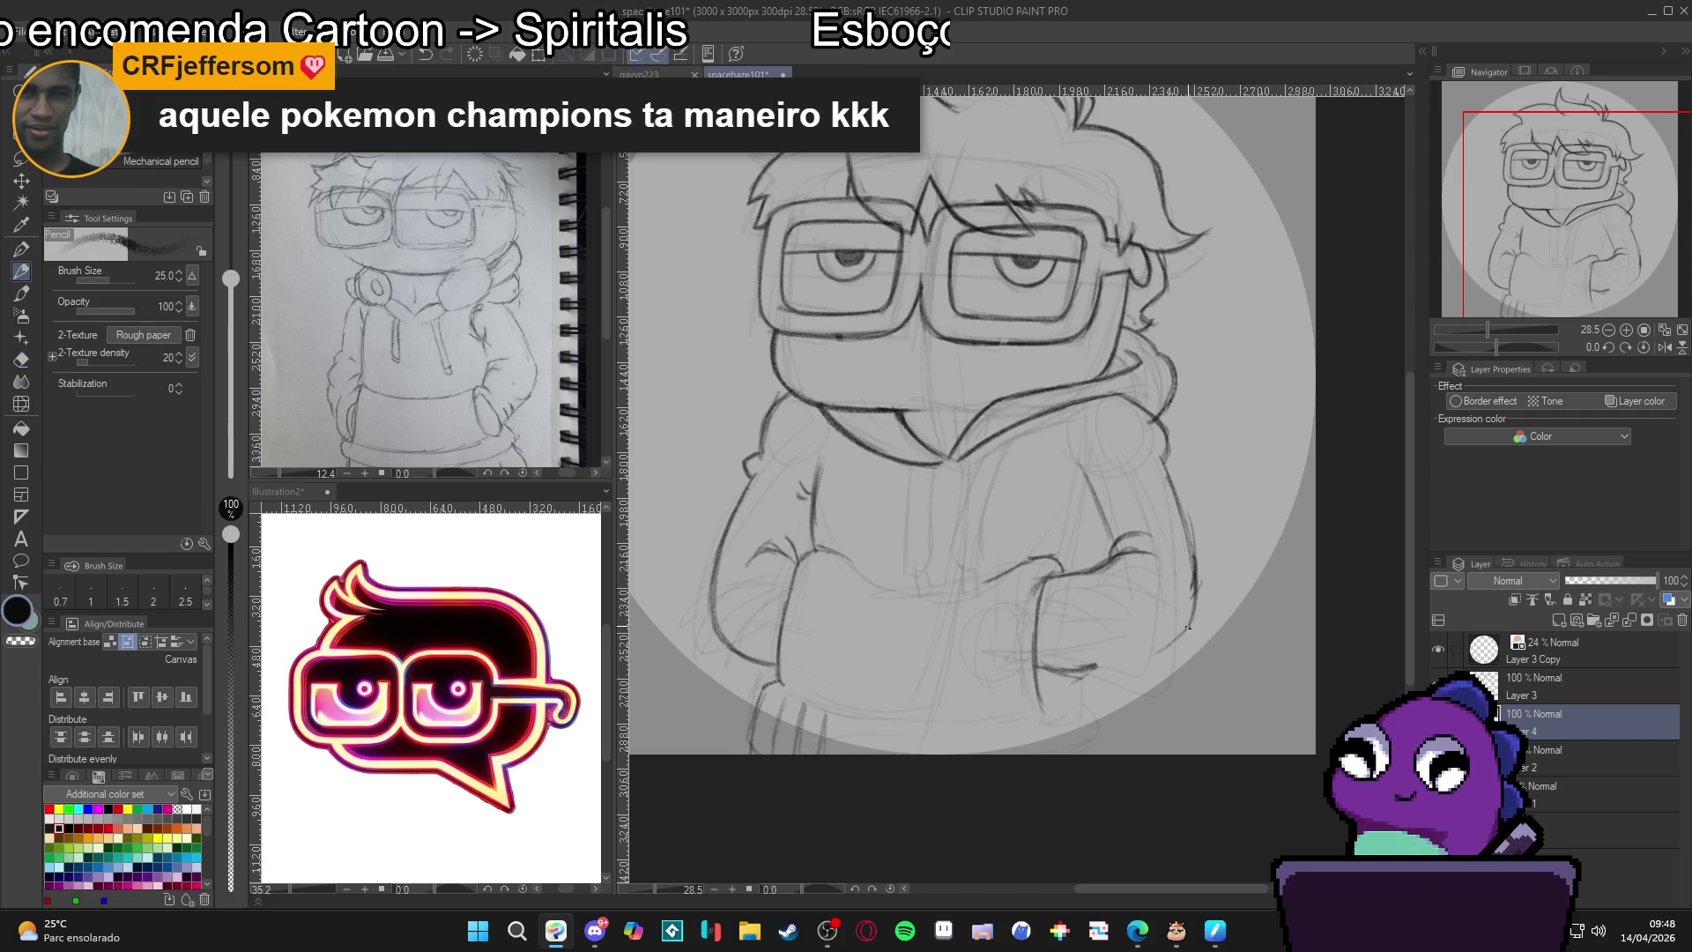
pyautogui.moveTo(1187, 627); pyautogui.dragTo(1095, 672)
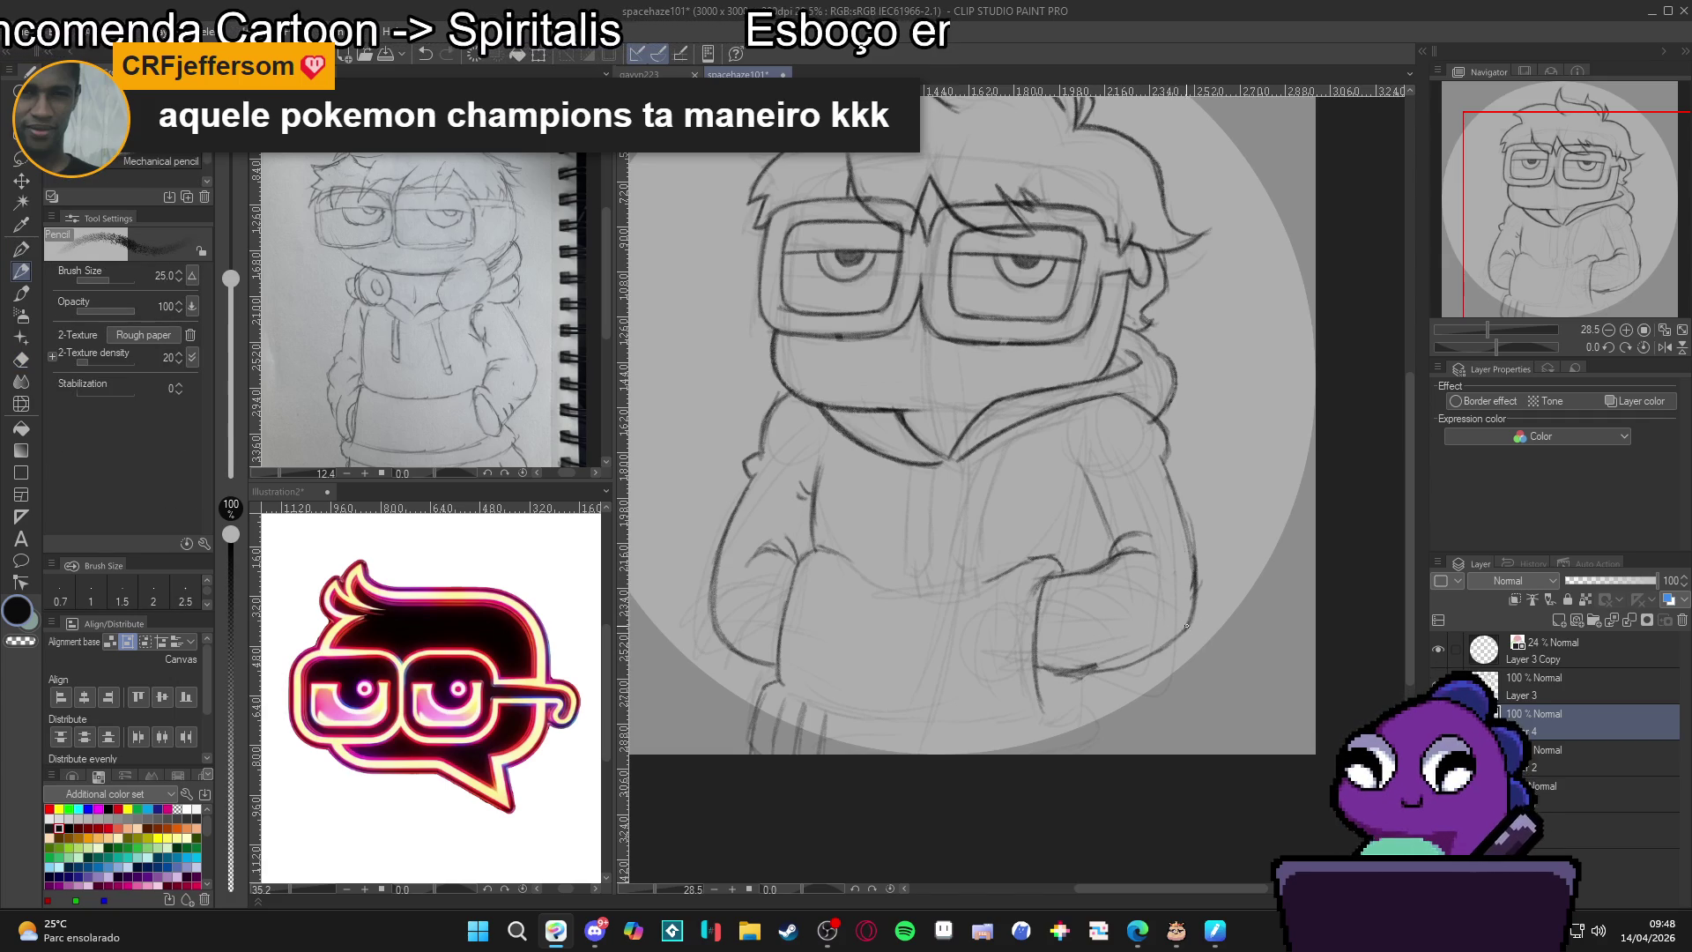
pyautogui.moveTo(1187, 627); pyautogui.dragTo(1093, 674)
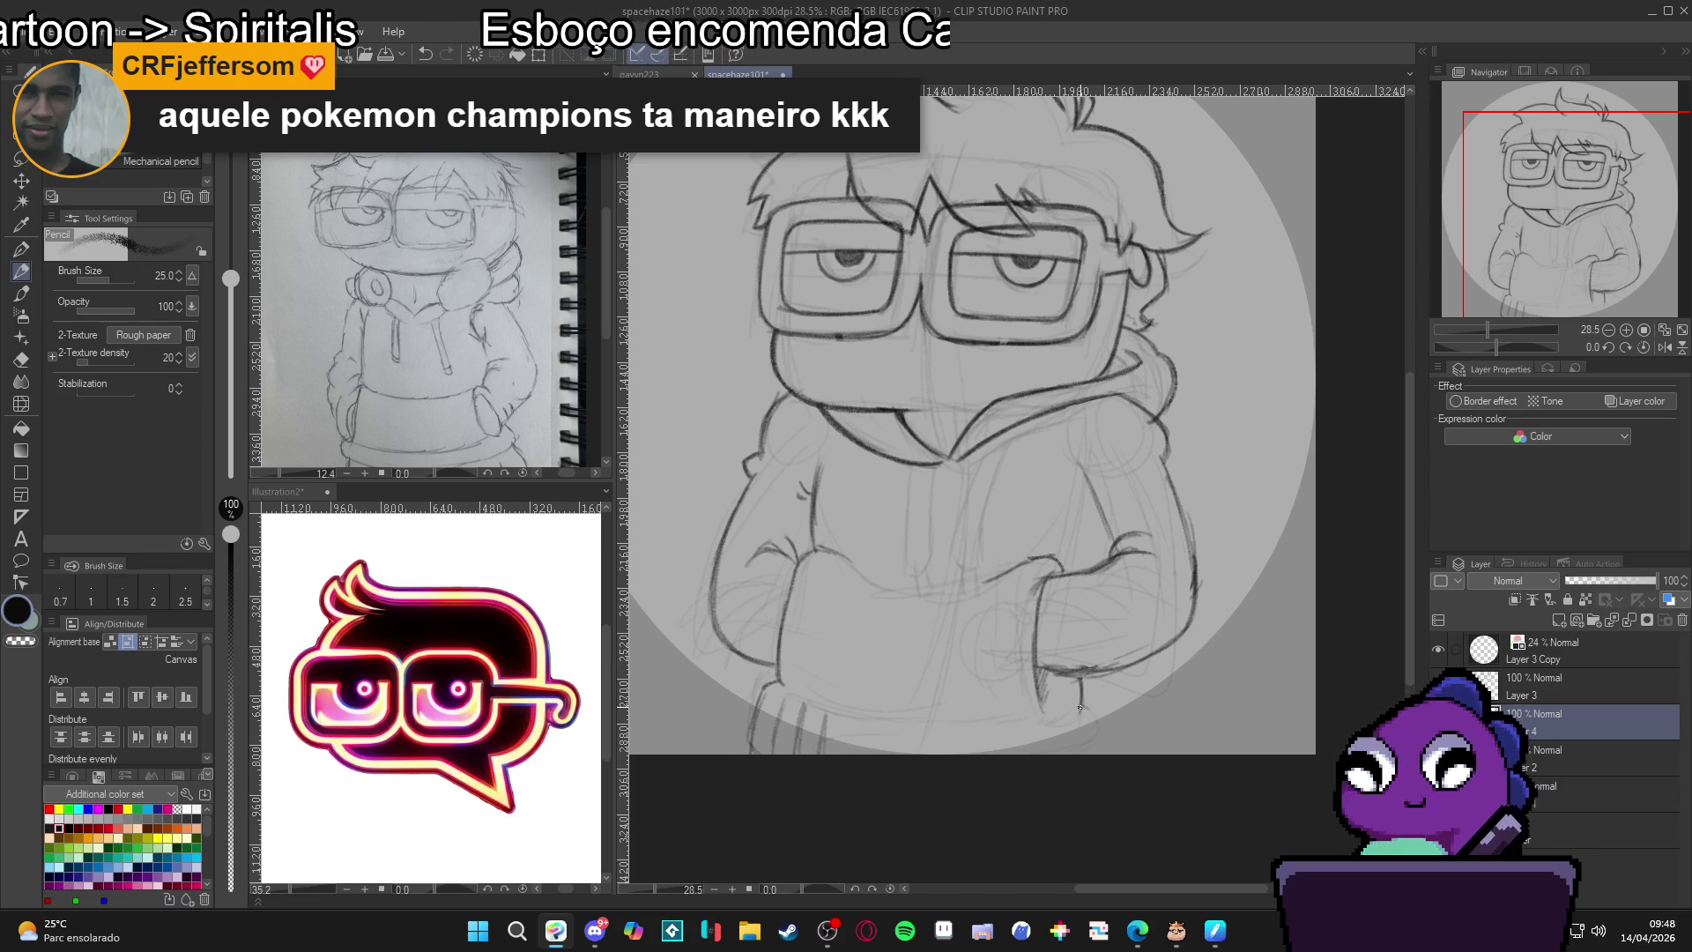
# Rotate the canvas and darken the left contour of the arm and hood.
pyautogui.moveTo(1109, 734); pyautogui.dragTo(789, 298)
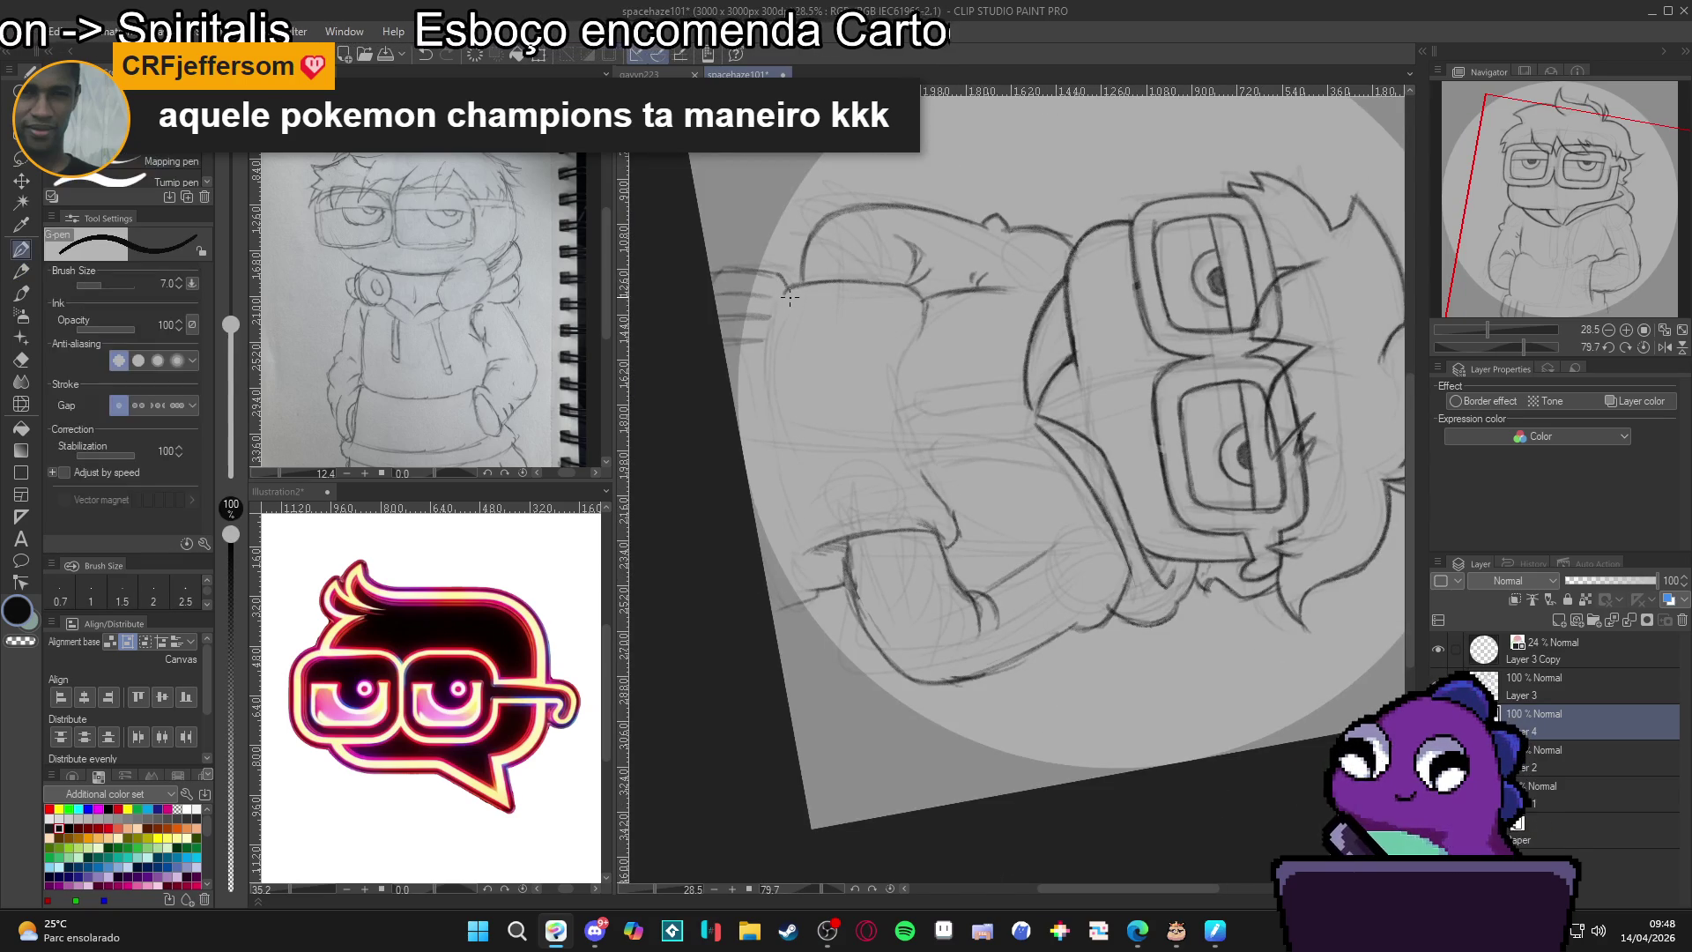
pyautogui.press('p')
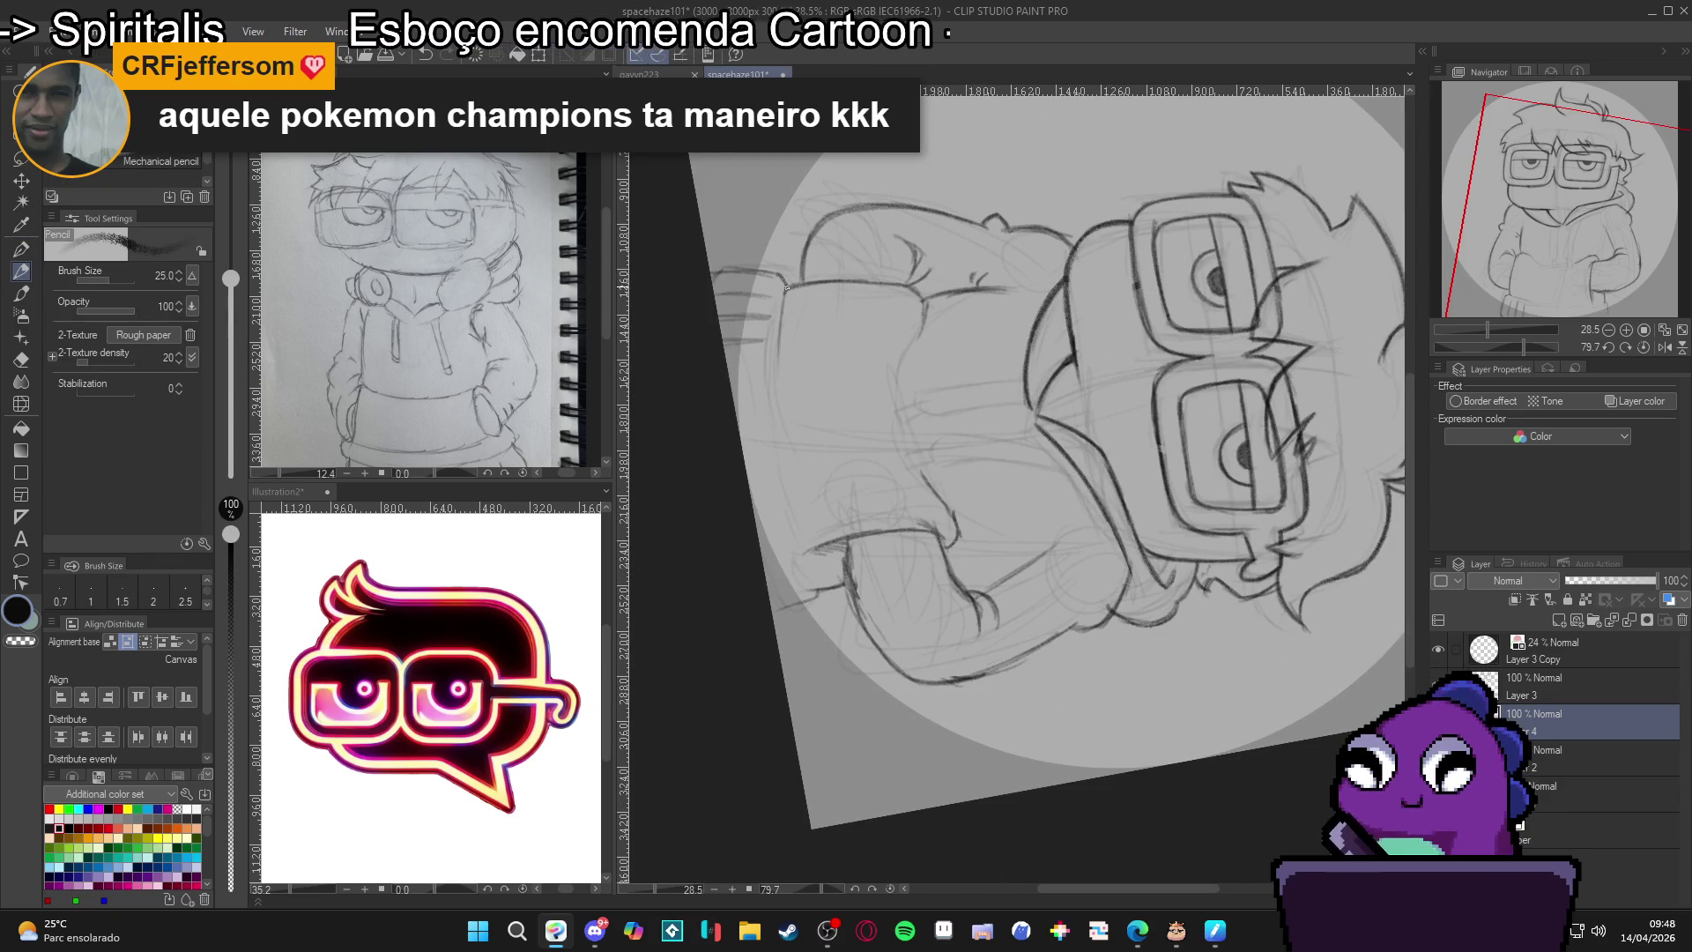
pyautogui.moveTo(781, 322); pyautogui.dragTo(783, 469)
pyautogui.moveTo(775, 390); pyautogui.dragTo(804, 532)
pyautogui.moveTo(783, 441); pyautogui.dragTo(826, 583)
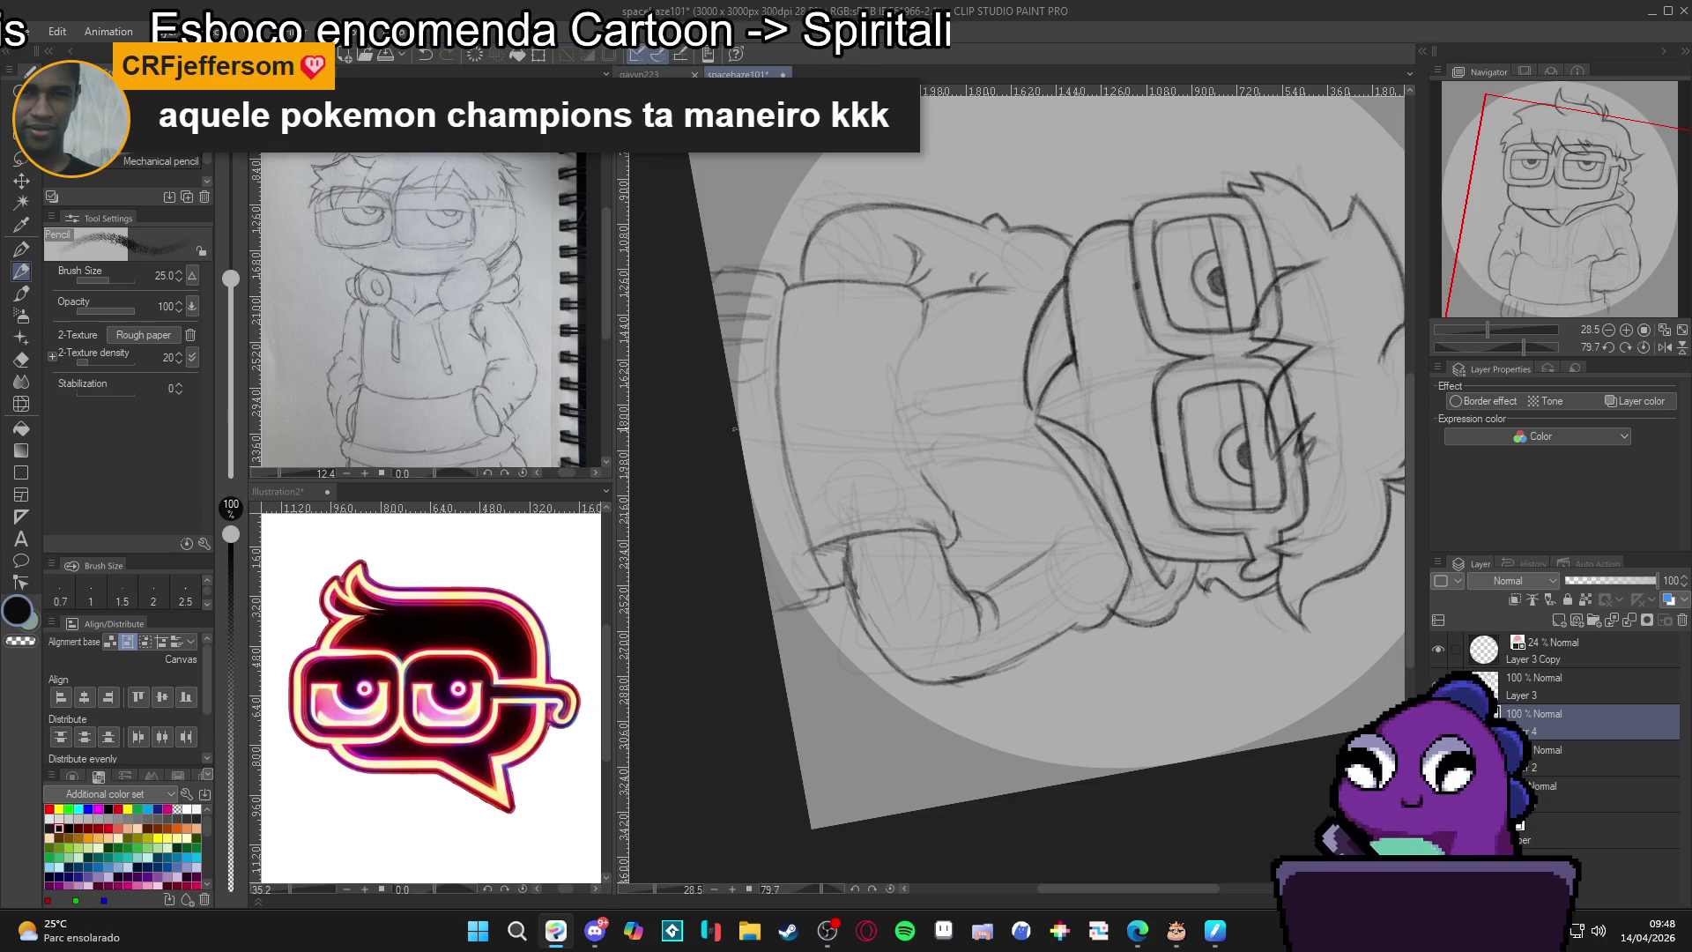
pyautogui.moveTo(851, 479); pyautogui.dragTo(1127, 571)
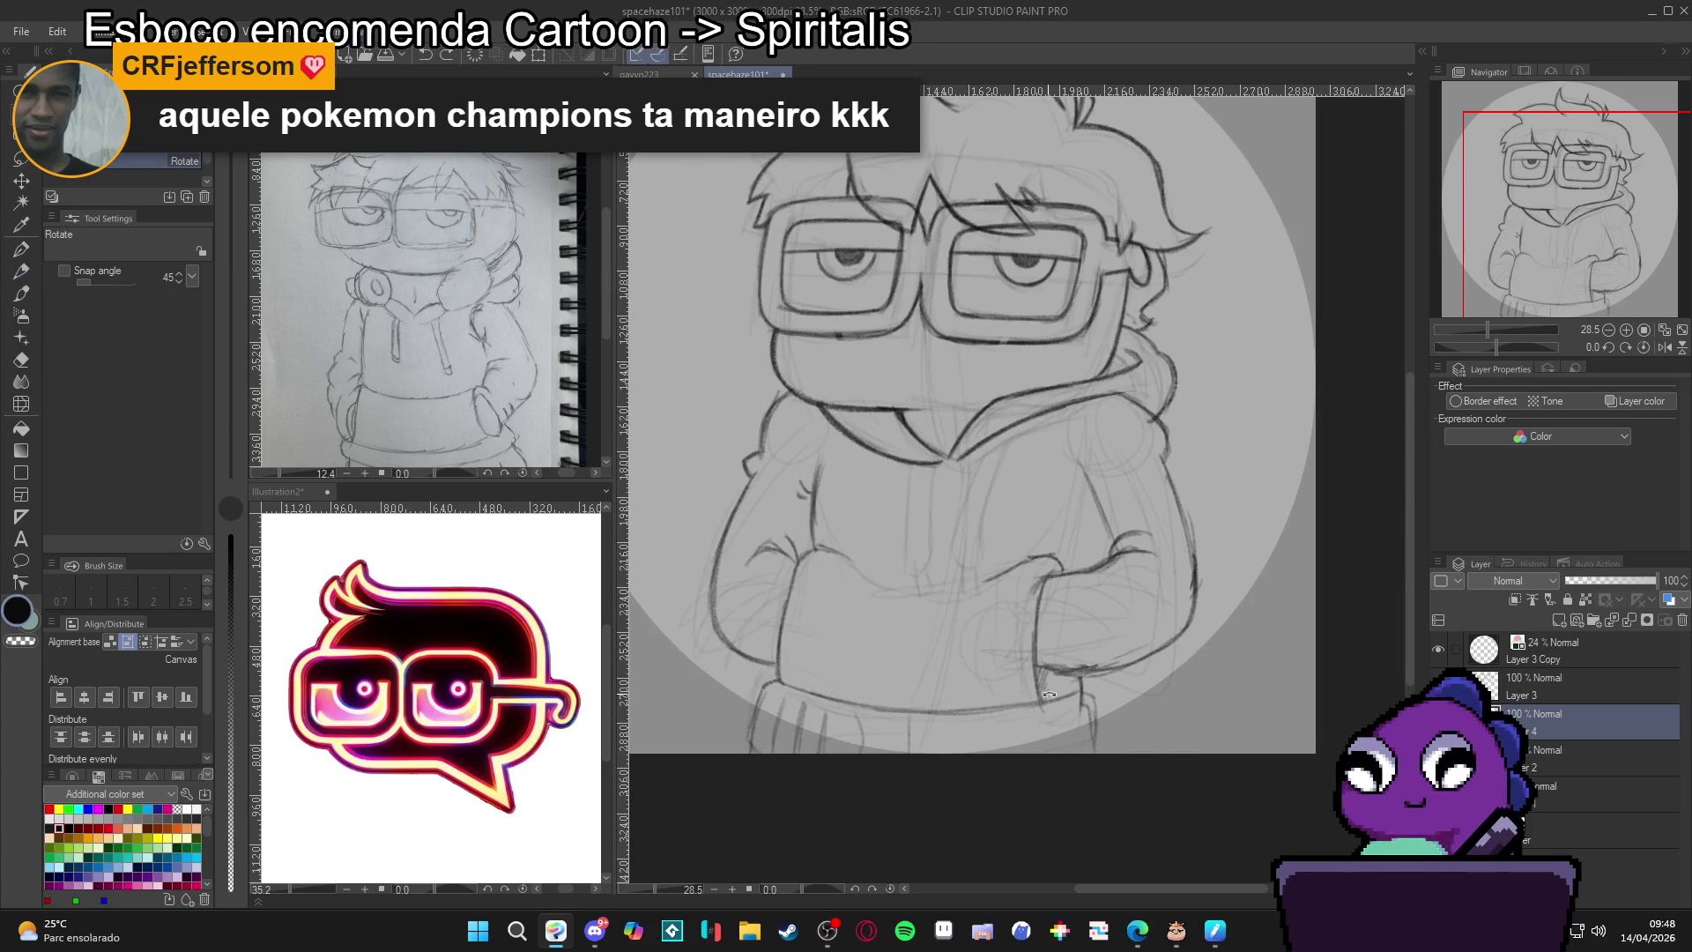
# Add lines at the hoodie's bottom edge and clear stray marks below the right hand.
pyautogui.moveTo(1082, 705); pyautogui.dragTo(885, 685)
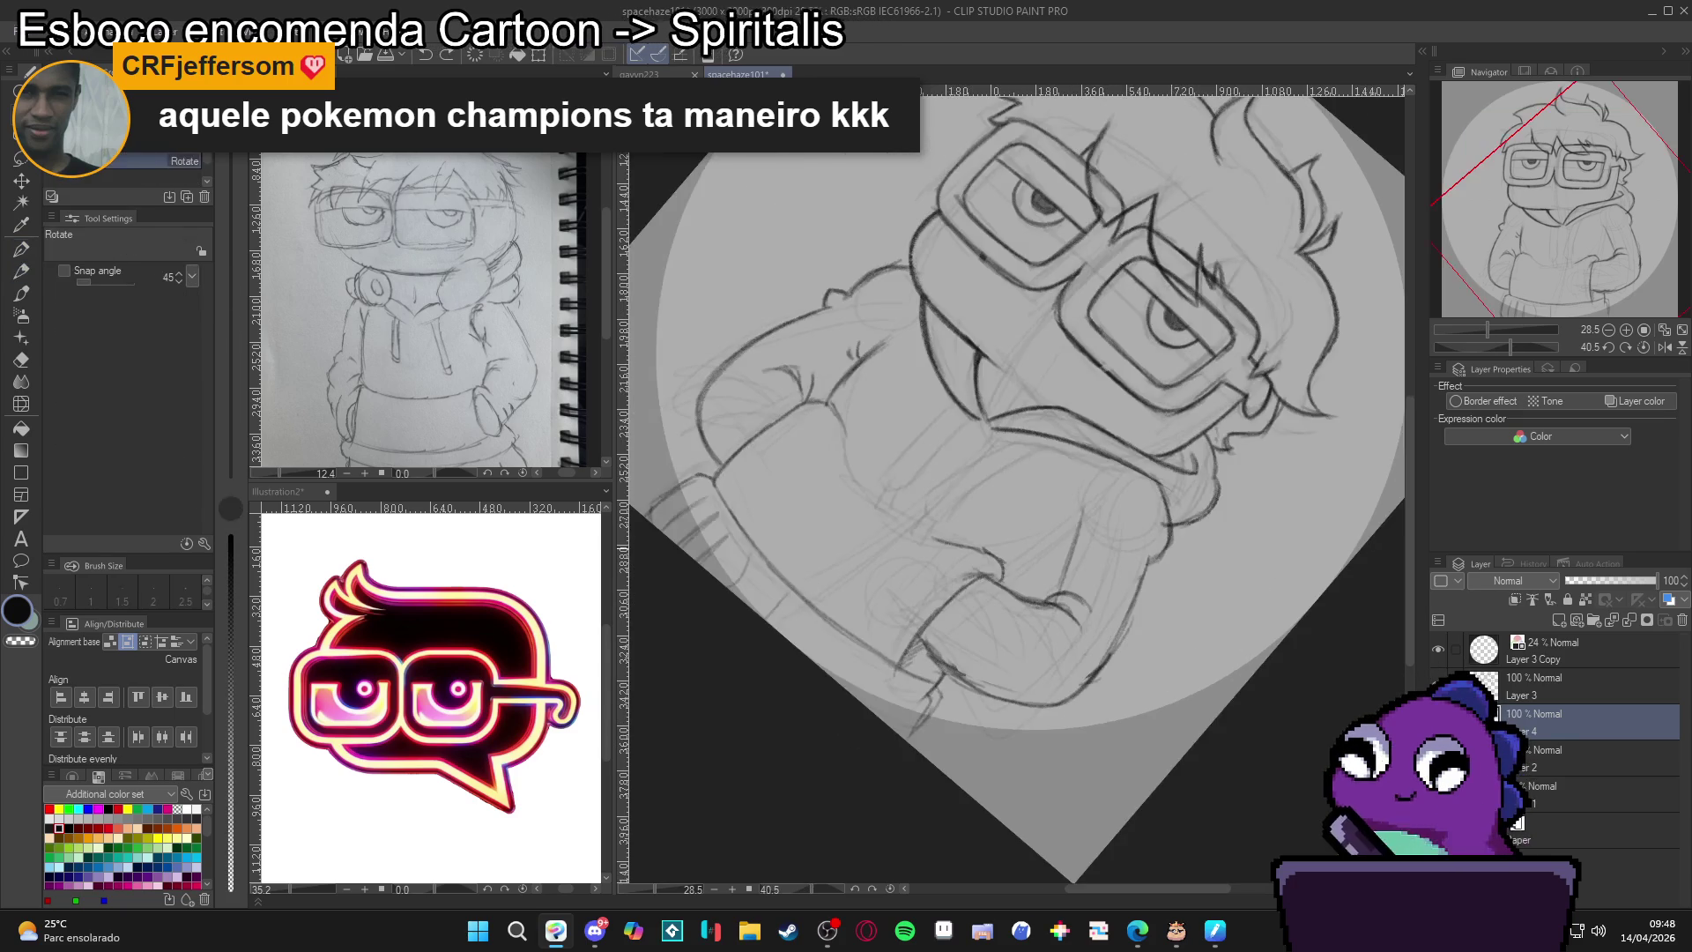
pyautogui.press('p')
pyautogui.moveTo(963, 587); pyautogui.dragTo(1268, 520)
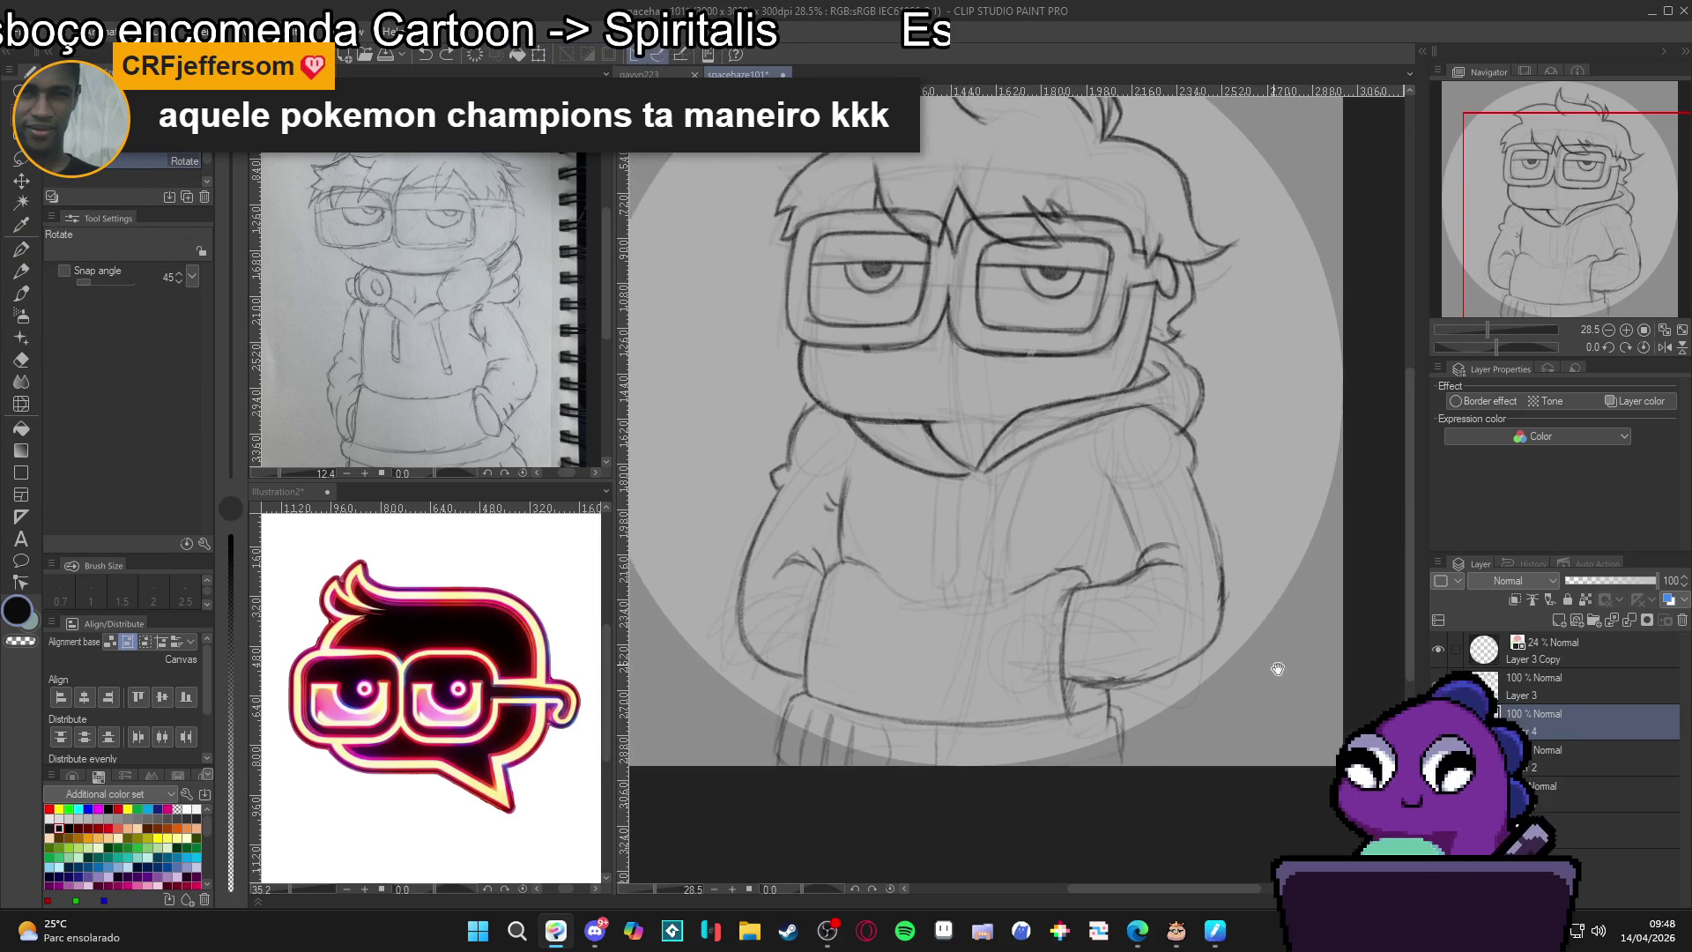
pyautogui.press('p')
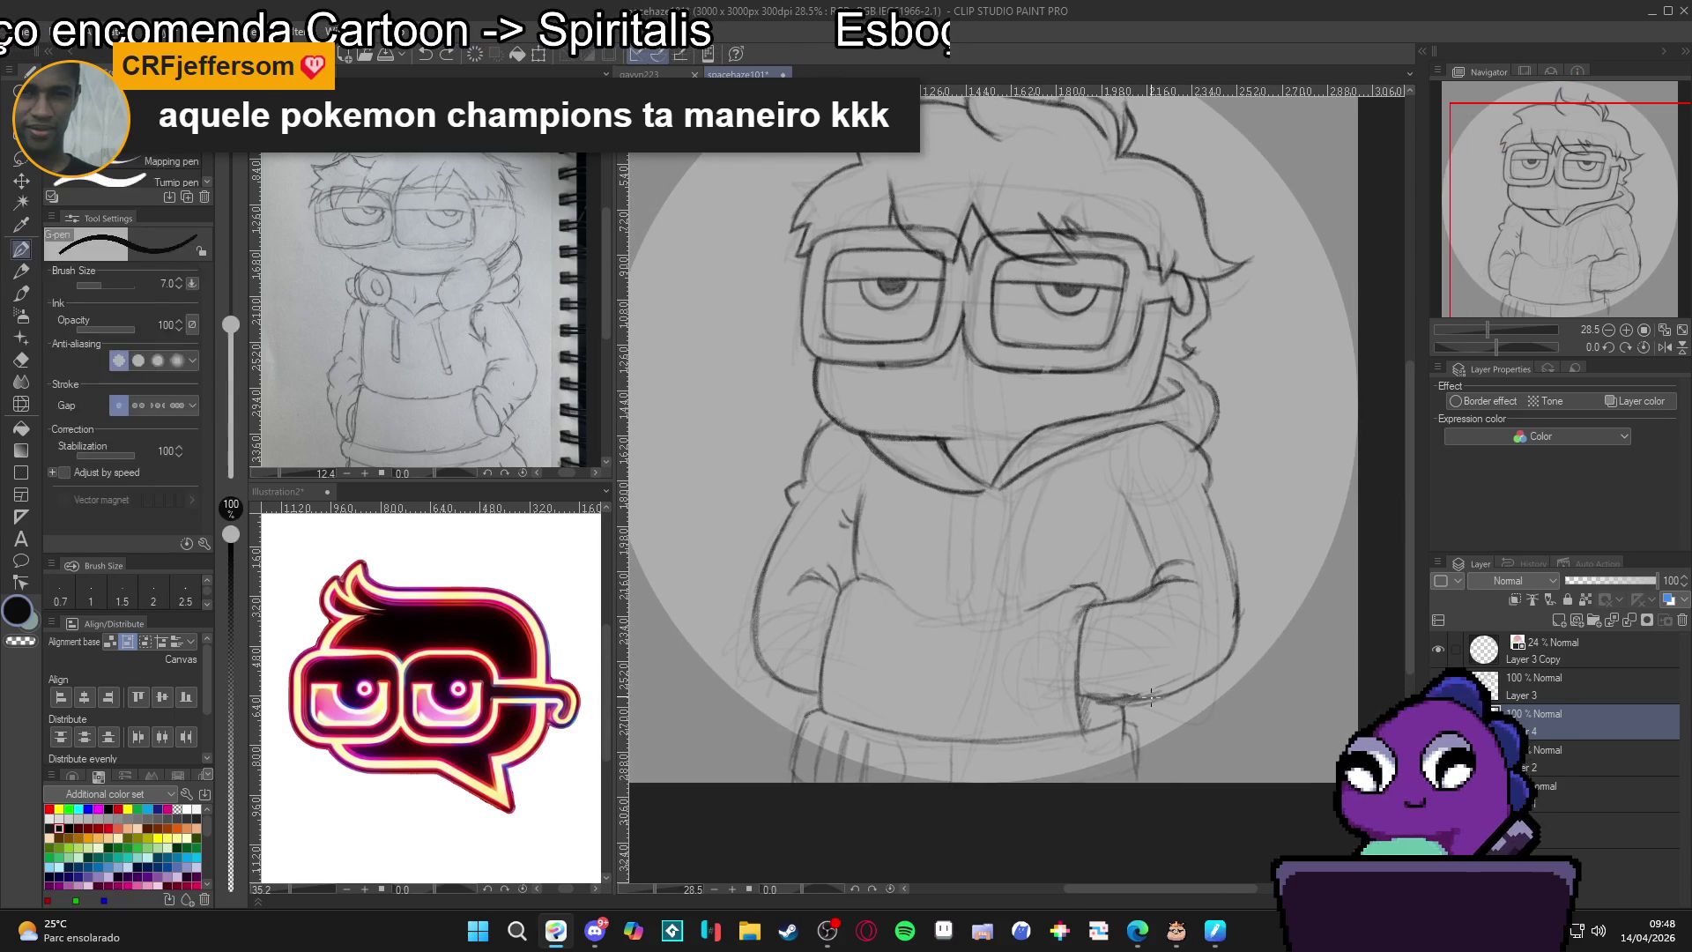
pyautogui.press('p')
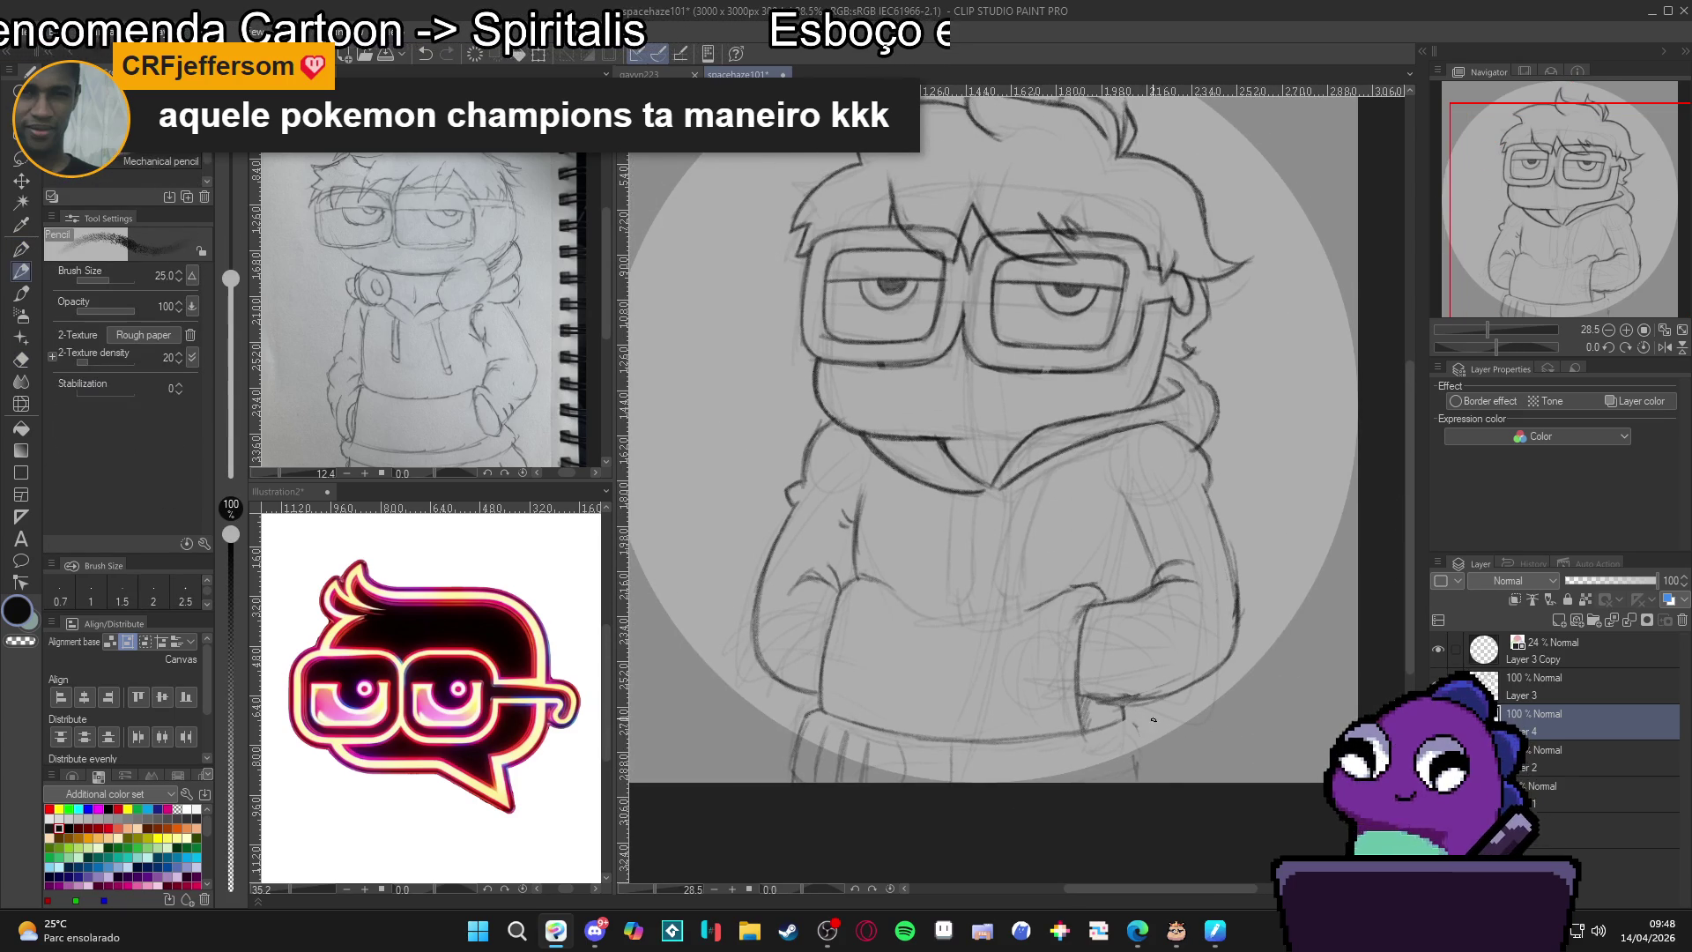
pyautogui.moveTo(1154, 699); pyautogui.dragTo(1162, 779)
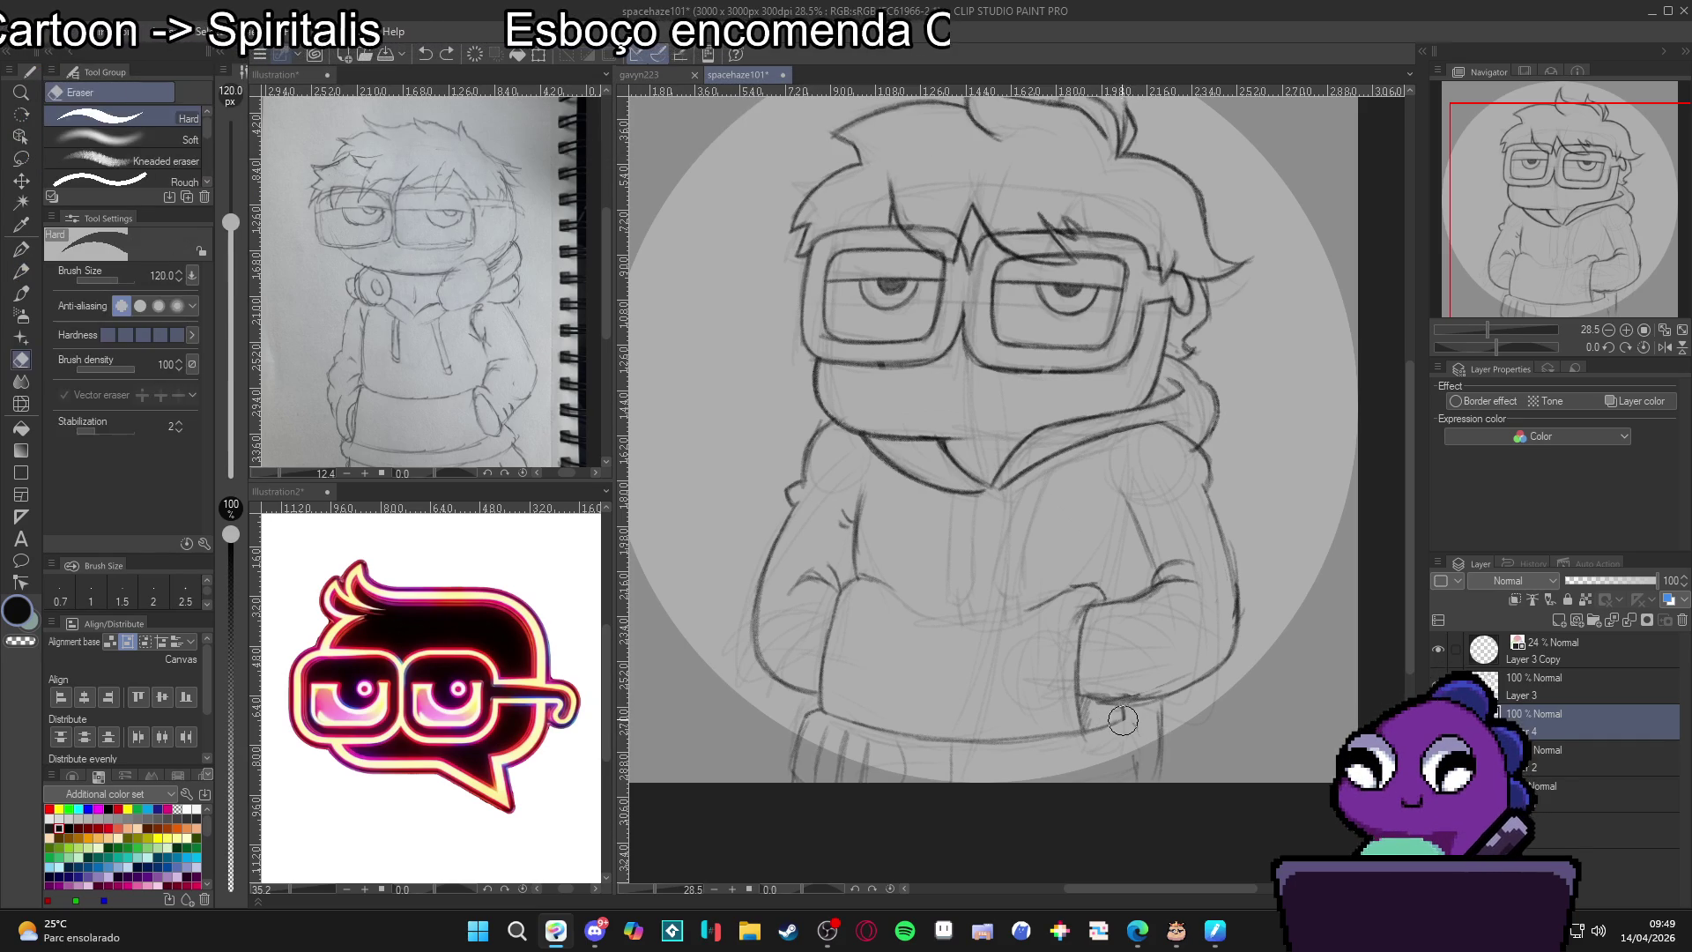
pyautogui.moveTo(1128, 699); pyautogui.dragTo(1155, 693)
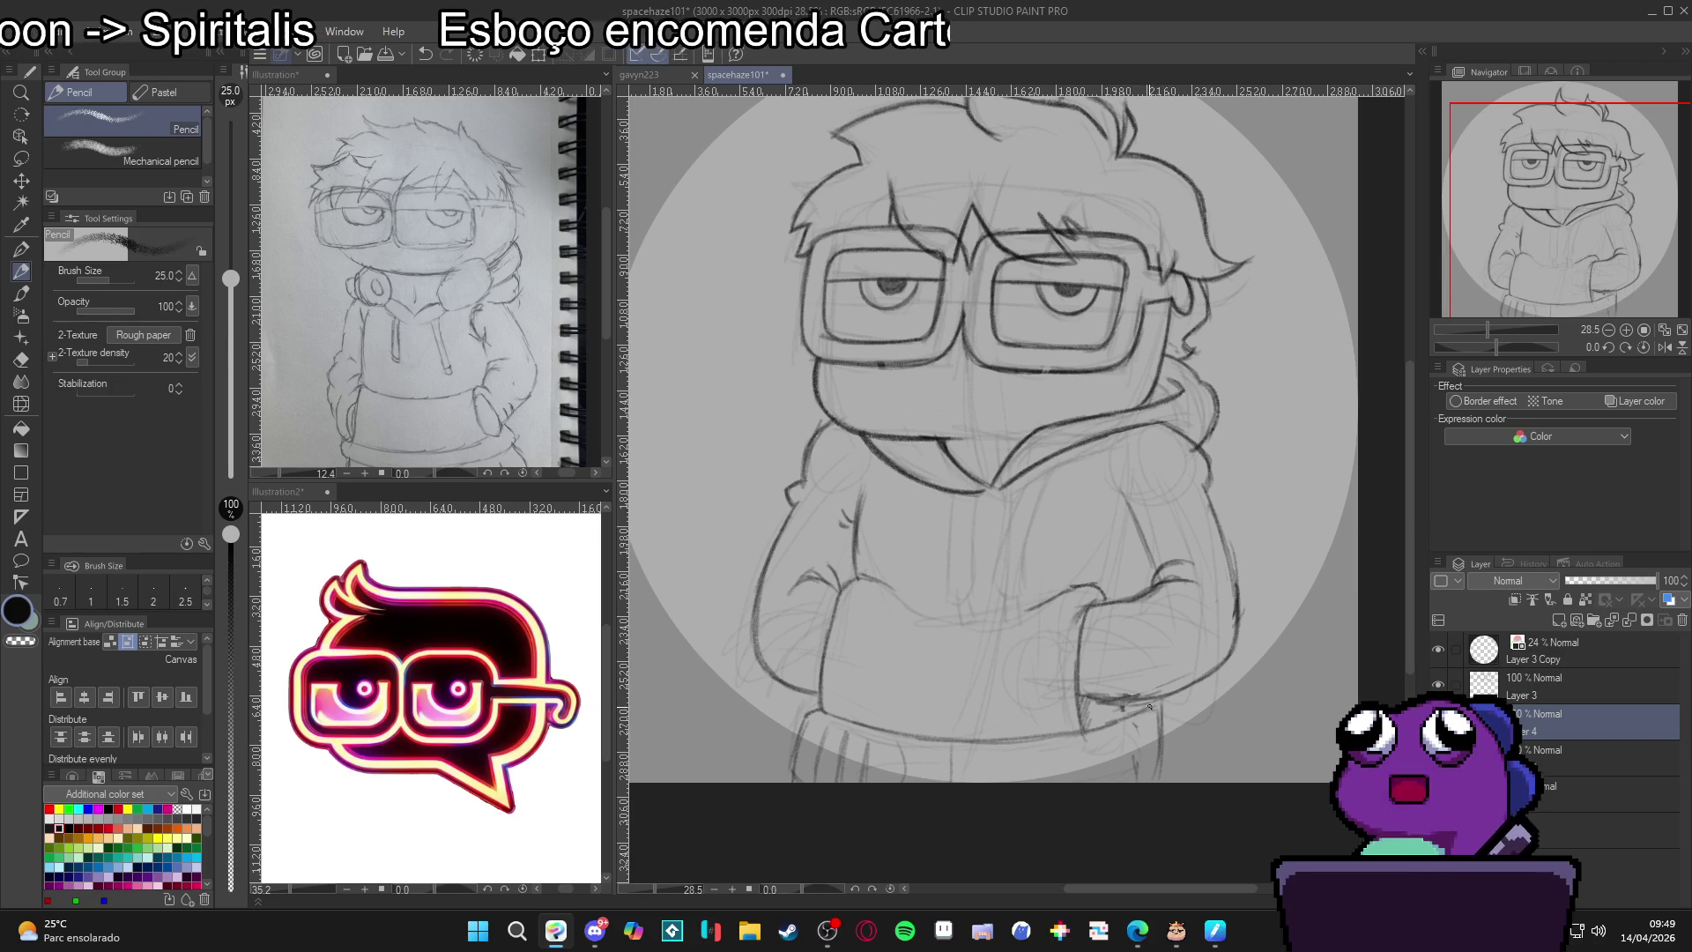
pyautogui.moveTo(1147, 715)
pyautogui.mouseDown()
pyautogui.moveTo(1135, 779)
pyautogui.moveTo(1013, 731)
pyautogui.moveTo(894, 589)
pyautogui.mouseUp()
# Add a short stroke along the tilted arm, then reset the canvas rotation.
pyautogui.press('r')
pyautogui.press('p')
pyautogui.moveTo(844, 526); pyautogui.dragTo(841, 548)
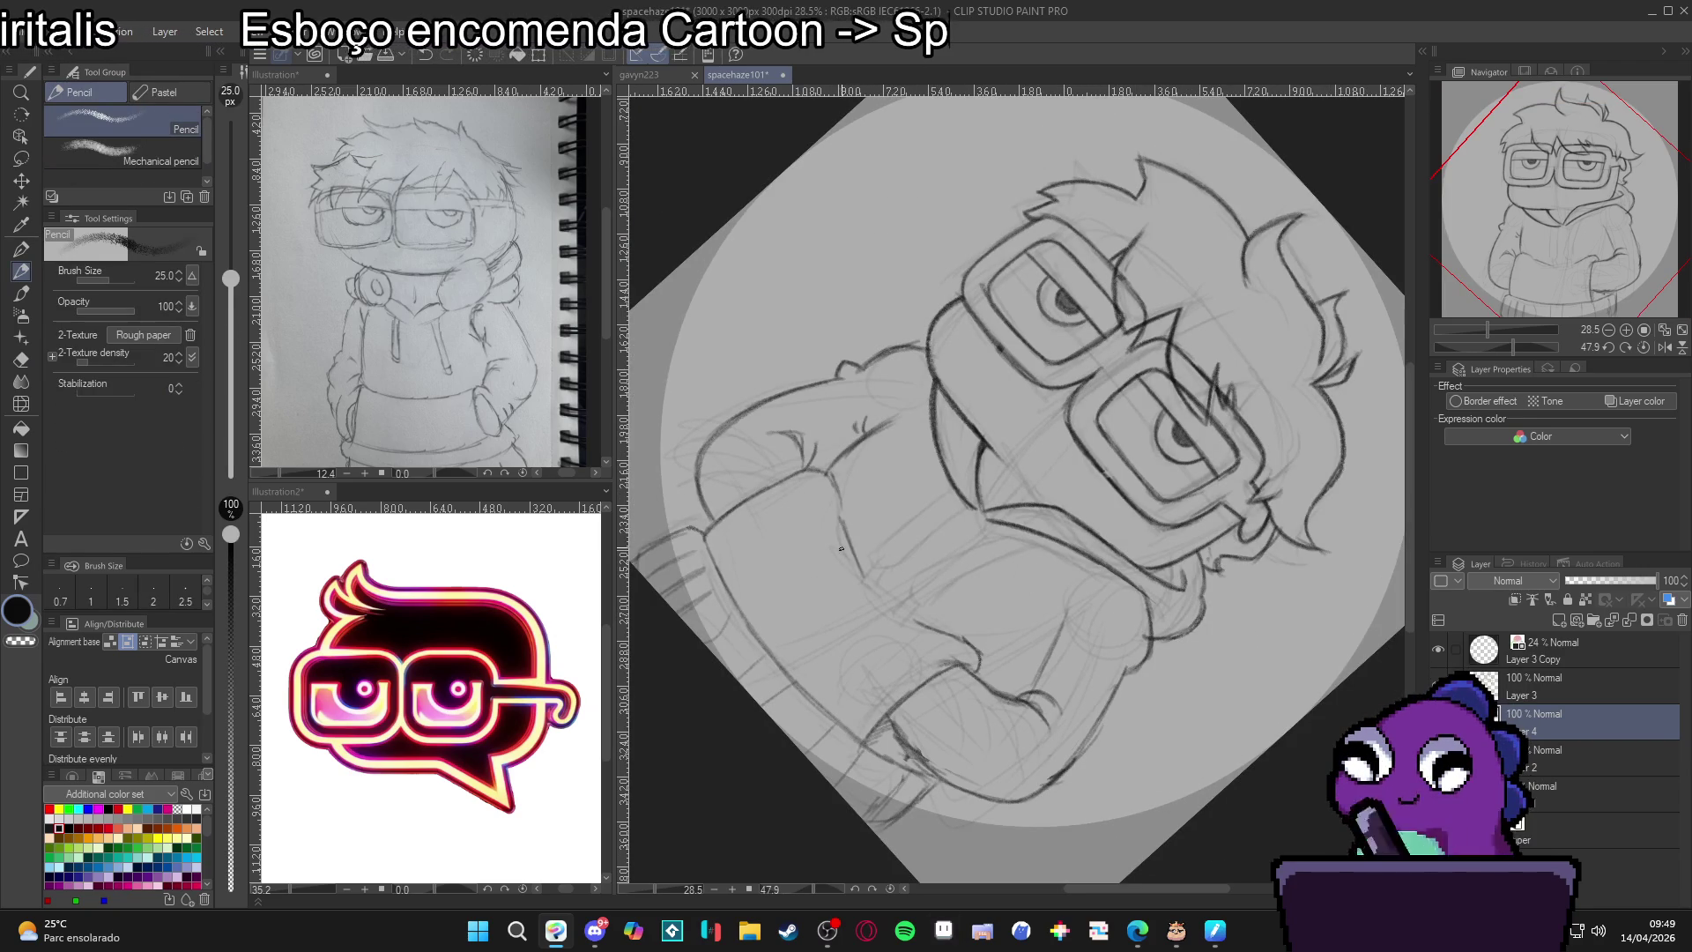
pyautogui.hotkey('ctrl', '@')
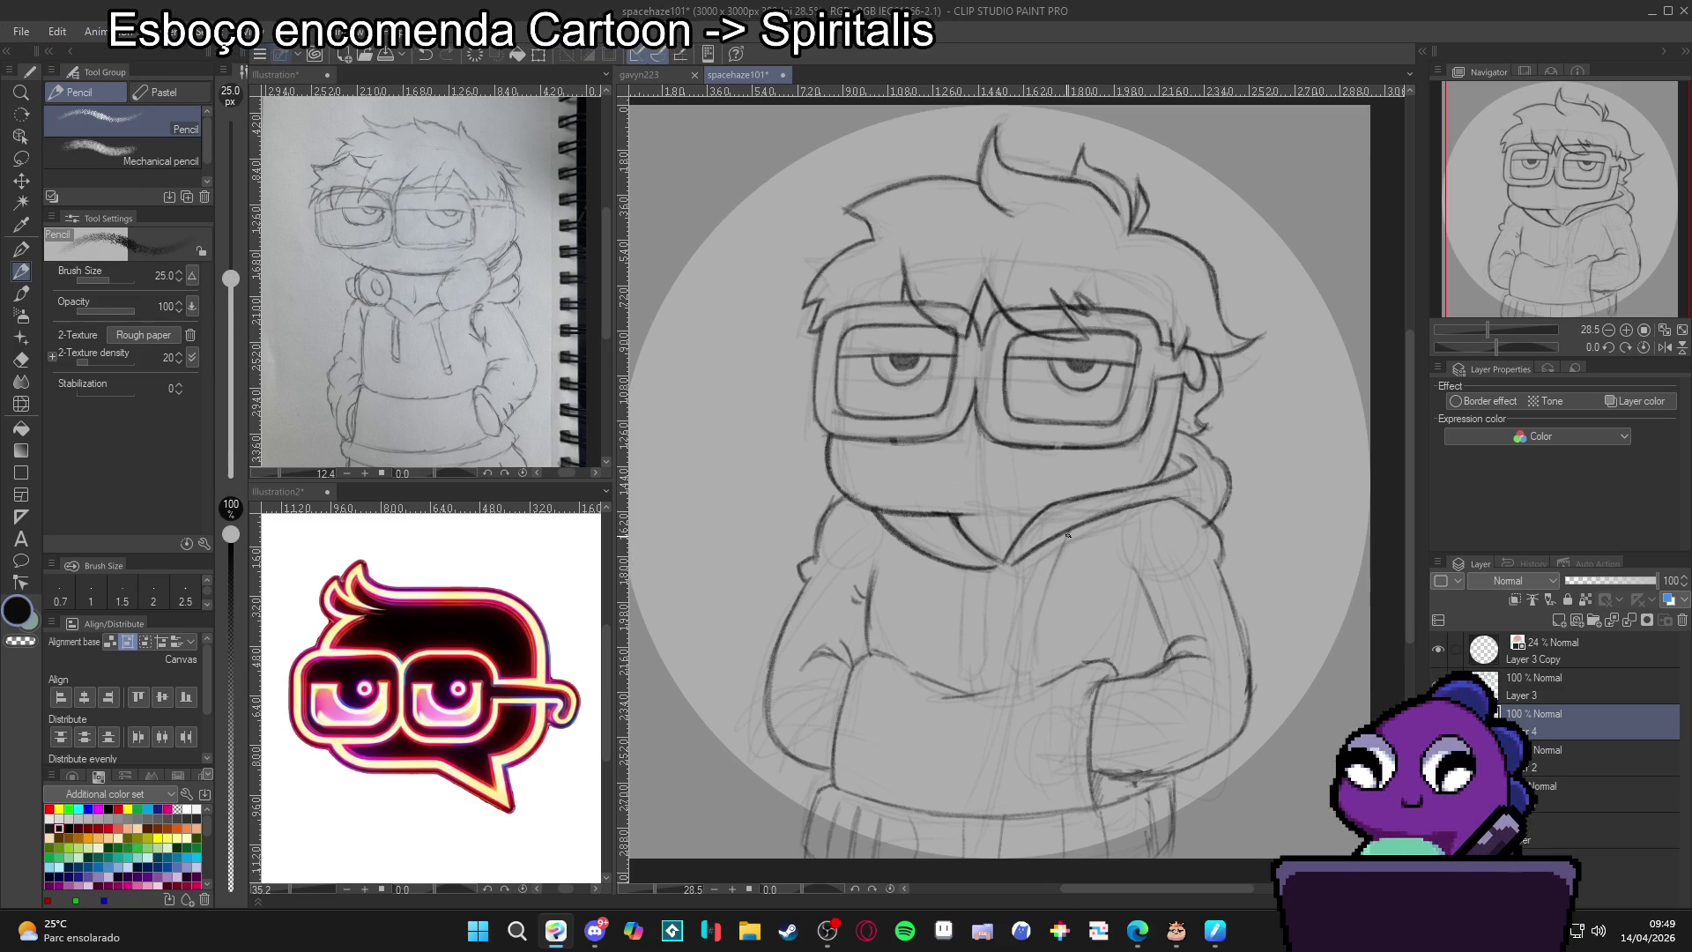
# Outline the hoodie front and both hoodie strings with their tips.
pyautogui.moveTo(1068, 535)
pyautogui.mouseDown()
pyautogui.moveTo(1027, 584)
pyautogui.moveTo(1018, 644)
pyautogui.mouseUp()
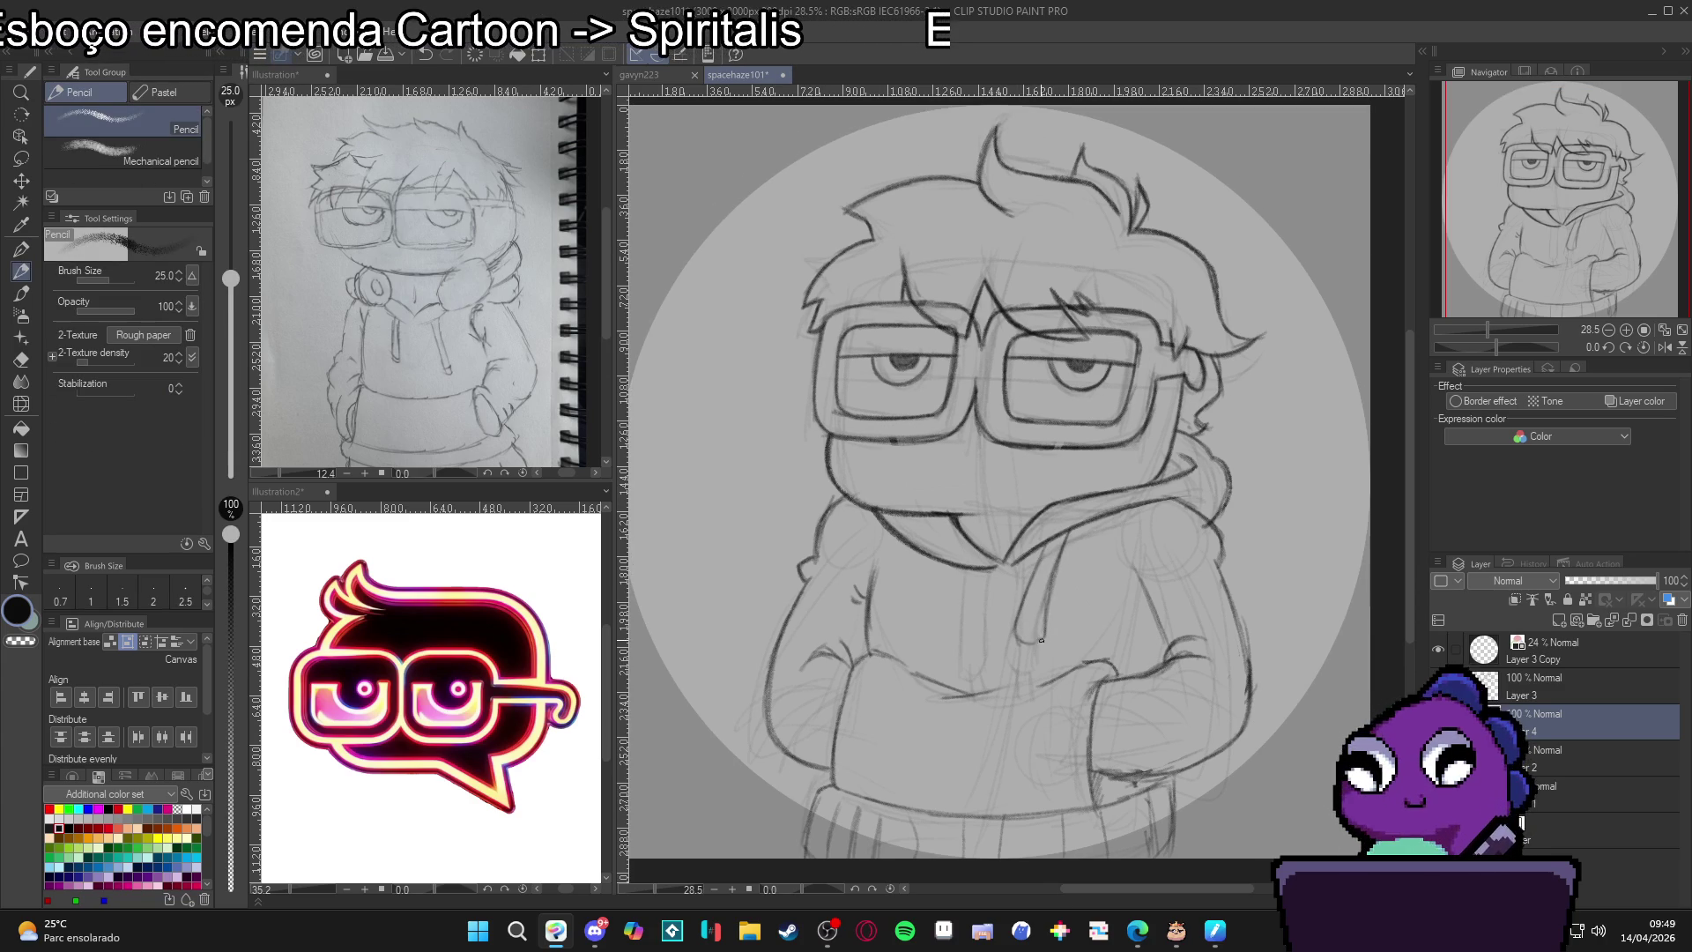
pyautogui.moveTo(1055, 531); pyautogui.dragTo(1024, 608)
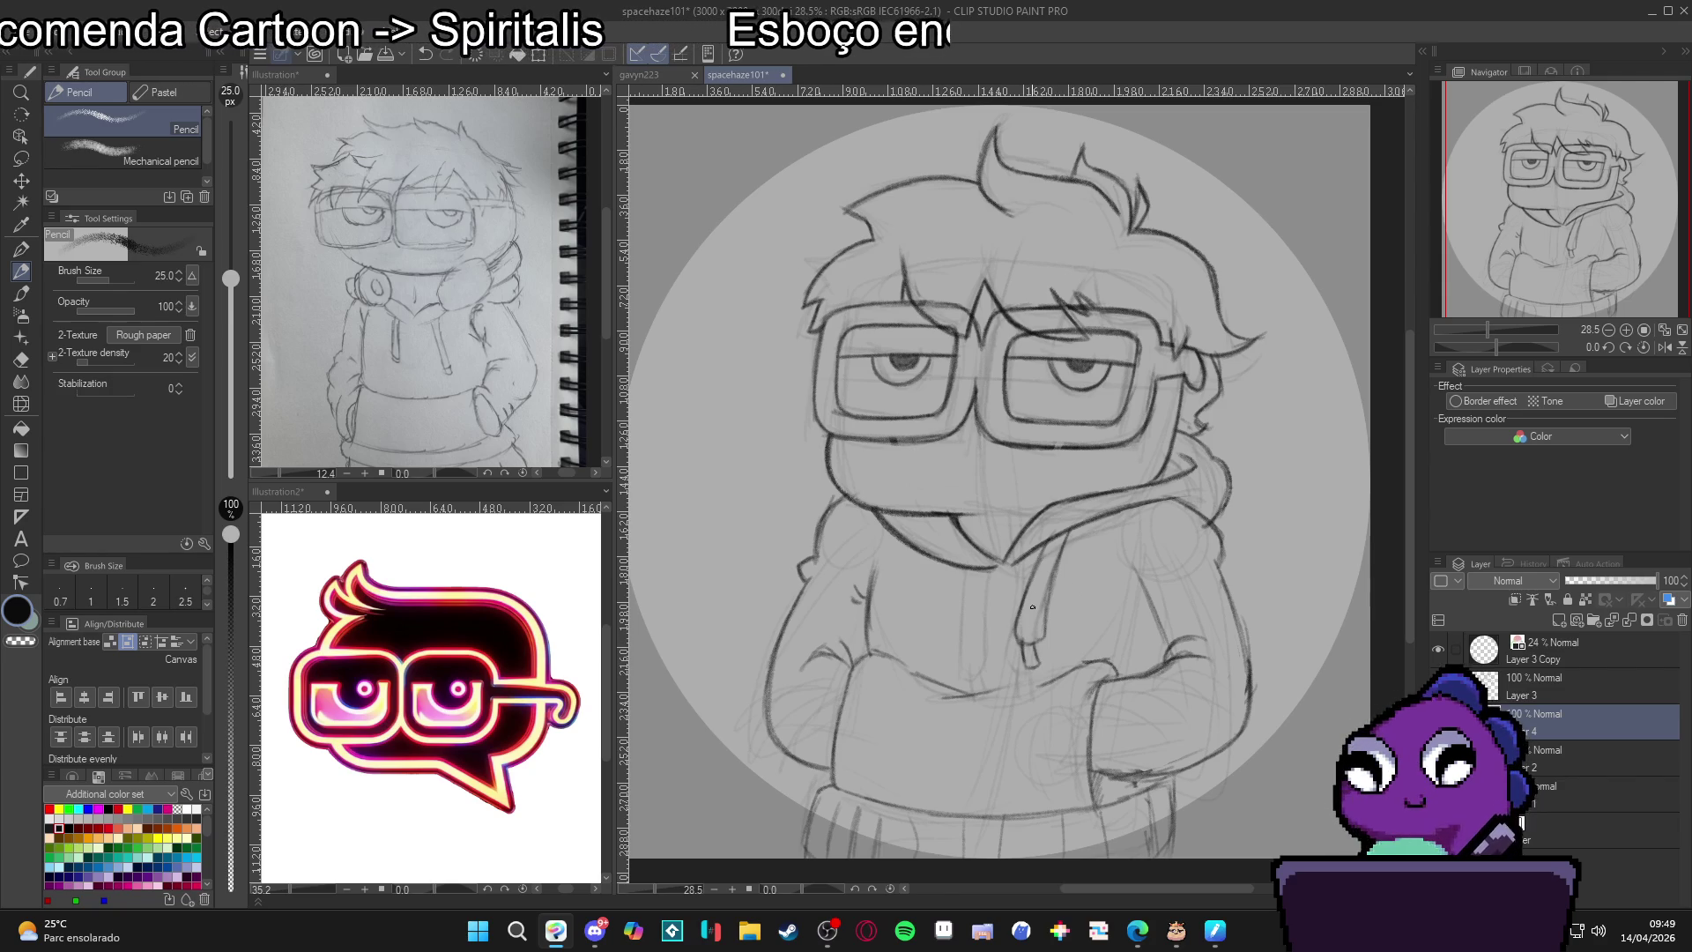
pyautogui.moveTo(992, 568); pyautogui.dragTo(960, 657)
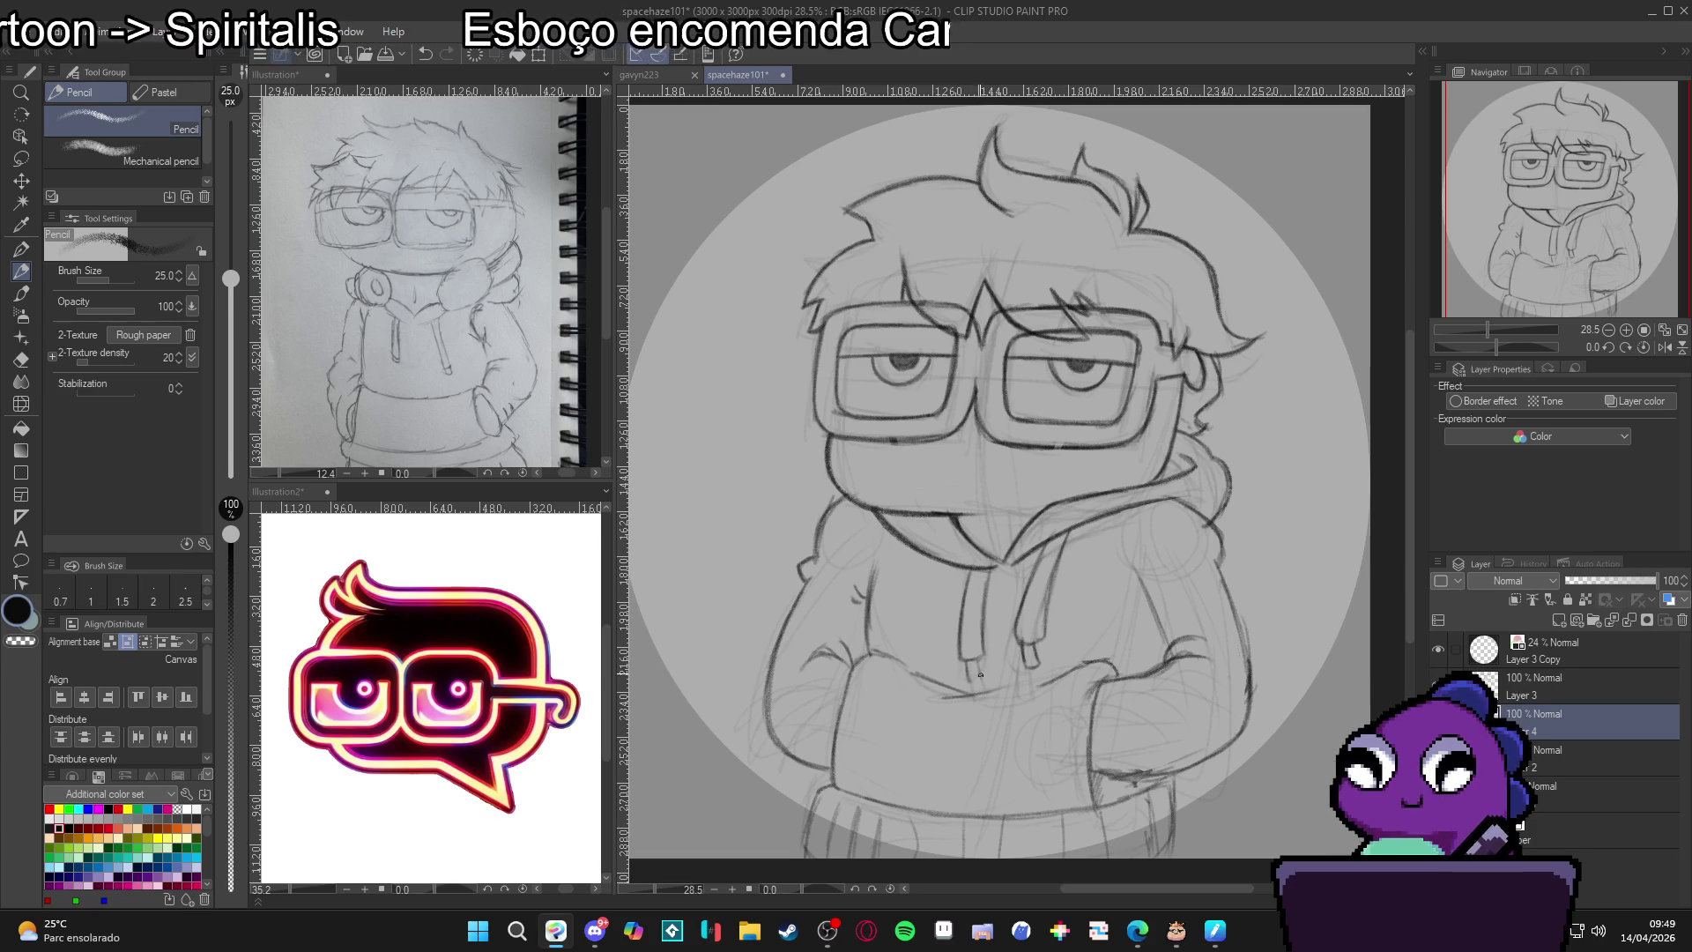
pyautogui.moveTo(968, 662); pyautogui.dragTo(978, 682)
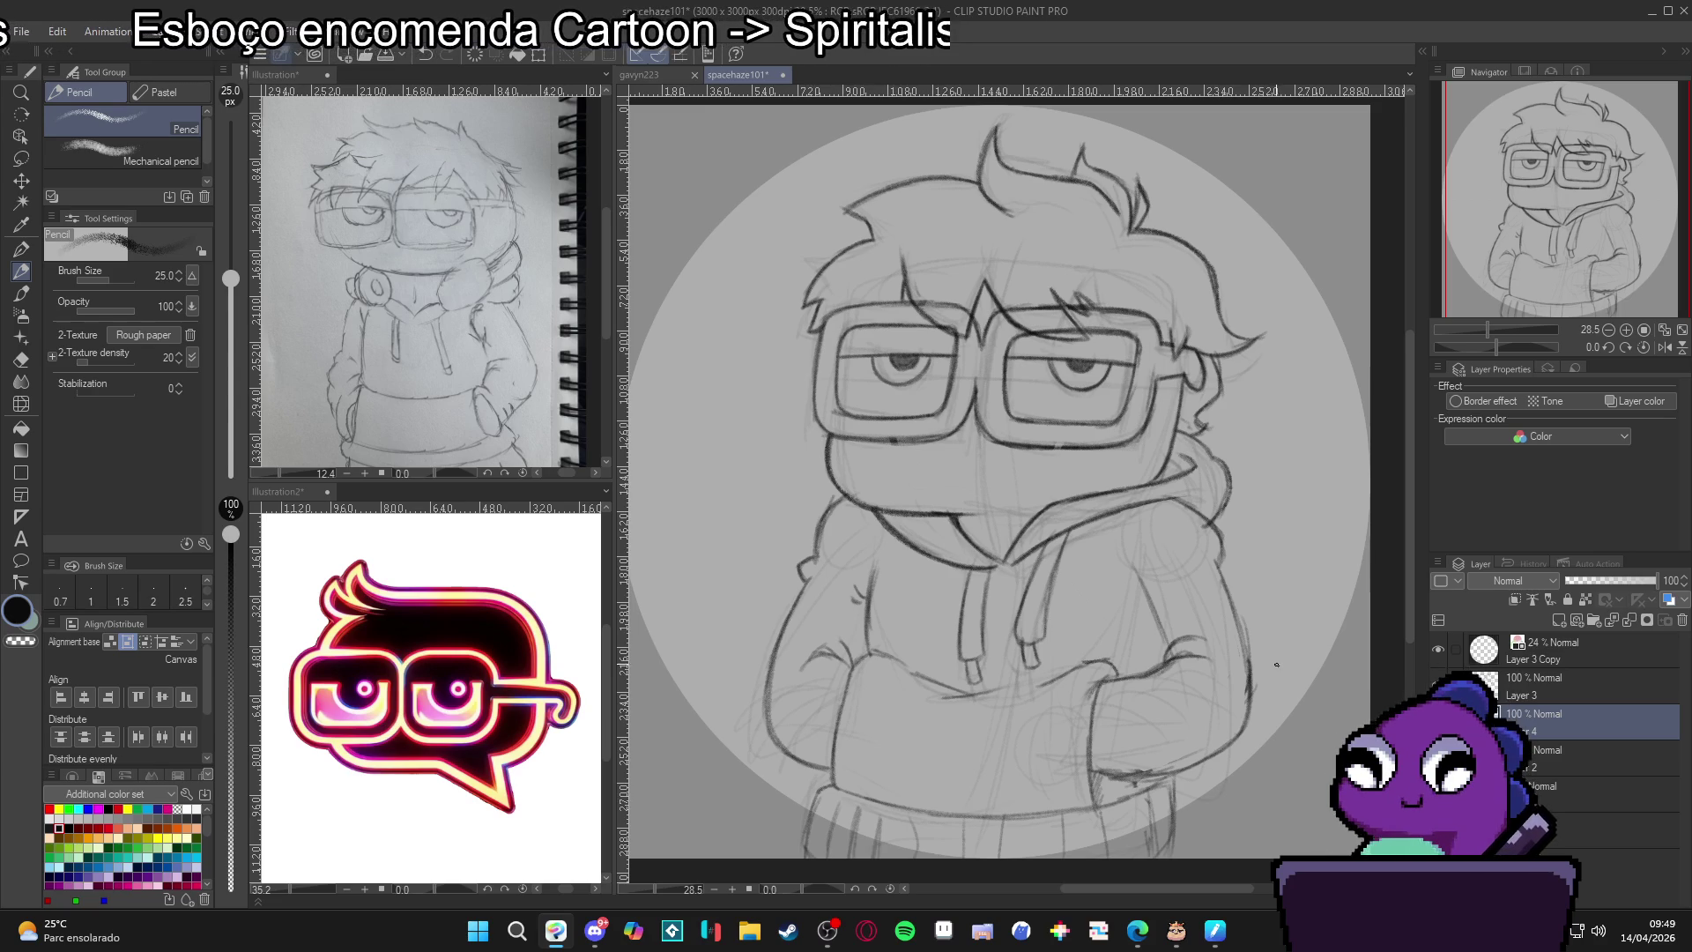
# Move the active layer from Layer 4 up to Layer 3.
pyautogui.moveTo(1303, 722); pyautogui.dragTo(1274, 703)
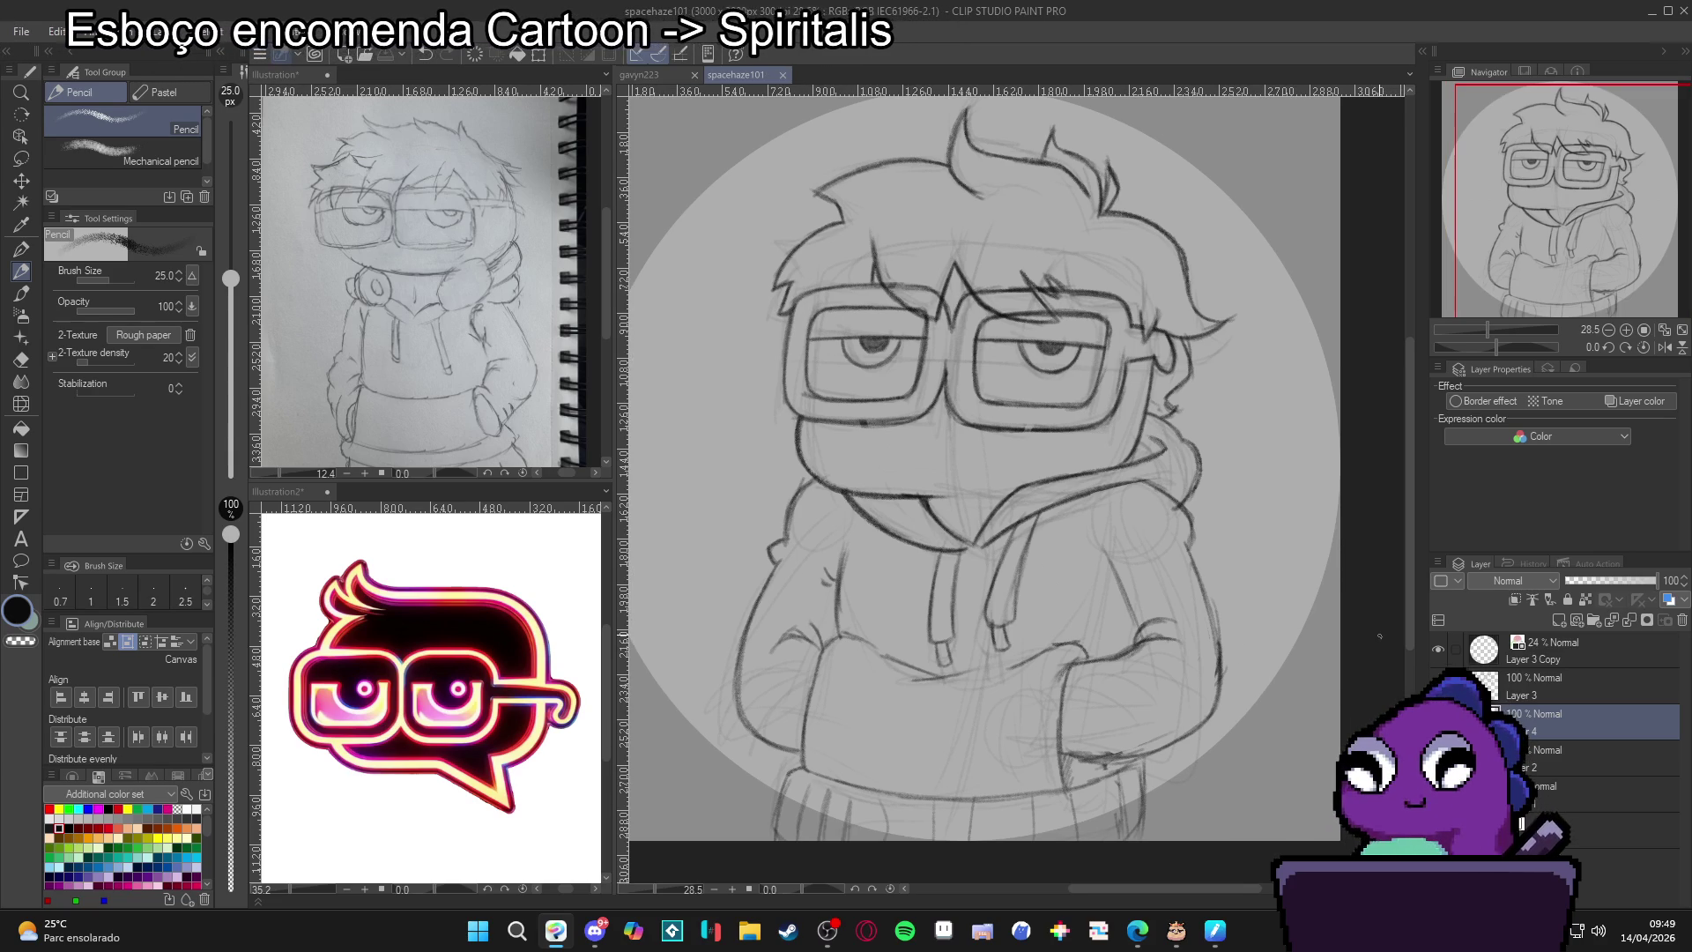
pyautogui.click(1519, 823)
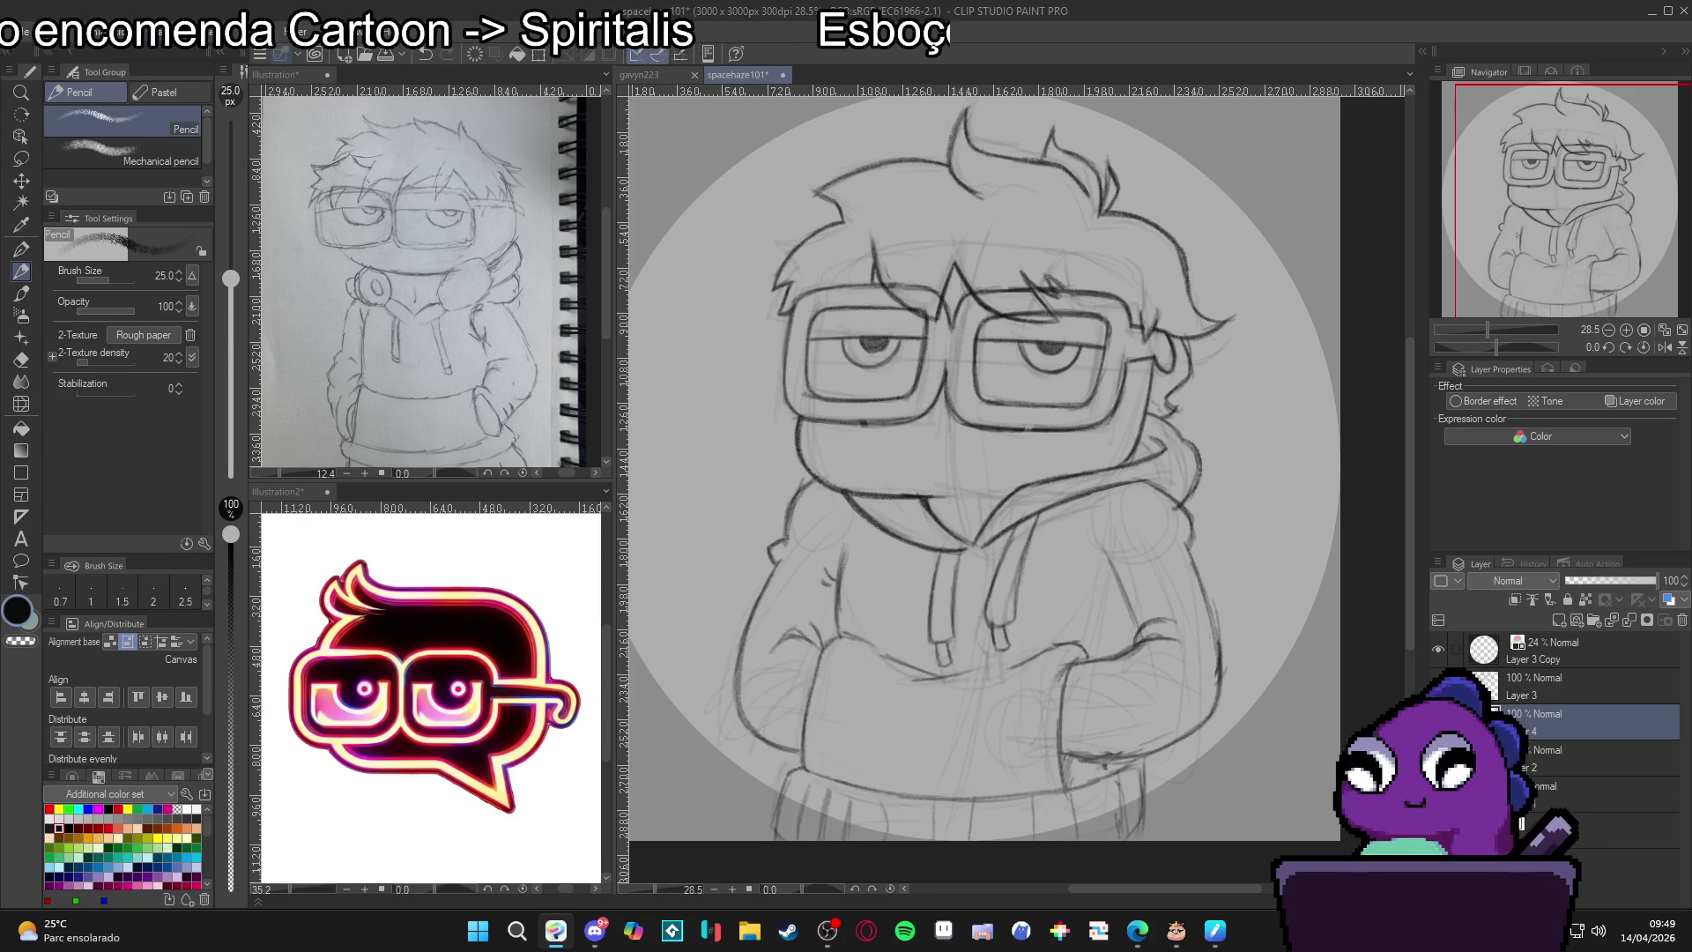
pyautogui.hotkey('alt', ']')
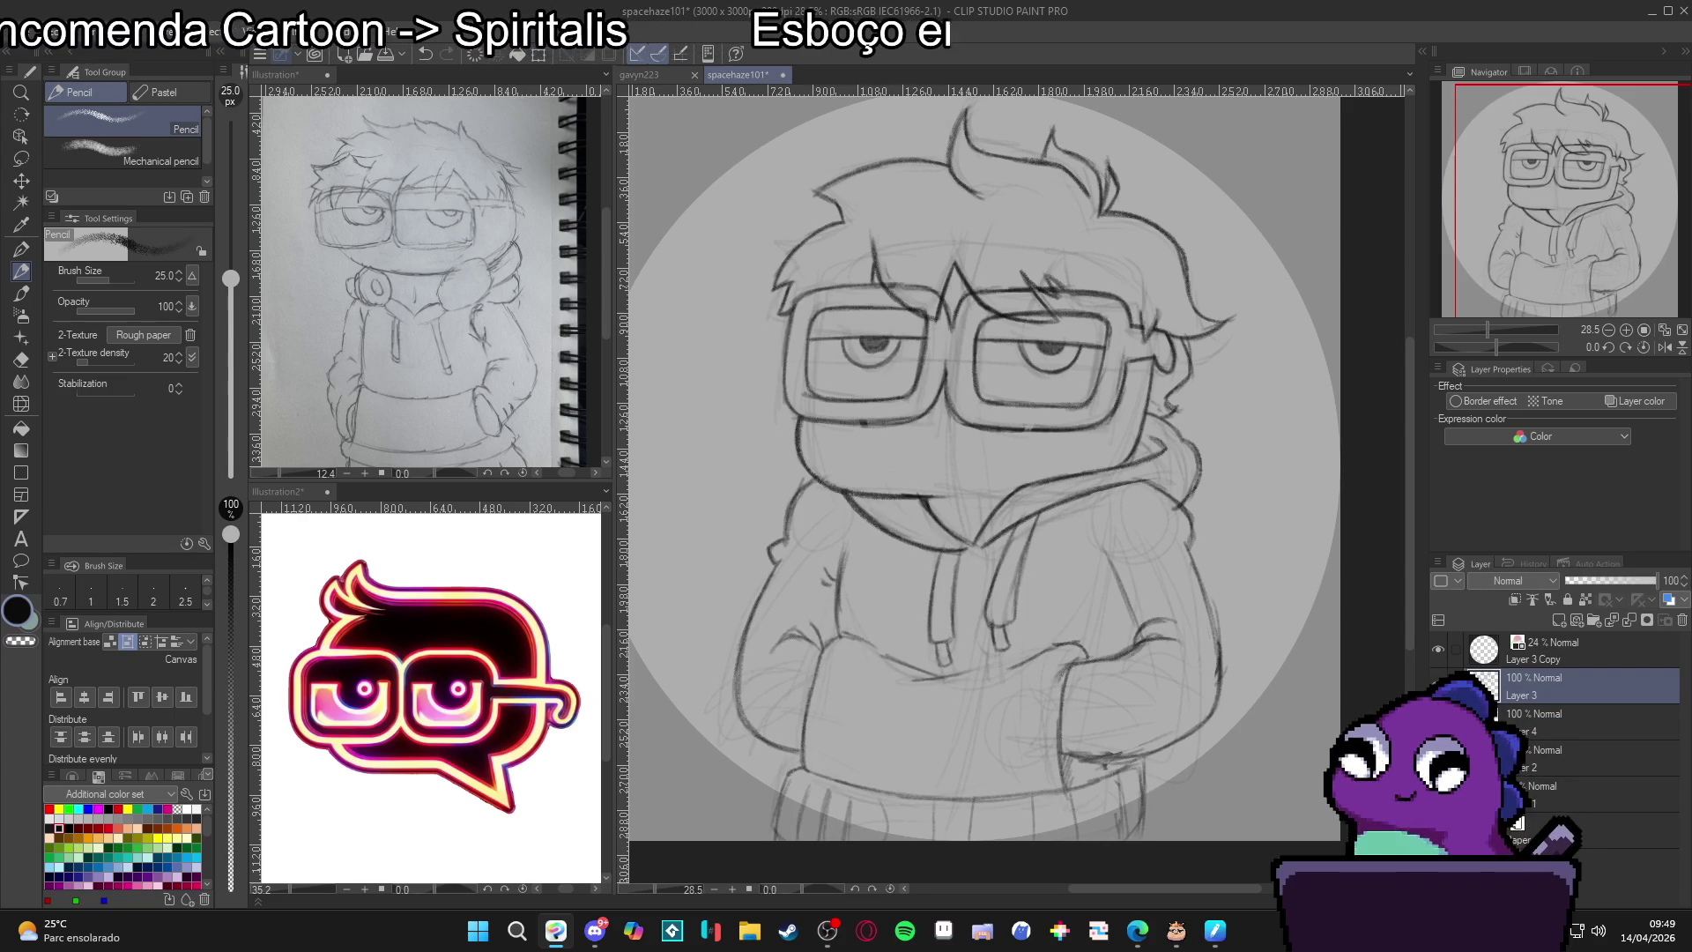
# Add a new layer above Layer 3 and sketch the hood's right side.
pyautogui.hotkey('ctrl', 'shift', 'n')
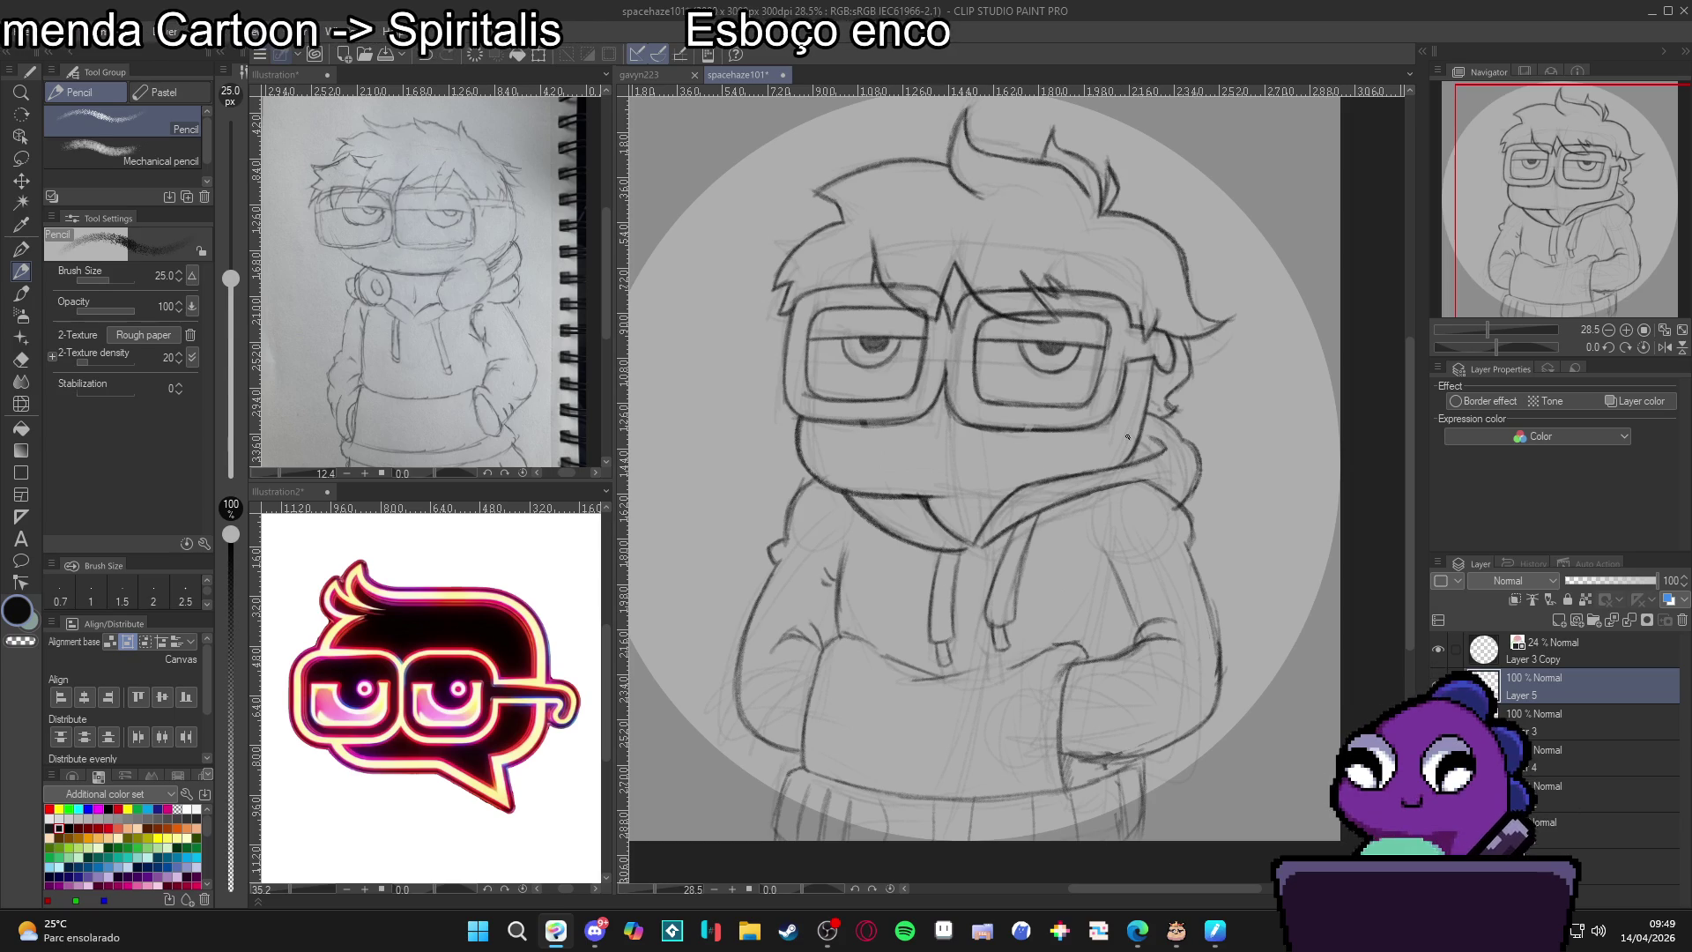
pyautogui.moveTo(1105, 536)
pyautogui.mouseDown()
pyautogui.moveTo(1145, 432)
pyautogui.moveTo(1057, 528)
pyautogui.moveTo(1114, 548)
pyautogui.mouseUp()
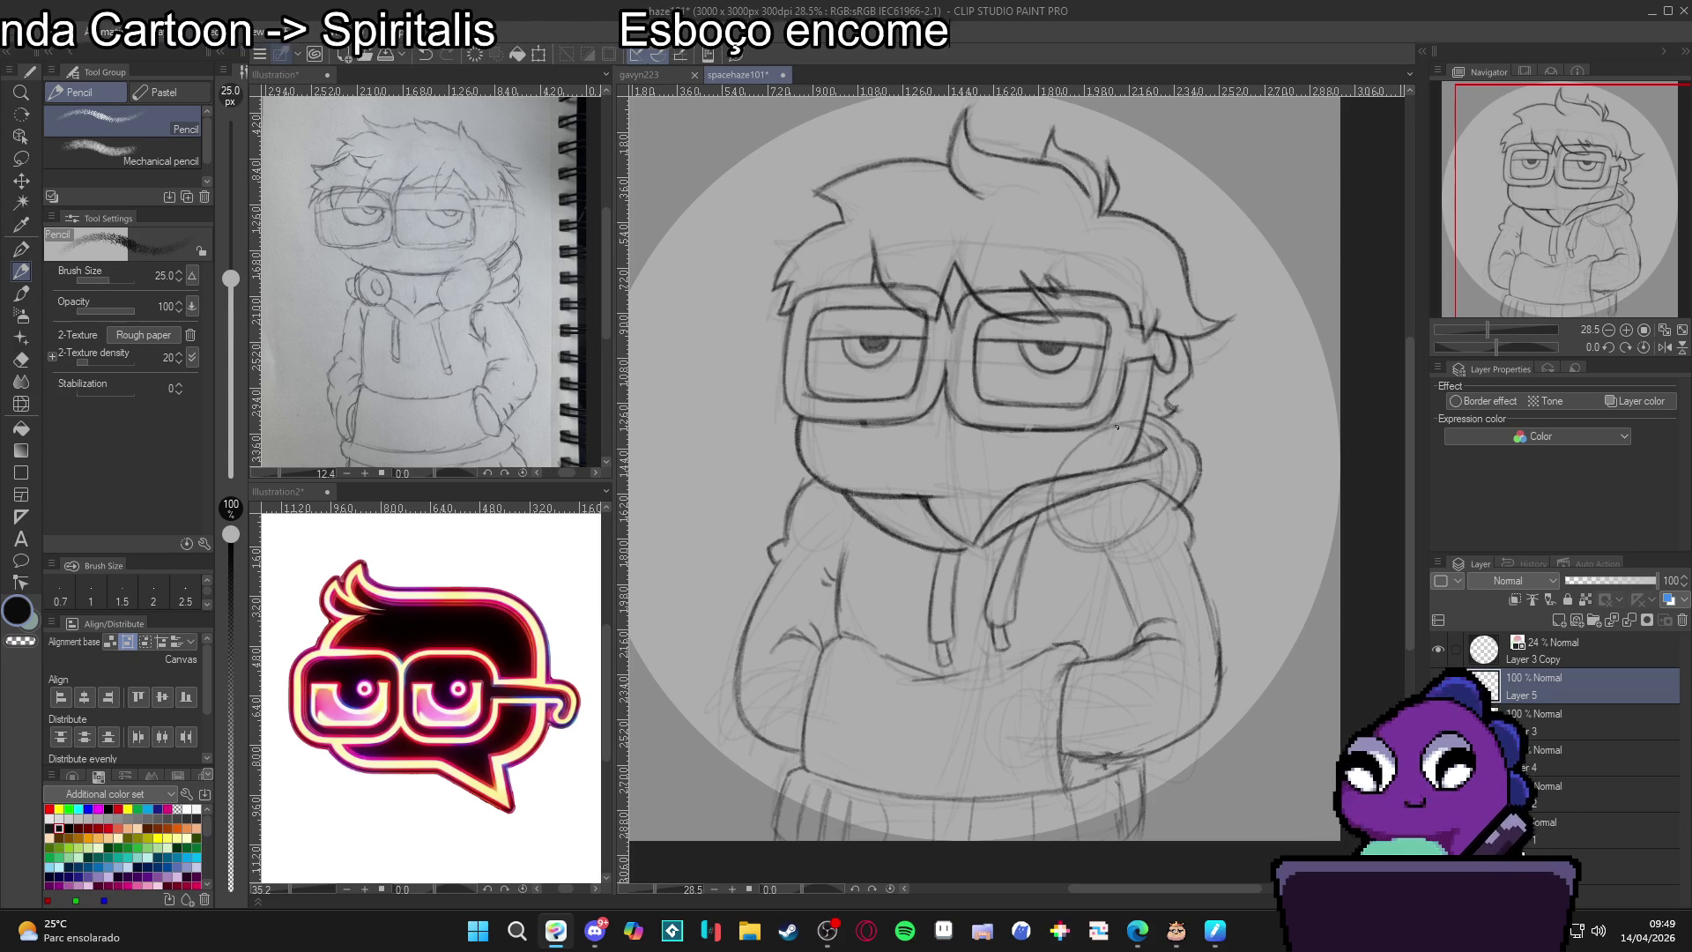
pyautogui.moveTo(1064, 432)
pyautogui.mouseDown()
pyautogui.moveTo(1033, 480)
pyautogui.moveTo(1099, 553)
pyautogui.mouseUp()
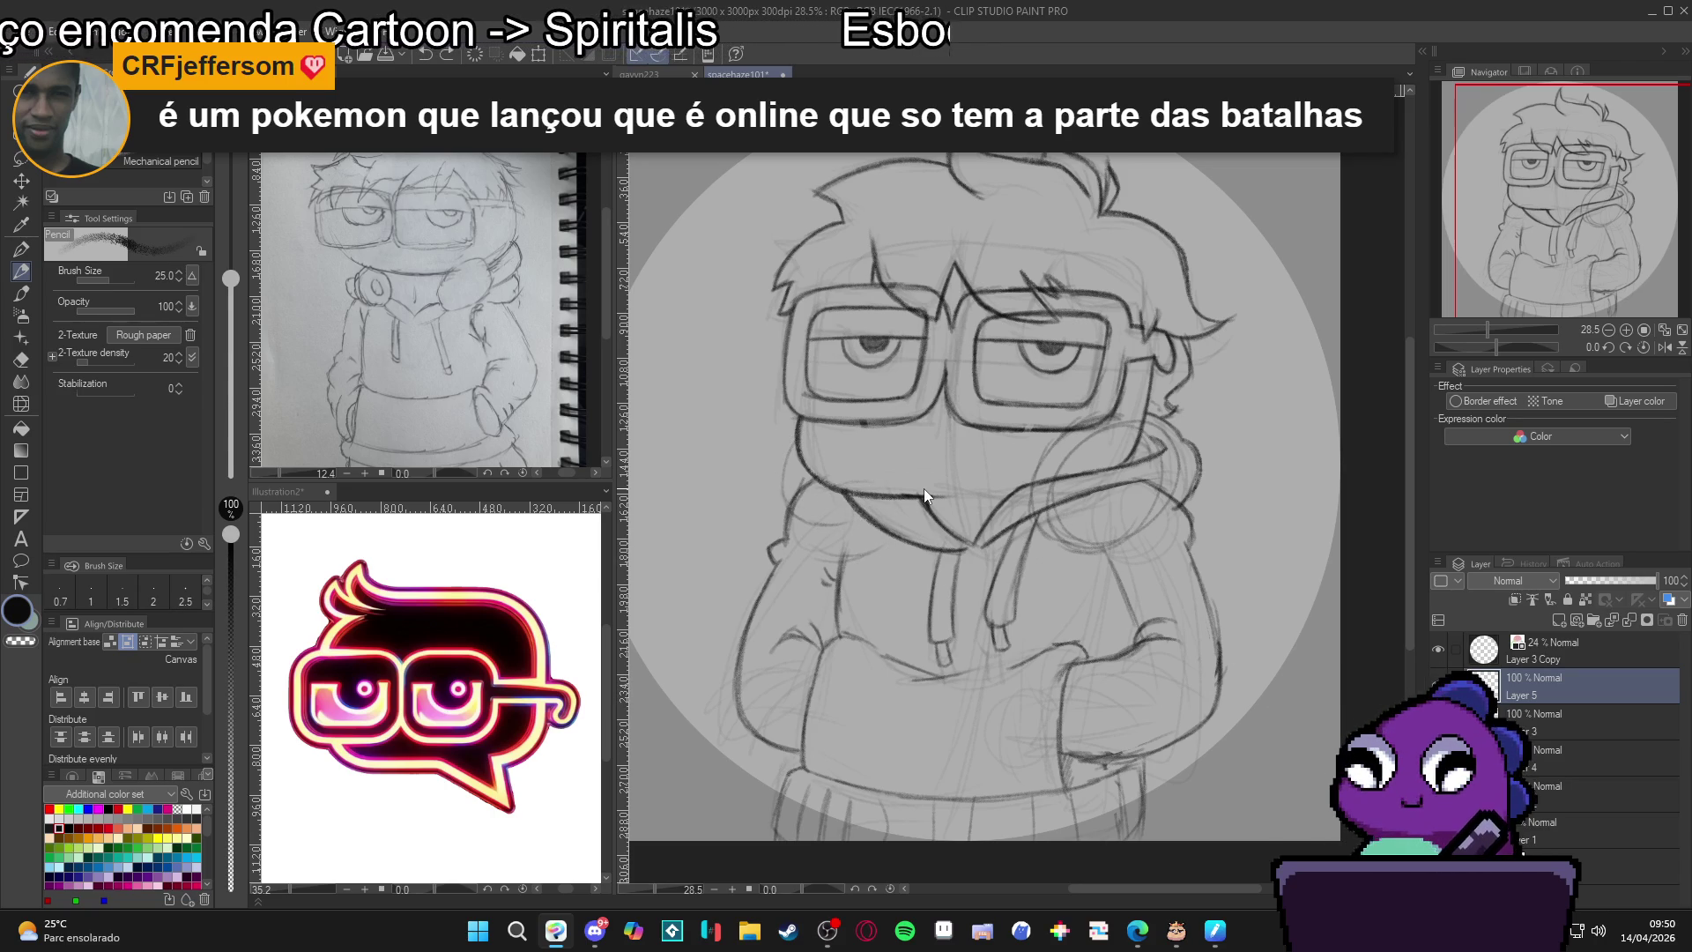
# Sketch the collar under the chin and the hoodie's left collar.
pyautogui.moveTo(903, 471); pyautogui.dragTo(815, 559)
pyautogui.moveTo(912, 502)
pyautogui.mouseDown()
pyautogui.moveTo(806, 563)
pyautogui.moveTo(807, 480)
pyautogui.moveTo(785, 462)
pyautogui.mouseUp()
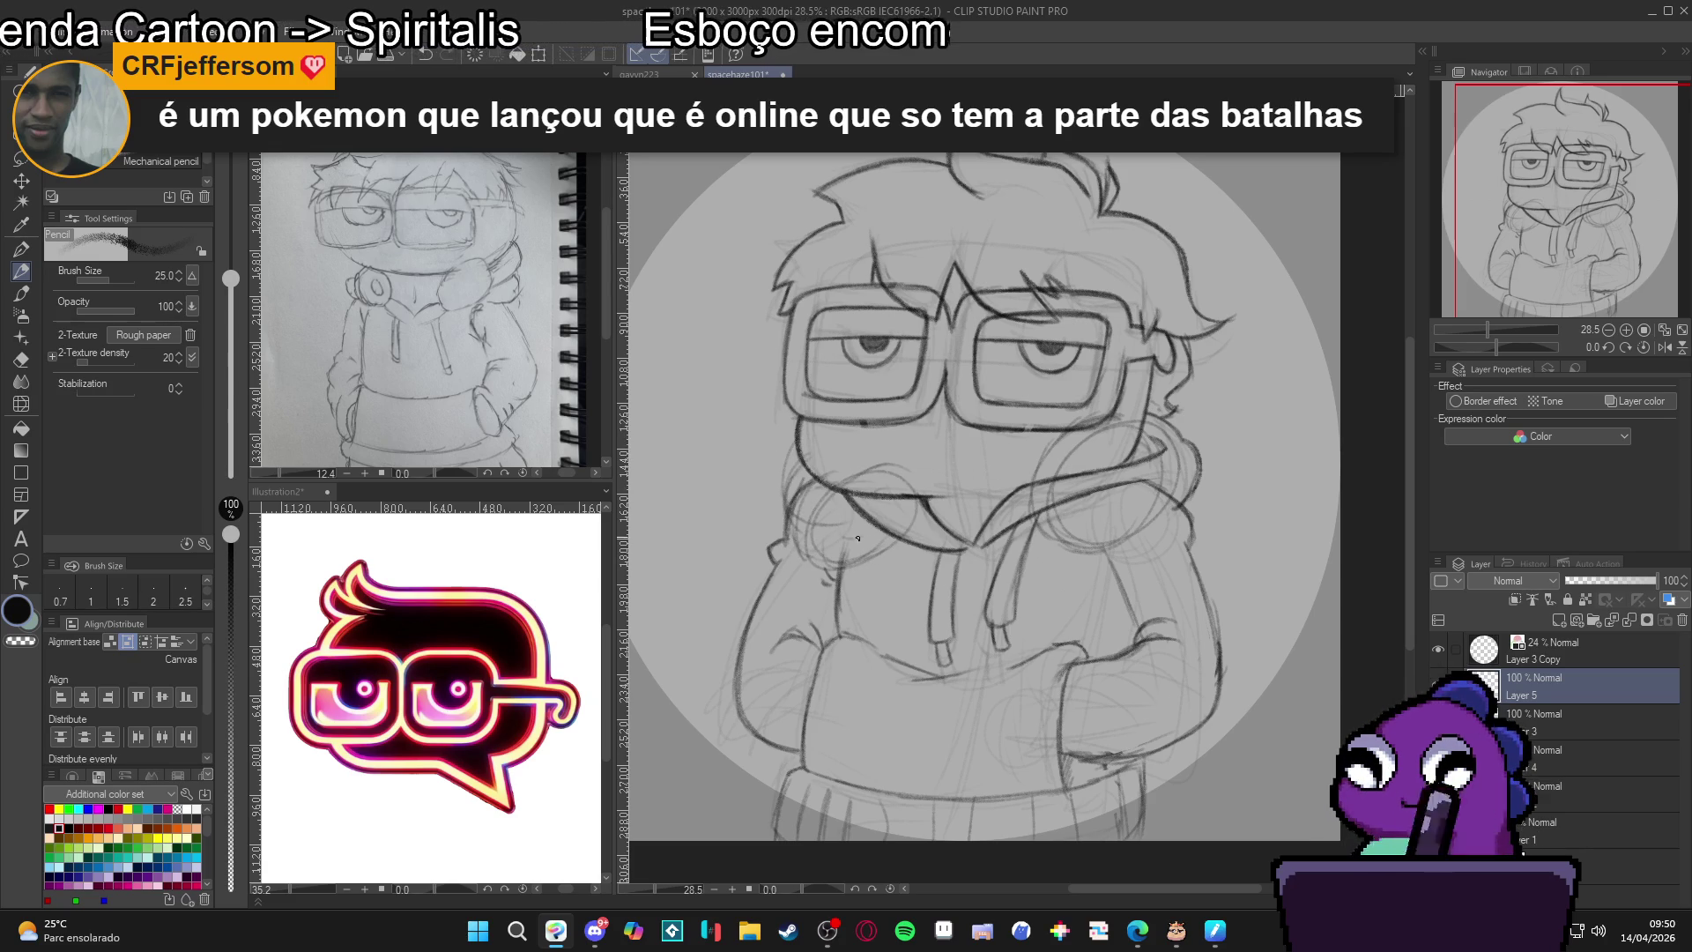
pyautogui.moveTo(899, 486); pyautogui.dragTo(833, 547)
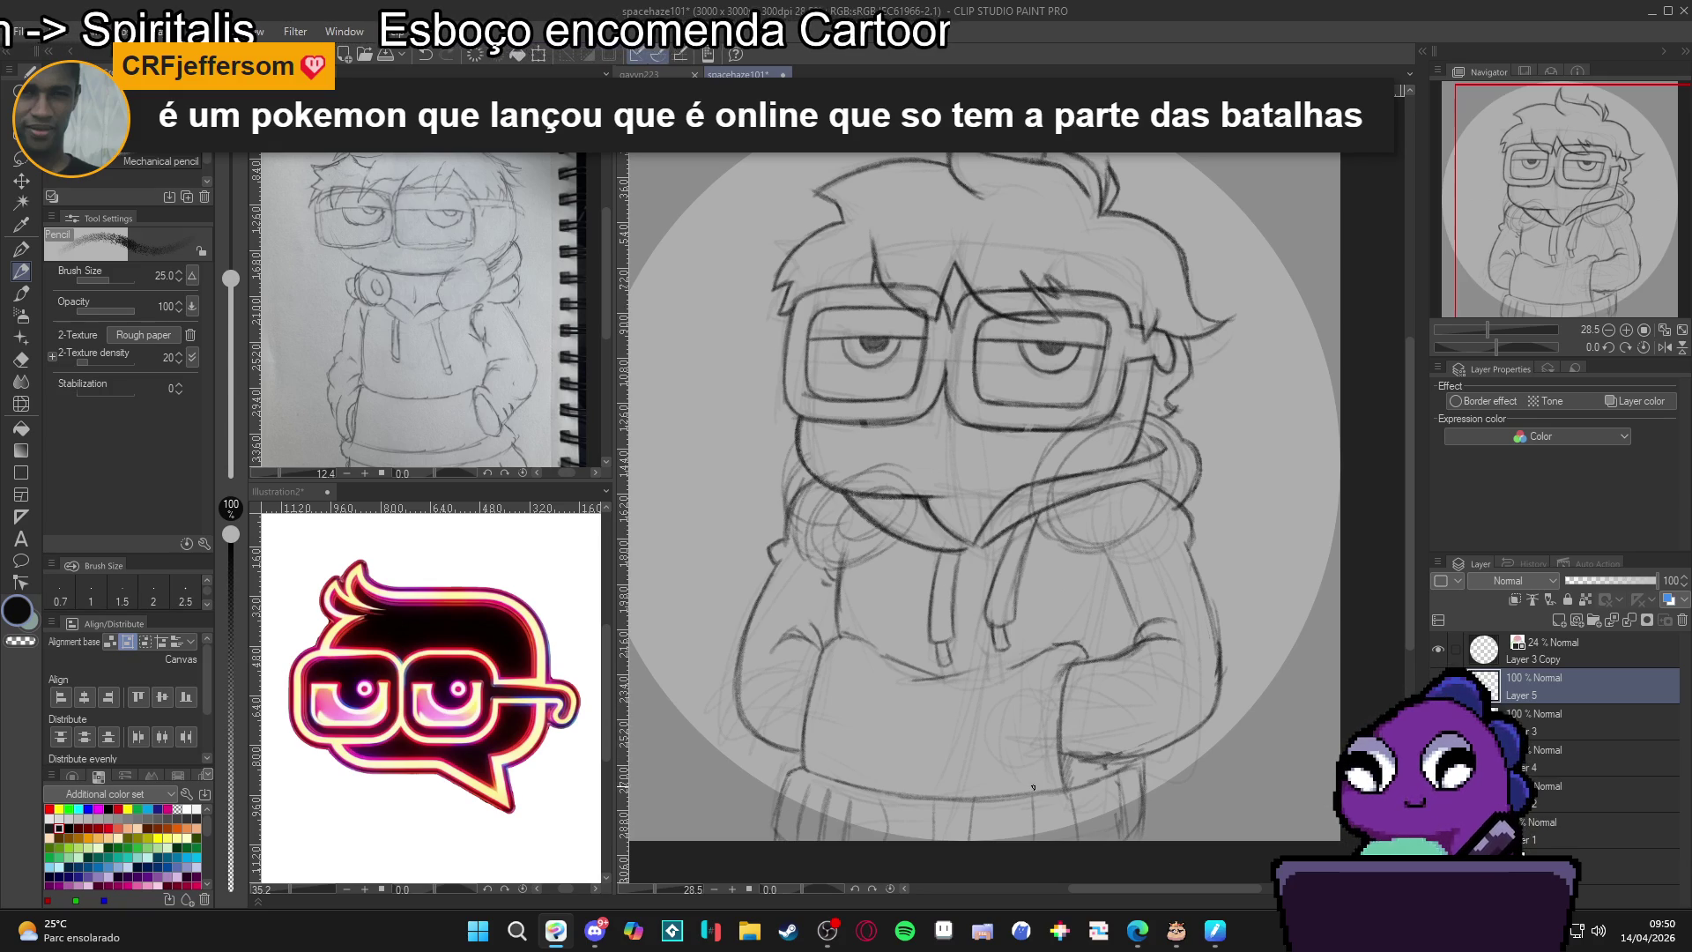
pyautogui.press('e')
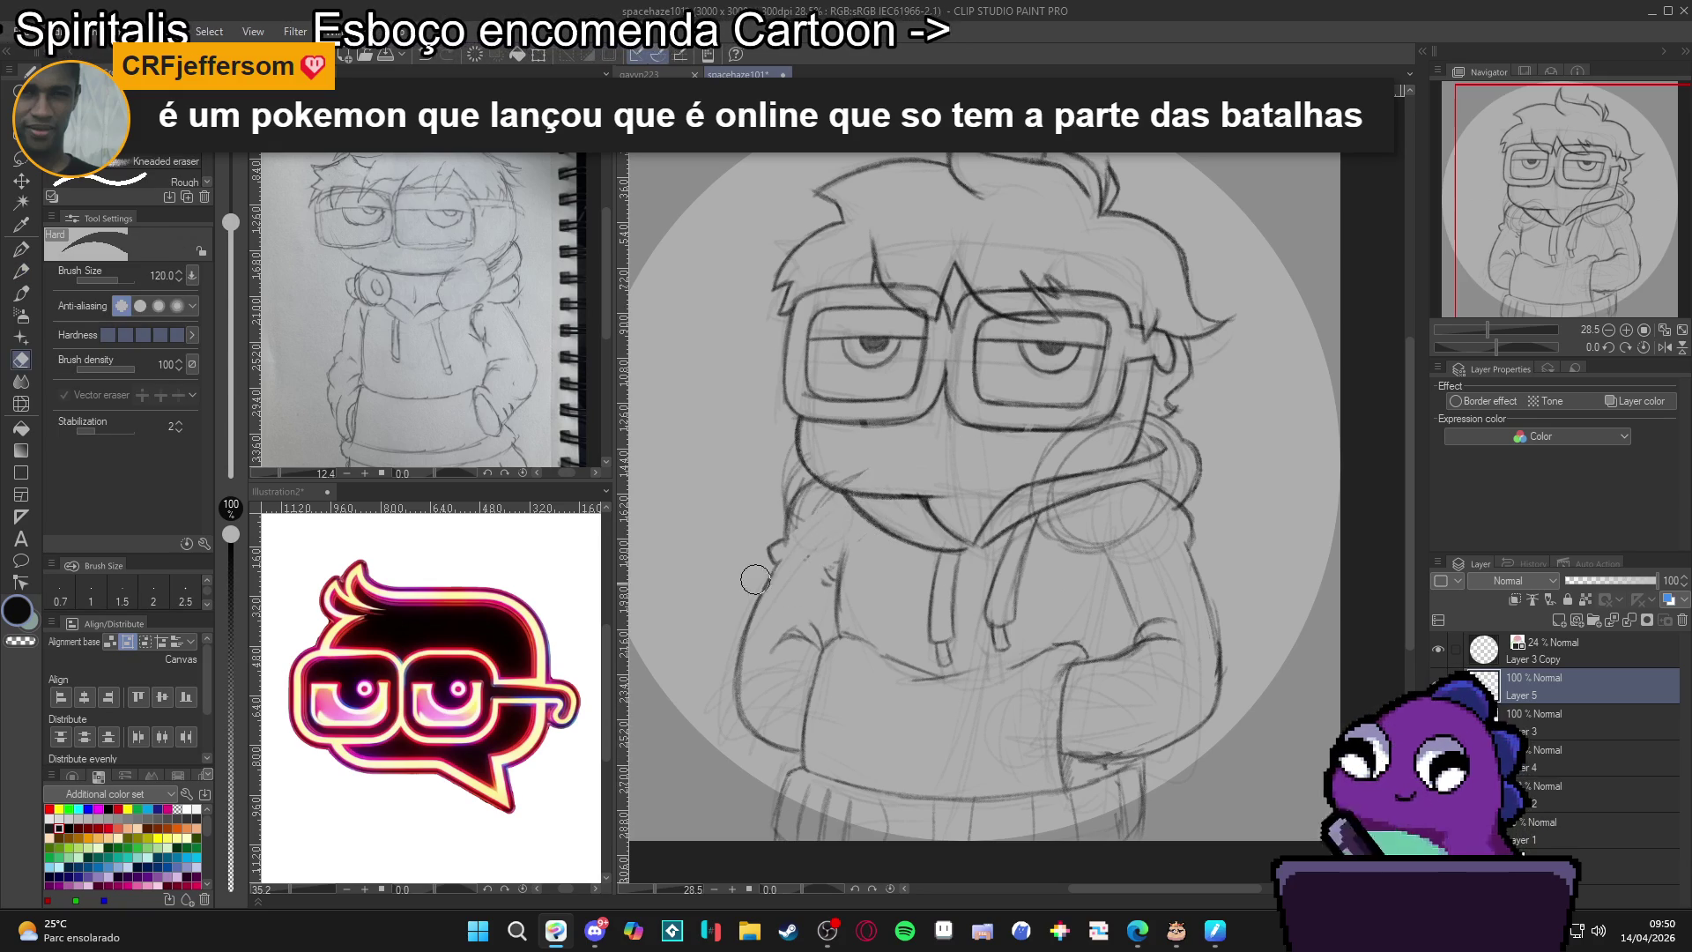
# Switch from the G-pen back to the Mechanical pencil.
pyautogui.press('p')
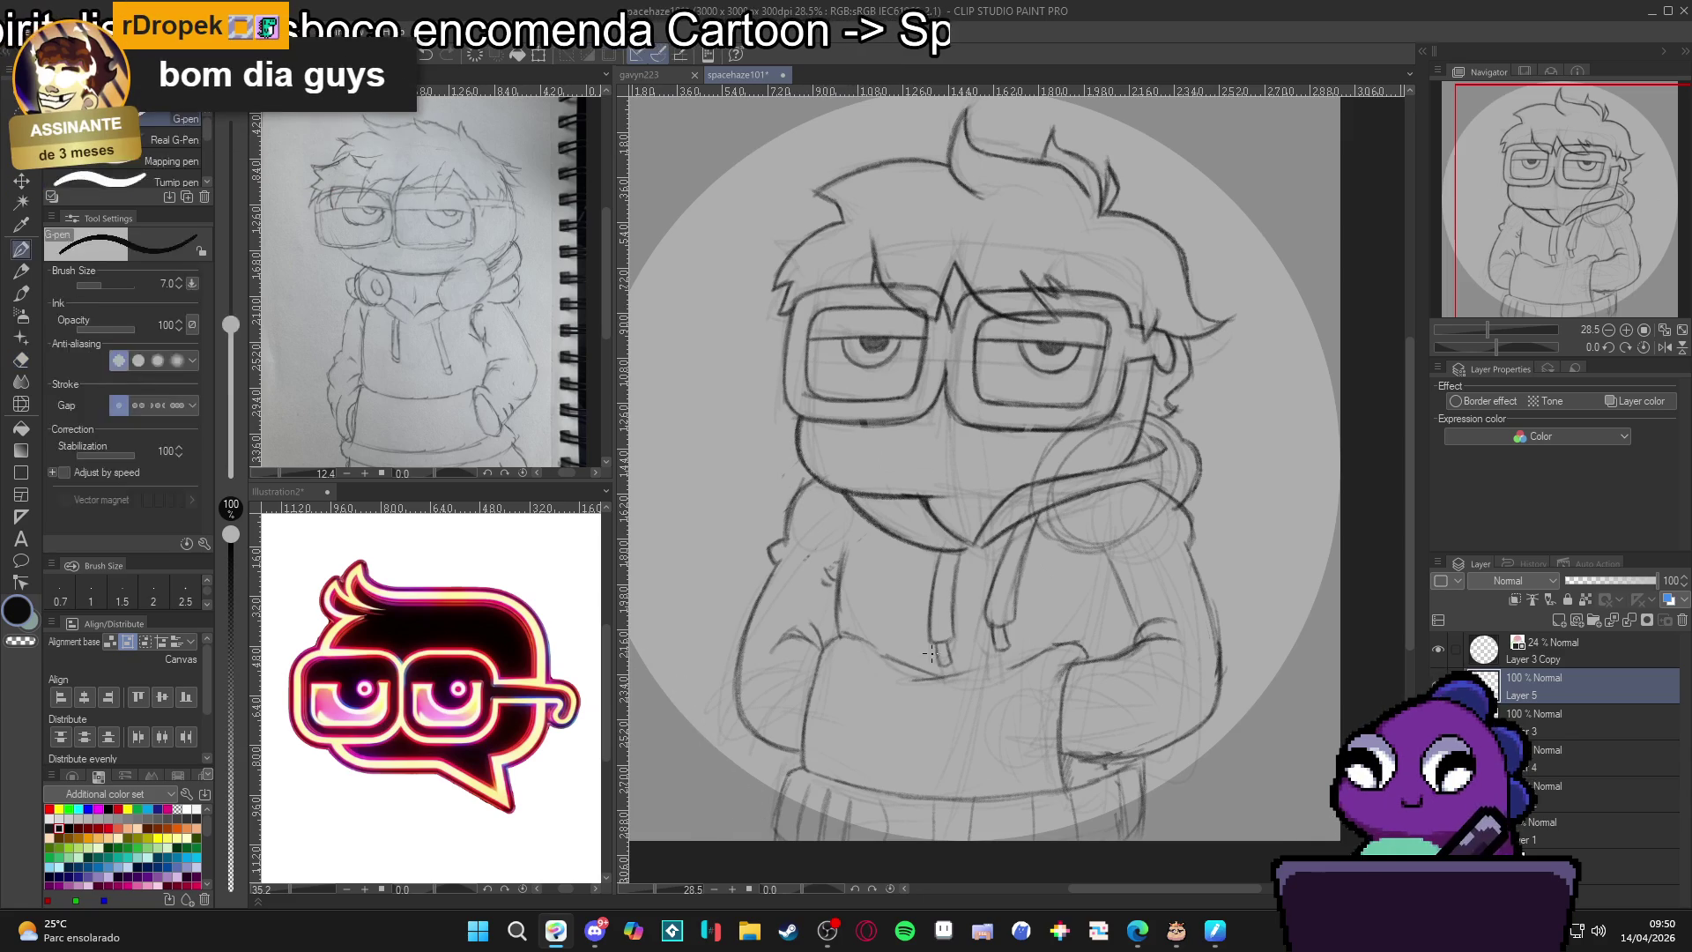
pyautogui.press('p')
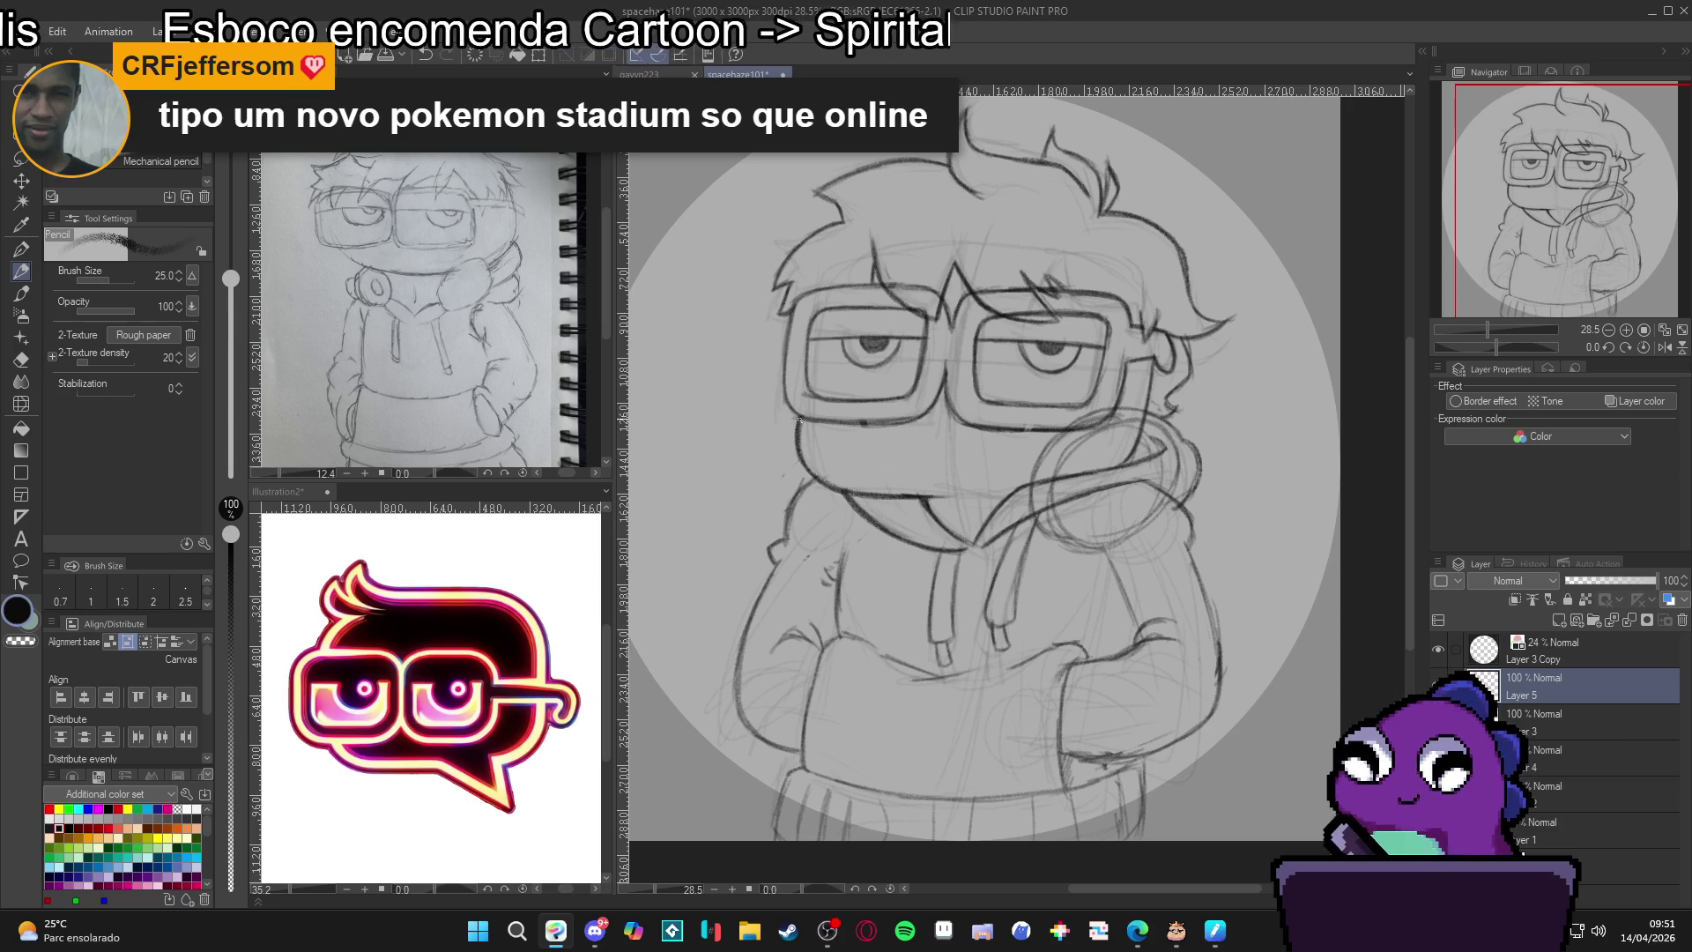
# Sketch along the left cheek and draw a headphone shape left of the face.
pyautogui.moveTo(776, 469)
pyautogui.mouseDown()
pyautogui.moveTo(772, 496)
pyautogui.moveTo(779, 441)
pyautogui.moveTo(805, 431)
pyautogui.mouseUp()
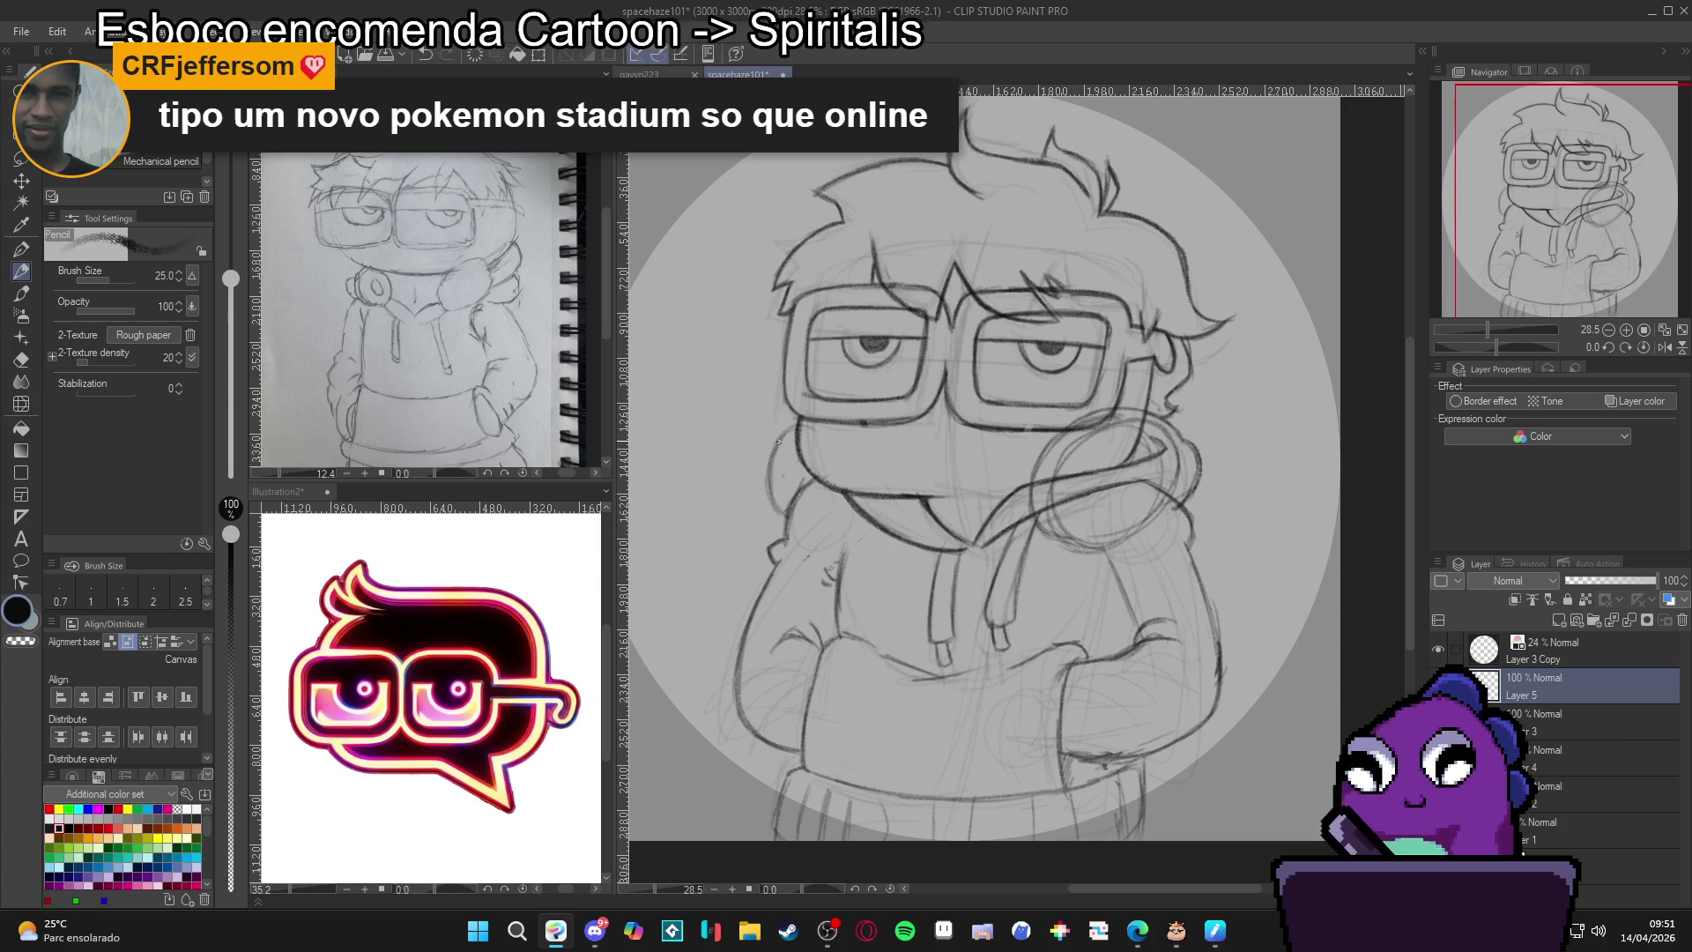
pyautogui.moveTo(749, 481); pyautogui.dragTo(750, 477)
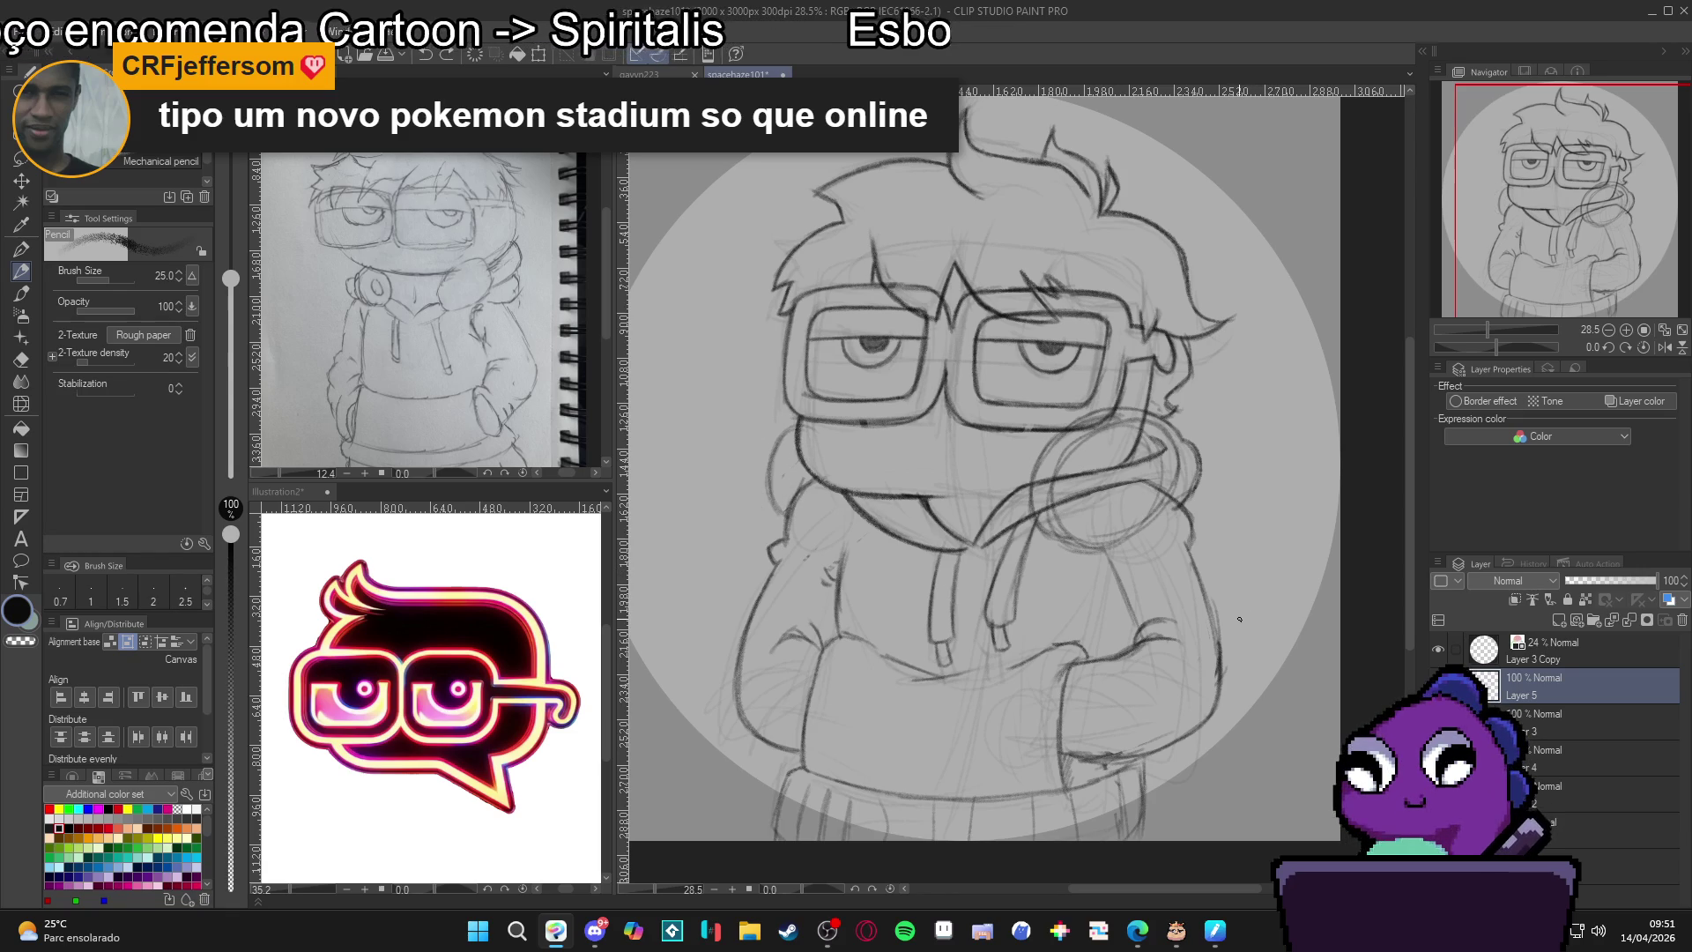
pyautogui.press('e')
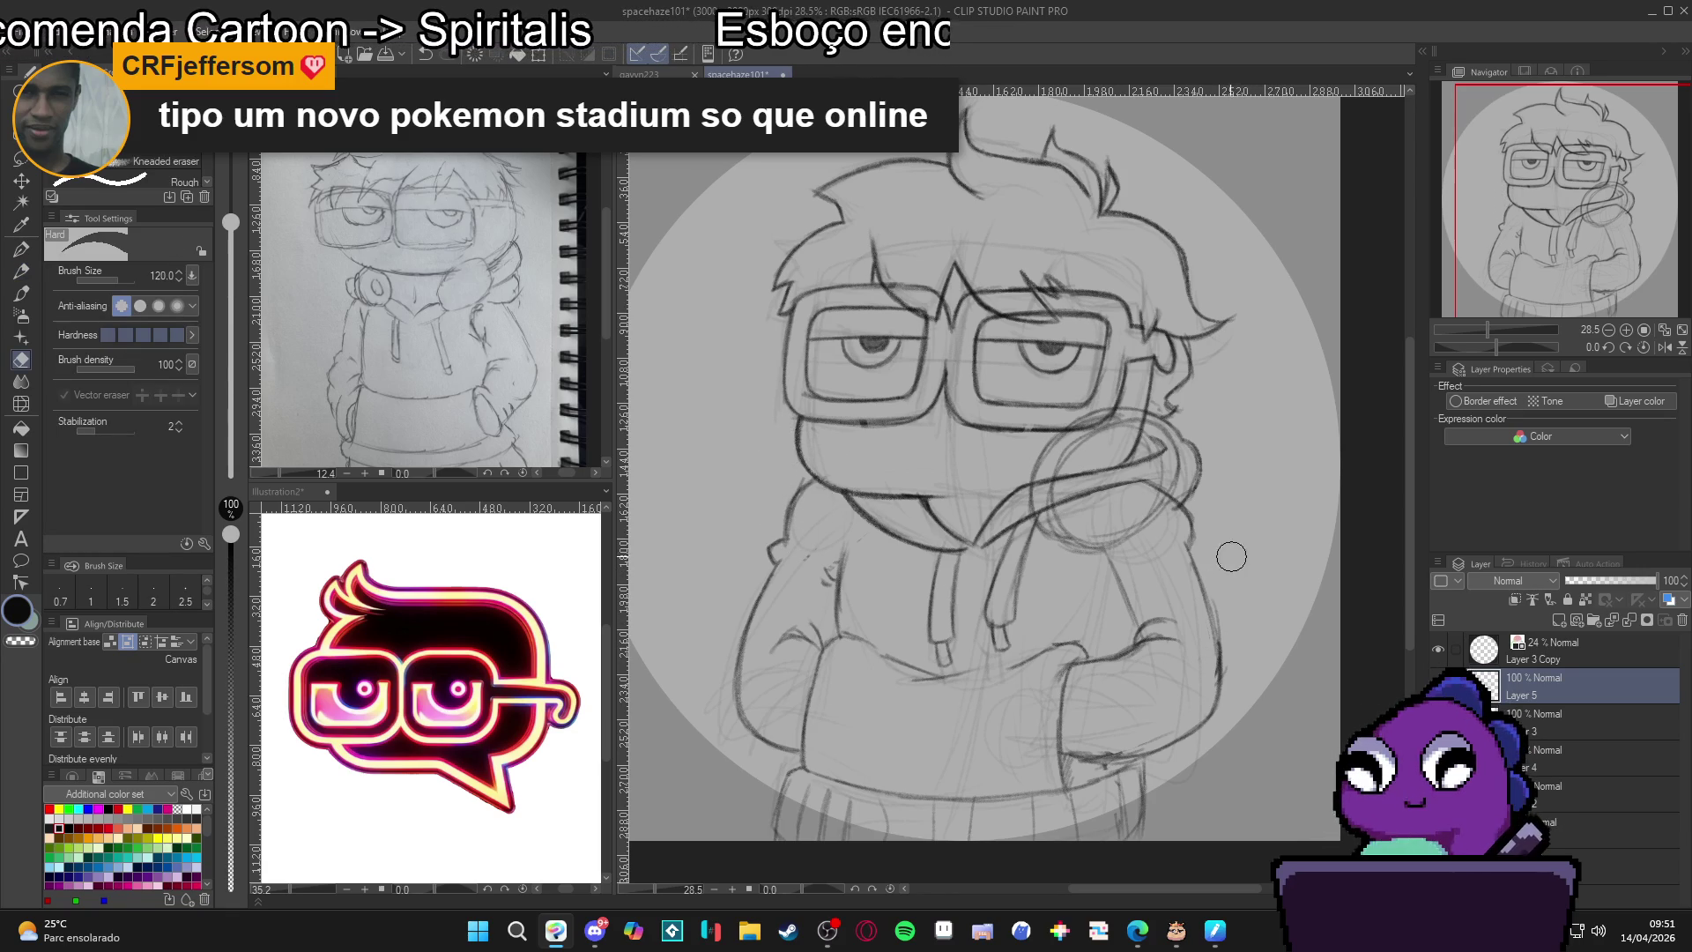
pyautogui.press('p')
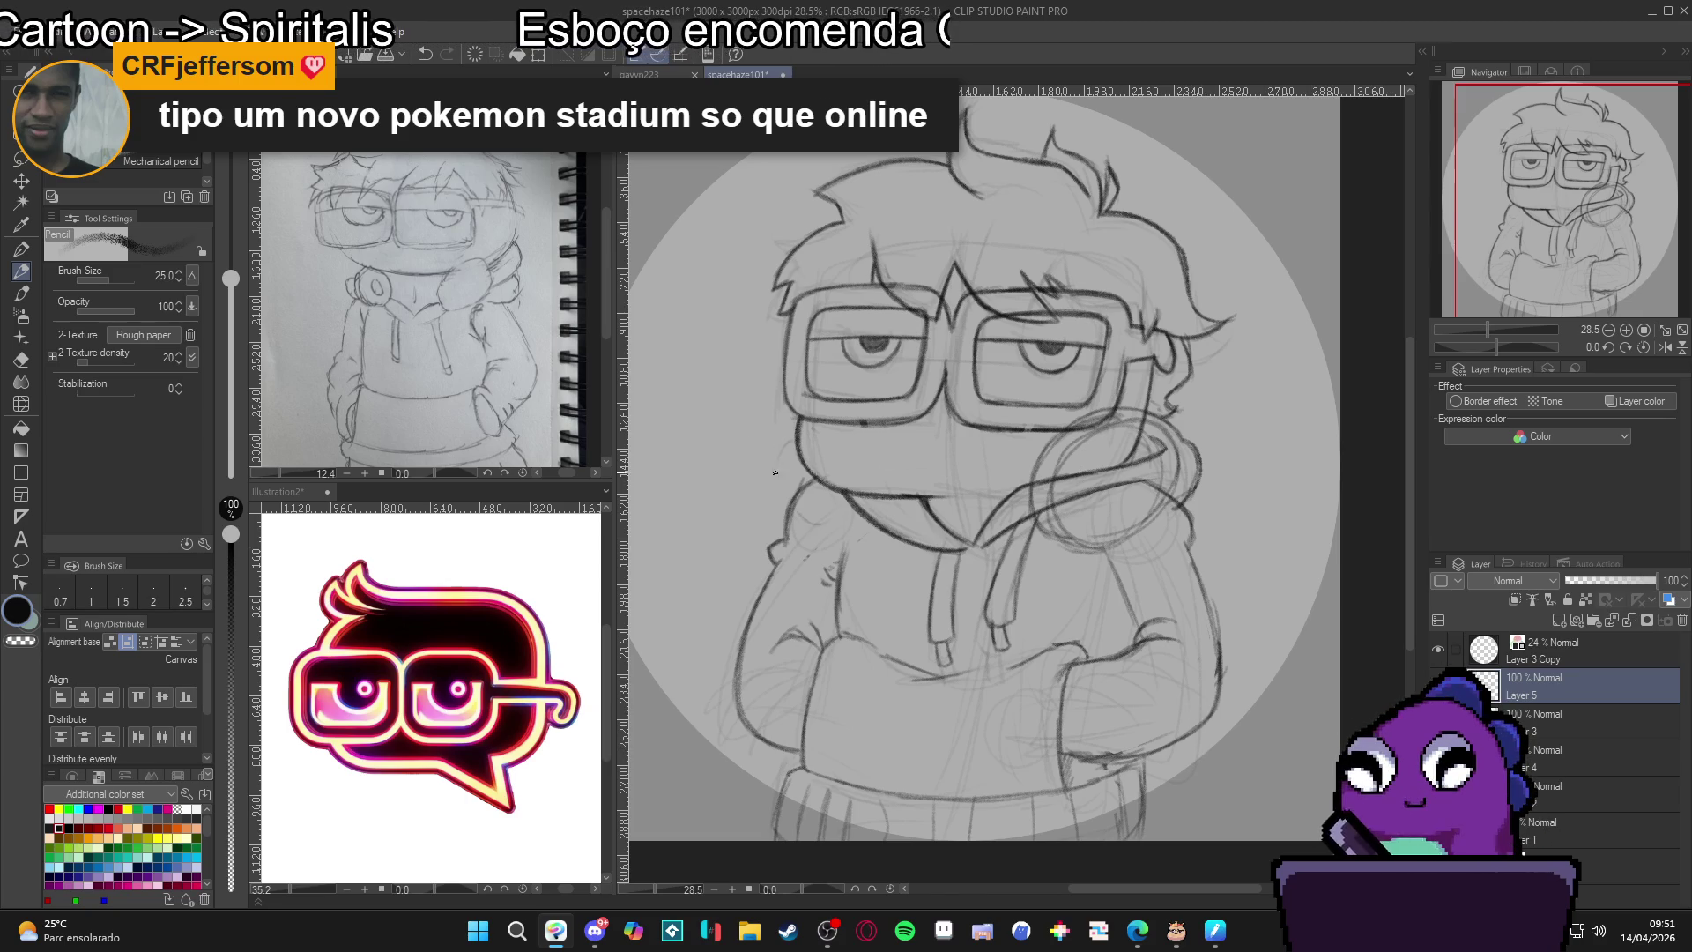
pyautogui.moveTo(776, 473)
pyautogui.mouseDown()
pyautogui.moveTo(837, 529)
pyautogui.moveTo(786, 444)
pyautogui.moveTo(859, 539)
pyautogui.moveTo(850, 520)
pyautogui.mouseUp()
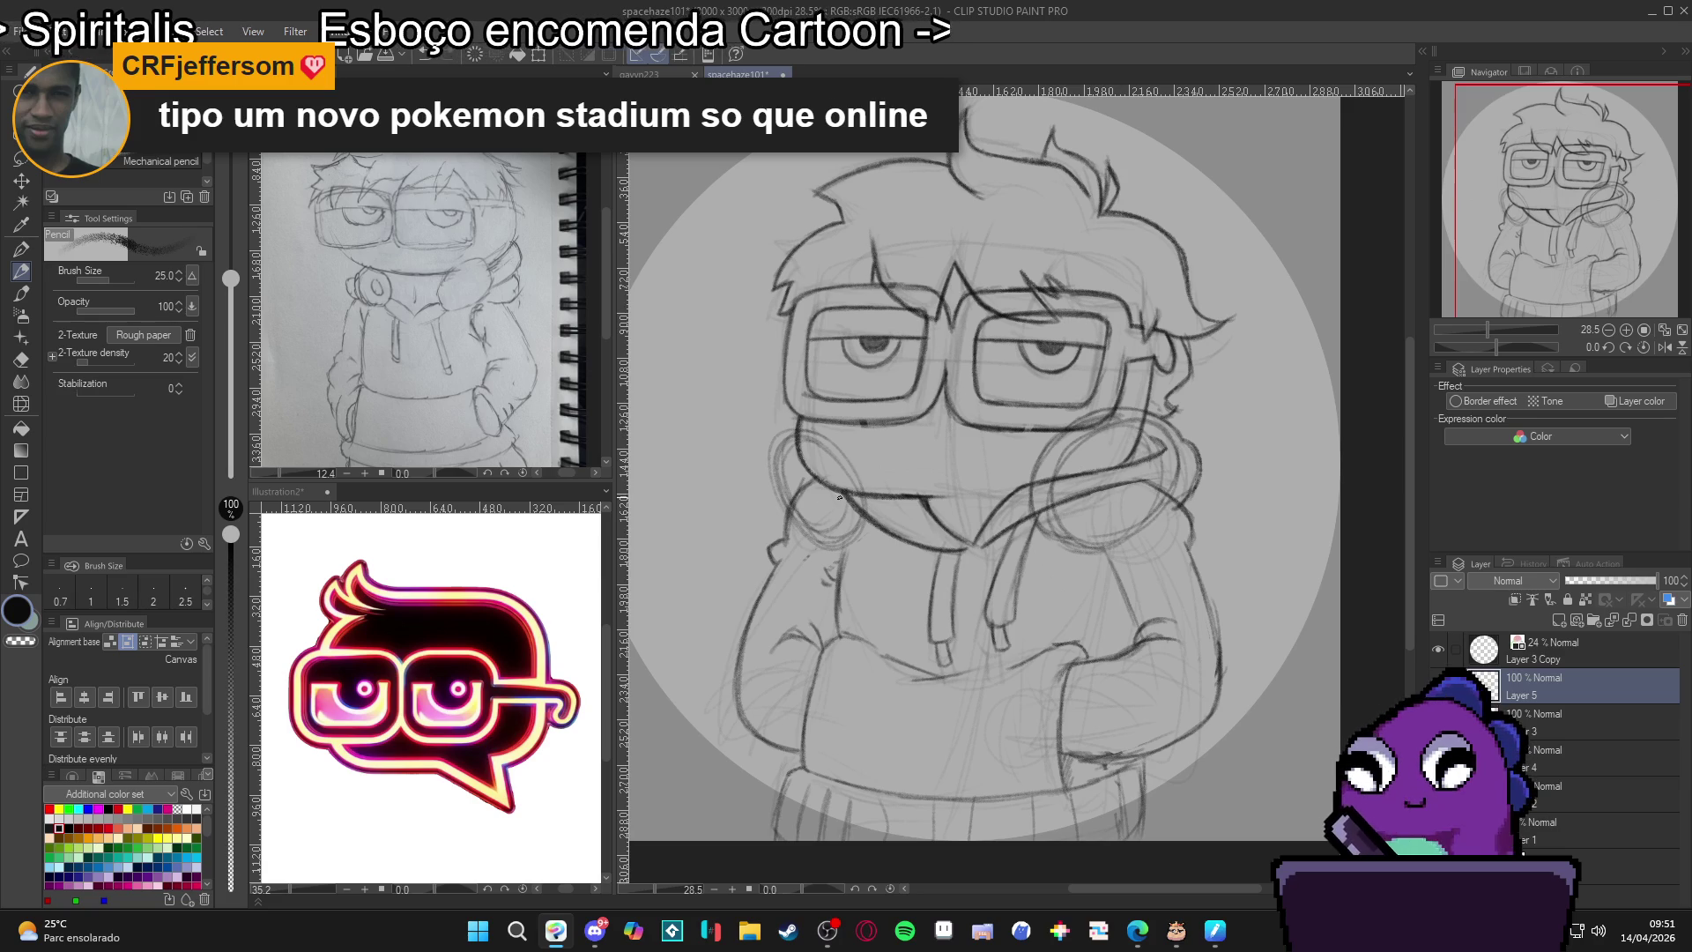
pyautogui.moveTo(839, 497); pyautogui.dragTo(828, 490)
pyautogui.moveTo(788, 432)
pyautogui.mouseDown()
pyautogui.moveTo(851, 475)
pyautogui.moveTo(858, 519)
pyautogui.mouseUp()
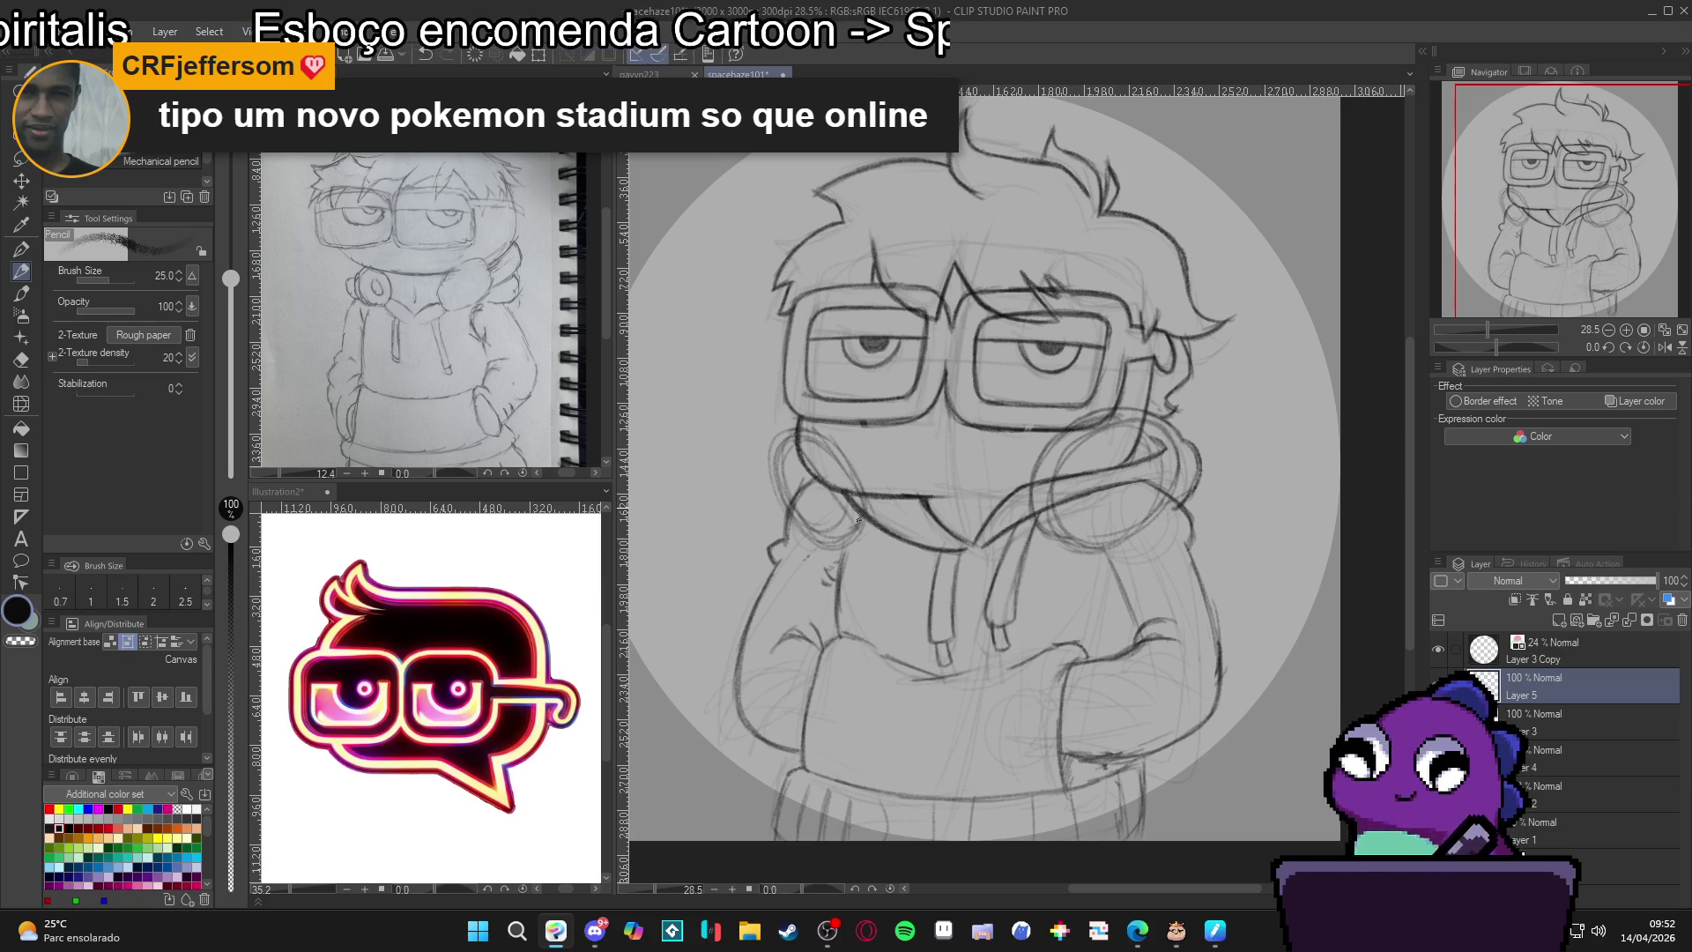
# Darken the headphone and jaw lines, fade Layer 5 to 36% opacity and add Layer 6.
pyautogui.moveTo(784, 420); pyautogui.dragTo(846, 518)
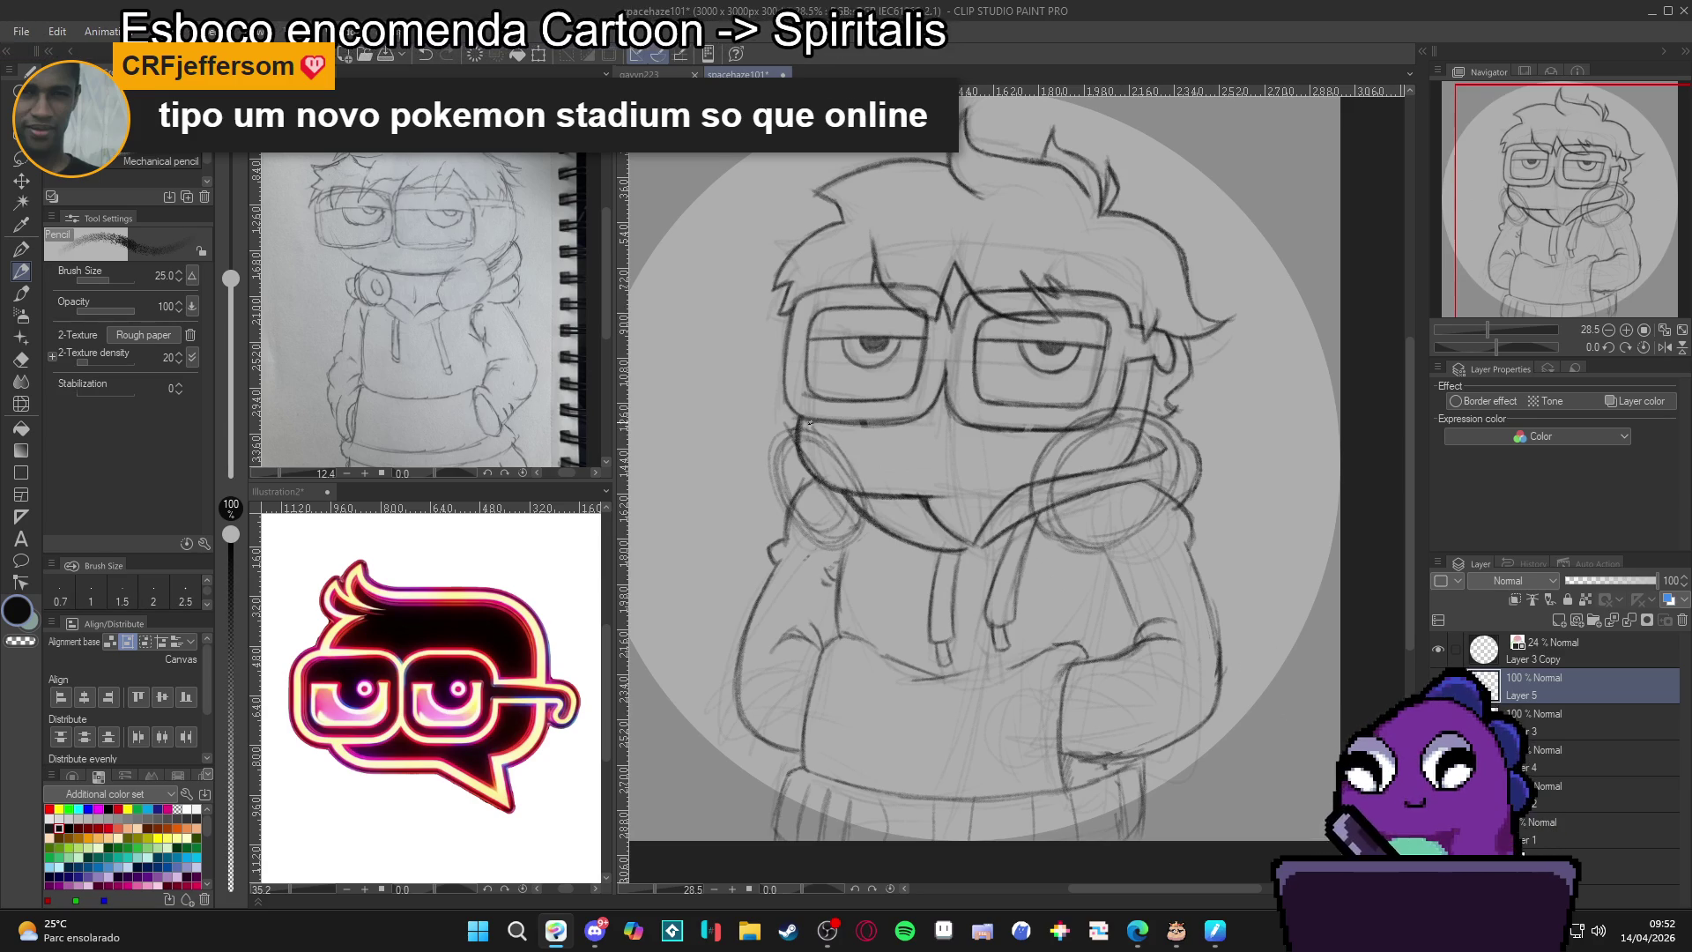
pyautogui.moveTo(832, 443); pyautogui.dragTo(854, 477)
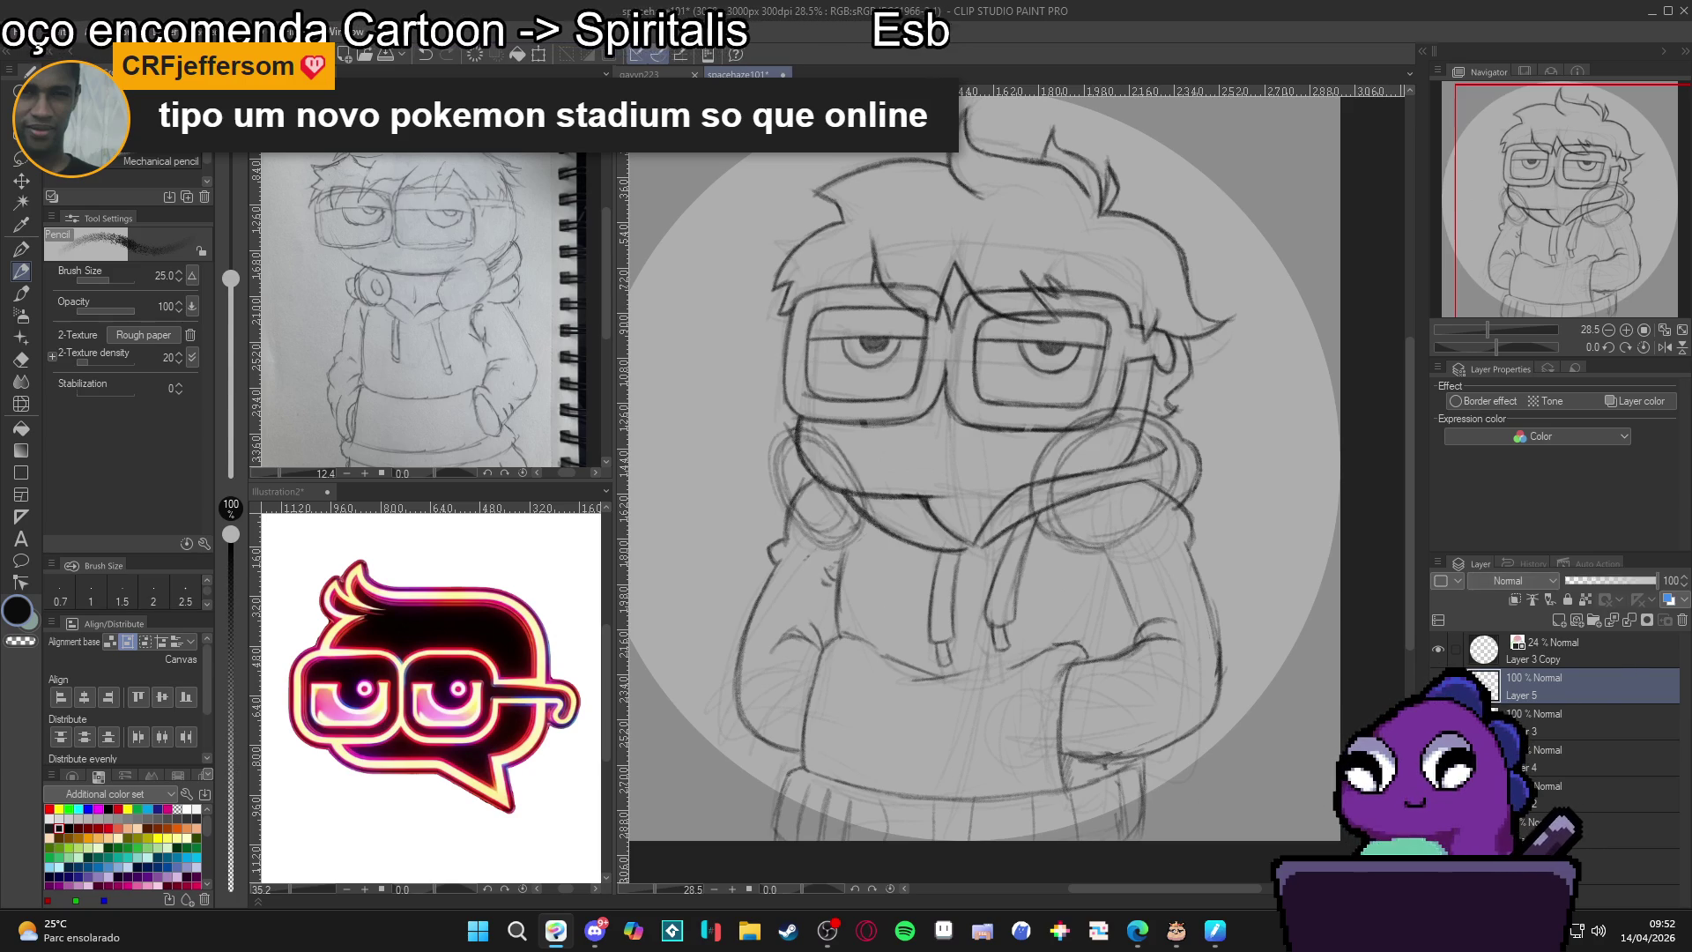
pyautogui.moveTo(1602, 581); pyautogui.dragTo(1569, 579)
pyautogui.hotkey('ctrl', 'shift', 'n')
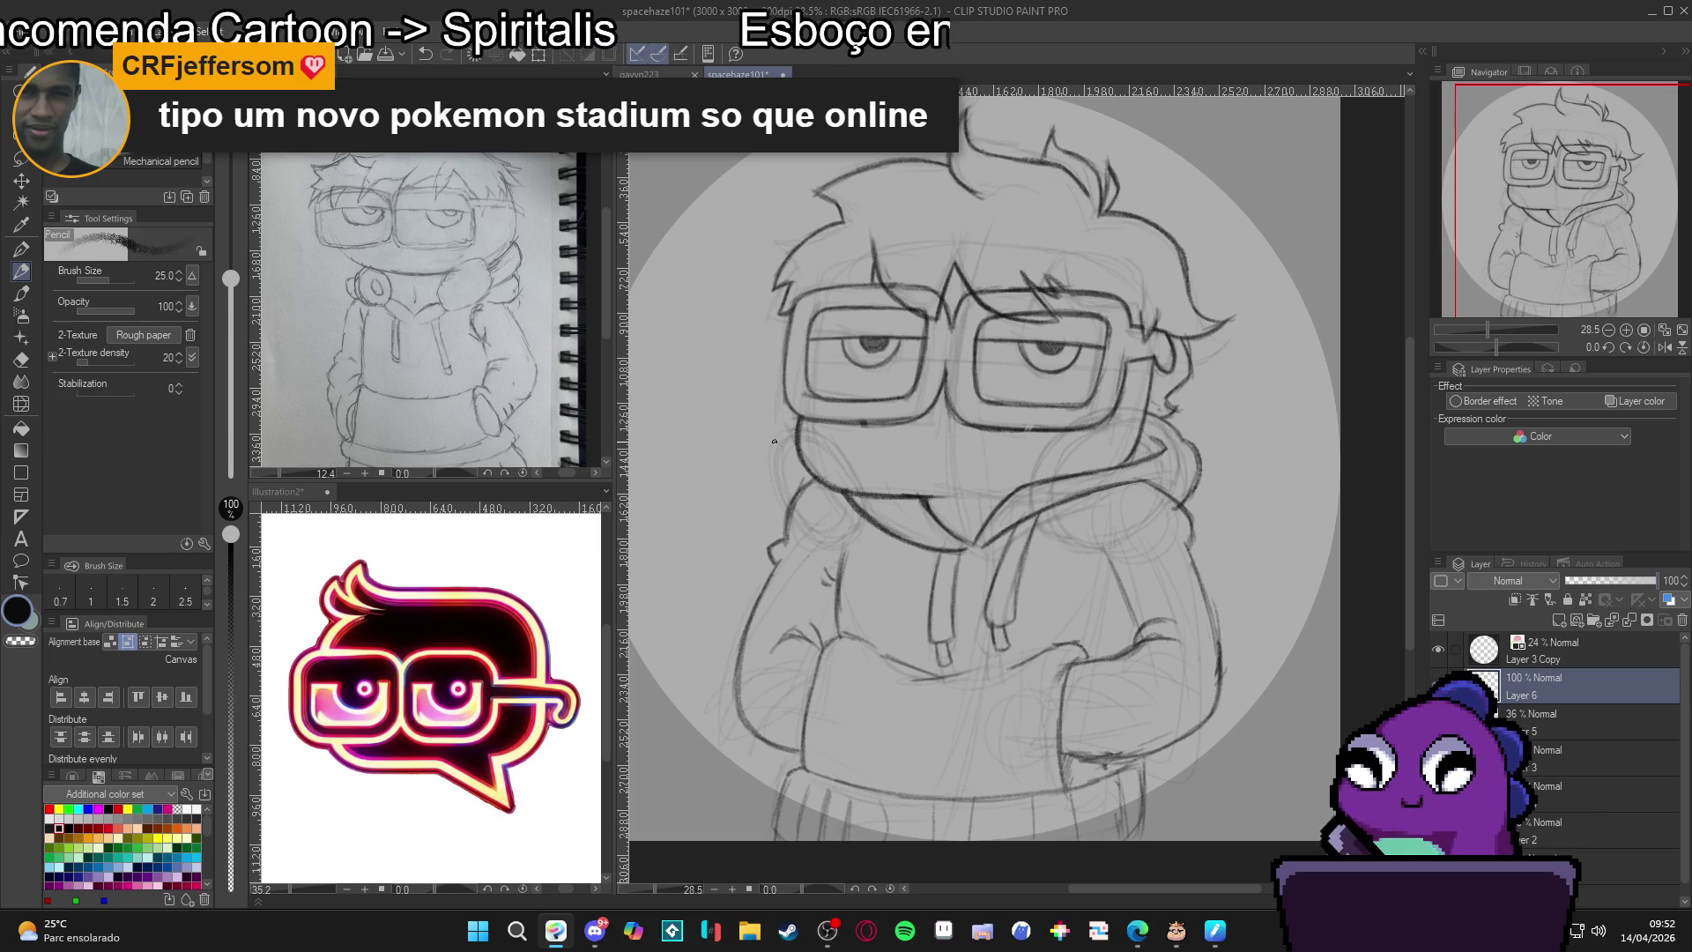
# Draw and darken the left cheek and jaw outline on Layer 6.
pyautogui.moveTo(774, 441)
pyautogui.mouseDown()
pyautogui.moveTo(766, 490)
pyautogui.moveTo(790, 518)
pyautogui.moveTo(767, 431)
pyautogui.moveTo(796, 526)
pyautogui.moveTo(851, 544)
pyautogui.moveTo(866, 528)
pyautogui.moveTo(793, 524)
pyautogui.moveTo(772, 453)
pyautogui.moveTo(862, 534)
pyautogui.mouseUp()
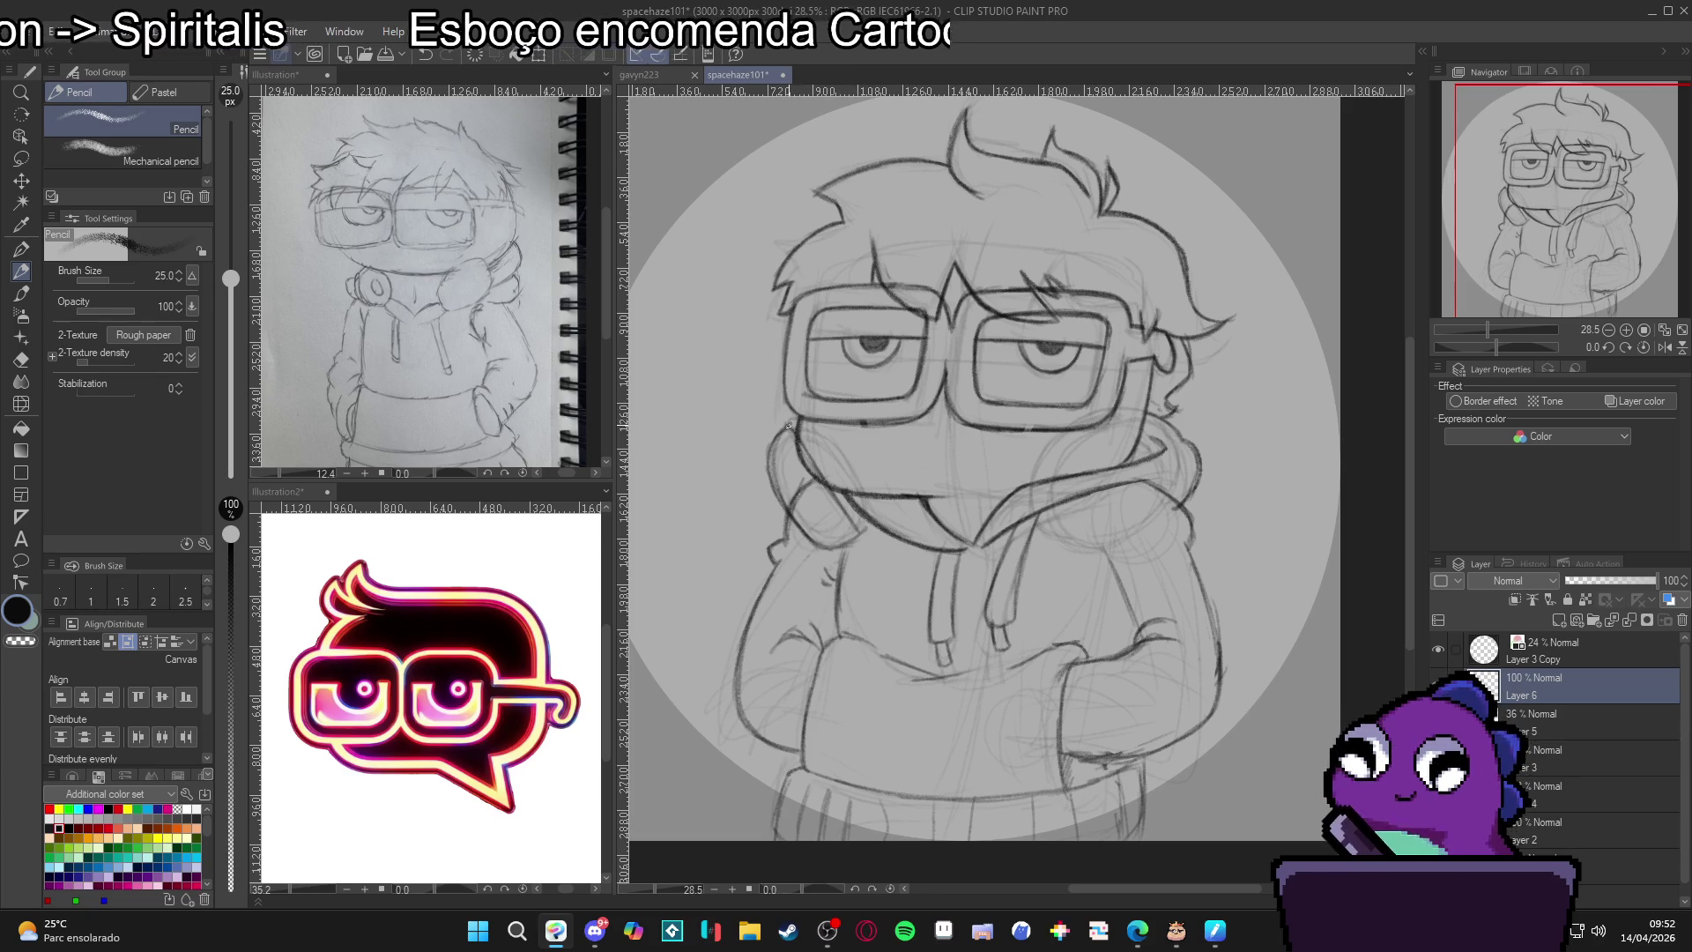
pyautogui.moveTo(794, 423)
pyautogui.mouseDown()
pyautogui.moveTo(816, 410)
pyautogui.moveTo(870, 526)
pyautogui.mouseUp()
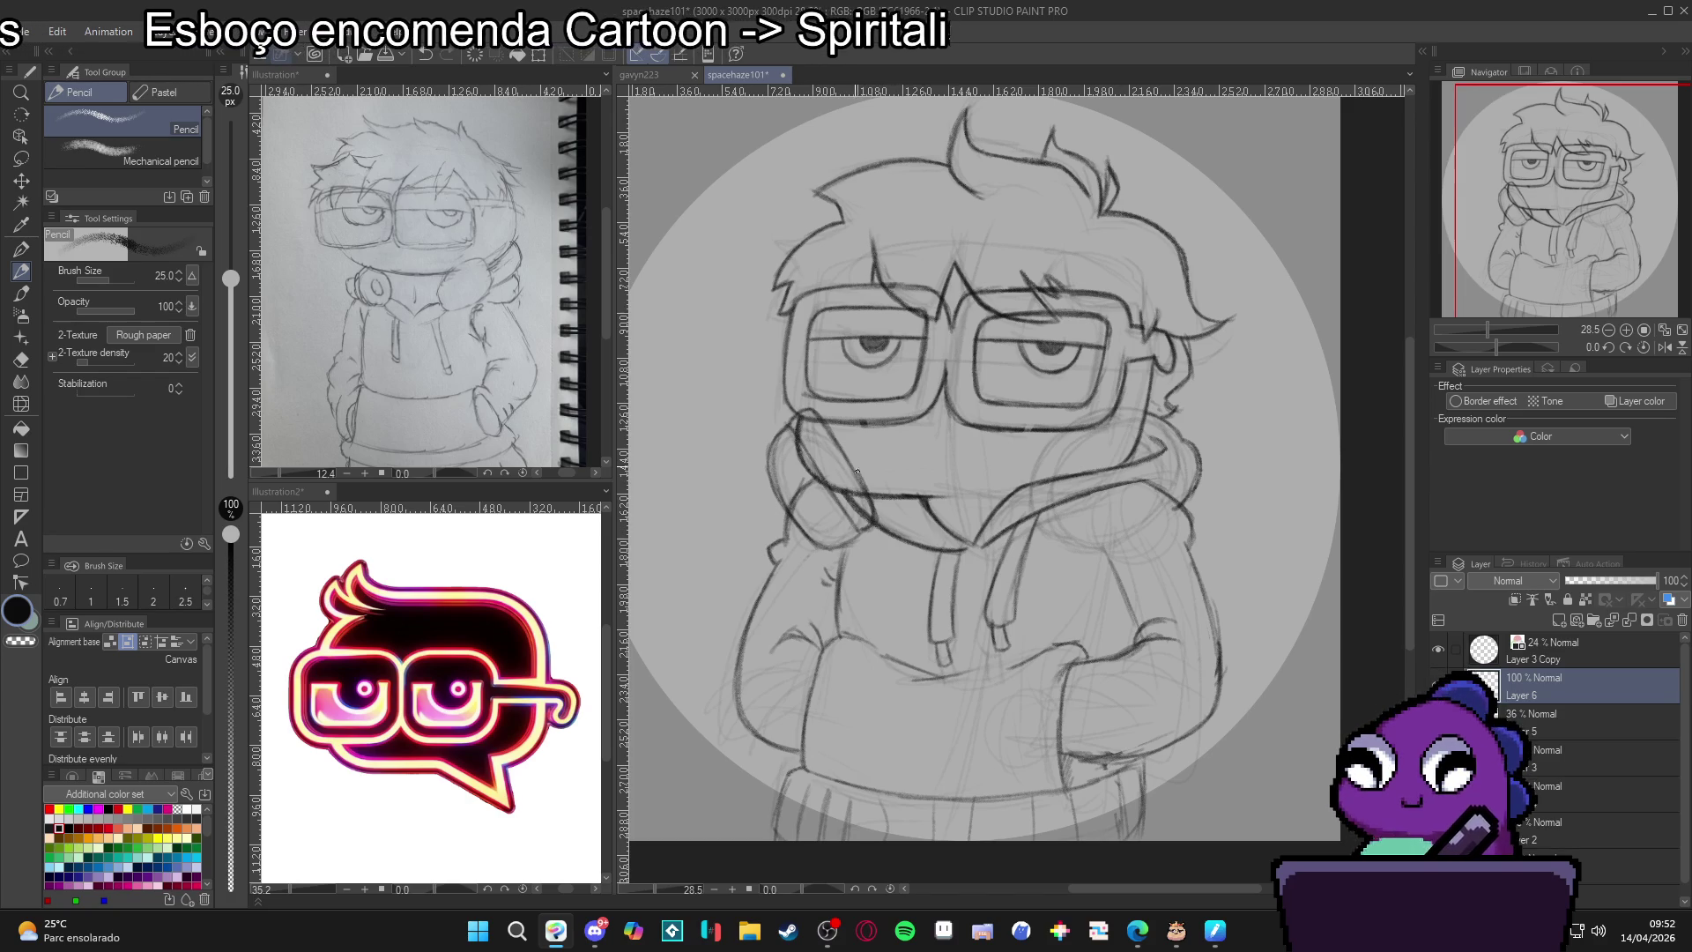
pyautogui.moveTo(814, 413); pyautogui.dragTo(863, 485)
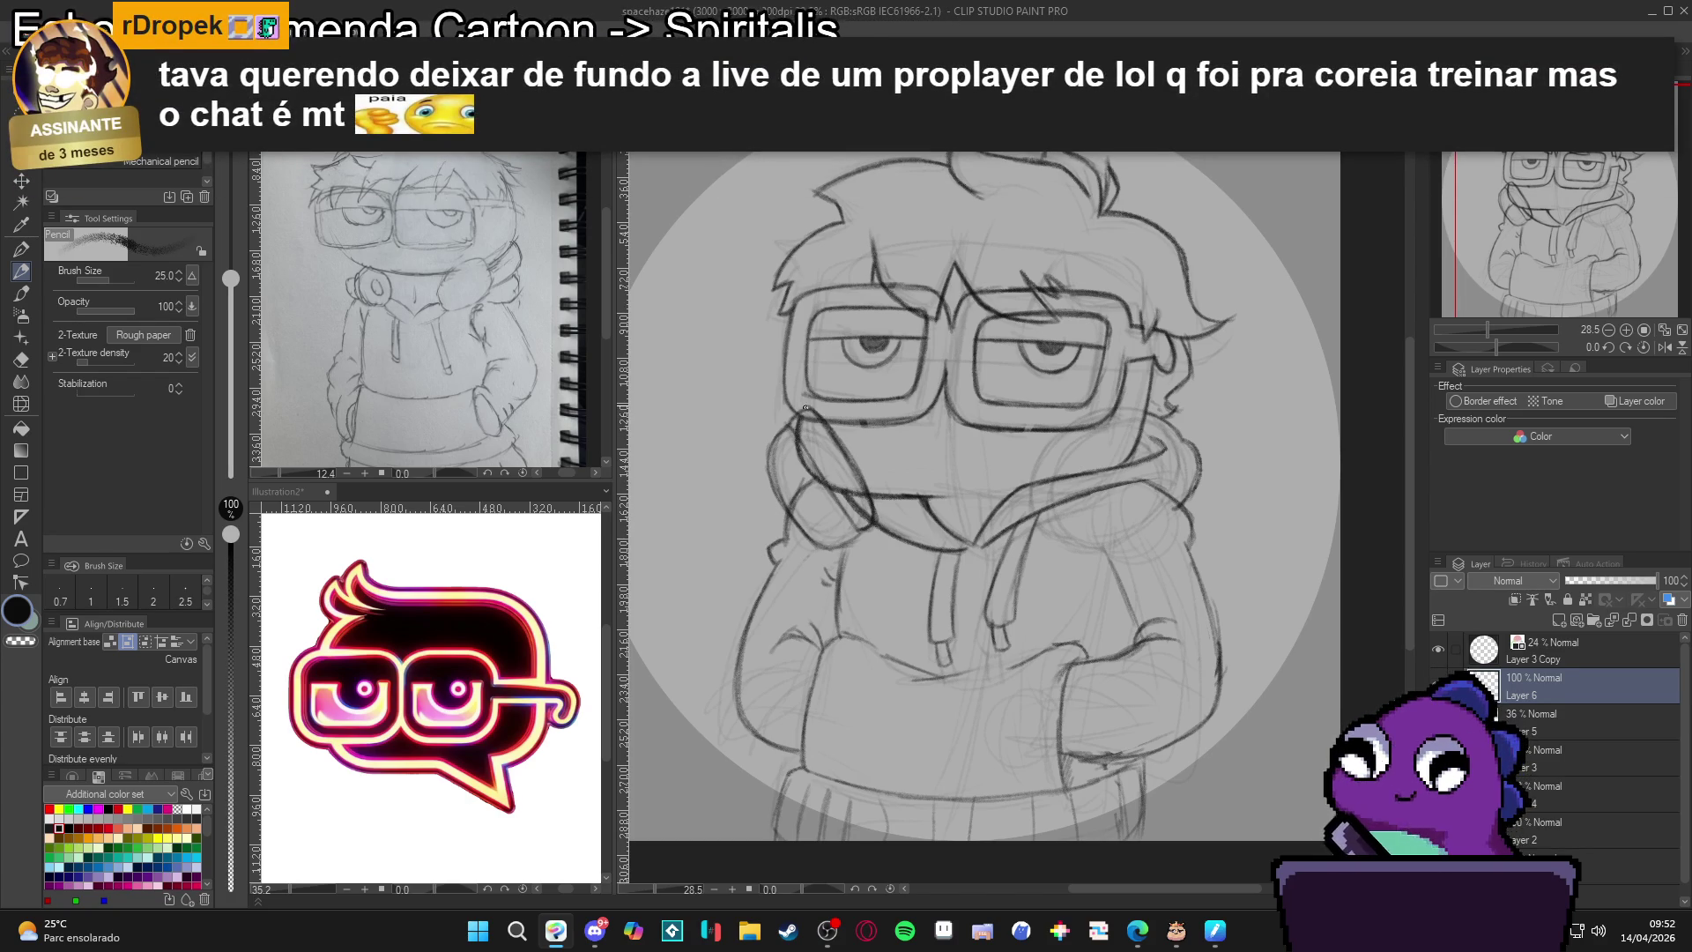
pyautogui.moveTo(802, 441); pyautogui.dragTo(847, 518)
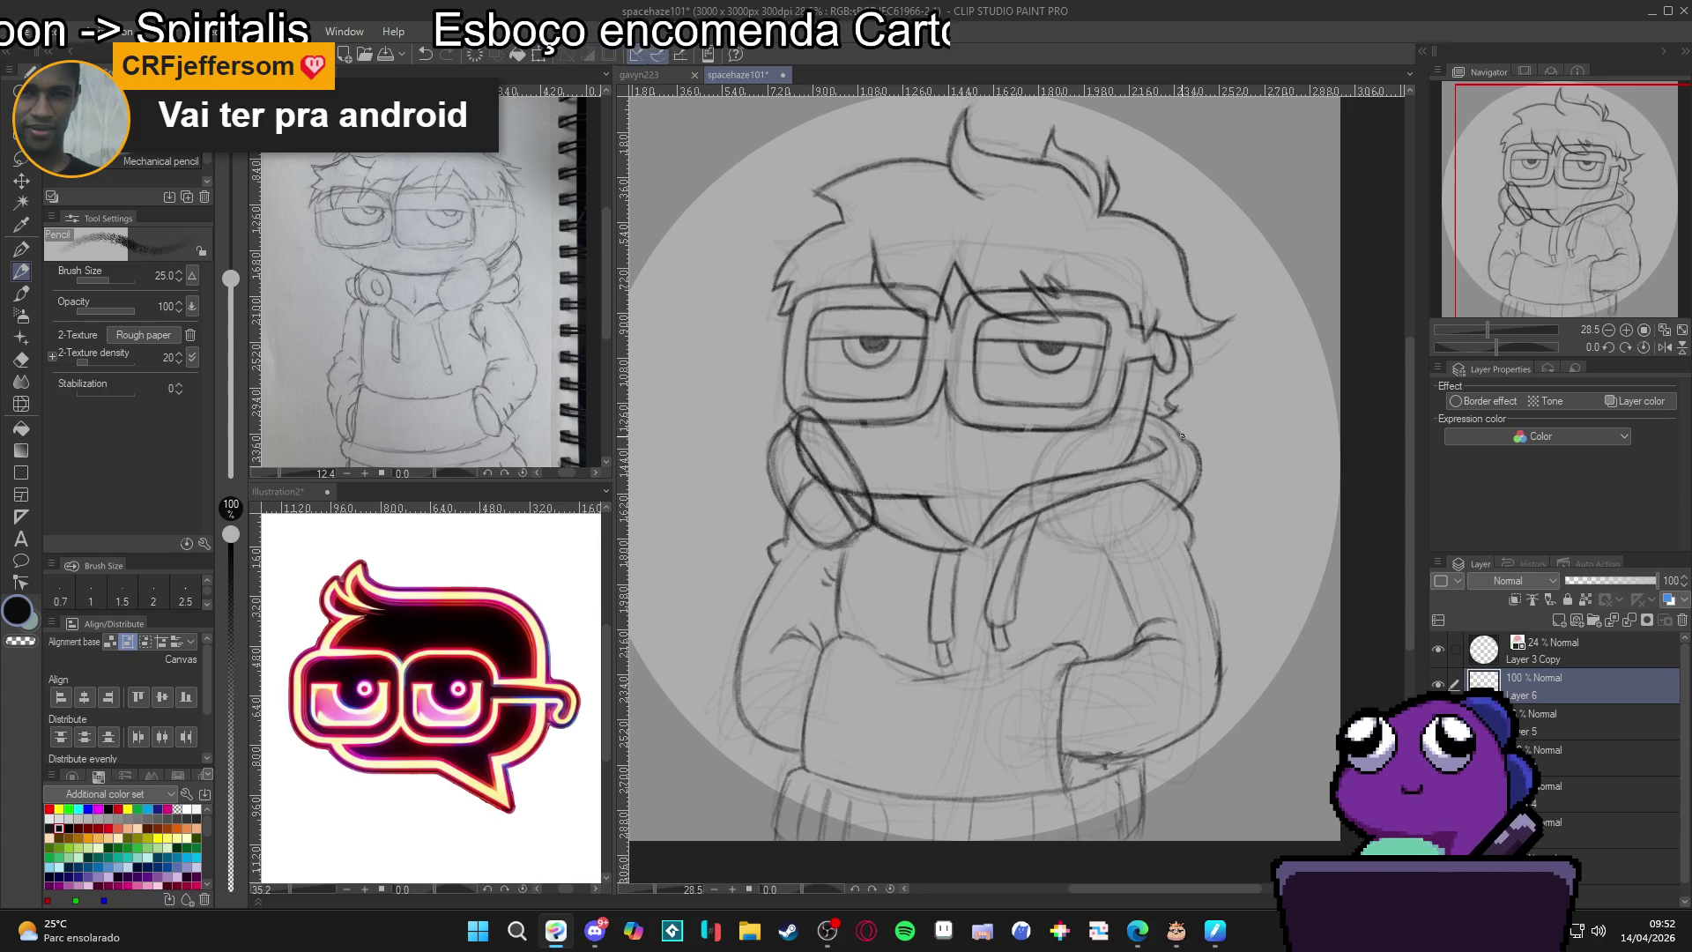
# Redraw the hood's right edge with marks across the hood.
pyautogui.moveTo(1091, 402); pyautogui.dragTo(1142, 410)
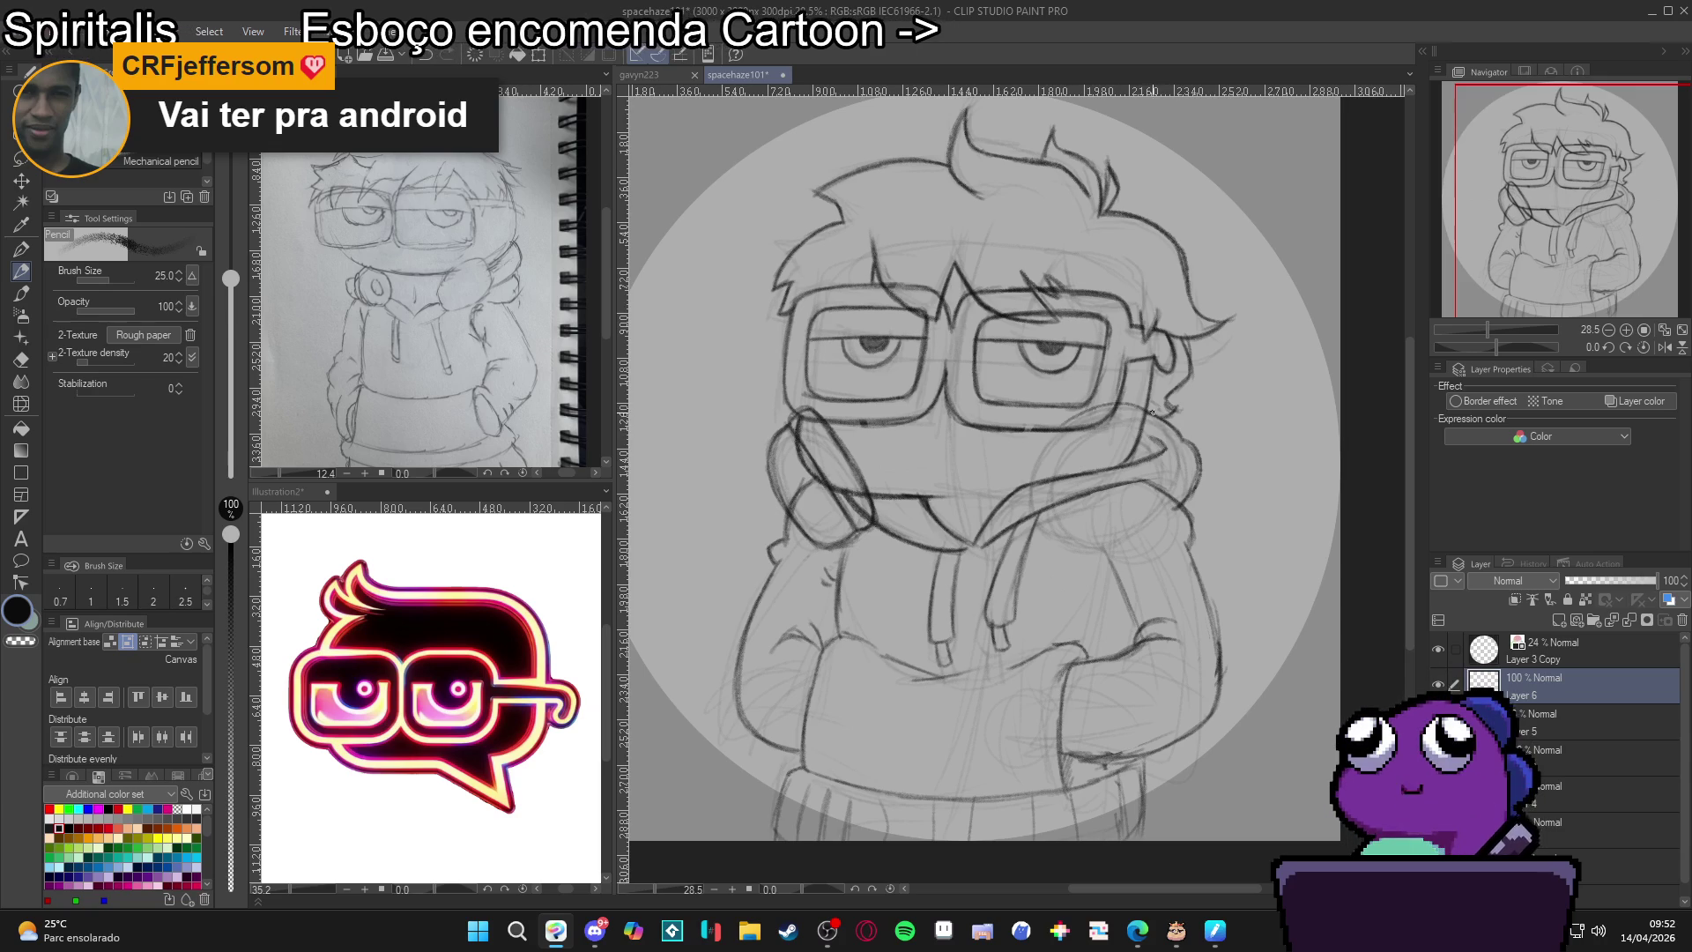
pyautogui.hotkey('ctrl', 'z')
pyautogui.moveTo(1167, 420)
pyautogui.mouseDown()
pyautogui.moveTo(1066, 424)
pyautogui.moveTo(1036, 501)
pyautogui.moveTo(1069, 545)
pyautogui.mouseUp()
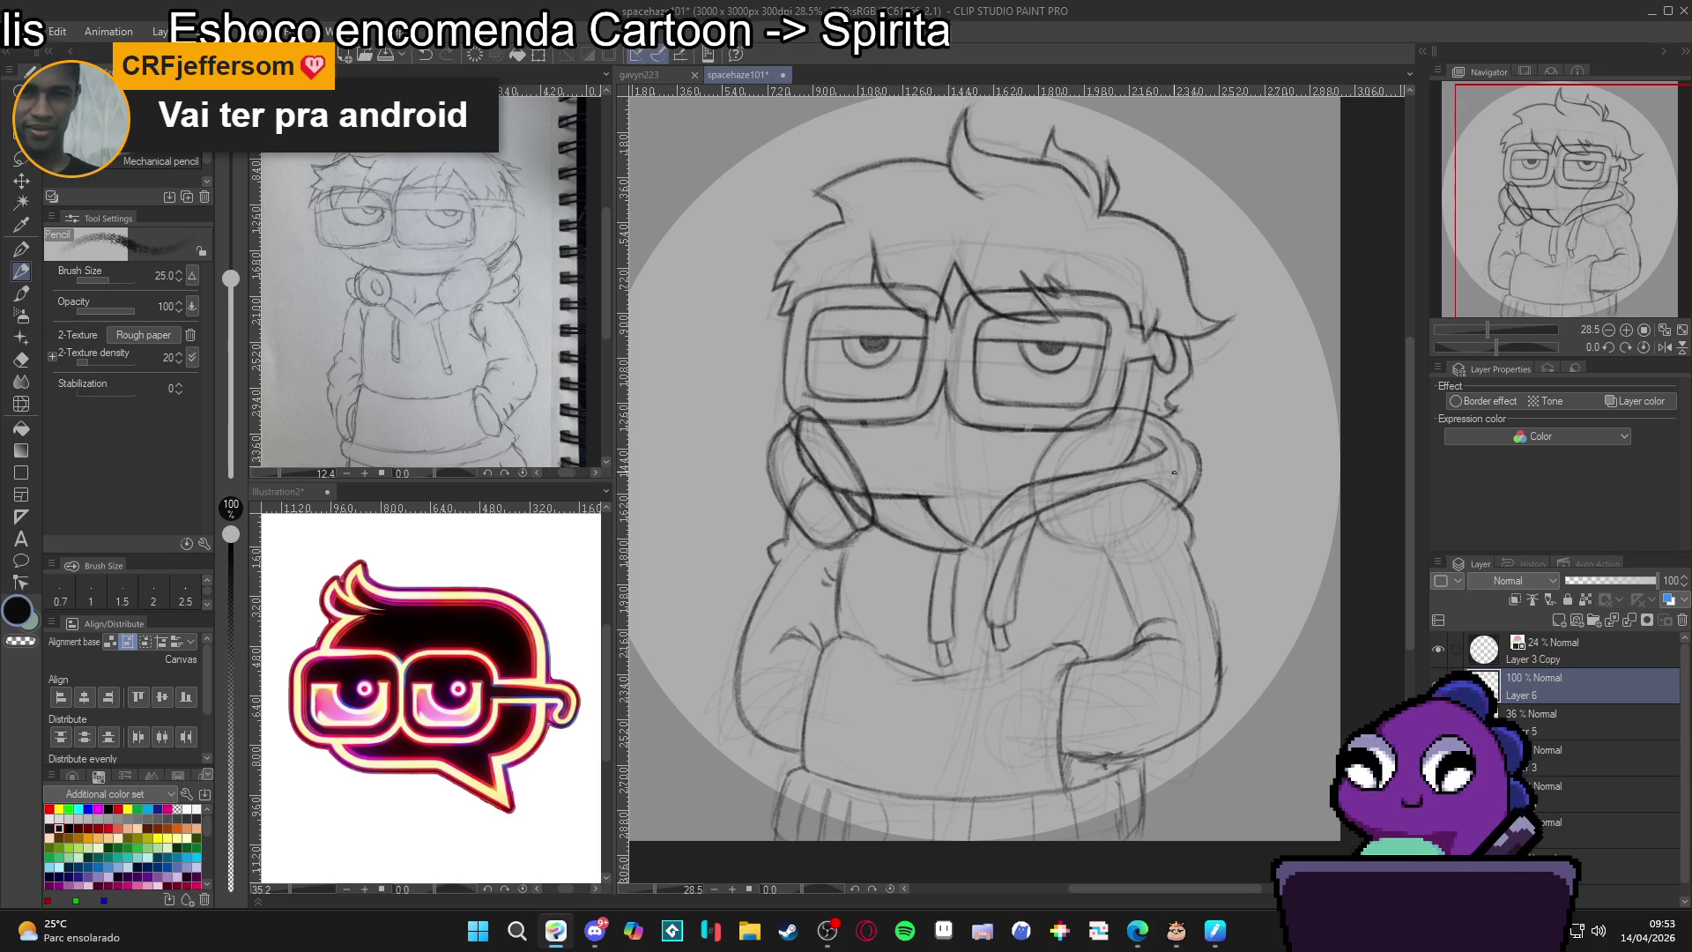
pyautogui.moveTo(1193, 476)
pyautogui.mouseDown()
pyautogui.moveTo(1125, 546)
pyautogui.moveTo(1100, 539)
pyautogui.mouseUp()
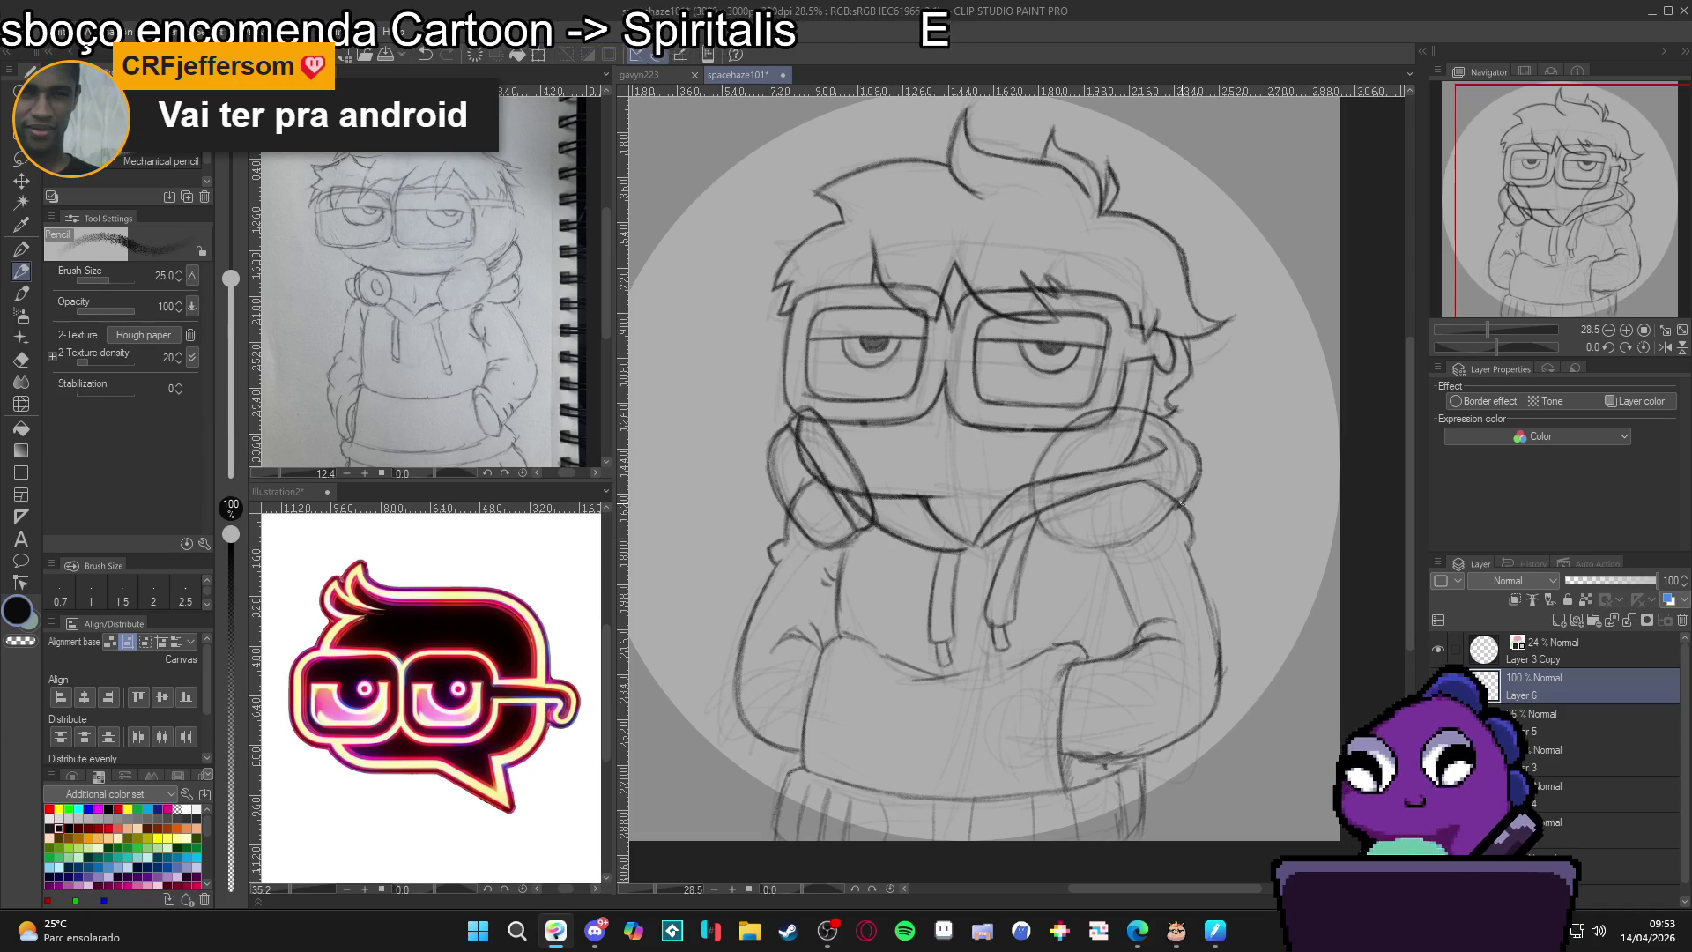
pyautogui.moveTo(1181, 504)
pyautogui.mouseDown()
pyautogui.moveTo(1079, 550)
pyautogui.moveTo(1055, 508)
pyautogui.moveTo(1062, 528)
pyautogui.moveTo(1060, 457)
pyautogui.moveTo(1138, 423)
pyautogui.moveTo(1181, 441)
pyautogui.moveTo(1097, 427)
pyautogui.moveTo(1055, 507)
pyautogui.moveTo(1077, 533)
pyautogui.mouseUp()
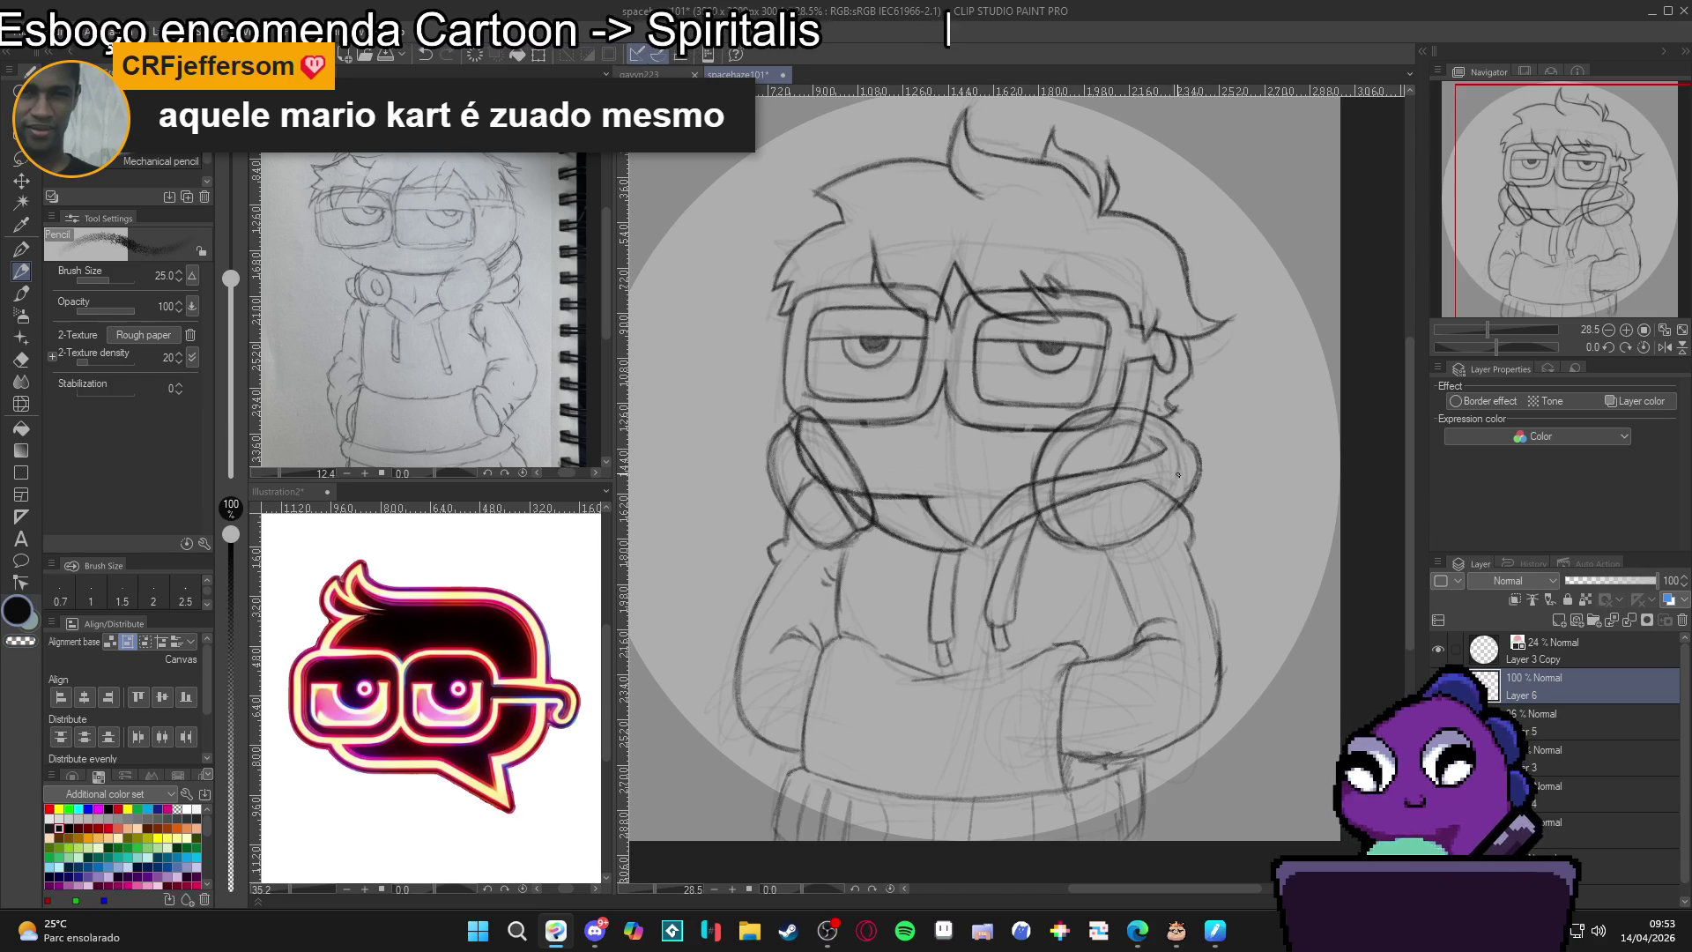
# On the rotated canvas, sketch the headphone's top, right side and left edge, then straighten the view.
pyautogui.moveTo(1177, 475); pyautogui.dragTo(1060, 423)
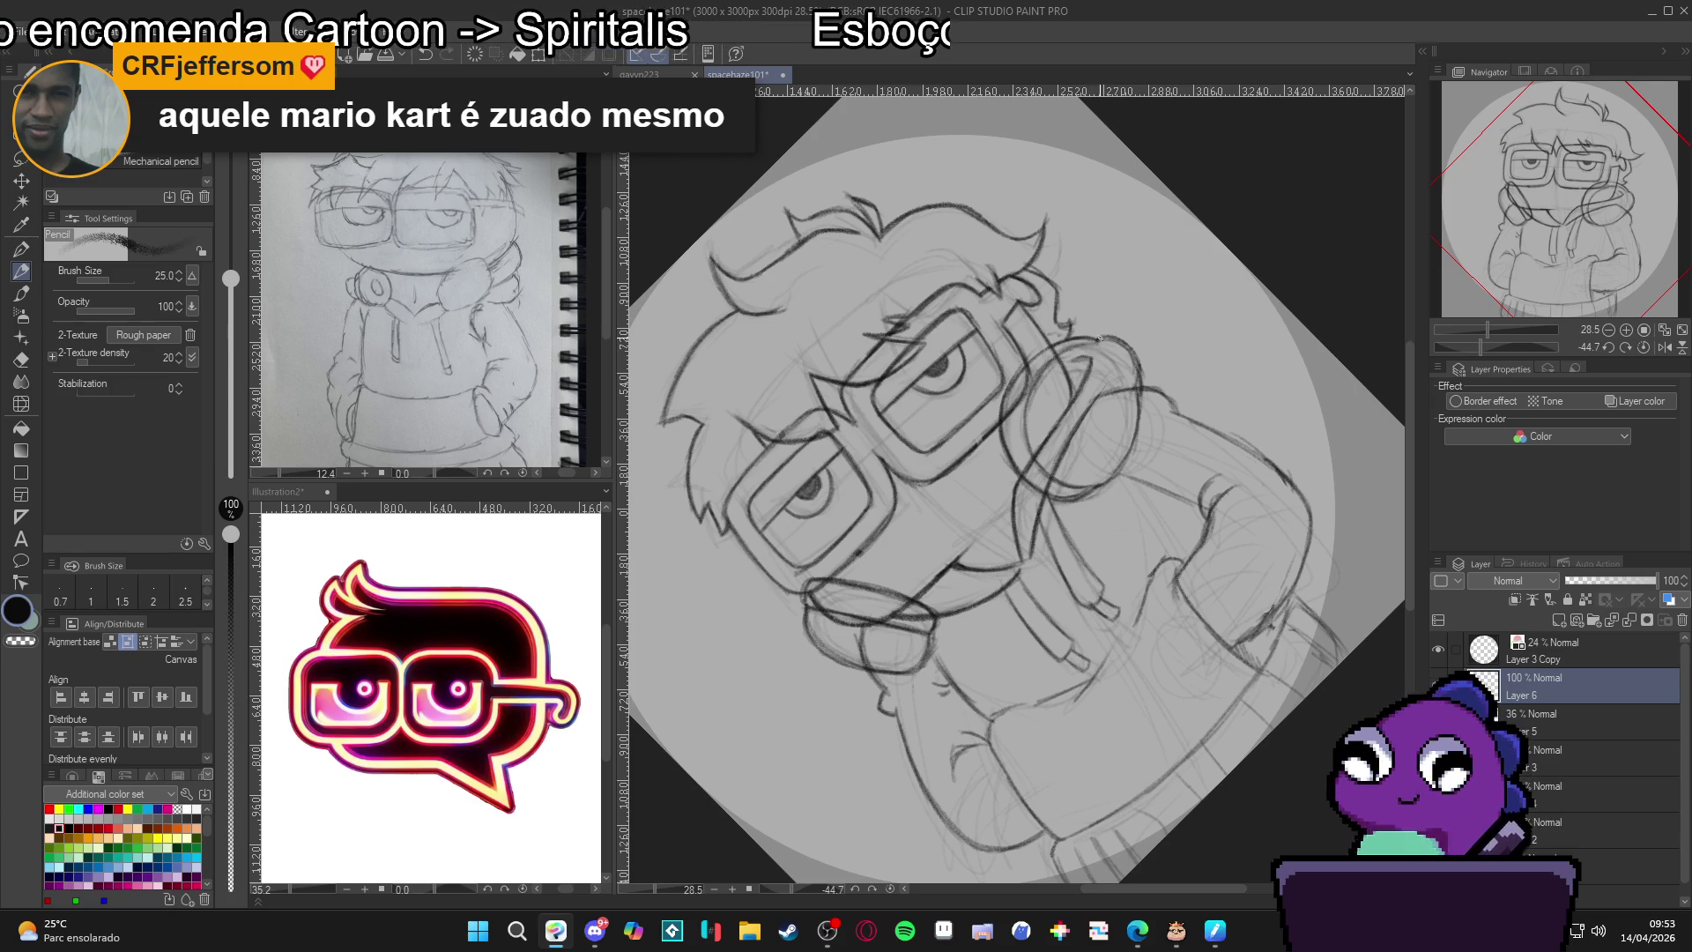
pyautogui.moveTo(1089, 343)
pyautogui.mouseDown()
pyautogui.moveTo(1035, 379)
pyautogui.moveTo(1030, 467)
pyautogui.mouseUp()
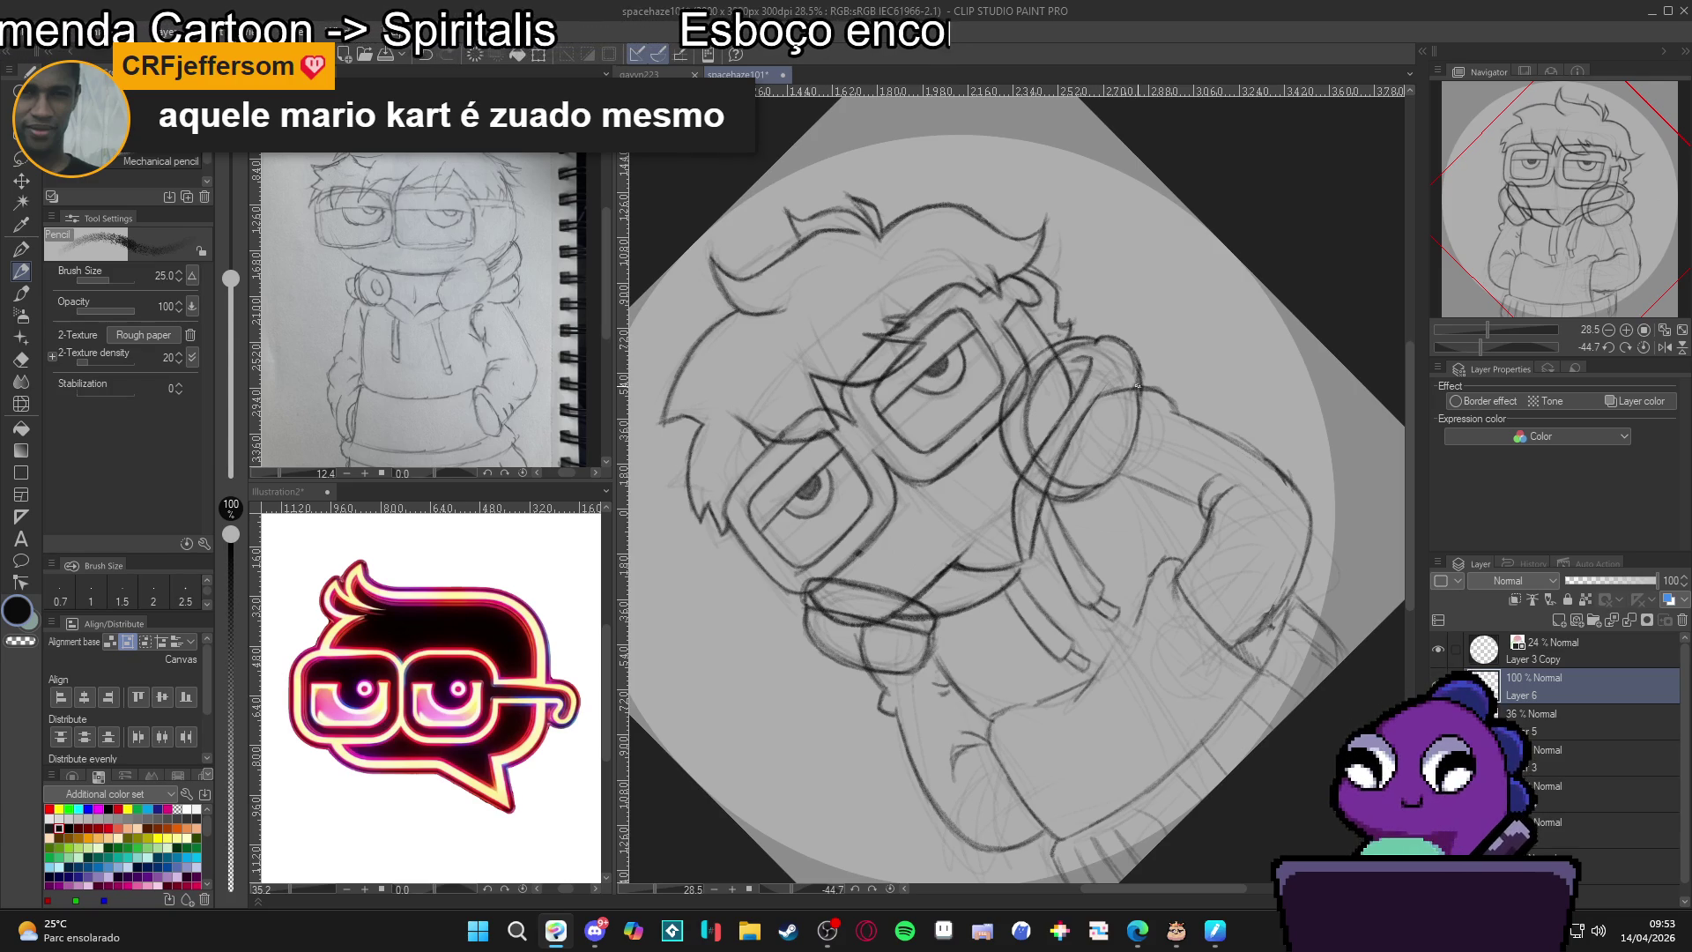
pyautogui.moveTo(1137, 385)
pyautogui.mouseDown()
pyautogui.moveTo(1130, 450)
pyautogui.moveTo(1100, 476)
pyautogui.mouseUp()
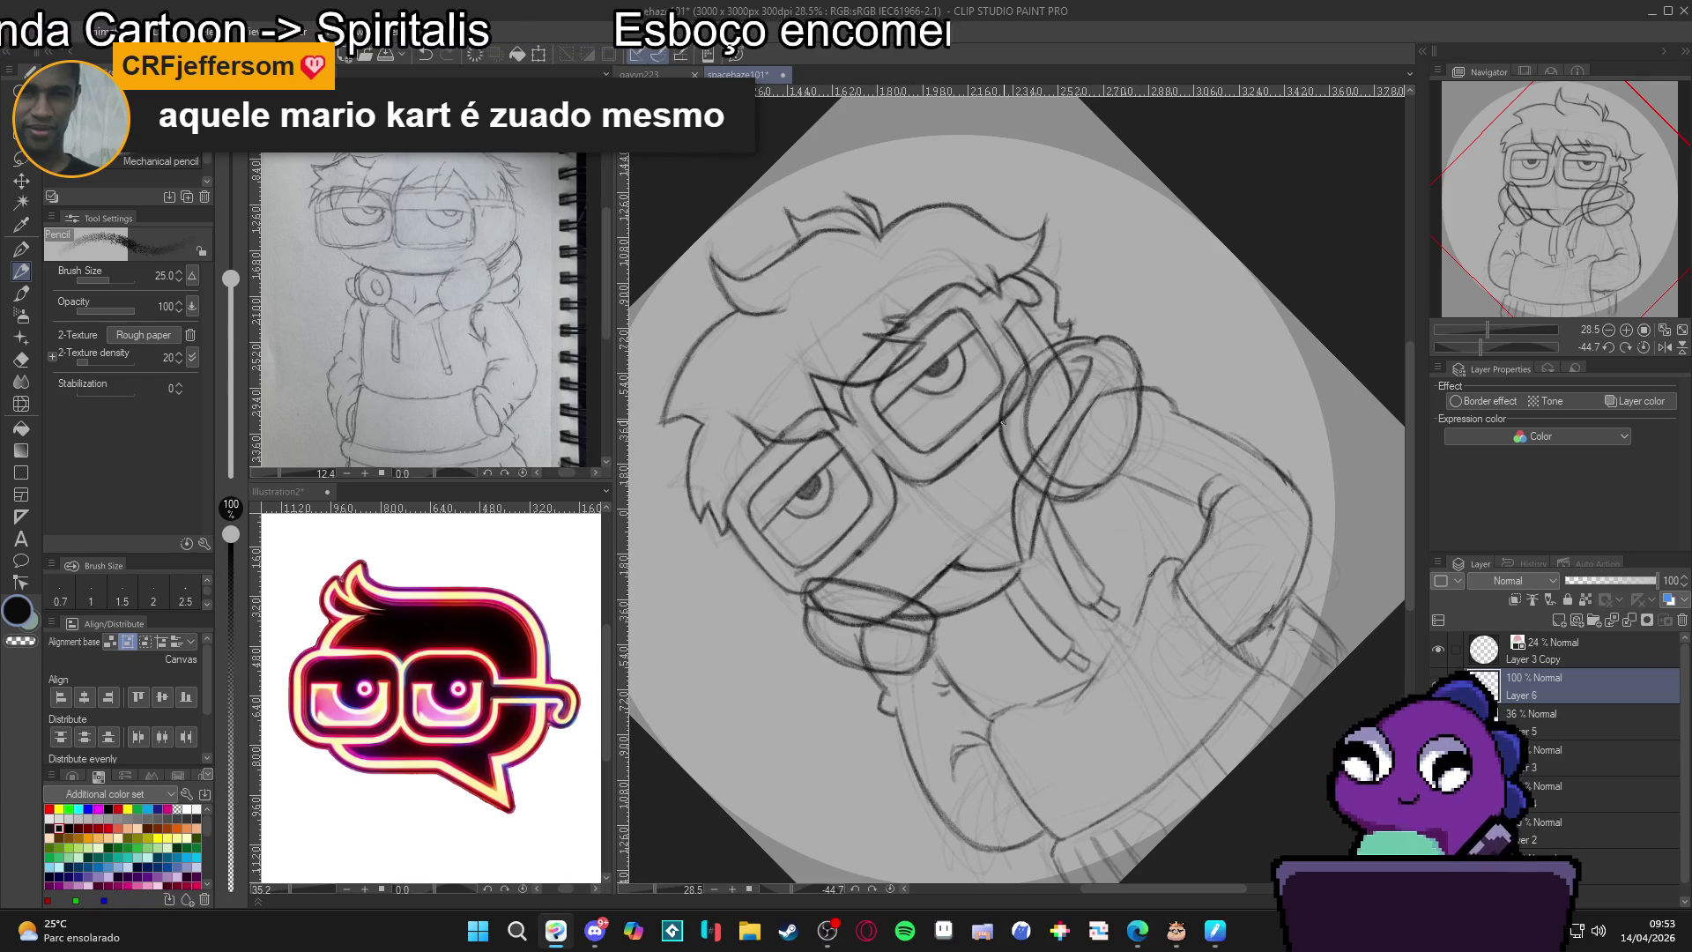
pyautogui.moveTo(1002, 423); pyautogui.dragTo(1033, 410)
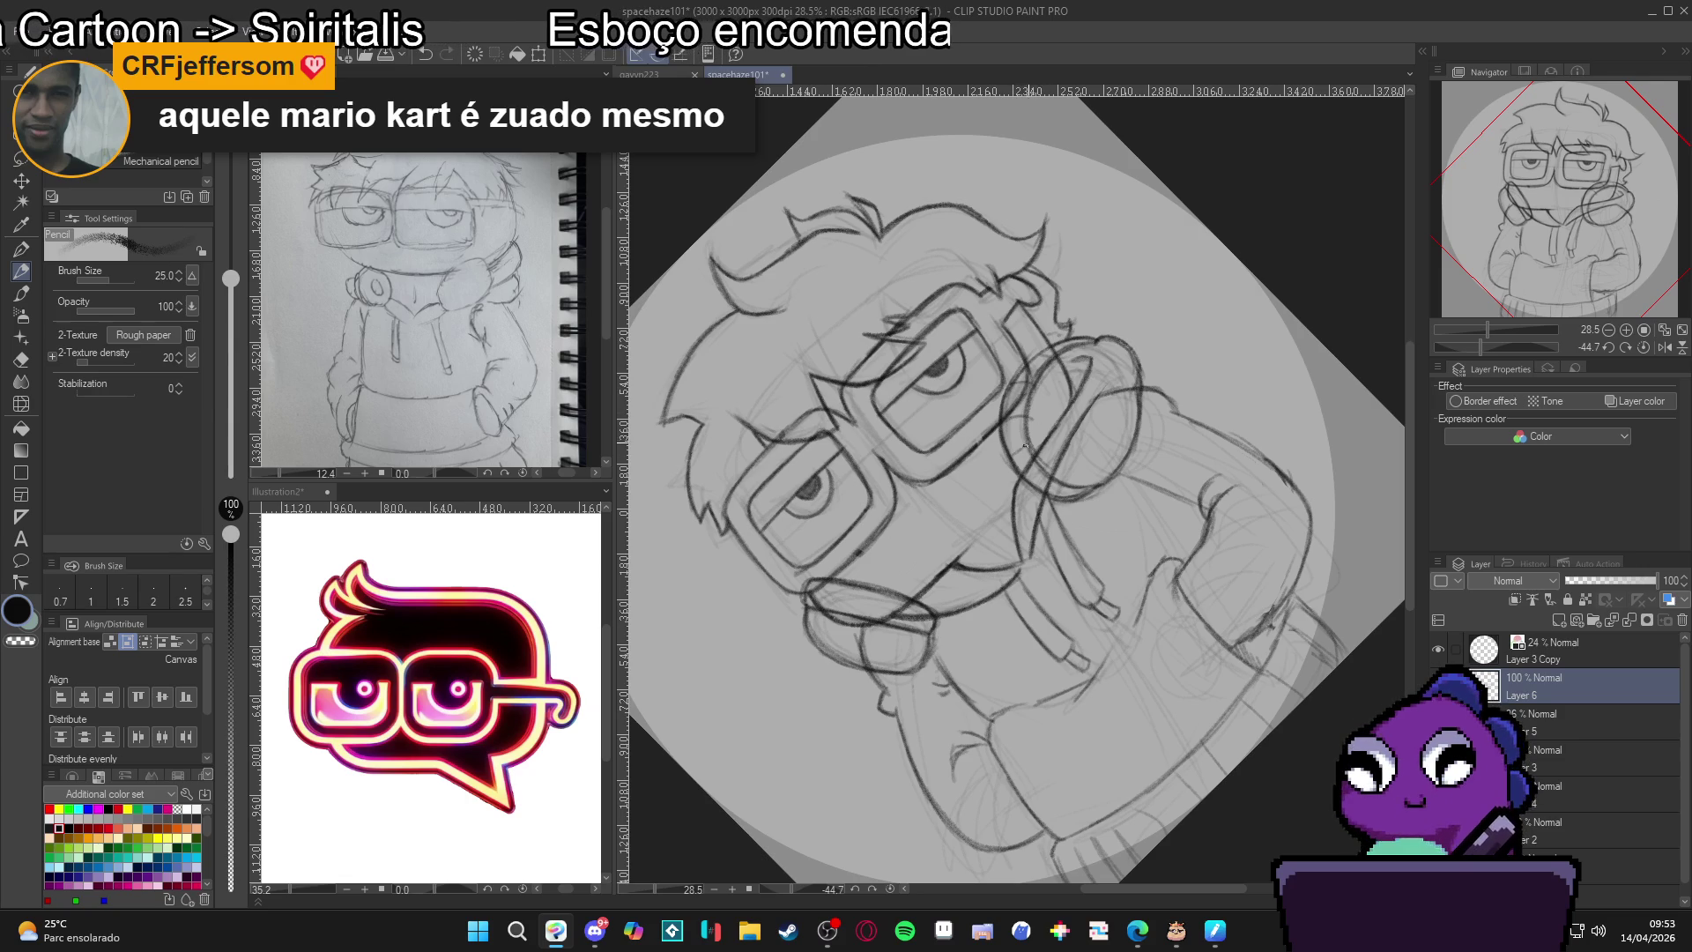
pyautogui.hotkey('ctrl', '@')
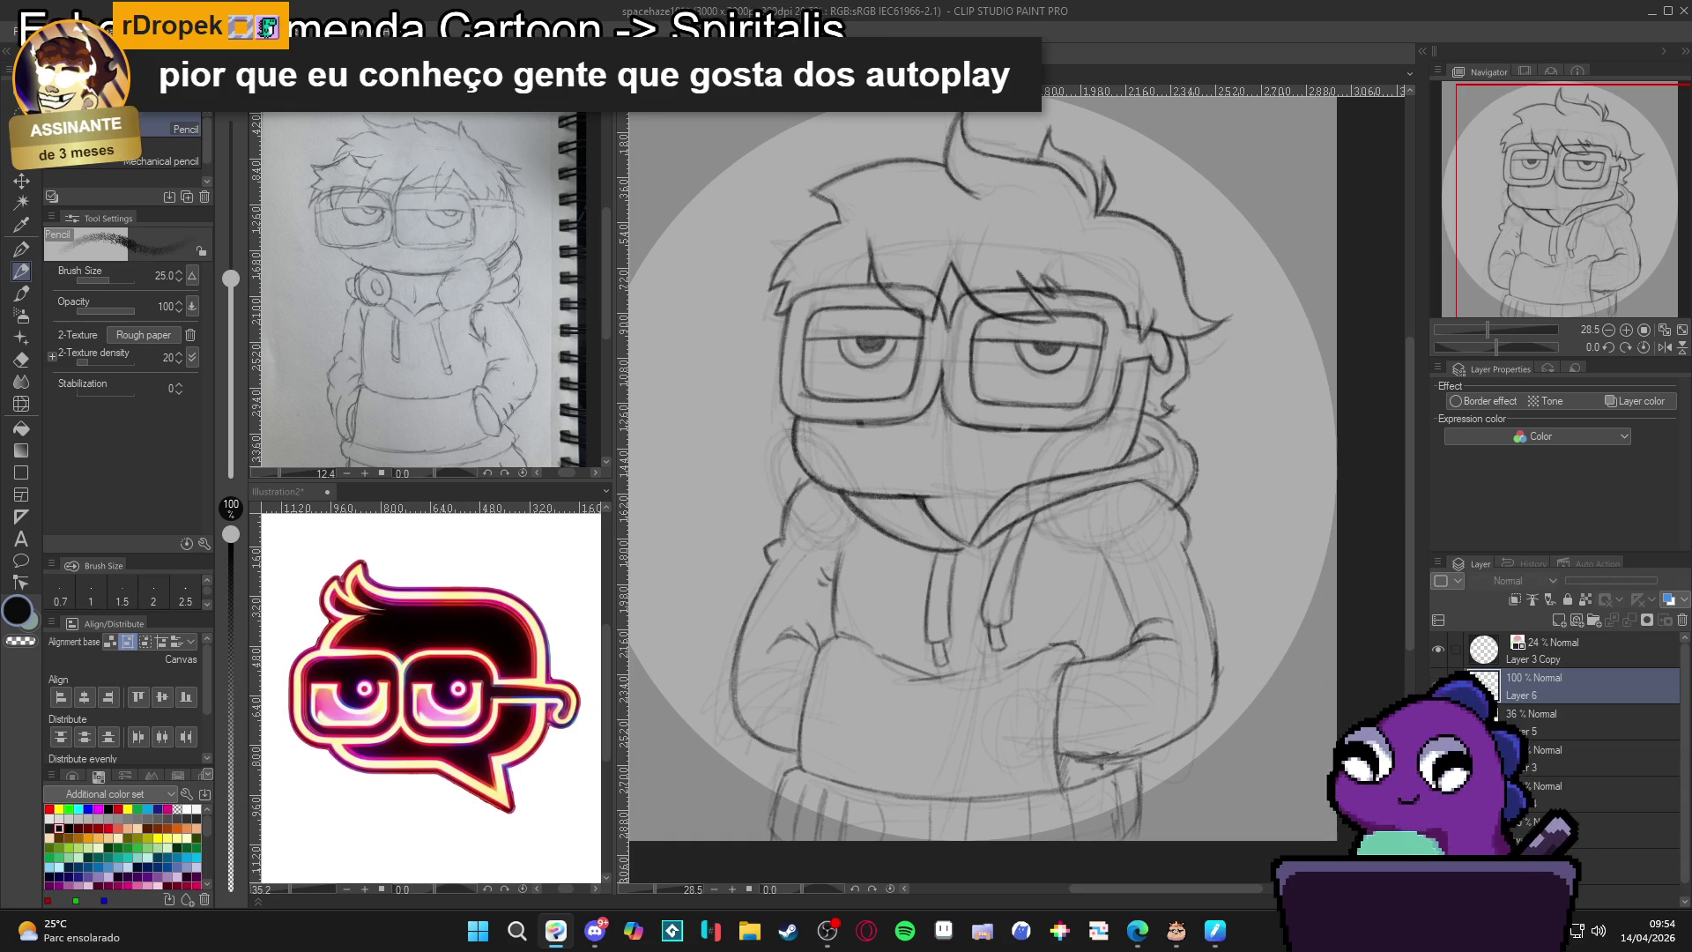
# On Layer 7, lighten the faint right headphone arc strokes with a size-50 G-pen, then undo.
pyautogui.click(1577, 758)
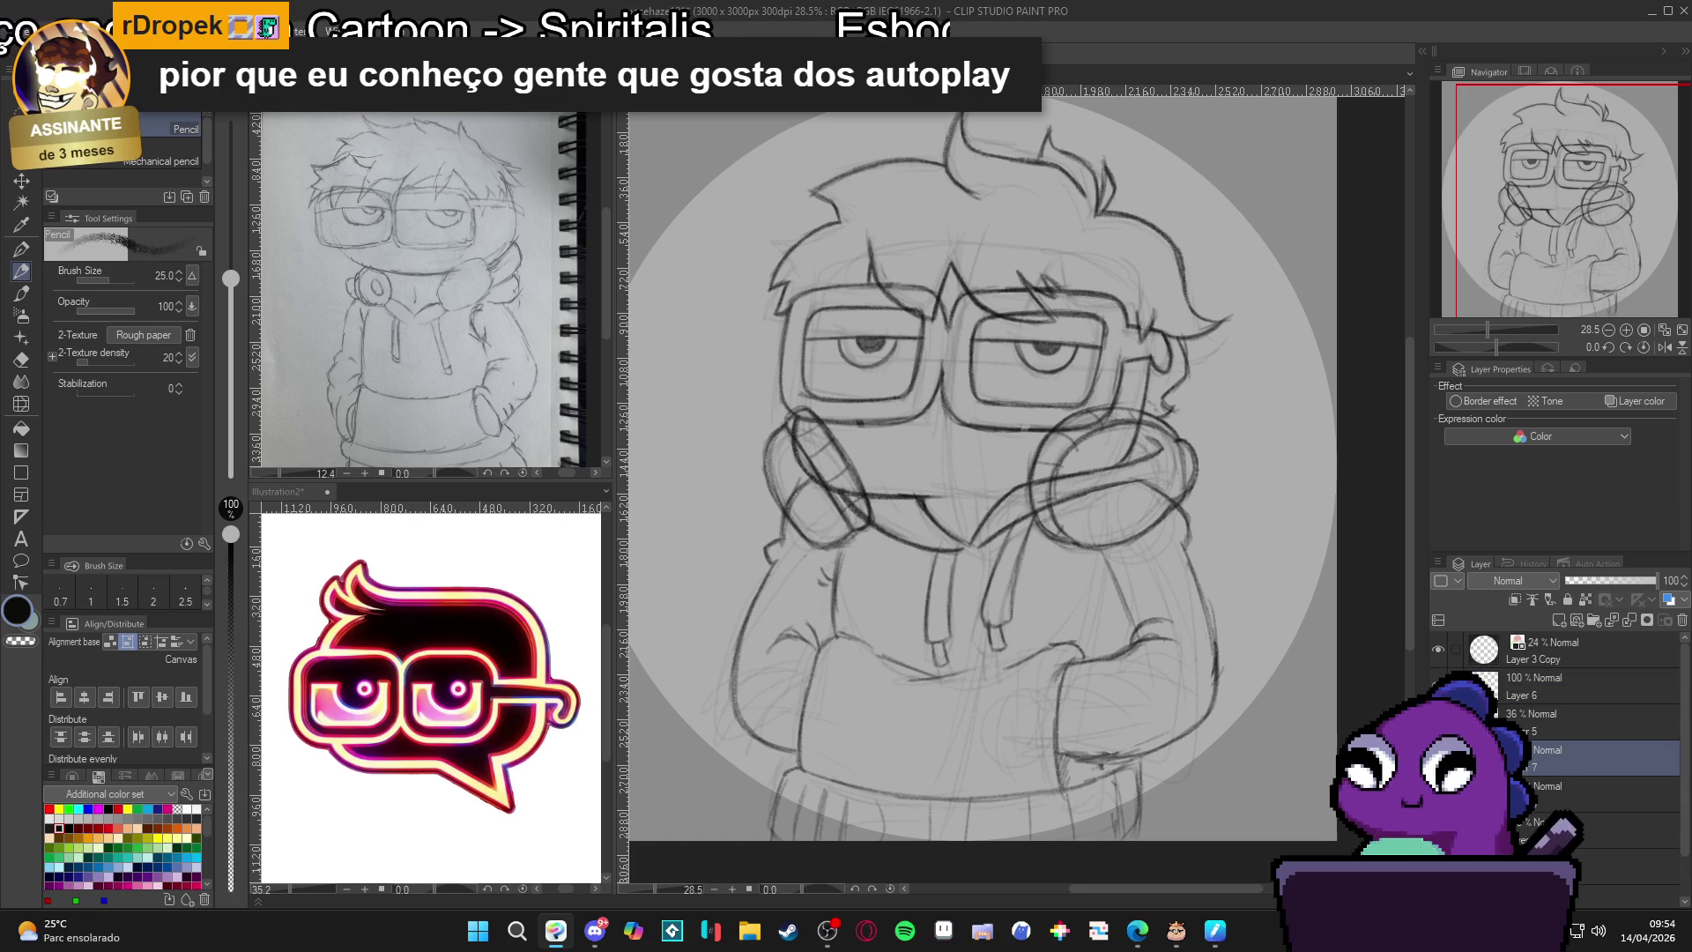
pyautogui.press('p')
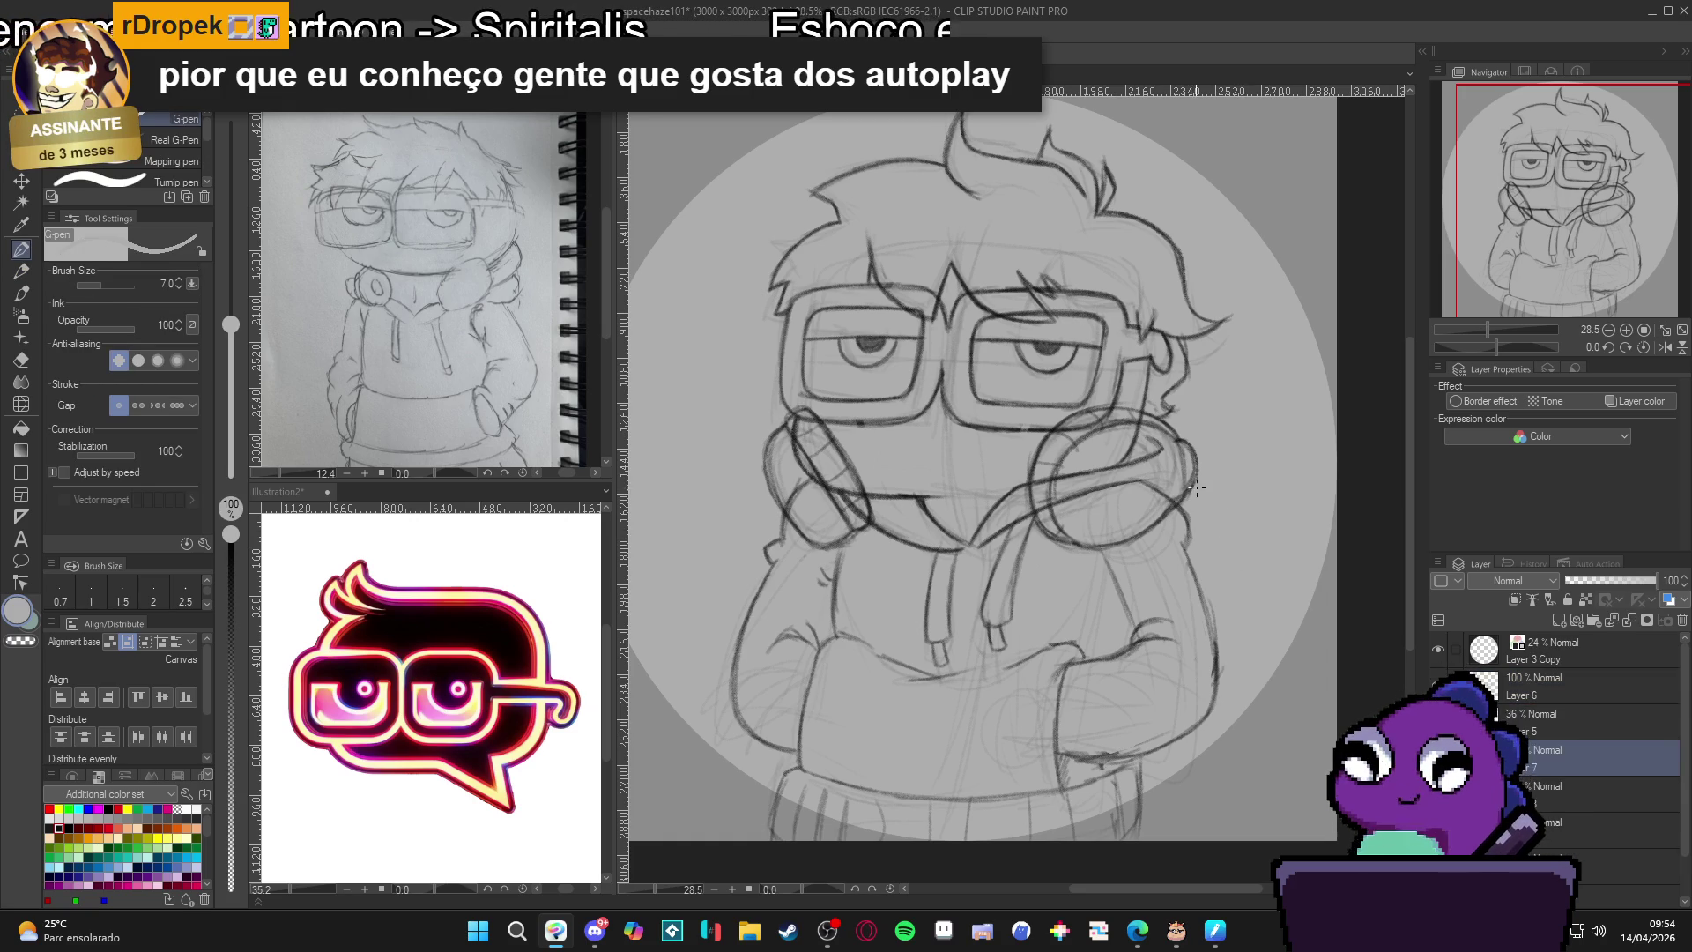
pyautogui.press(']')
pyautogui.press(']')
pyautogui.press(']')
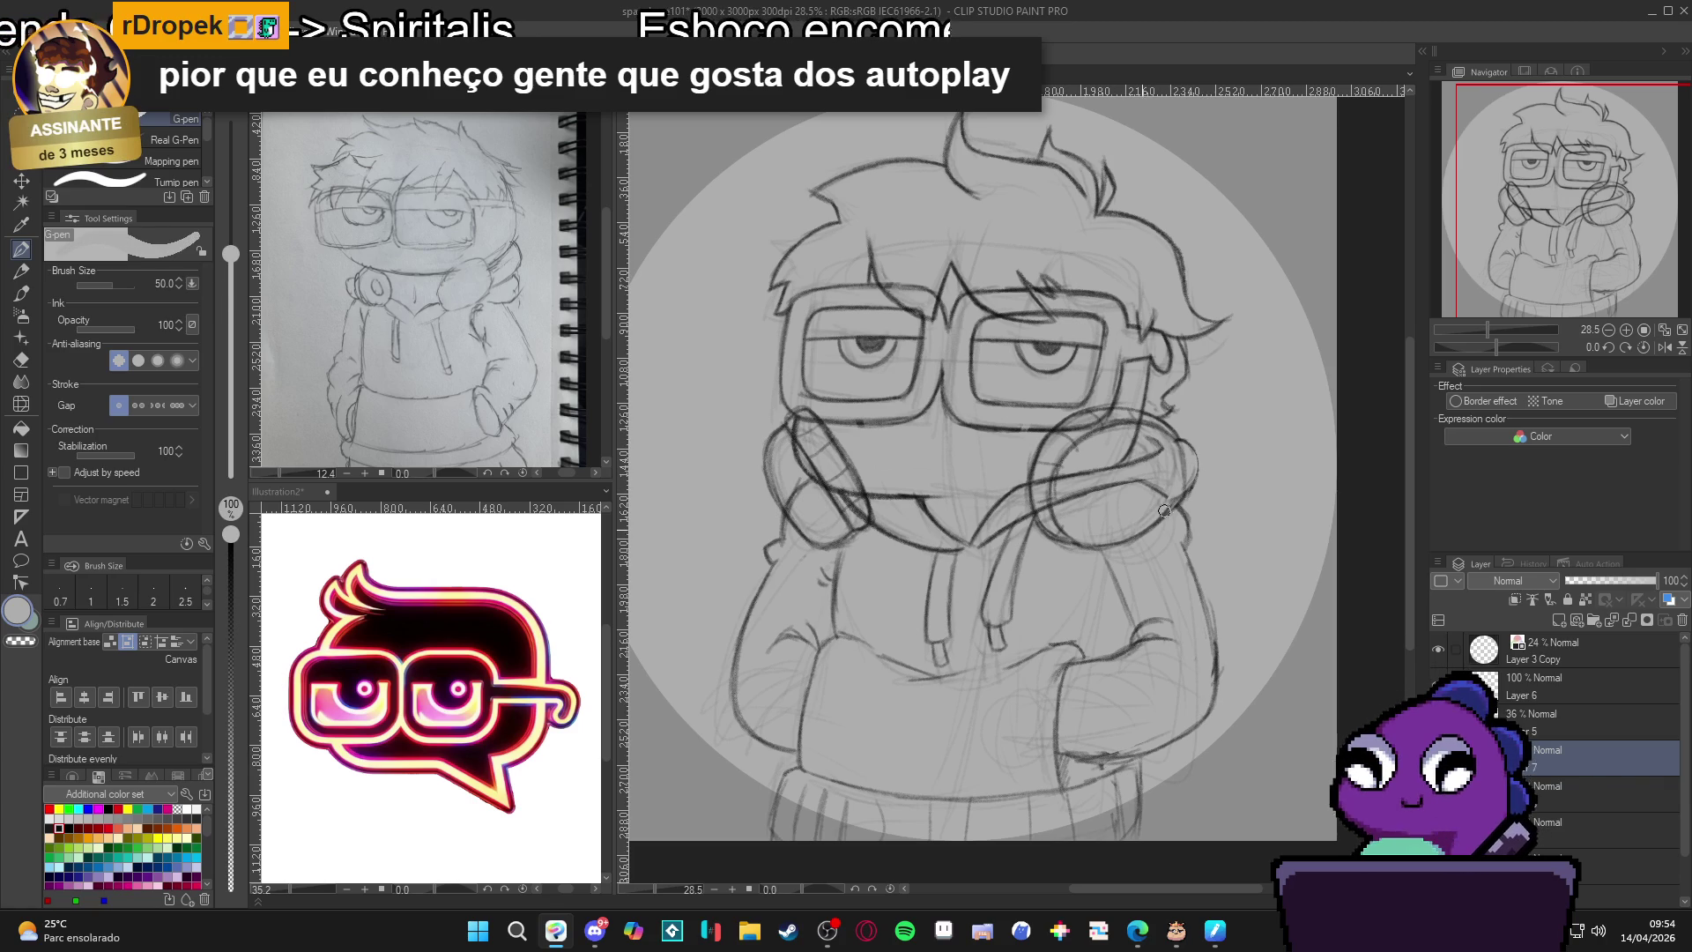
pyautogui.moveTo(1053, 413)
pyautogui.mouseDown()
pyautogui.moveTo(1161, 430)
pyautogui.moveTo(1181, 446)
pyautogui.moveTo(1171, 462)
pyautogui.mouseUp()
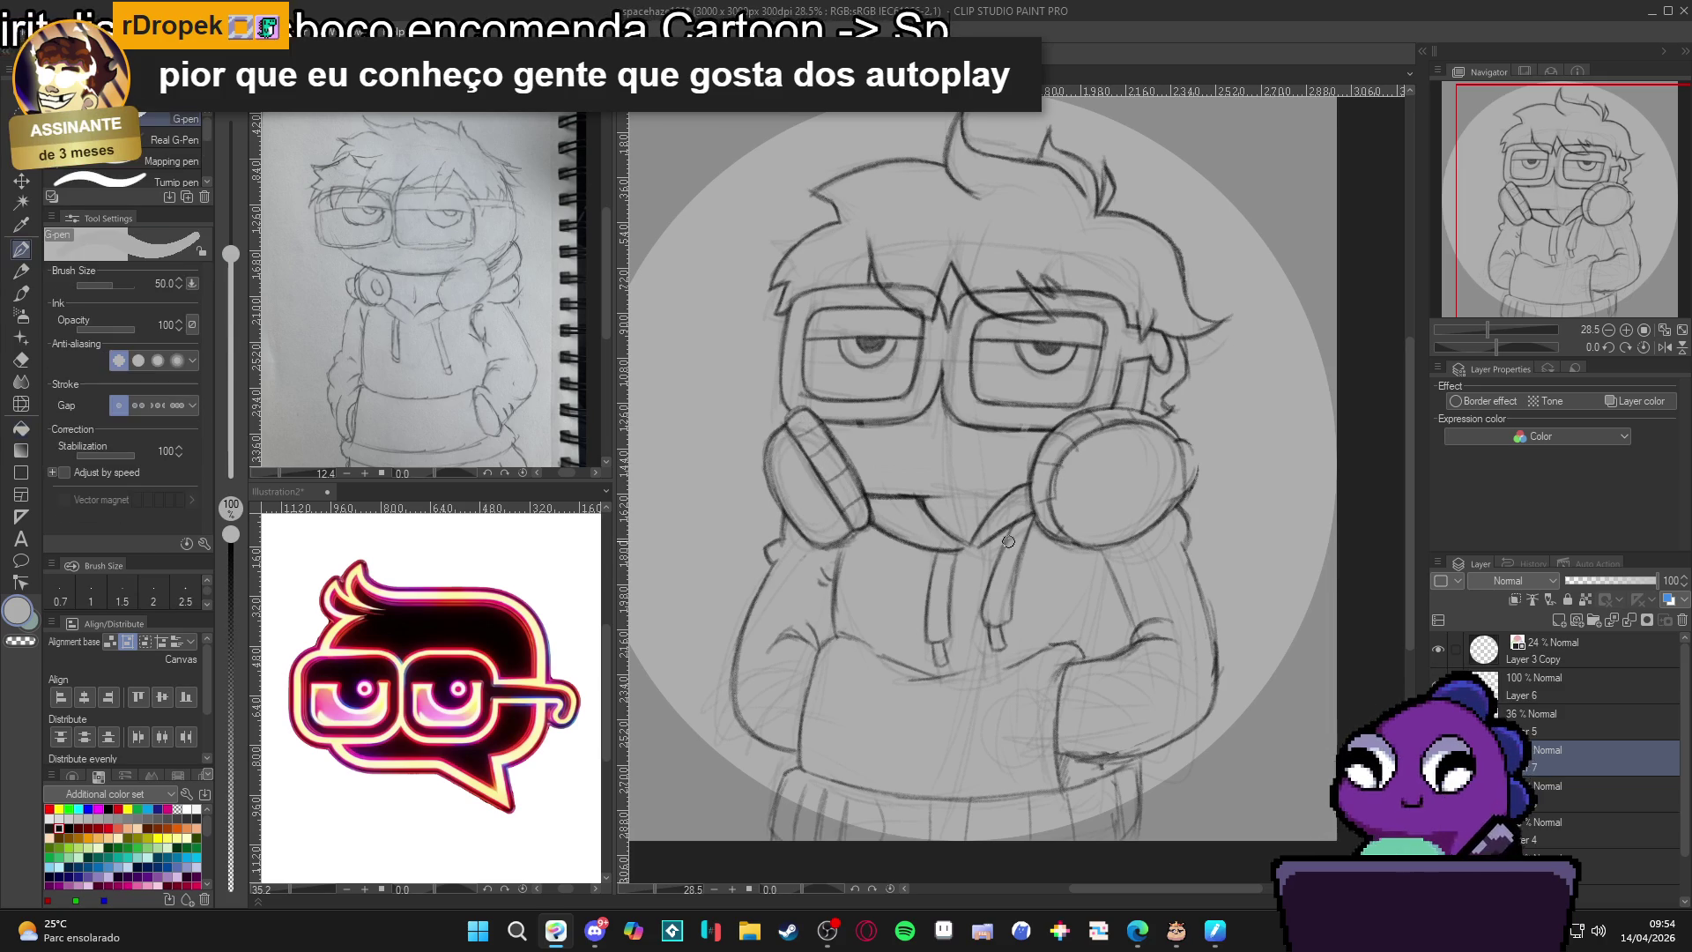
pyautogui.hotkey('ctrl', 'z')
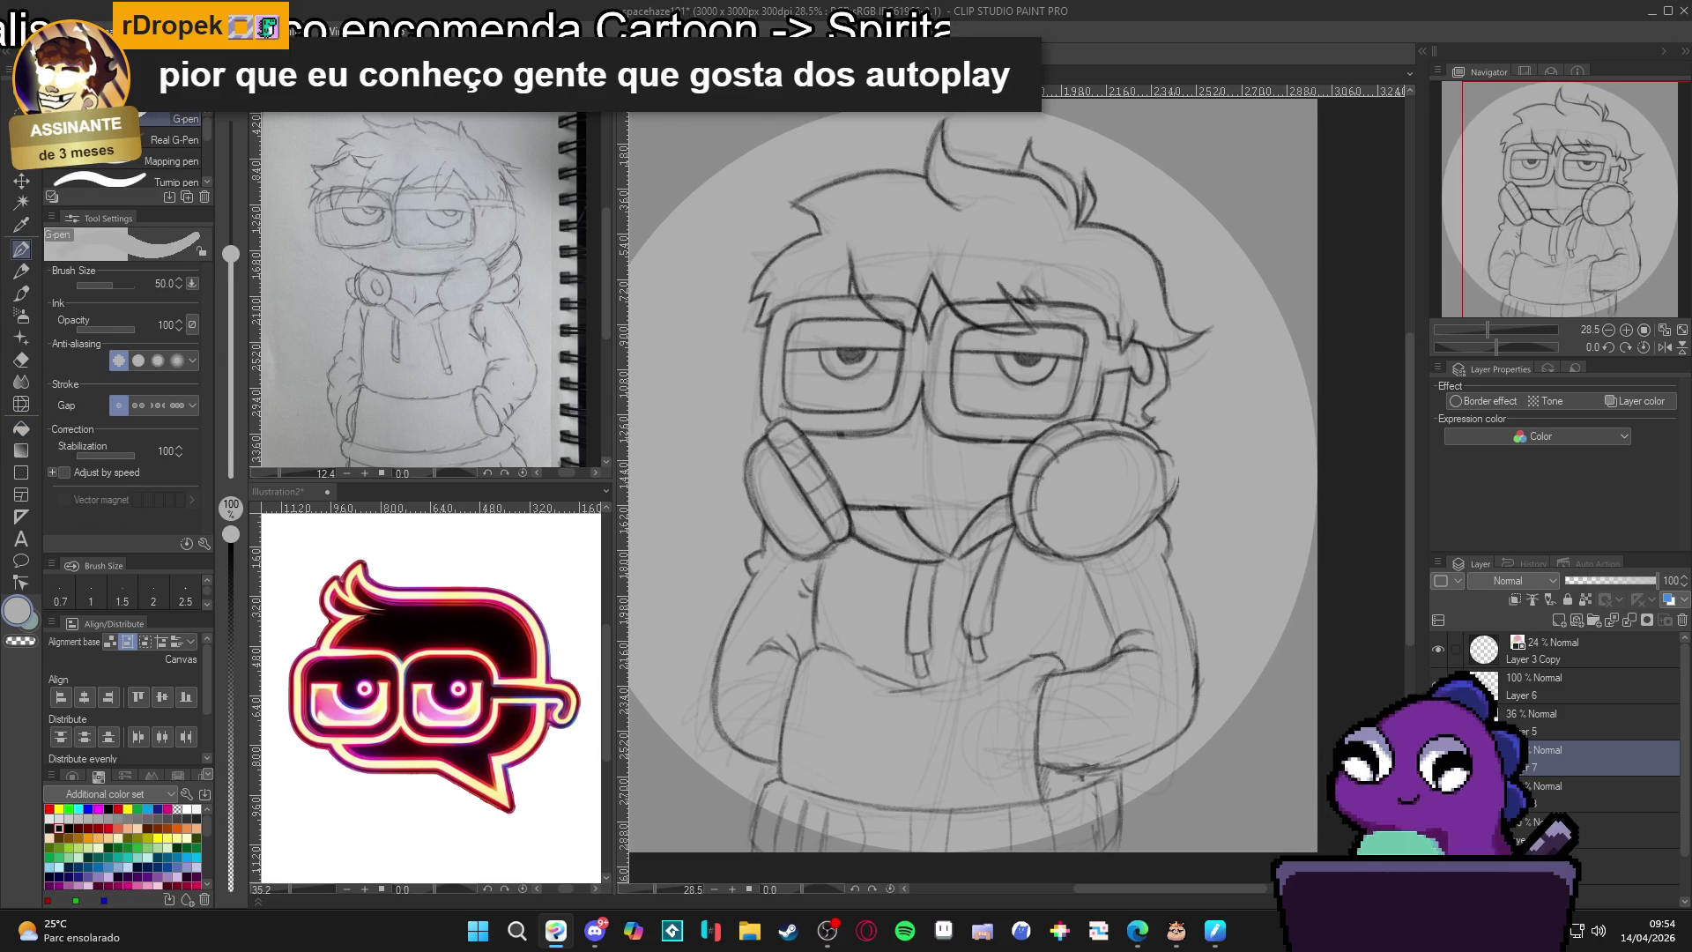
# Return to Layer 6 at full opacity and go back to the Pencil.
pyautogui.click(1520, 712)
pyautogui.click(1517, 690)
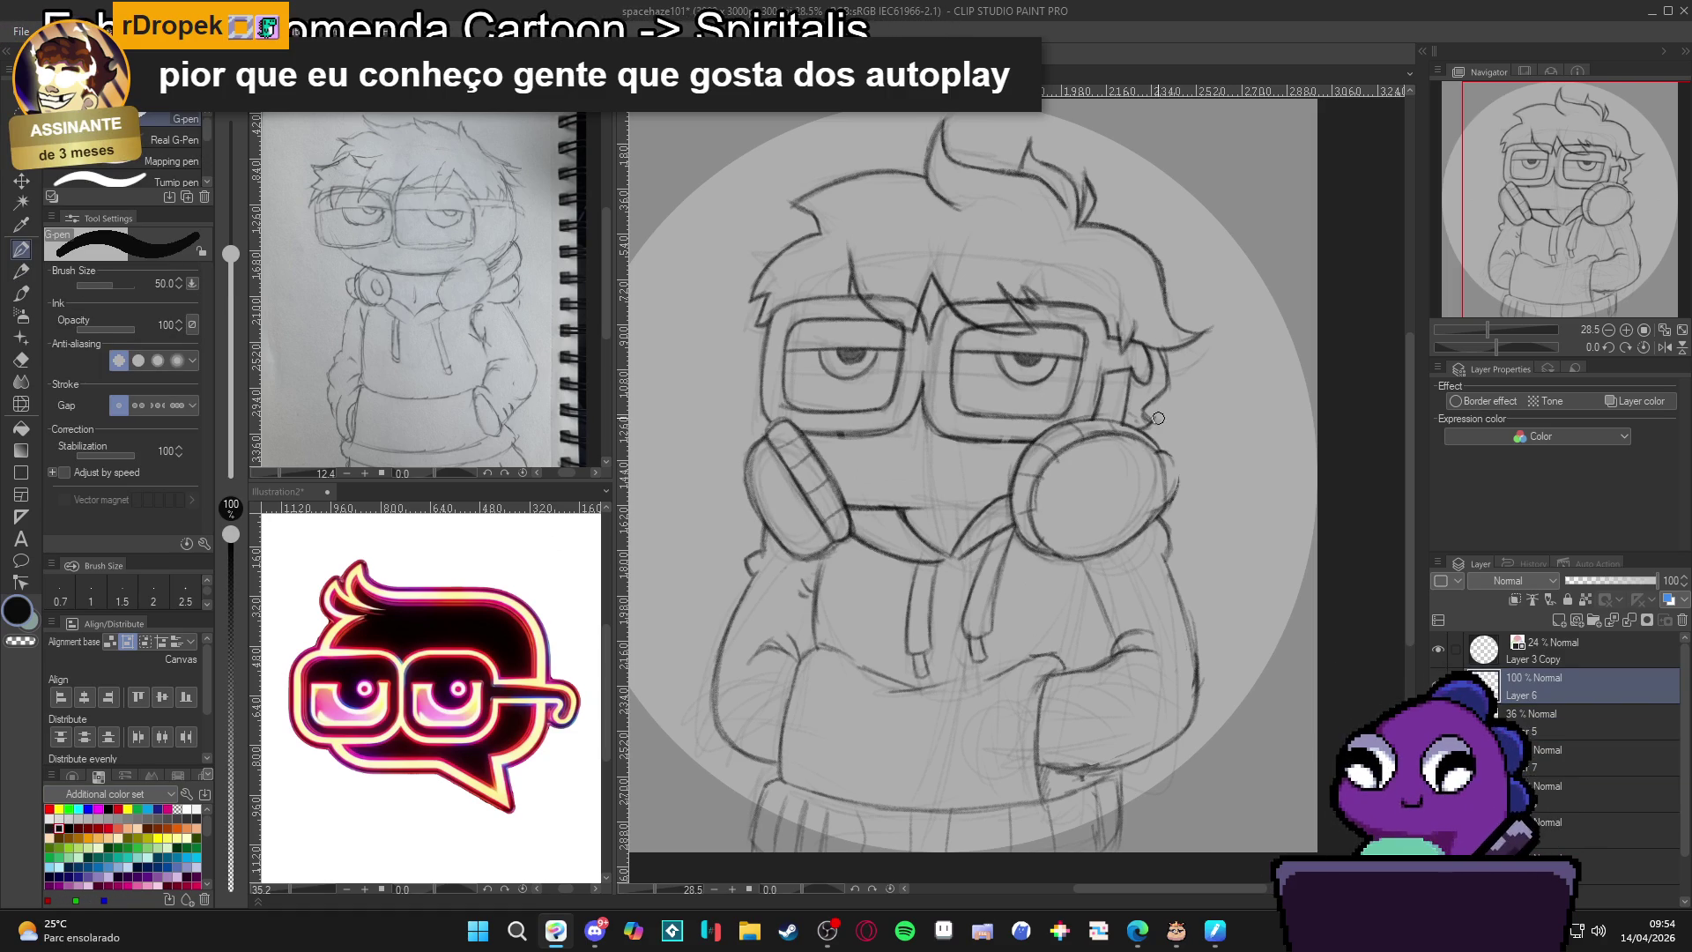
pyautogui.press('p')
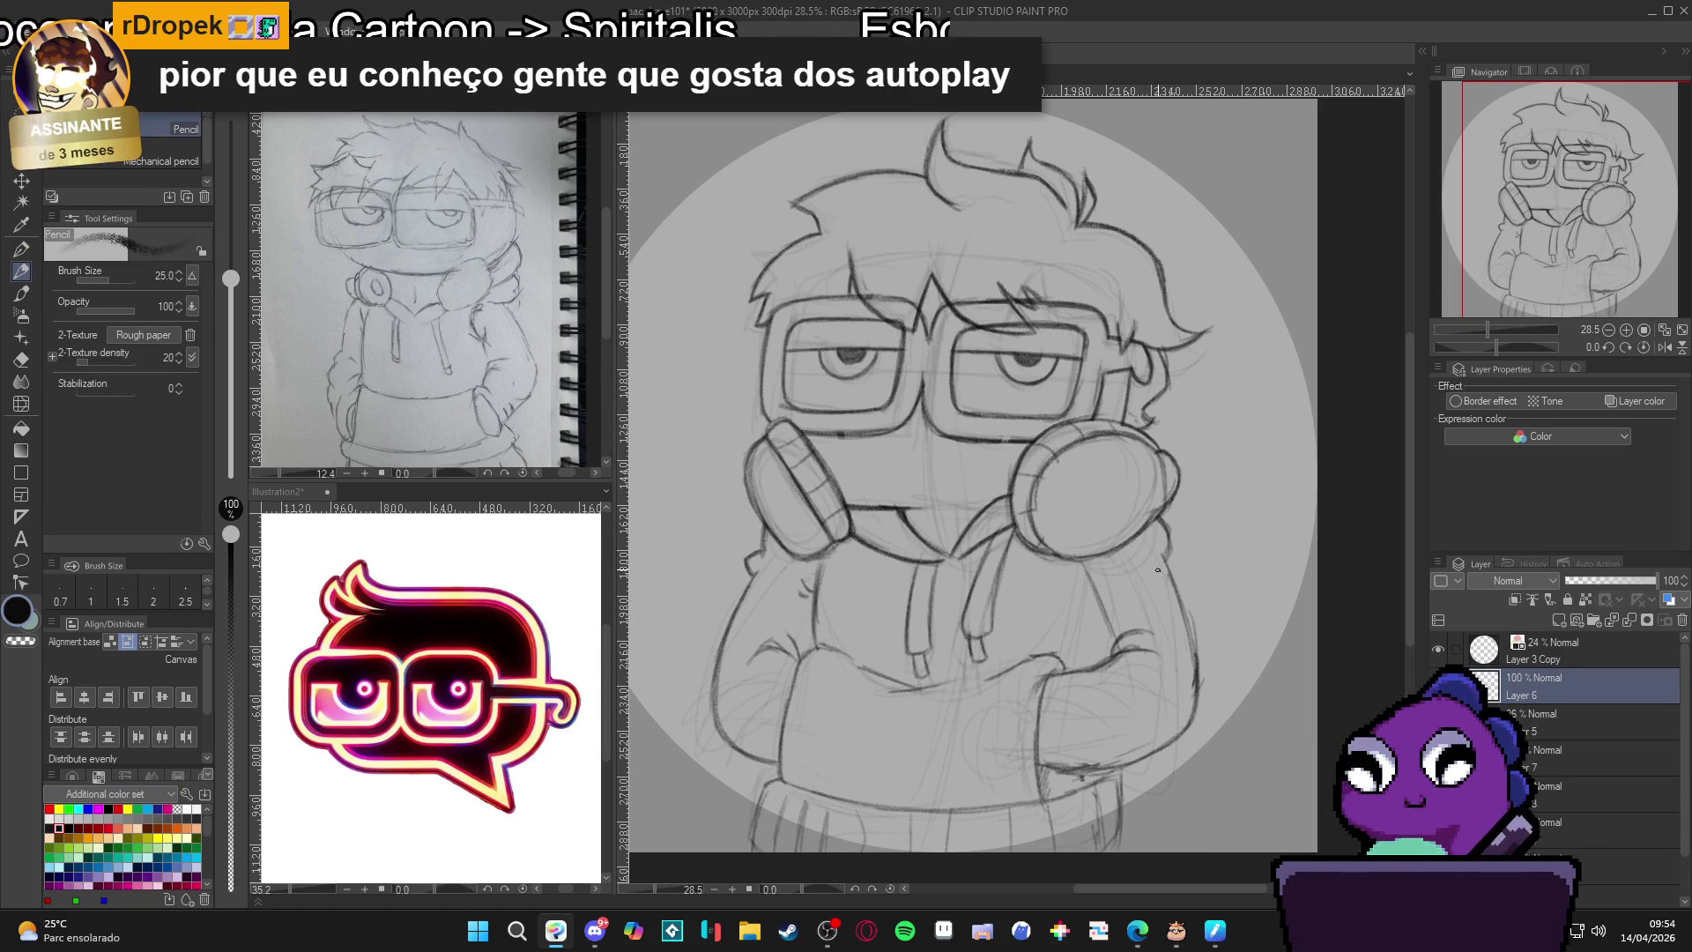
pyautogui.scroll(-2, 1030, 535)
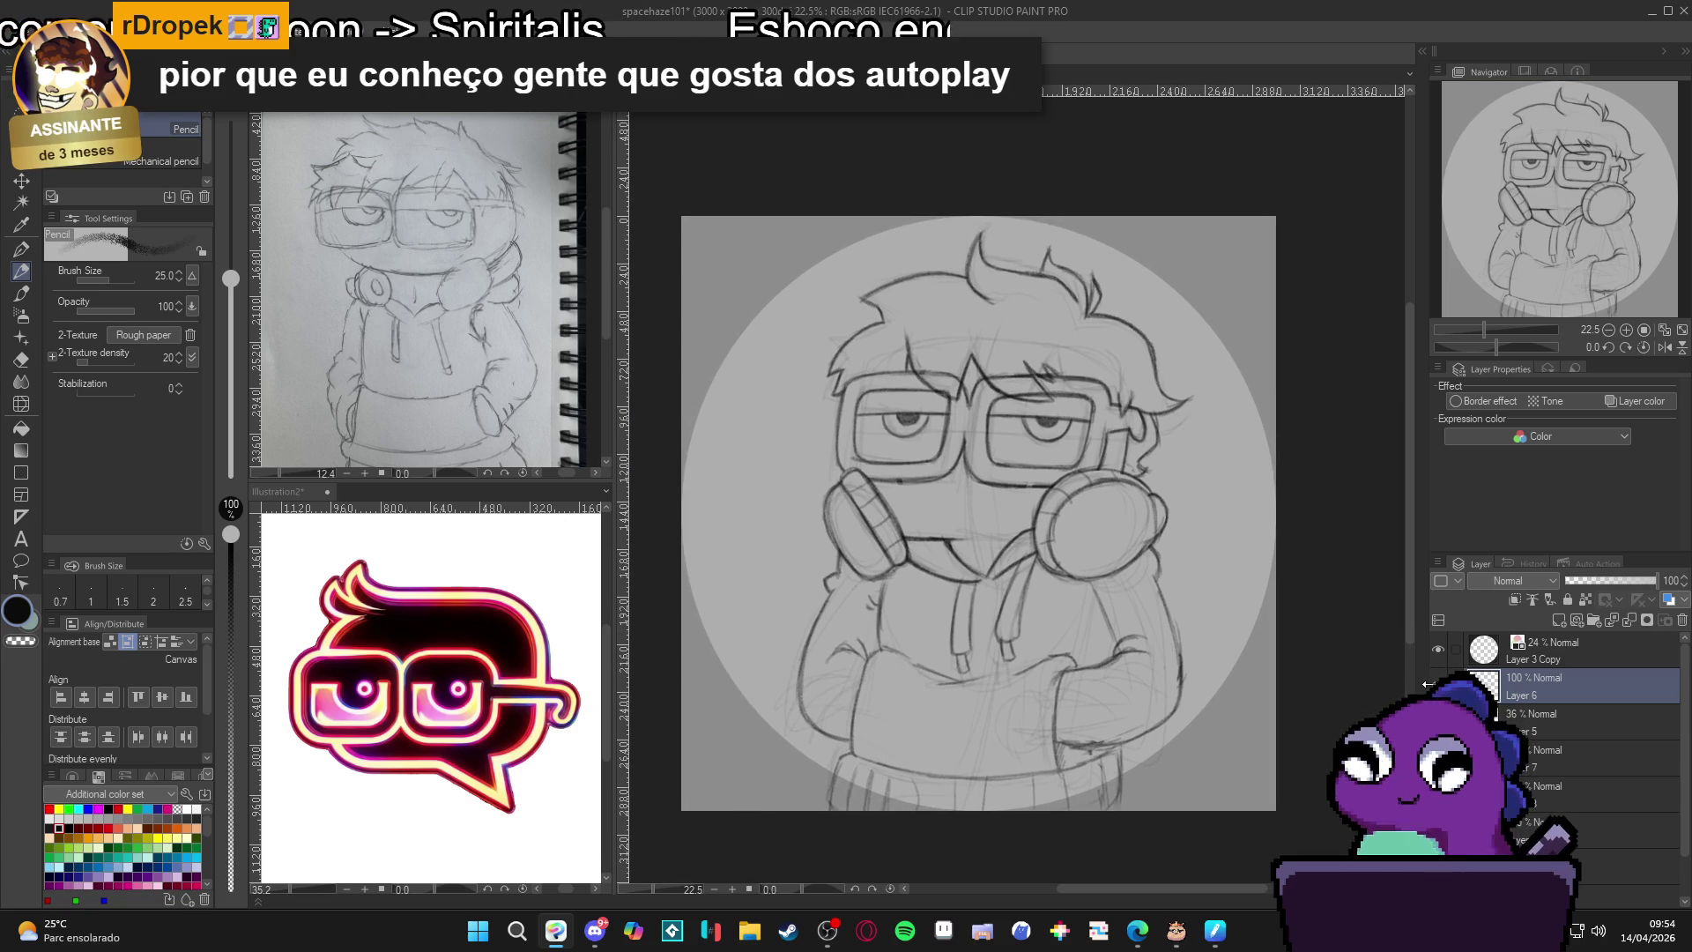
# Hatch the left headphone band and darken the right band's left edge with the Pencil.
pyautogui.scroll(1, 1121, 610)
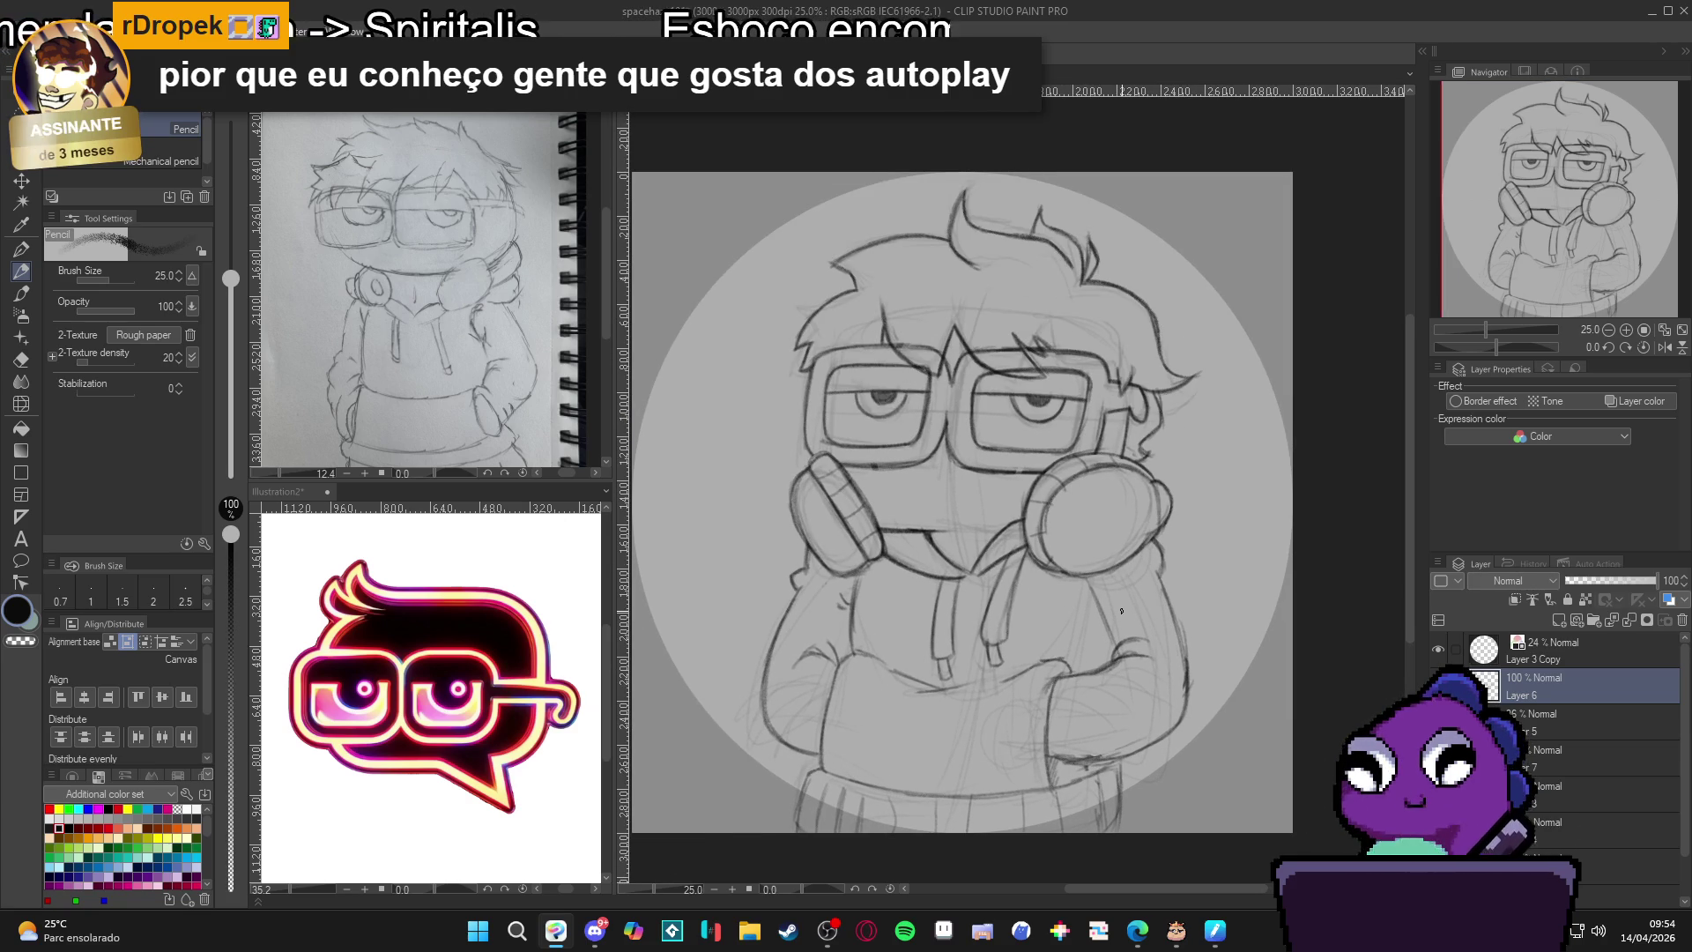
pyautogui.moveTo(822, 460); pyautogui.dragTo(874, 550)
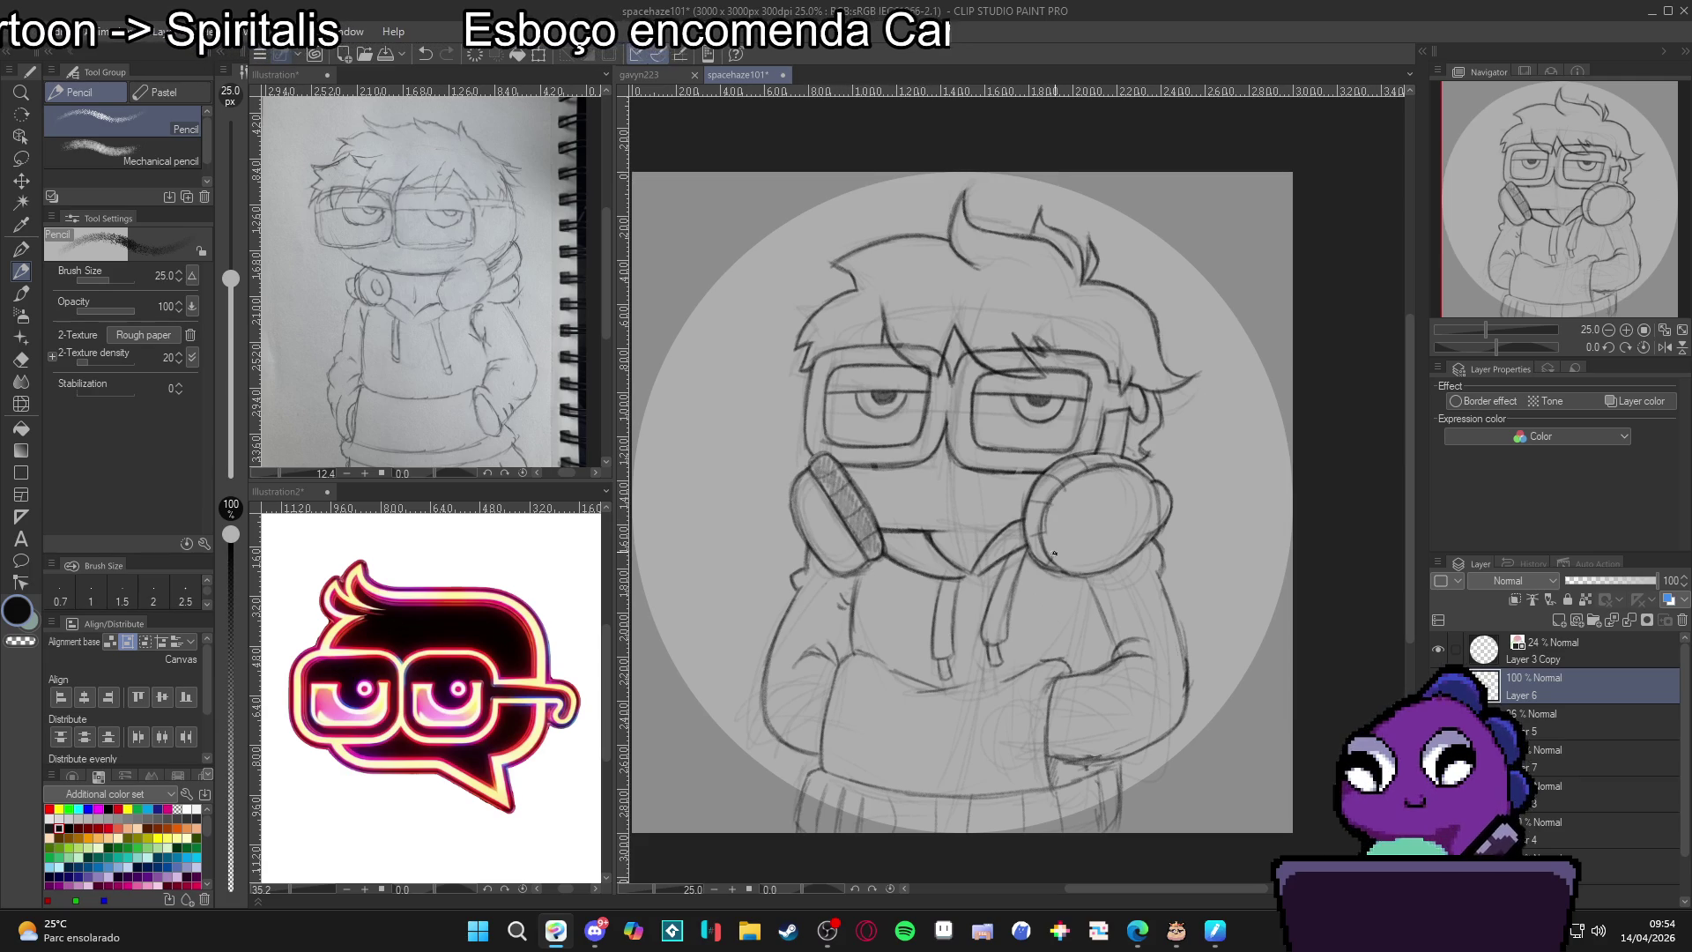
pyautogui.moveTo(1041, 553)
pyautogui.mouseDown()
pyautogui.moveTo(1029, 490)
pyautogui.moveTo(1116, 457)
pyautogui.mouseUp()
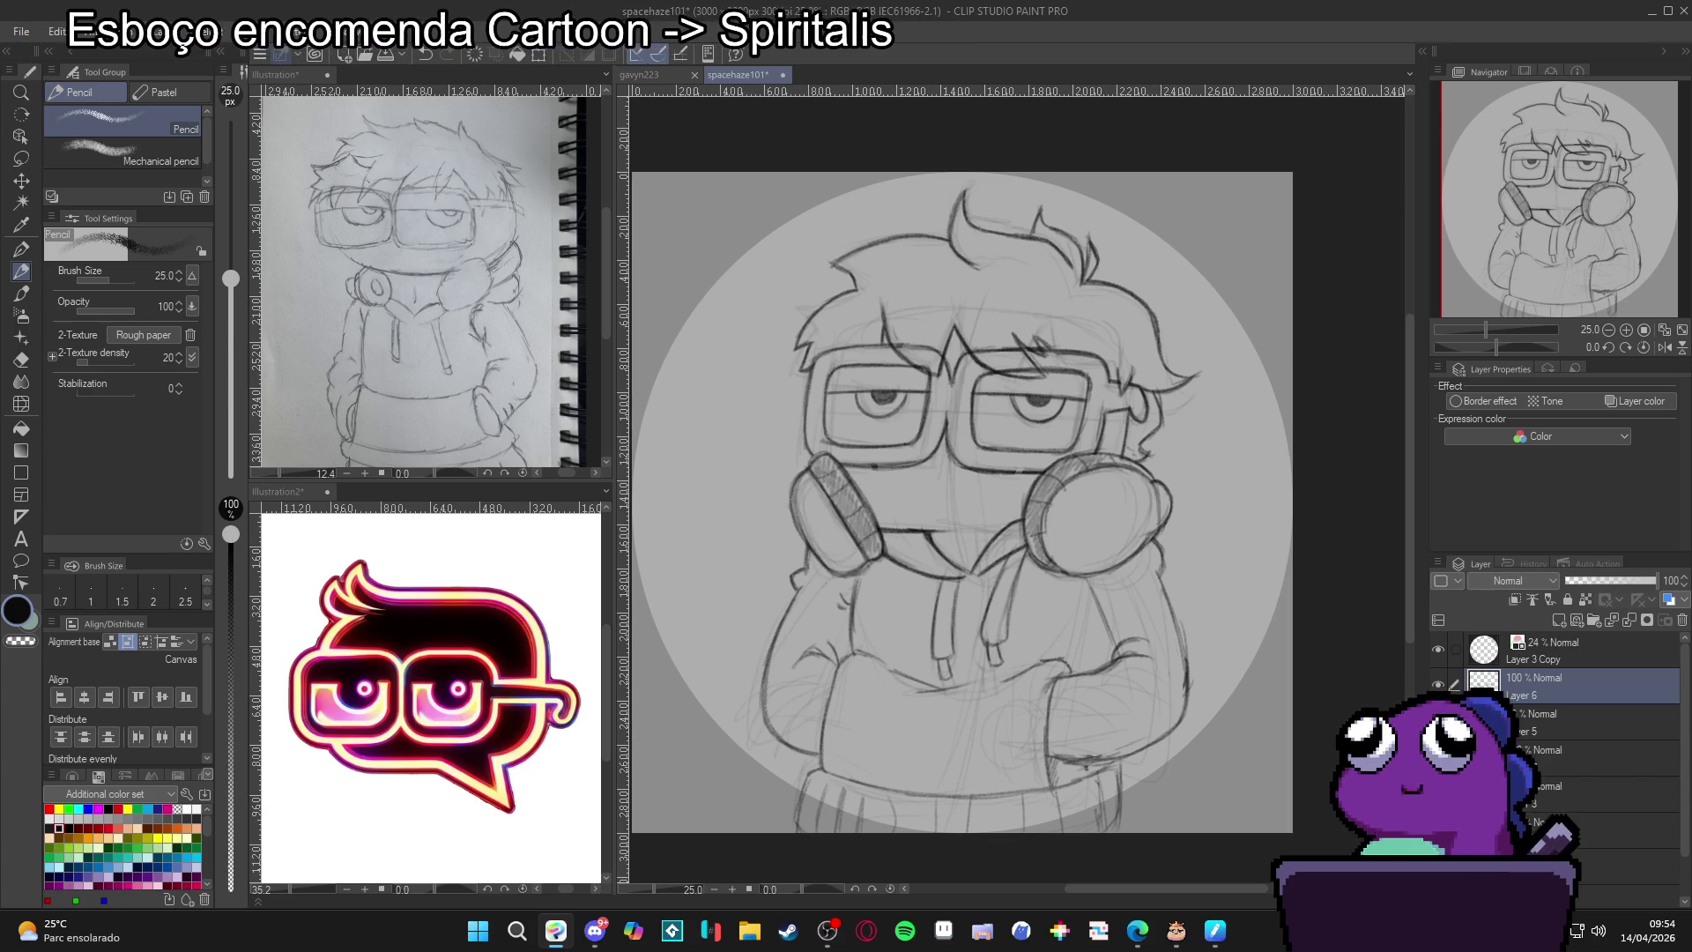
# Group the headphone layers into Folder 1 and move it lower on the neck.
pyautogui.hotkey('ctrl', 'y')
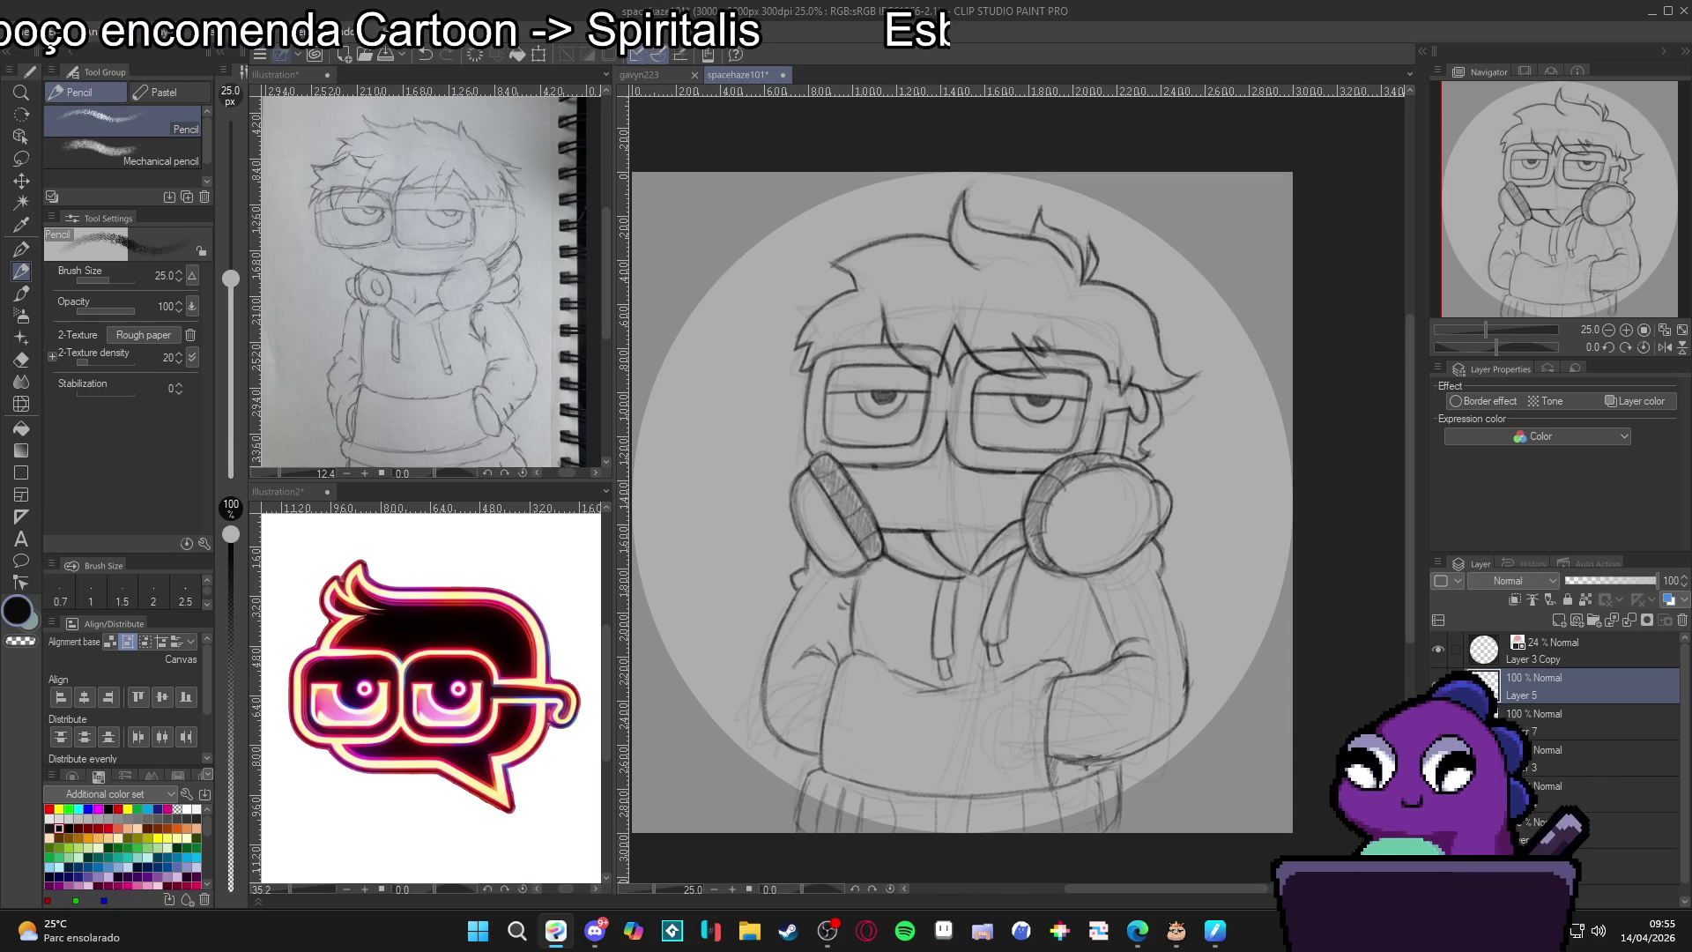
pyautogui.hotkey('ctrl', 'g')
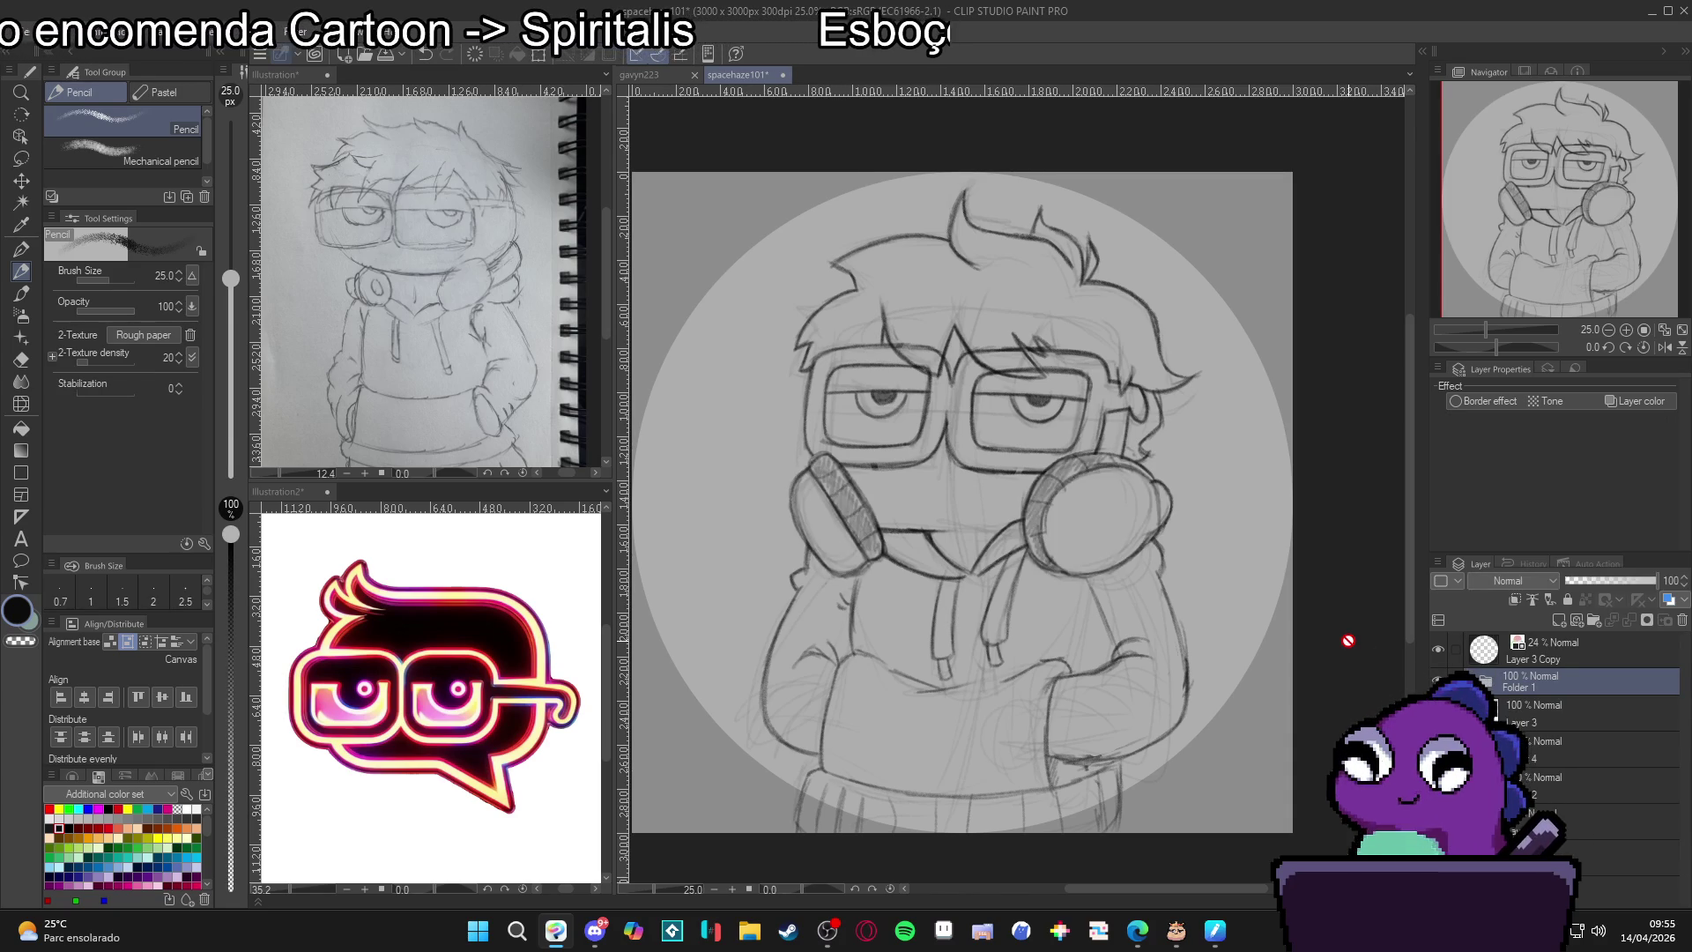
pyautogui.press('k')
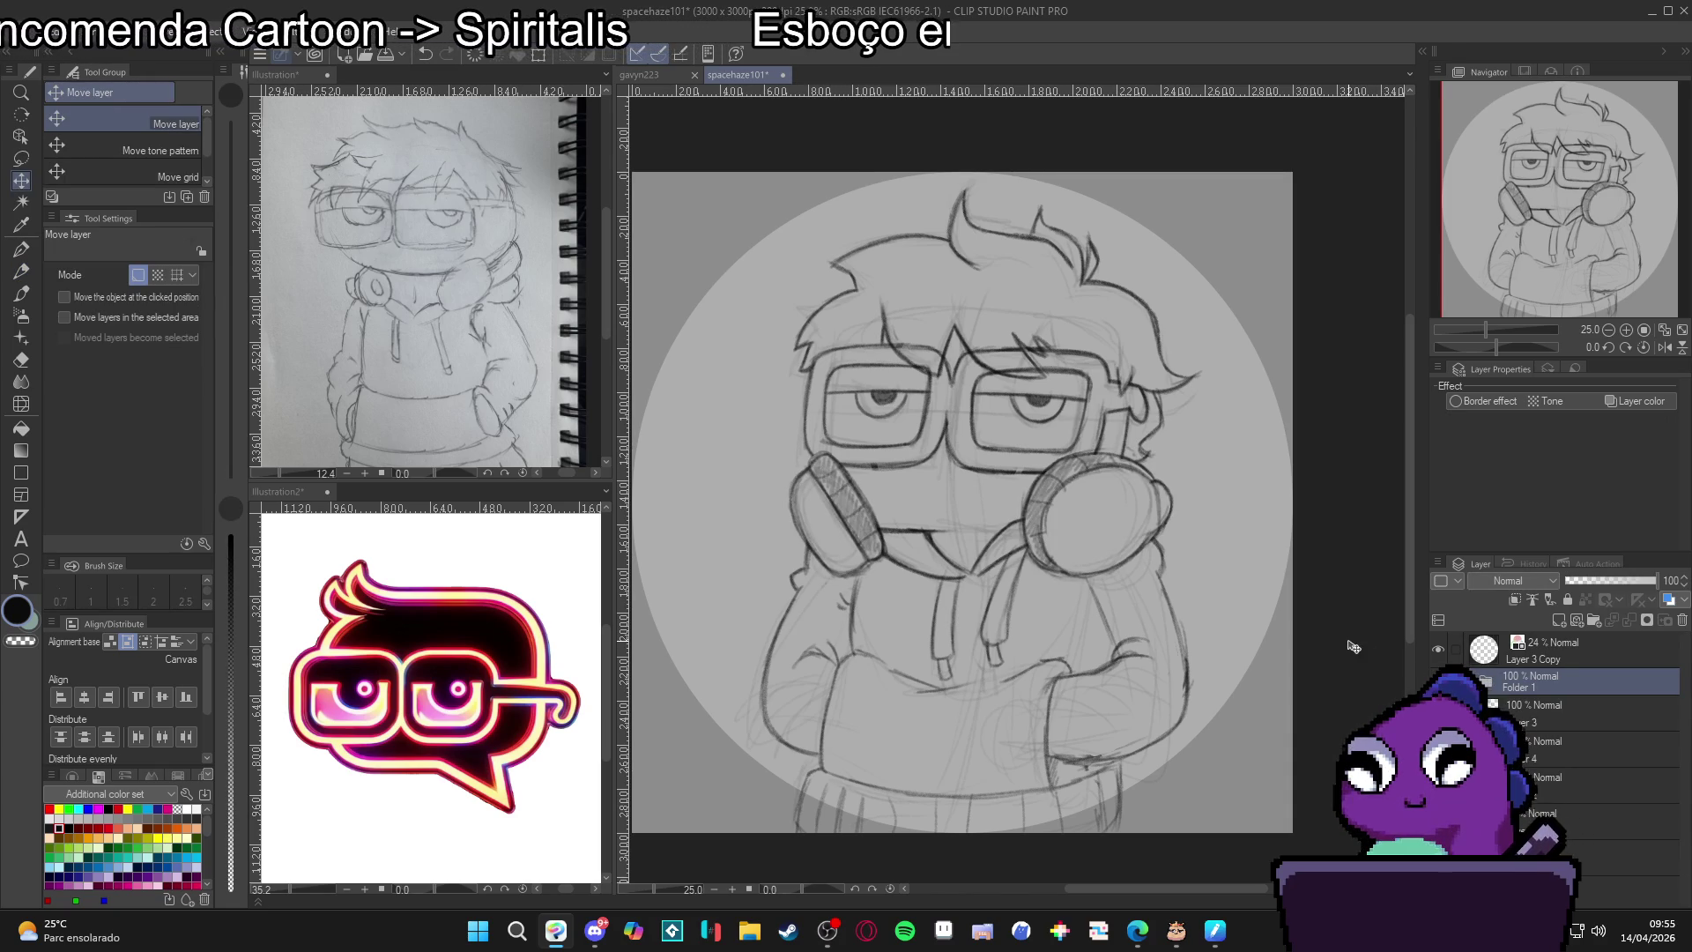
pyautogui.moveTo(1139, 547); pyautogui.dragTo(1115, 592)
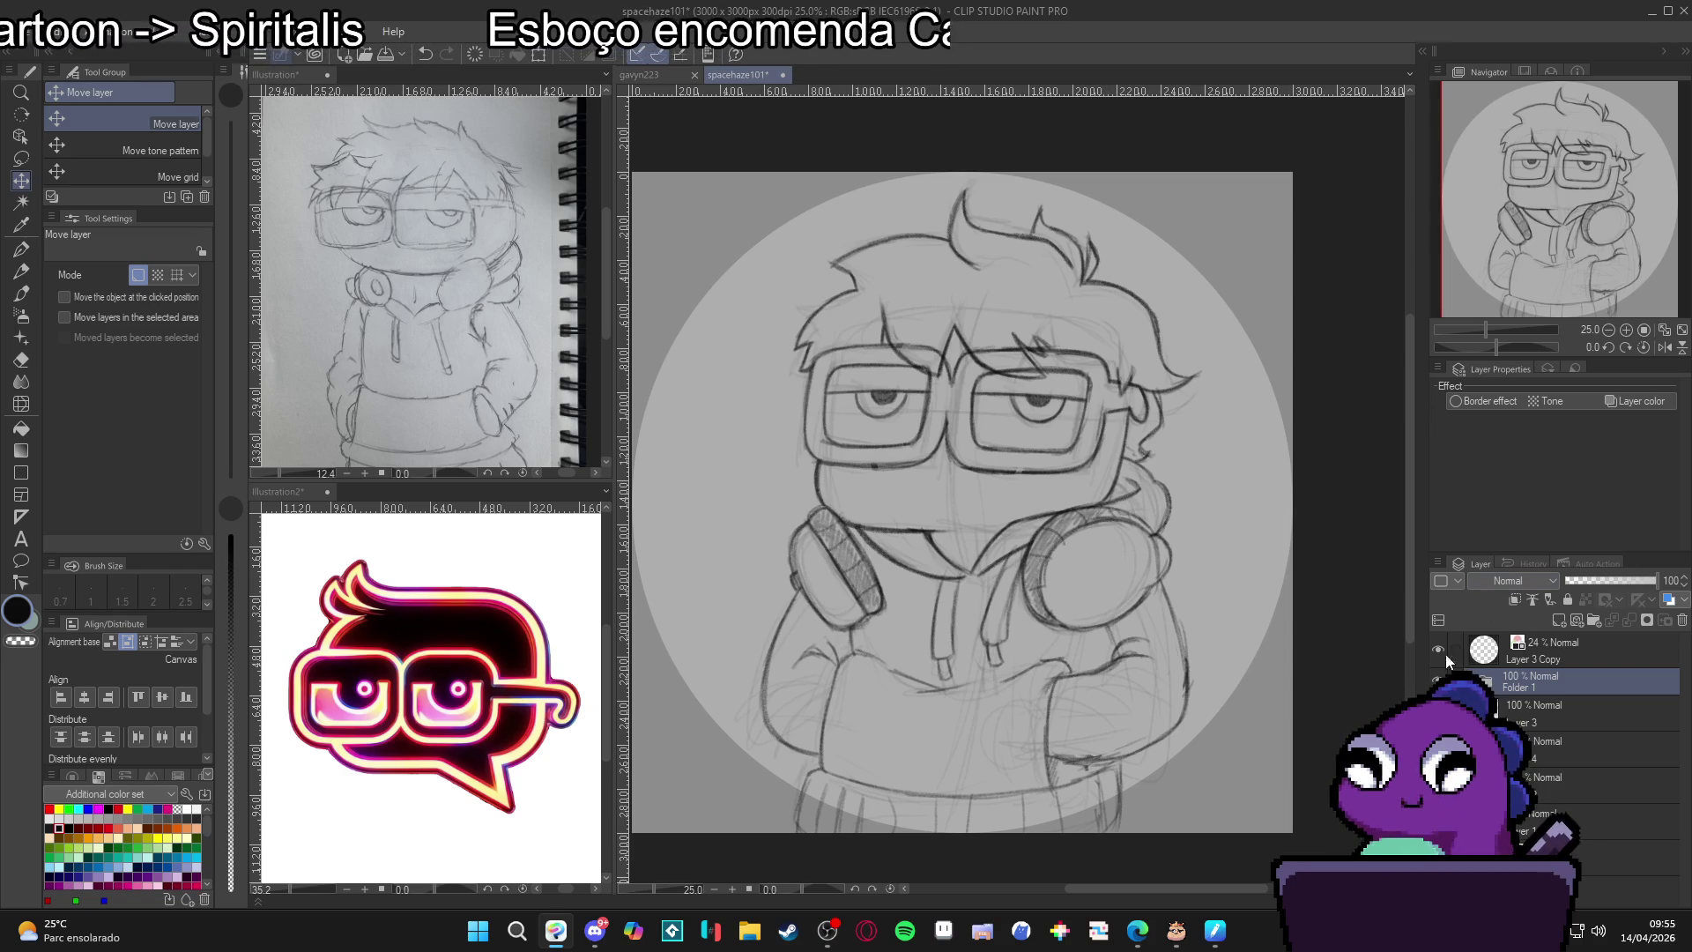
# Convert the headphones folder into a single raster layer.
pyautogui.rightClick(1499, 682)
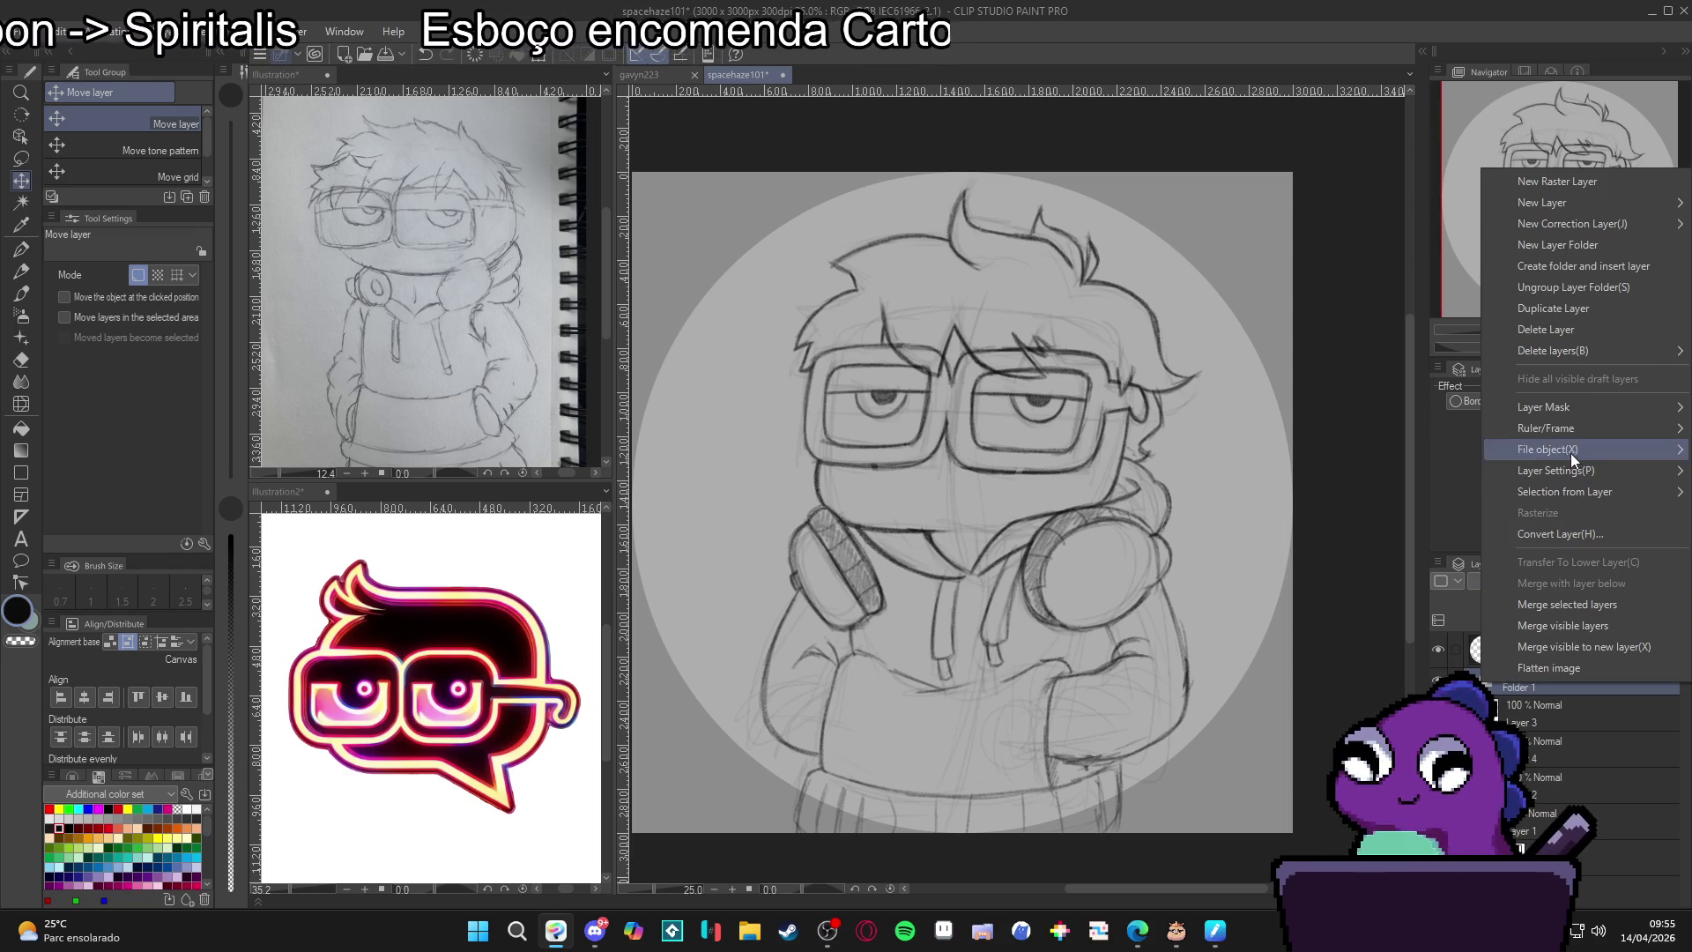
pyautogui.moveTo(1570, 469)
pyautogui.click(1580, 534)
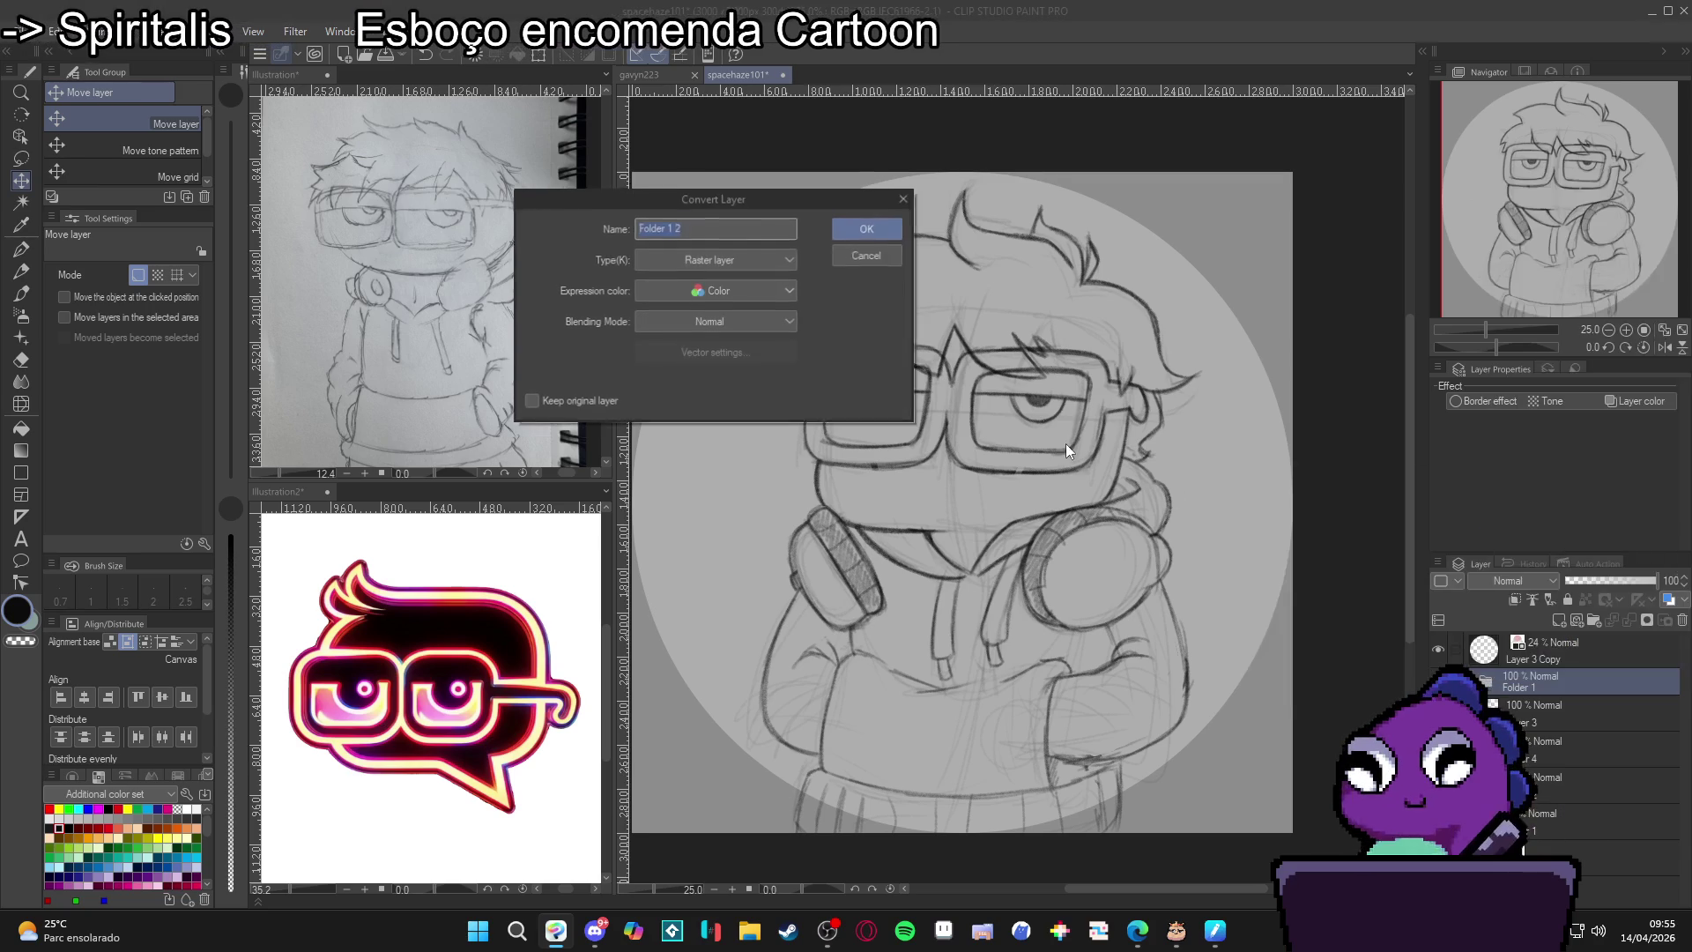
pyautogui.click(867, 228)
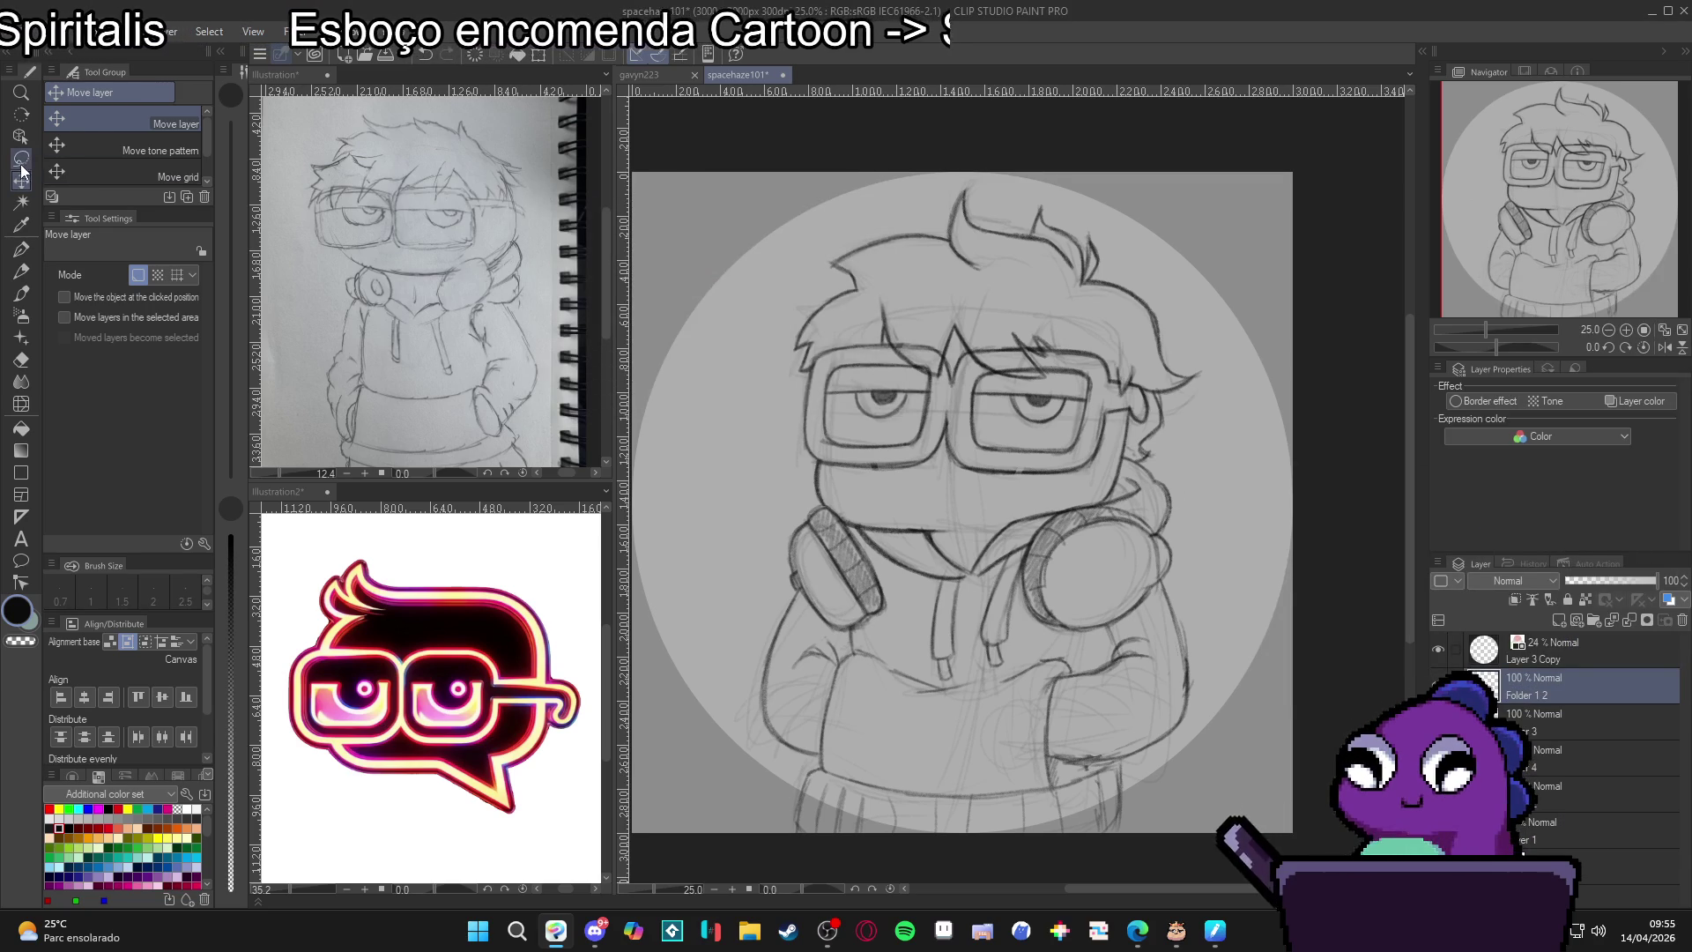
# Lasso the left headphone, shift it slightly right, apply it and save the illustration.
pyautogui.press('m')
pyautogui.moveTo(818, 471)
pyautogui.mouseDown()
pyautogui.moveTo(757, 572)
pyautogui.moveTo(837, 678)
pyautogui.moveTo(838, 475)
pyautogui.mouseUp()
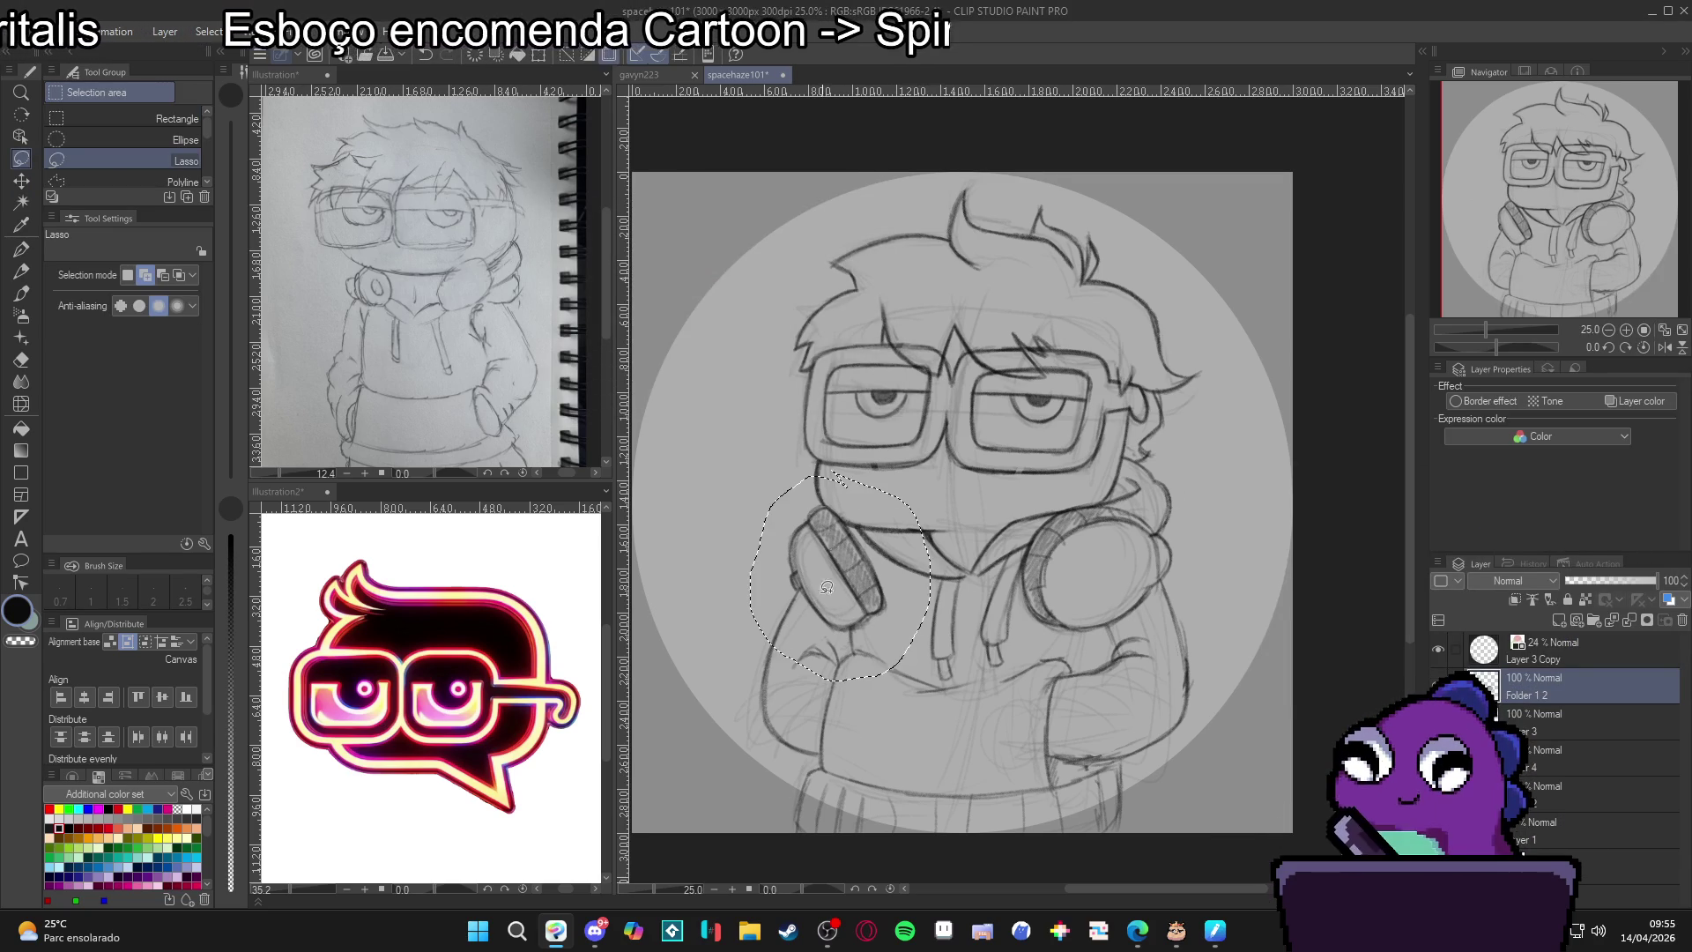
pyautogui.hotkey('ctrl', 't')
pyautogui.moveTo(844, 624); pyautogui.dragTo(870, 622)
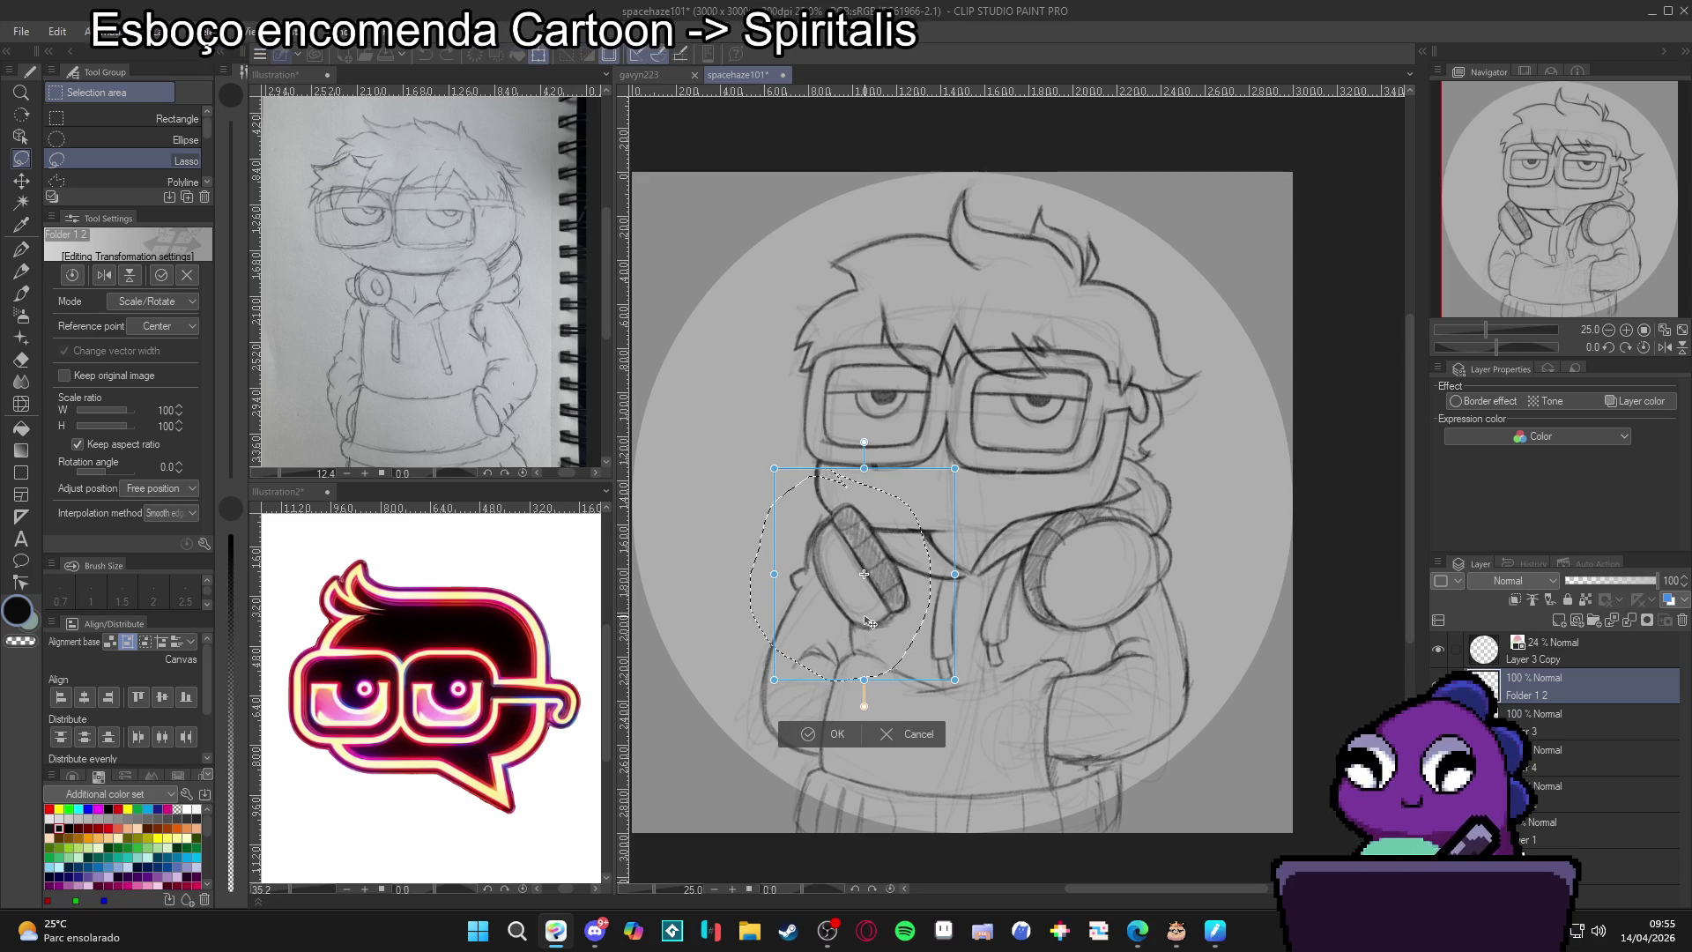
pyautogui.press('Return')
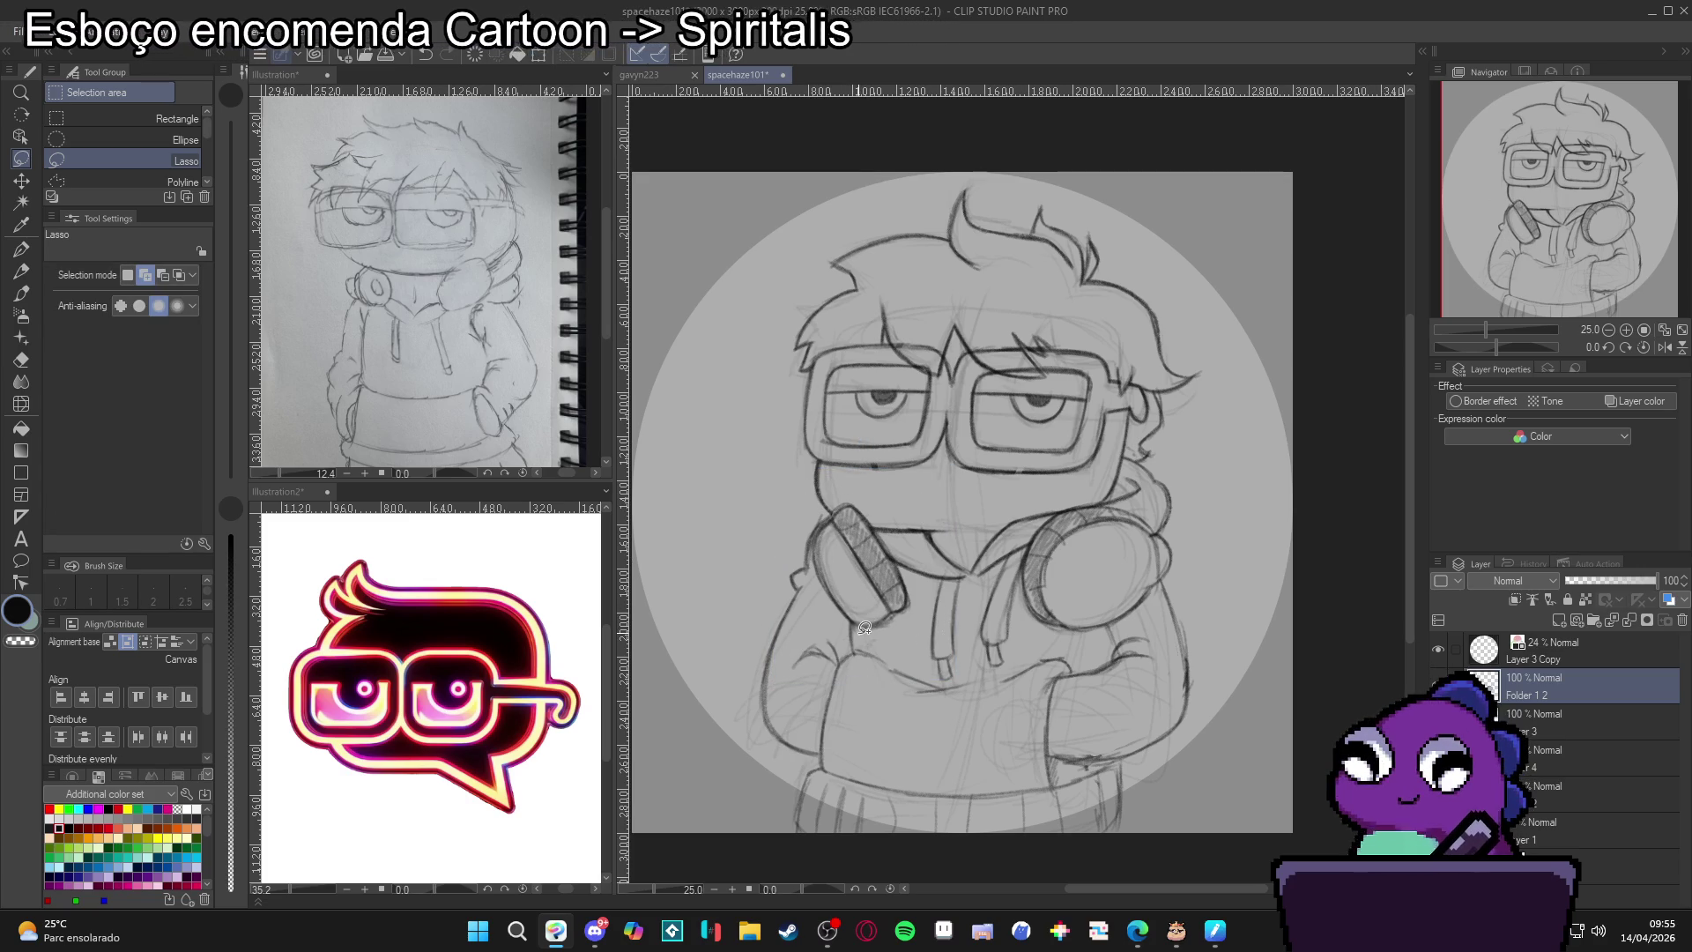
pyautogui.hotkey('ctrl', 's')
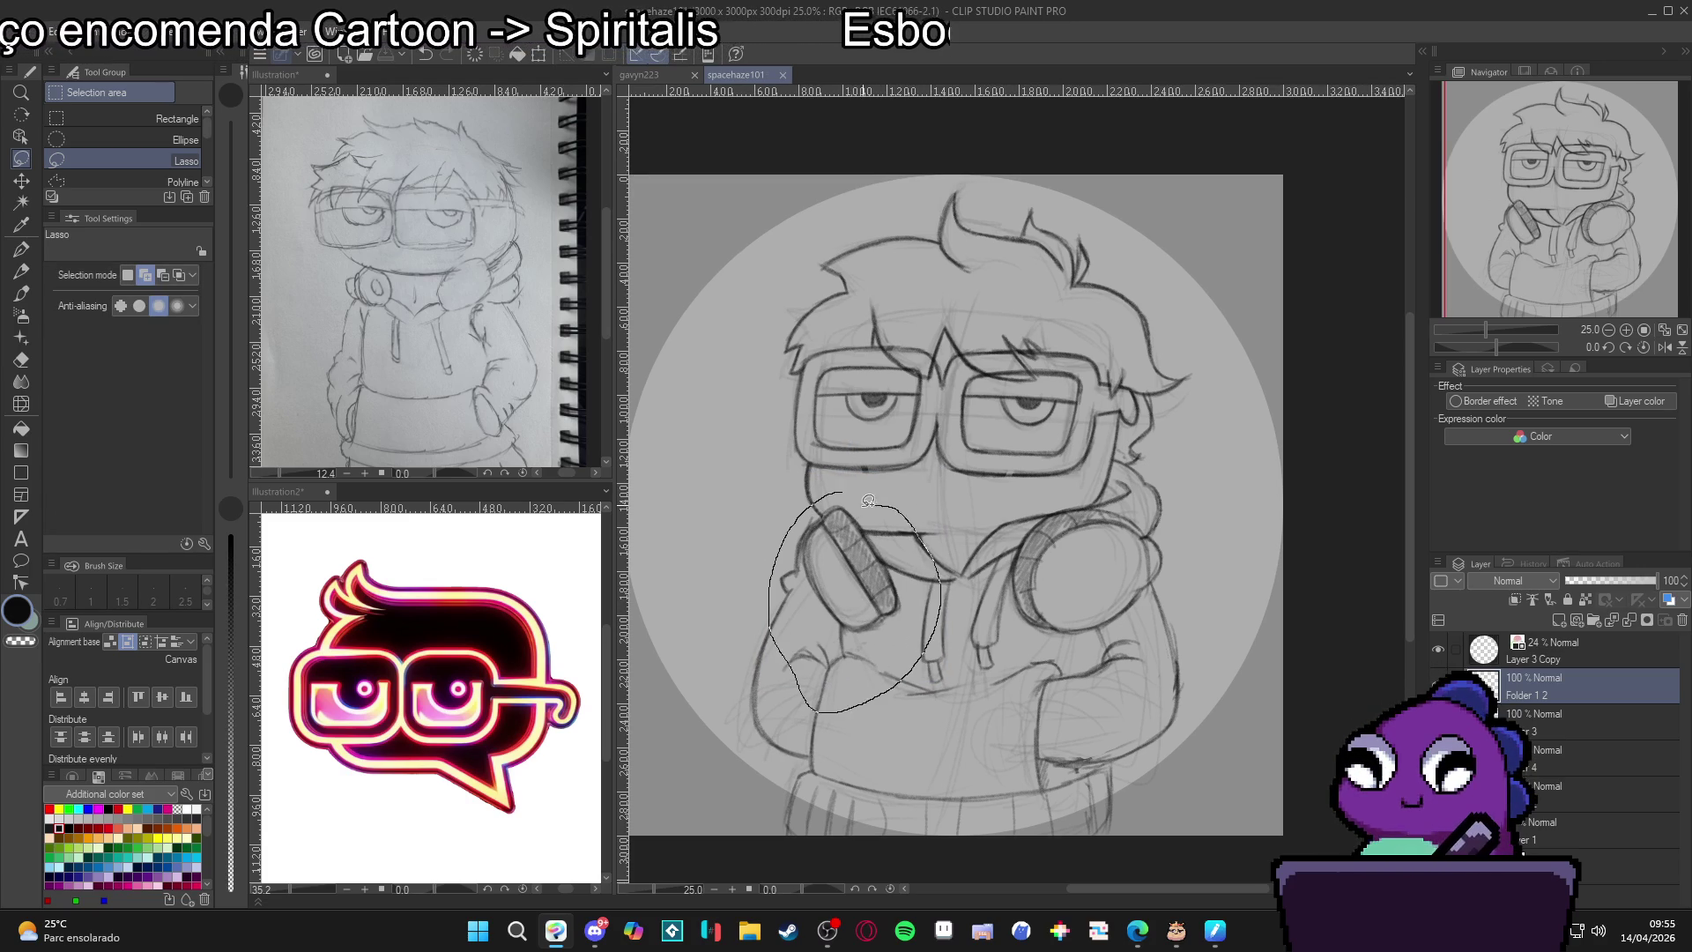
# Nudge the left headphone slightly back left and commit the transform.
pyautogui.hotkey('ctrl', 't')
pyautogui.moveTo(869, 621); pyautogui.dragTo(858, 621)
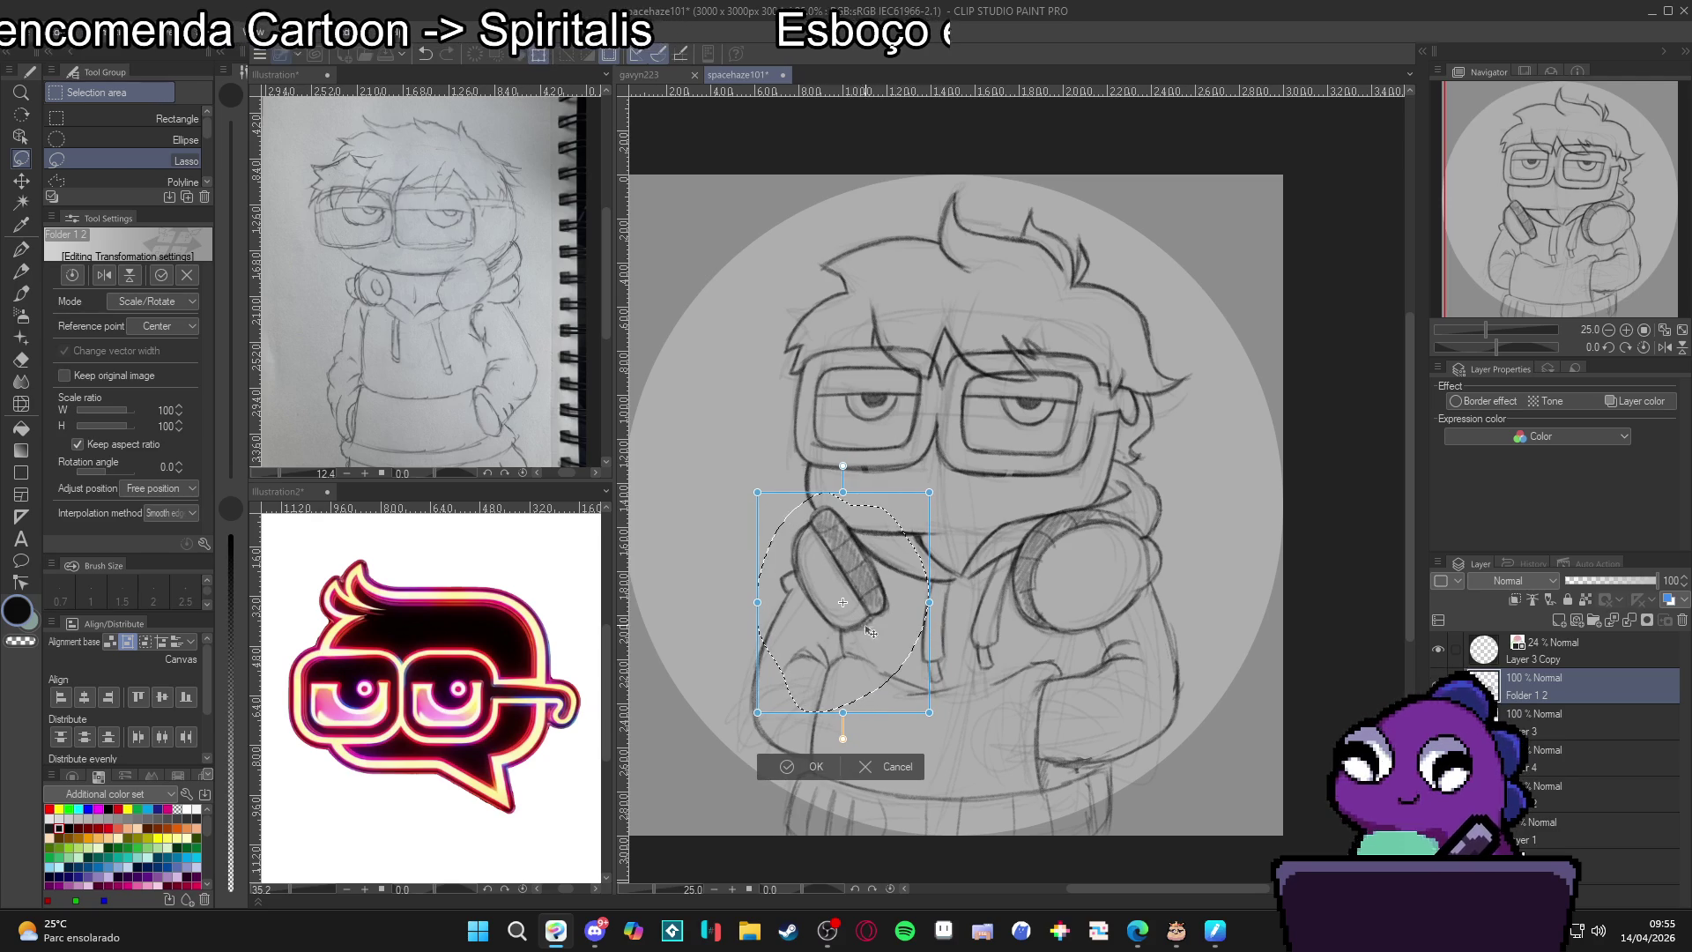
pyautogui.press('Return')
pyautogui.scroll(-1, 863, 634)
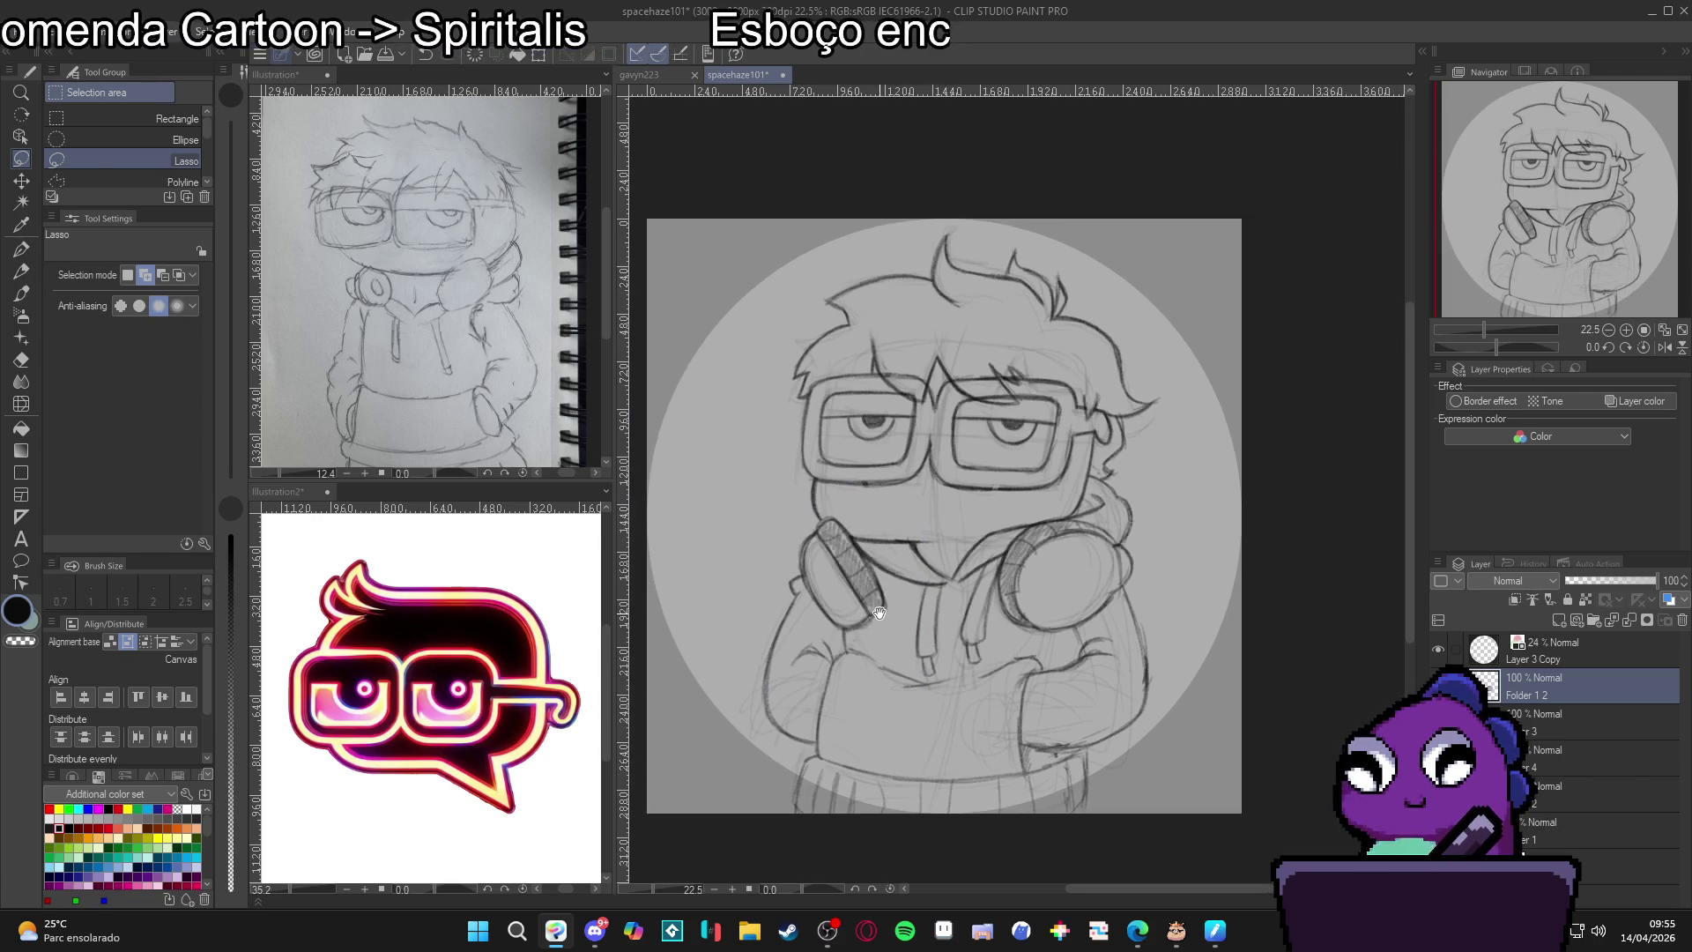
pyautogui.scroll(2, 1113, 569)
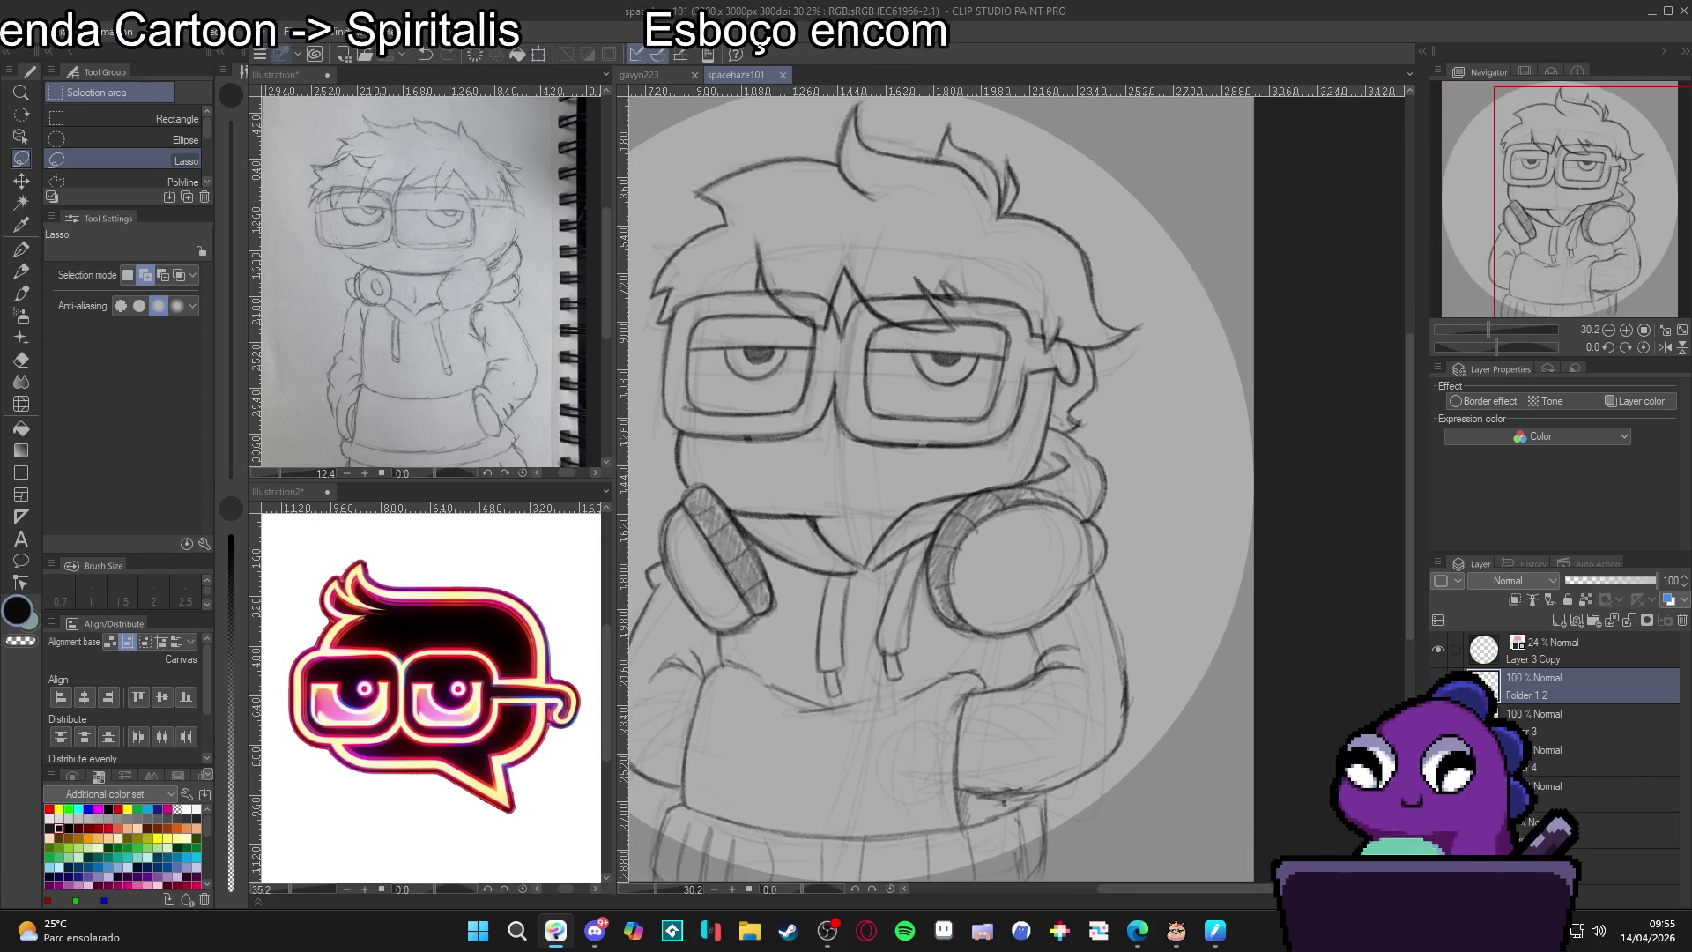
pyautogui.press('p')
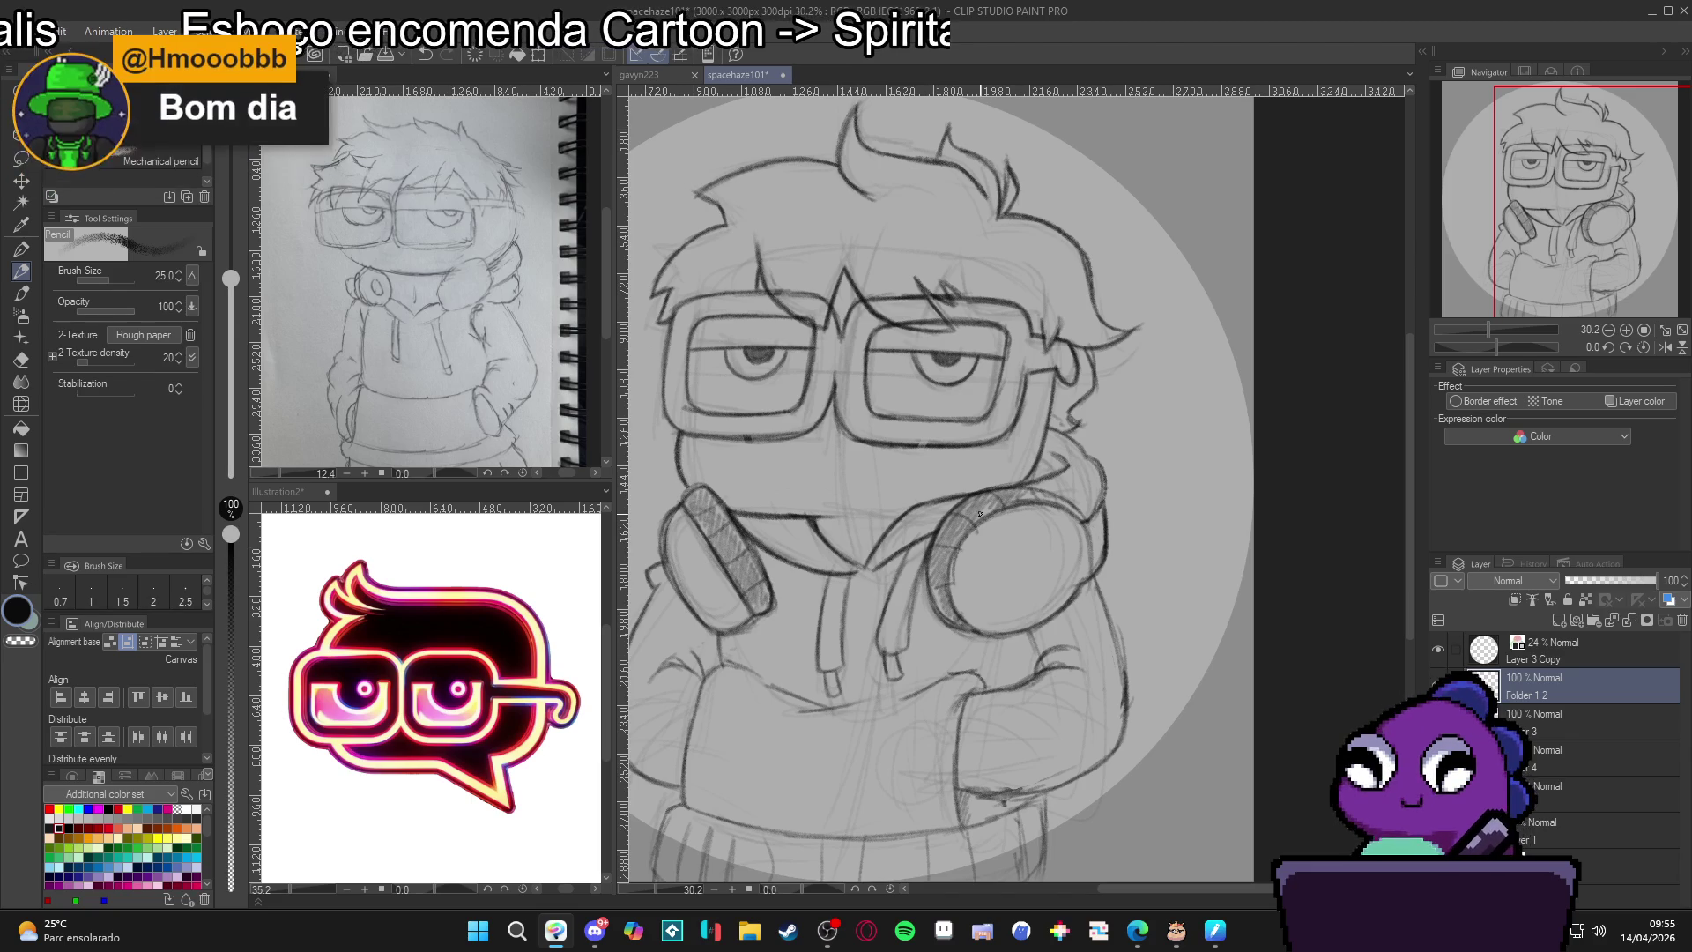
# Select the bottom paper layer and set up the G-pen with white colour.
pyautogui.scroll(-3, 1030, 600)
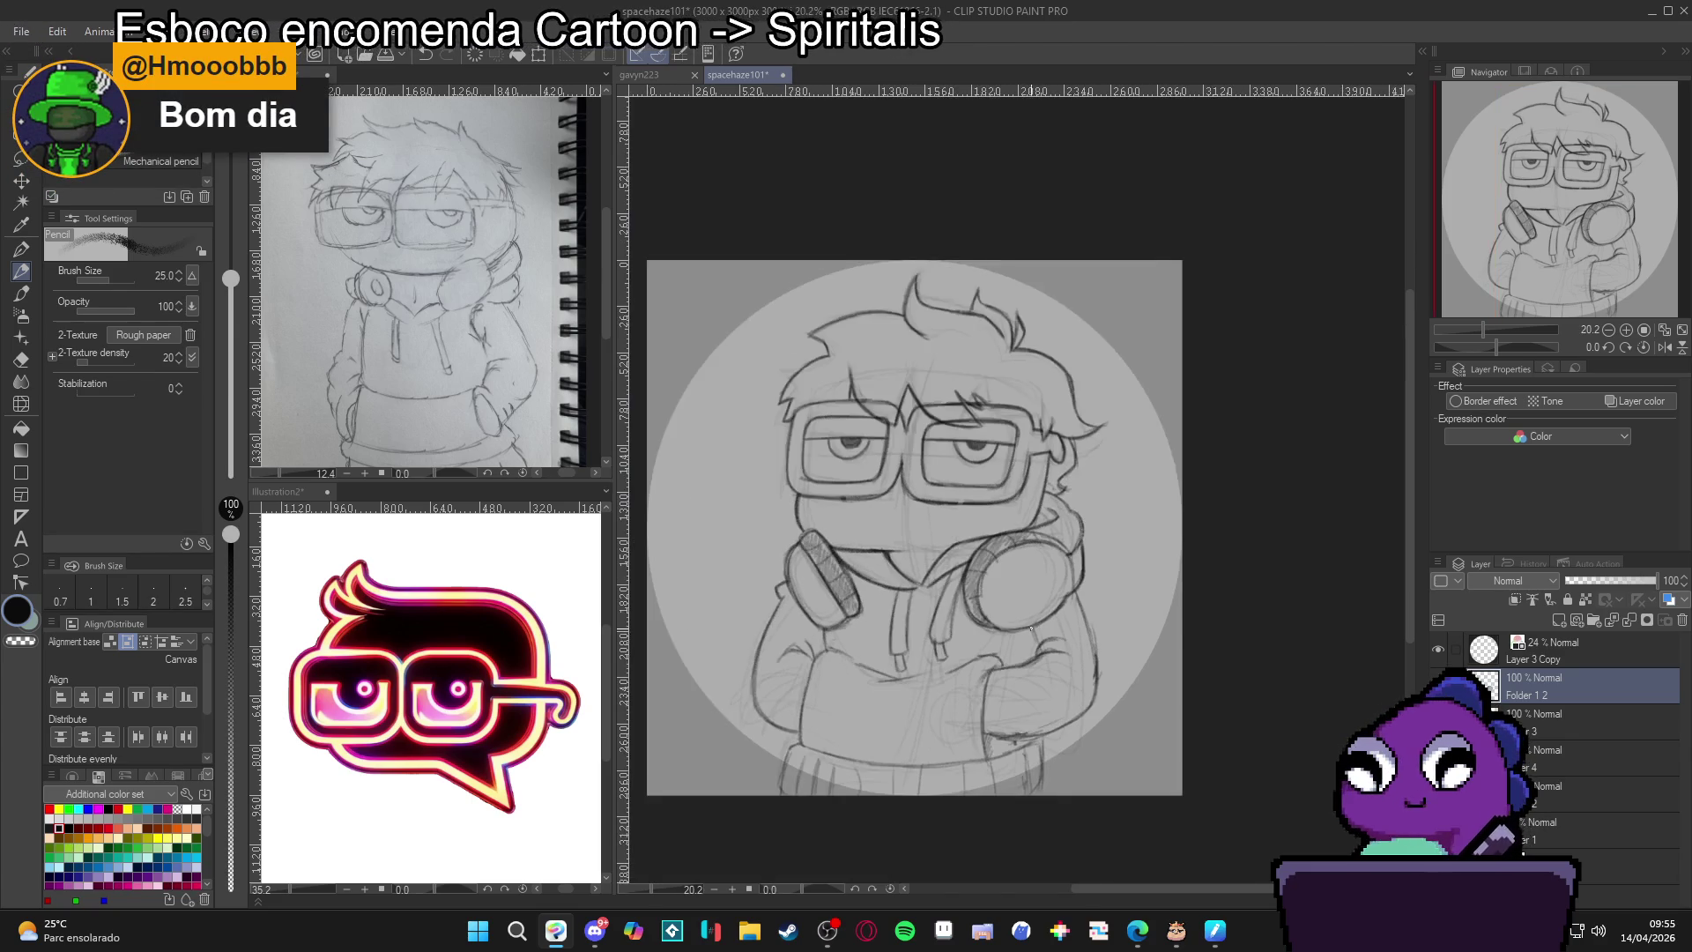
pyautogui.scroll(3, 1050, 628)
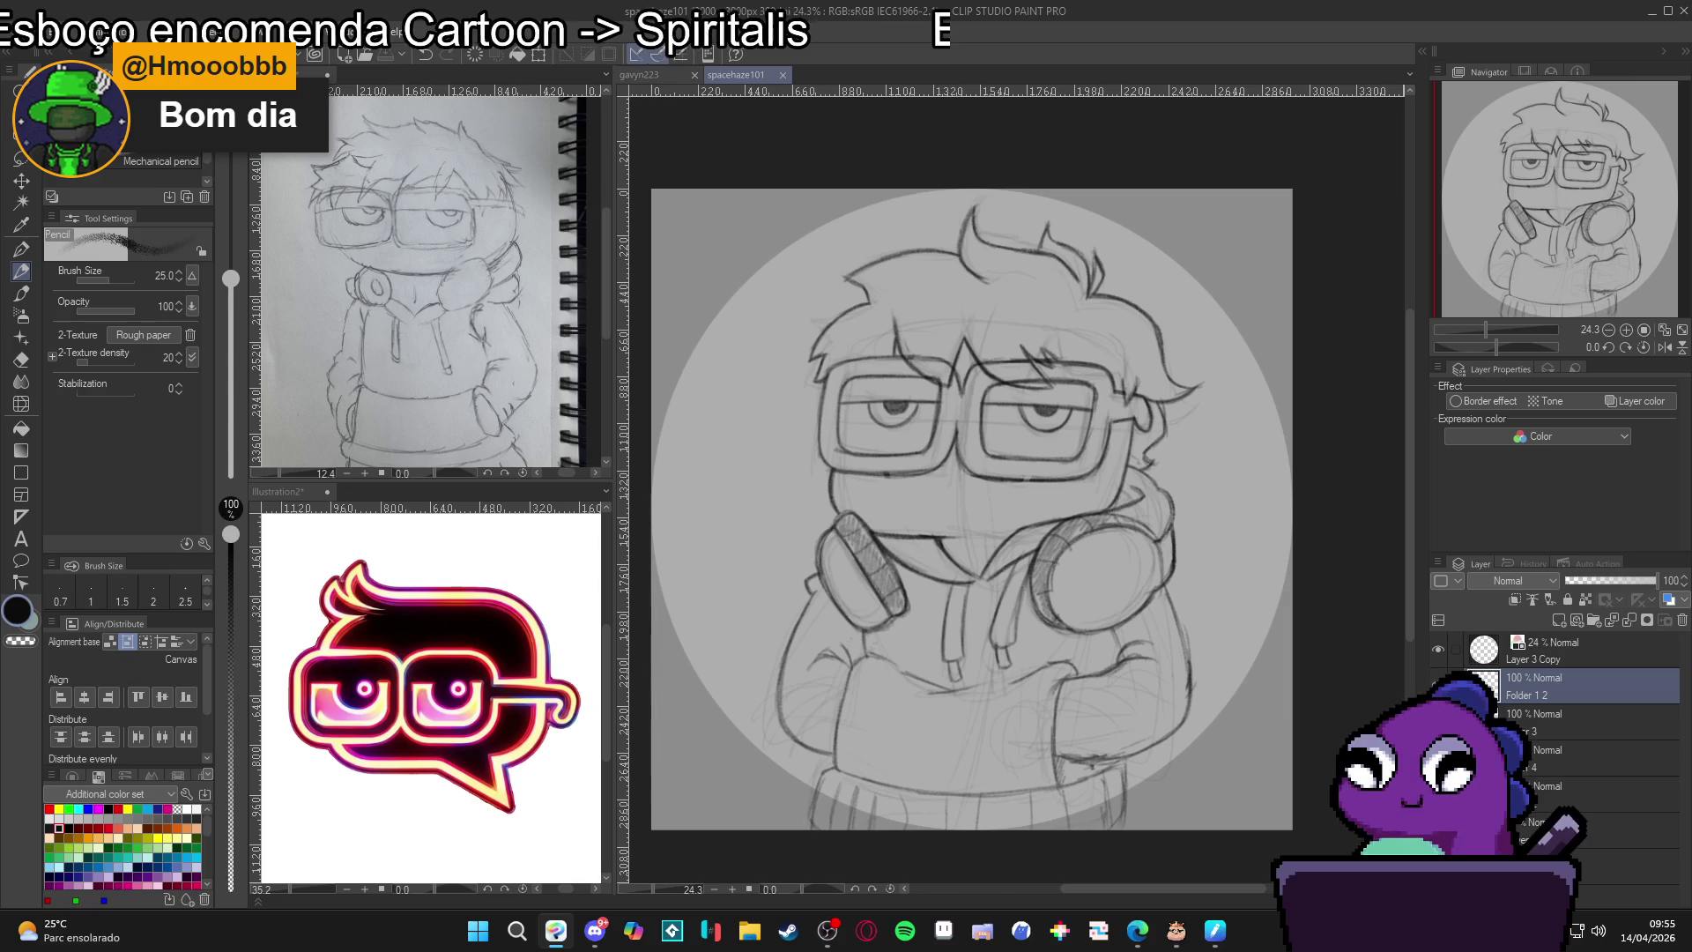
pyautogui.click(1630, 866)
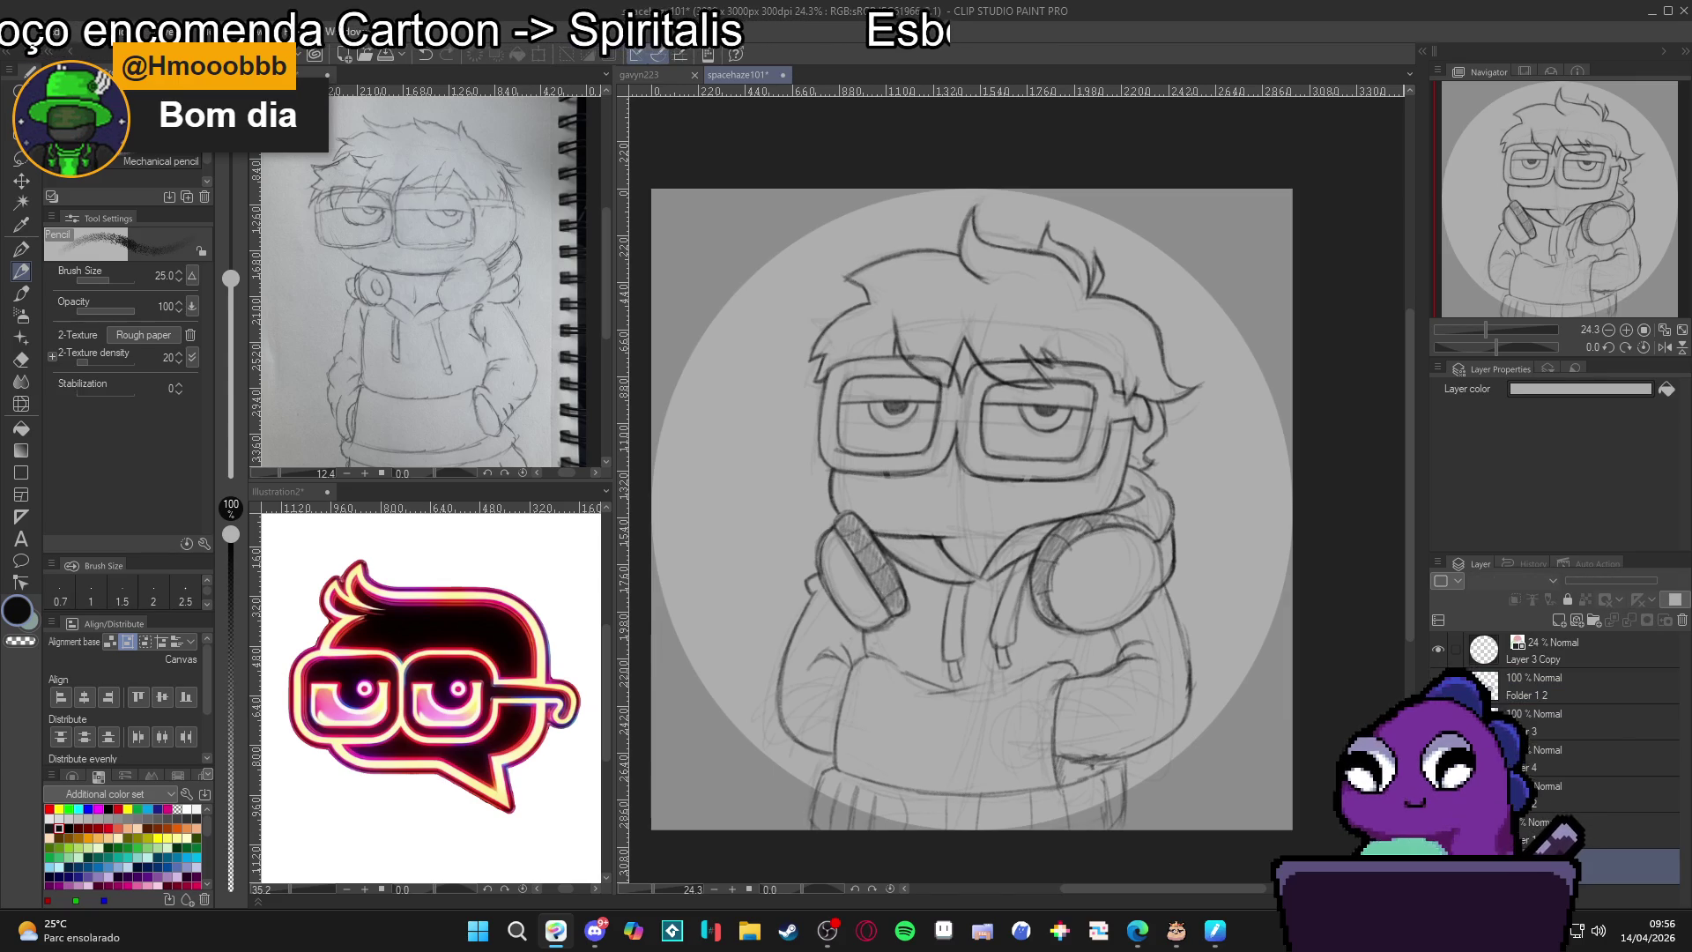
pyautogui.press('p')
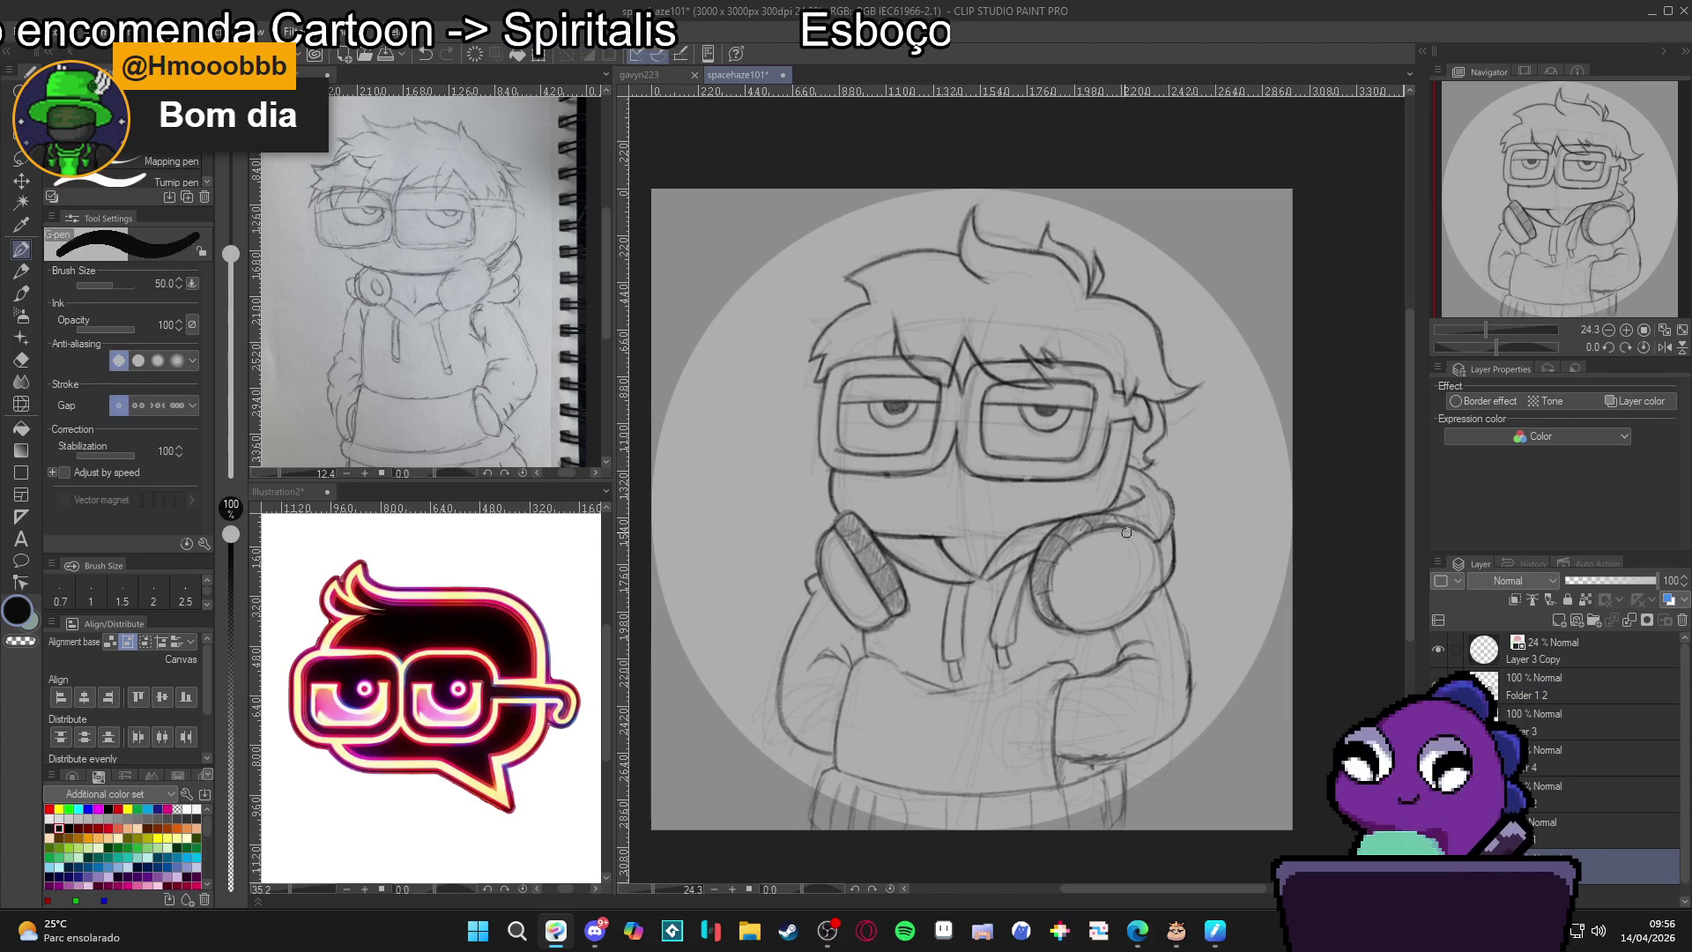
pyautogui.moveTo(1002, 605); pyautogui.dragTo(1032, 584)
pyautogui.click(51, 816)
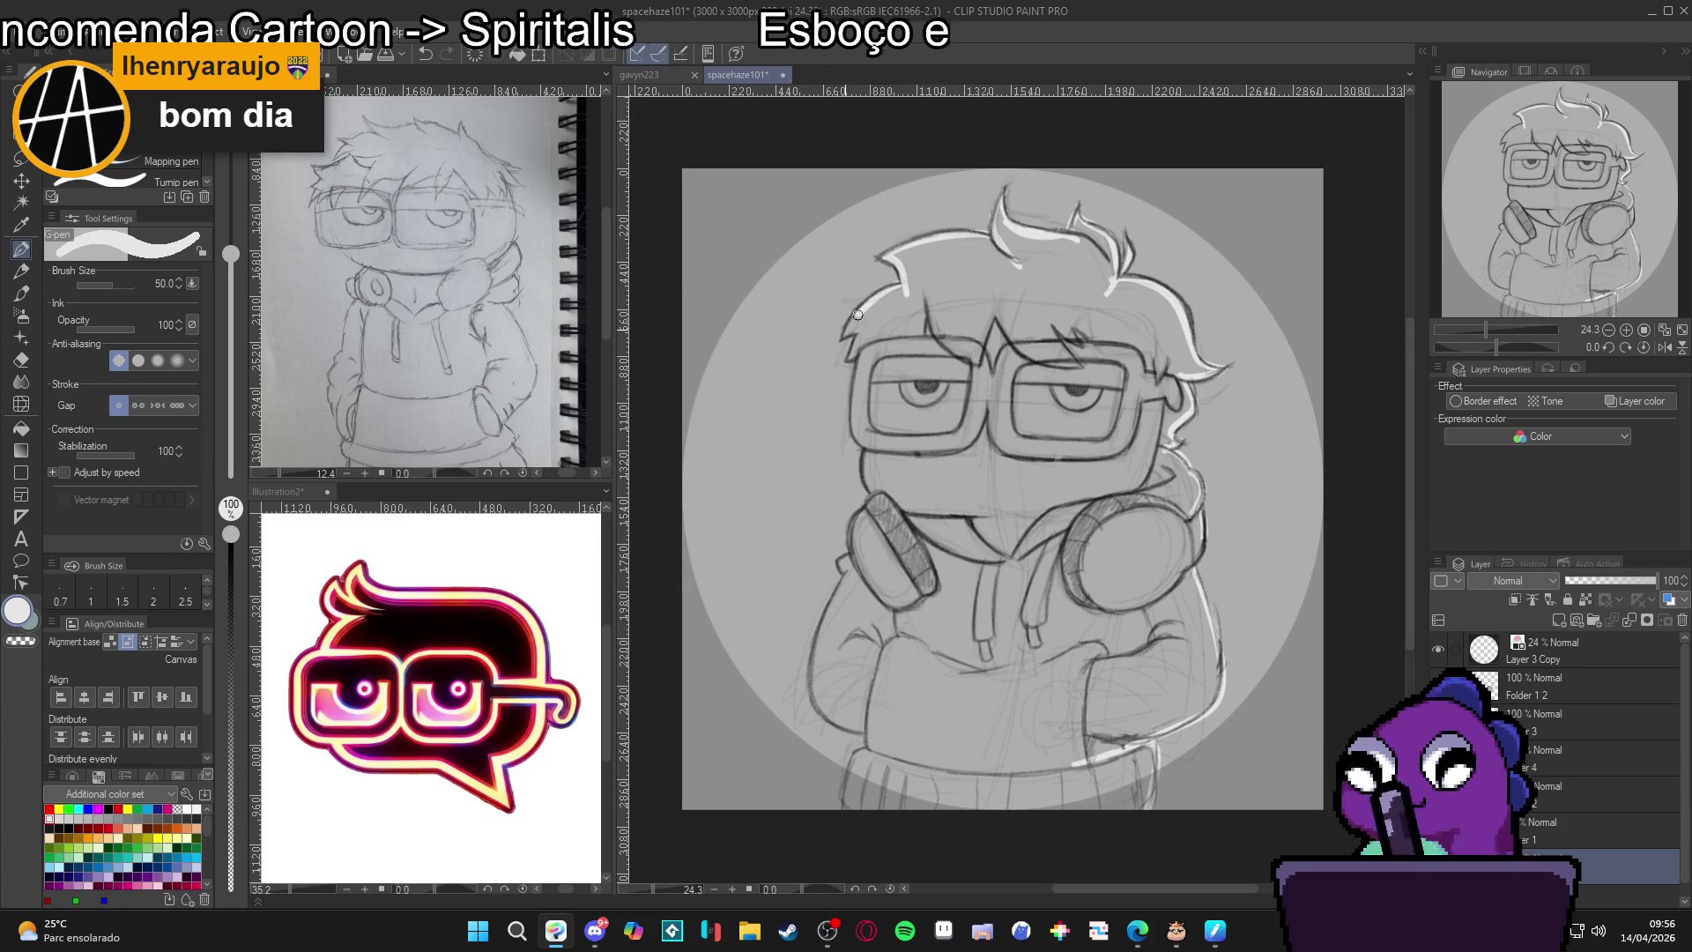
# Draw white highlights along the hair's left edge and body's left side, then fill the figure.
pyautogui.moveTo(885, 291)
pyautogui.mouseDown()
pyautogui.moveTo(851, 333)
pyautogui.moveTo(866, 448)
pyautogui.mouseUp()
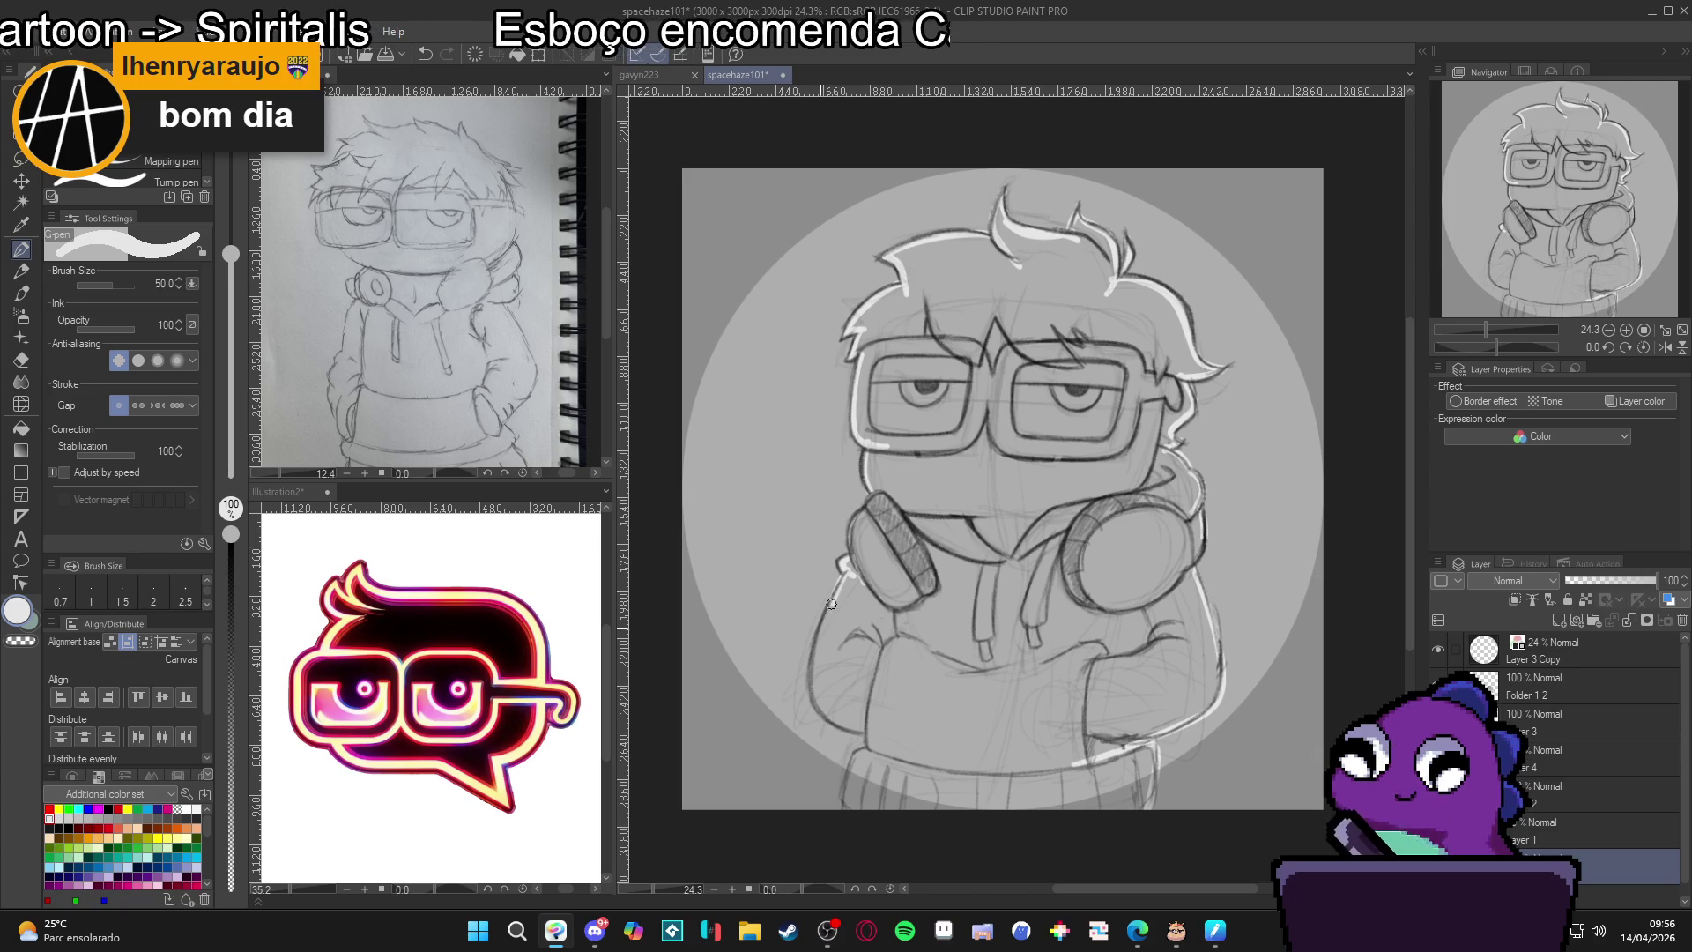
pyautogui.moveTo(835, 582); pyautogui.dragTo(868, 731)
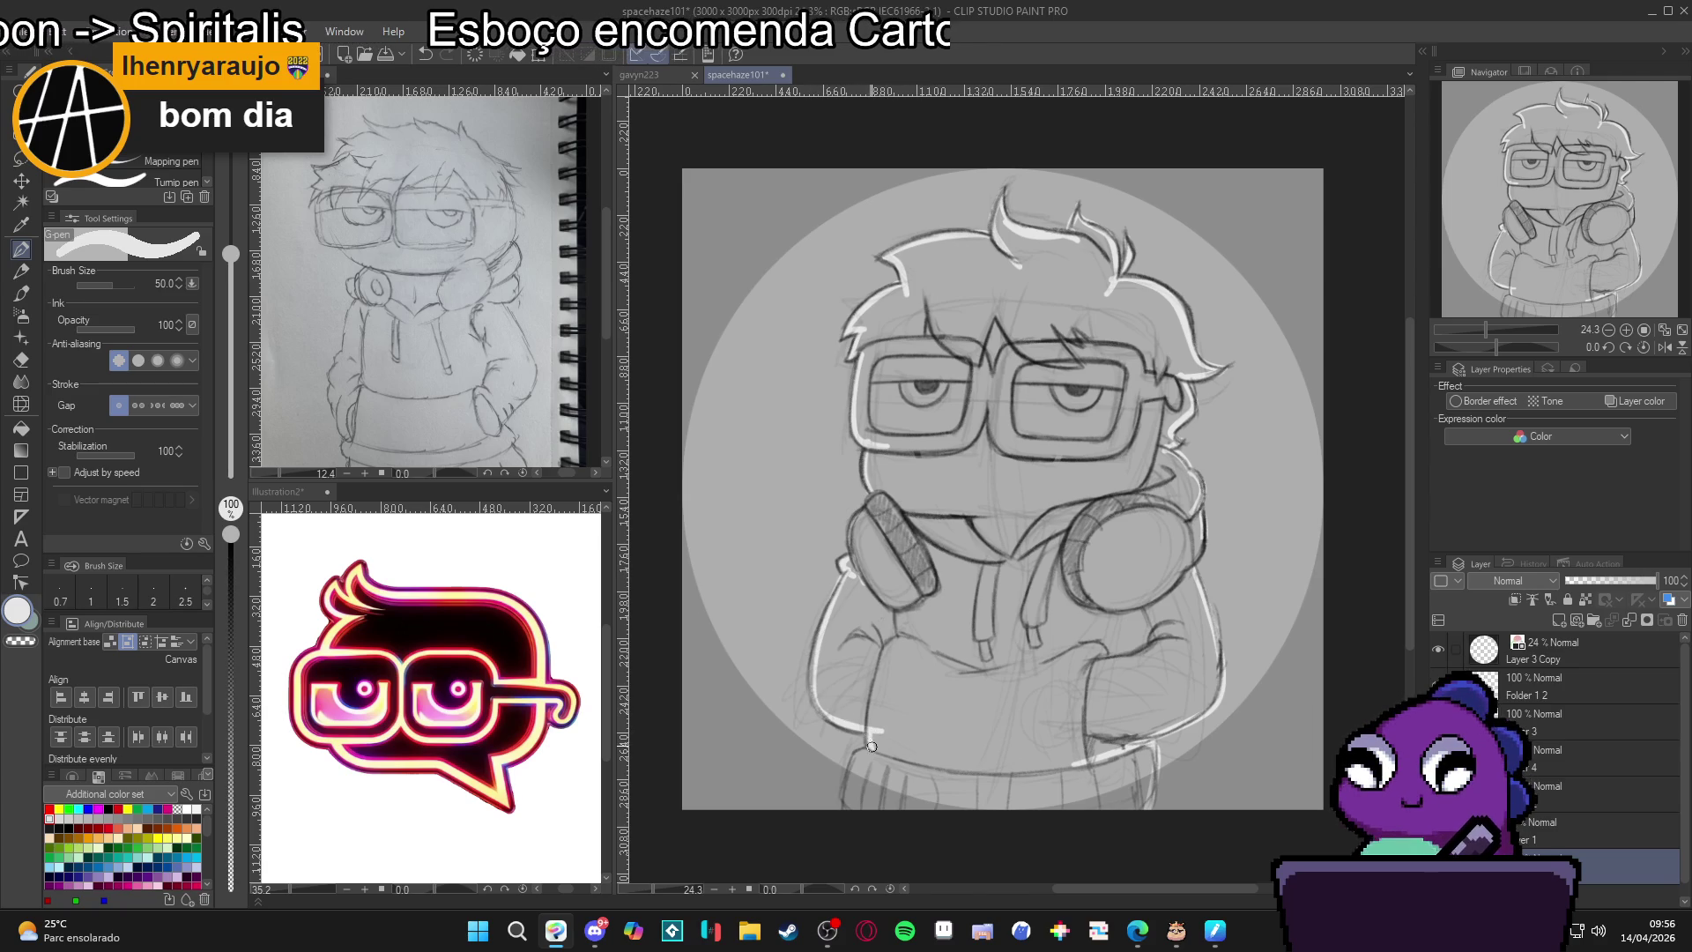
pyautogui.click(1438, 720)
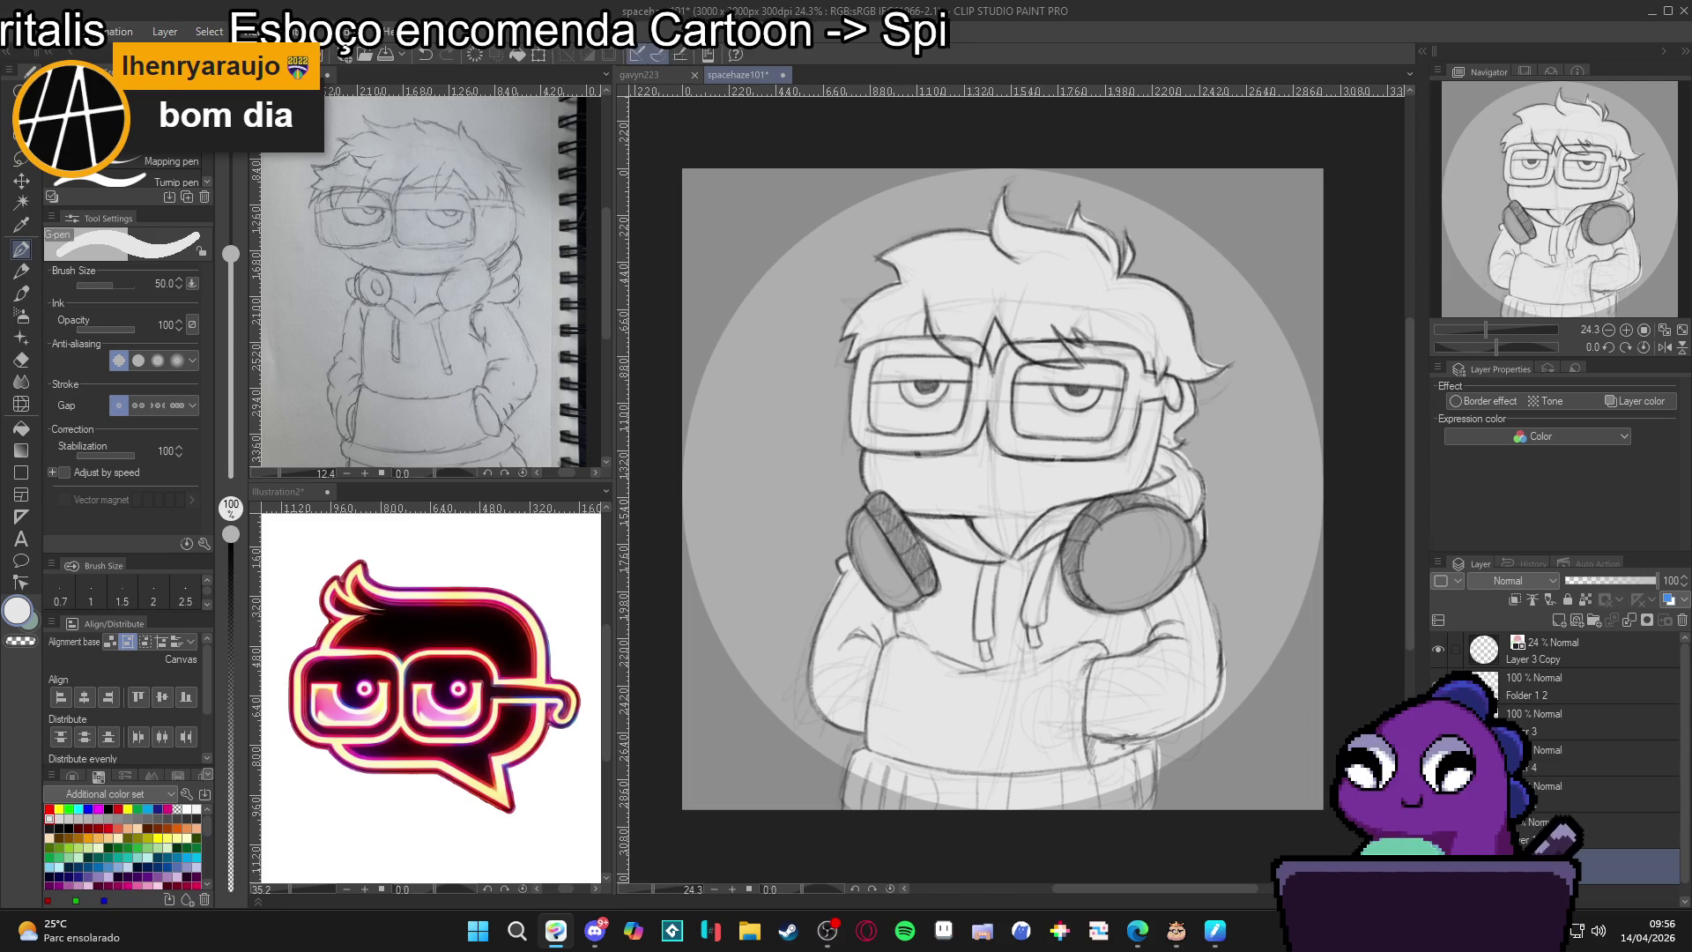
# Select the layers from Folder 1 2 down to the bottom of the stack.
pyautogui.scroll(-2, 1094, 690)
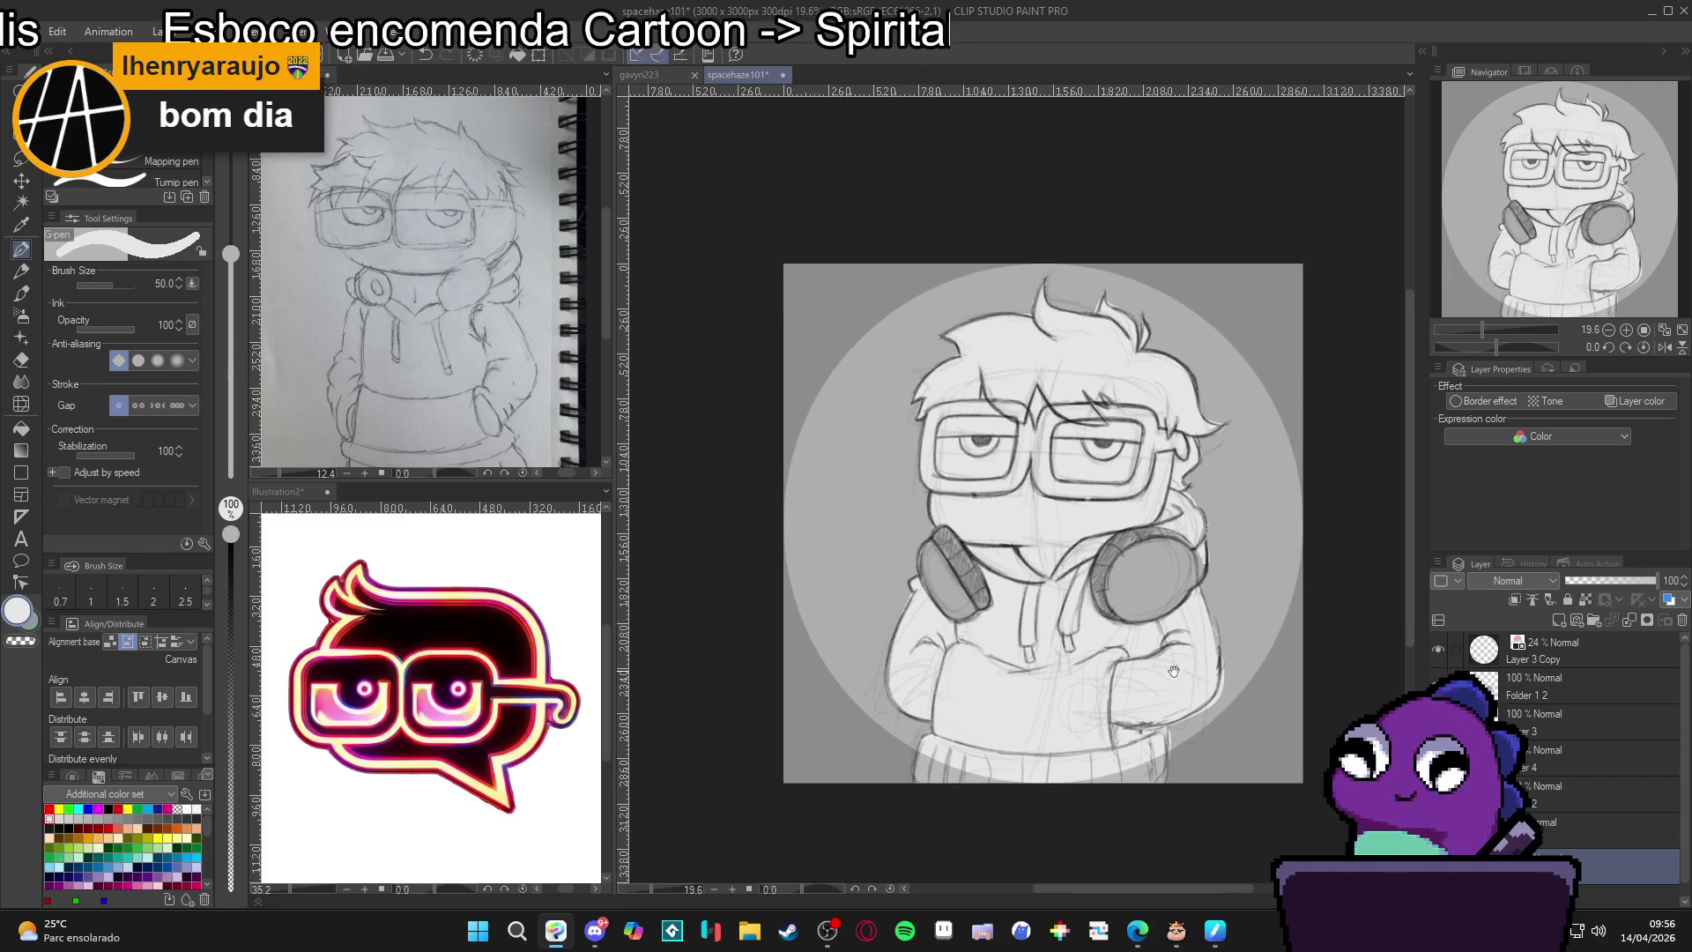
pyautogui.scroll(1, 1094, 690)
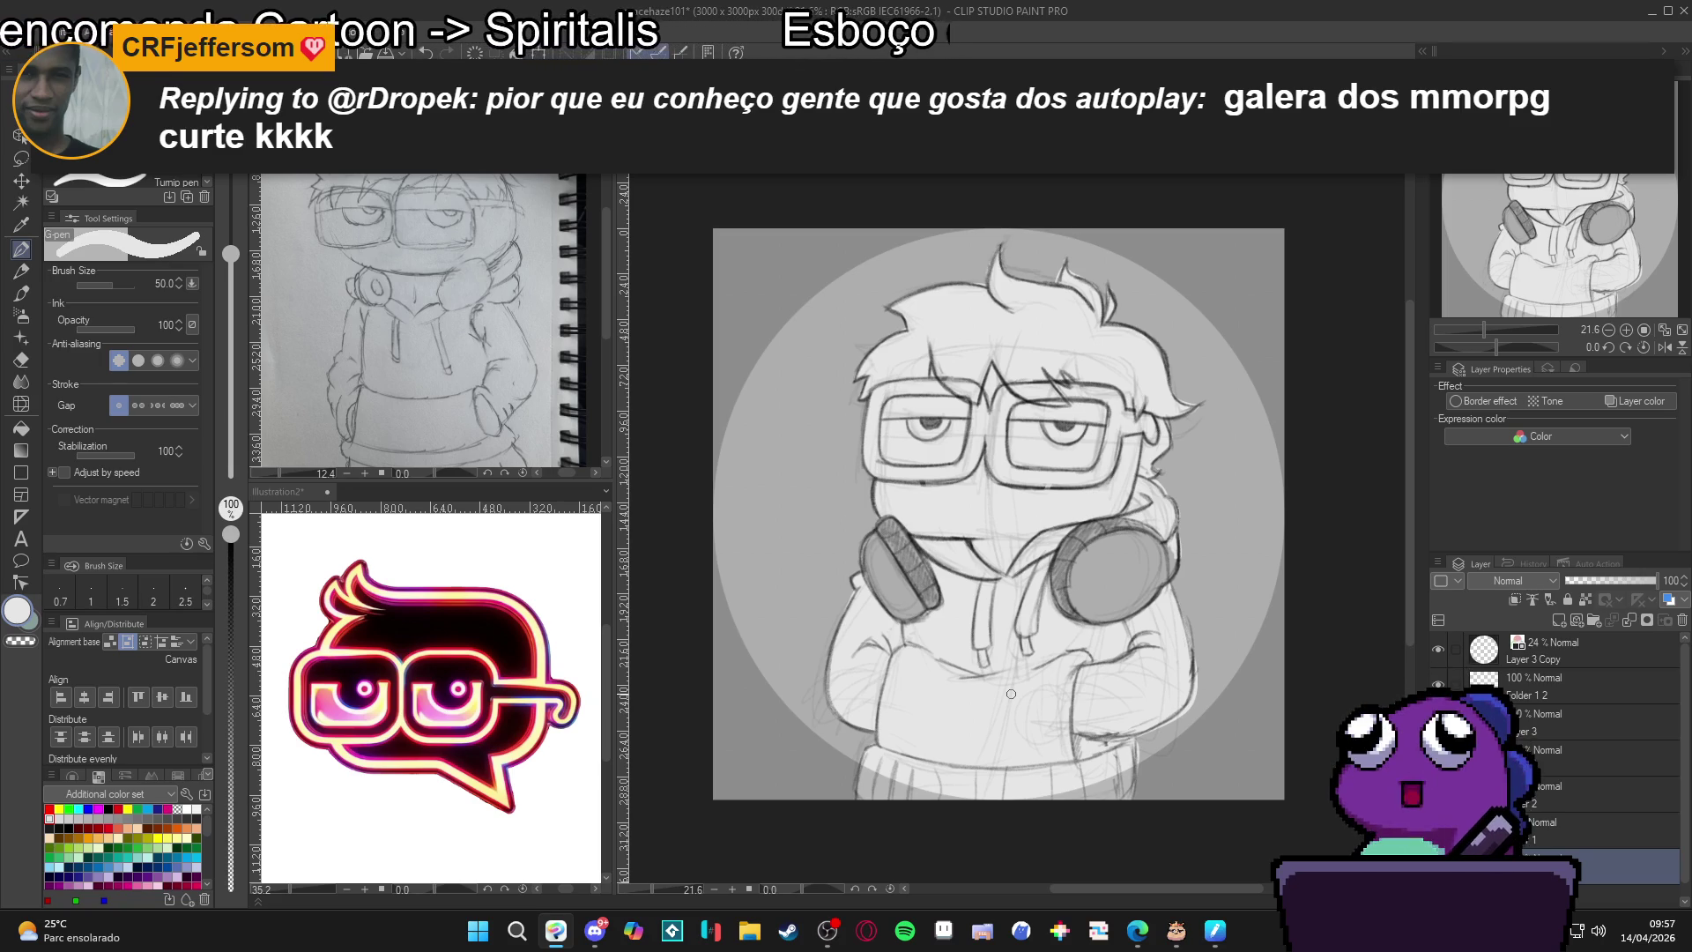
pyautogui.scroll(-1, 1005, 688)
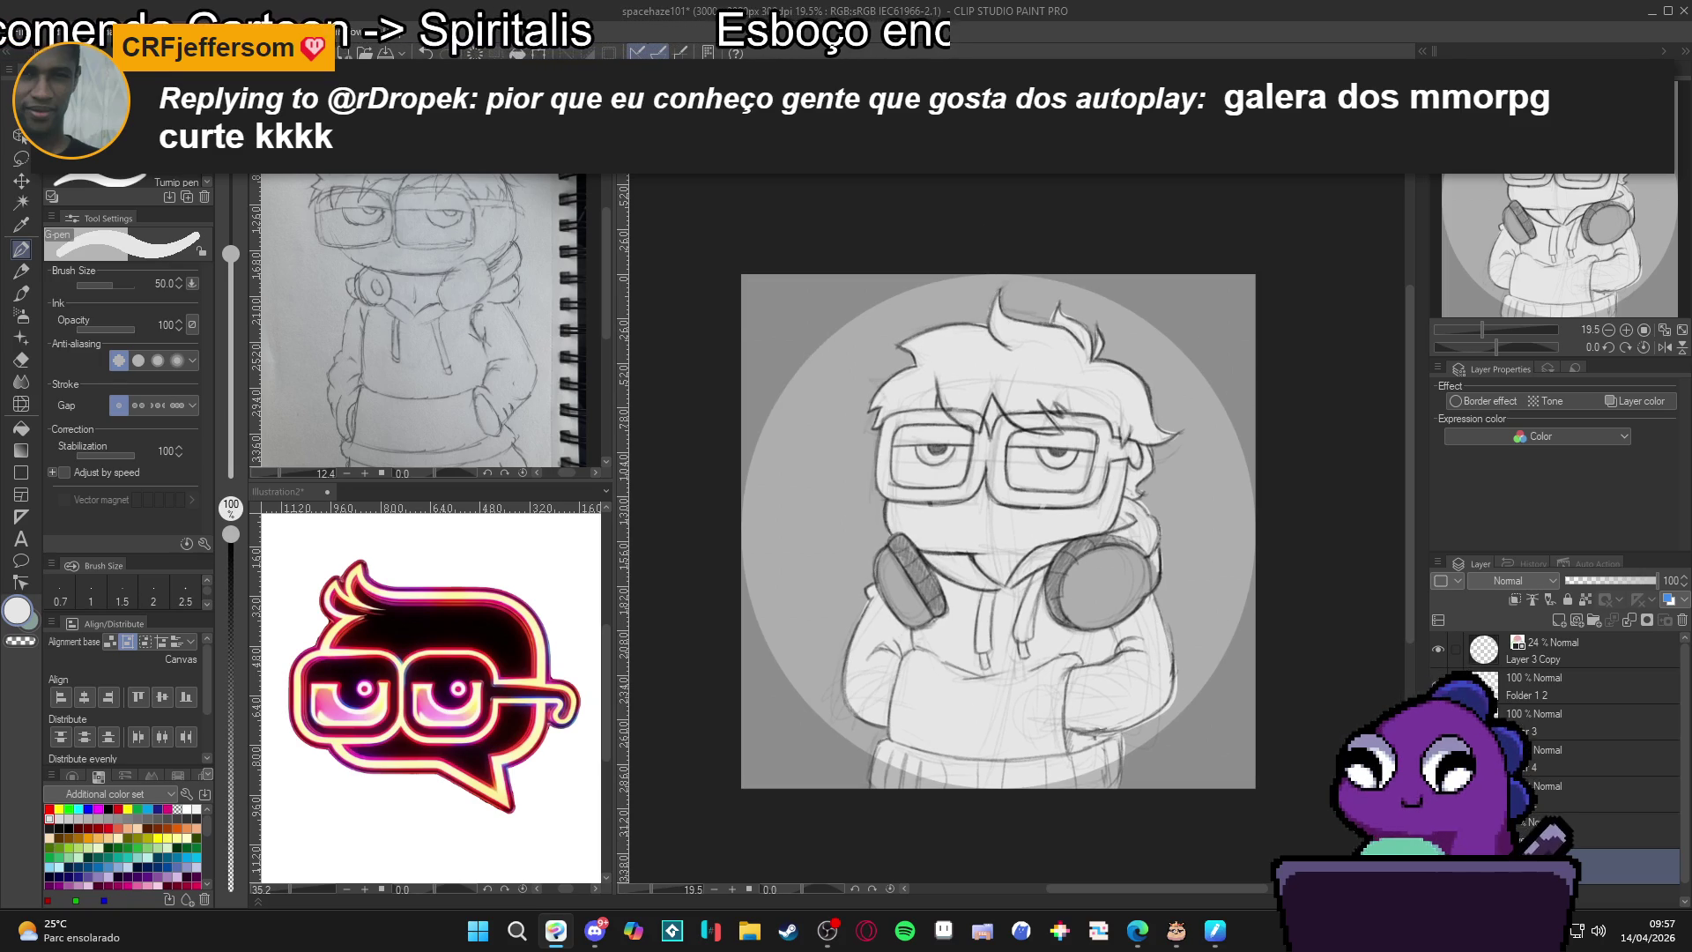
pyautogui.keyDown('shift'); pyautogui.click(1535, 689); pyautogui.keyUp('shift')
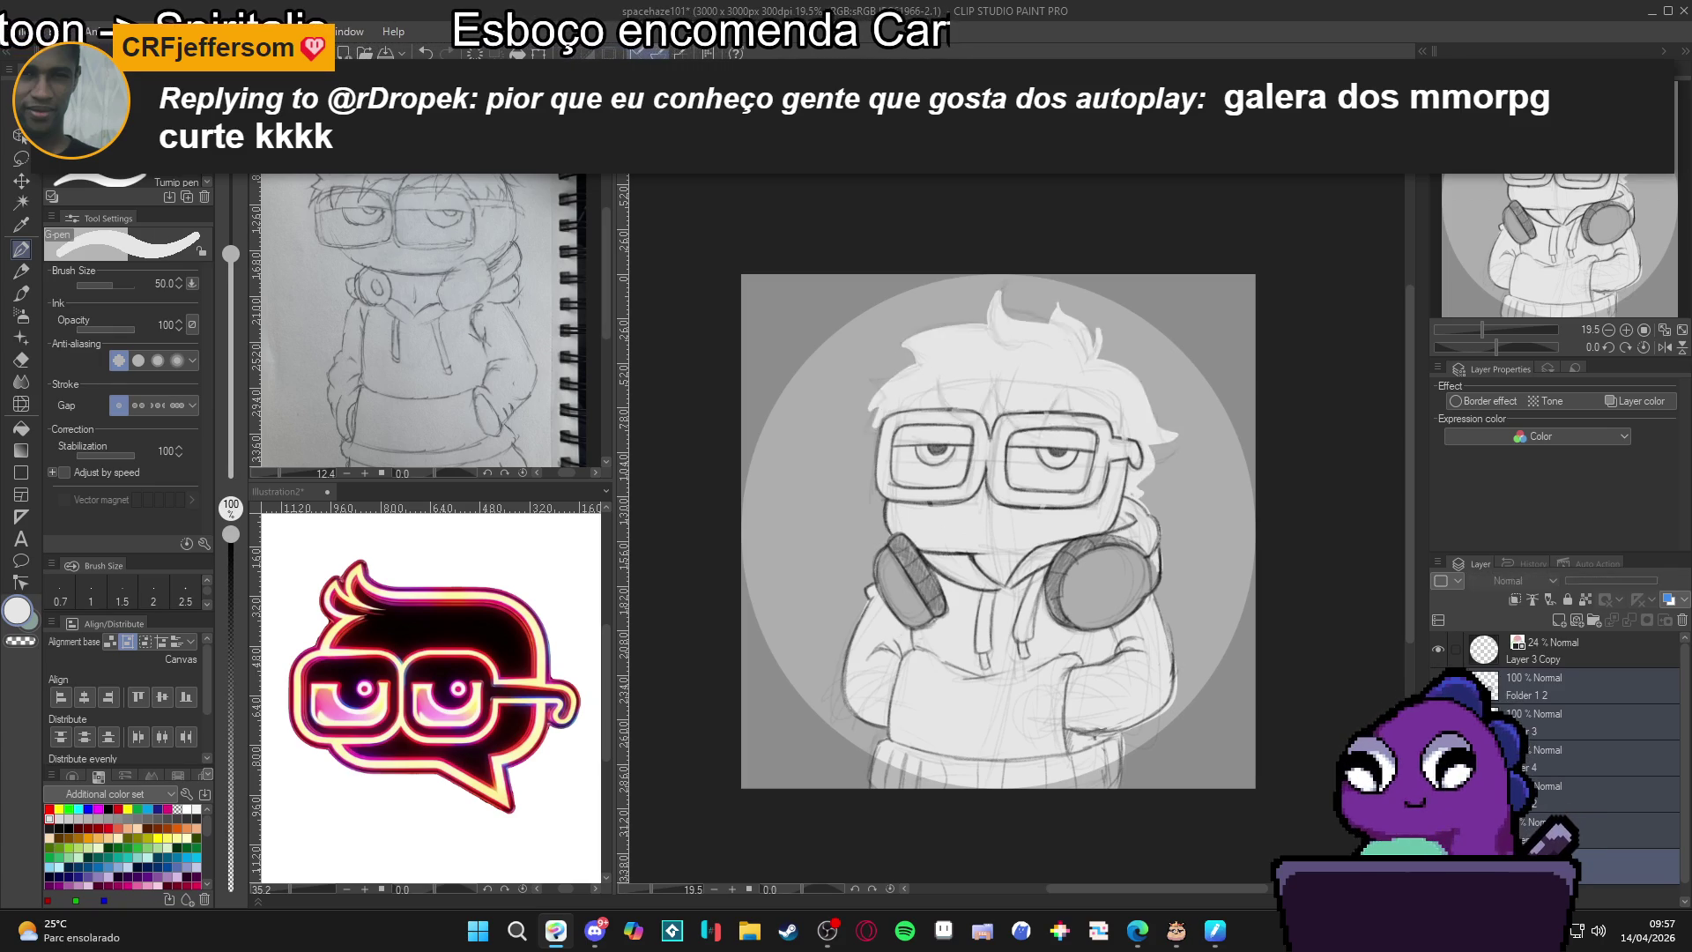
# Group Layer 3 and Layer 2 into a new Folder 1 and start transforming it.
pyautogui.click(1586, 721)
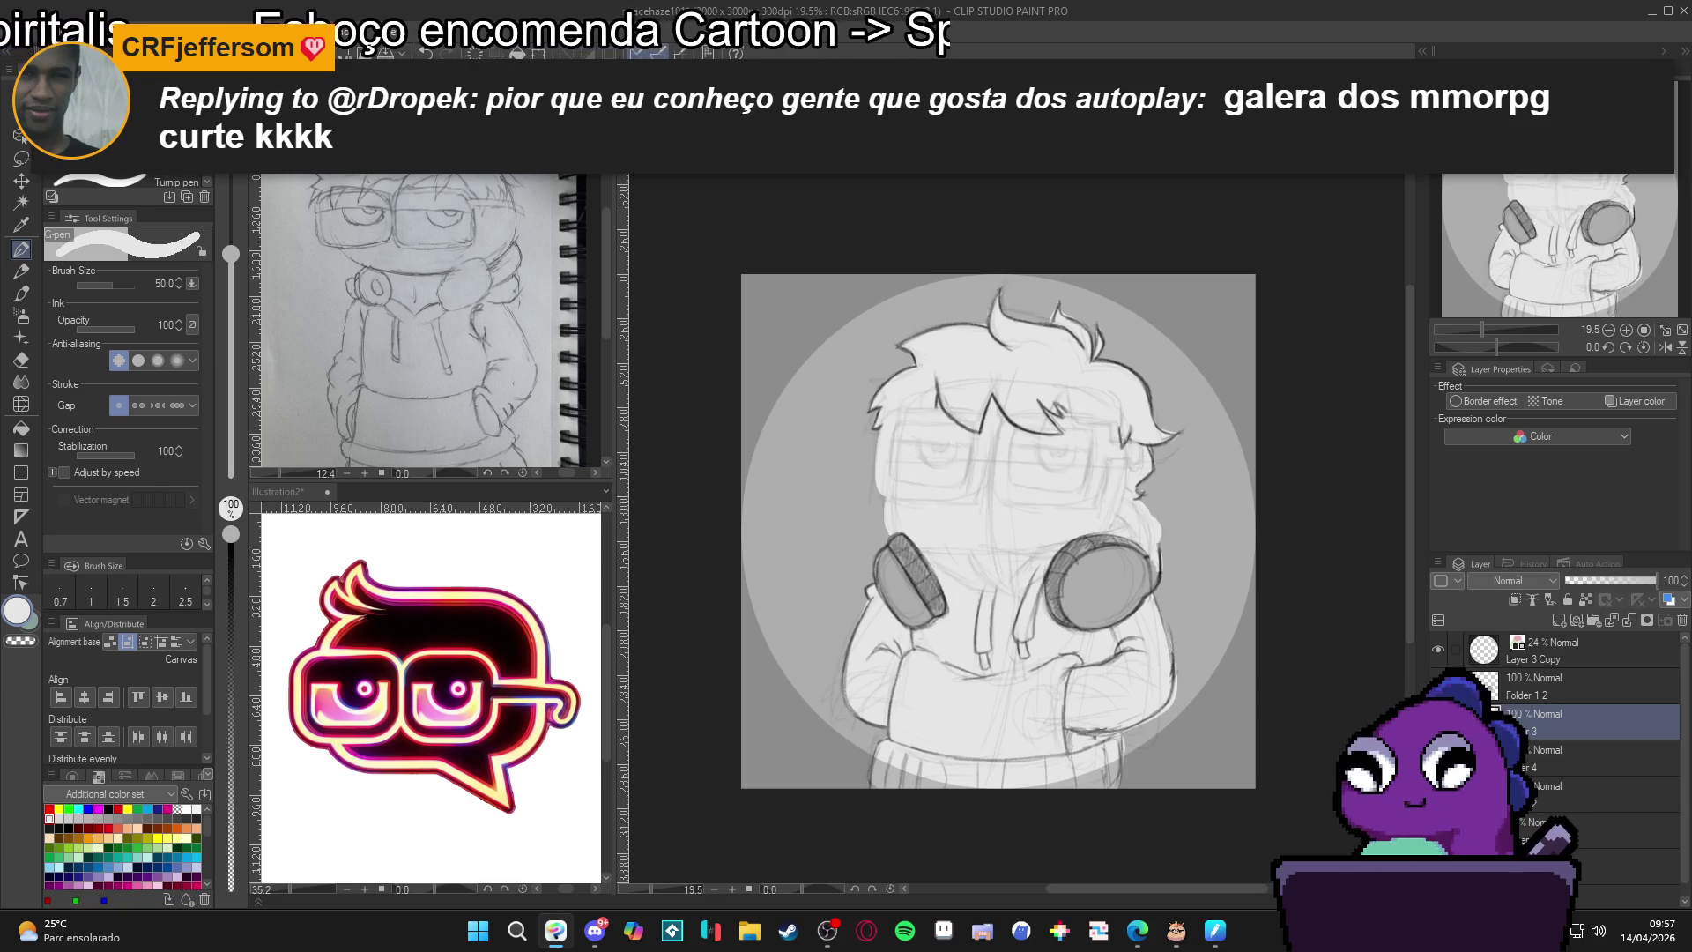
pyautogui.moveTo(1551, 793); pyautogui.dragTo(1550, 745)
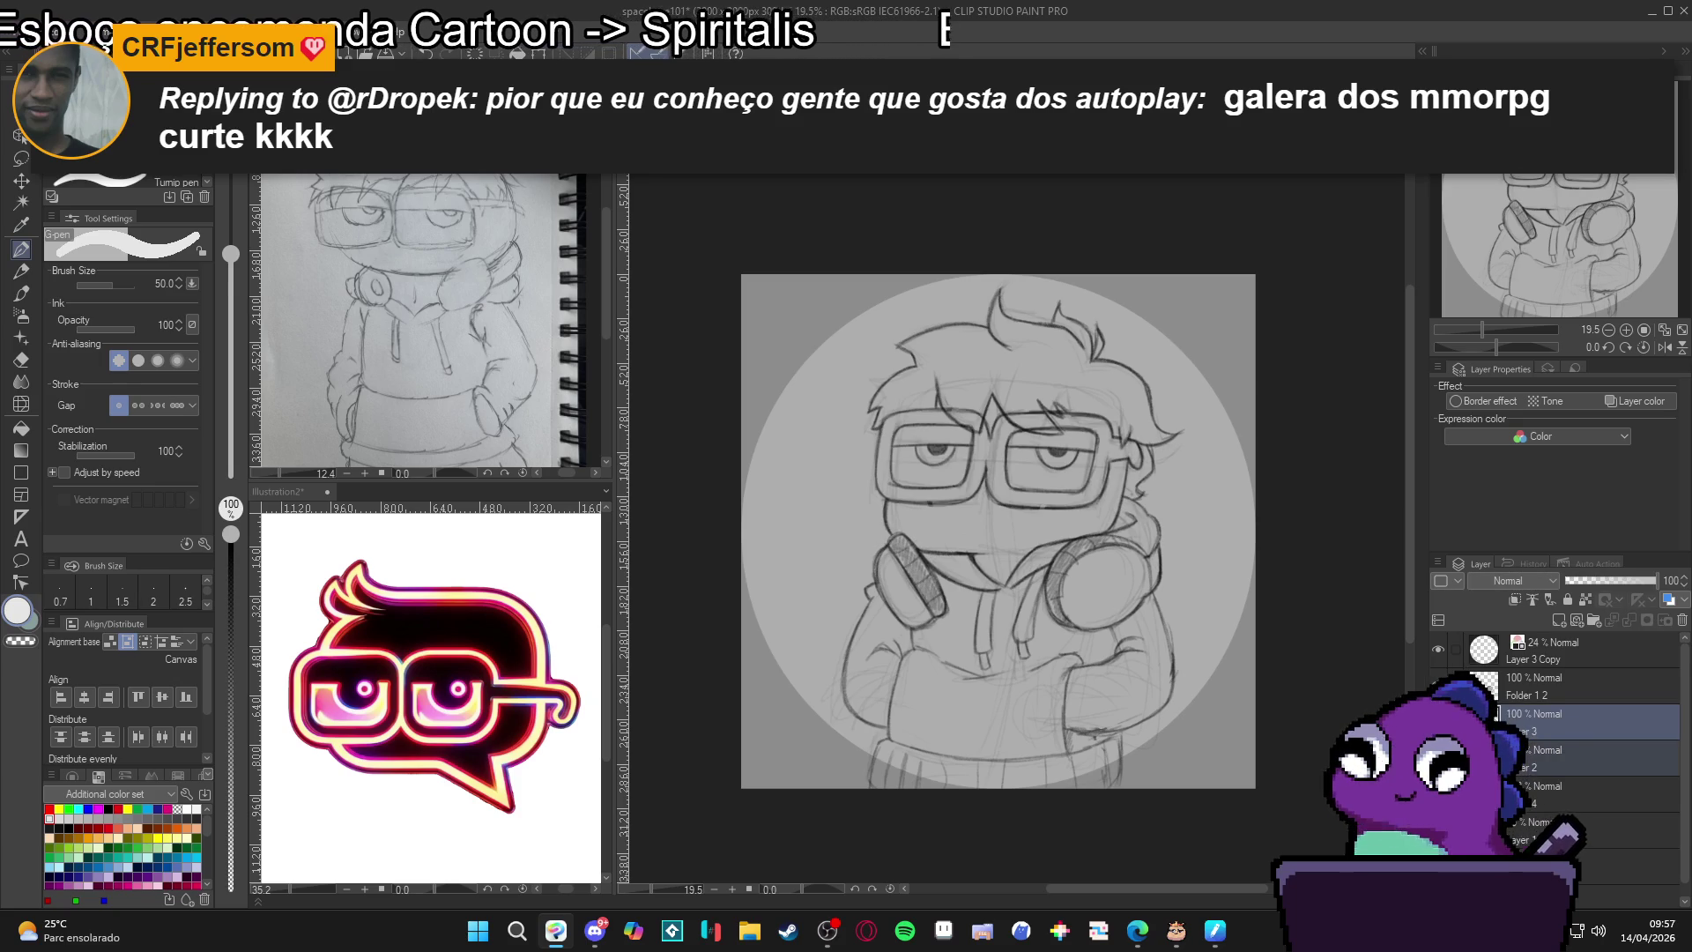
pyautogui.hotkey('ctrl', 'g')
pyautogui.hotkey('ctrl', 'shift', 't')
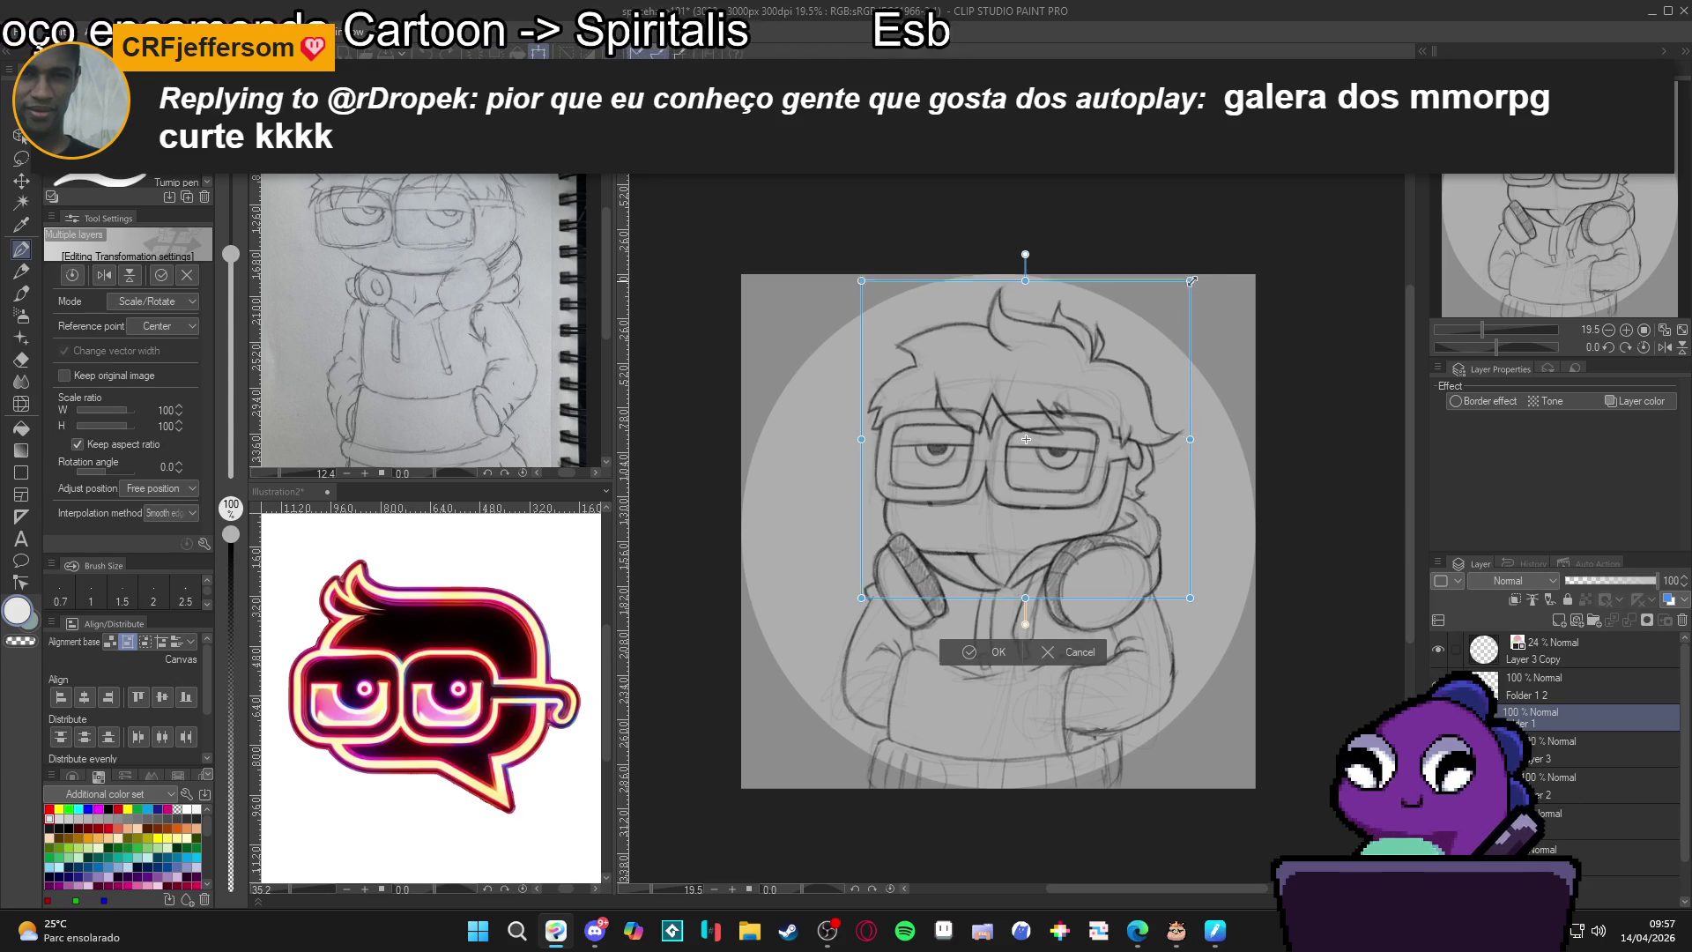
# Try scaling and moving the grouped sketch, then revert to 100% scale and commit.
pyautogui.moveTo(1186, 296); pyautogui.dragTo(1216, 268)
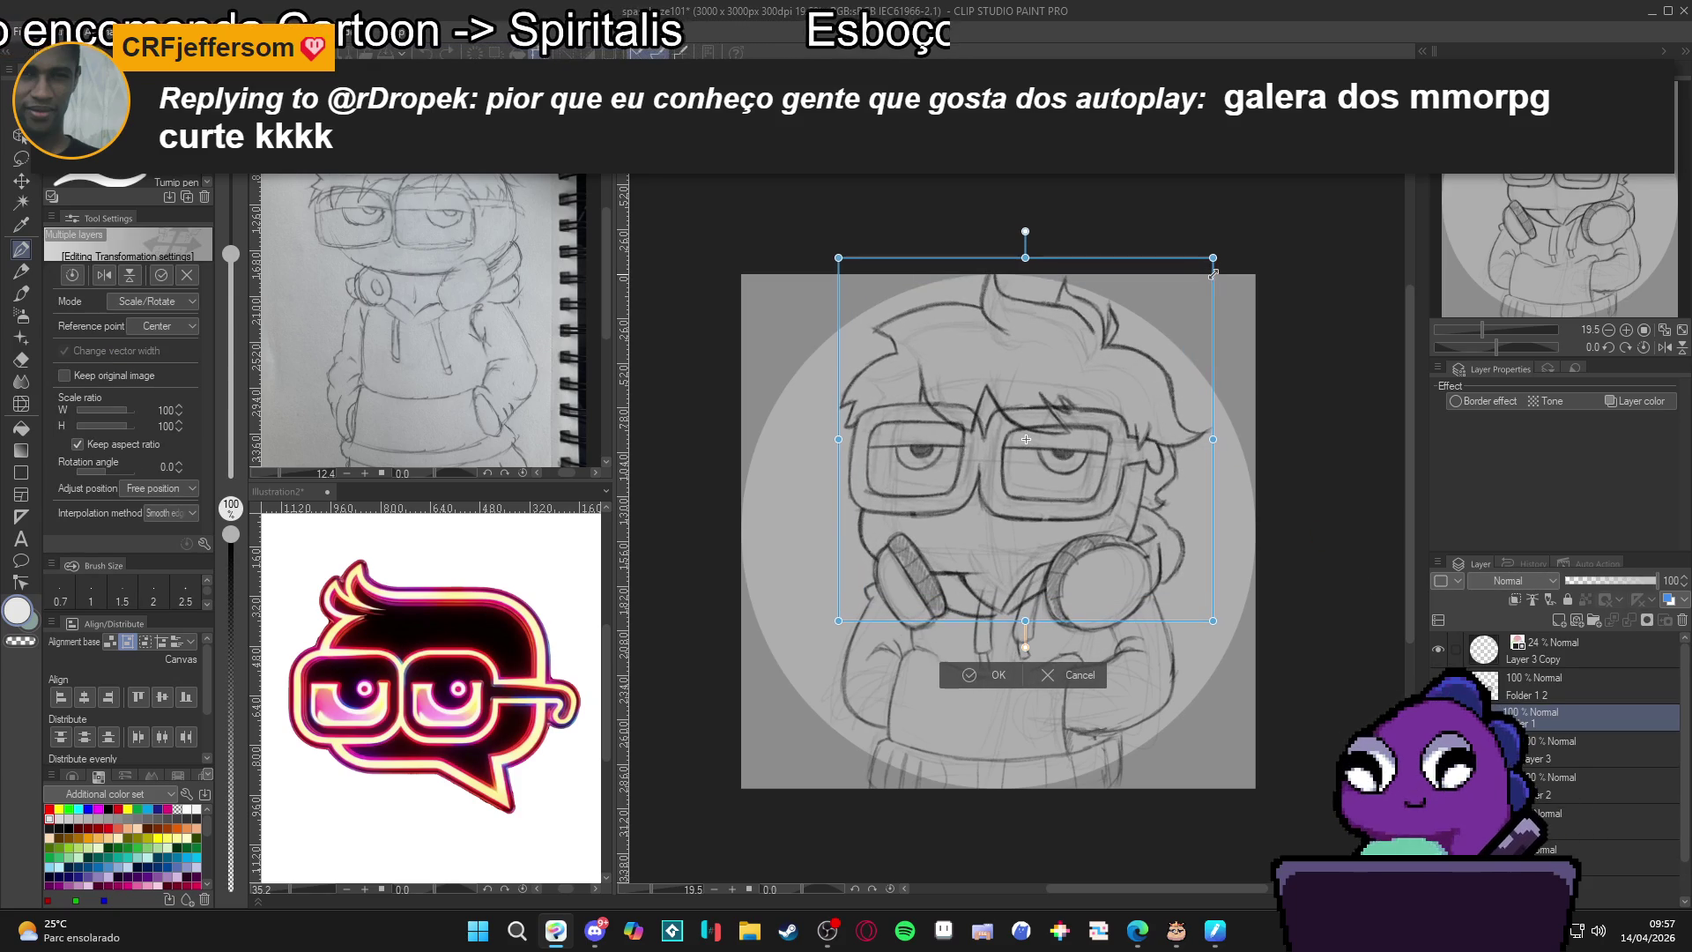
pyautogui.moveTo(1165, 351); pyautogui.dragTo(1145, 334)
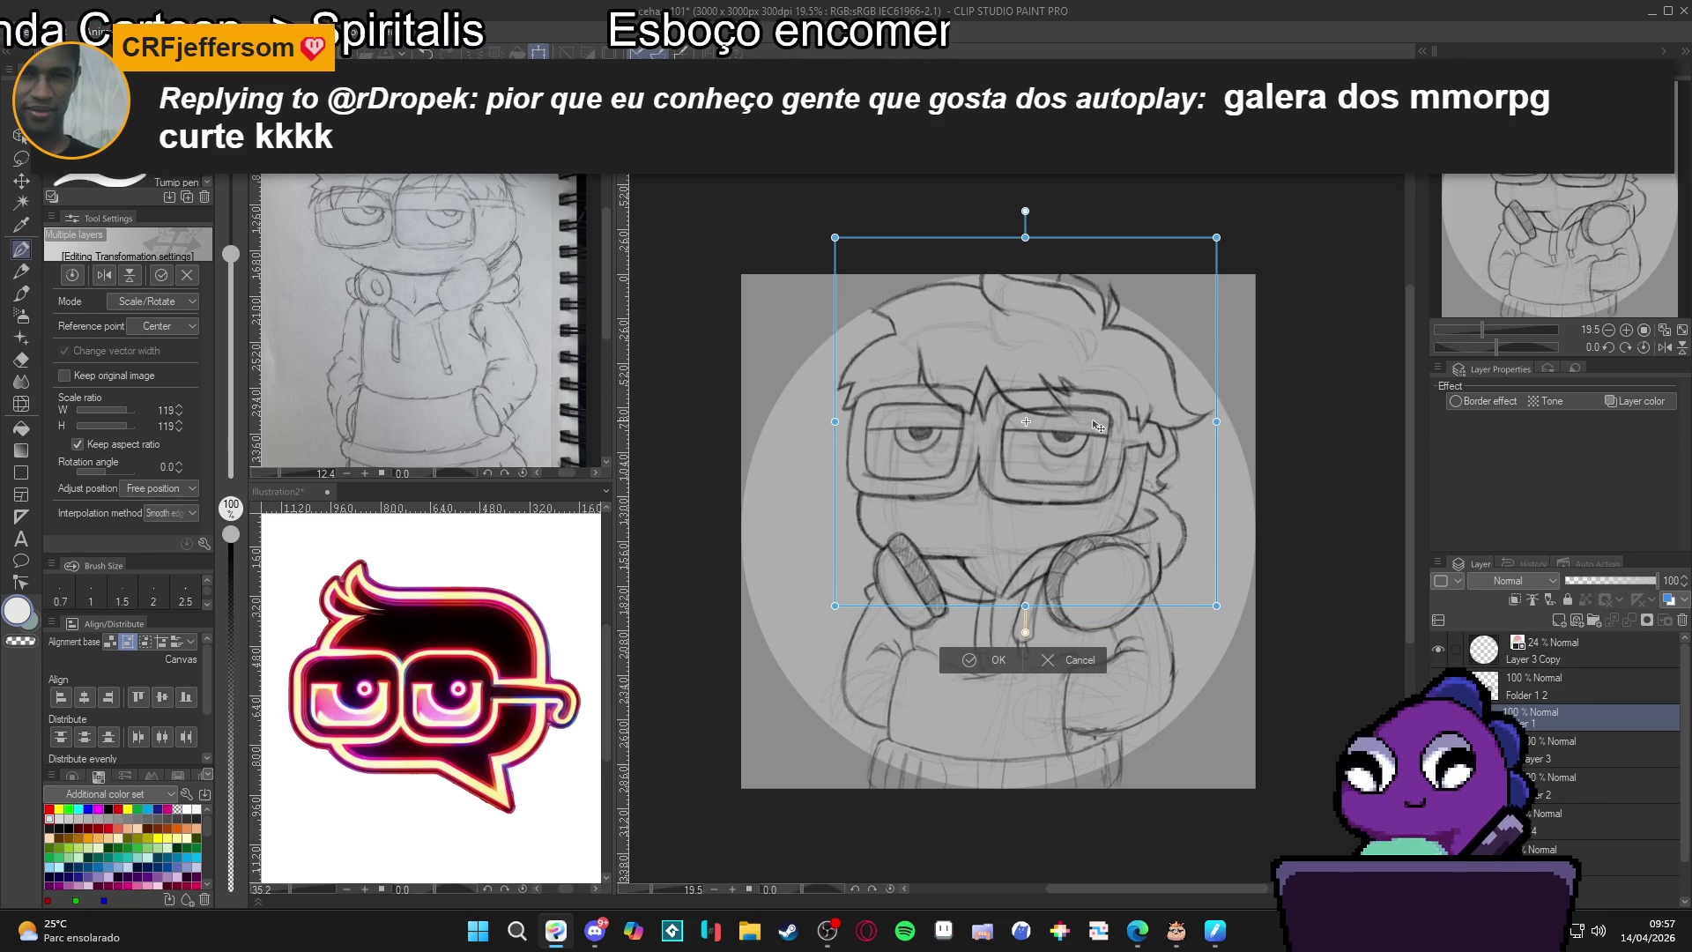
pyautogui.moveTo(1096, 425); pyautogui.dragTo(1099, 438)
pyautogui.hotkey('ctrl', 'z')
pyautogui.press('Return')
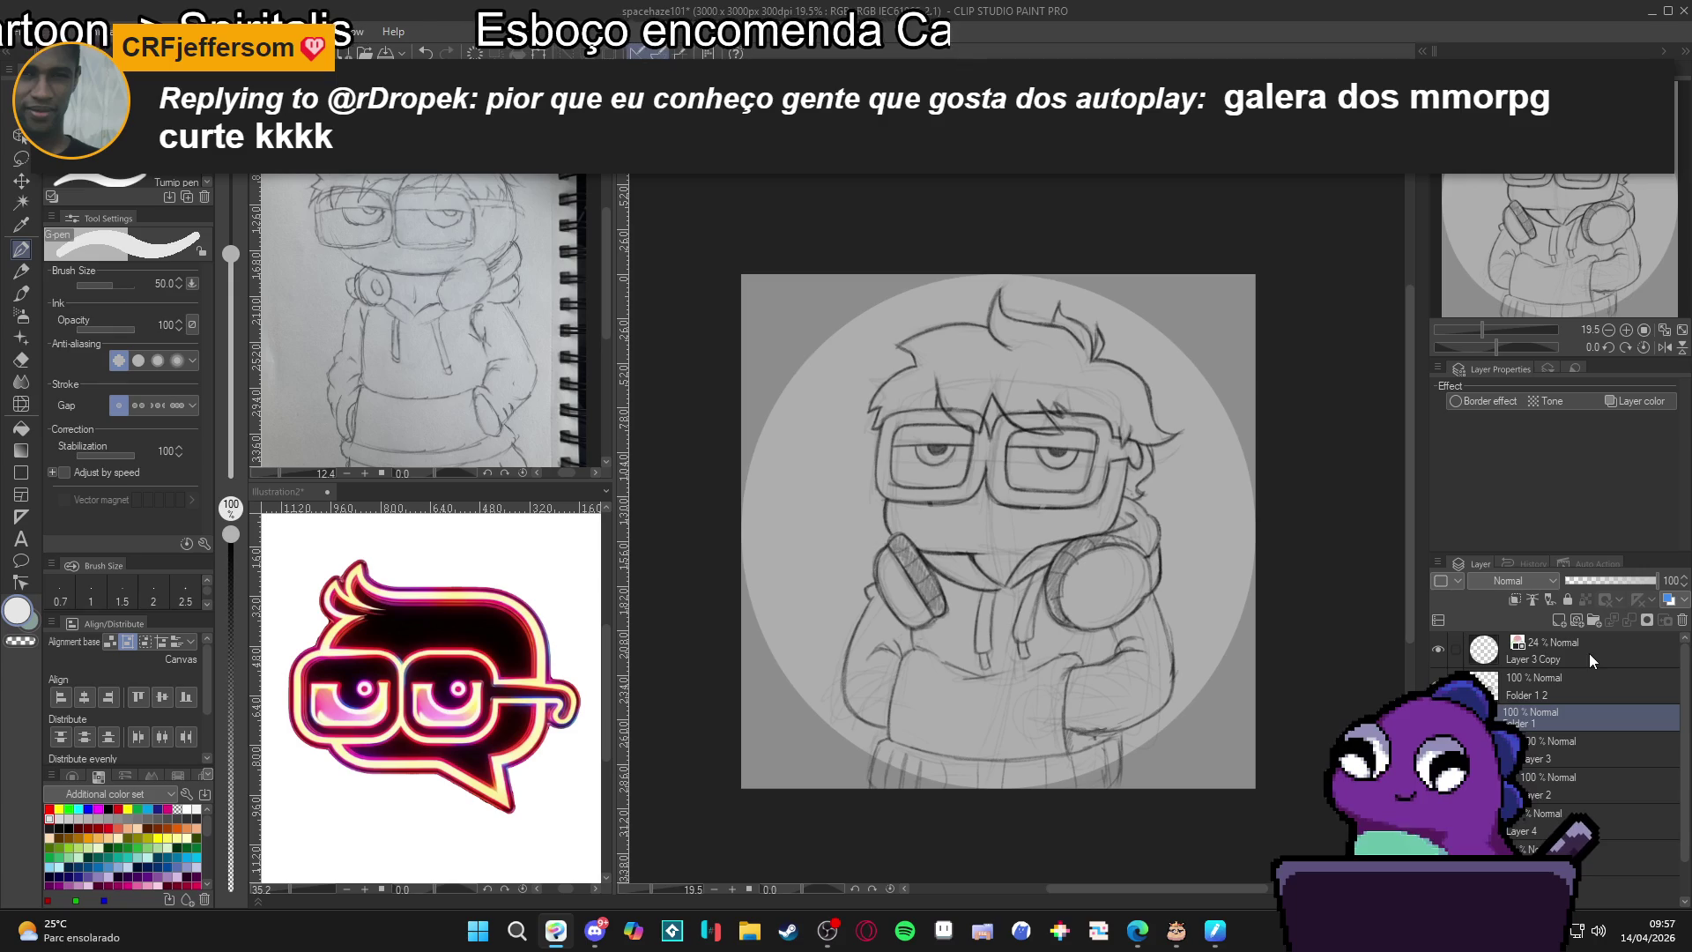
# Convert the Folder 1 group into a single layer, Folder 1 3.
pyautogui.click(1523, 696)
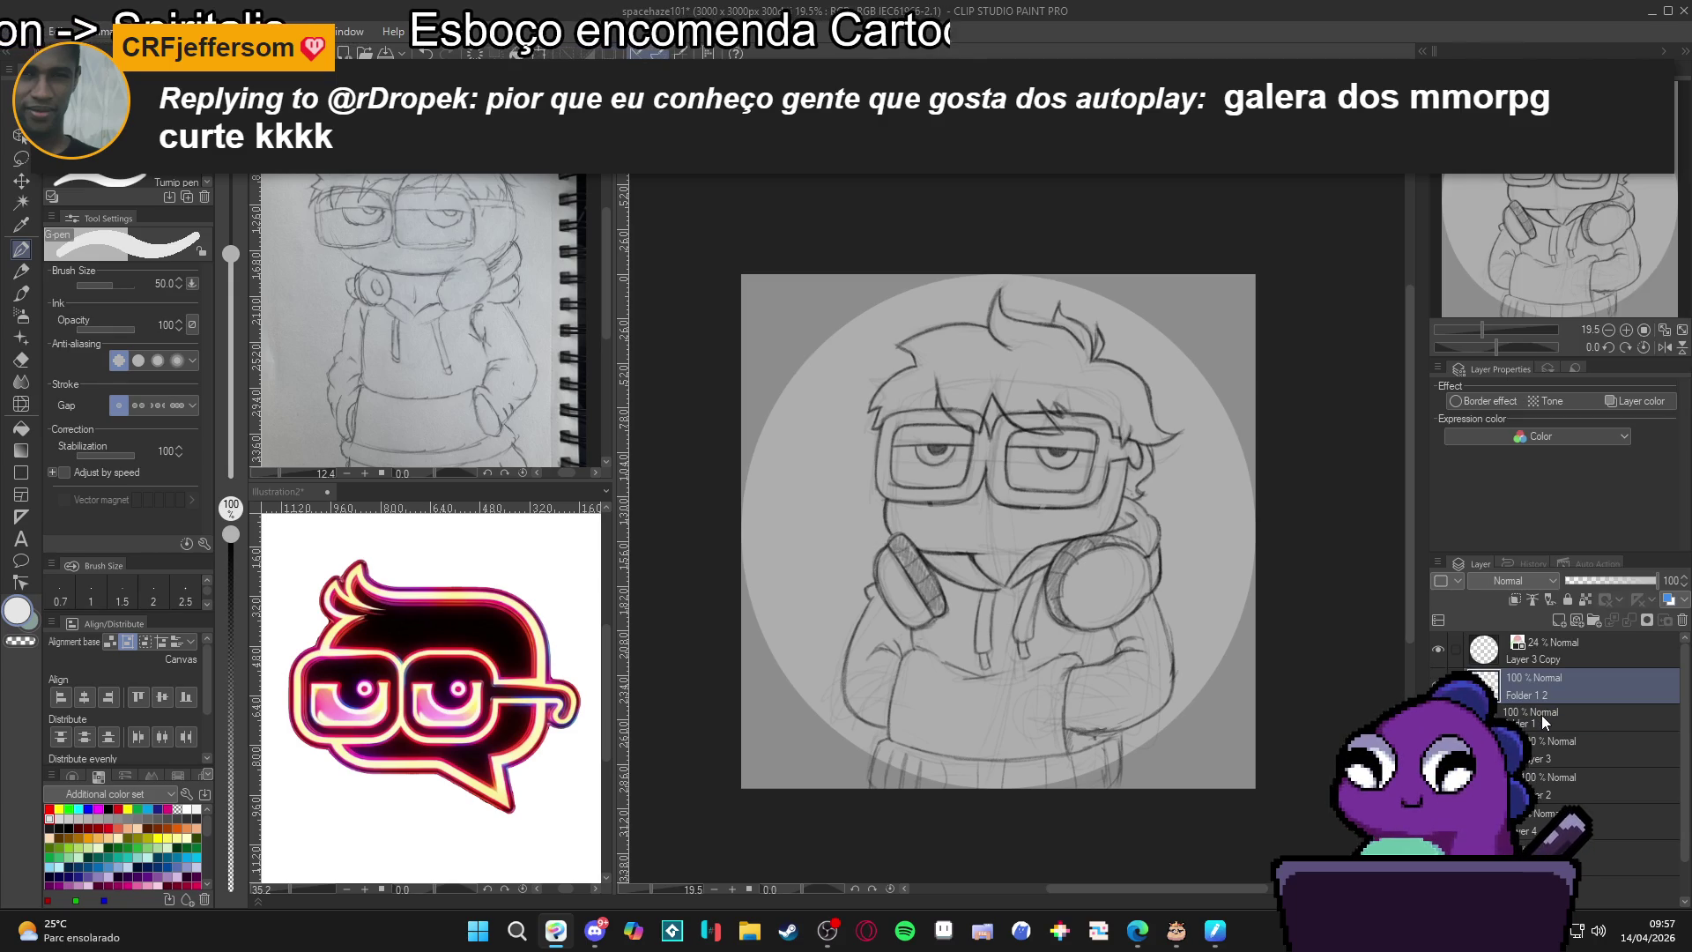
pyautogui.rightClick(1542, 718)
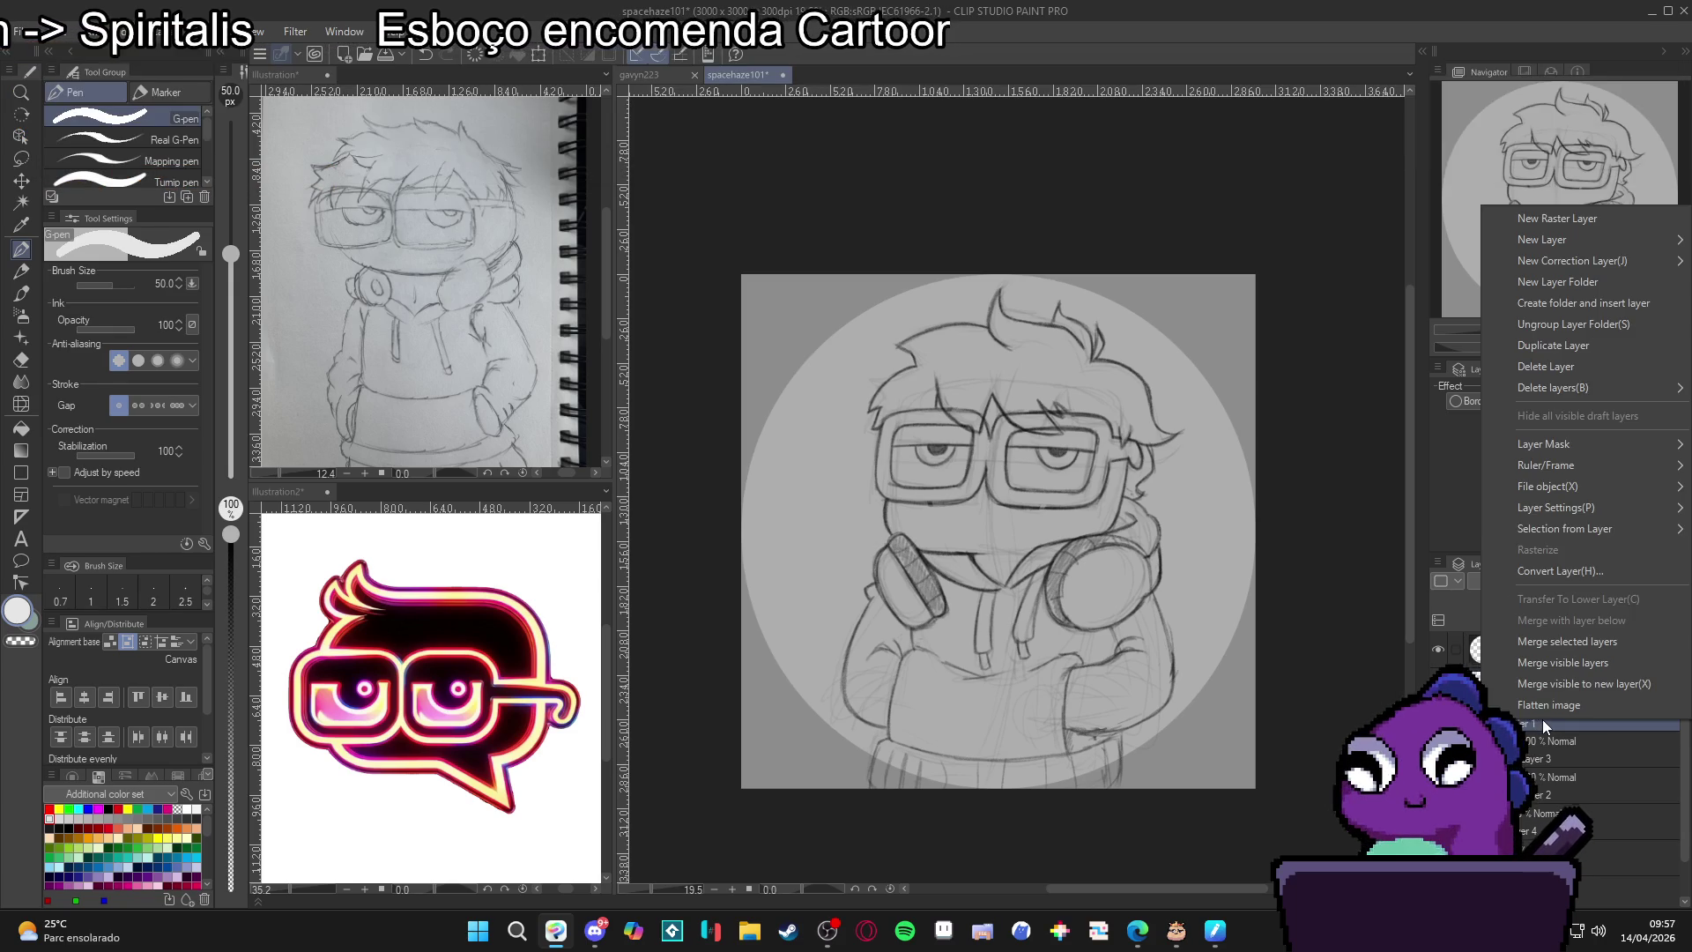
pyautogui.click(1552, 570)
pyautogui.press('Return')
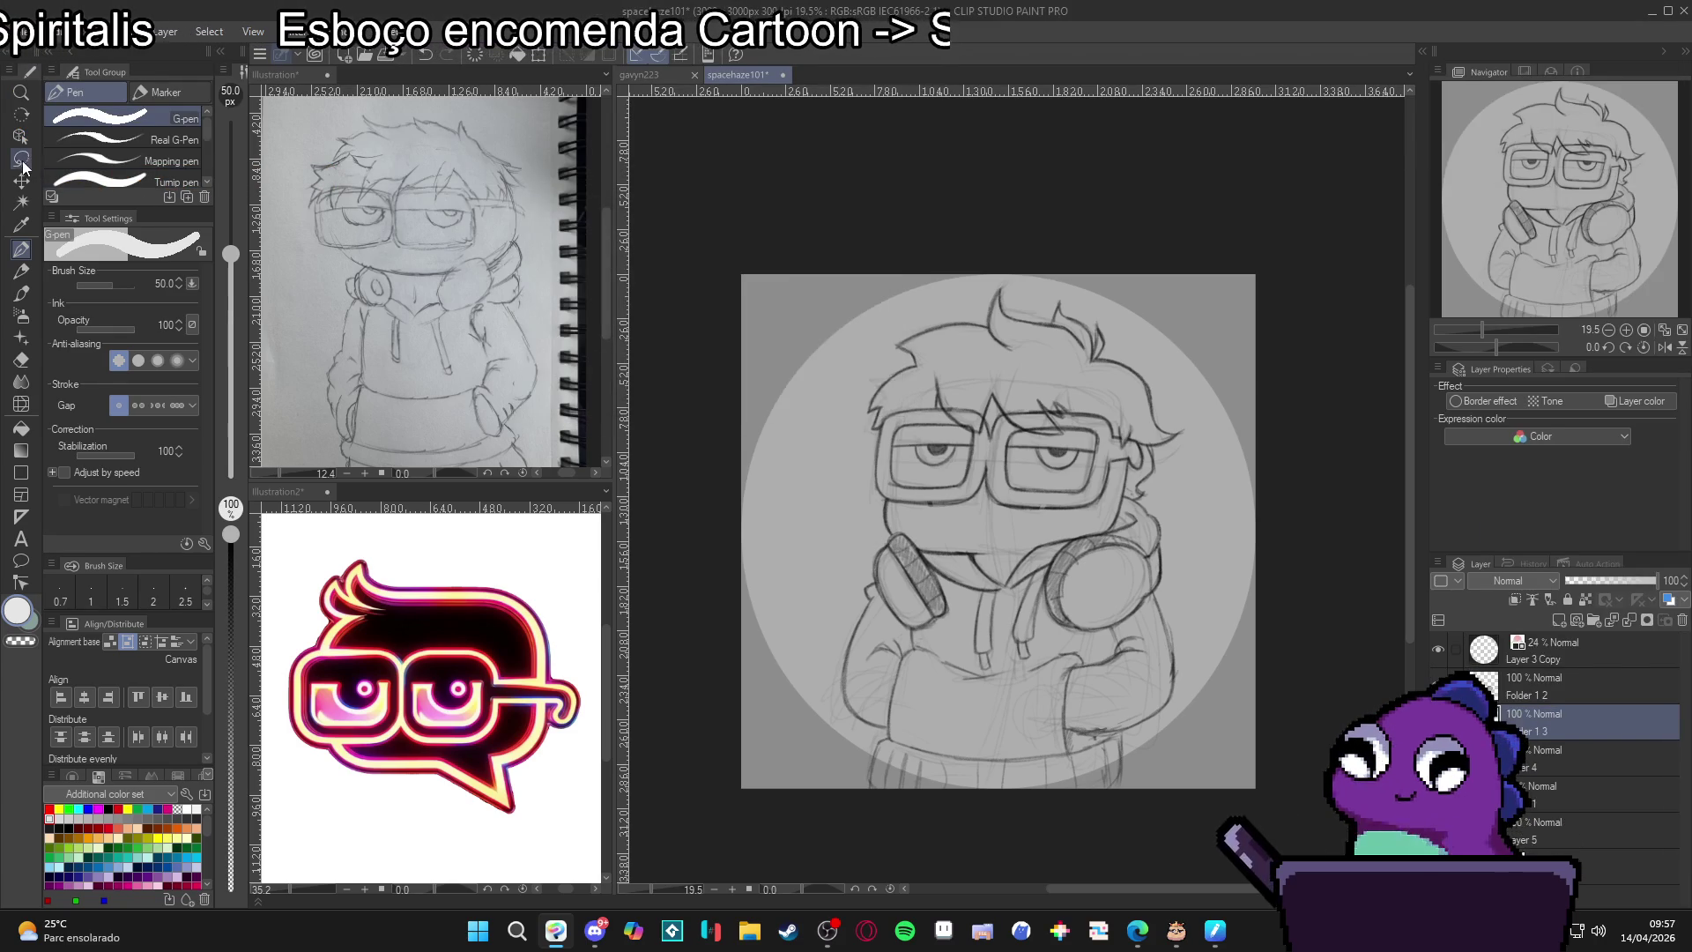
pyautogui.press('m')
pyautogui.scroll(2, 1092, 537)
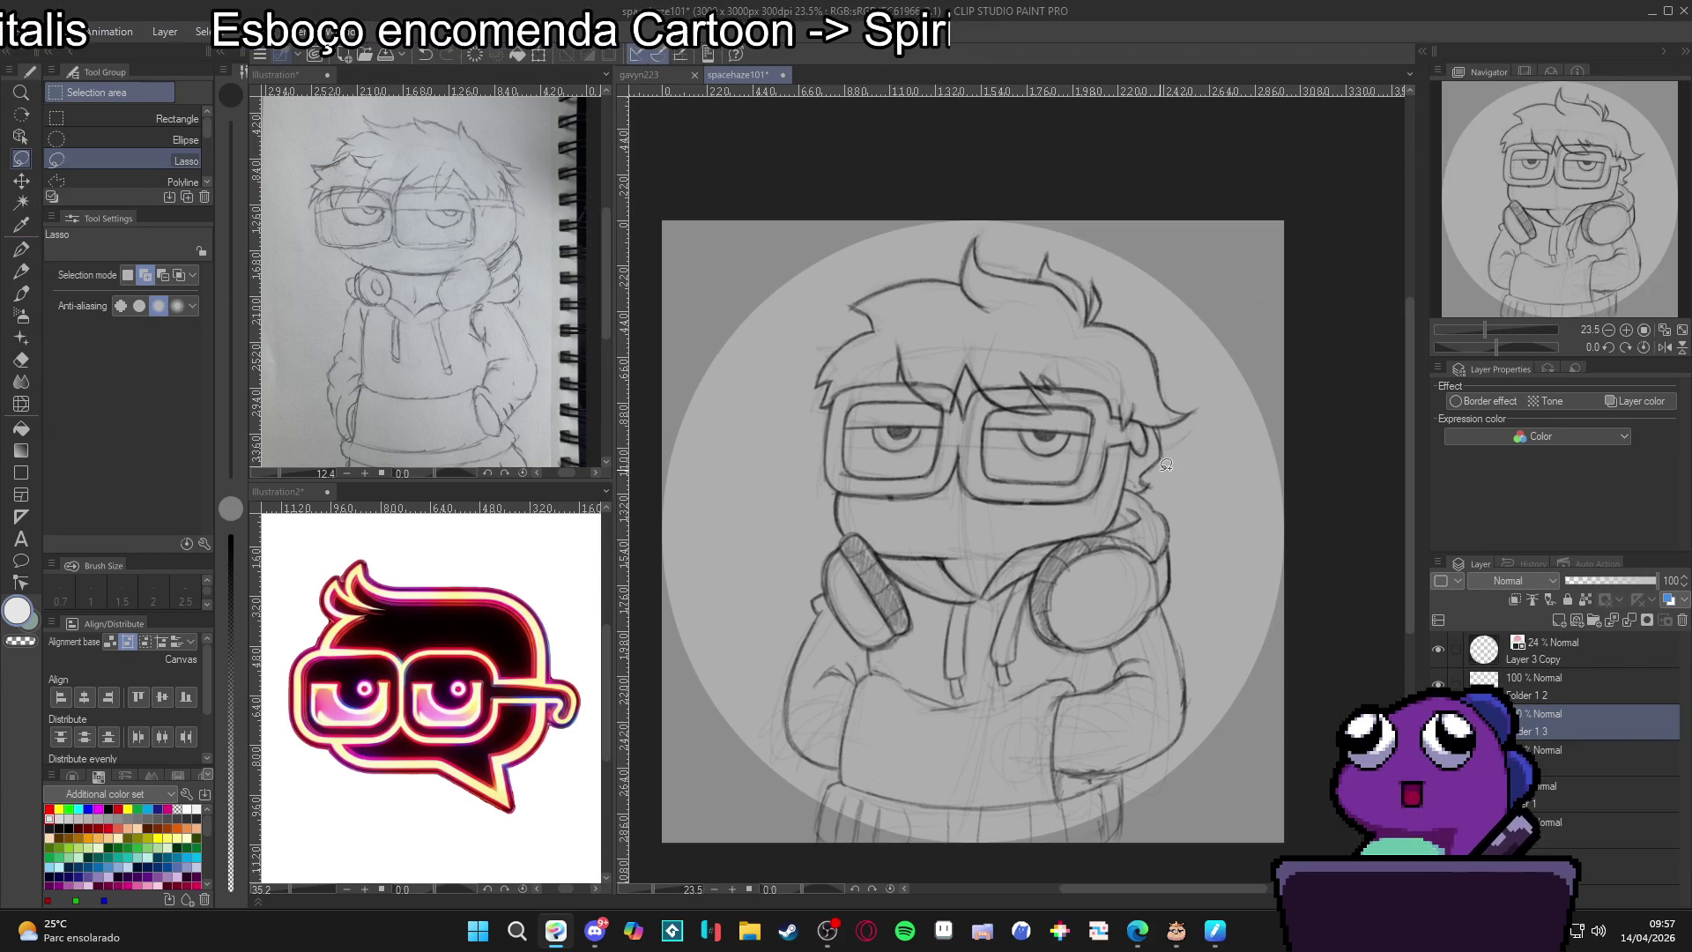
# Lasso the head, scale it to 112%, nudge it slightly upward and apply.
pyautogui.moveTo(1161, 469)
pyautogui.mouseDown()
pyautogui.moveTo(1109, 531)
pyautogui.moveTo(932, 557)
pyautogui.moveTo(1146, 221)
pyautogui.moveTo(1165, 476)
pyautogui.mouseUp()
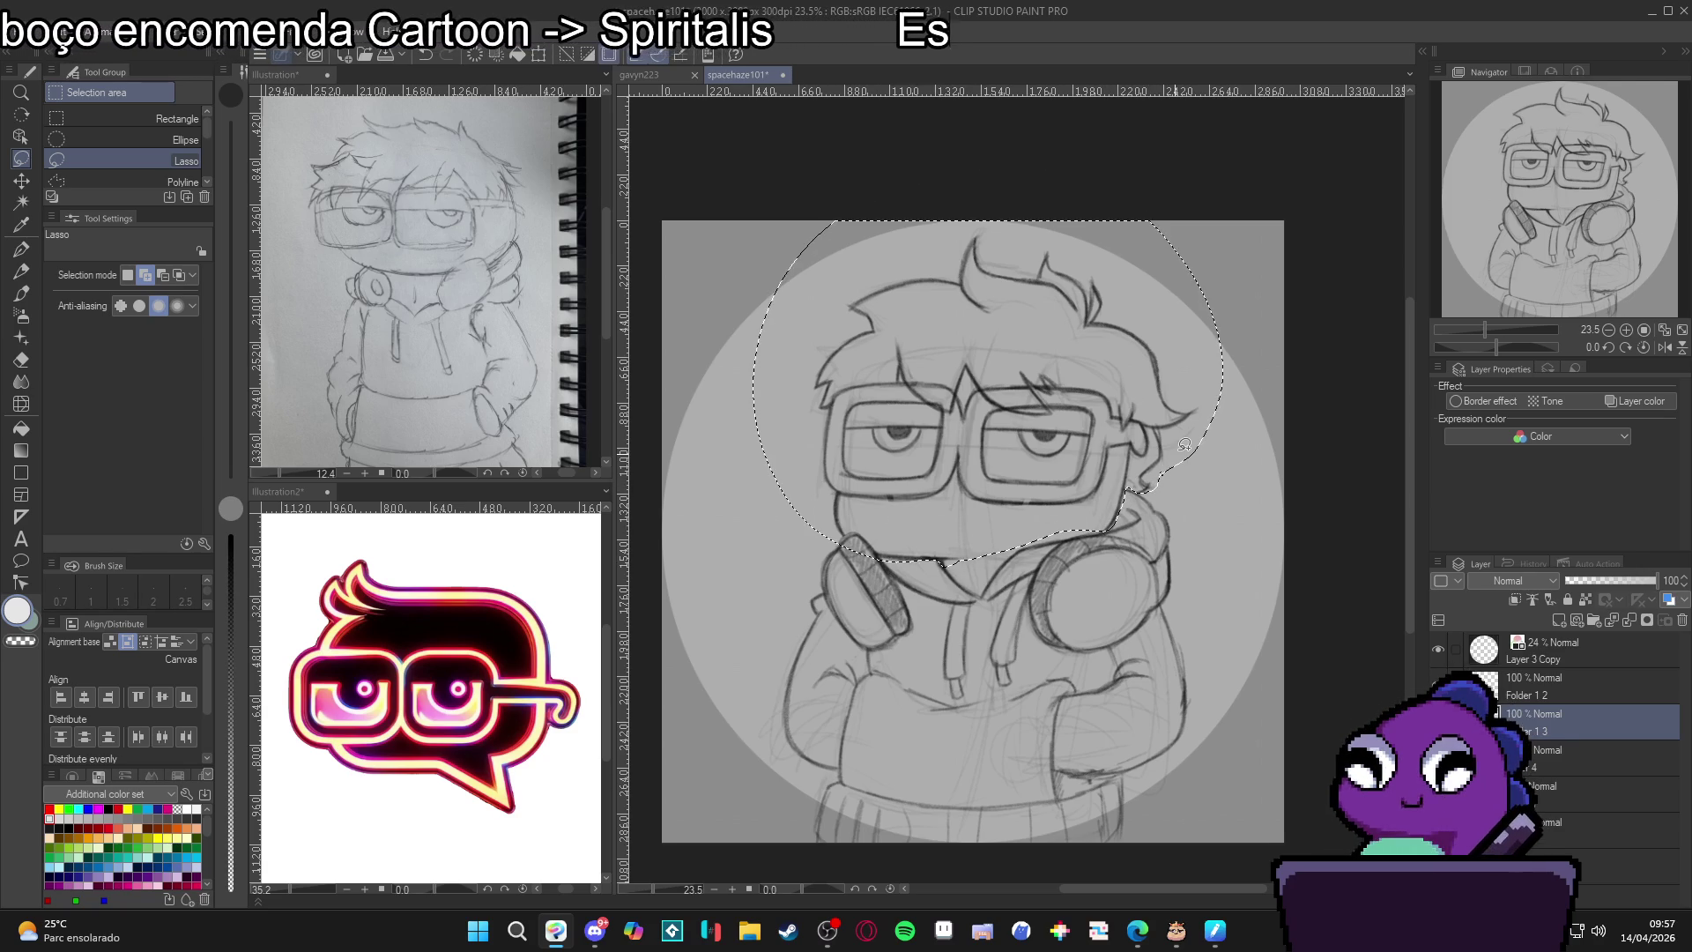
pyautogui.hotkey('ctrl', 't')
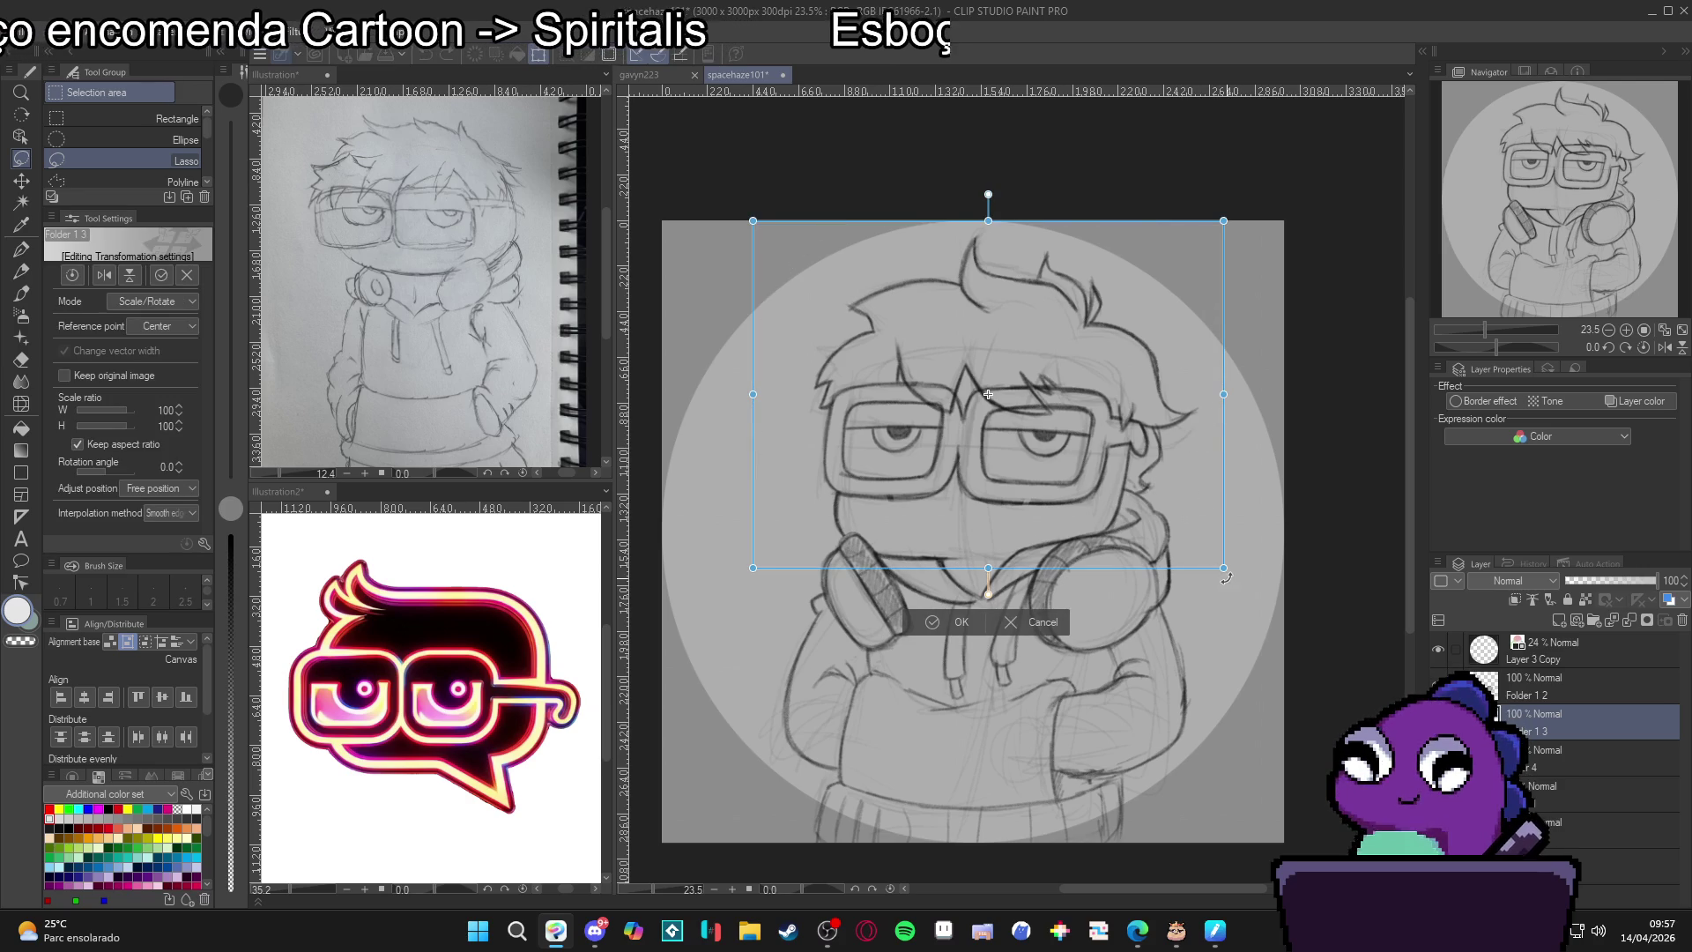
pyautogui.moveTo(1223, 567); pyautogui.dragTo(1250, 581)
pyautogui.moveTo(1093, 485); pyautogui.dragTo(1093, 470)
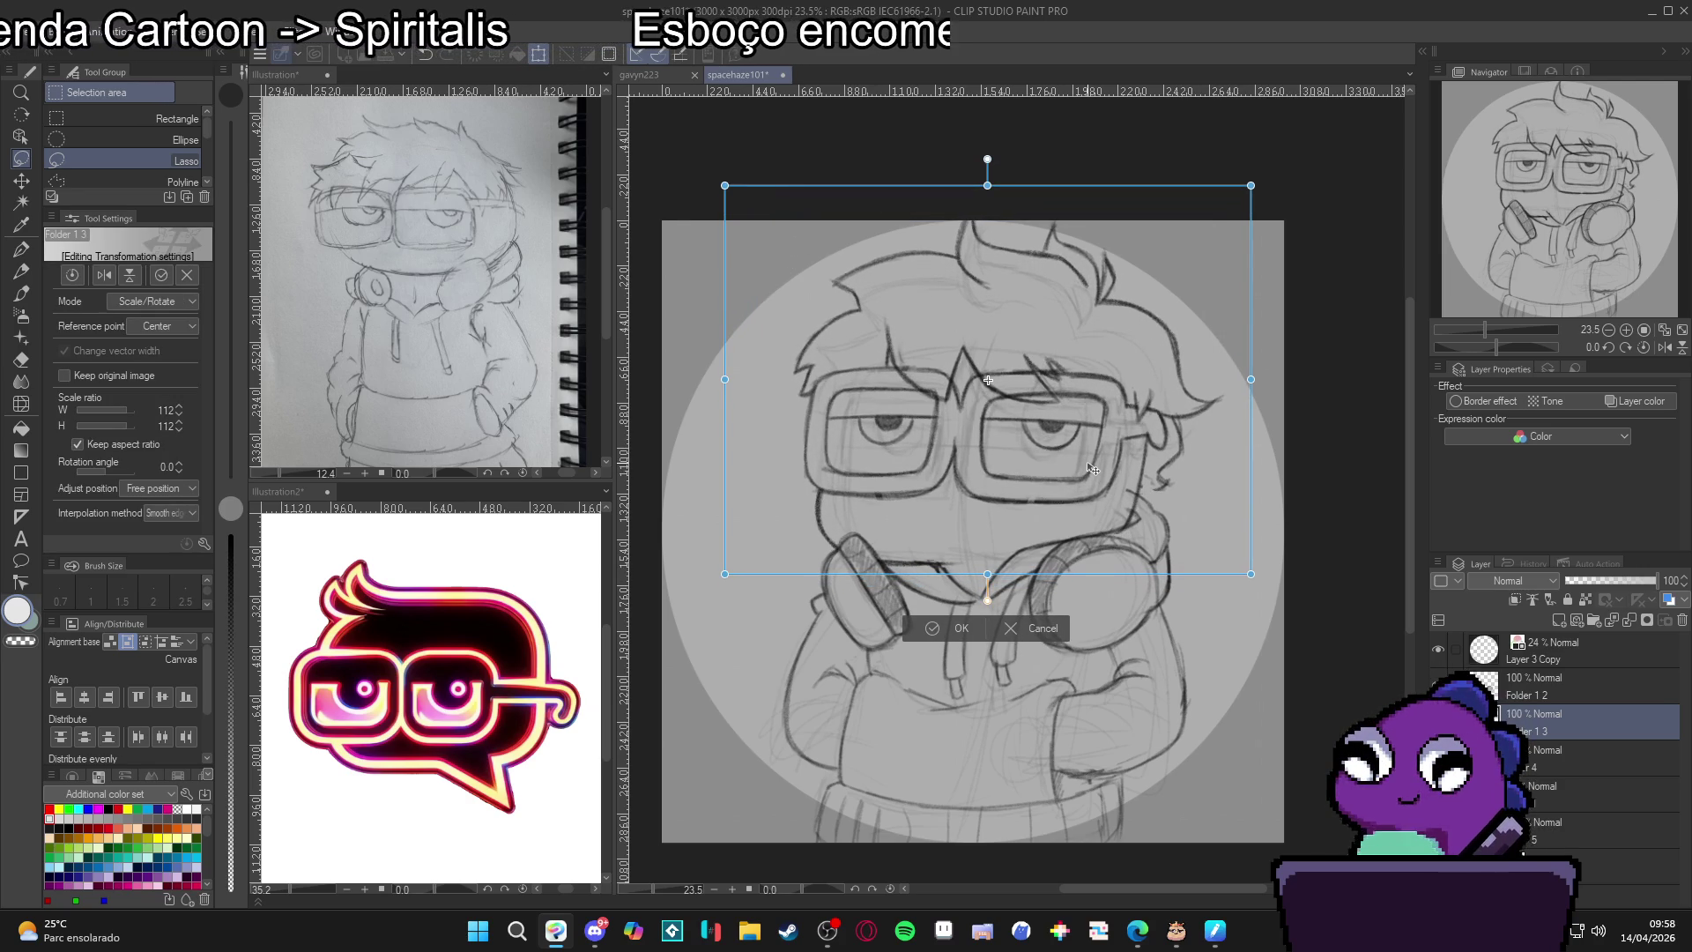
pyautogui.scroll(-2, 1091, 469)
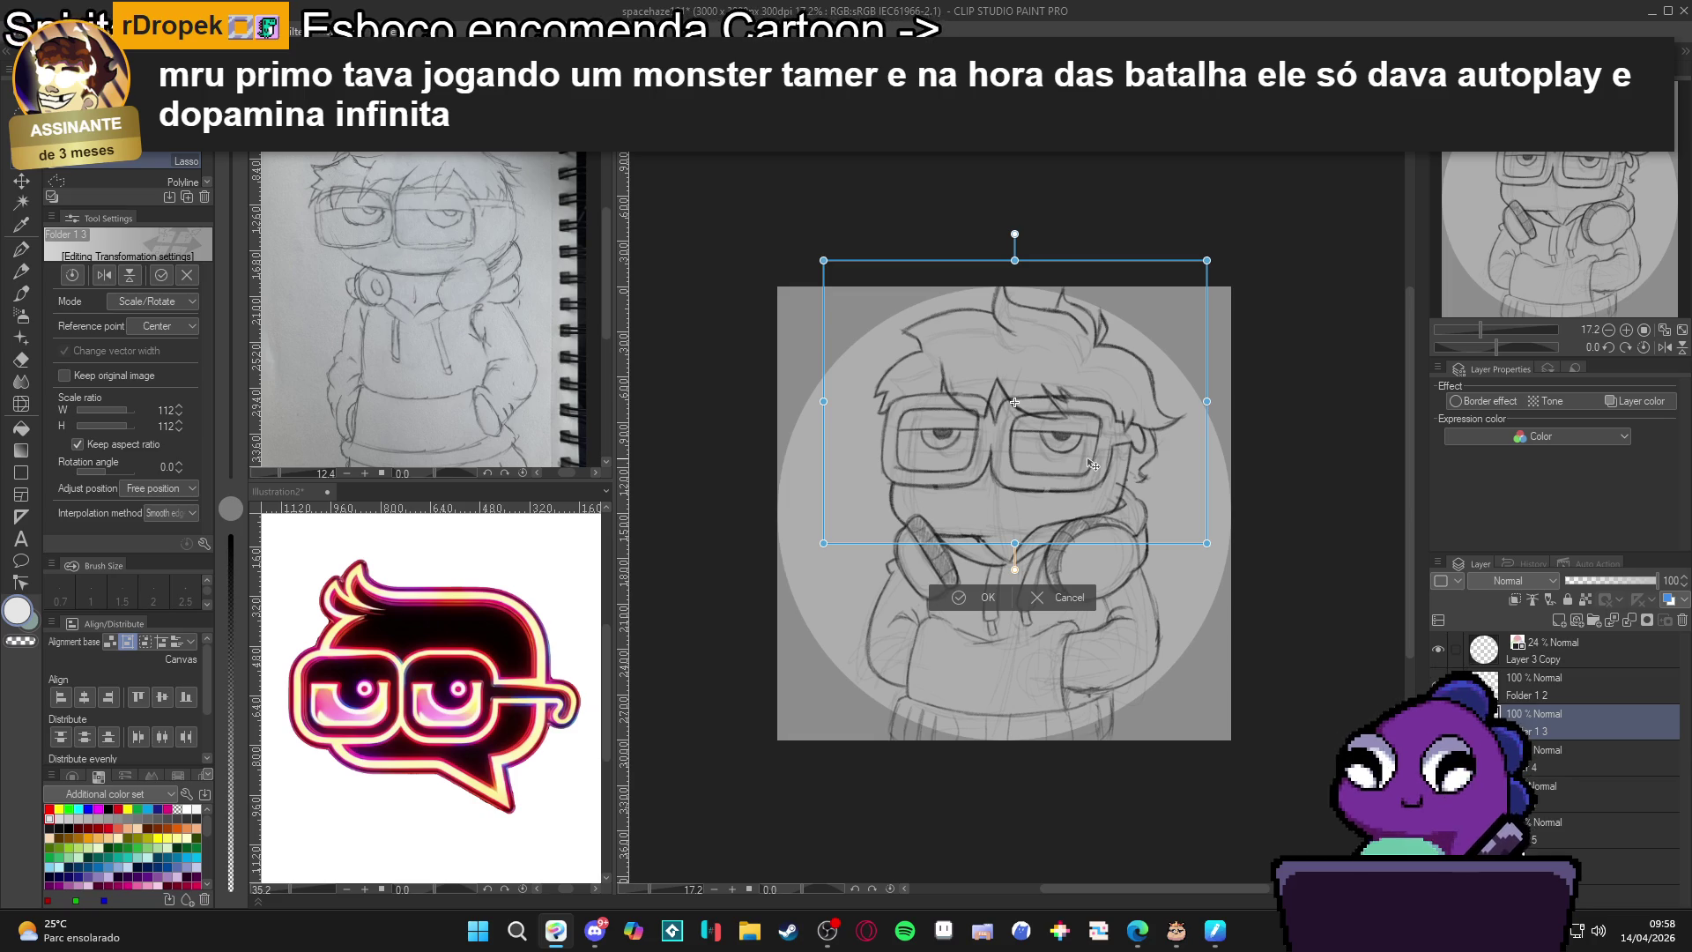
pyautogui.press('Up')
pyautogui.press('Up')
pyautogui.press('Up')
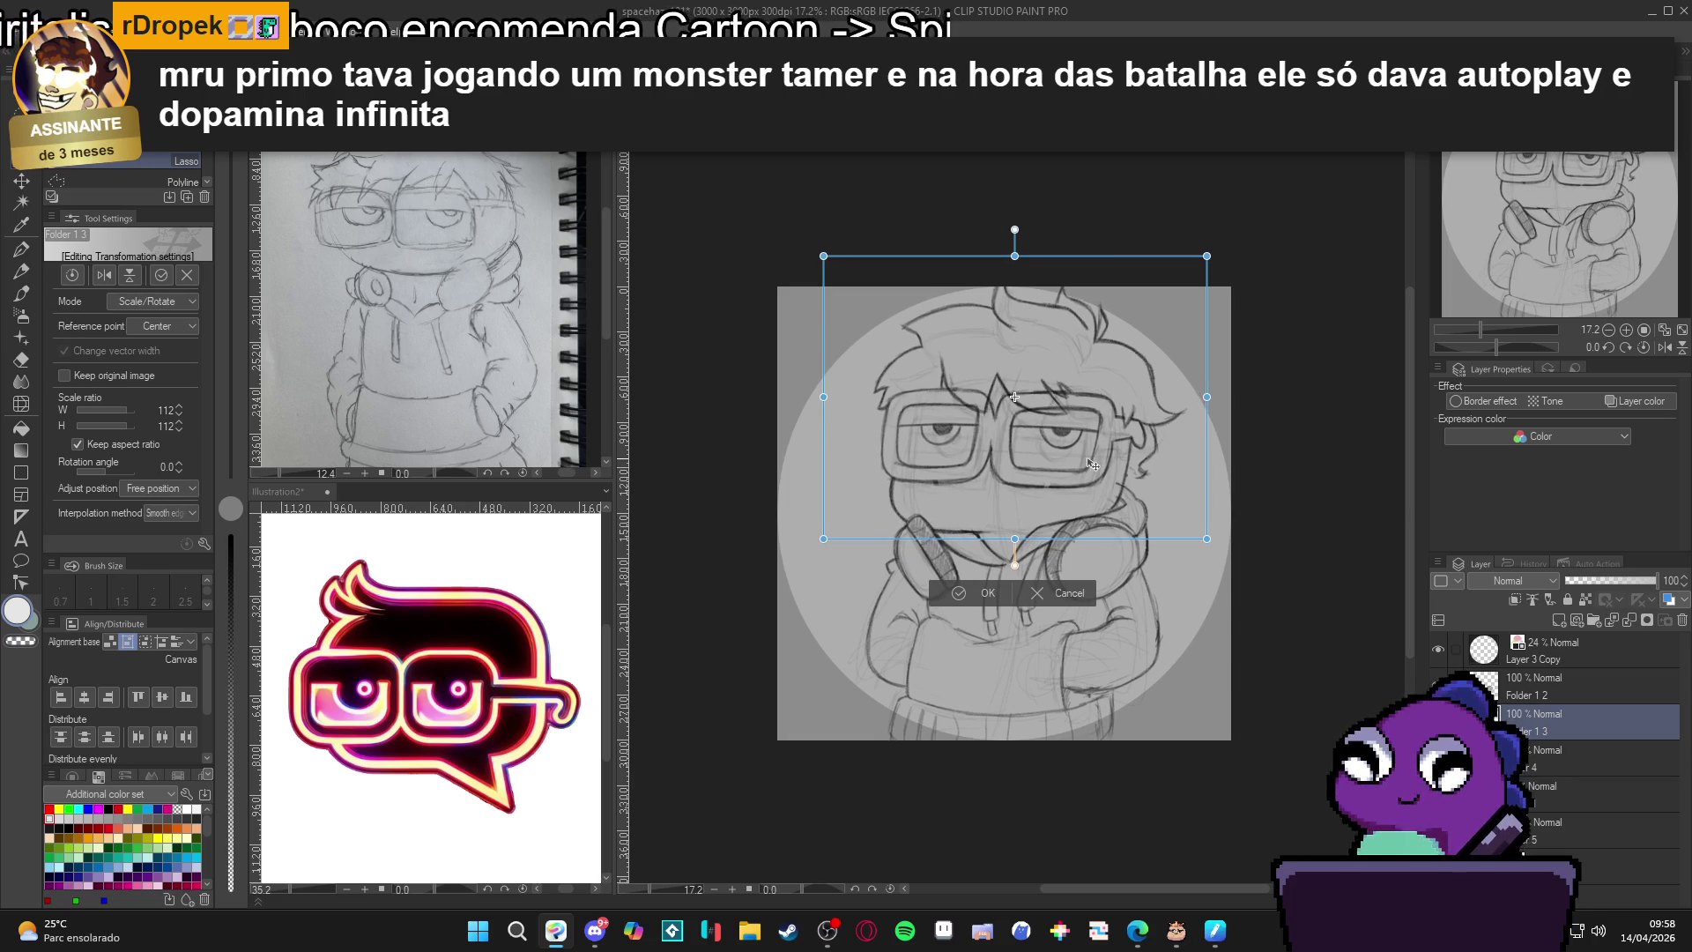
pyautogui.press('Down')
pyautogui.press('Return')
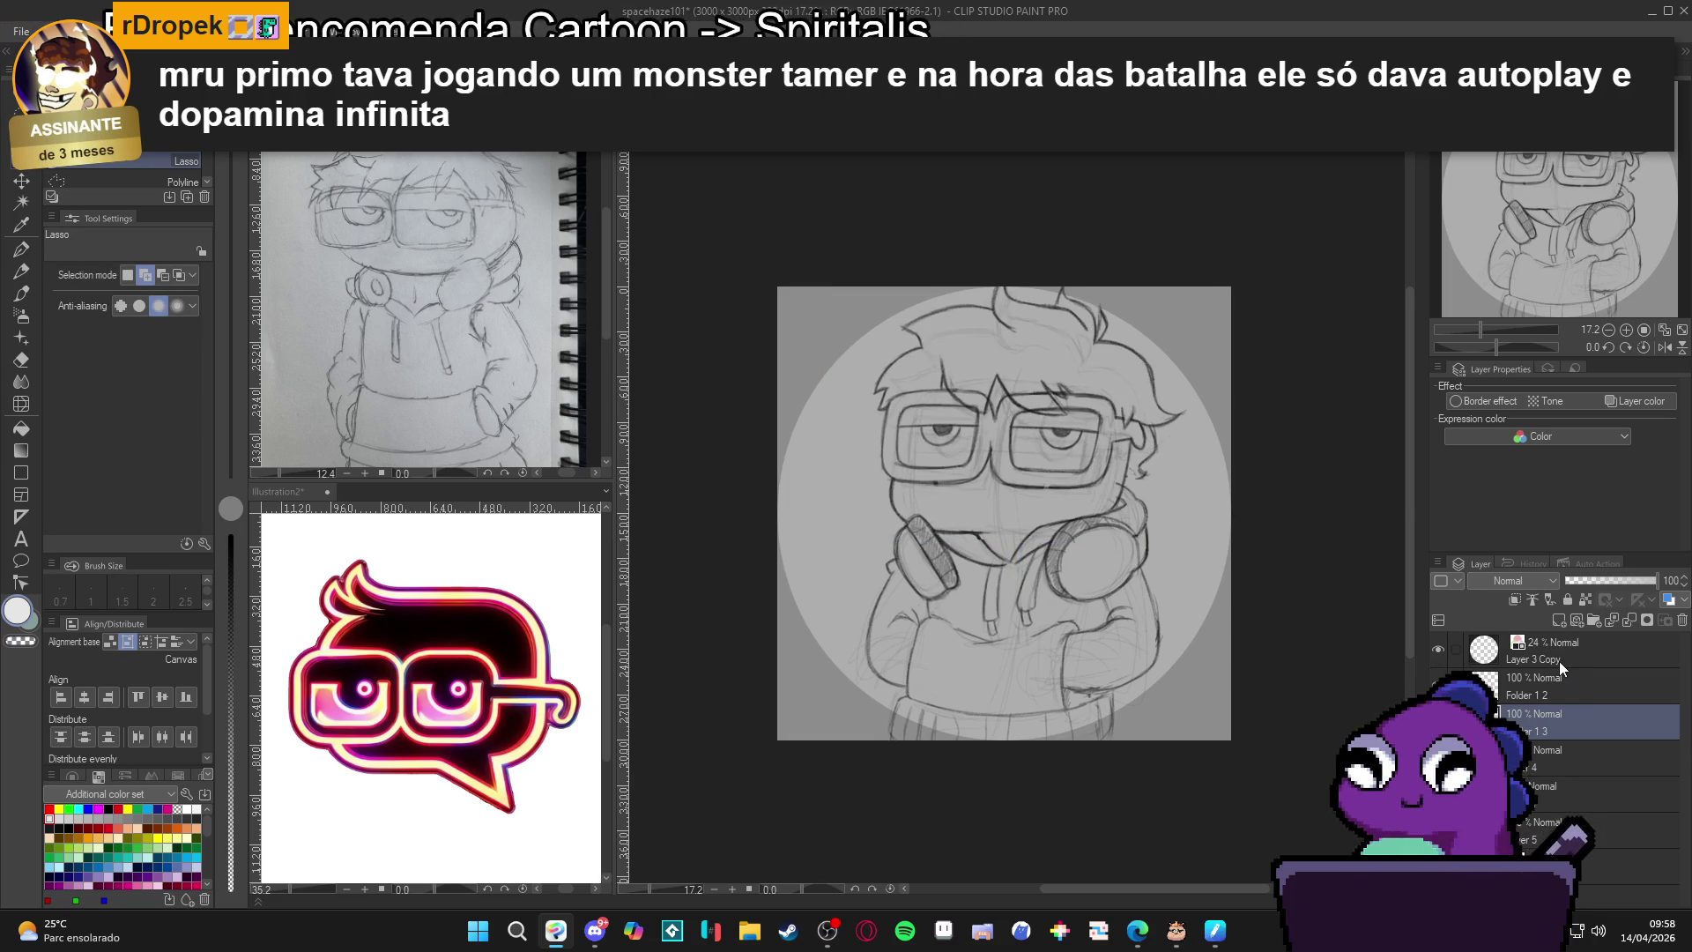
# On Layer 4, shrink the lower body to 91% and apply the transform.
pyautogui.click(1535, 759)
pyautogui.hotkey('ctrl', 't')
pyautogui.press('Escape')
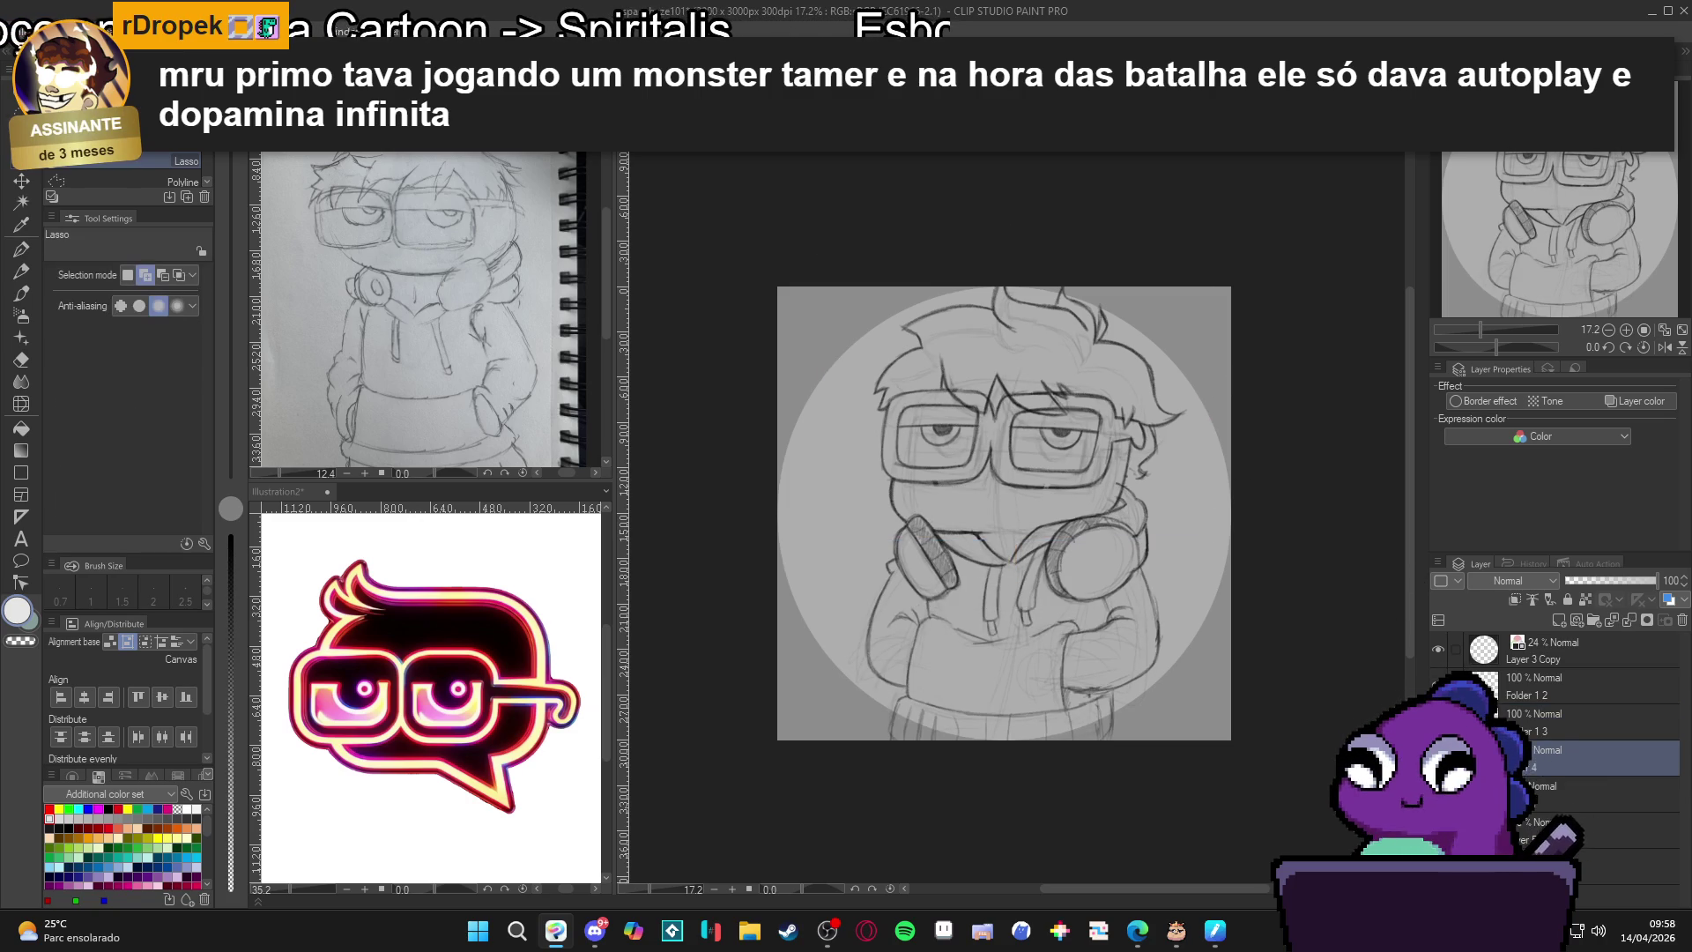
pyautogui.hotkey('ctrl', 't')
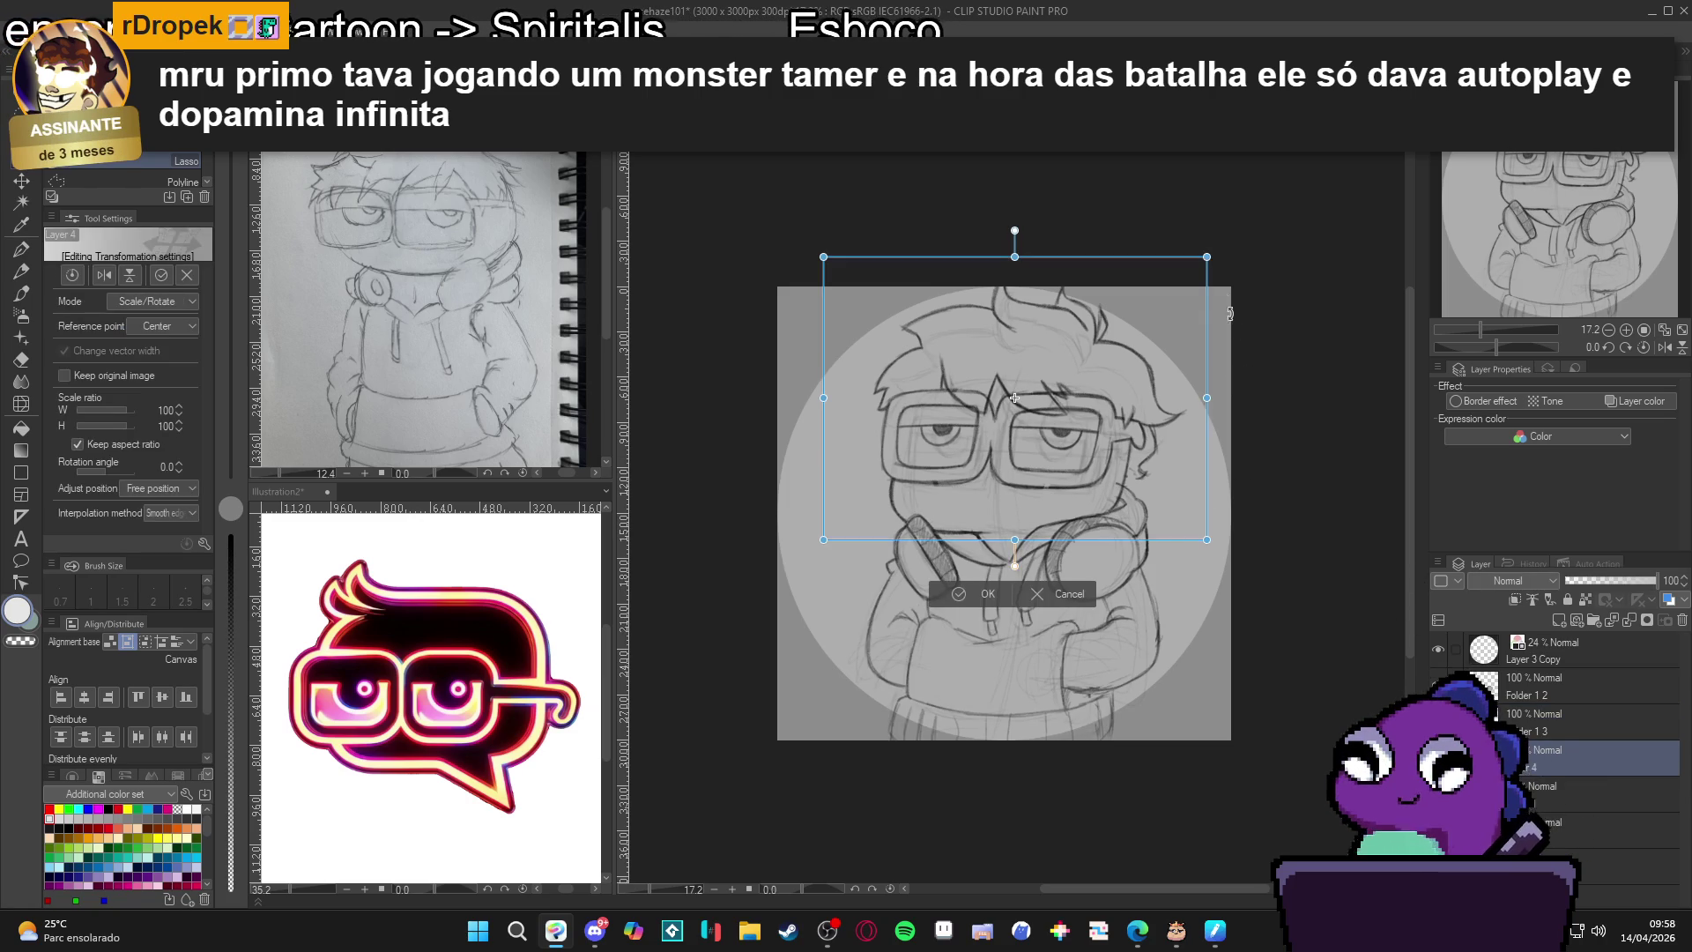
pyautogui.moveTo(1208, 258); pyautogui.dragTo(1202, 267)
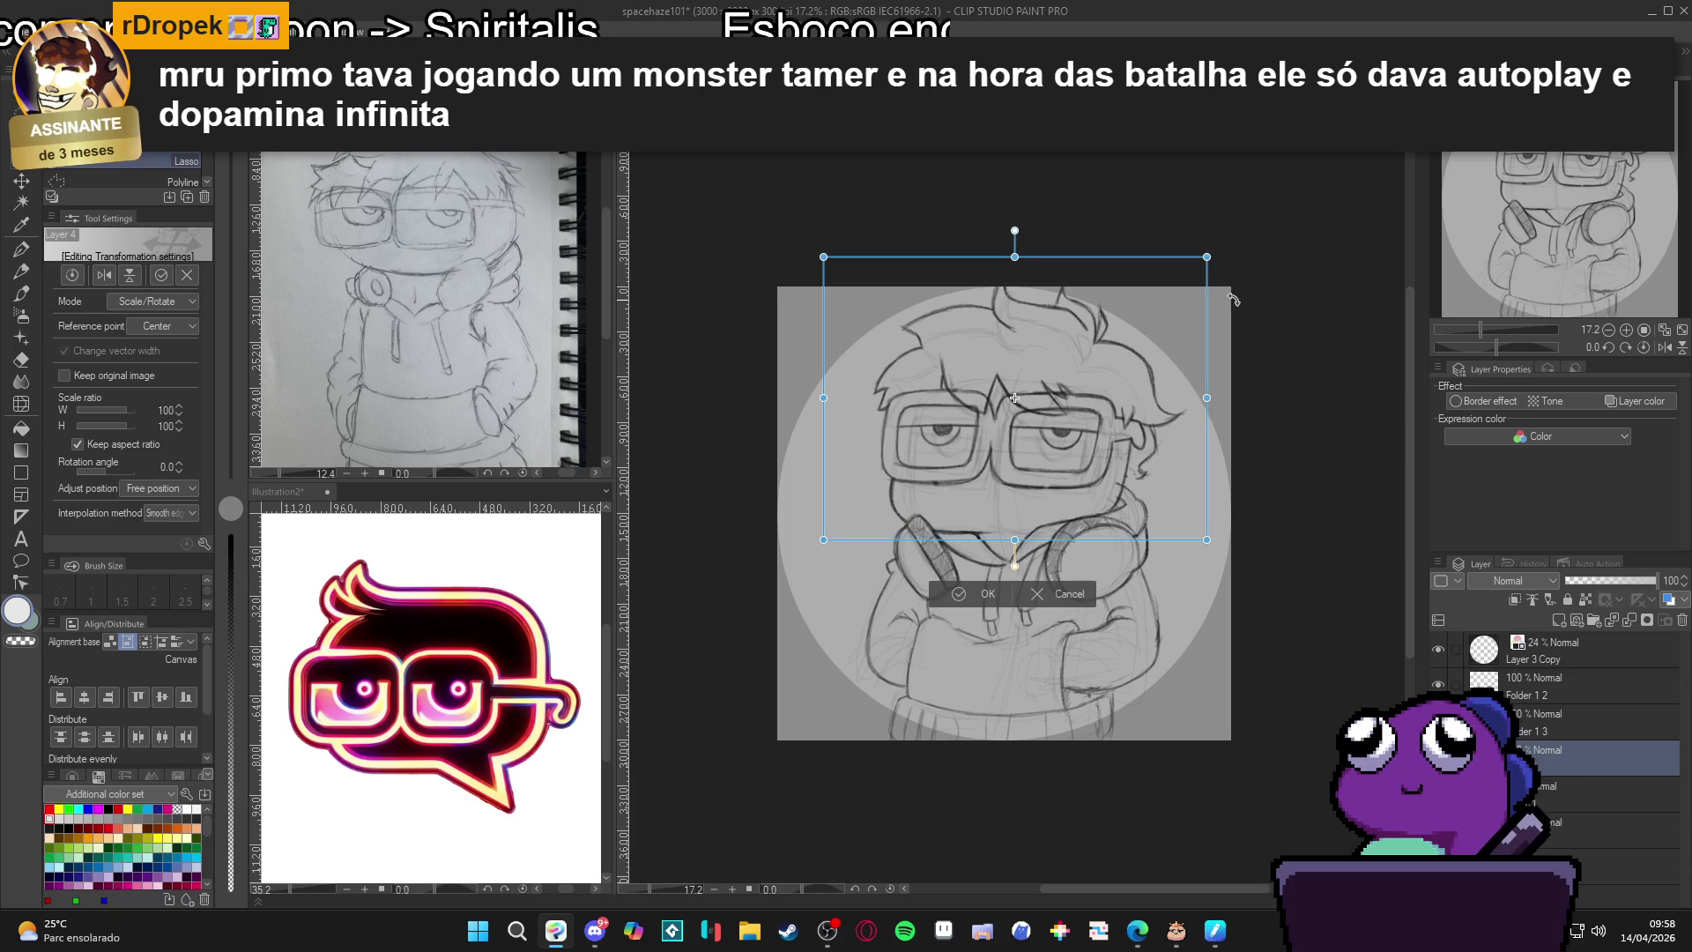
pyautogui.press('Escape')
pyautogui.hotkey('ctrl', 't')
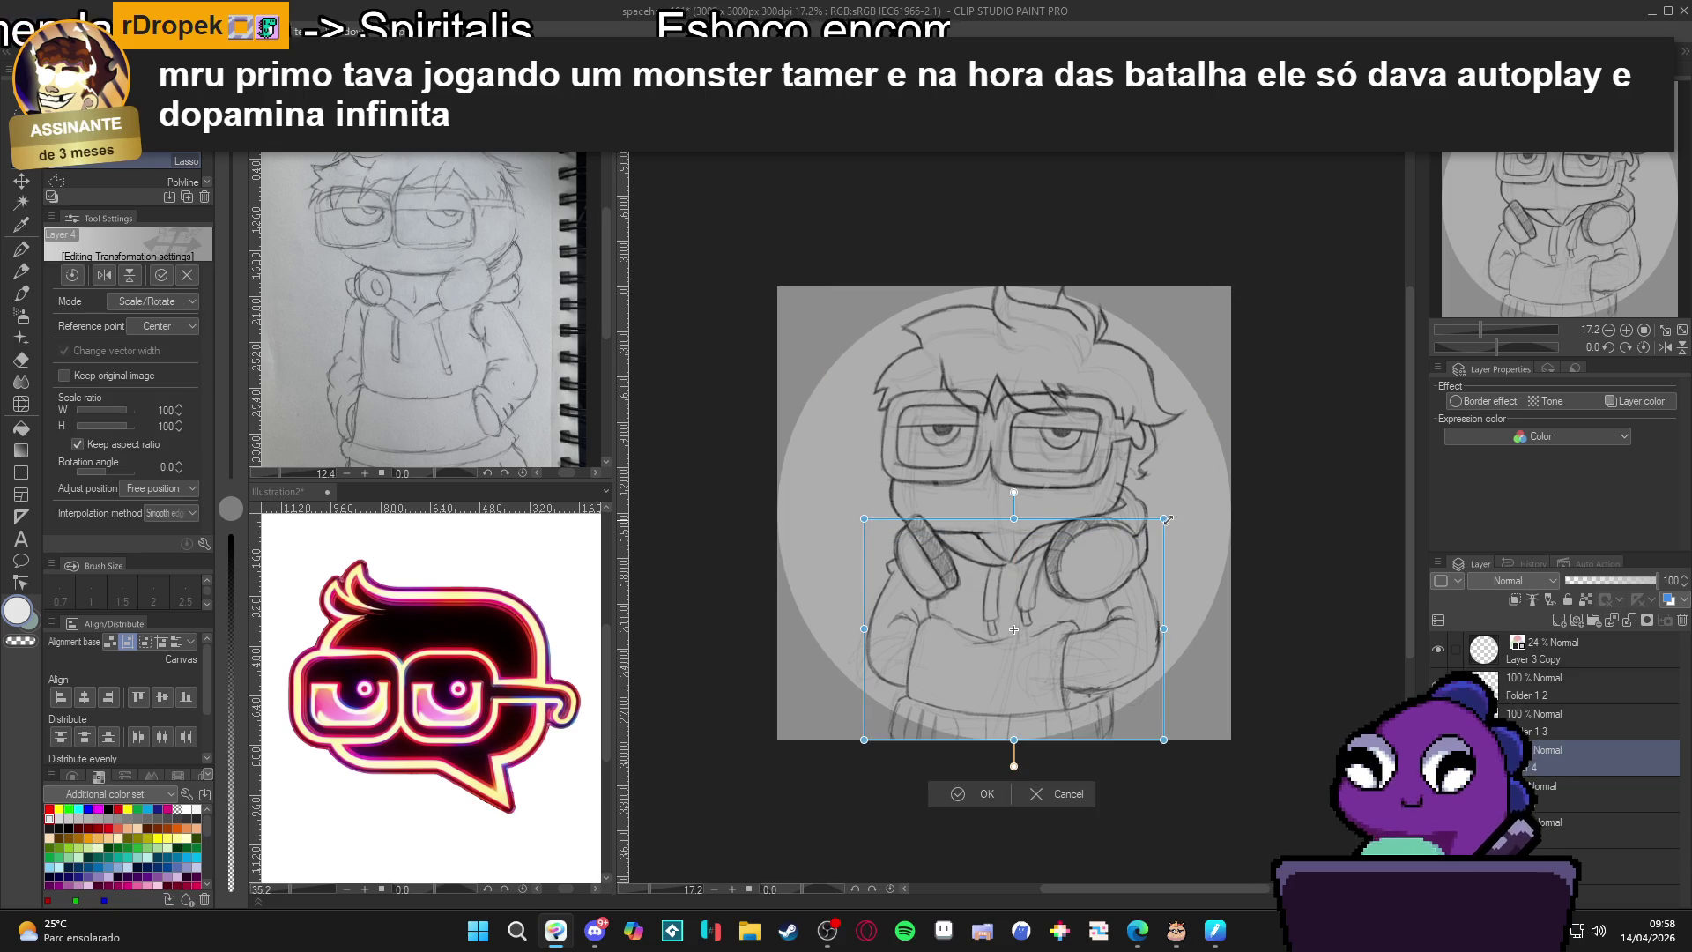
pyautogui.moveTo(1163, 518); pyautogui.dragTo(1150, 527)
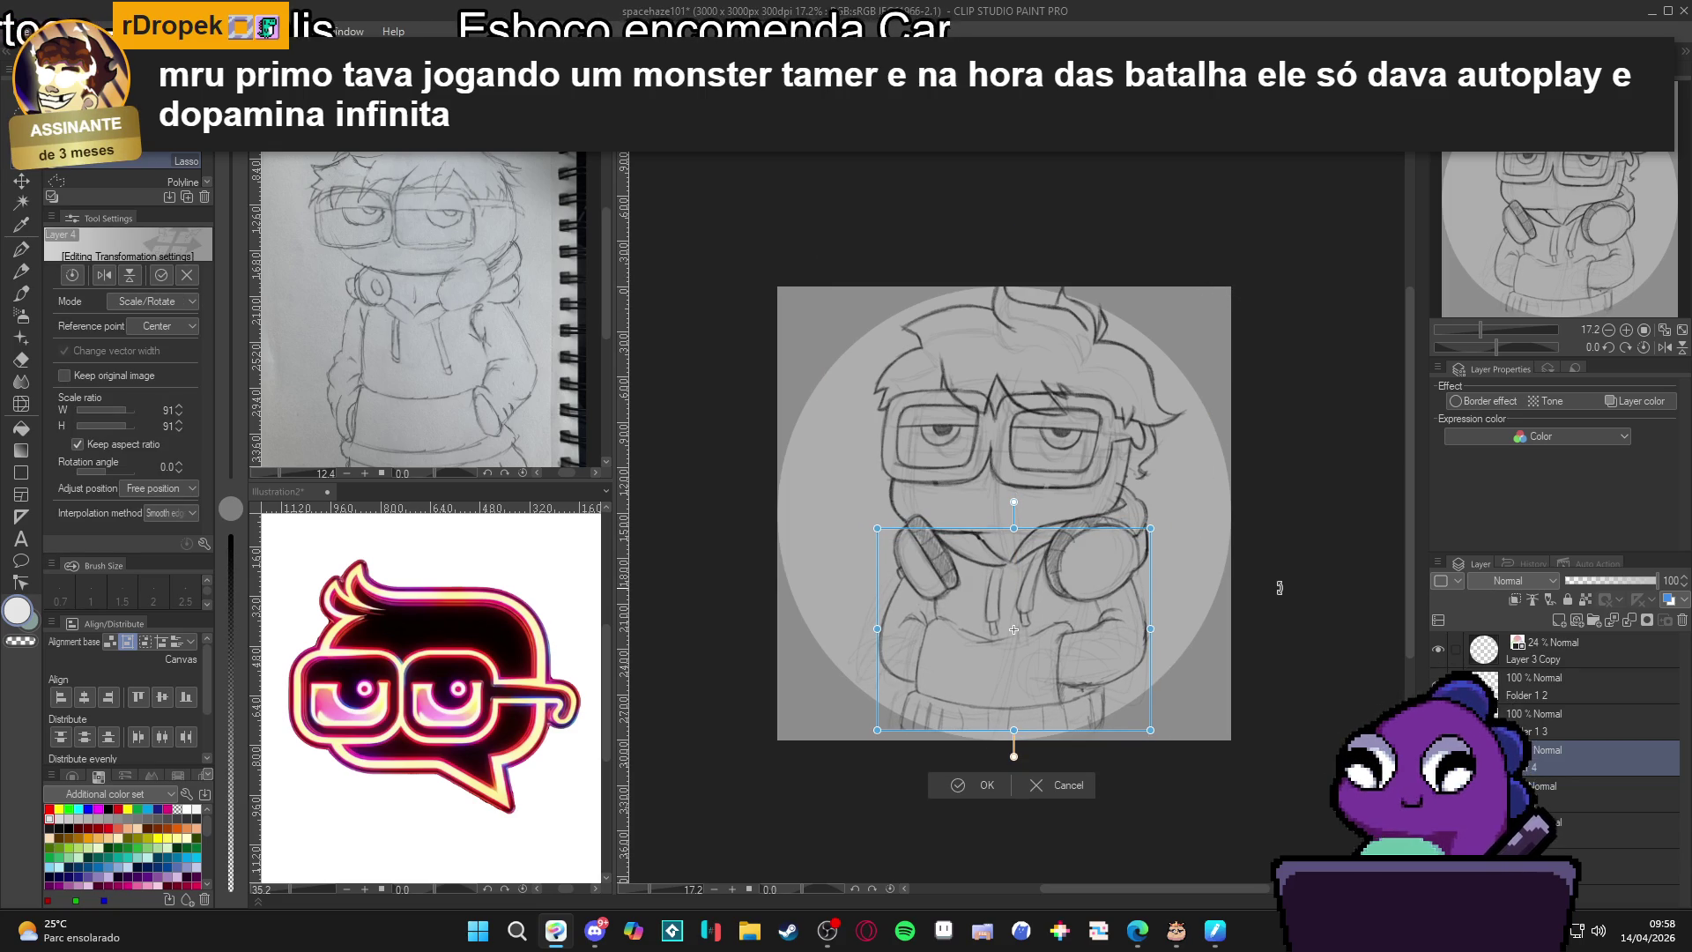
pyautogui.press('Return')
pyautogui.scroll(1, 1203, 707)
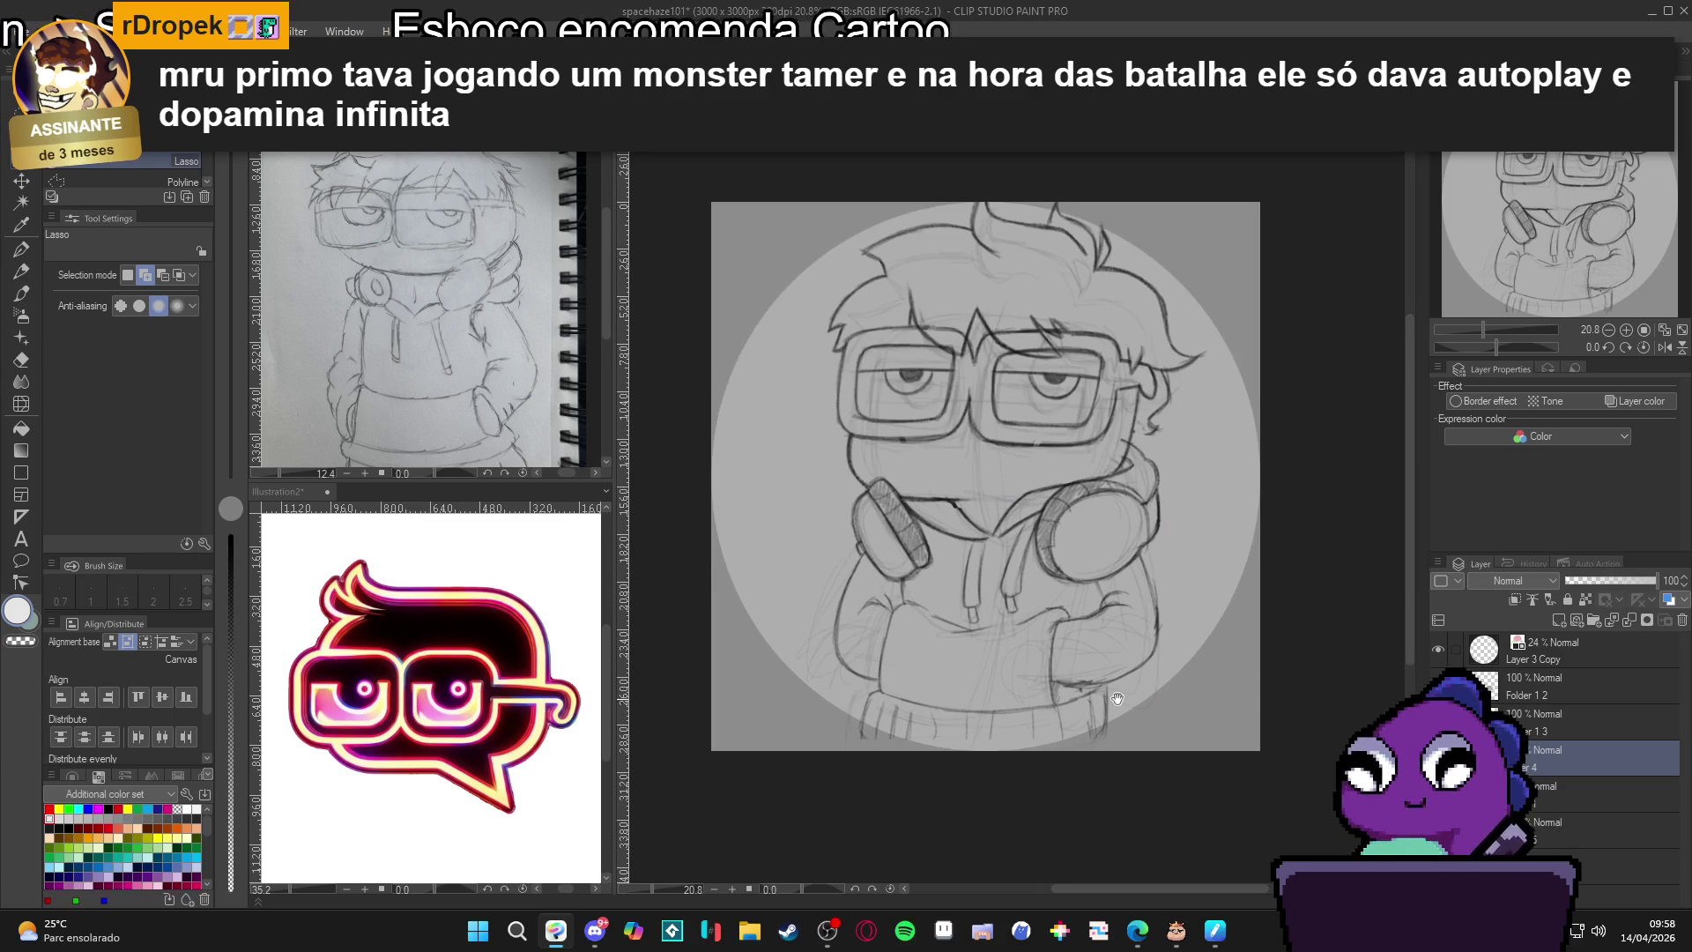
# Select all layers from the bottom up to Folder 1 2 and move the sketch down slightly.
pyautogui.moveTo(1203, 707); pyautogui.dragTo(1213, 733)
pyautogui.click(1603, 830)
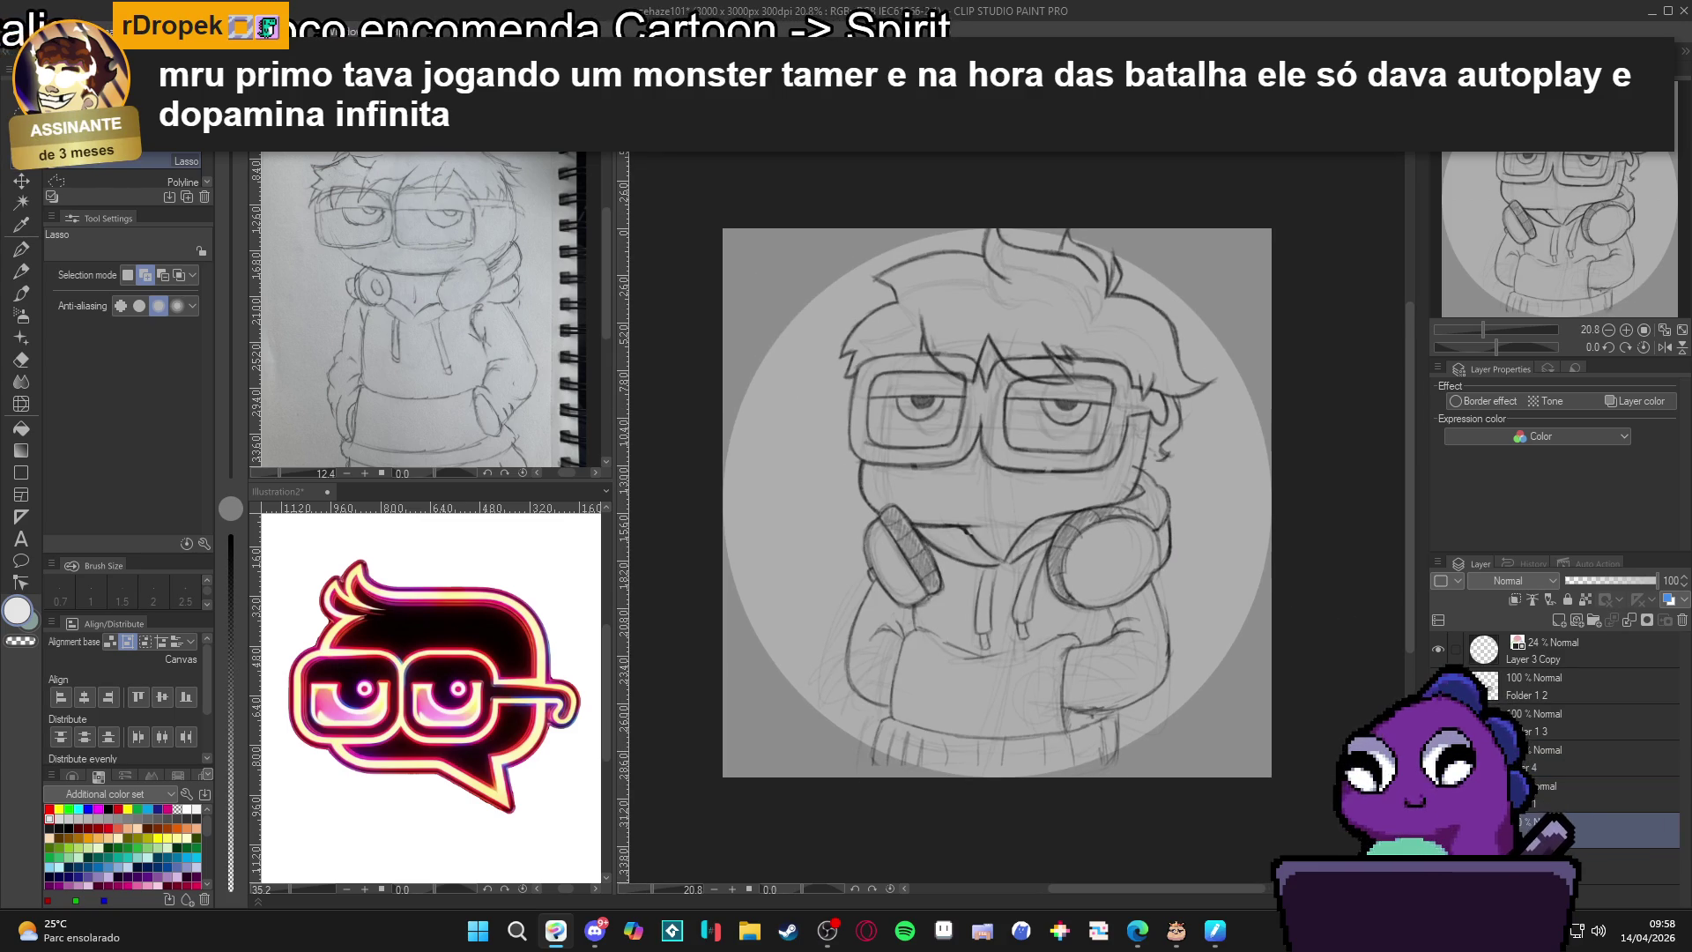
pyautogui.keyDown('shift'); pyautogui.click(1525, 678); pyautogui.keyUp('shift')
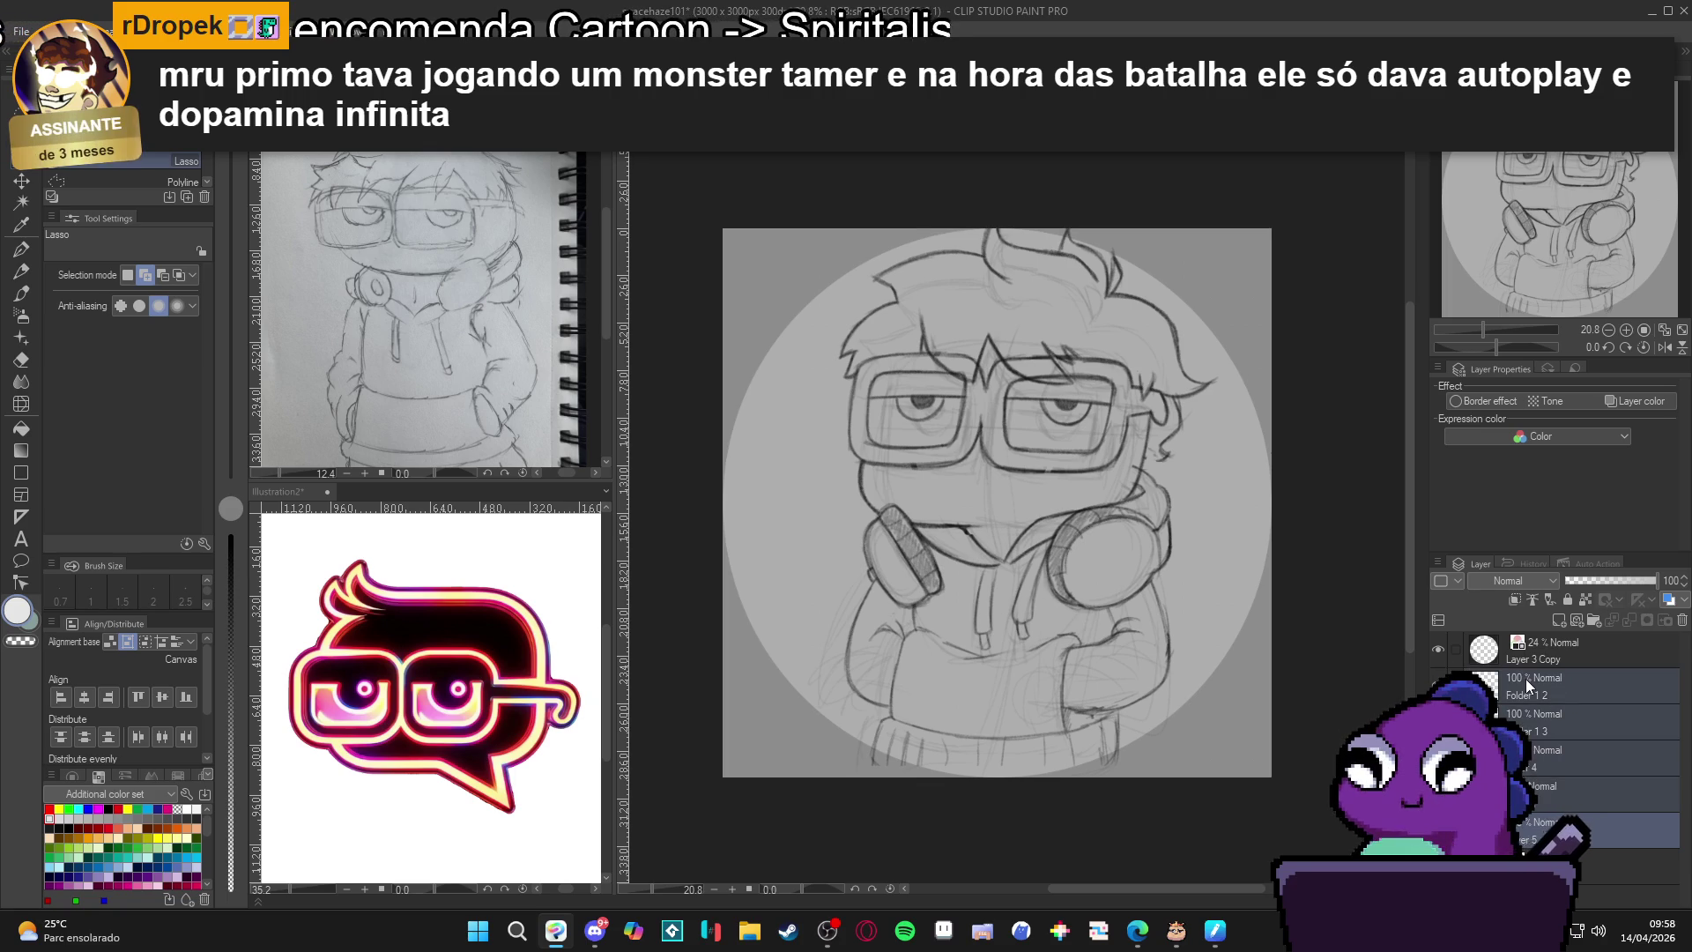
pyautogui.press('k')
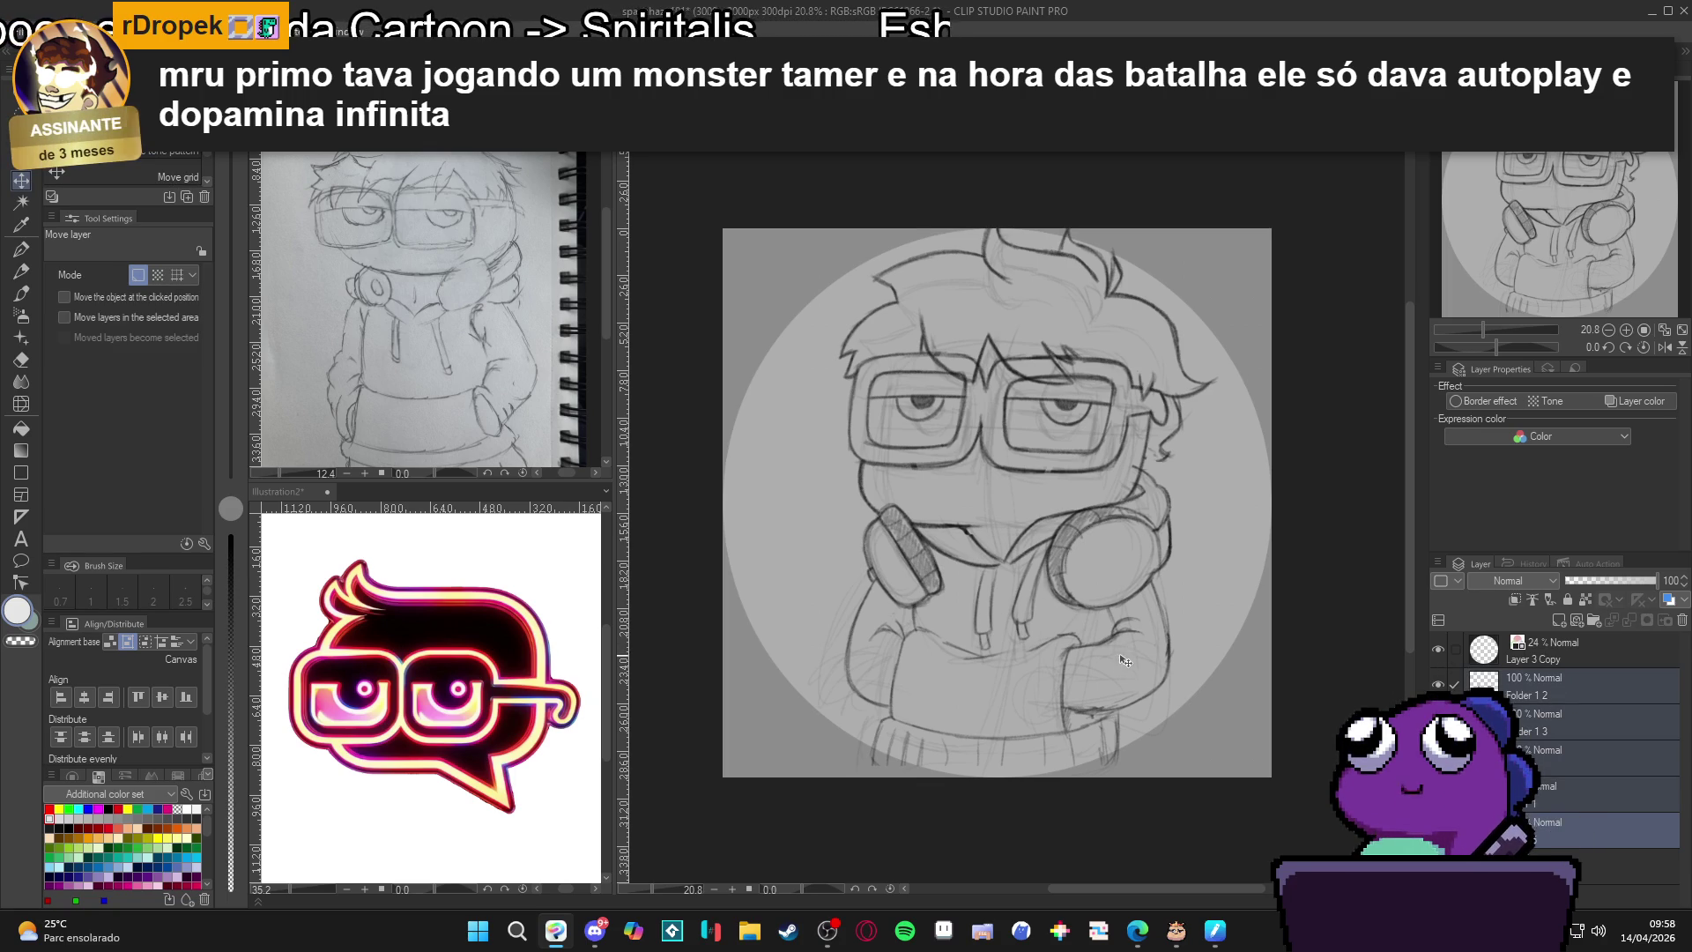
pyautogui.moveTo(1115, 636); pyautogui.dragTo(1125, 687)
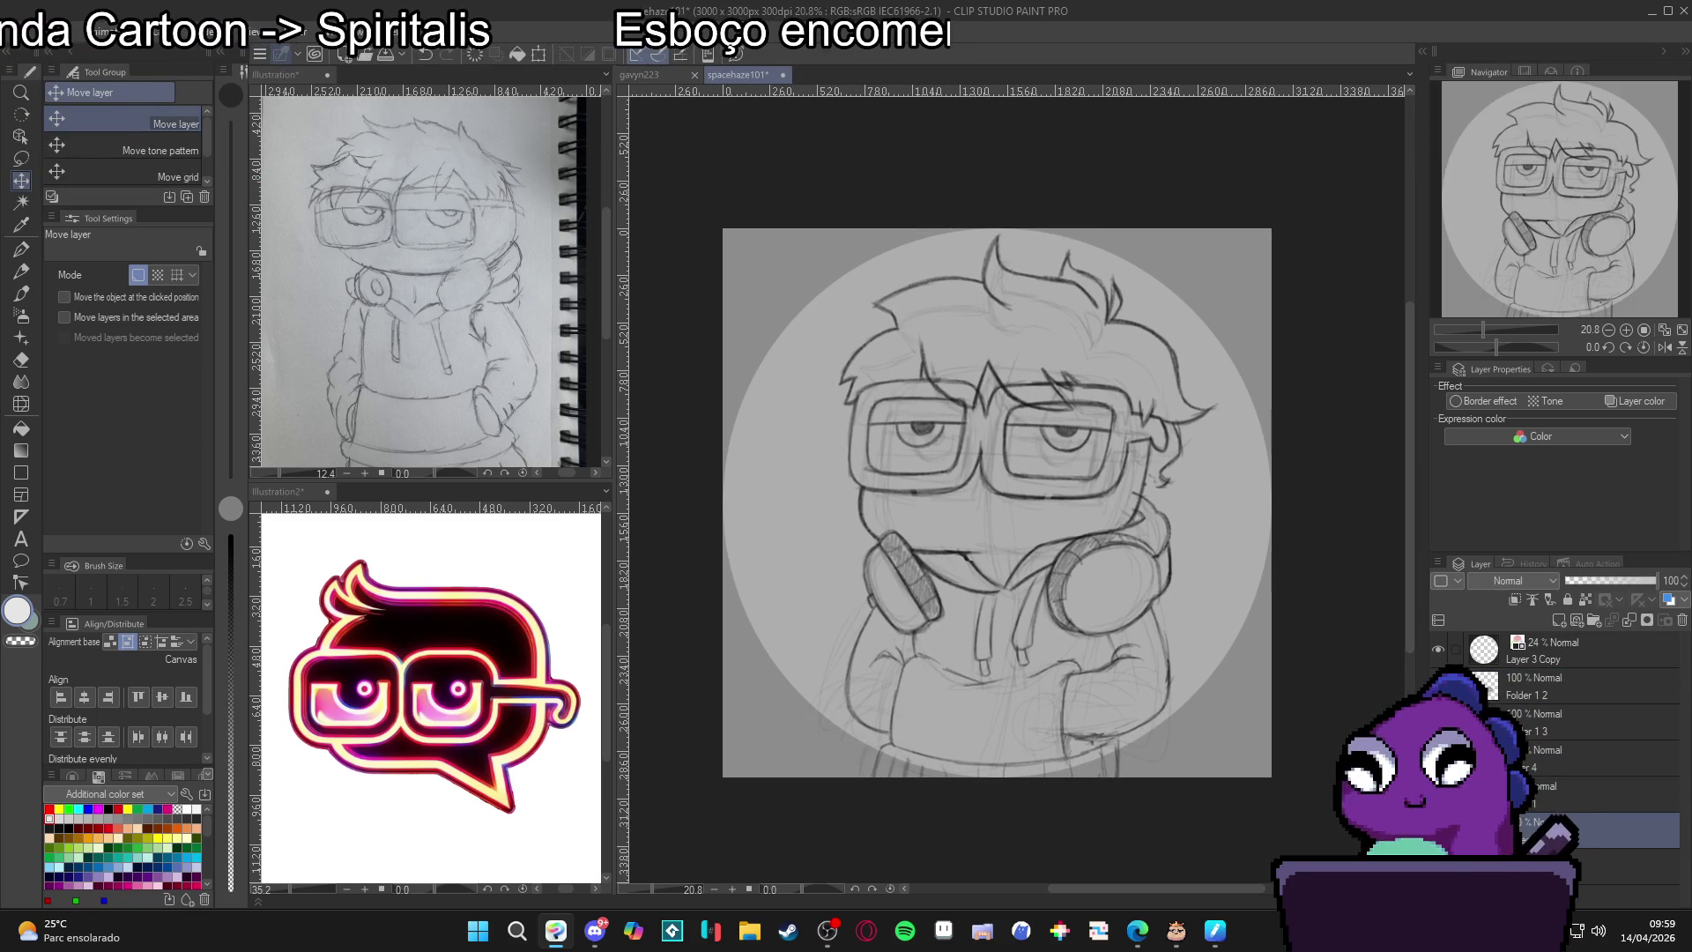
pyautogui.press('p')
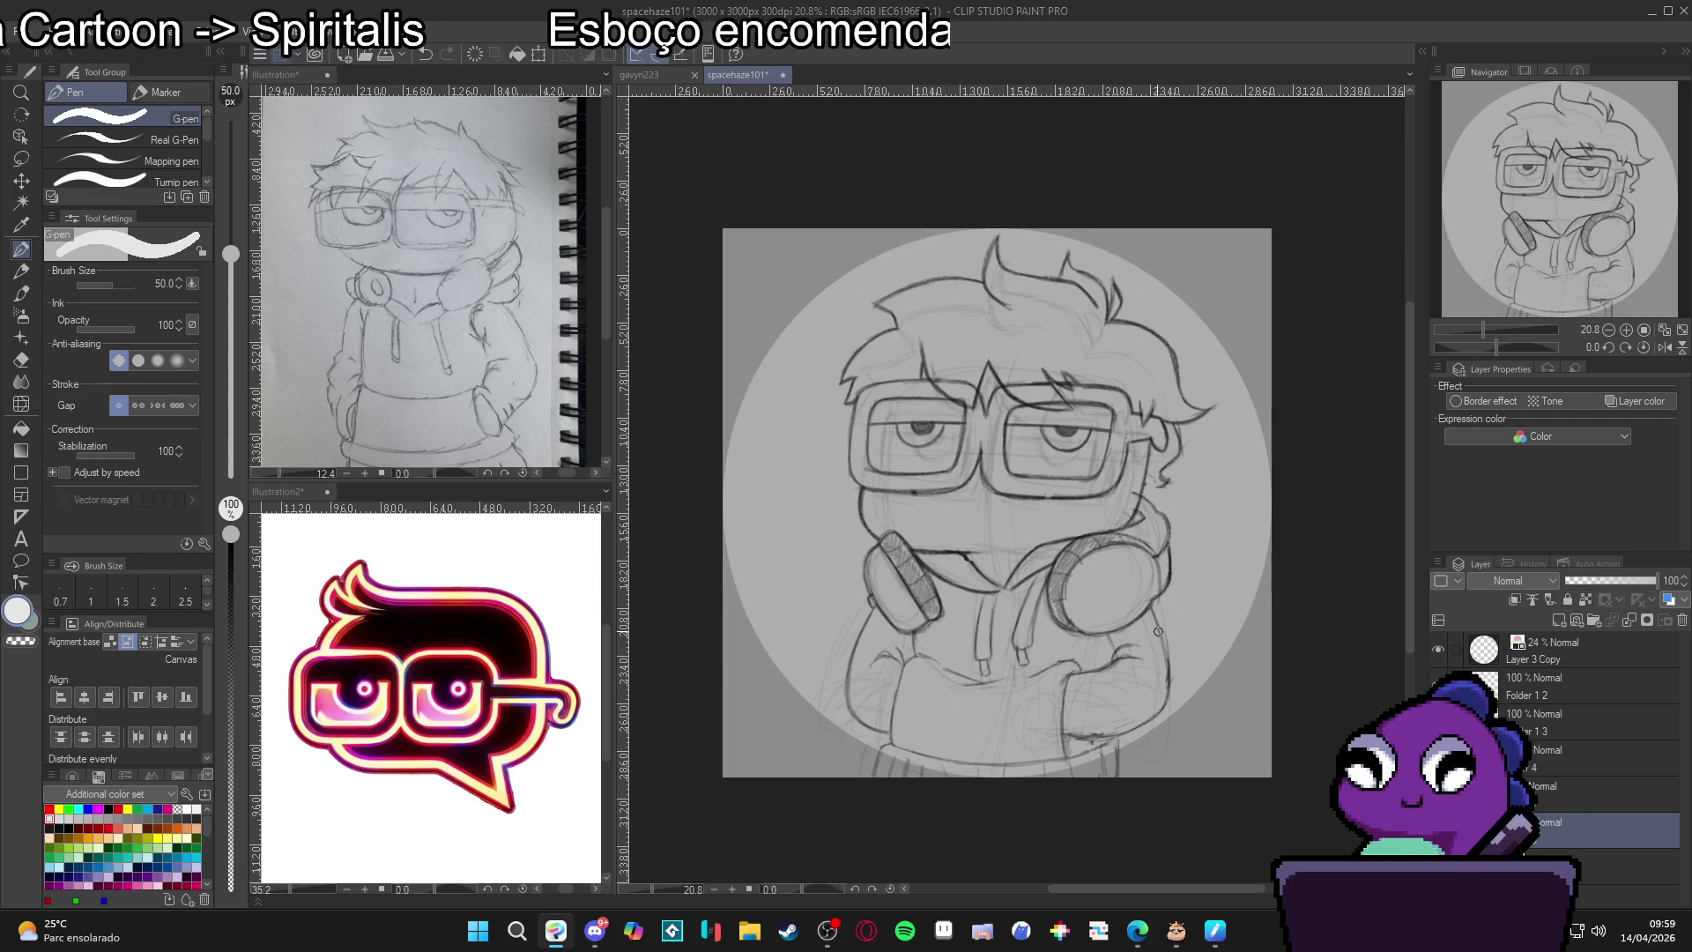
# Draw white strokes up the hoodie's right side, along the glasses' right edge and the hair.
pyautogui.moveTo(1113, 745); pyautogui.dragTo(1152, 613)
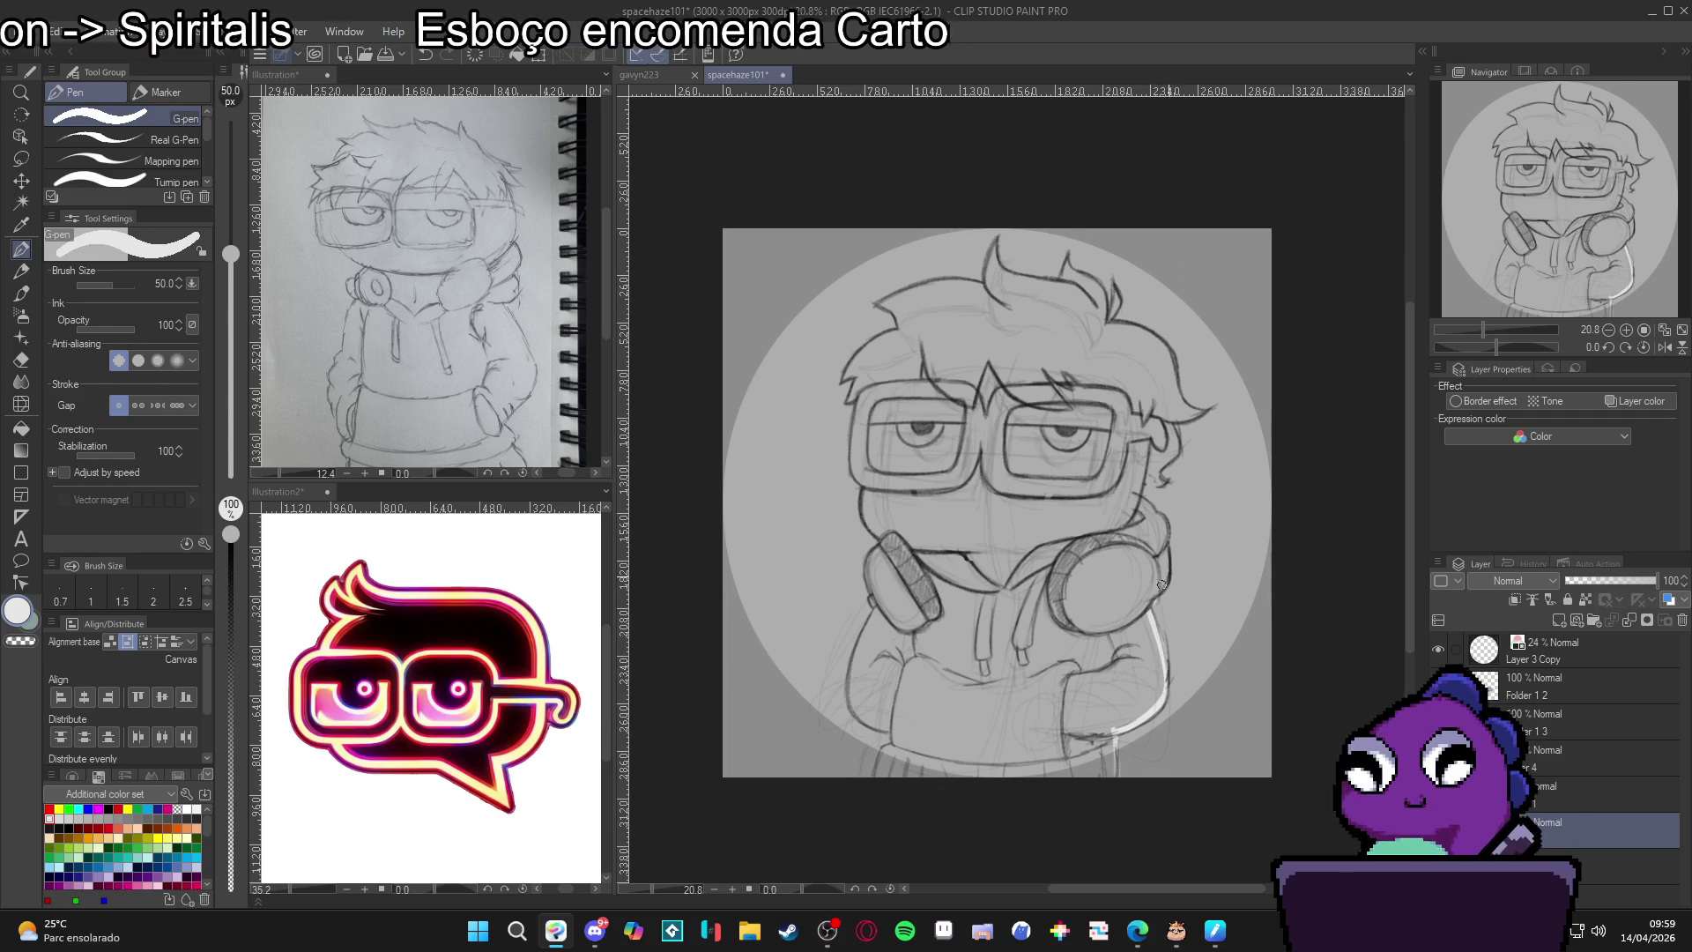
pyautogui.moveTo(1165, 518); pyautogui.dragTo(1108, 475)
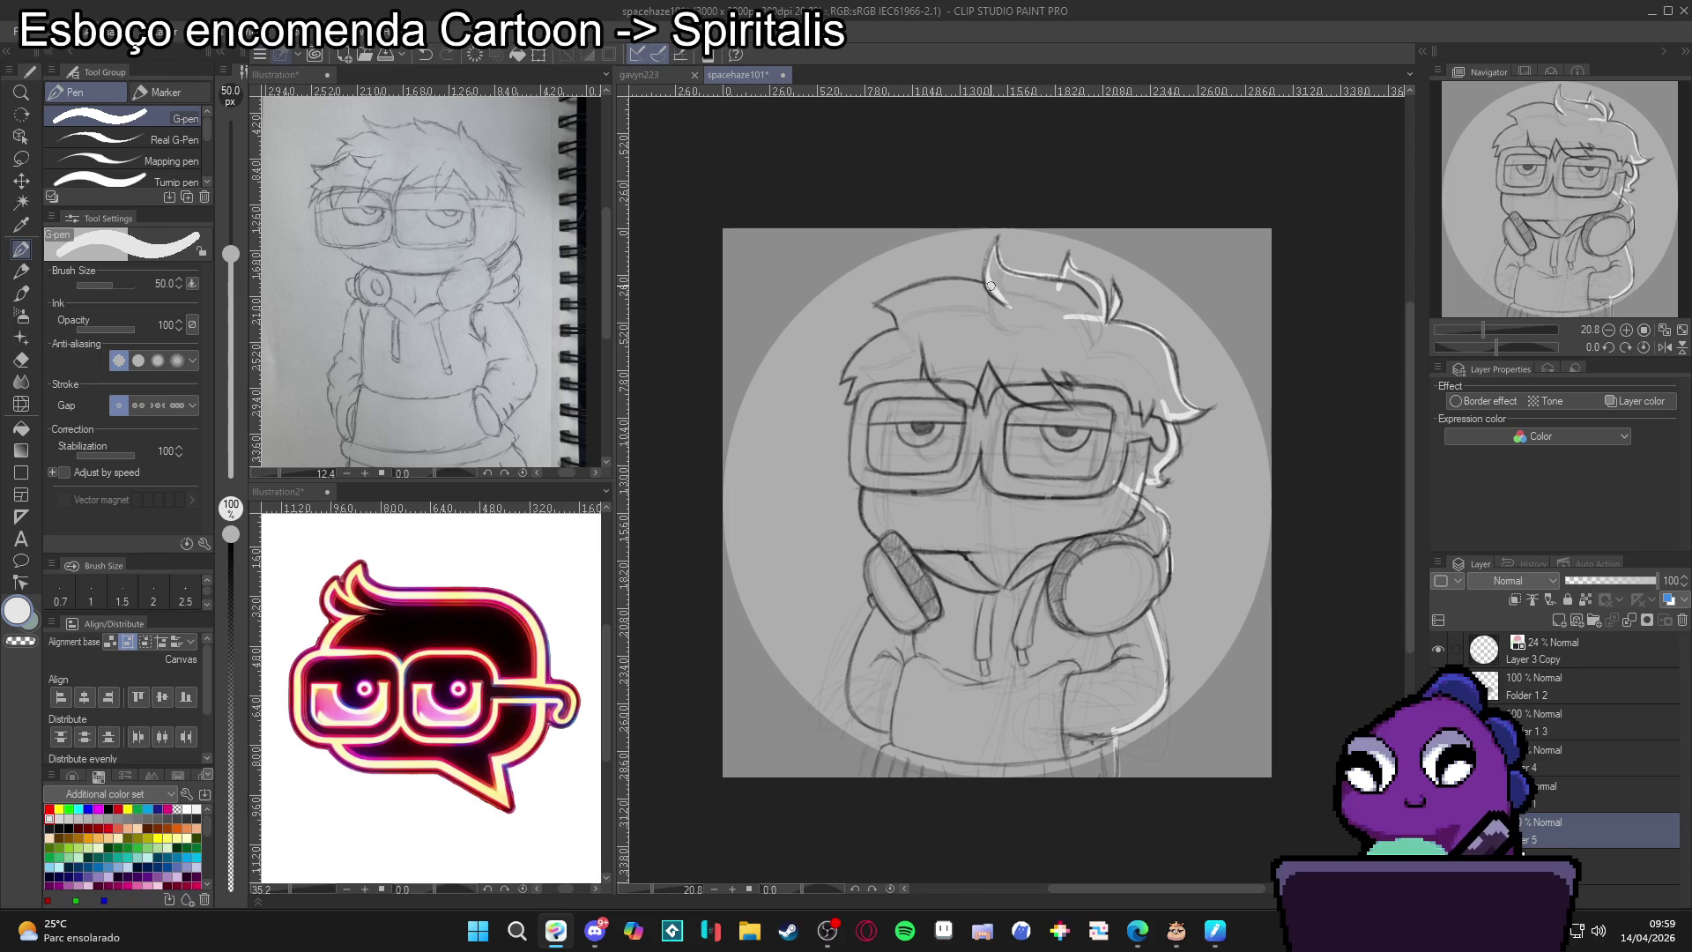
pyautogui.moveTo(894, 294)
pyautogui.mouseDown()
pyautogui.moveTo(881, 306)
pyautogui.moveTo(900, 333)
pyautogui.moveTo(850, 378)
pyautogui.moveTo(882, 538)
pyautogui.moveTo(856, 716)
pyautogui.mouseUp()
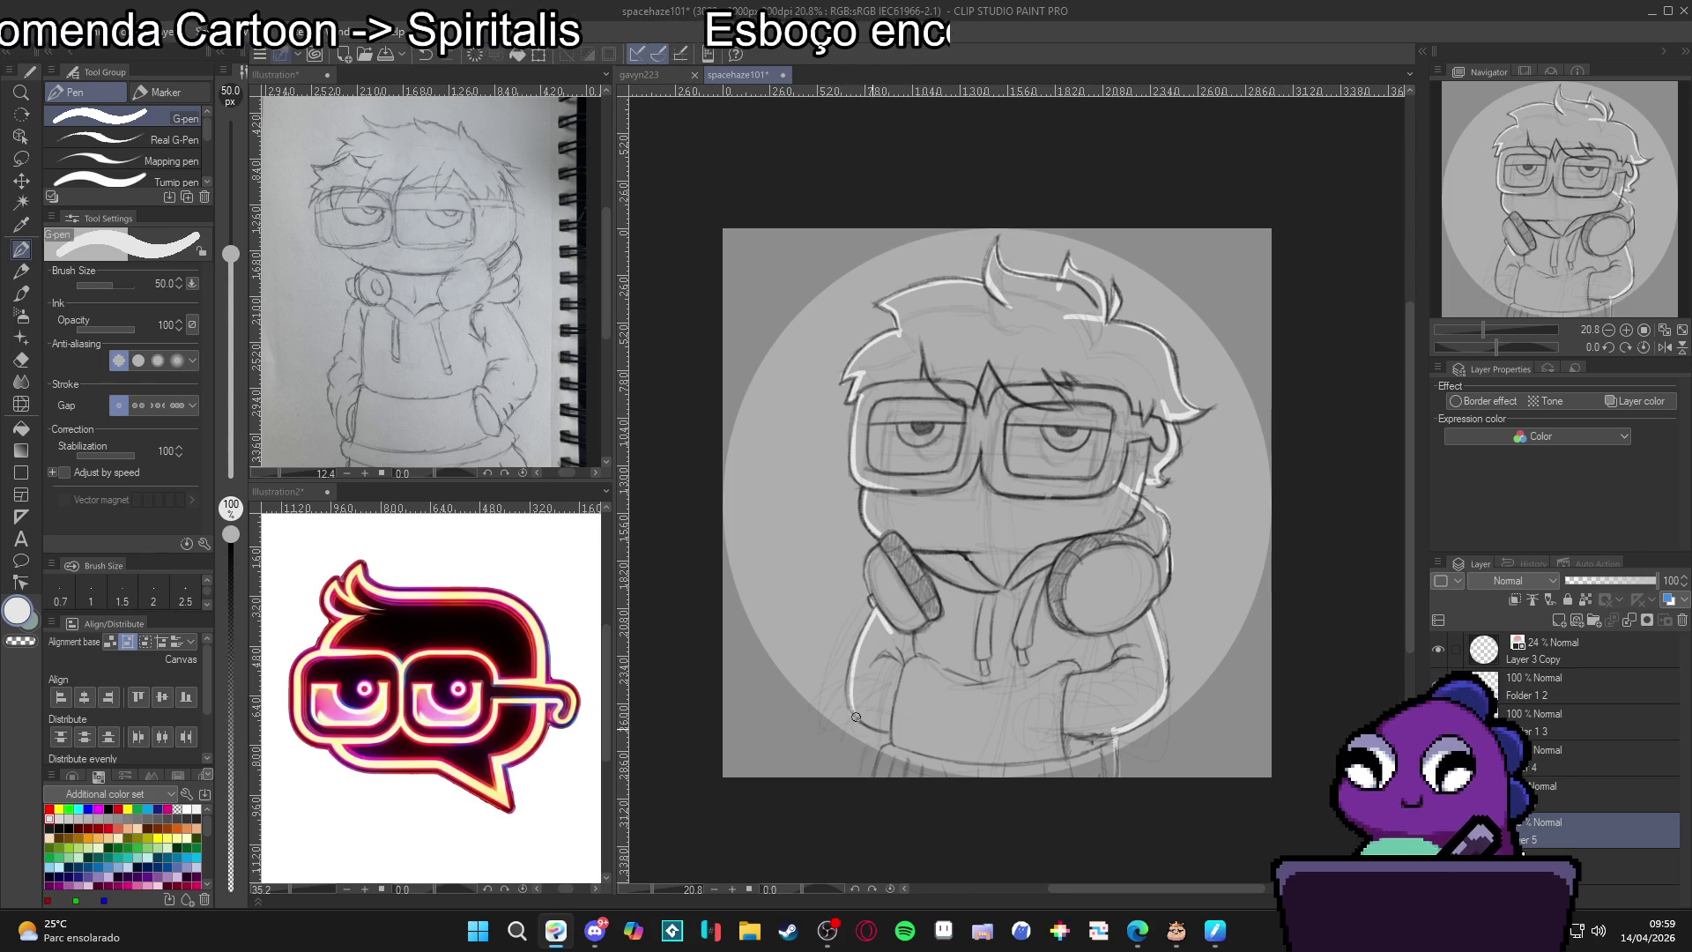
# Fill the character's hair, face and hoodie with light grey, then screenshot the canvas area.
pyautogui.press('g')
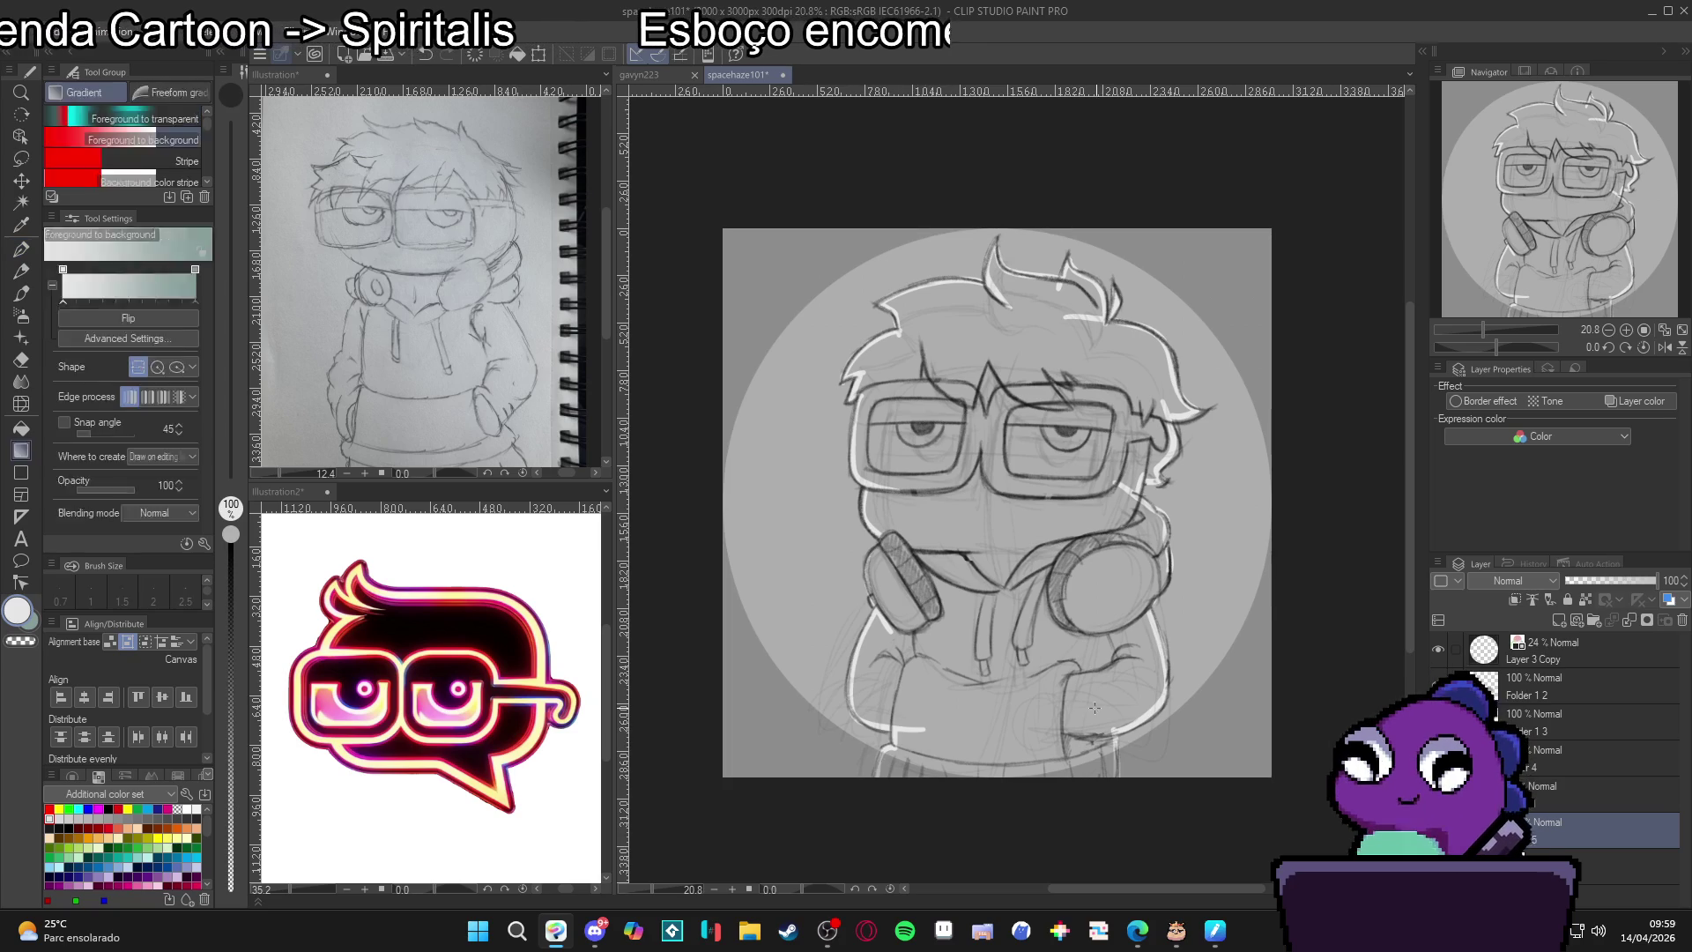
pyautogui.click(1159, 640)
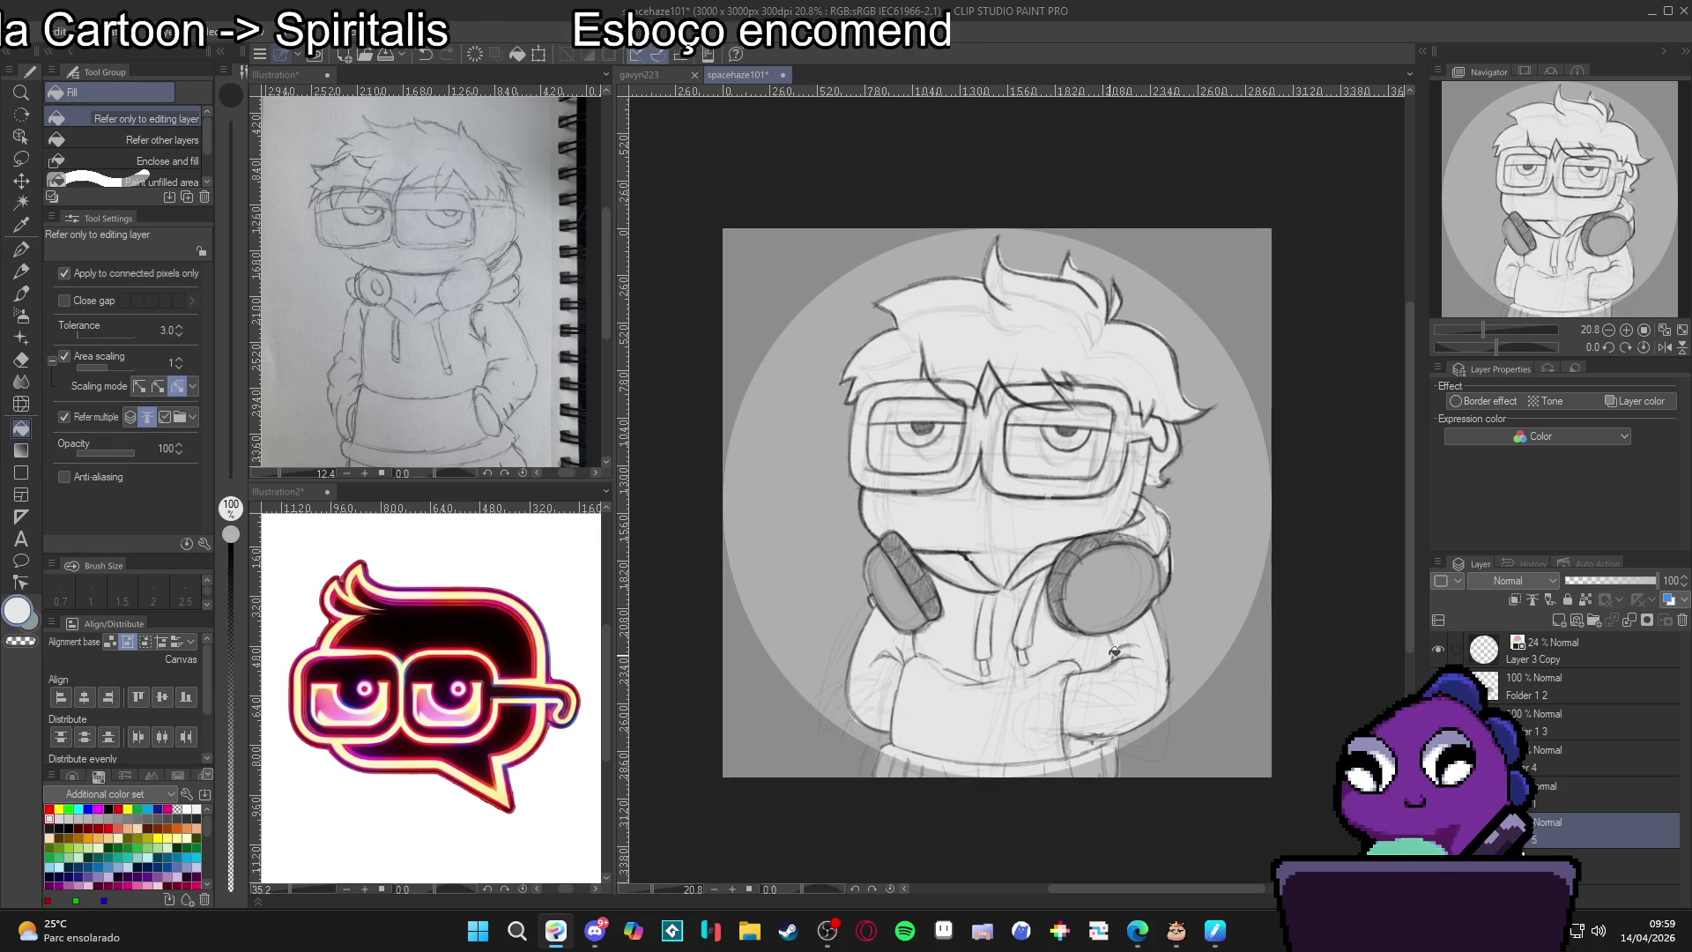
pyautogui.scroll(-2, 1113, 652)
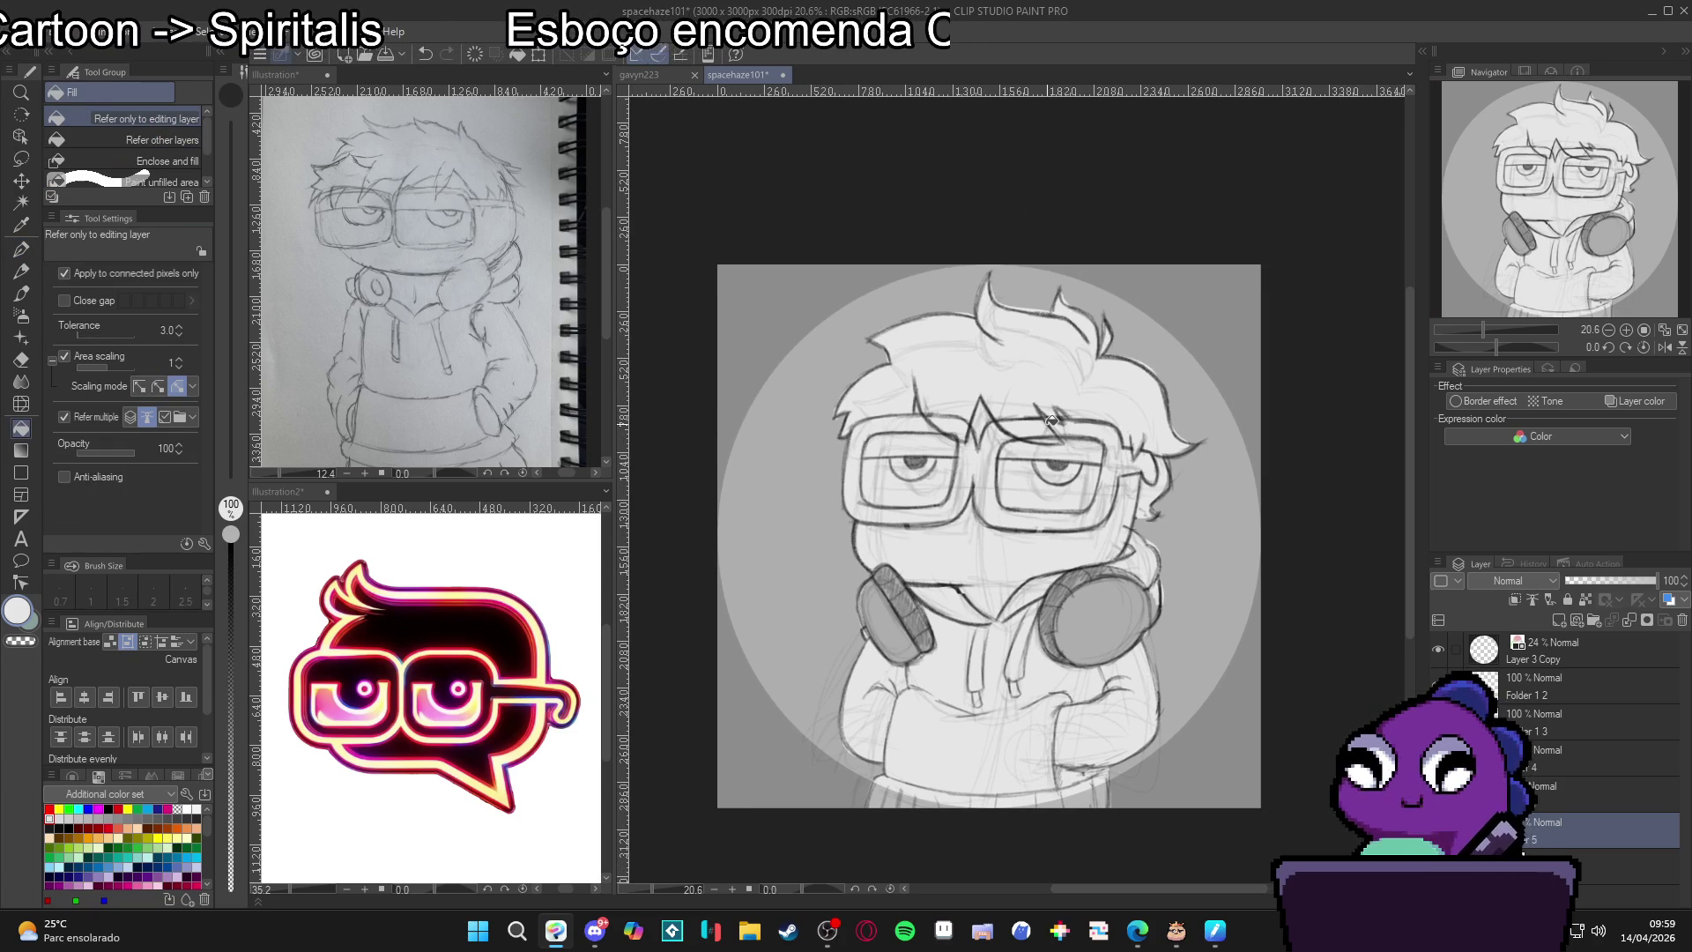
pyautogui.press('super+shift+s')
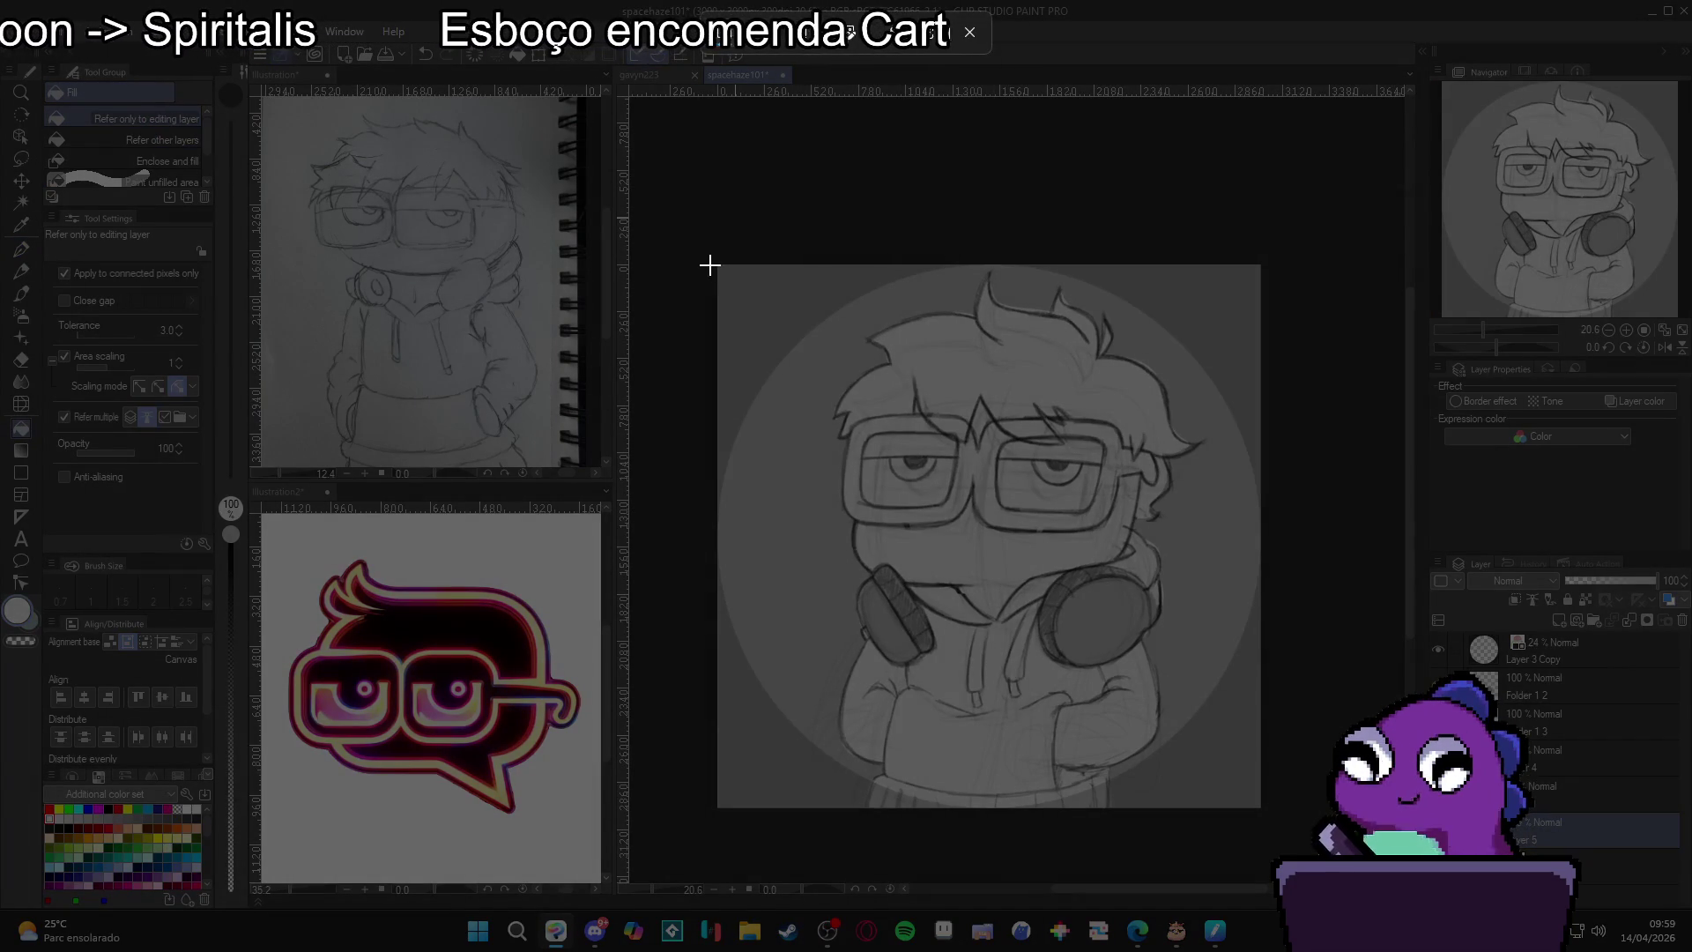
pyautogui.moveTo(716, 264)
pyautogui.mouseDown()
pyautogui.moveTo(1282, 737)
pyautogui.moveTo(1251, 816)
pyautogui.moveTo(1260, 805)
pyautogui.mouseUp()
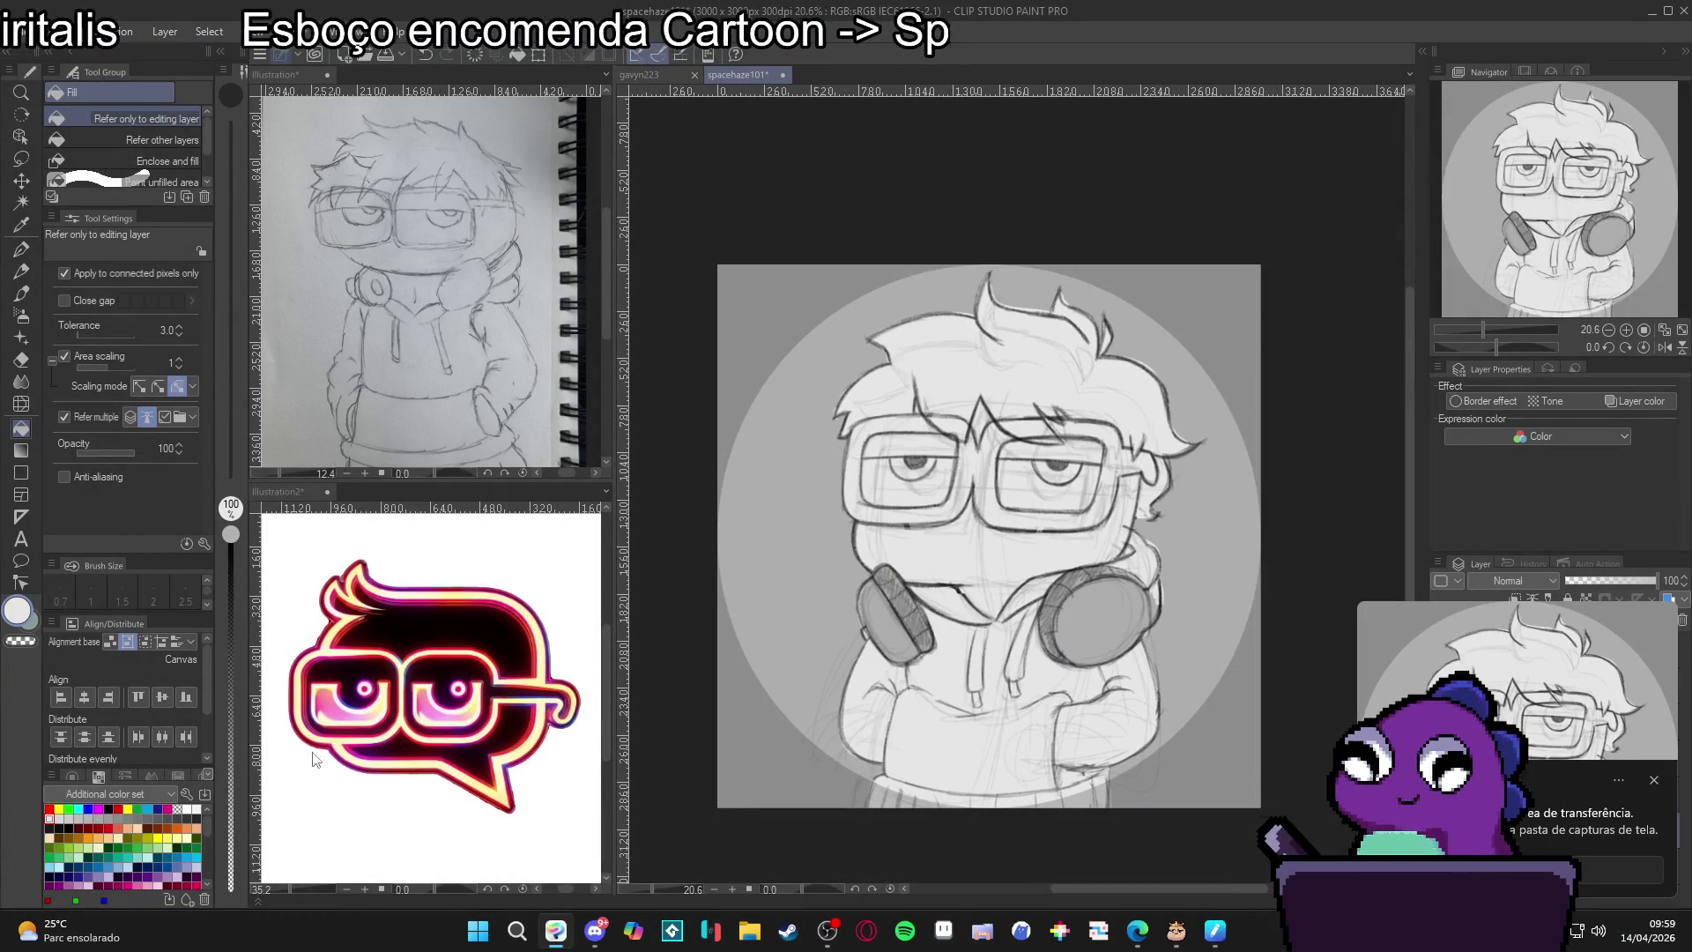
pyautogui.moveTo(1137, 929)
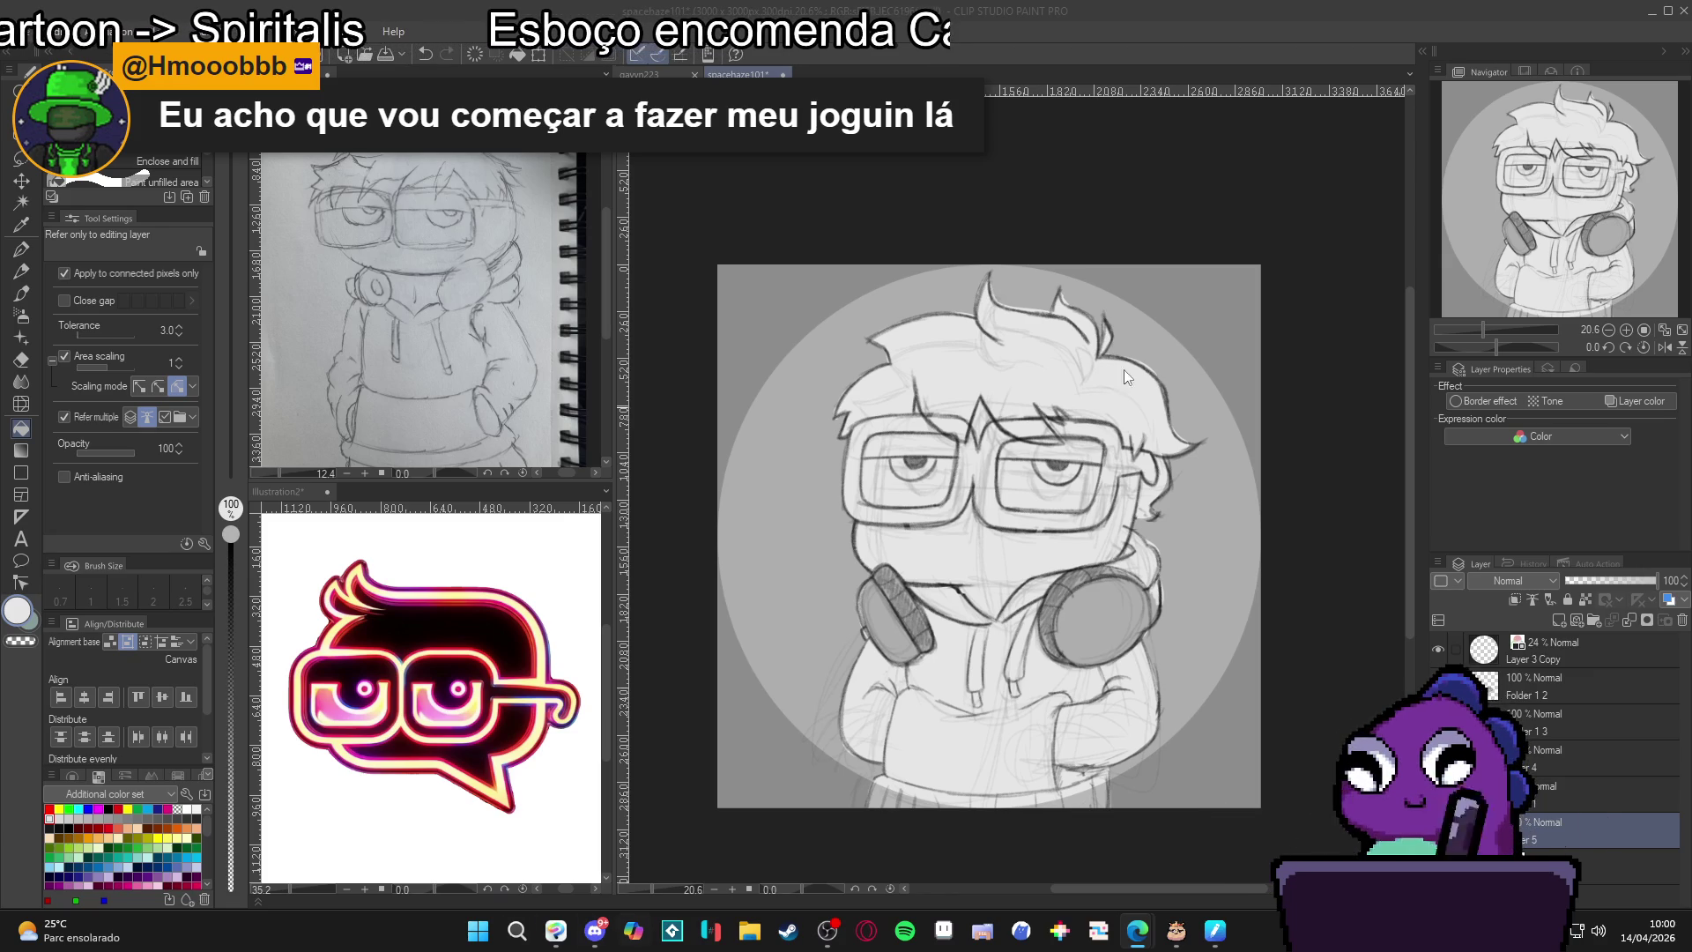
# Hide Clip Studio, show the Steam library maximized, and bring up Windows search.
pyautogui.click(1654, 13)
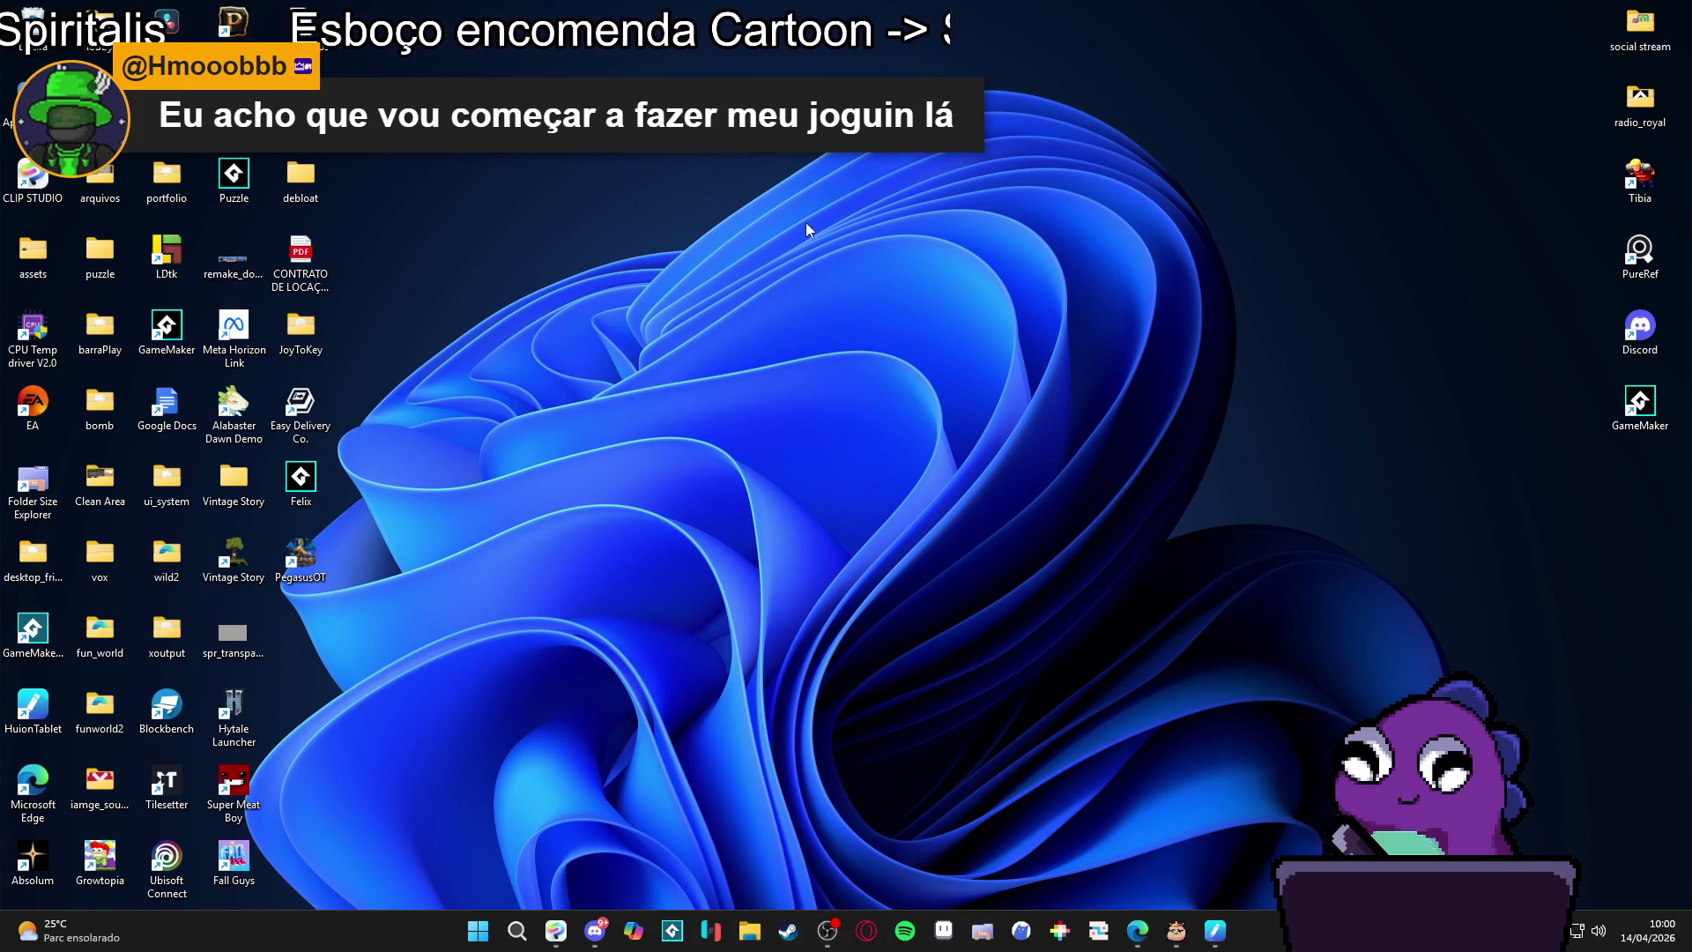
pyautogui.click(788, 931)
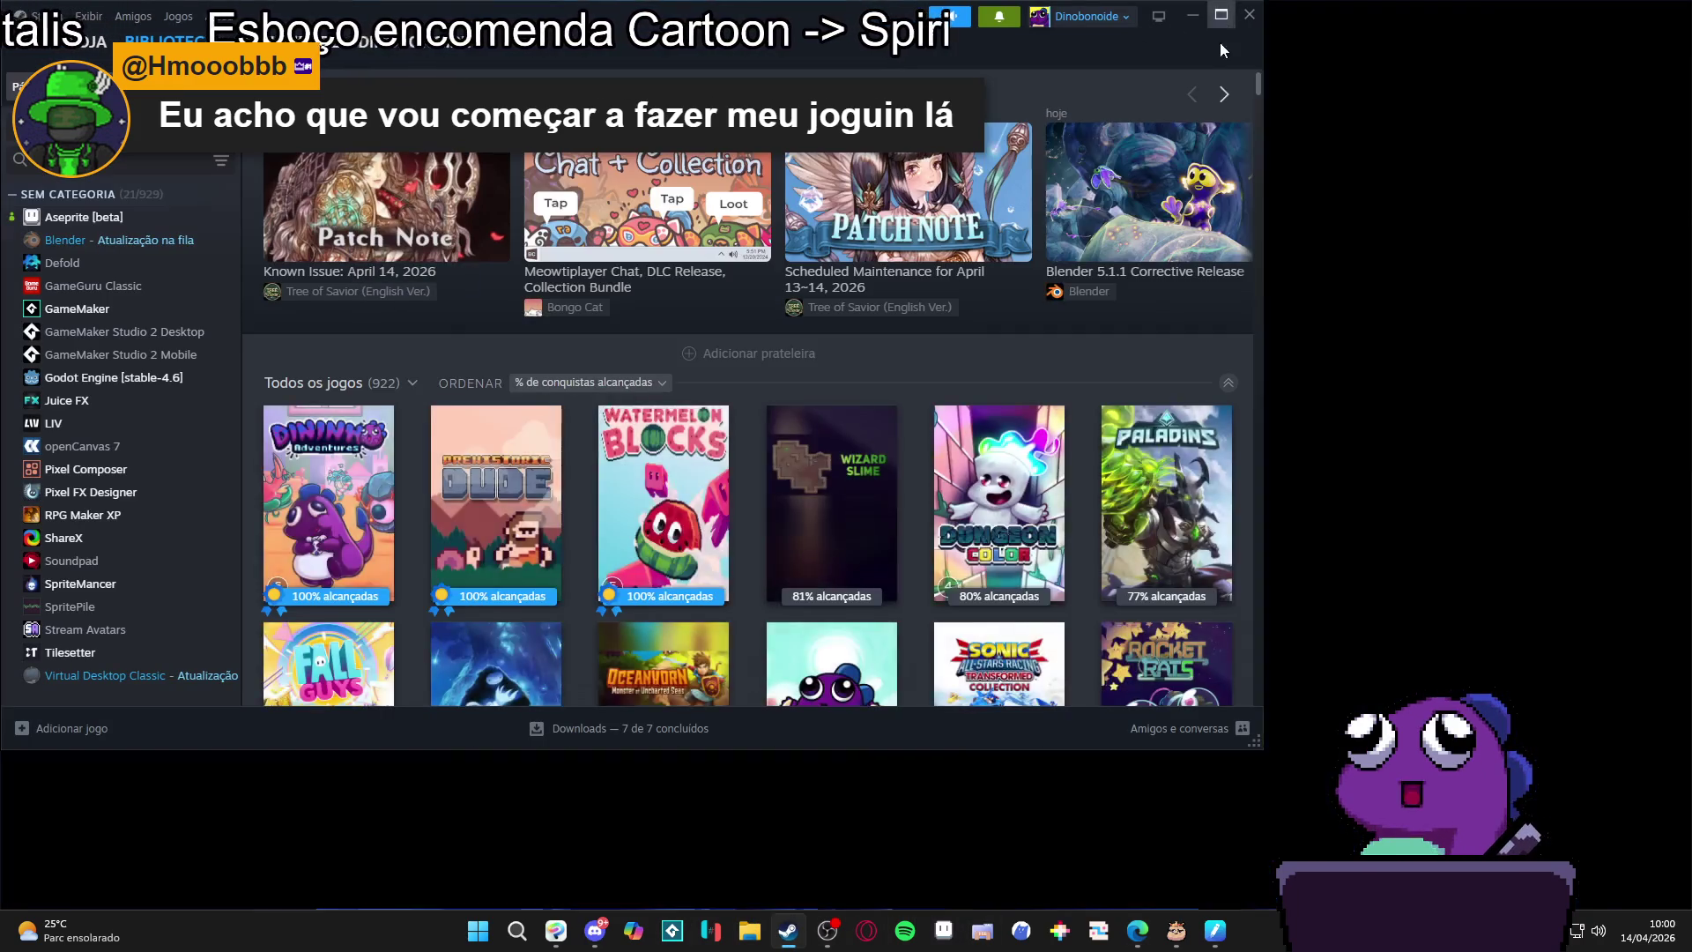
pyautogui.doubleClick(1219, 43)
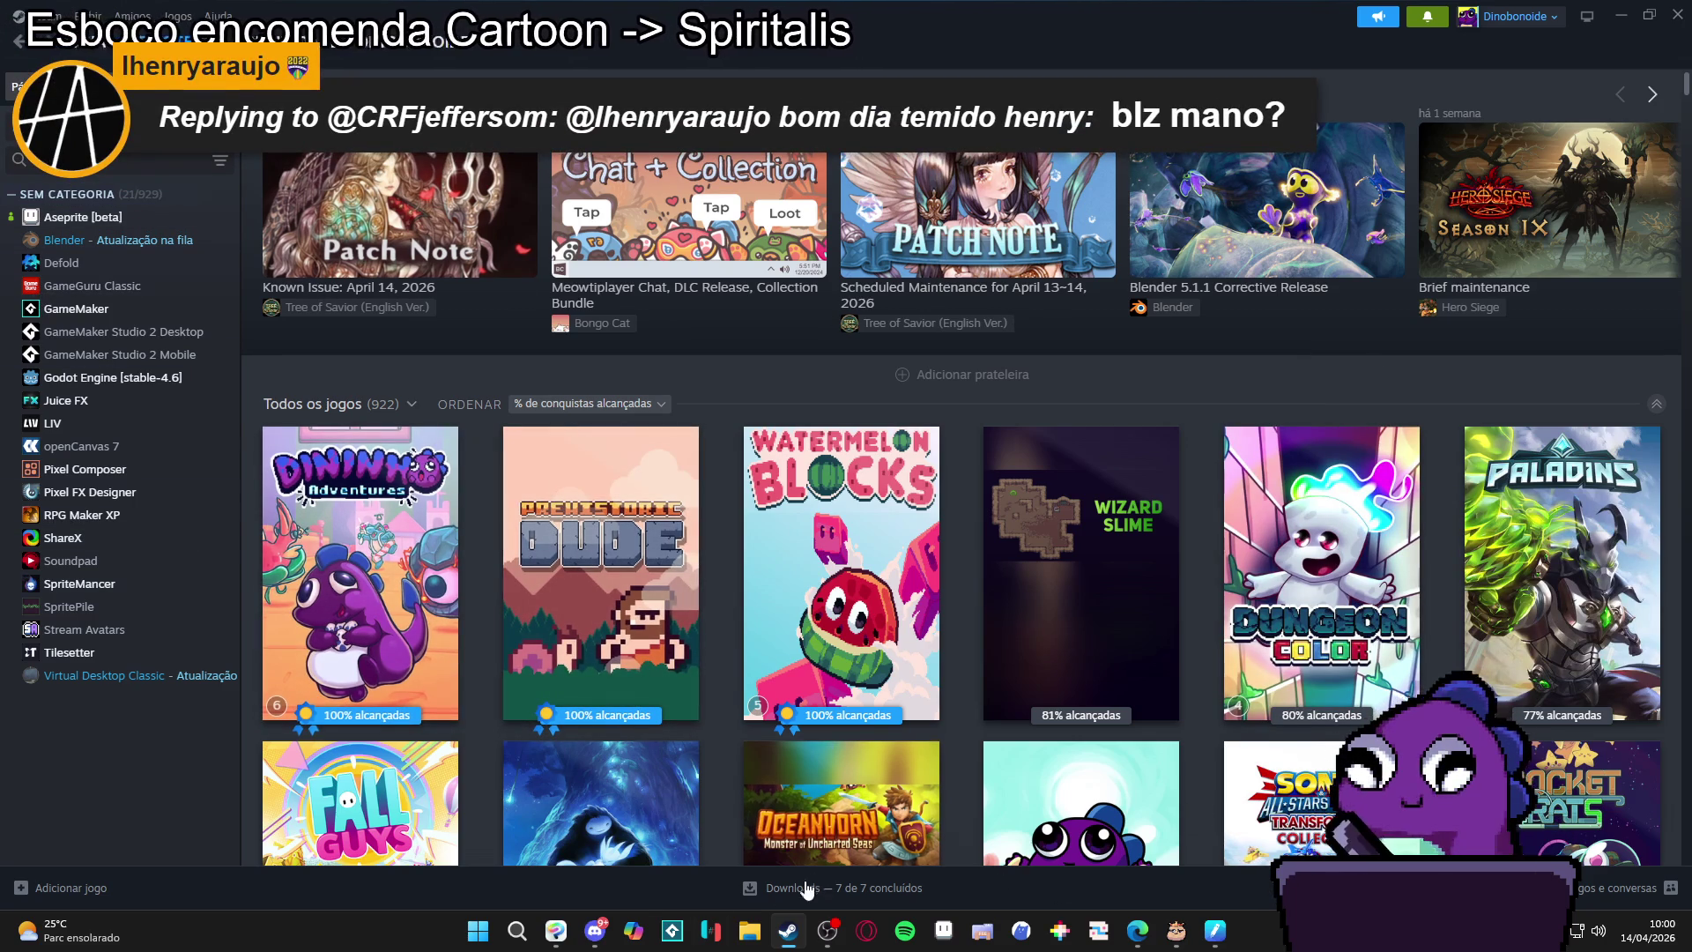
pyautogui.press('super')
# Launch GitHub Desktop via a 'git' search, pull from origin, then return to Steam.
pyautogui.write('gitHub Desktop')
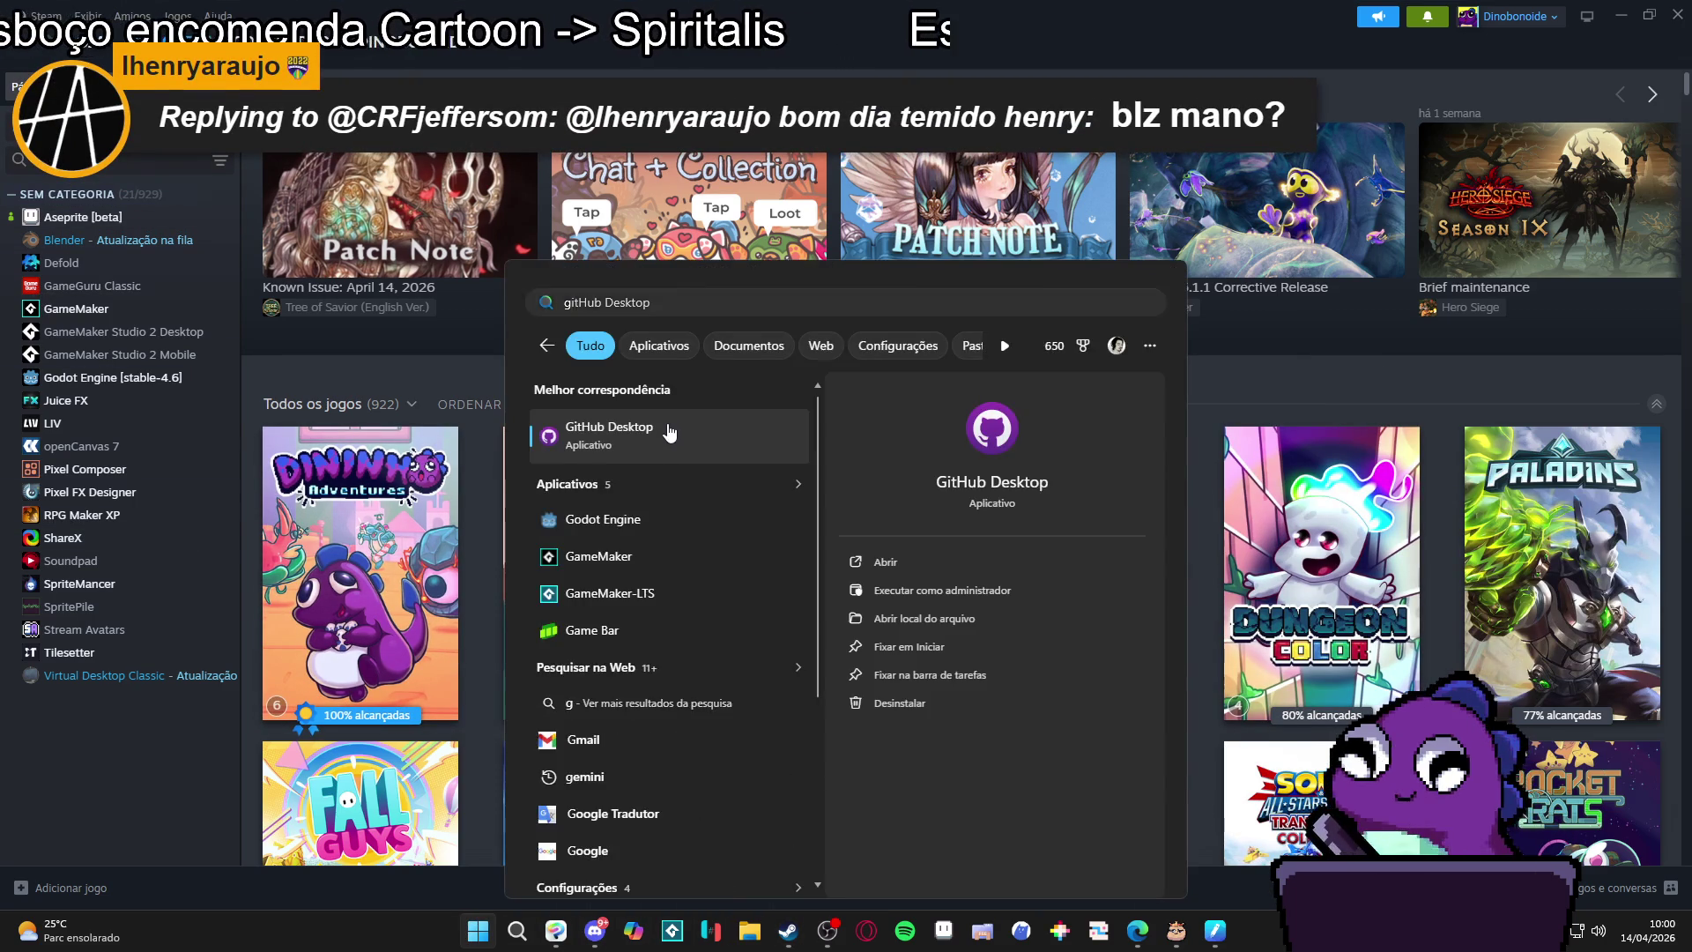
pyautogui.click(641, 452)
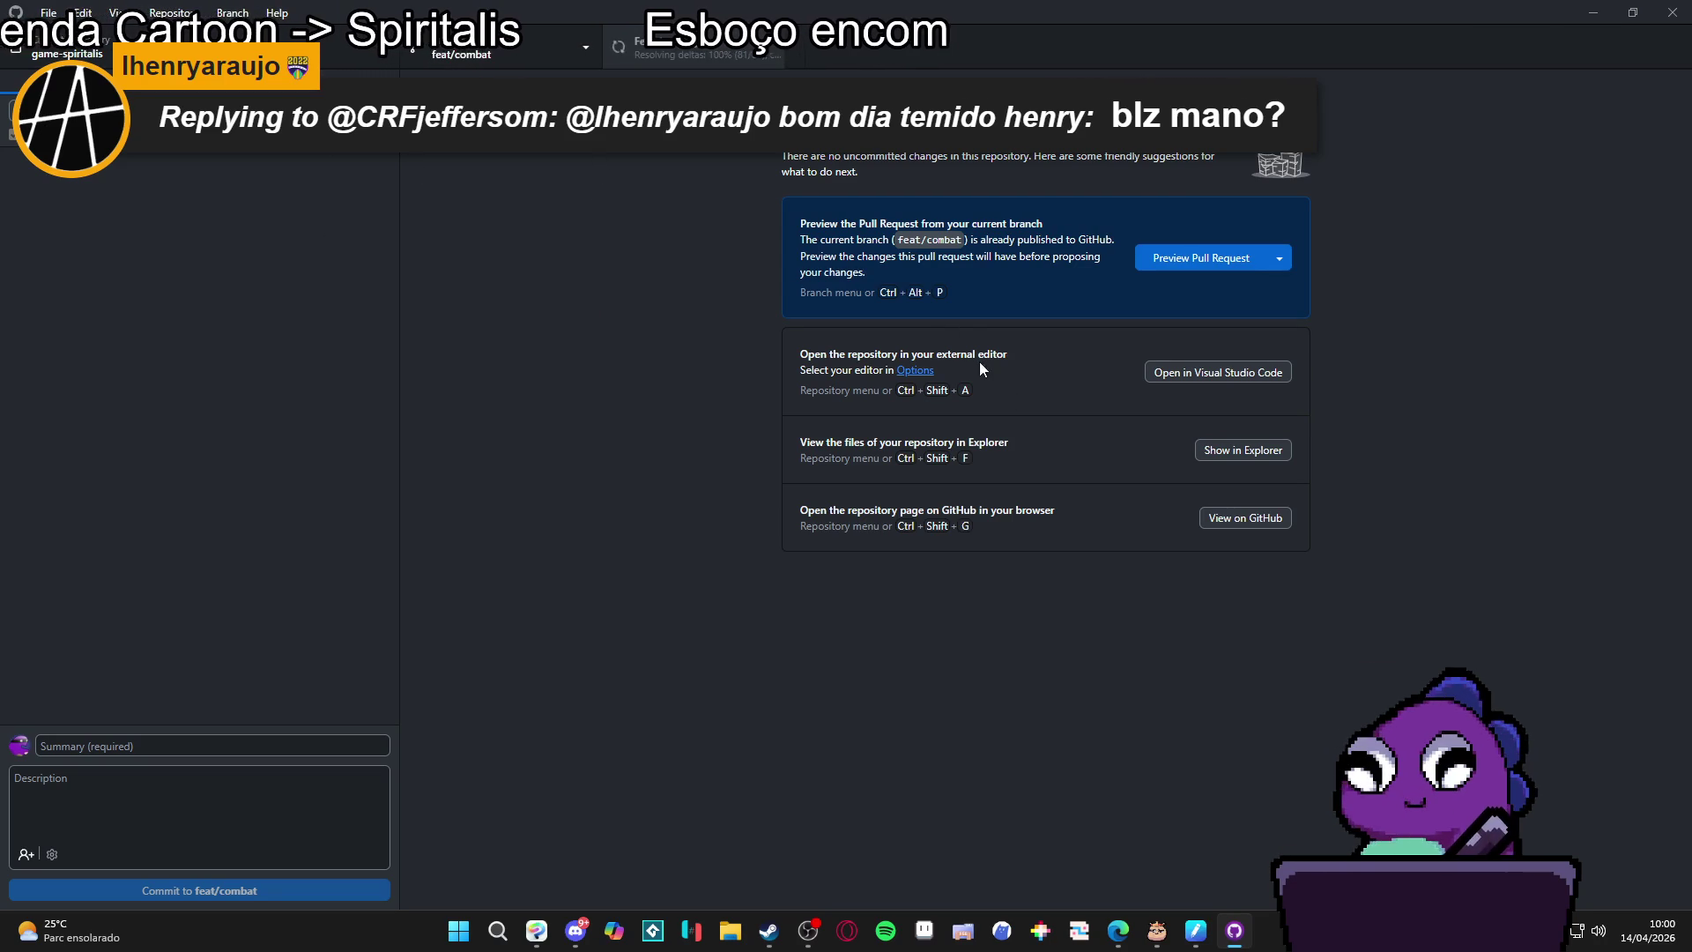
pyautogui.click(775, 54)
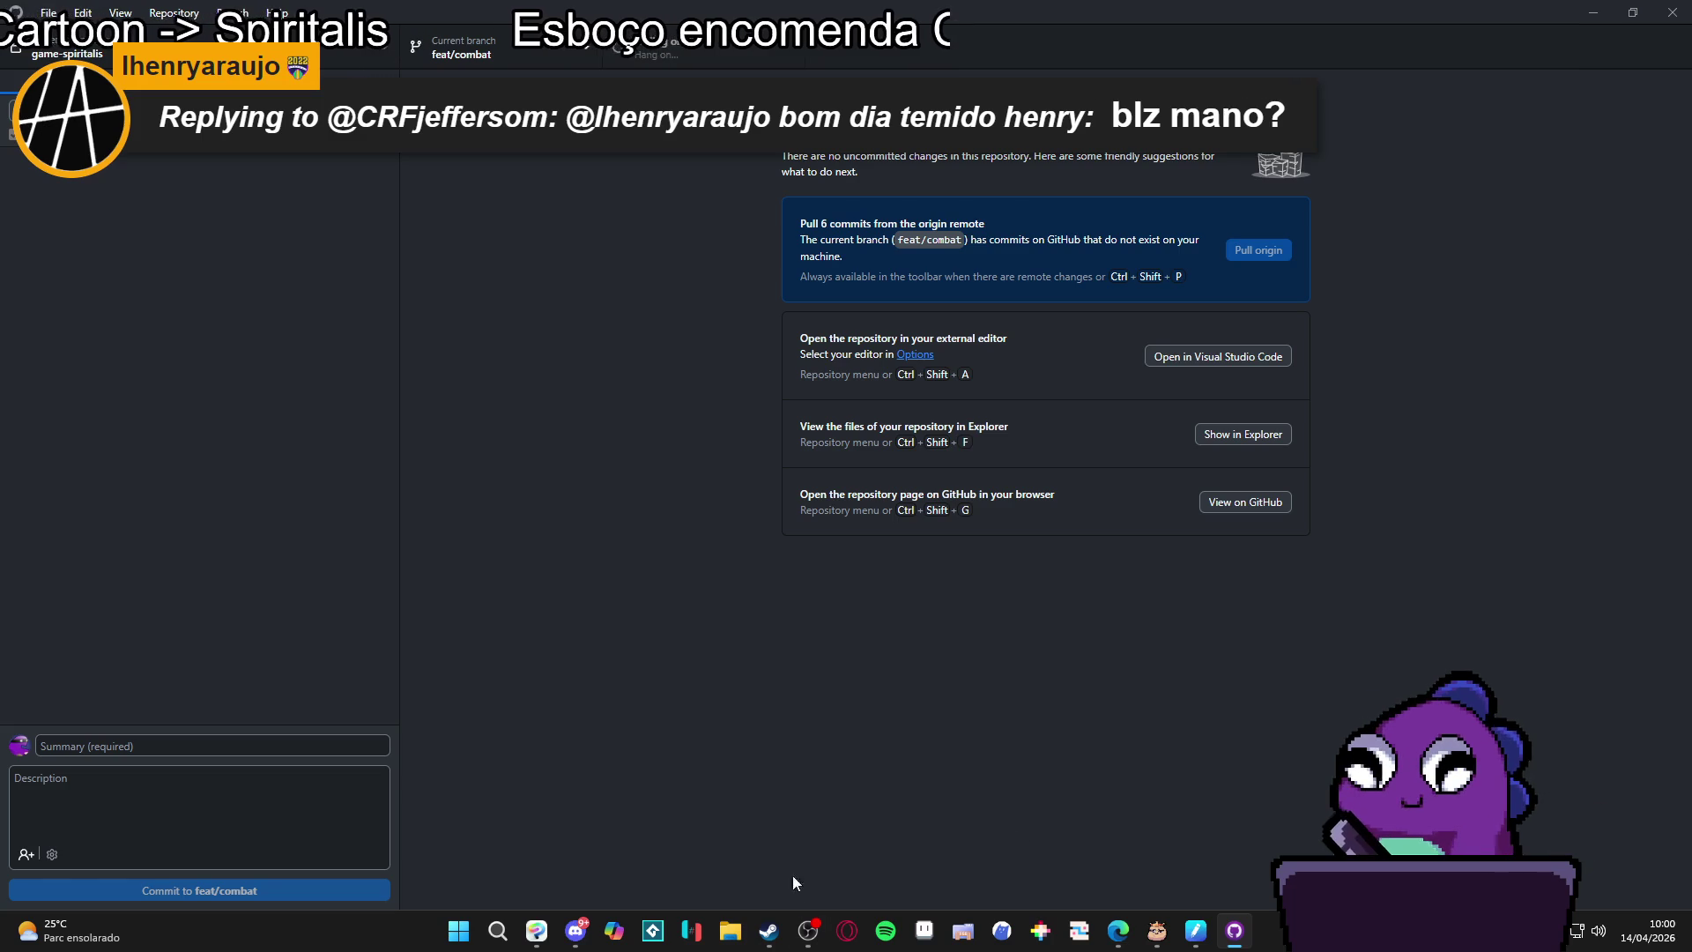
pyautogui.click(768, 931)
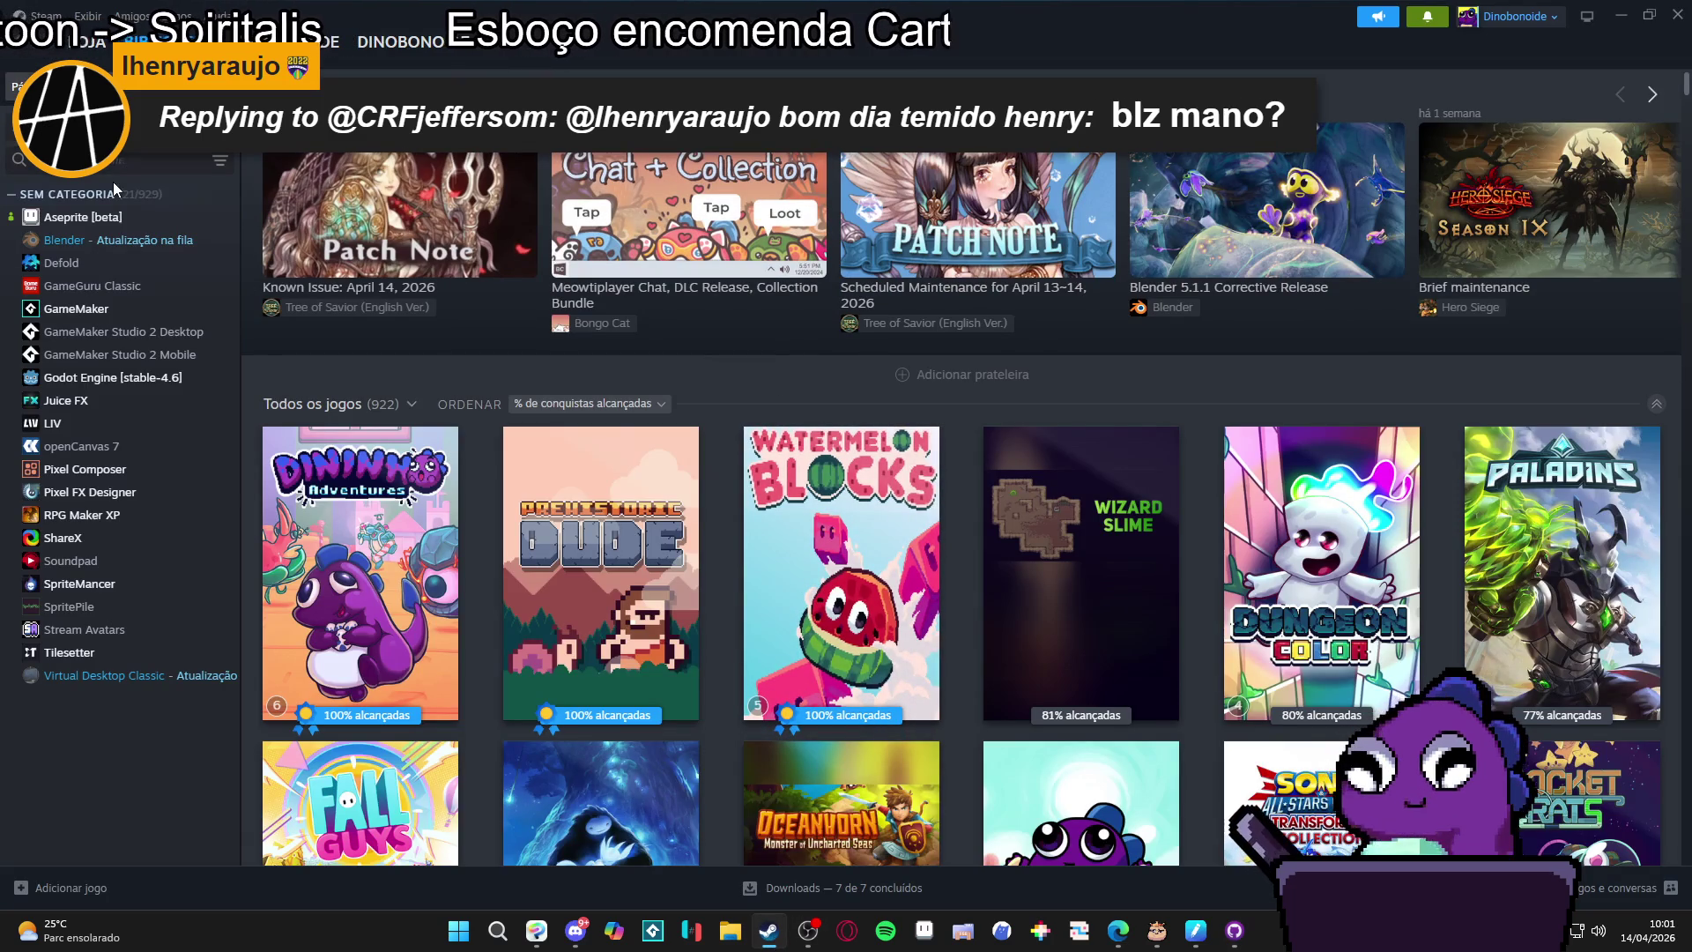
# Select GameMaker in the Steam library sidebar and launch it with INICIAR.
pyautogui.click(79, 308)
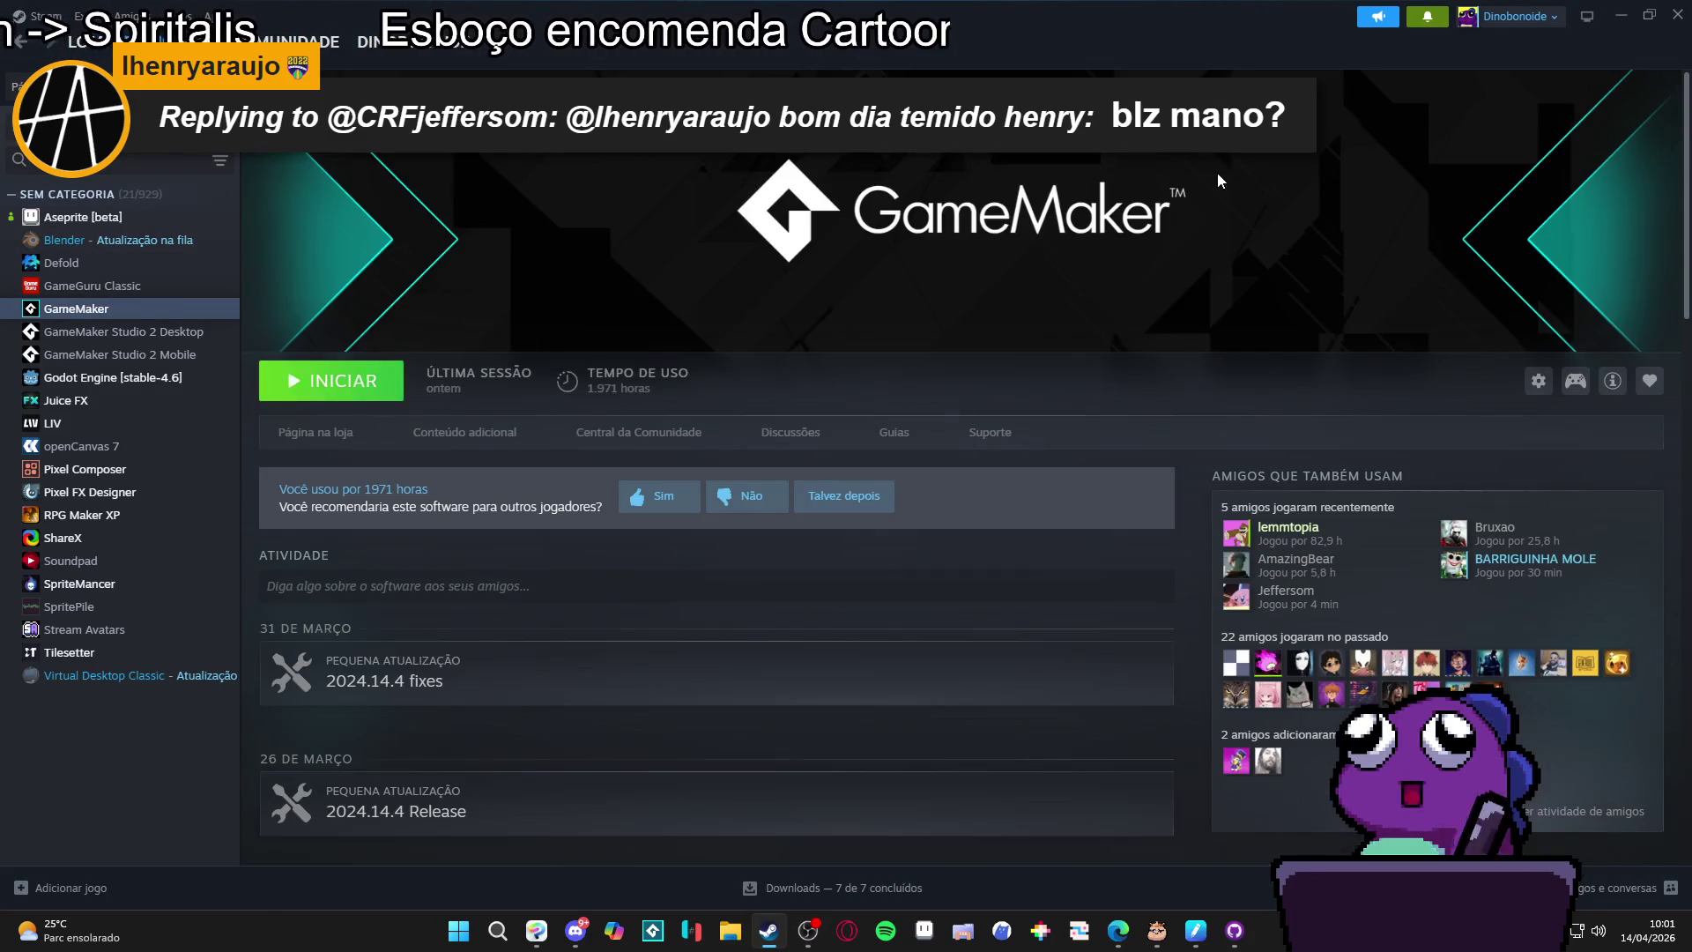
pyautogui.click(335, 380)
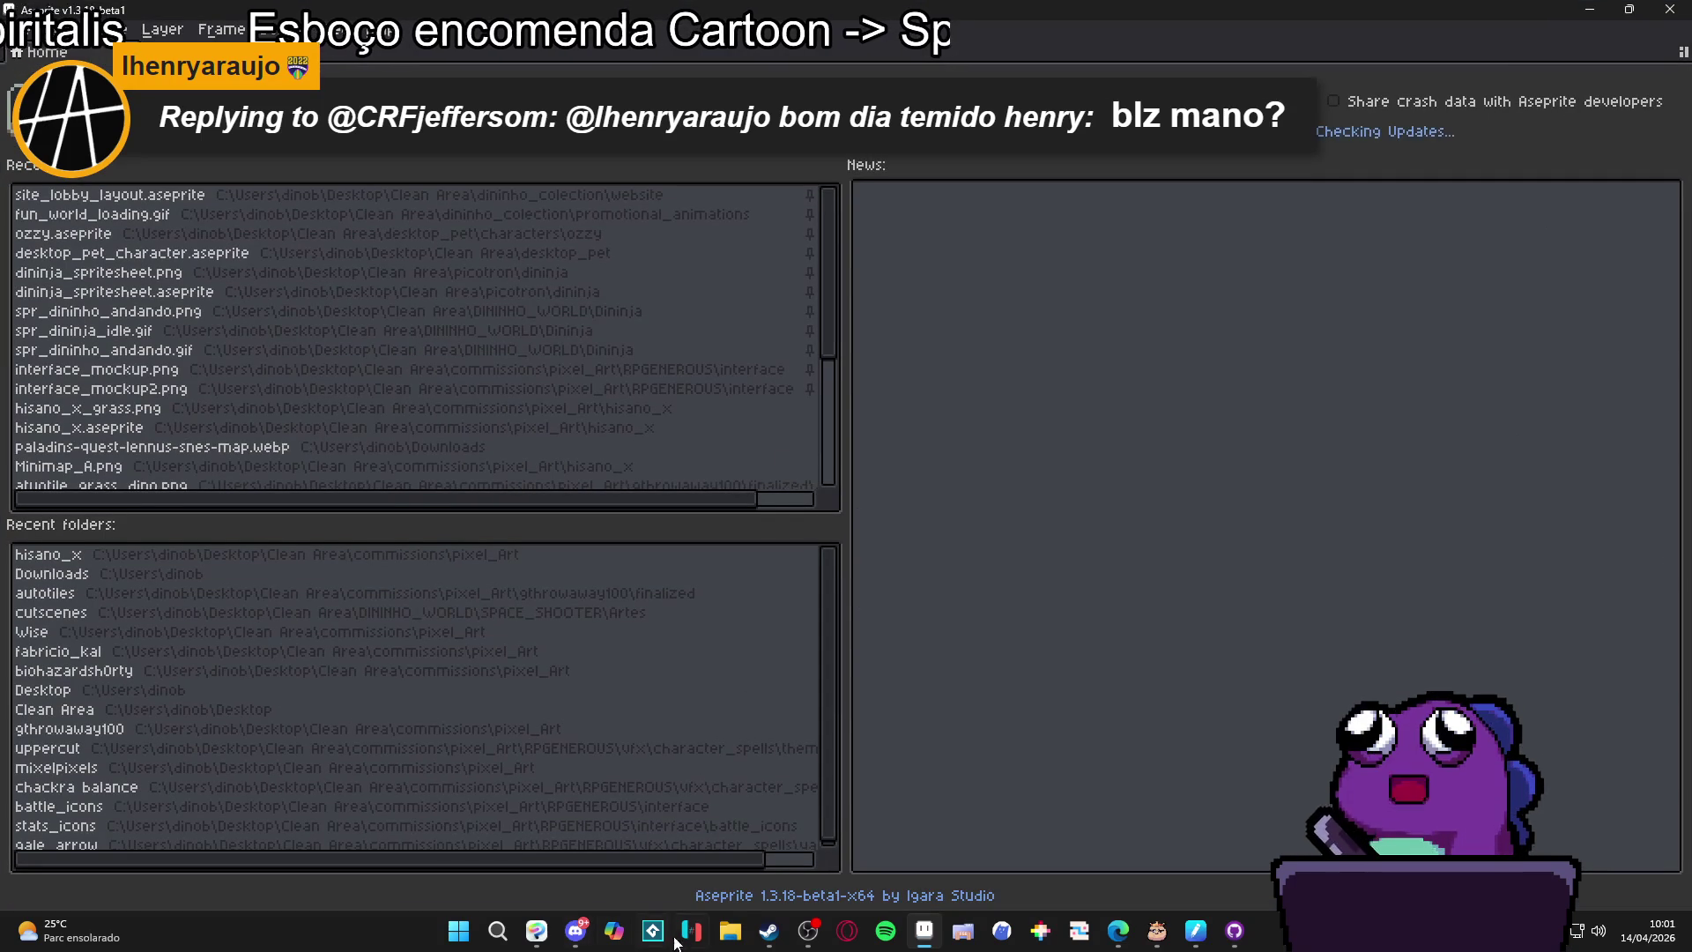
# Open the RPGENEROUS folder in File Explorer while GameMaker loads its start page.
pyautogui.click(730, 931)
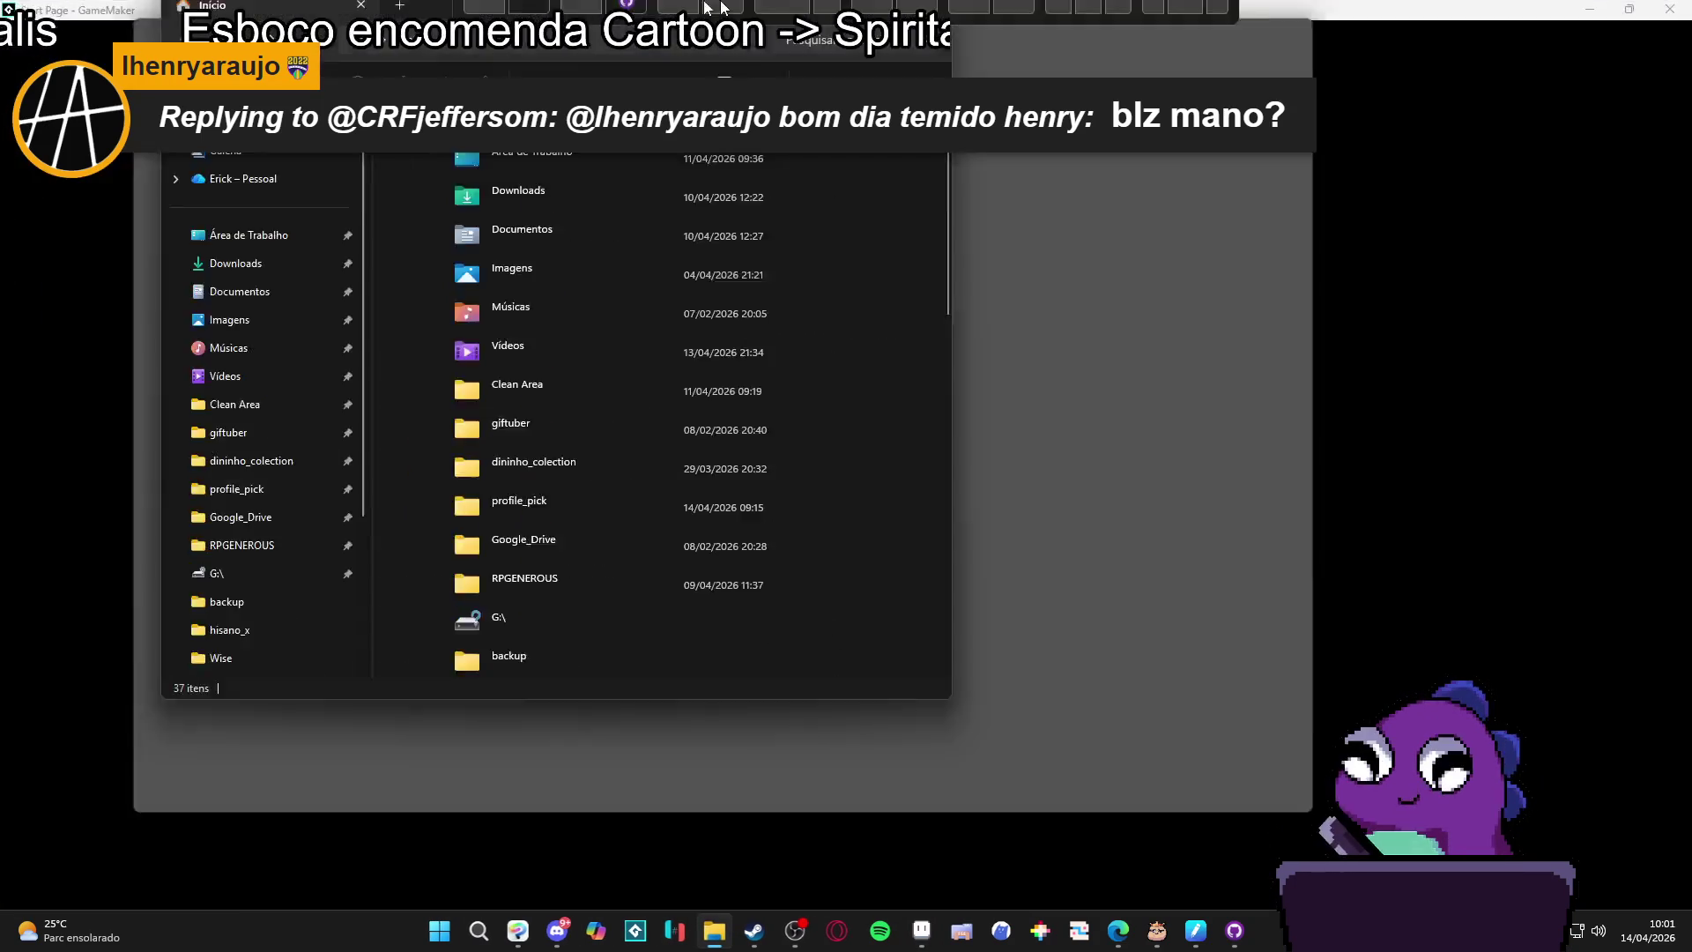
pyautogui.click(19, 555)
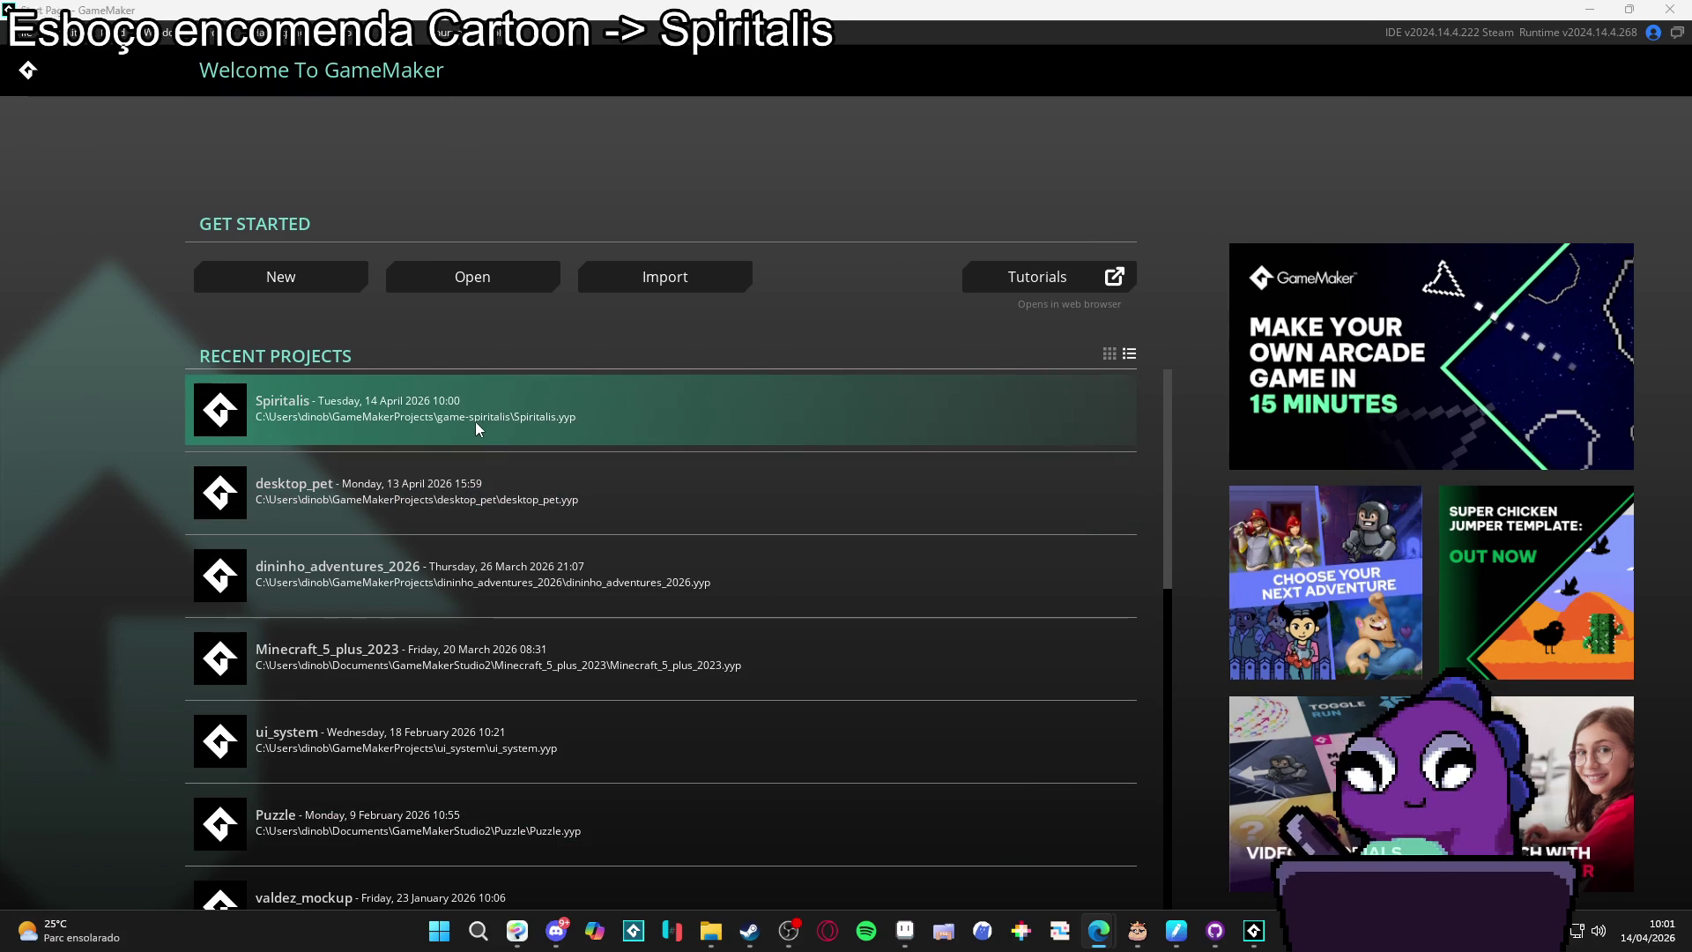
# Open Spiritalis from Recent Projects to load its bat-ability sequence in the IDE.
pyautogui.click(256, 414)
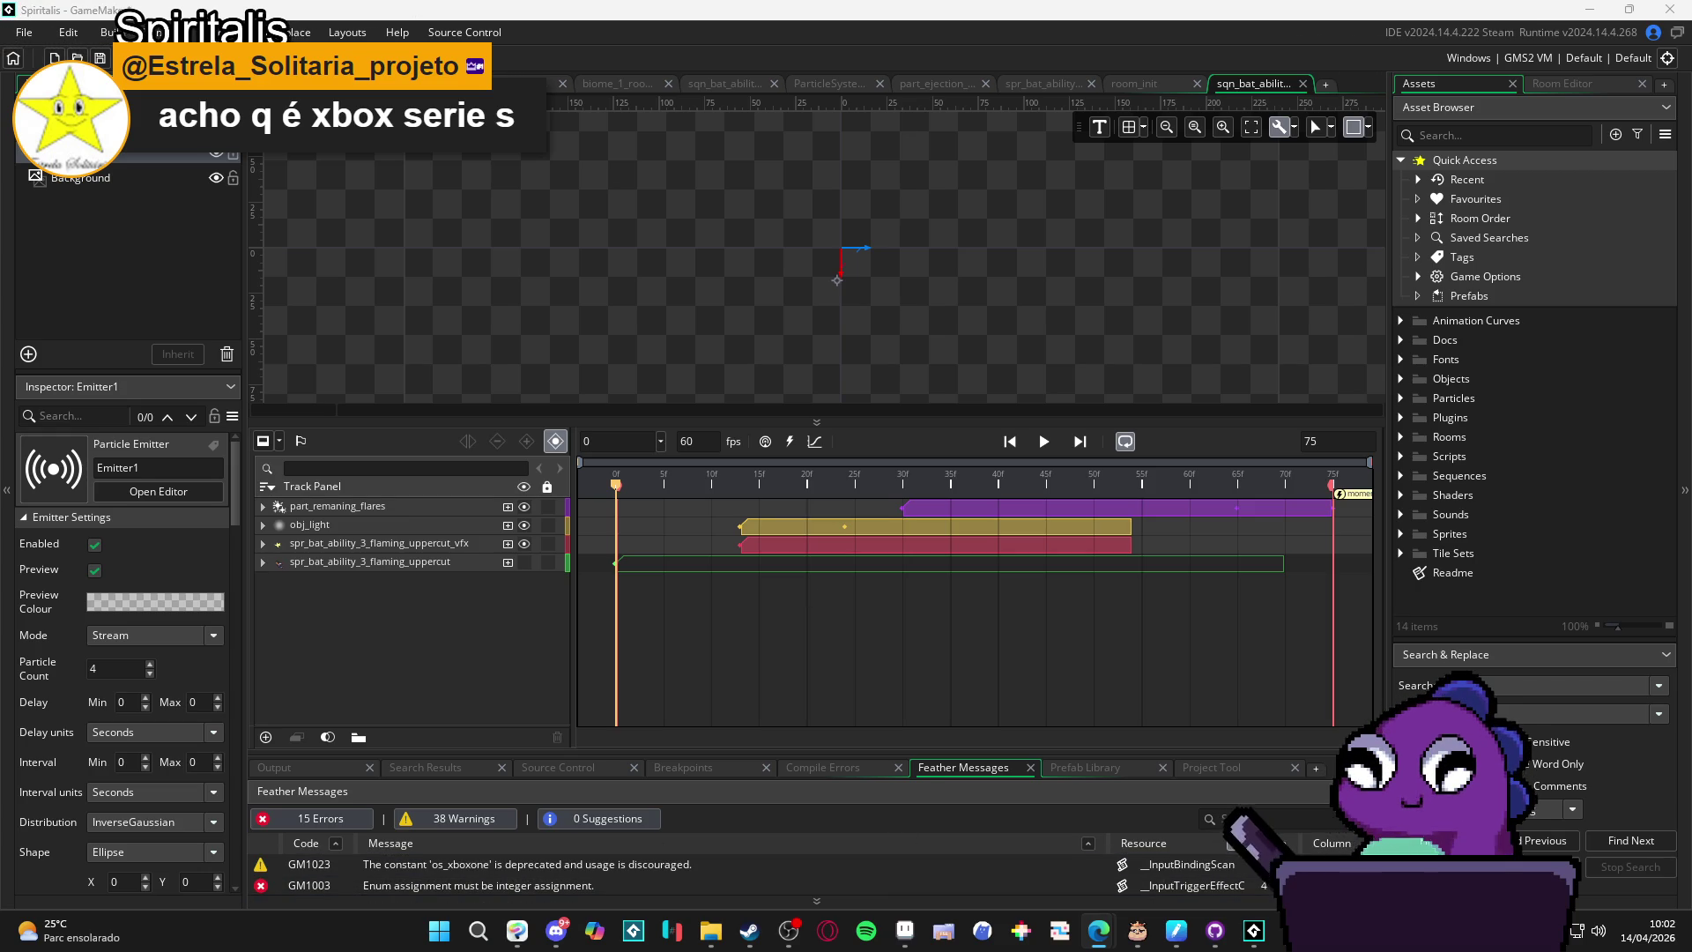
# Enlarge the room canvas by dragging the timeline and Feather Messages splitters downward.
pyautogui.click(639, 164)
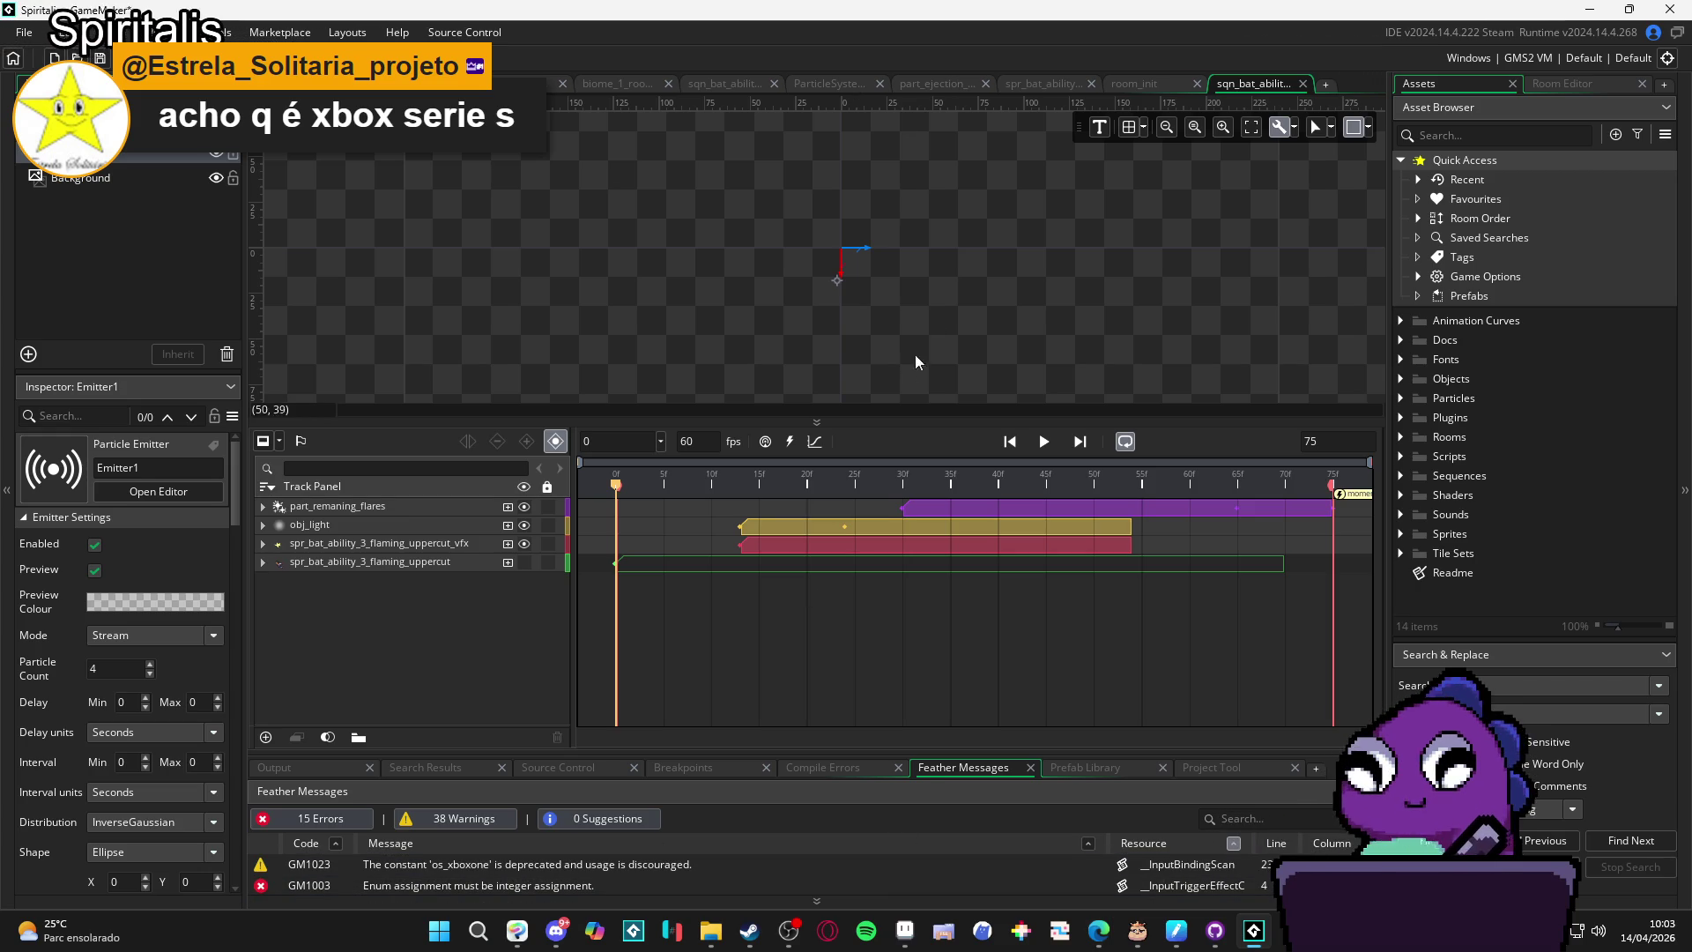
pyautogui.moveTo(869, 428)
pyautogui.mouseDown()
pyautogui.moveTo(846, 579)
pyautogui.moveTo(797, 543)
pyautogui.mouseUp()
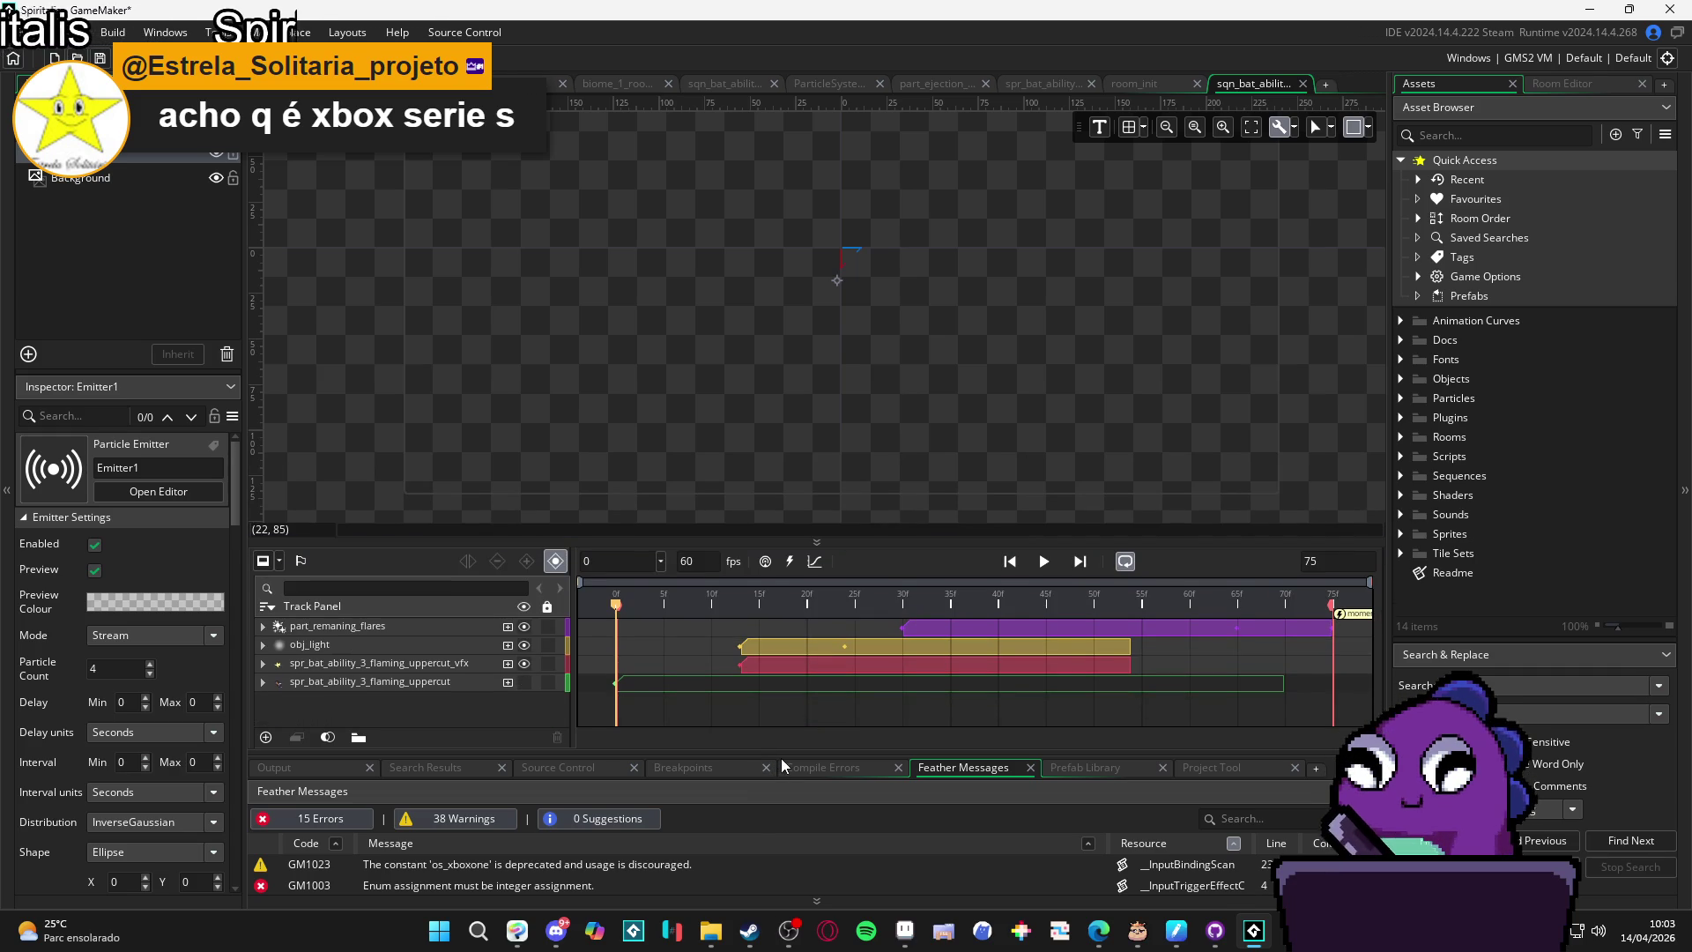
pyautogui.moveTo(785, 756); pyautogui.dragTo(786, 783)
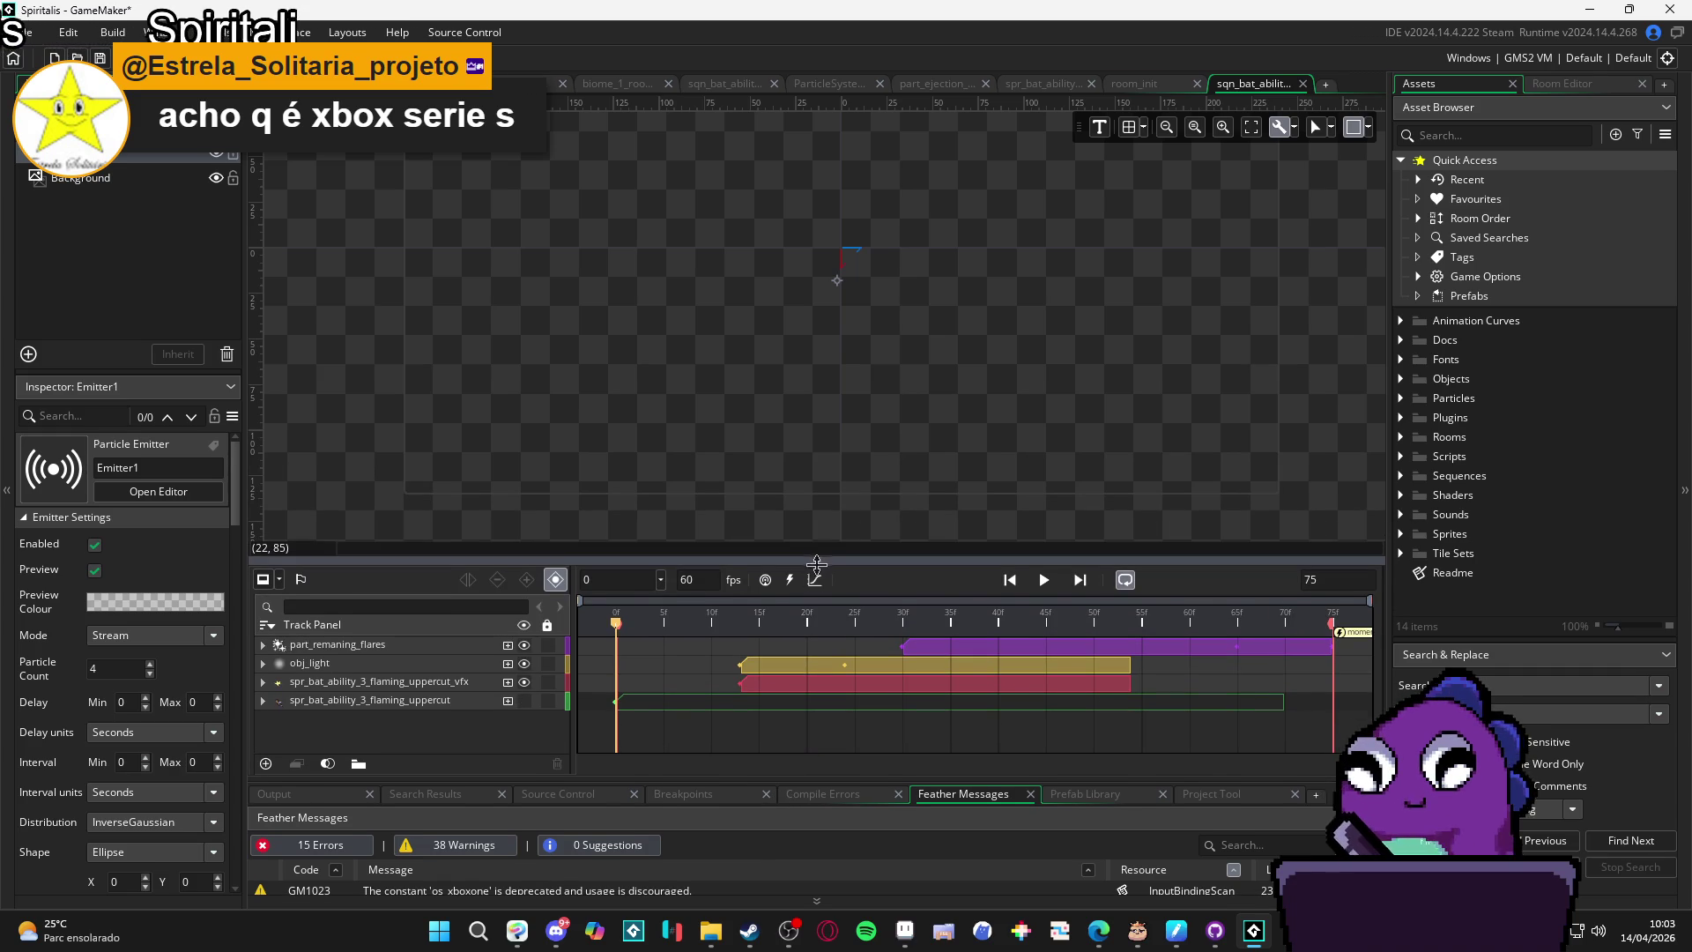
pyautogui.moveTo(816, 564)
pyautogui.mouseDown()
pyautogui.moveTo(838, 542)
pyautogui.moveTo(852, 557)
pyautogui.mouseUp()
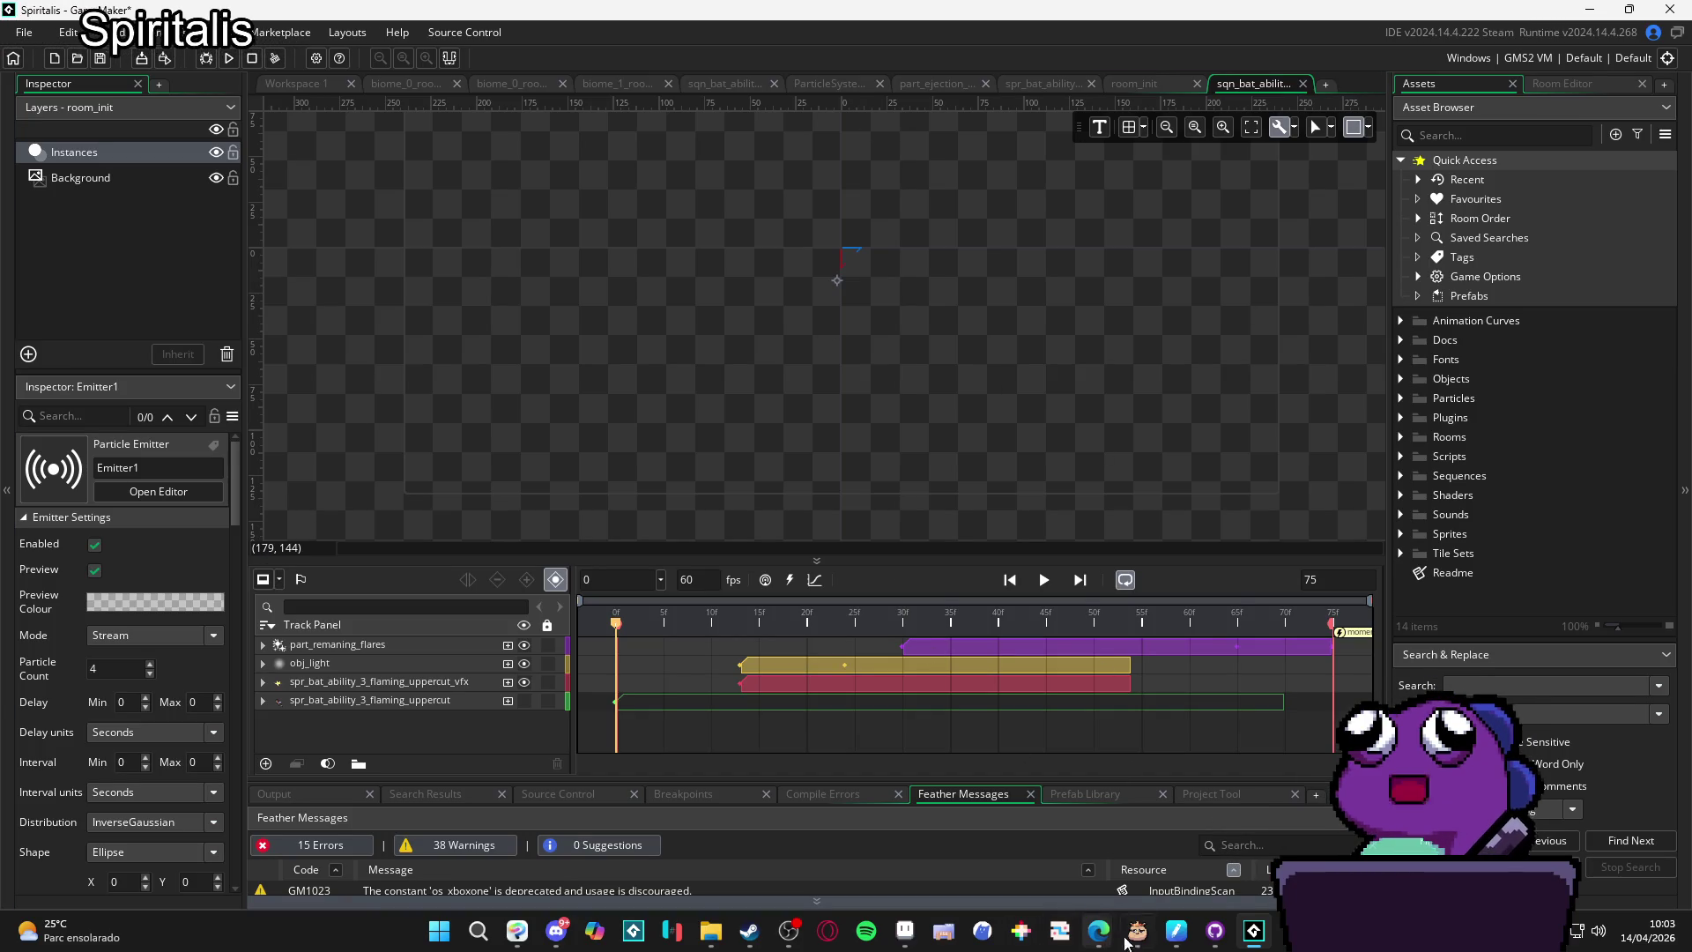
# Bring up the RPGENEROUS folder window, then minimise it to reveal Spiritalis.
pyautogui.click(712, 931)
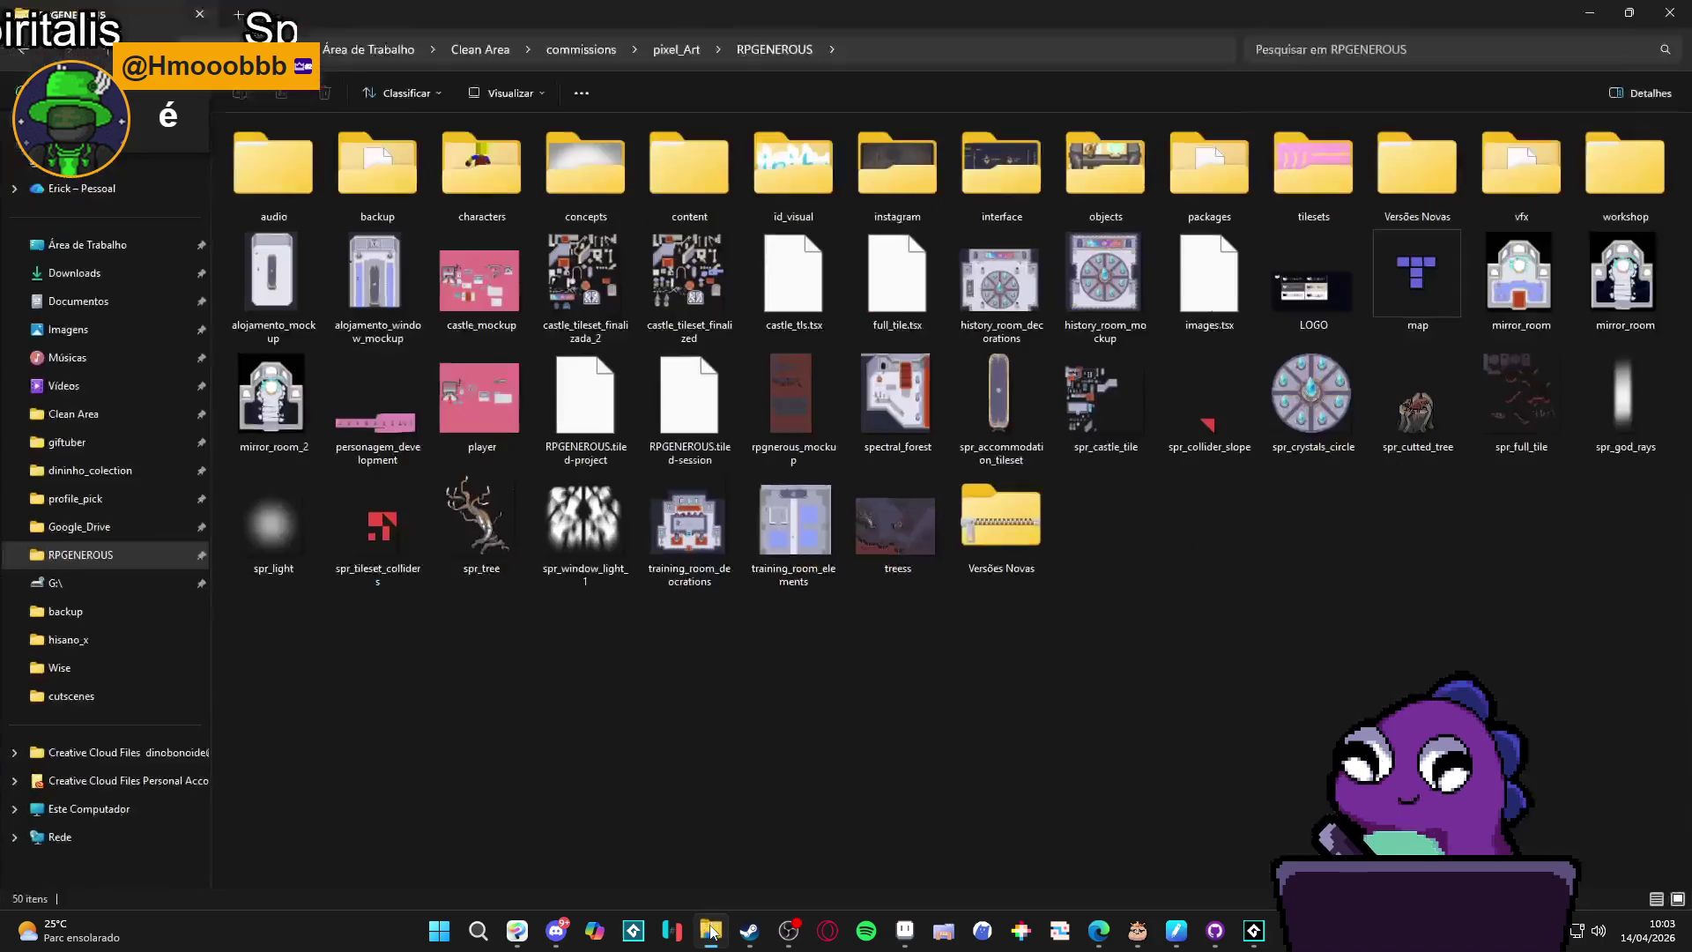
pyautogui.click(712, 932)
pyautogui.moveTo(560, 941)
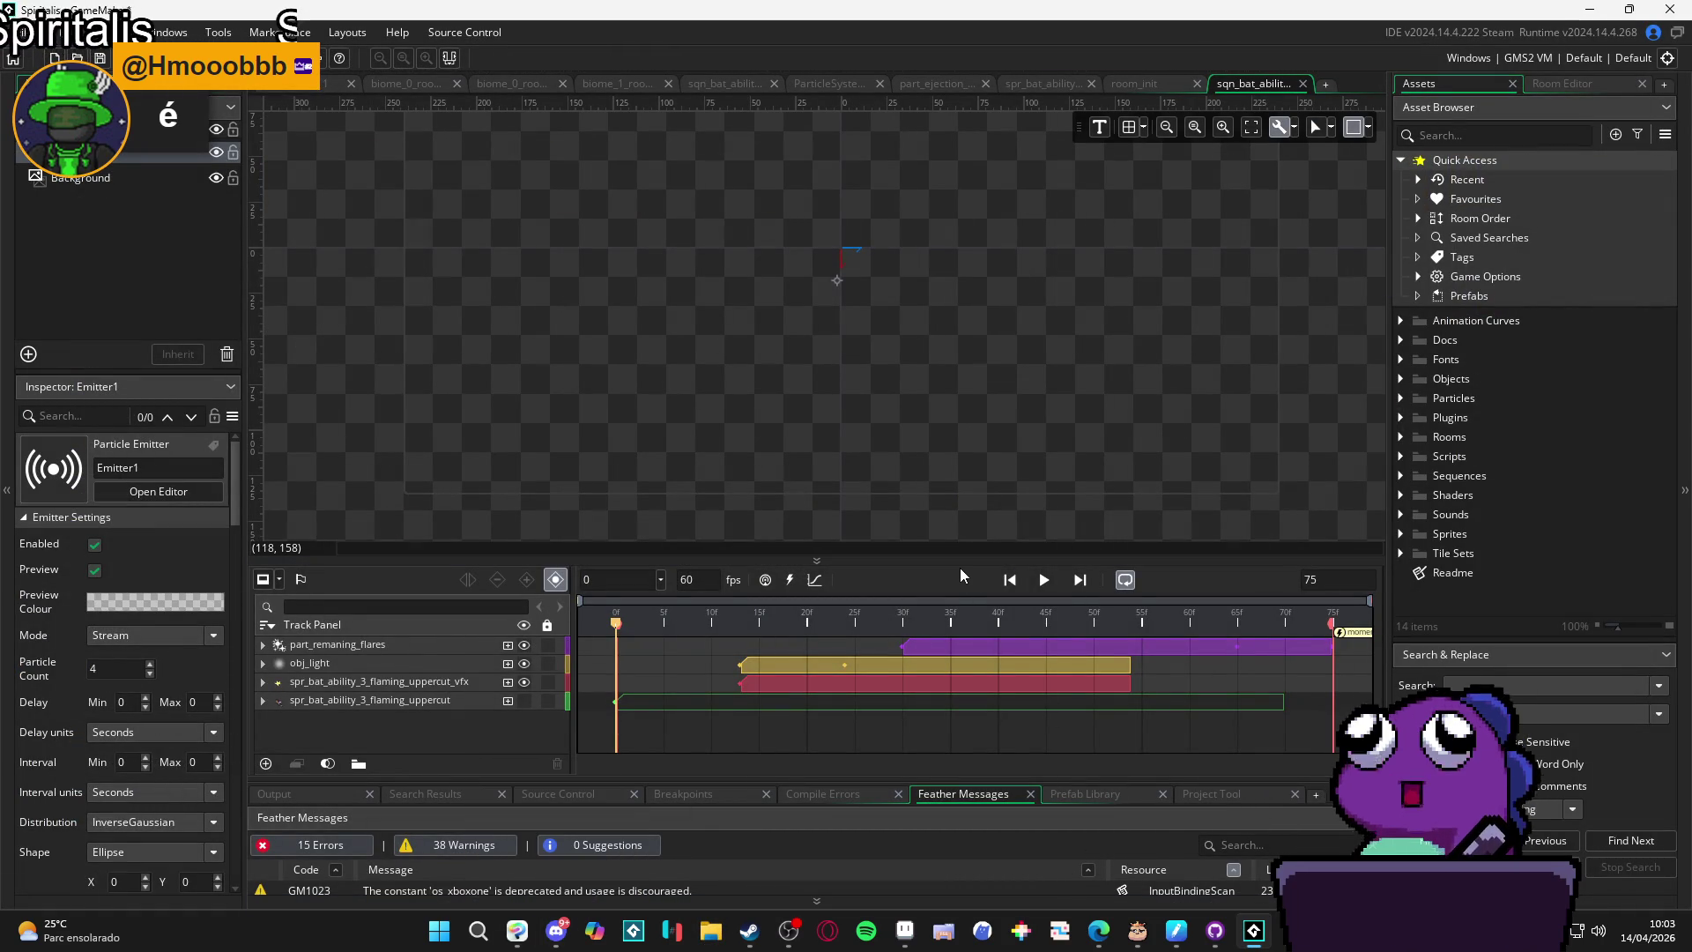
pyautogui.moveTo(1098, 932)
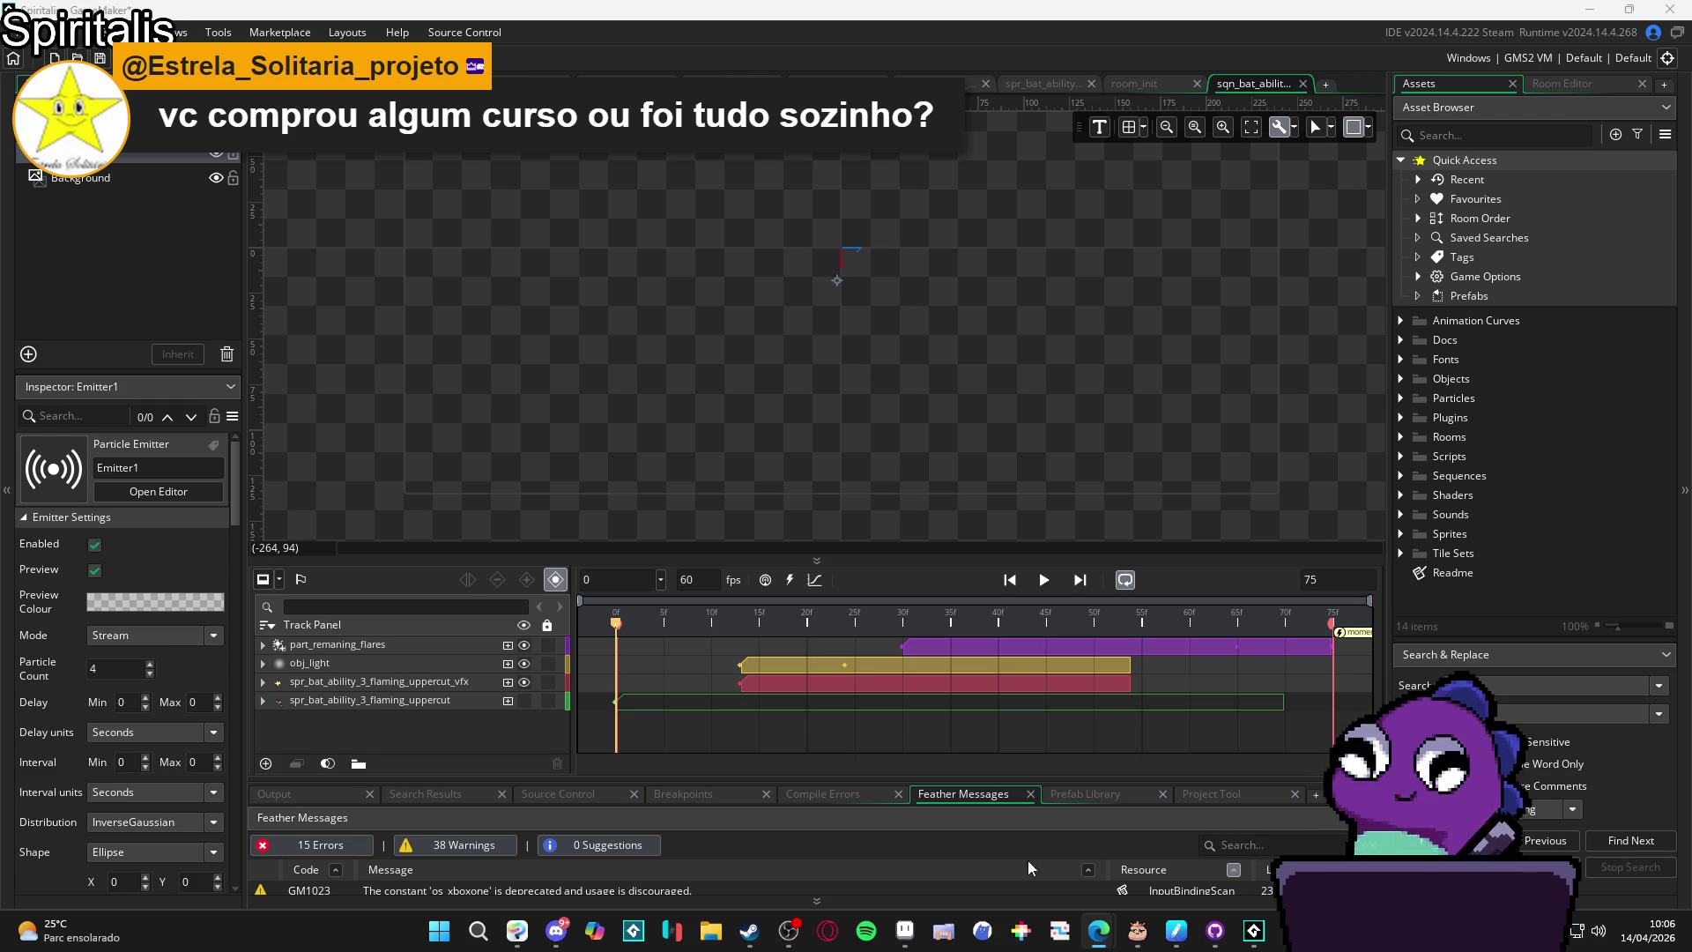
# Dismiss the Start menu and widen the Assets panel about 25 px leftward.
pyautogui.click(438, 930)
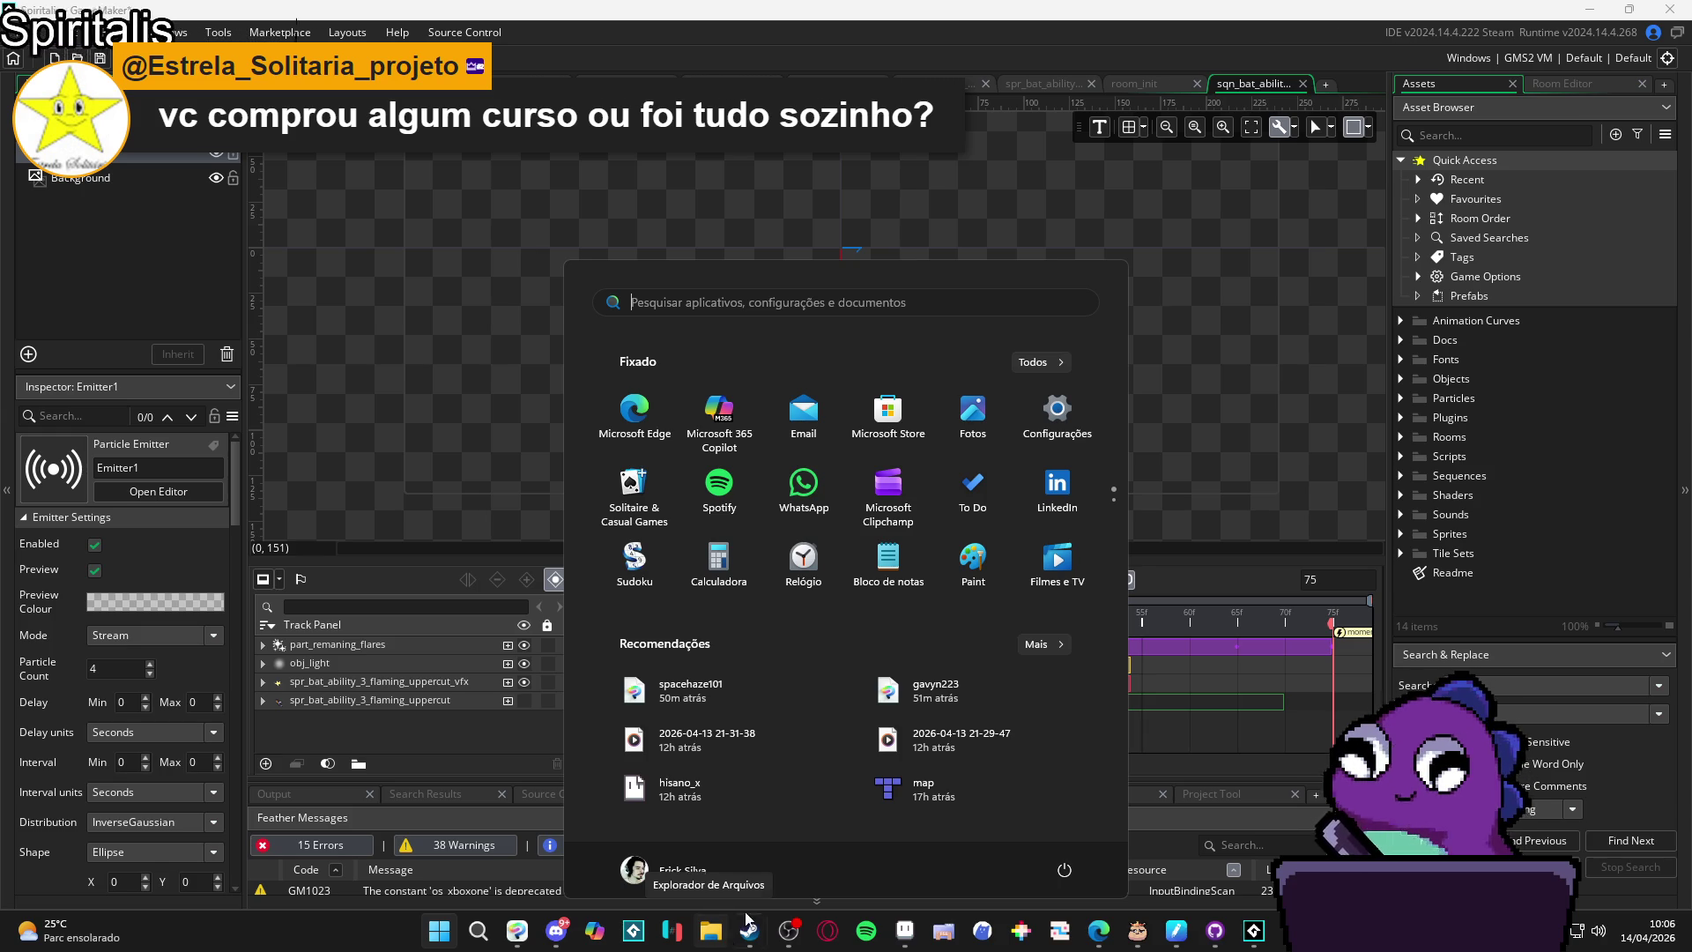
pyautogui.click(1373, 414)
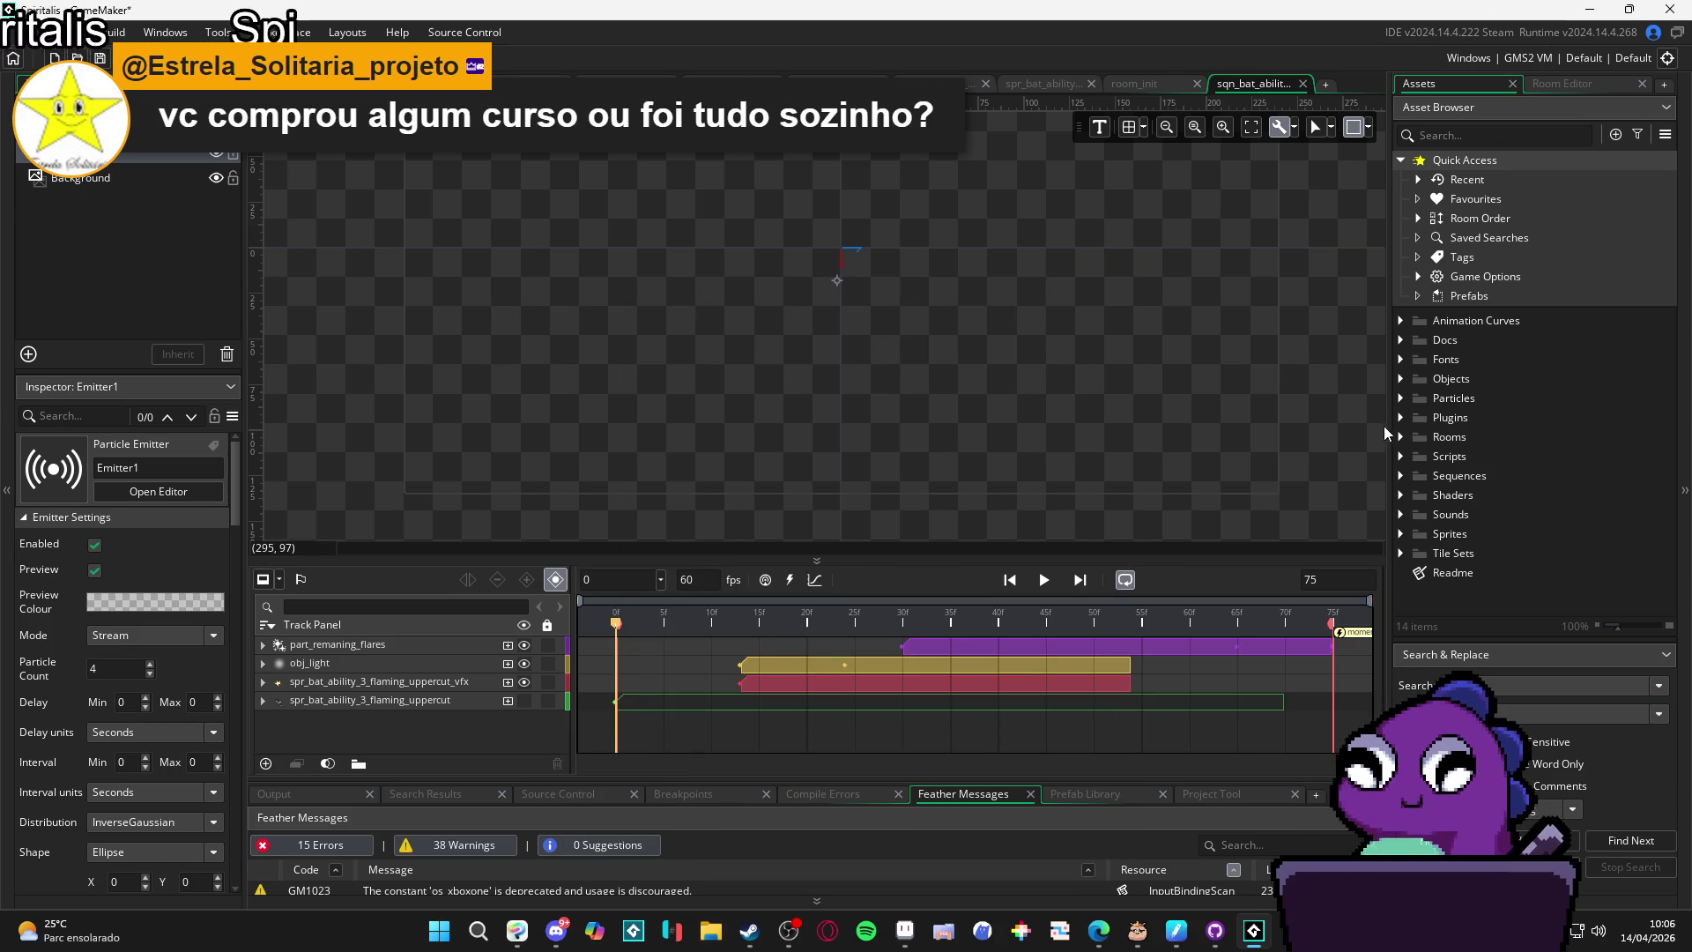
pyautogui.moveTo(1391, 426); pyautogui.dragTo(1368, 431)
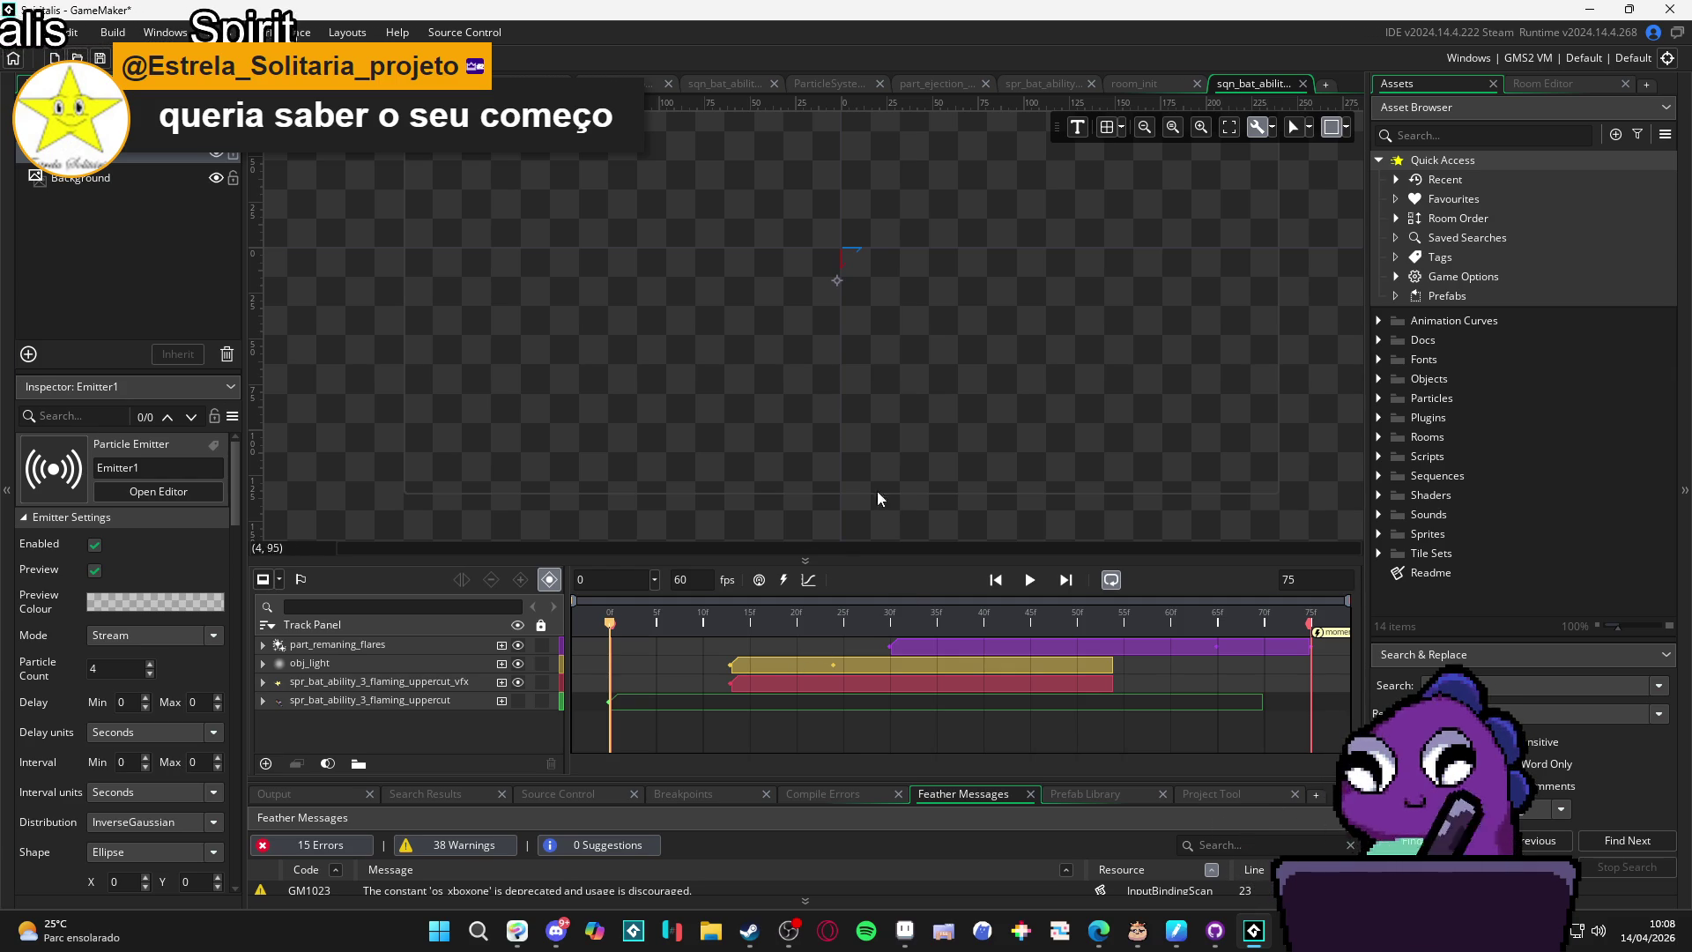
# Play the bat-ability sequence to preview its particles, then open the Windows Start menu.
pyautogui.press('space')
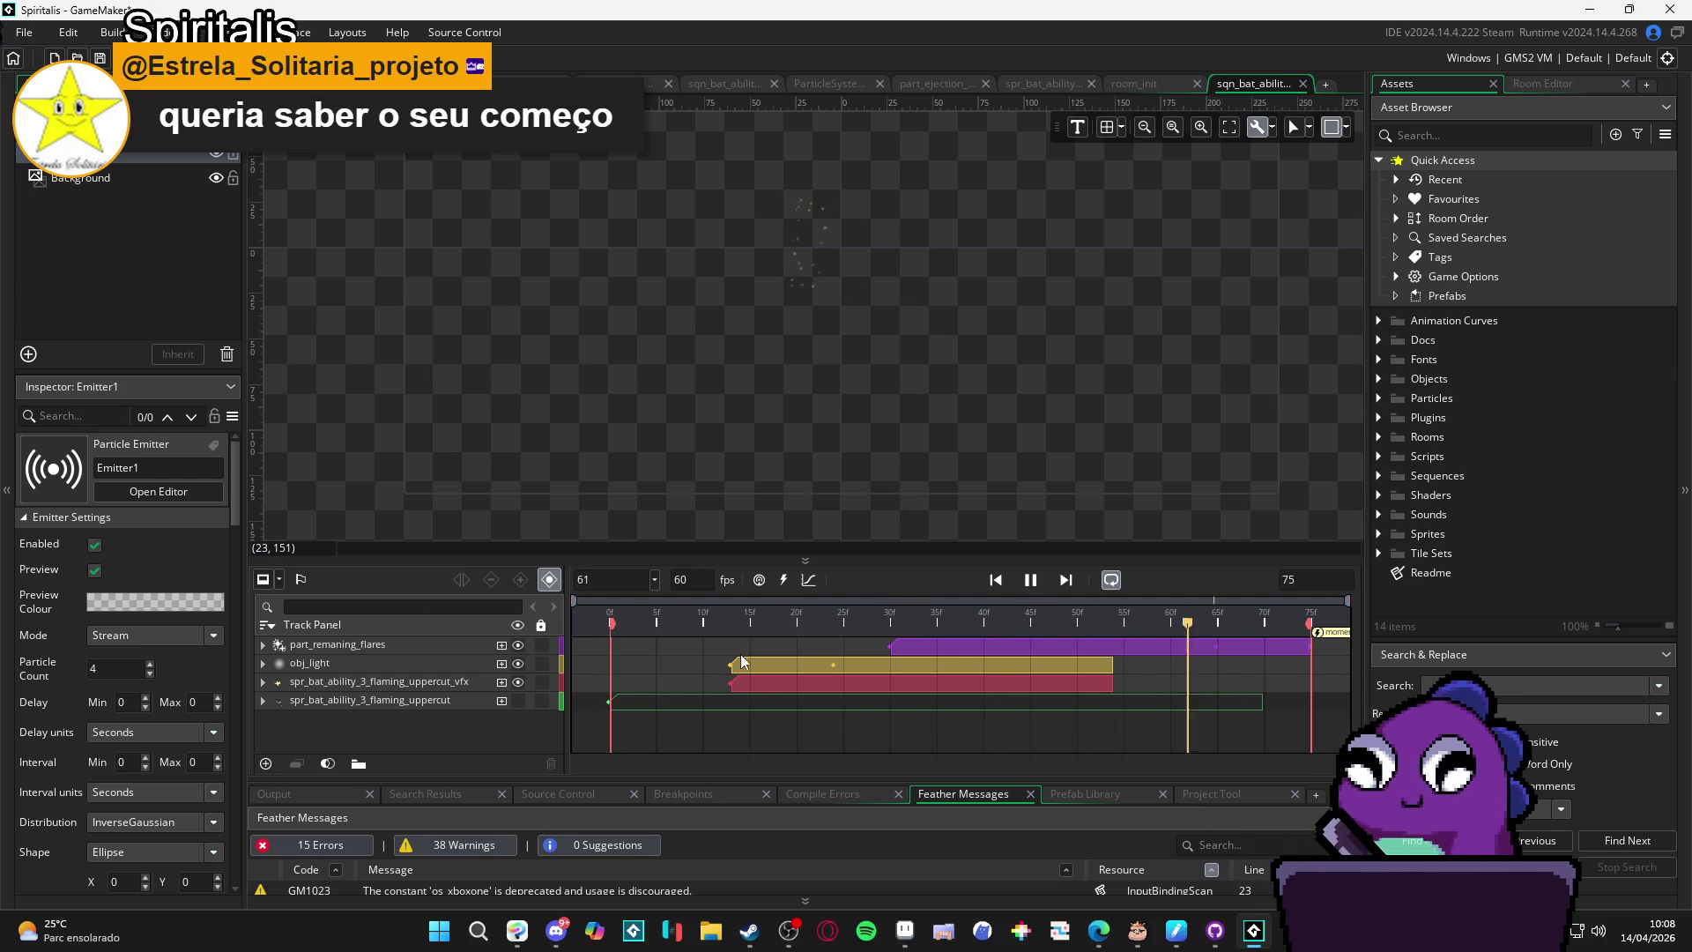
pyautogui.click(447, 925)
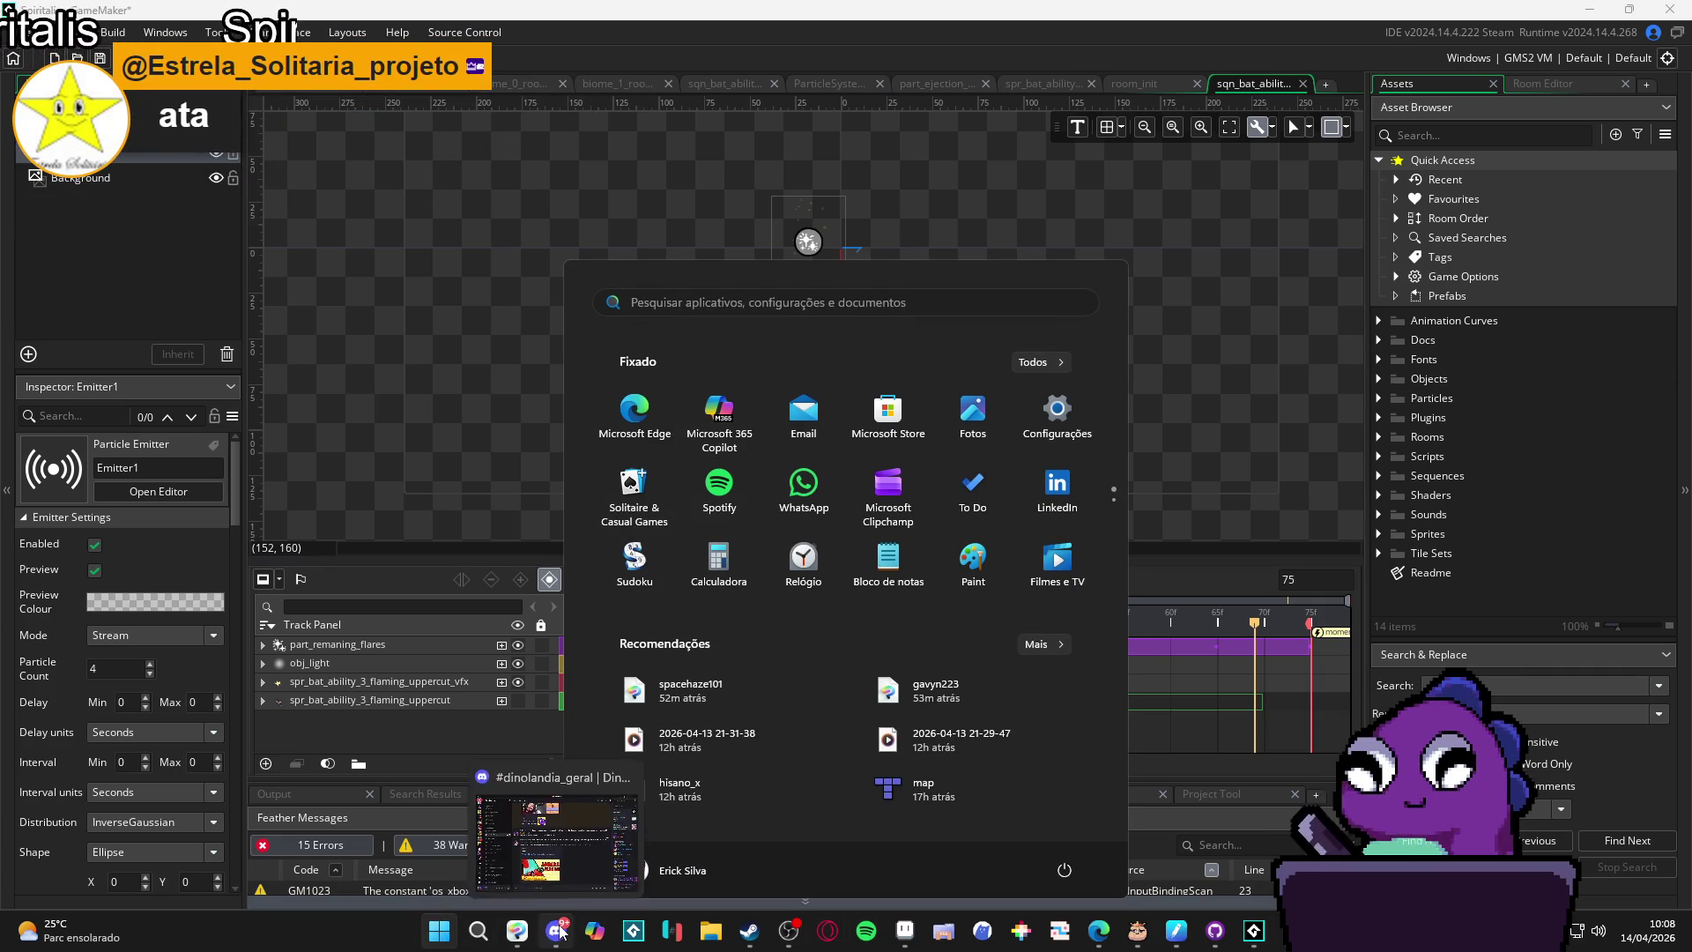
# Close the Start menu to bring GameMaker's bat-ability sequence editor back into view.
pyautogui.click(339, 868)
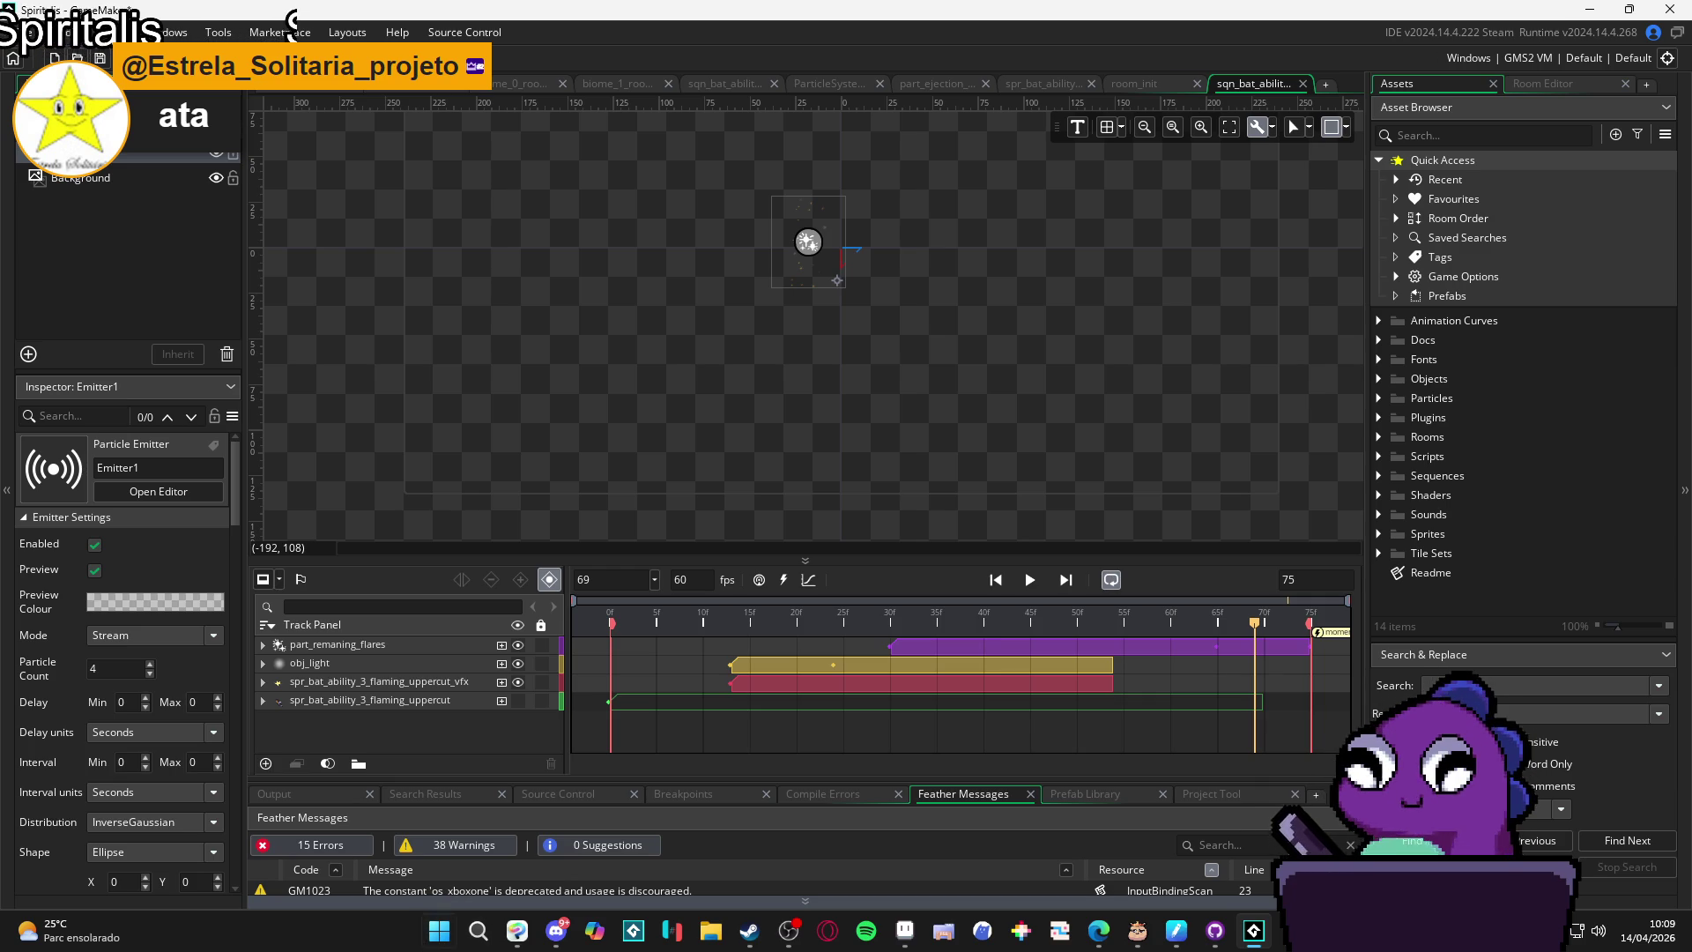
pyautogui.moveTo(572, 936)
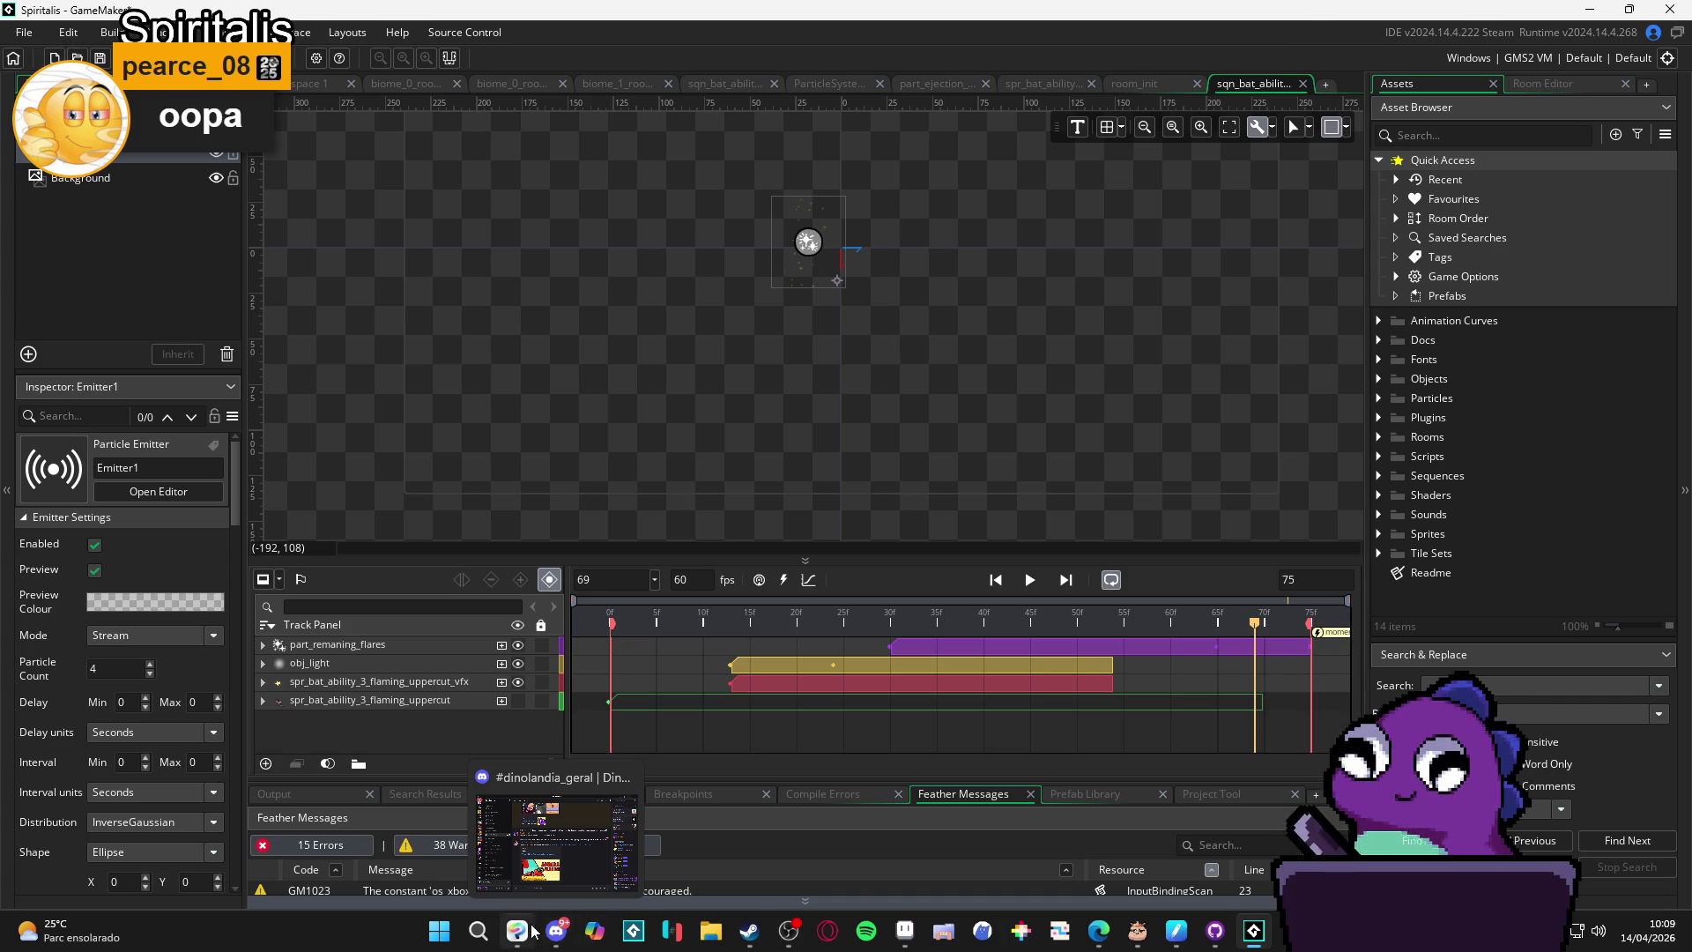
# Search the Steam library for 'sprite' and launch SpriteMancer.
pyautogui.click(749, 932)
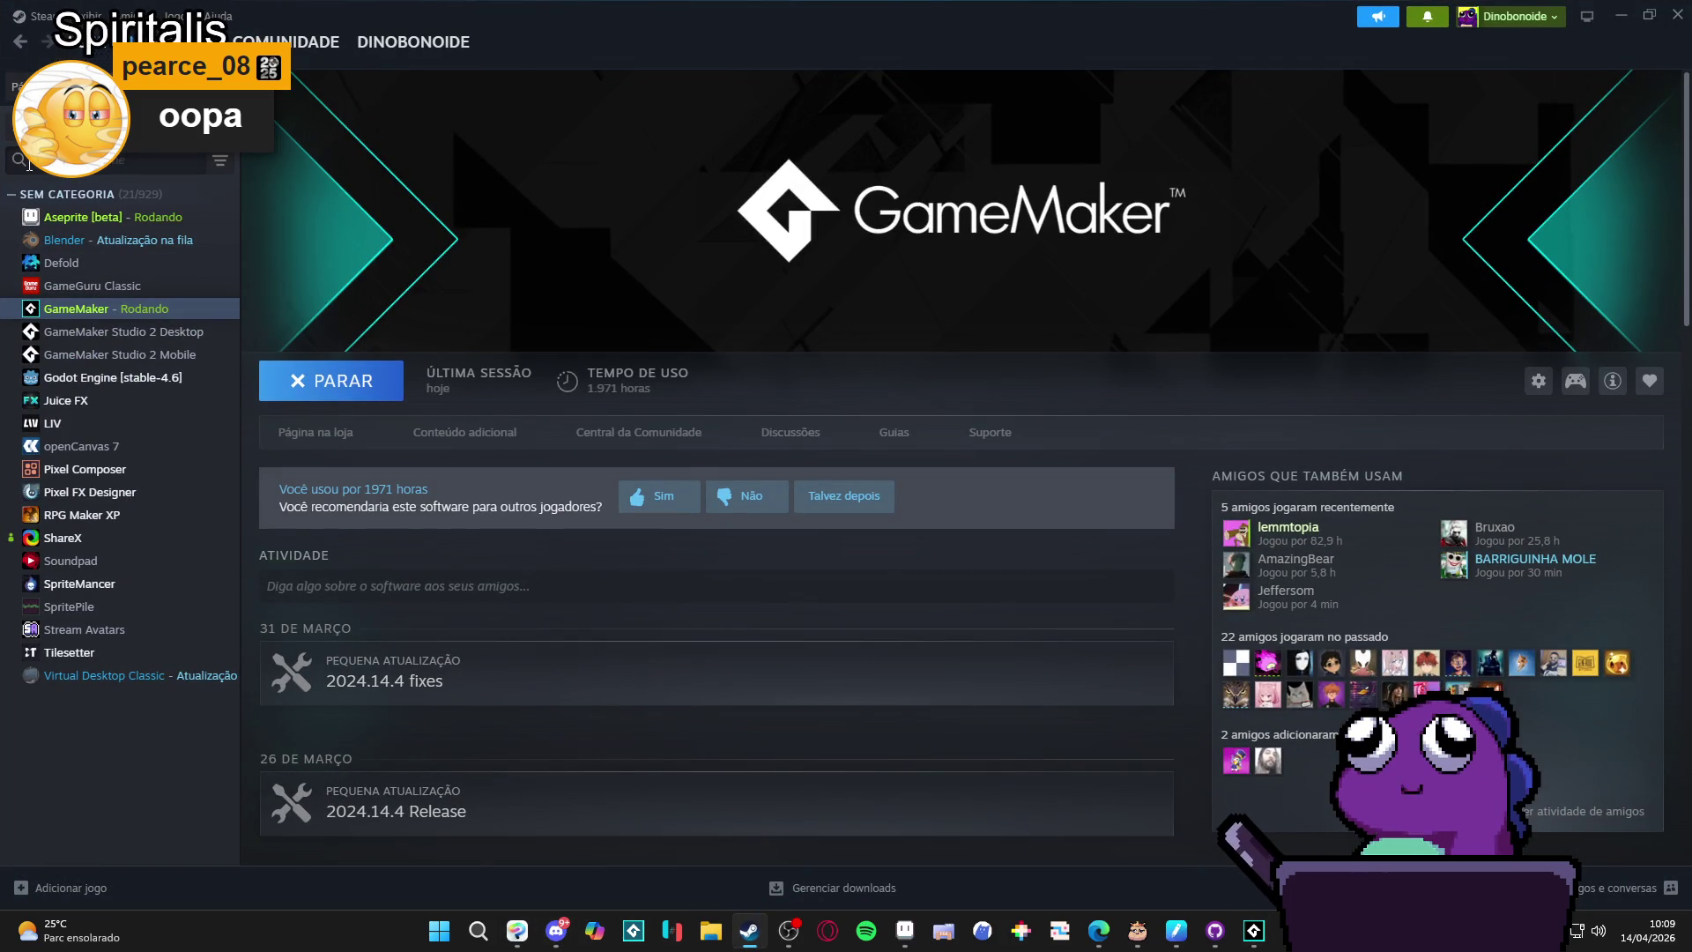
pyautogui.write('sprite')
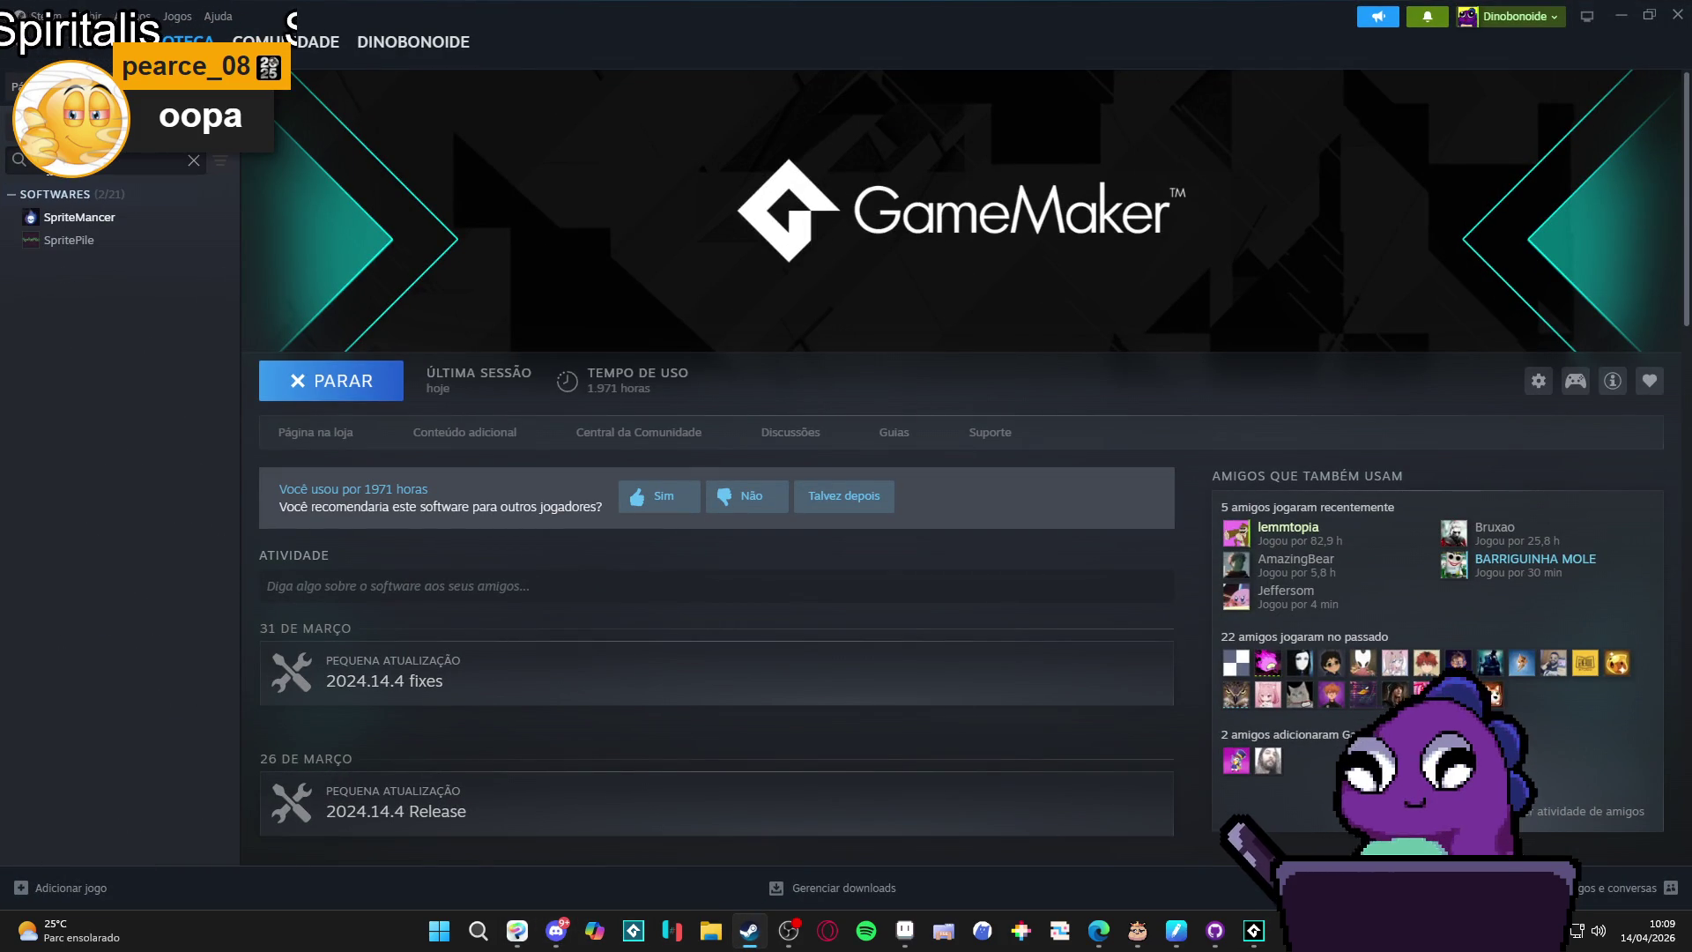
pyautogui.click(81, 217)
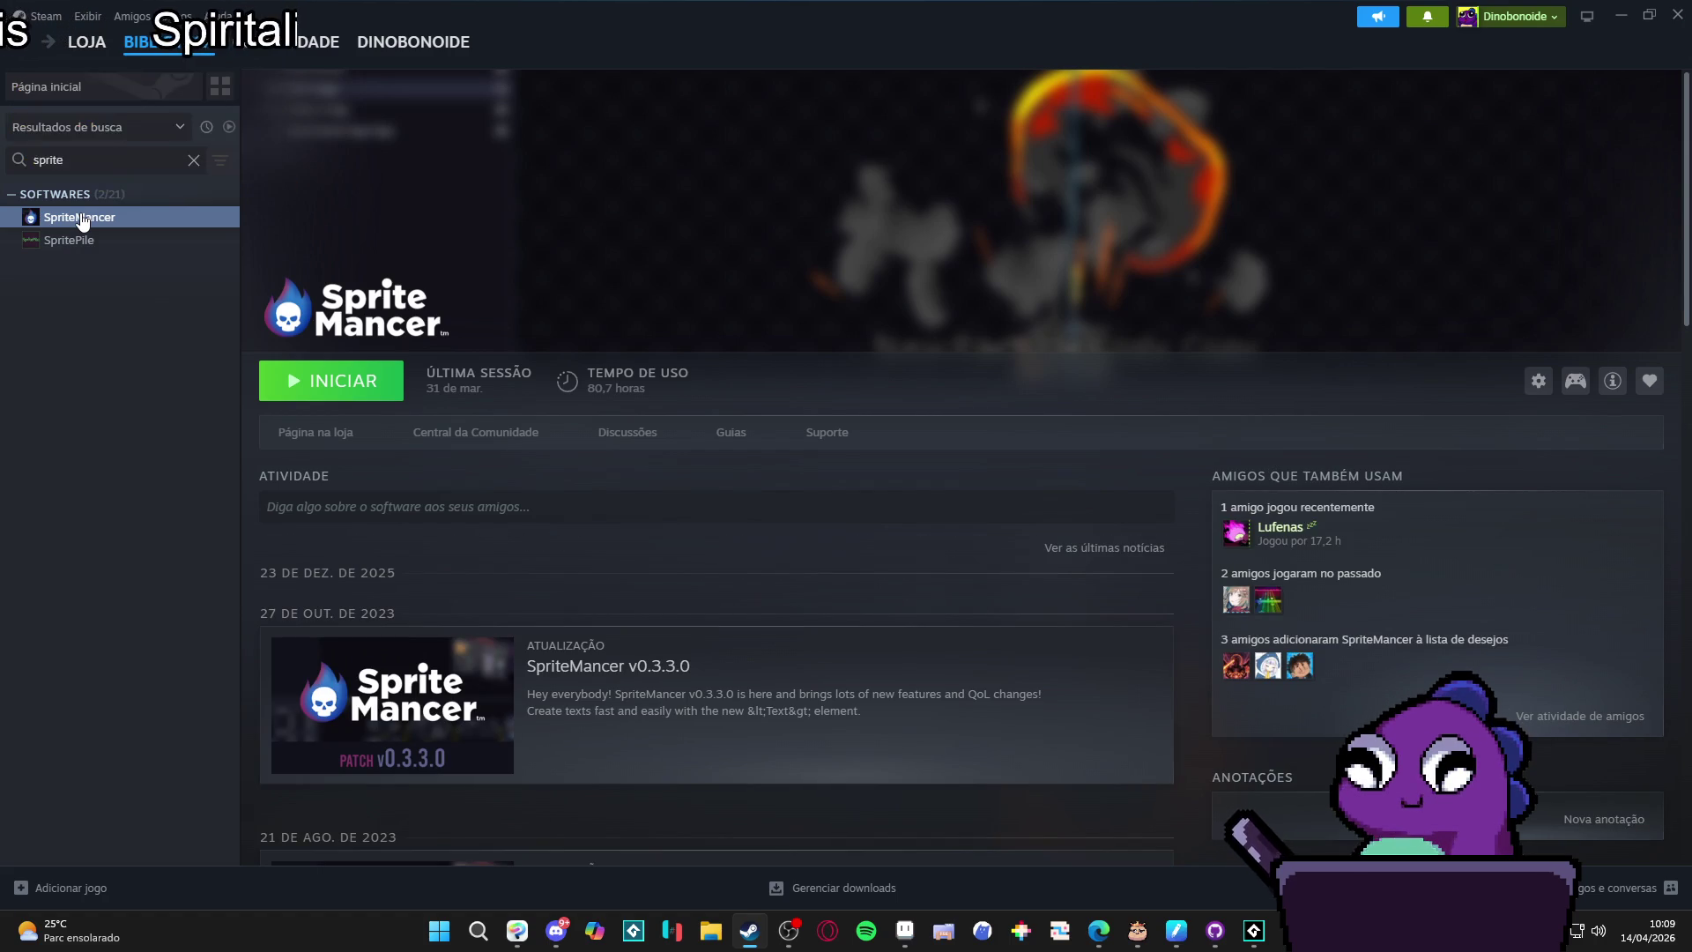
pyautogui.click(337, 378)
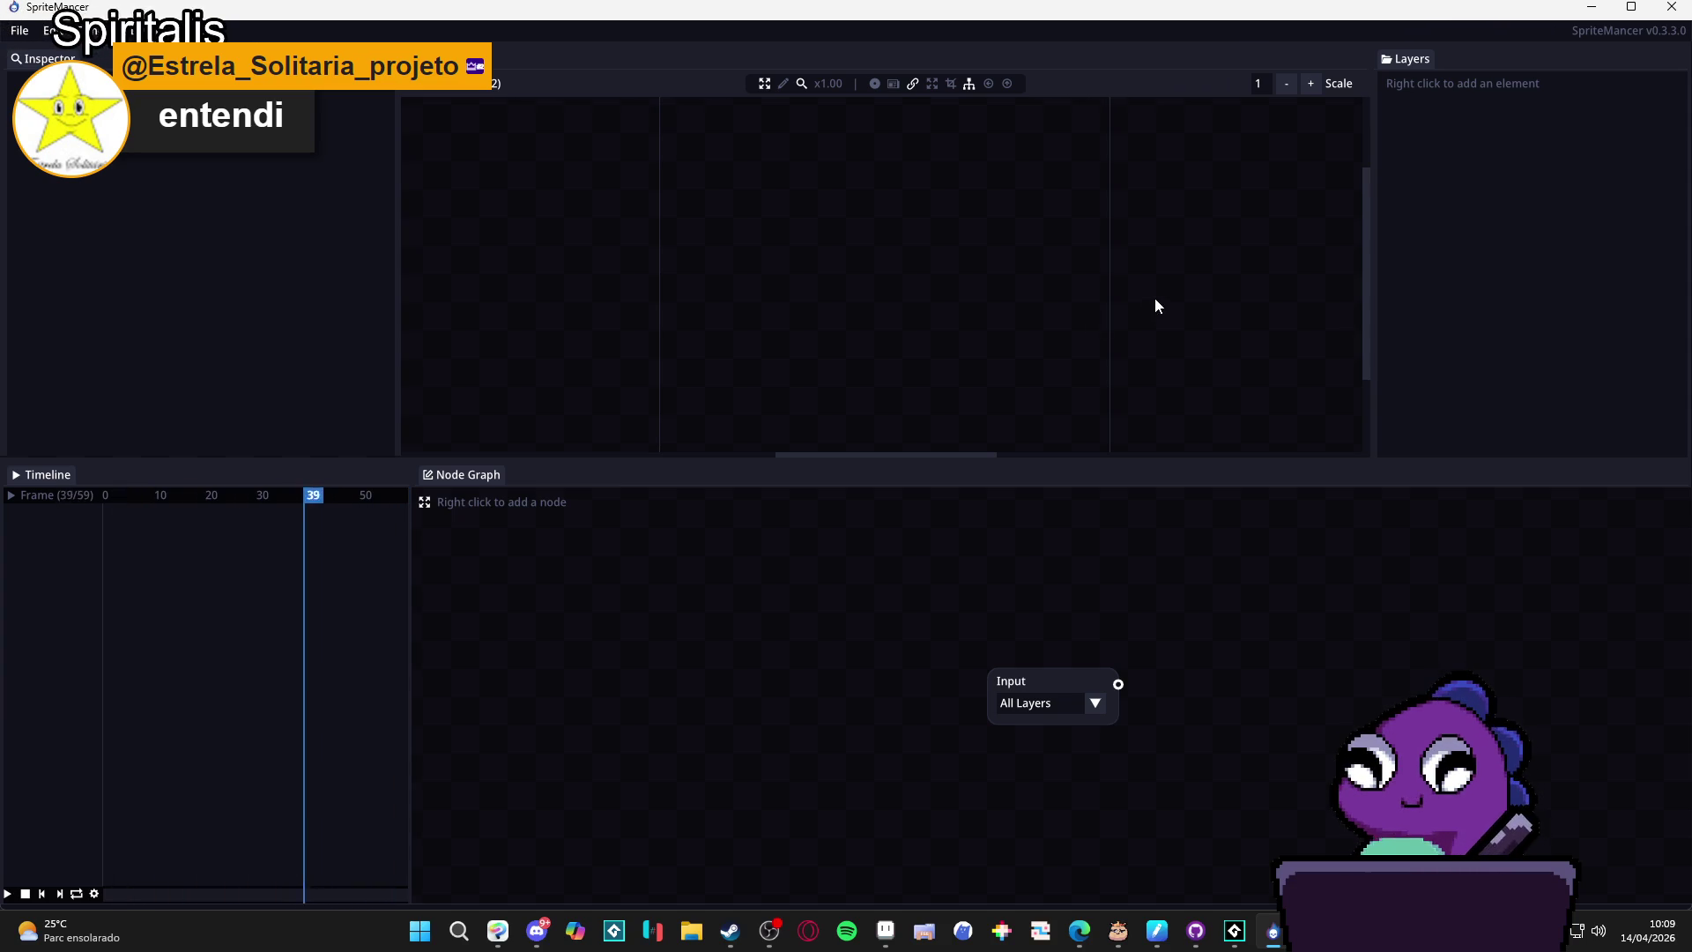
# Browse Clean Area > RPGENEROUS > interface > spoils in Explorer and select the combat-experience image.
pyautogui.click(691, 930)
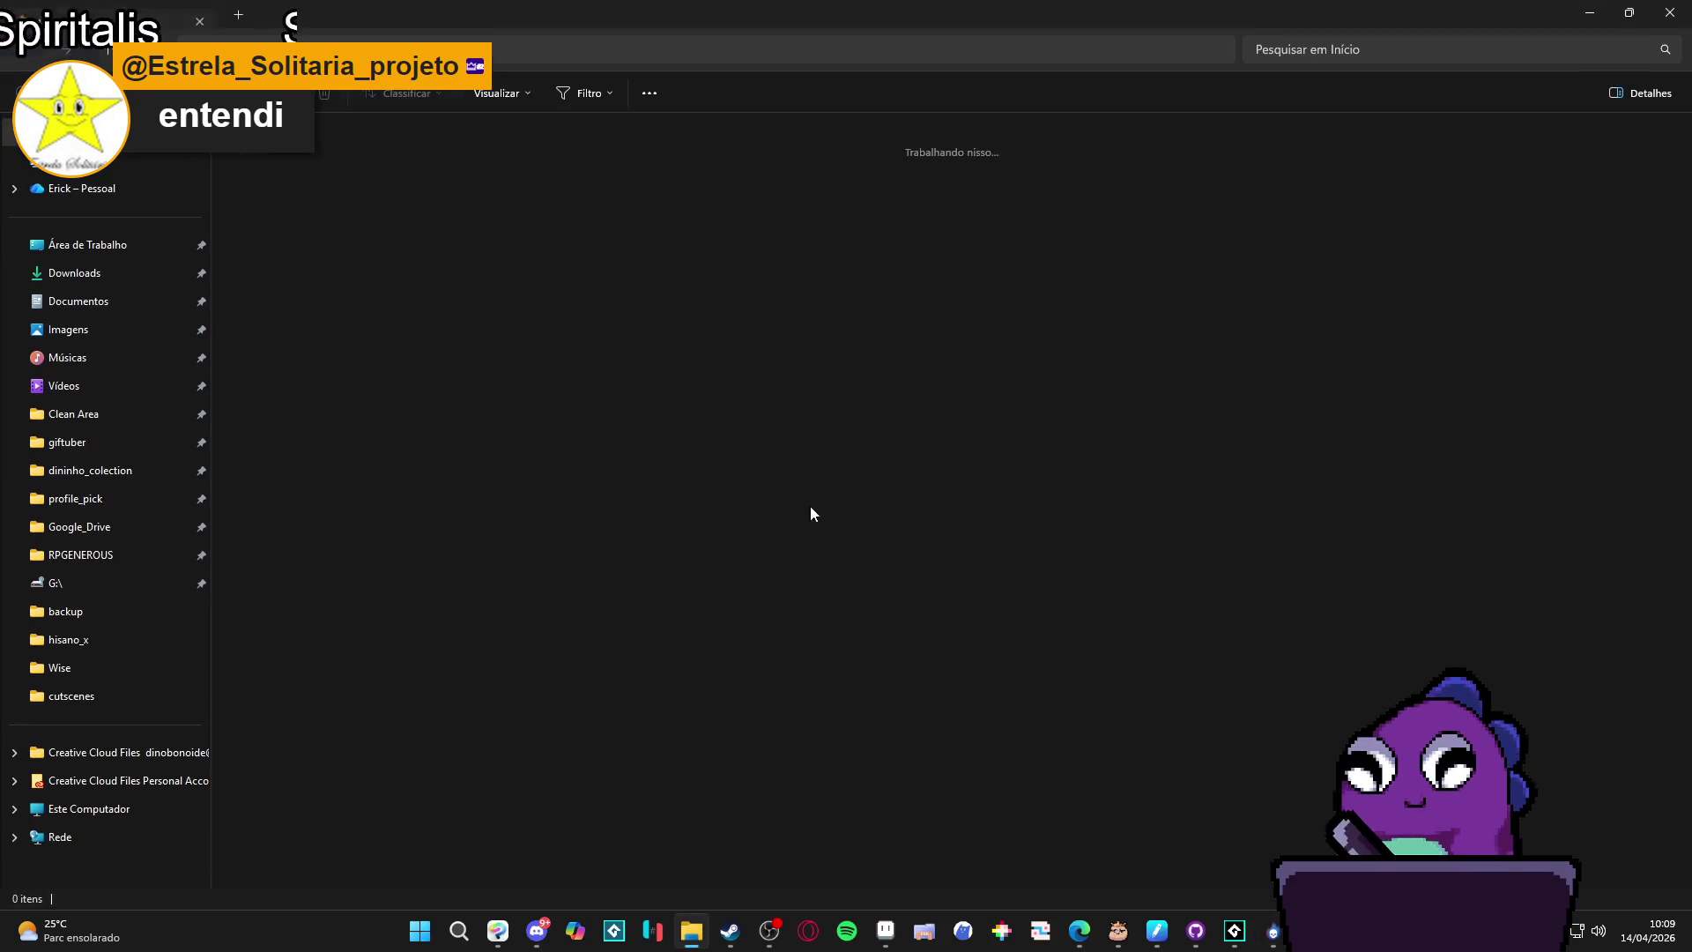
pyautogui.doubleClick(440, 399)
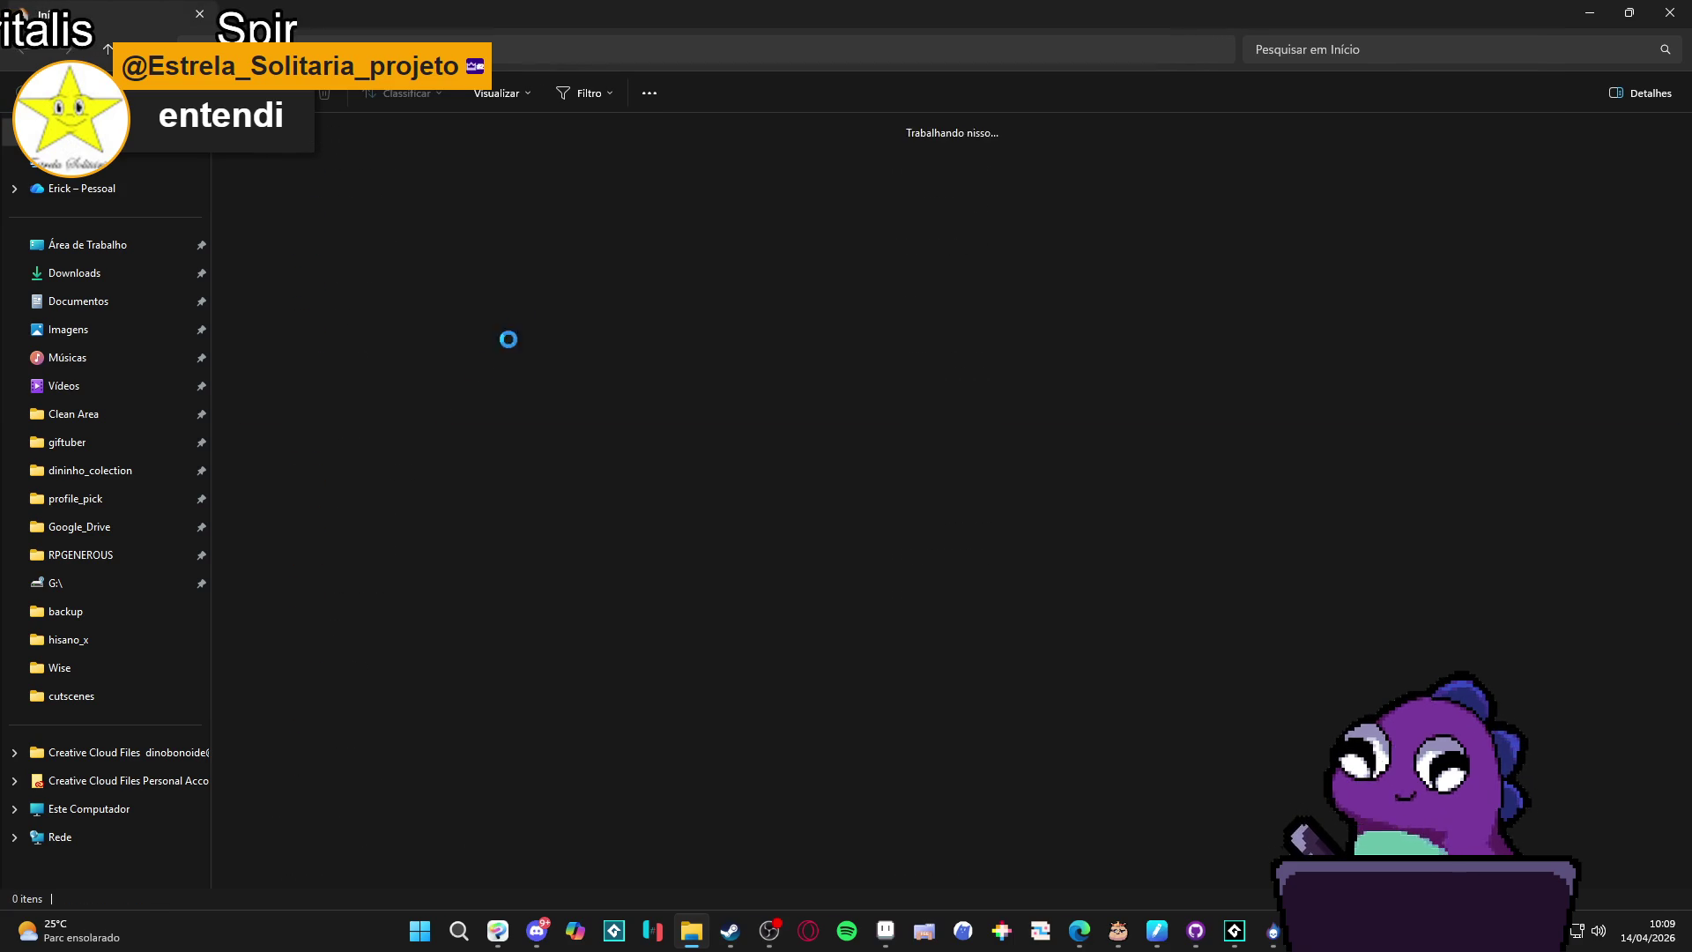
pyautogui.click(79, 554)
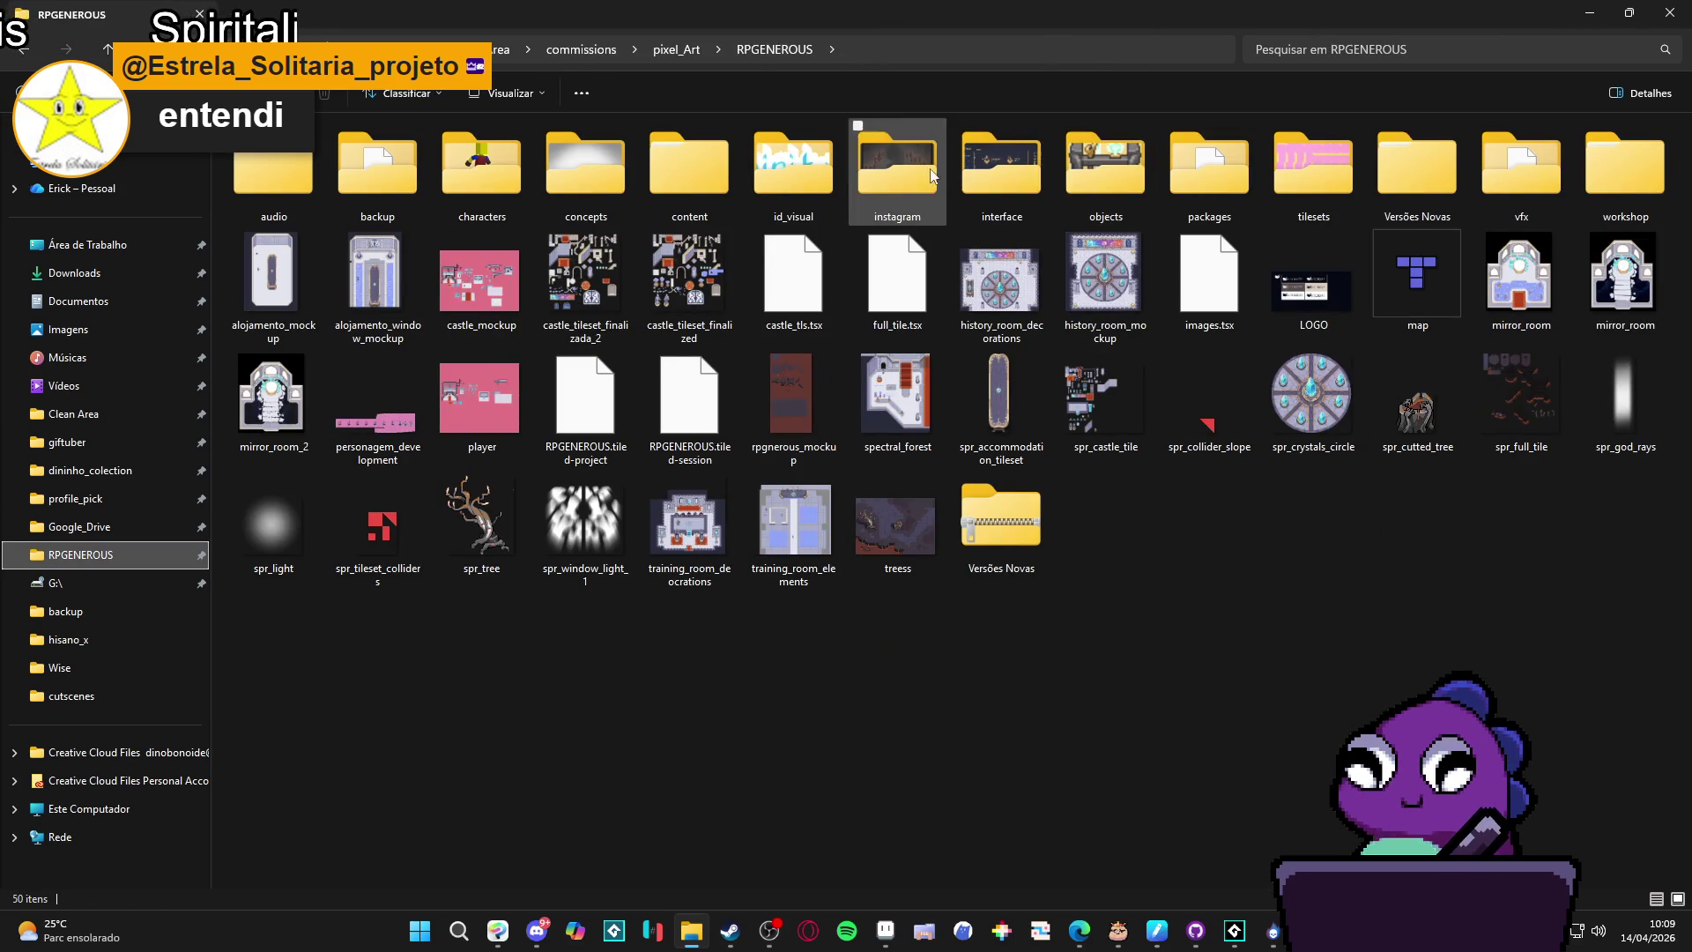
pyautogui.doubleClick(1002, 159)
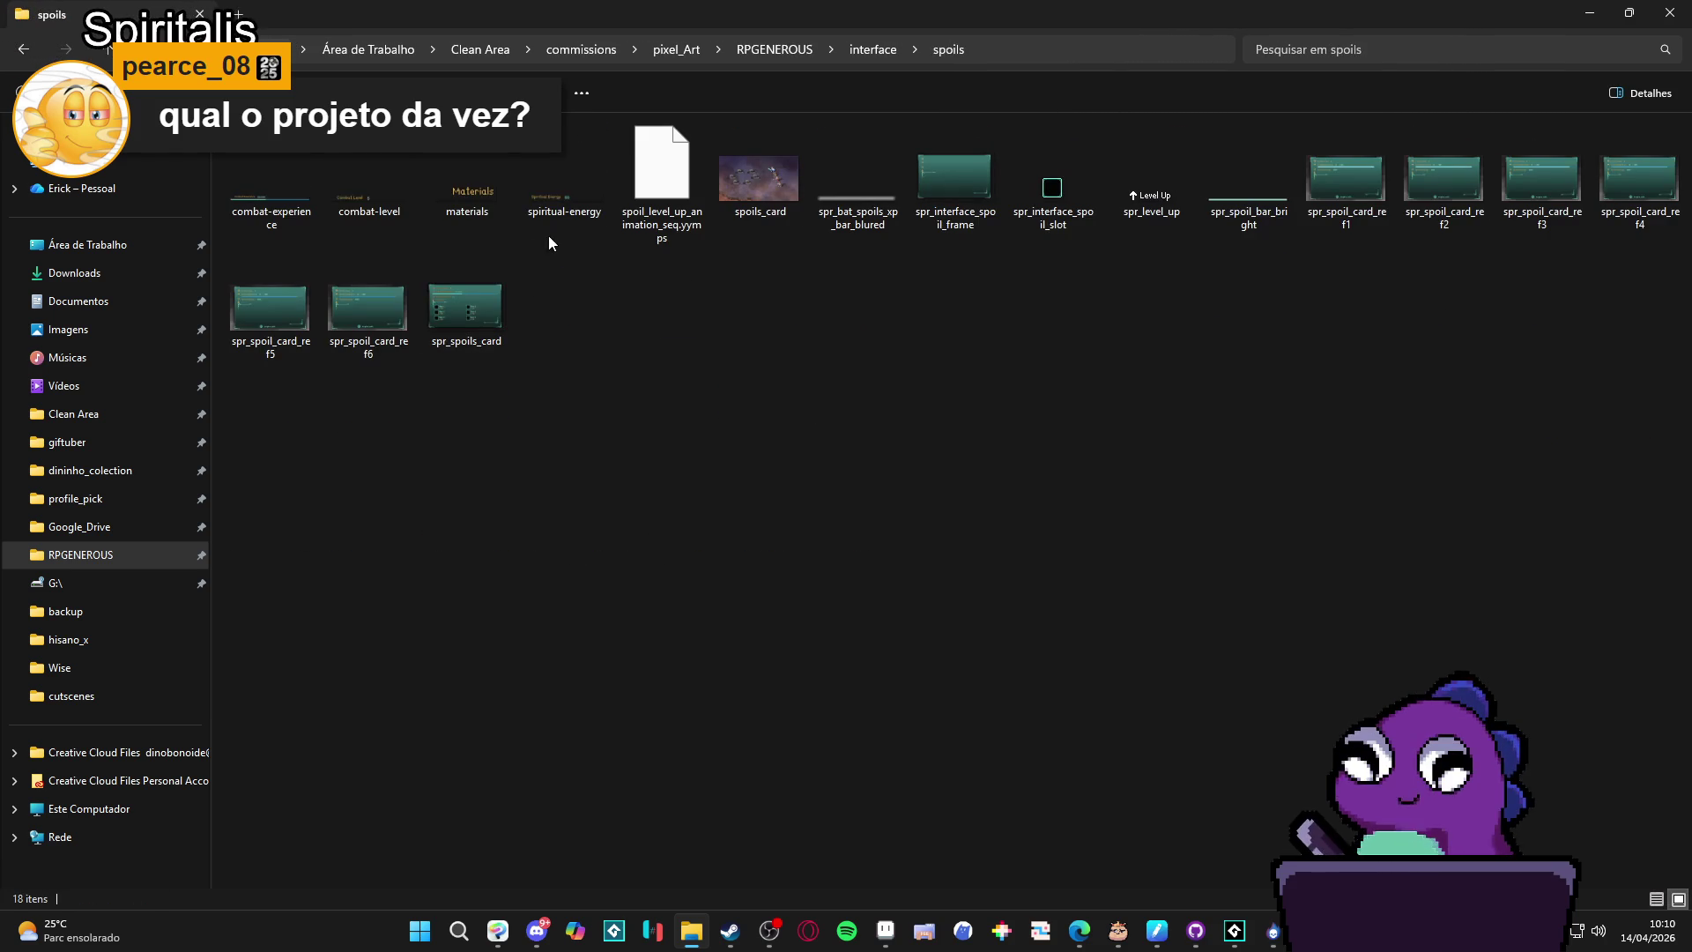
pyautogui.click(287, 226)
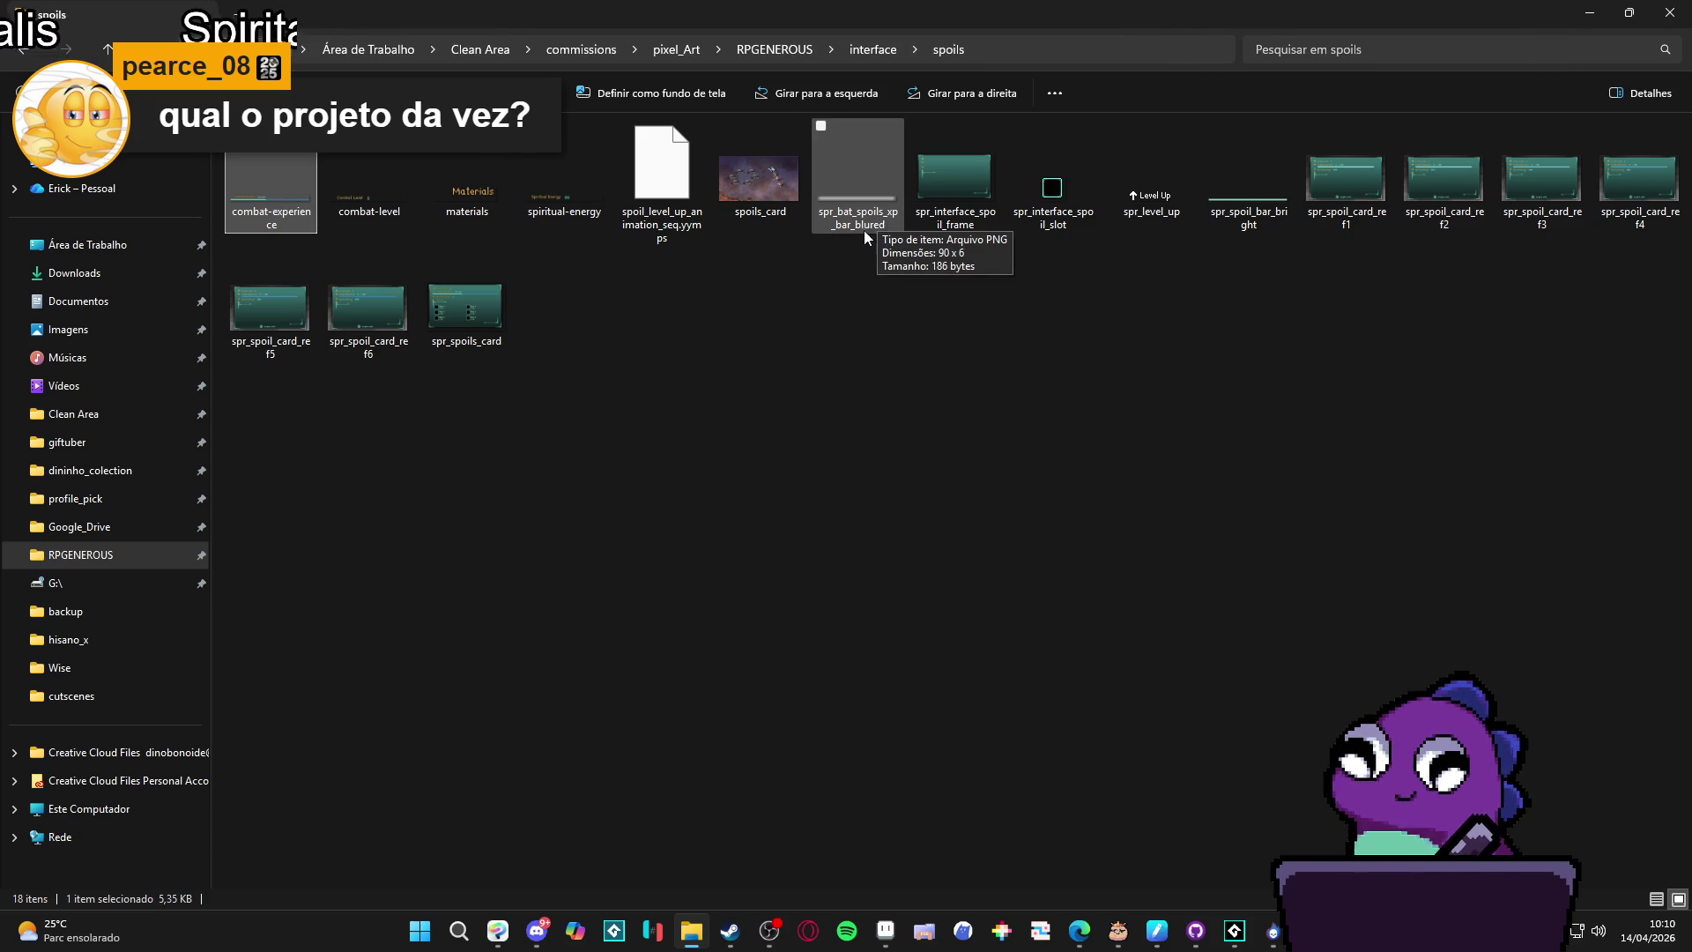
pyautogui.click(272, 217)
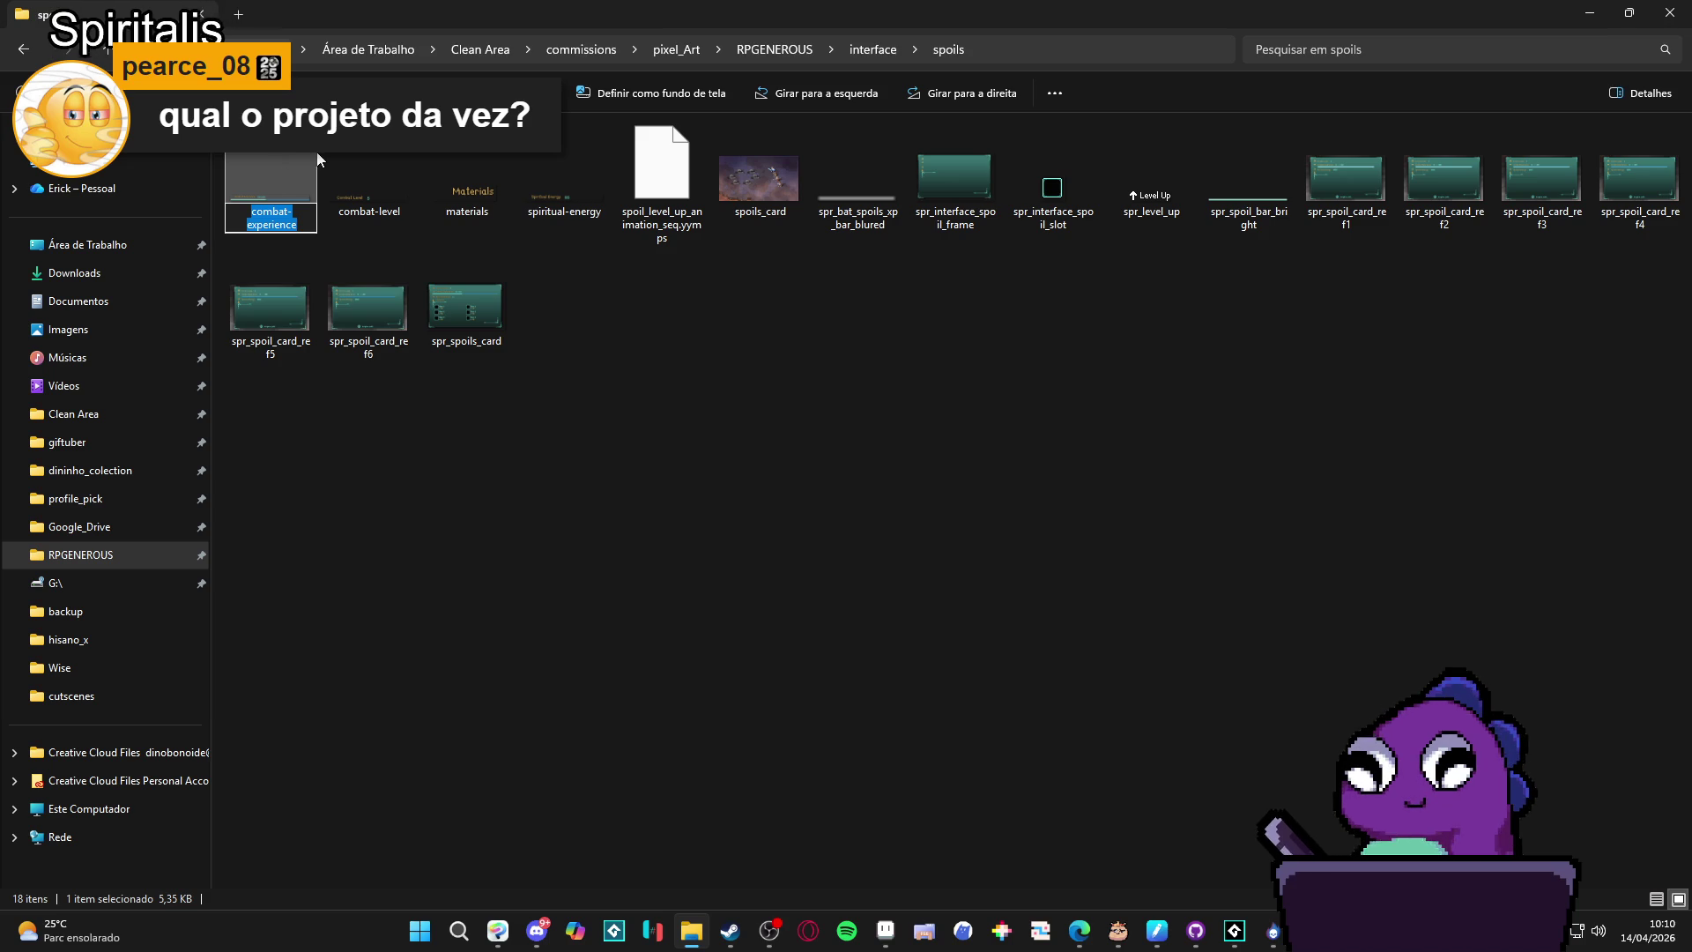
pyautogui.click(289, 199)
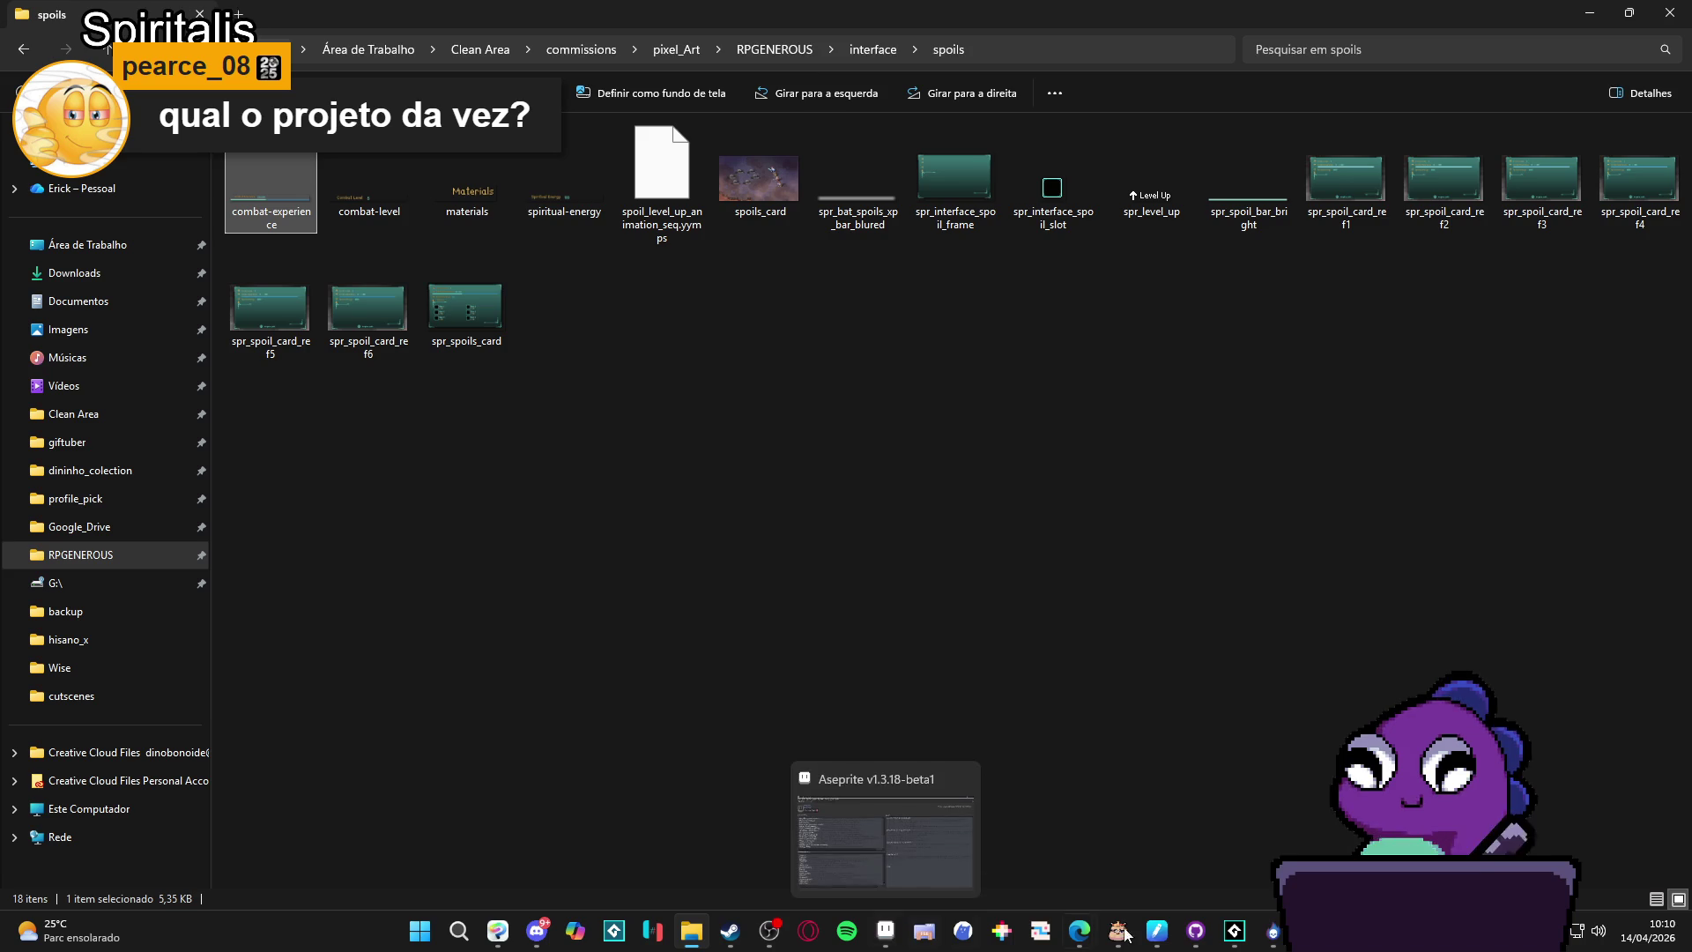
pyautogui.click(1273, 931)
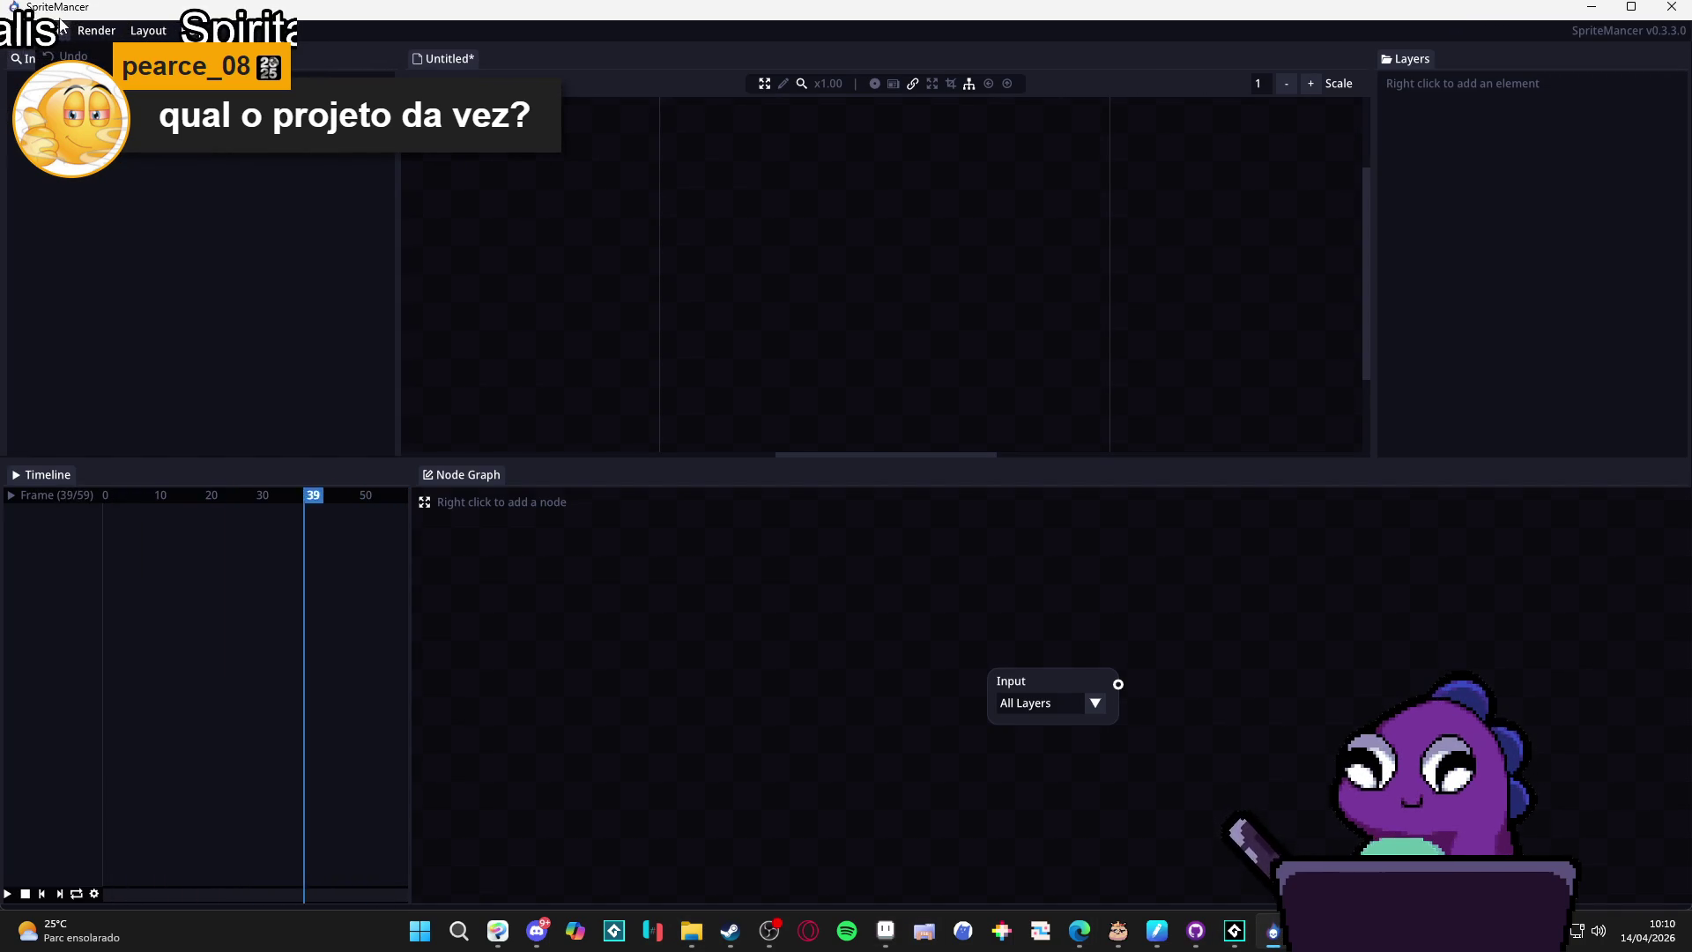
# Drag combat-experience.png onto the SpriteMancer canvas as a layer, then scrub the timeline to frame 17.
pyautogui.click(691, 930)
pyautogui.click(691, 931)
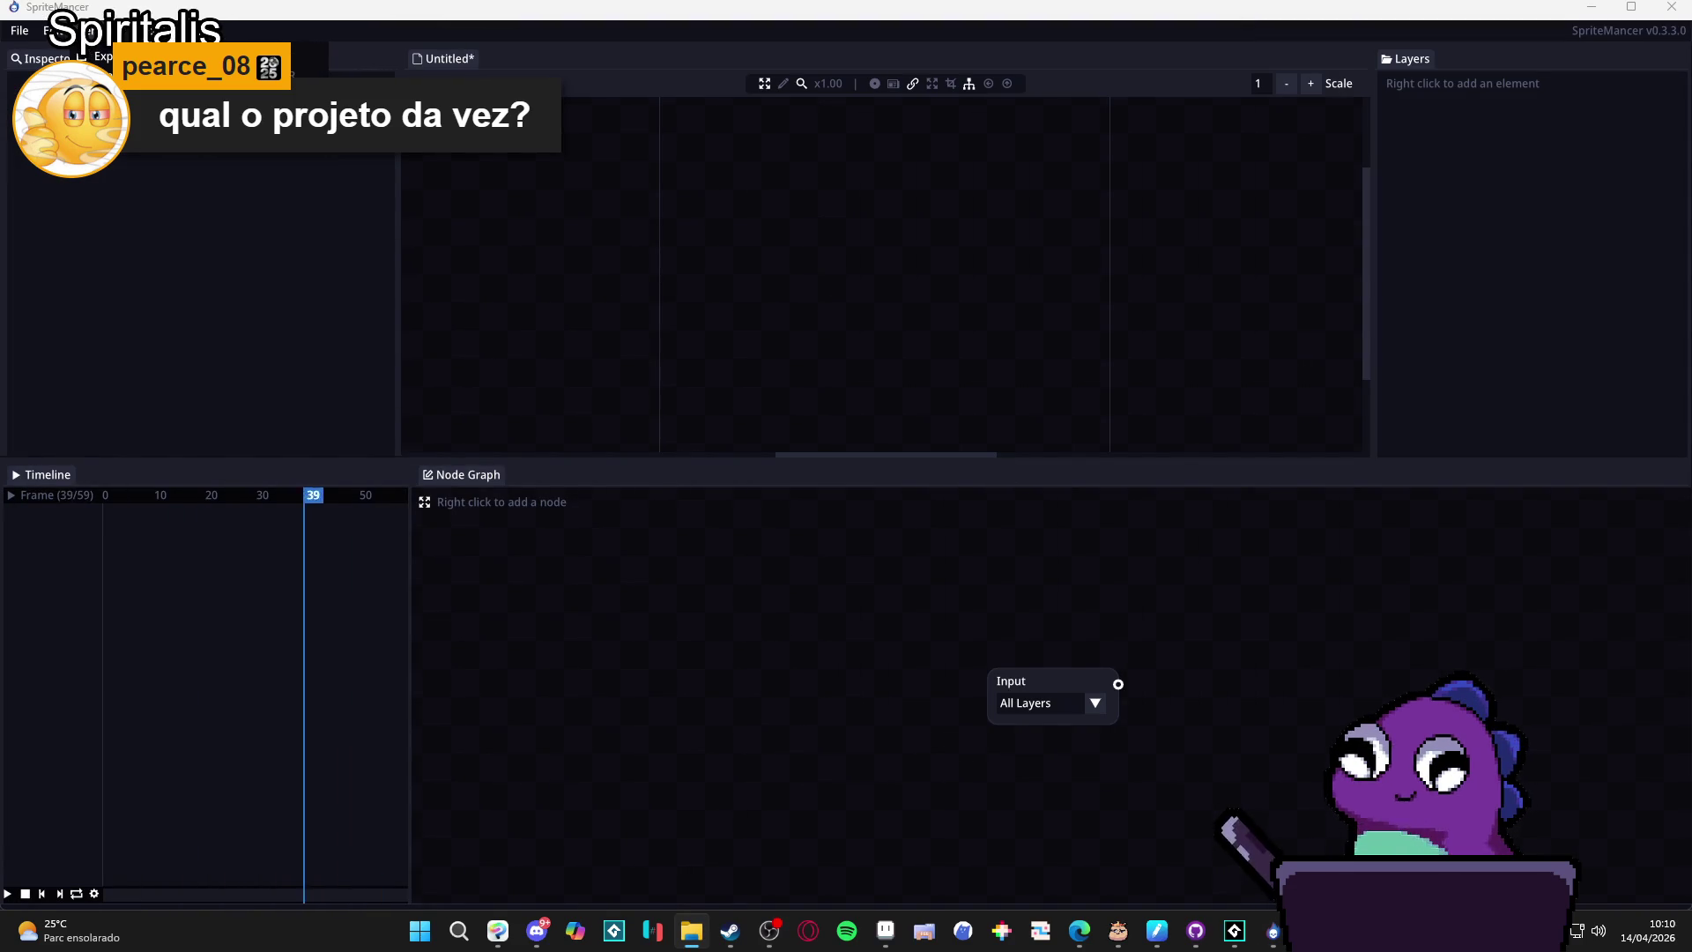
pyautogui.click(902, 303)
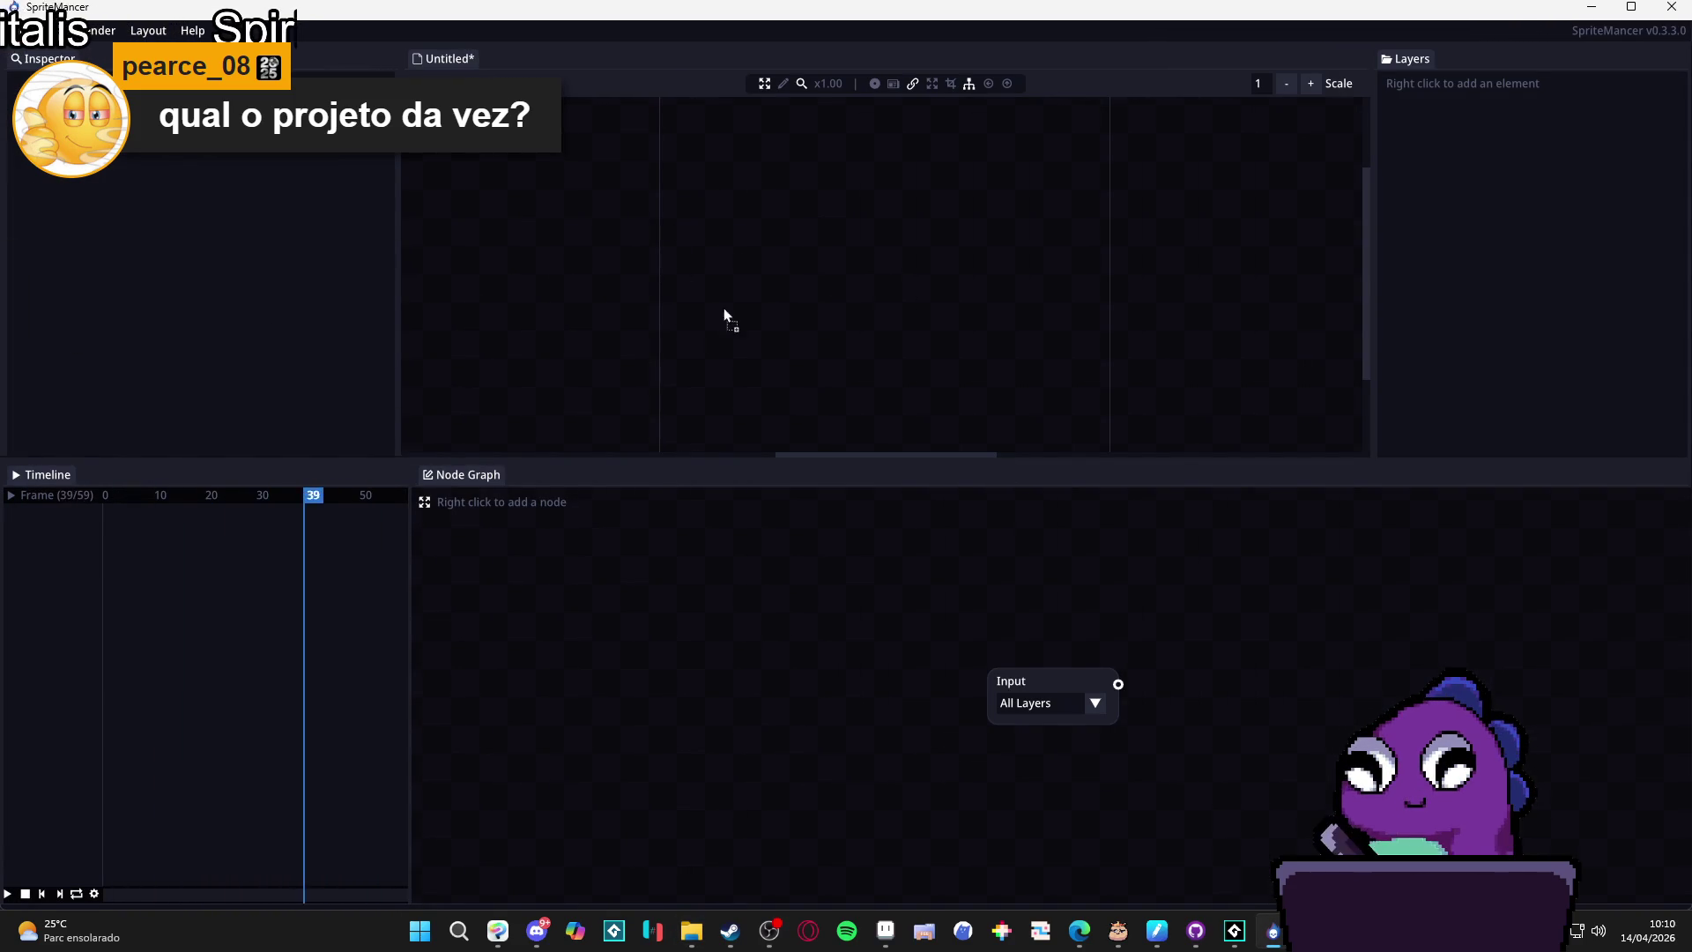
pyautogui.moveTo(723, 309); pyautogui.dragTo(825, 273)
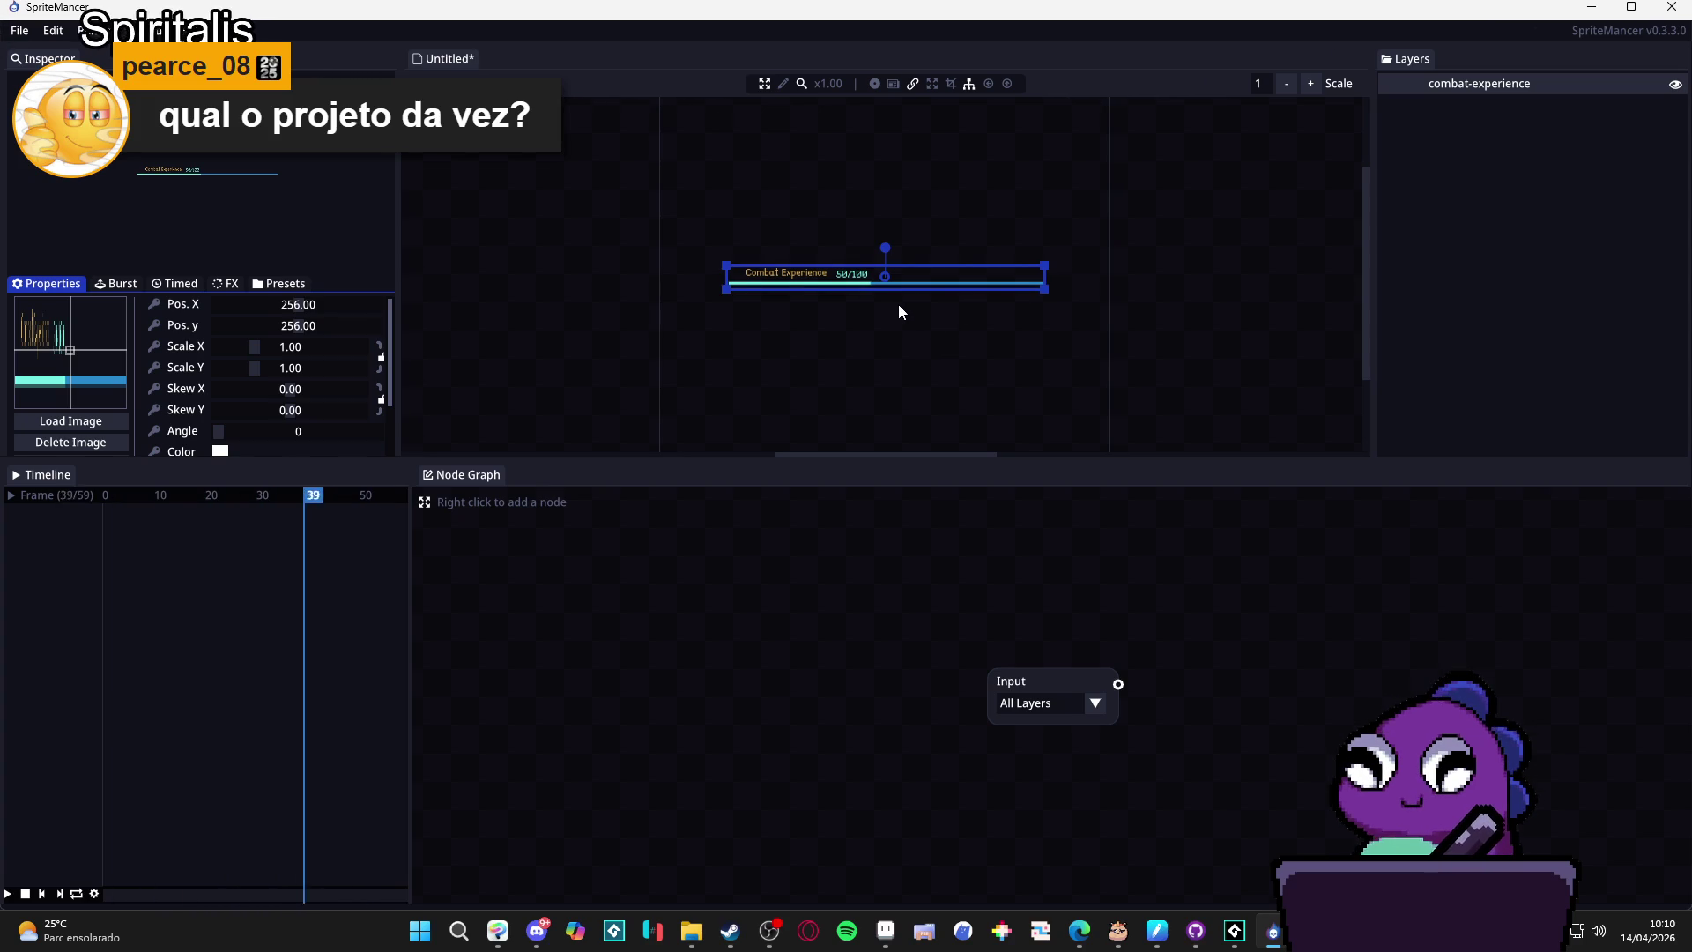
pyautogui.scroll(4, 885, 287)
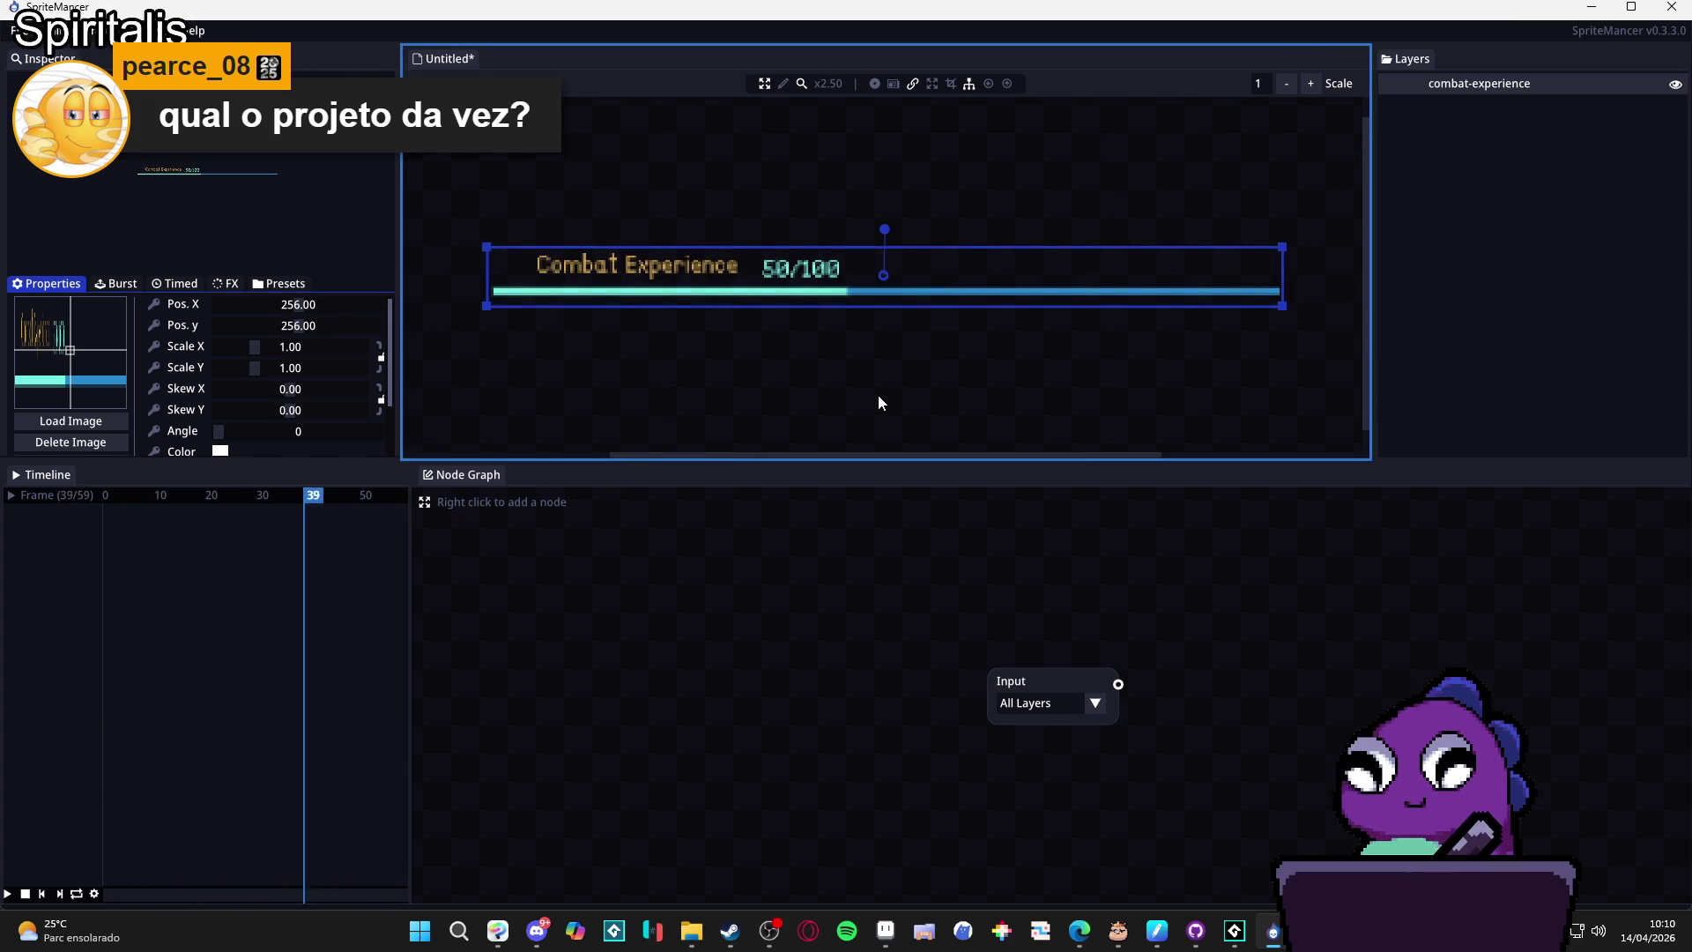
pyautogui.scroll(-4, 823, 379)
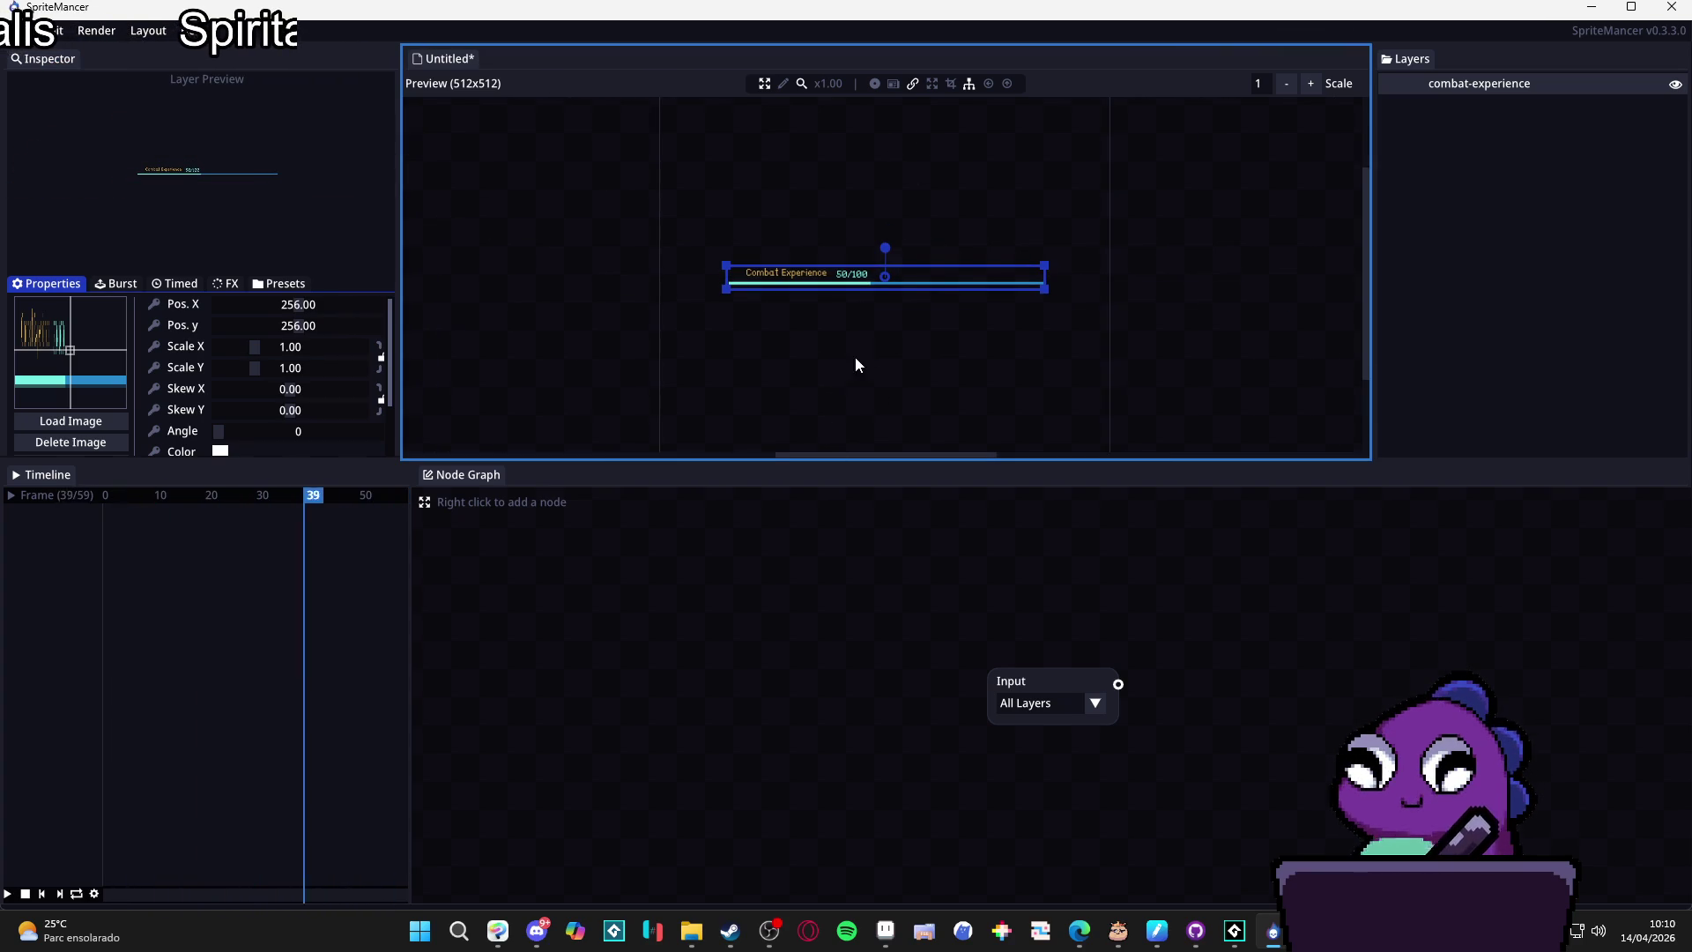
pyautogui.click(41, 894)
pyautogui.moveTo(164, 495); pyautogui.dragTo(193, 574)
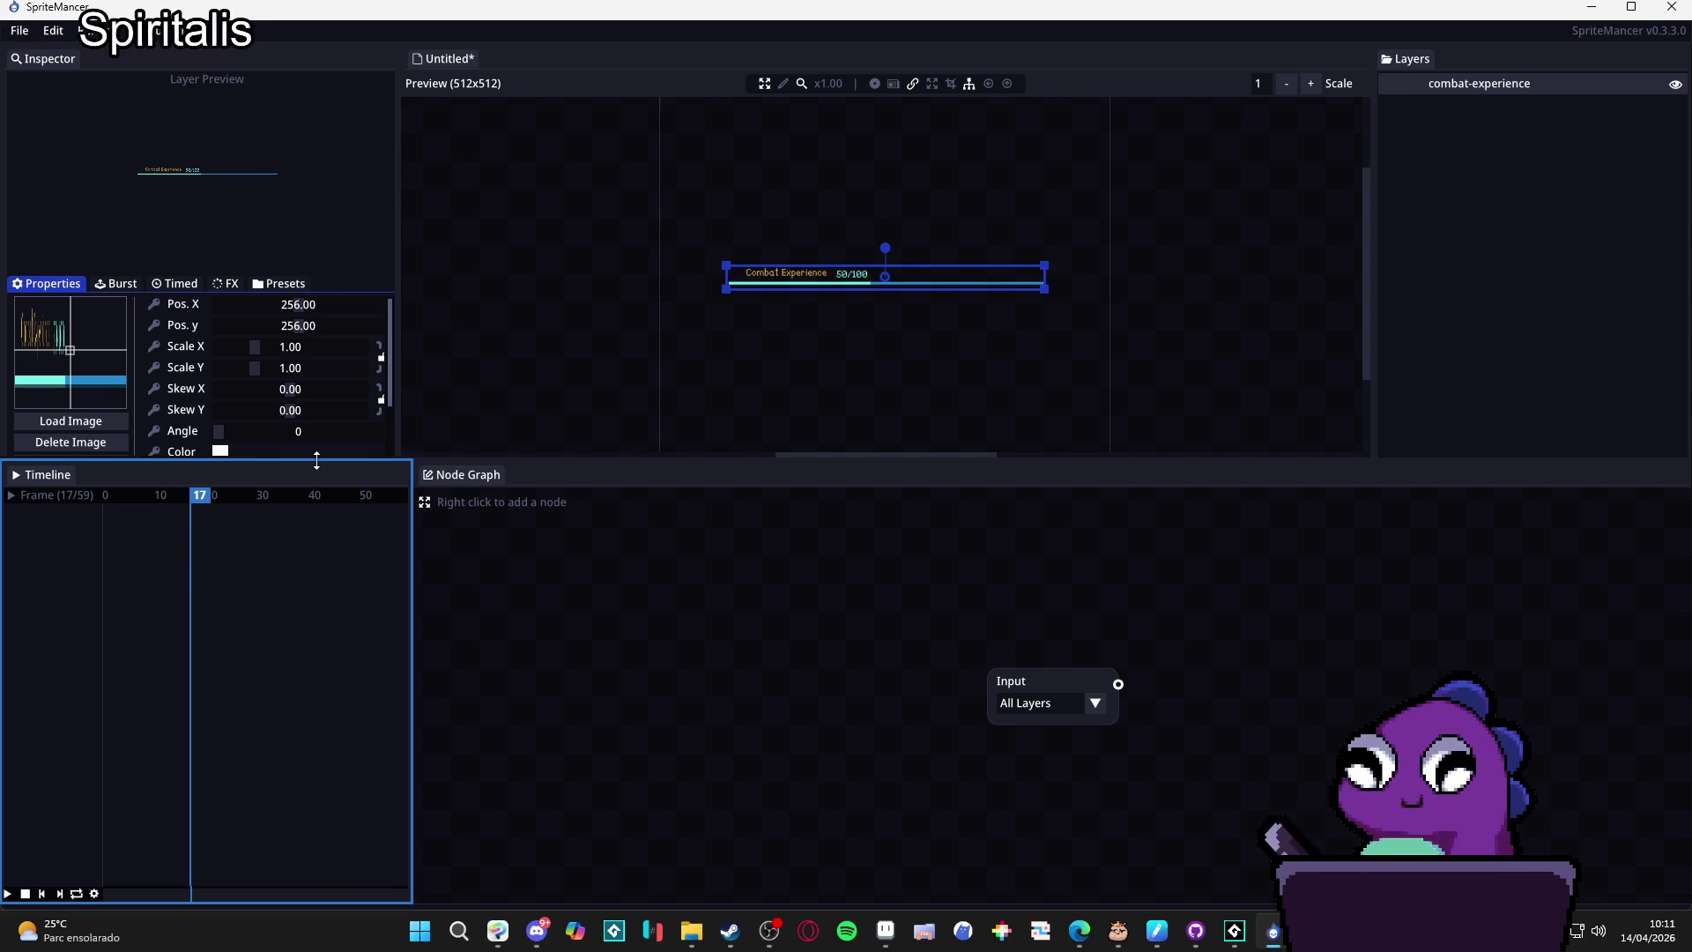
# Expand the sprite's property rows and move its origin to the bar's lower-left end.
pyautogui.moveTo(299, 459)
pyautogui.mouseDown()
pyautogui.moveTo(298, 557)
pyautogui.moveTo(297, 528)
pyautogui.mouseUp()
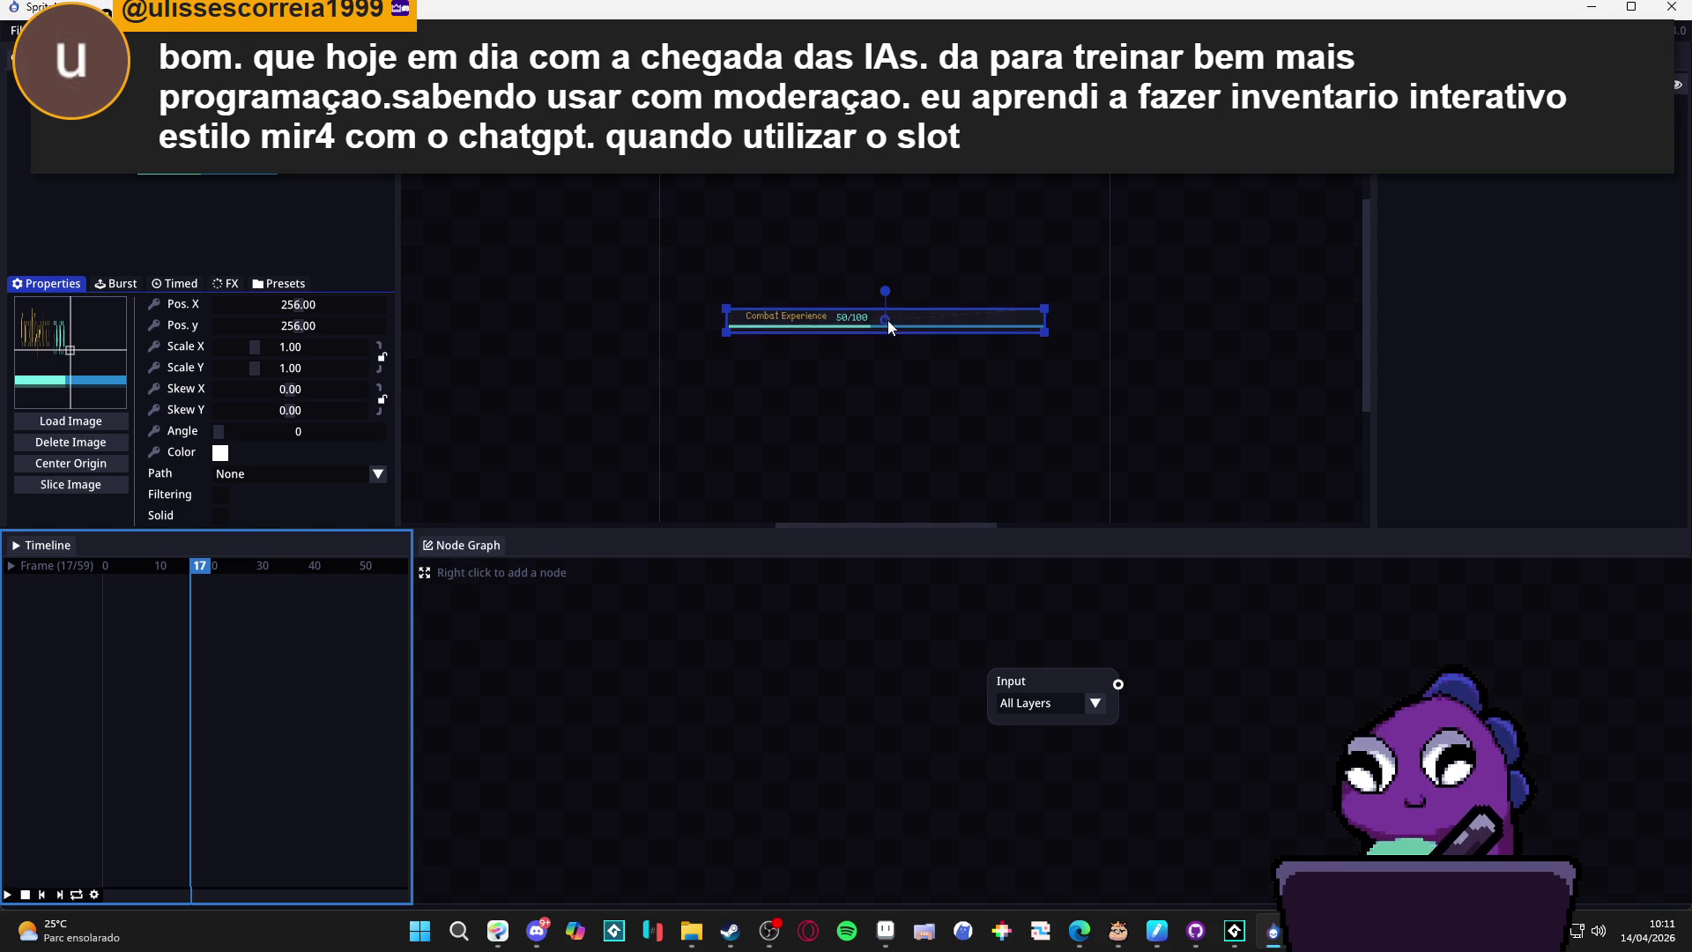
pyautogui.moveTo(886, 320); pyautogui.dragTo(844, 324)
pyautogui.hotkey('ctrl', 'z')
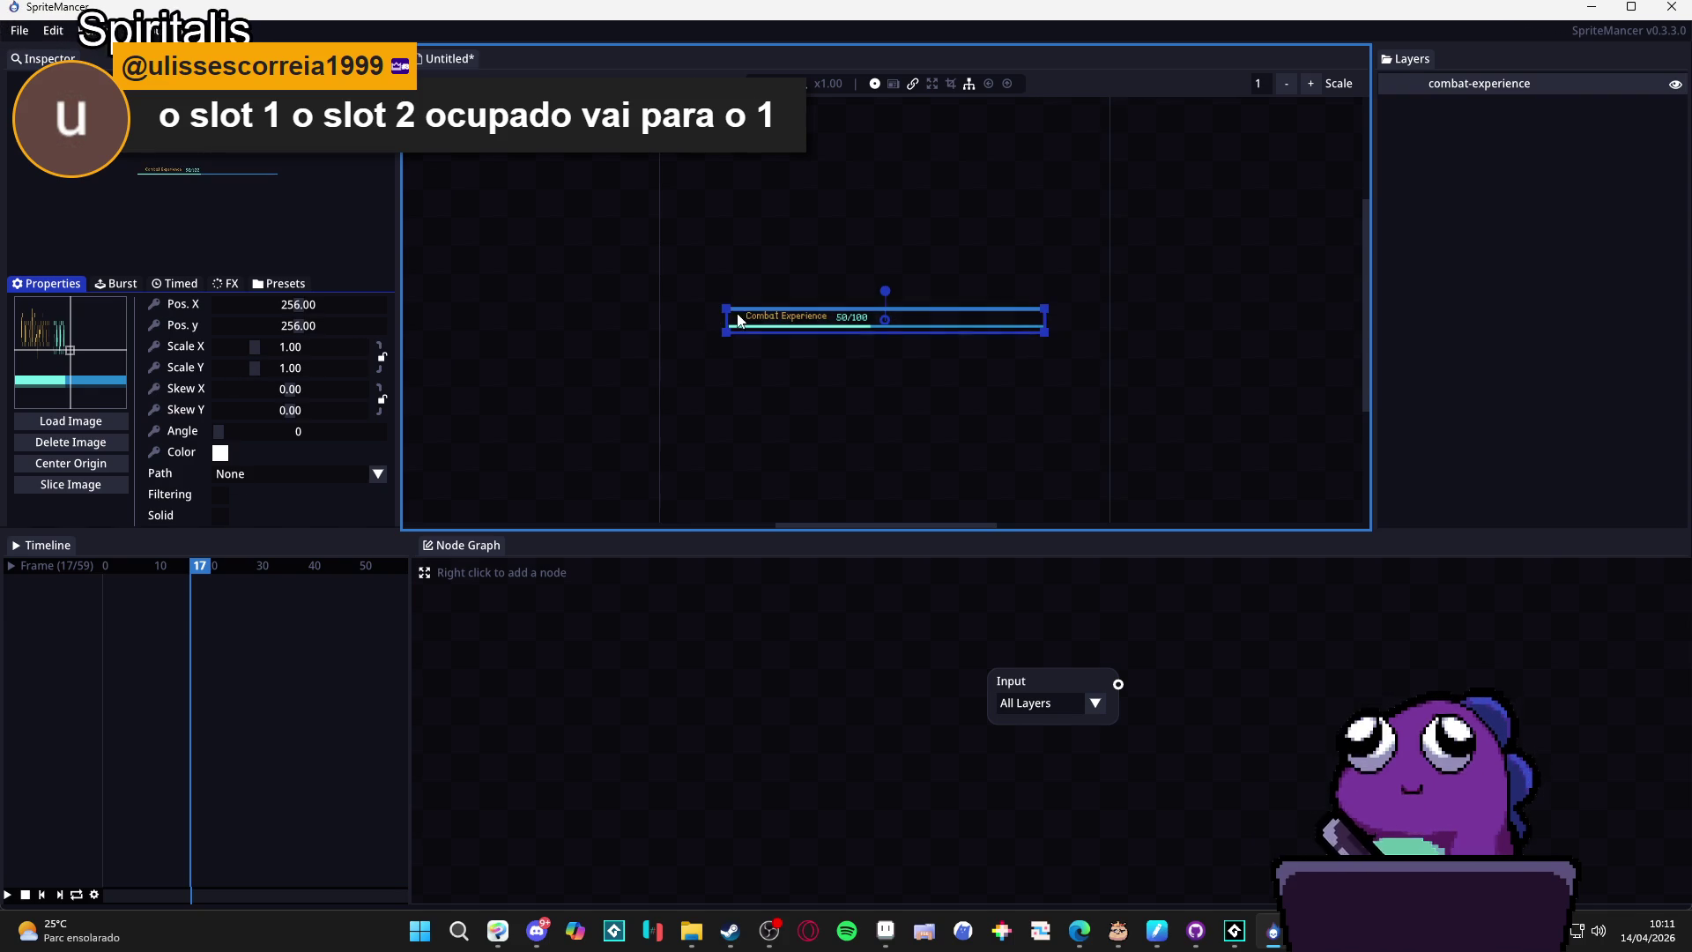
pyautogui.click(18, 381)
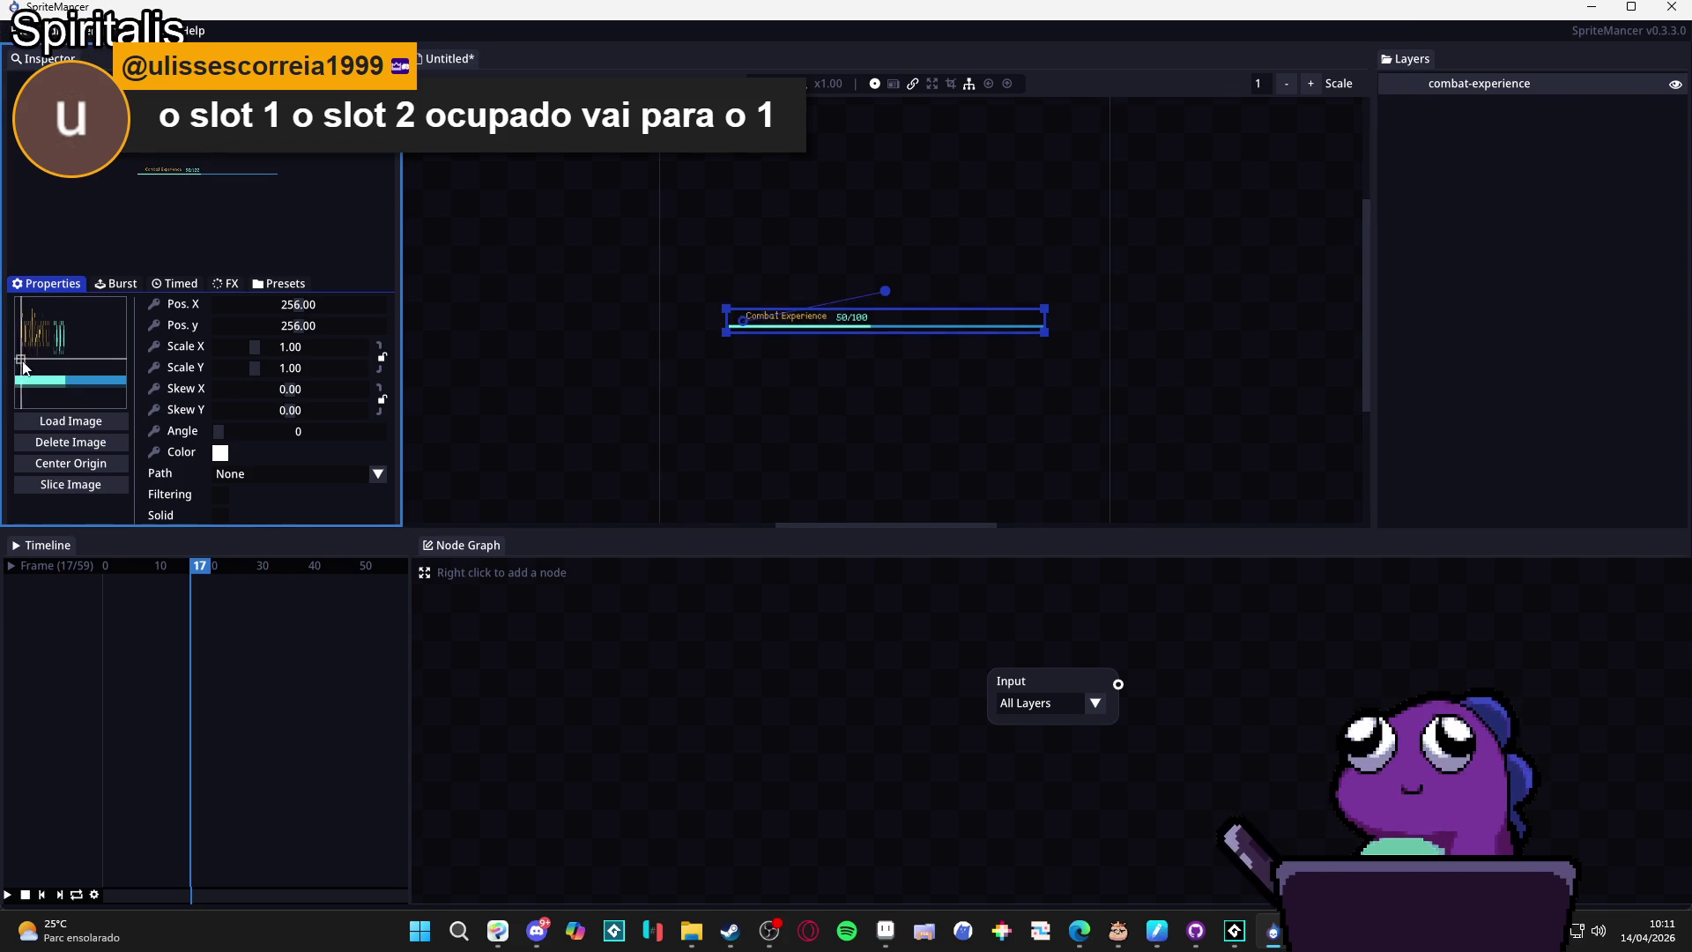
# Rotate the bar about its new origin, then undo it back to horizontal.
pyautogui.moveTo(892, 296); pyautogui.dragTo(828, 205)
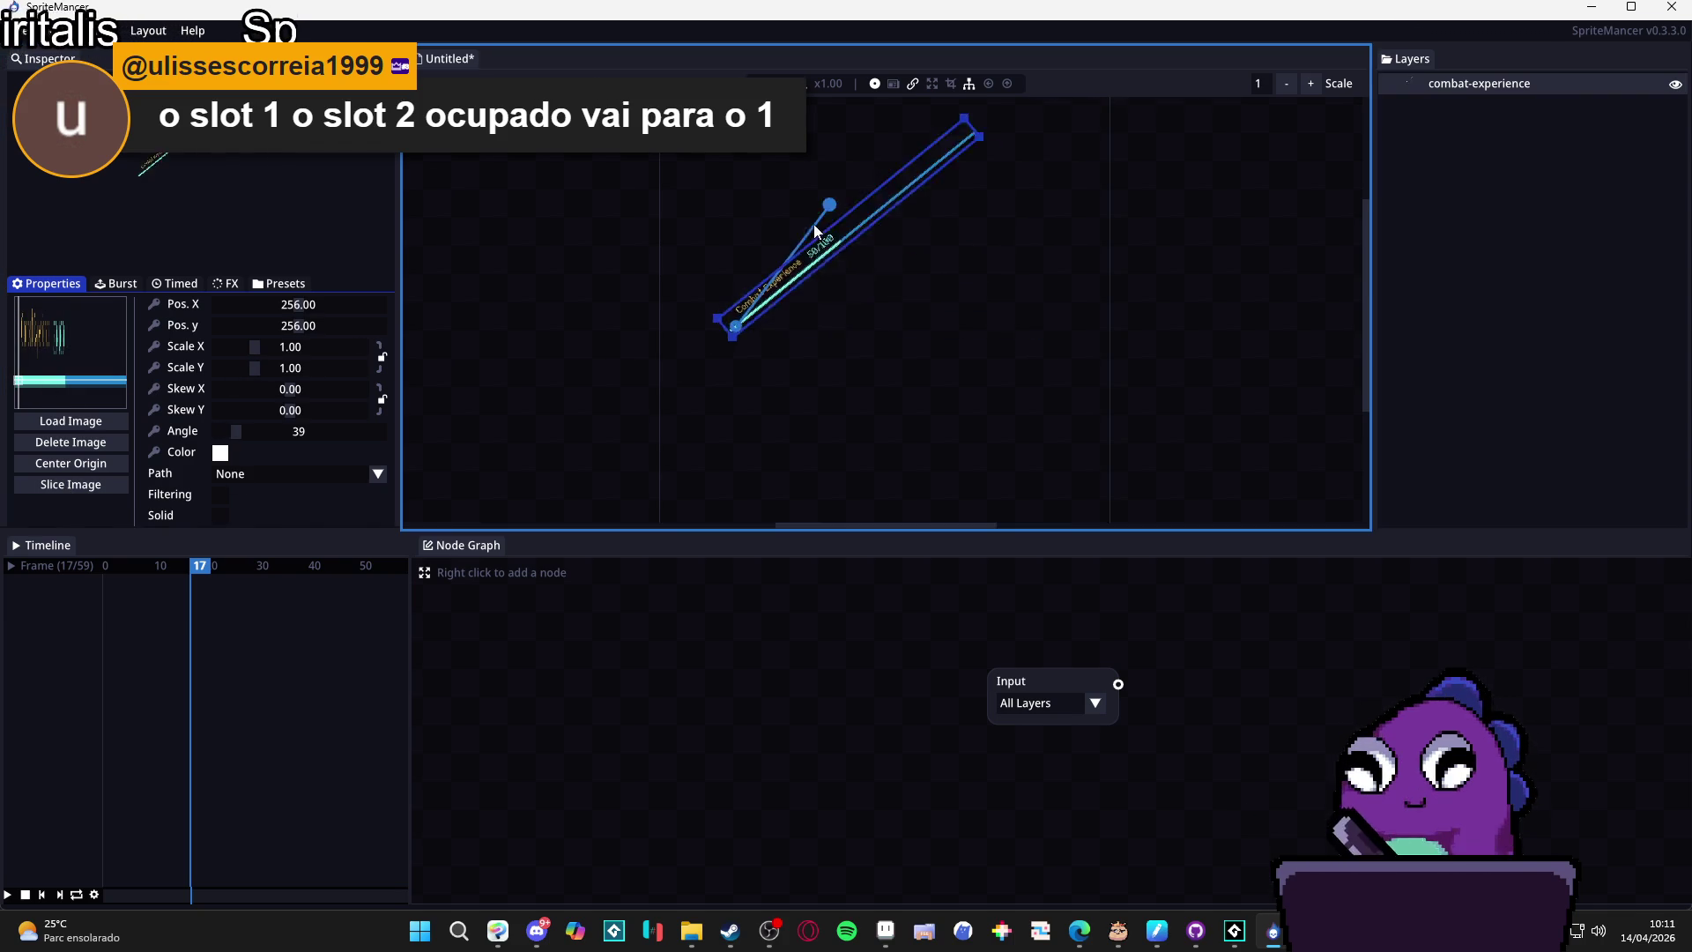
pyautogui.hotkey('ctrl', 'z')
pyautogui.hotkey('ctrl', 'z')
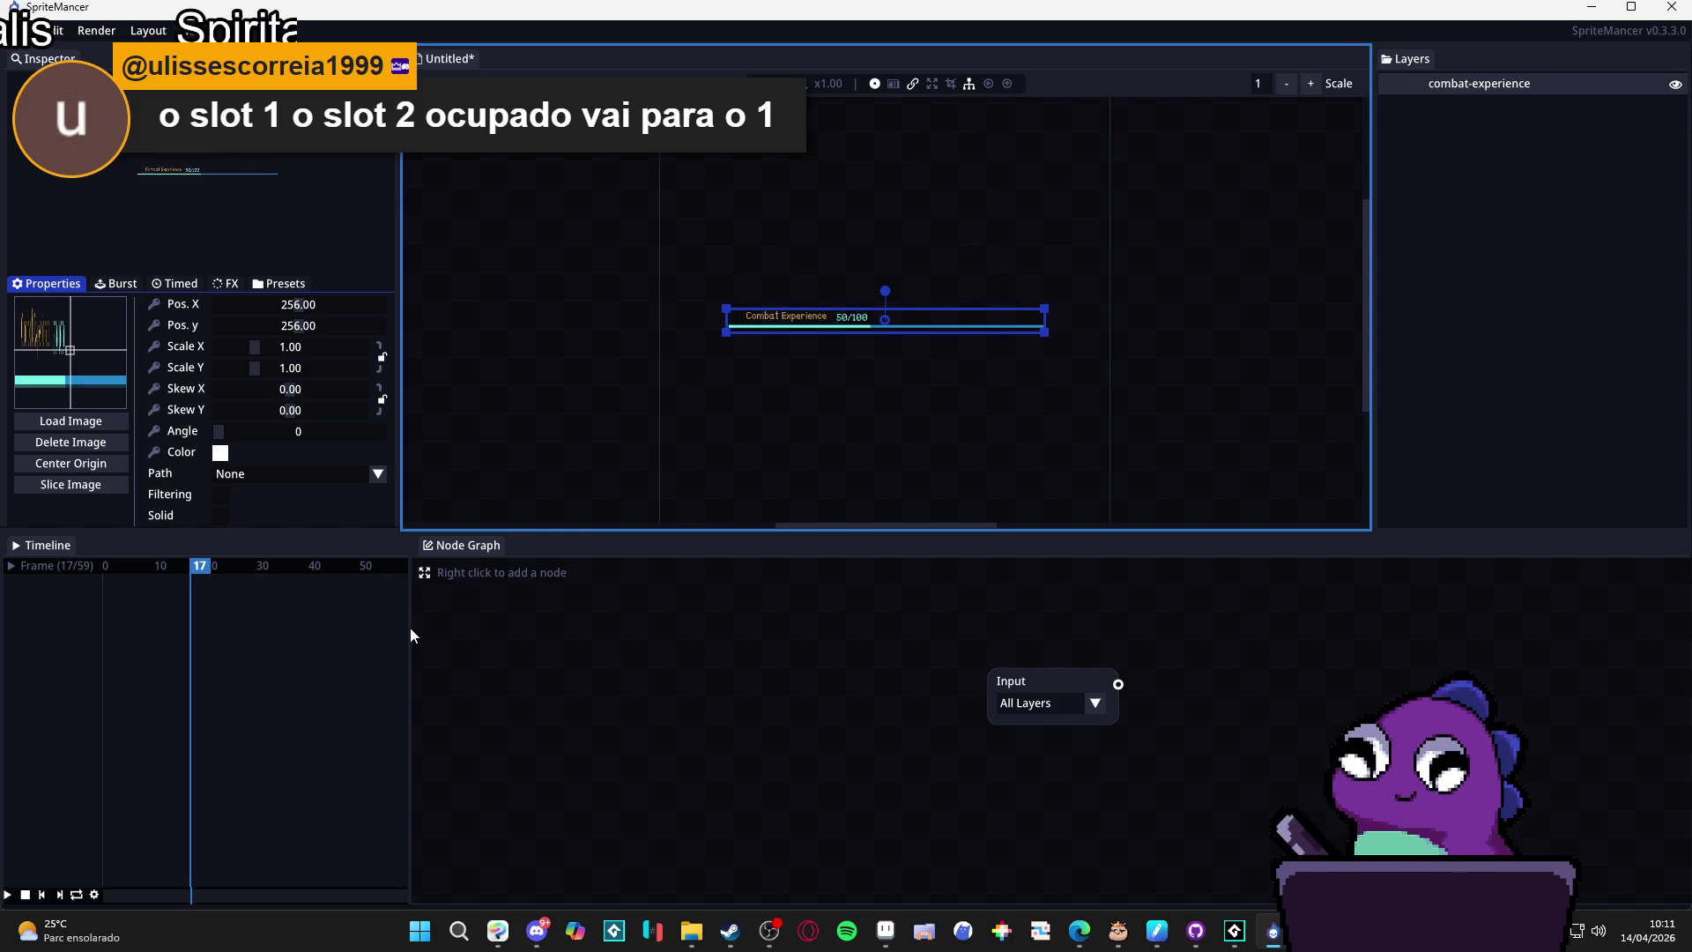
pyautogui.scroll(3, 908, 255)
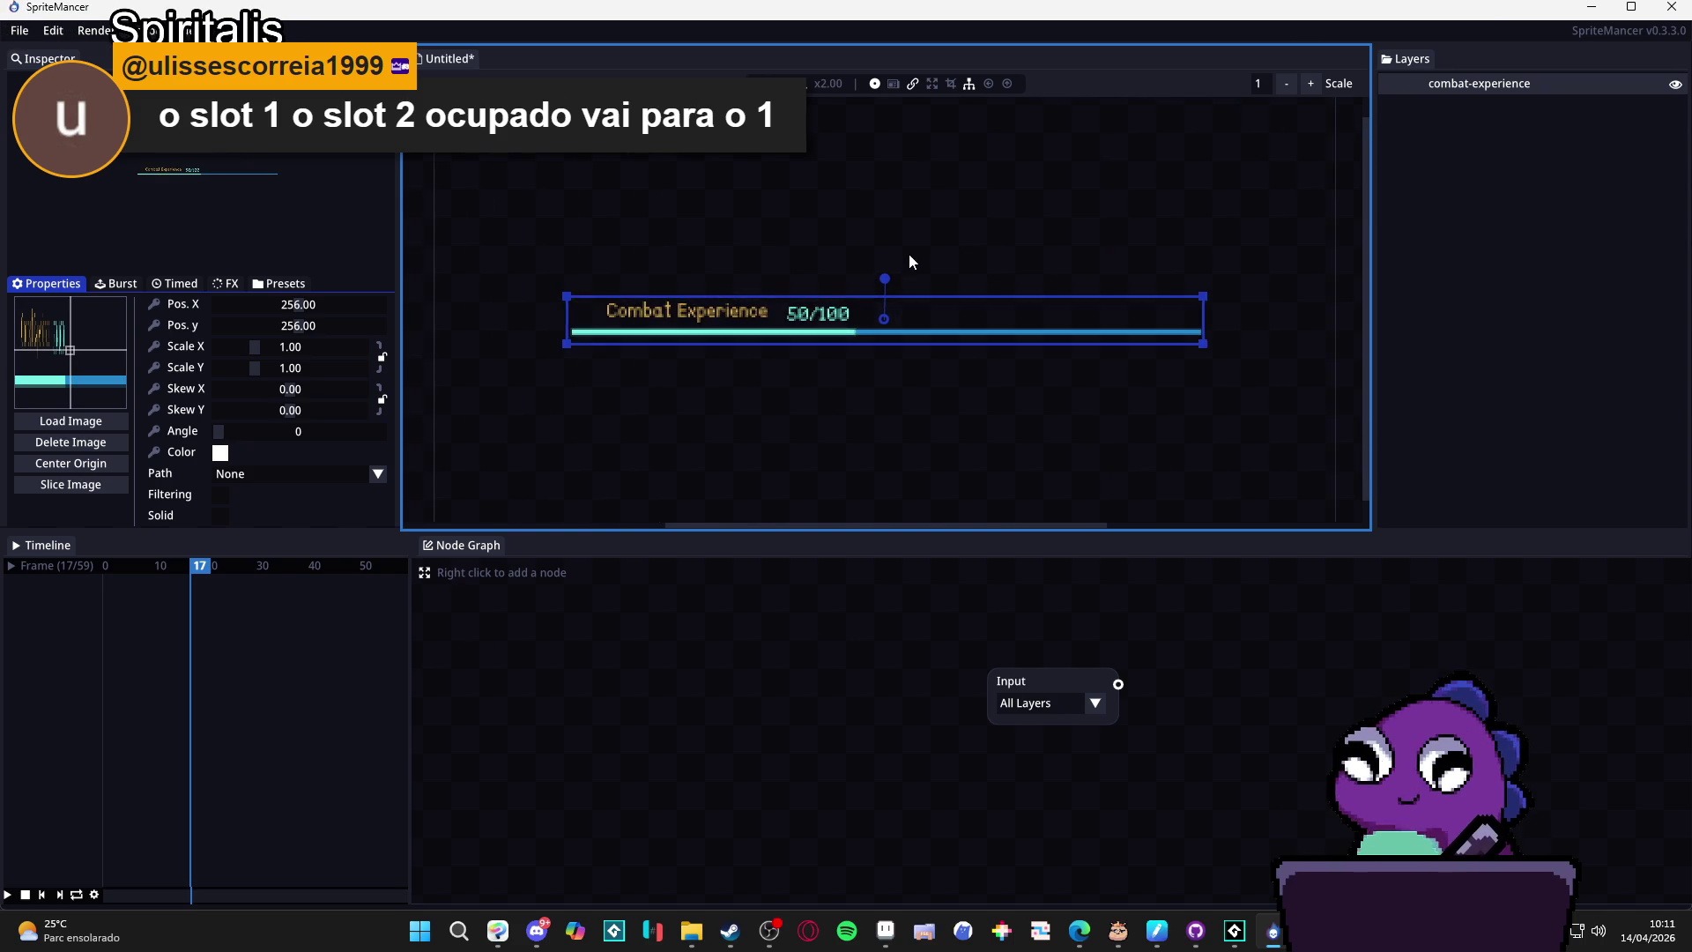
# Rewind the animation timeline to frame 0.
pyautogui.click(104, 566)
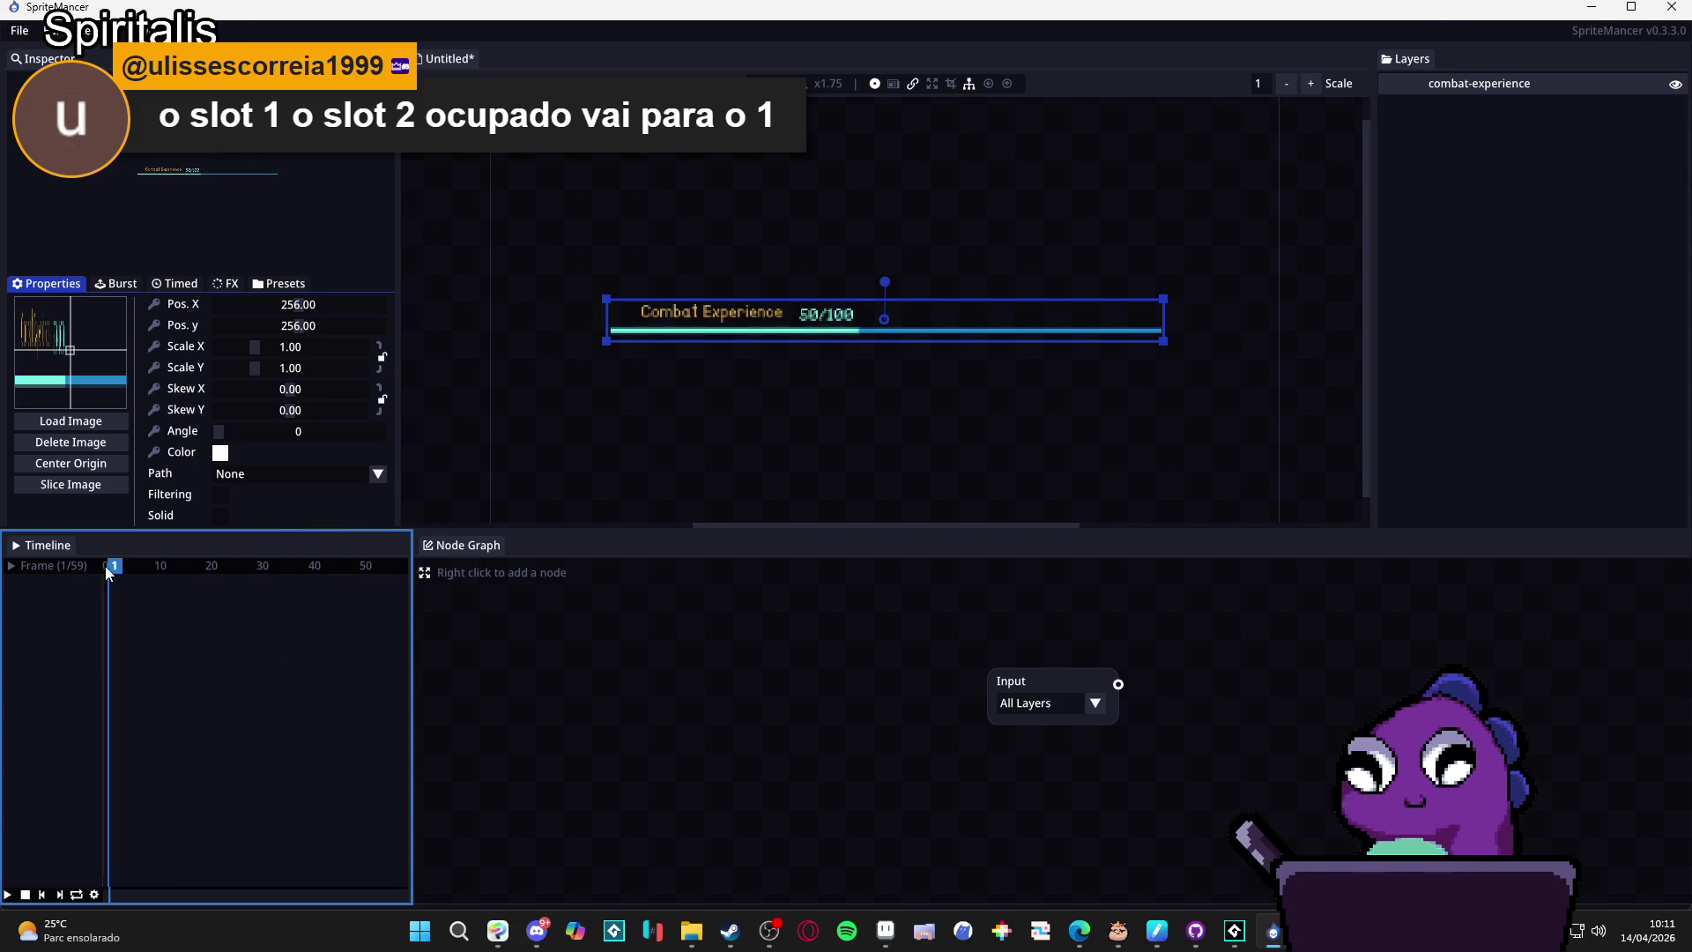
pyautogui.click(160, 568)
pyautogui.click(106, 566)
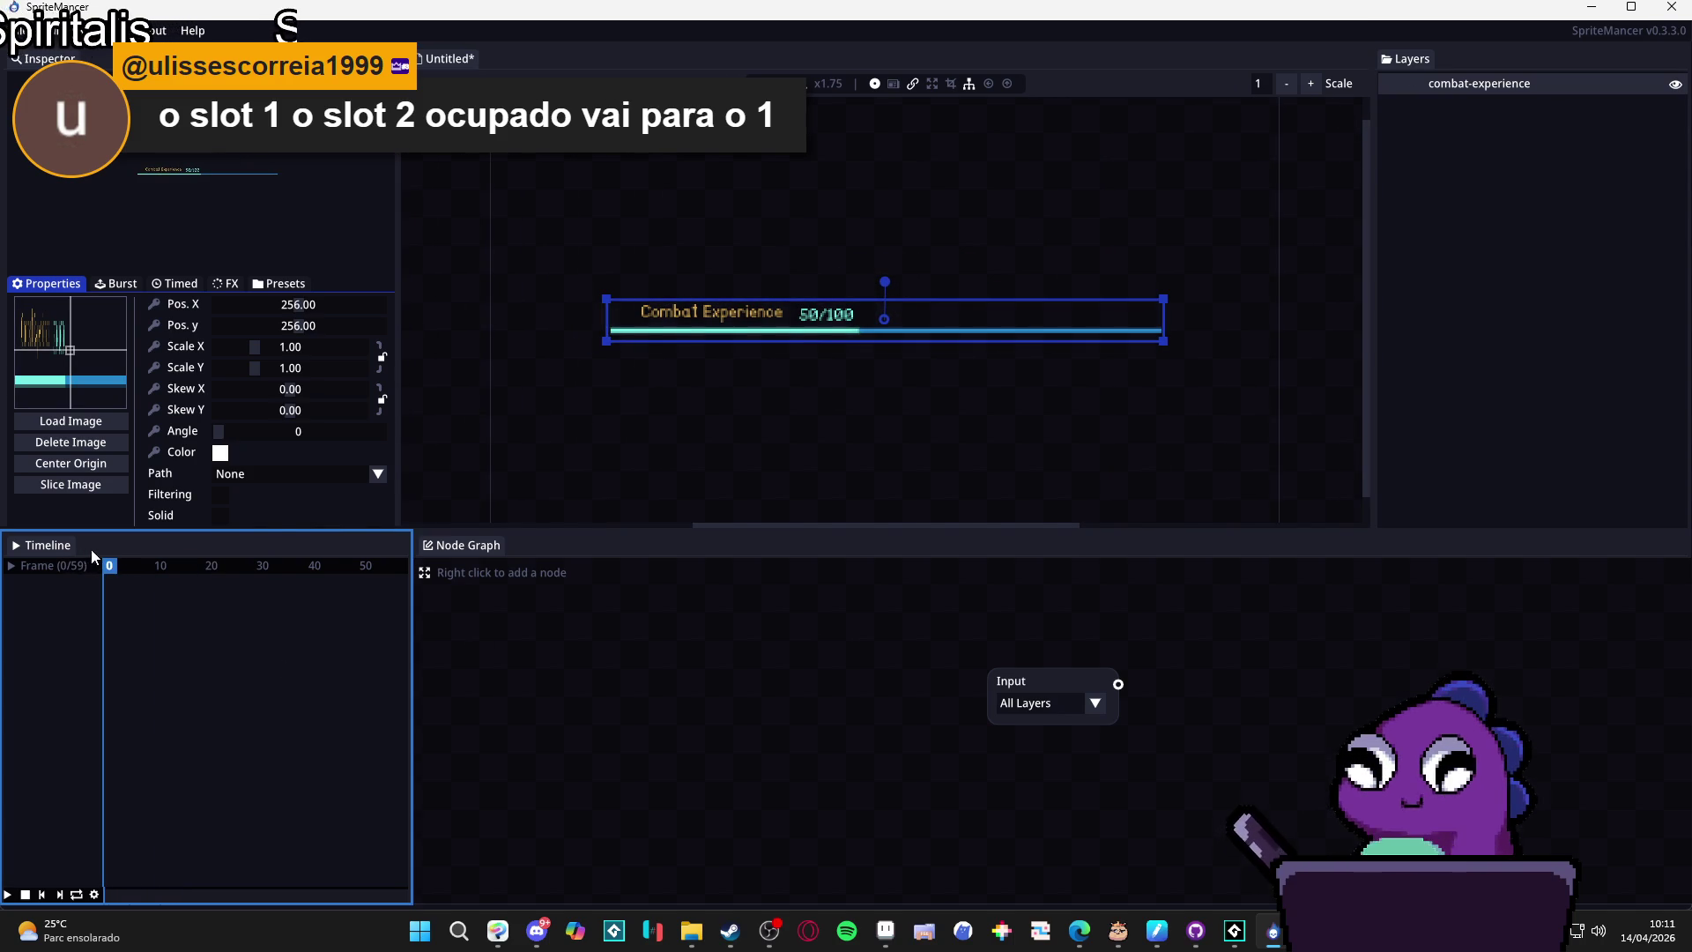
pyautogui.scroll(2, 875, 344)
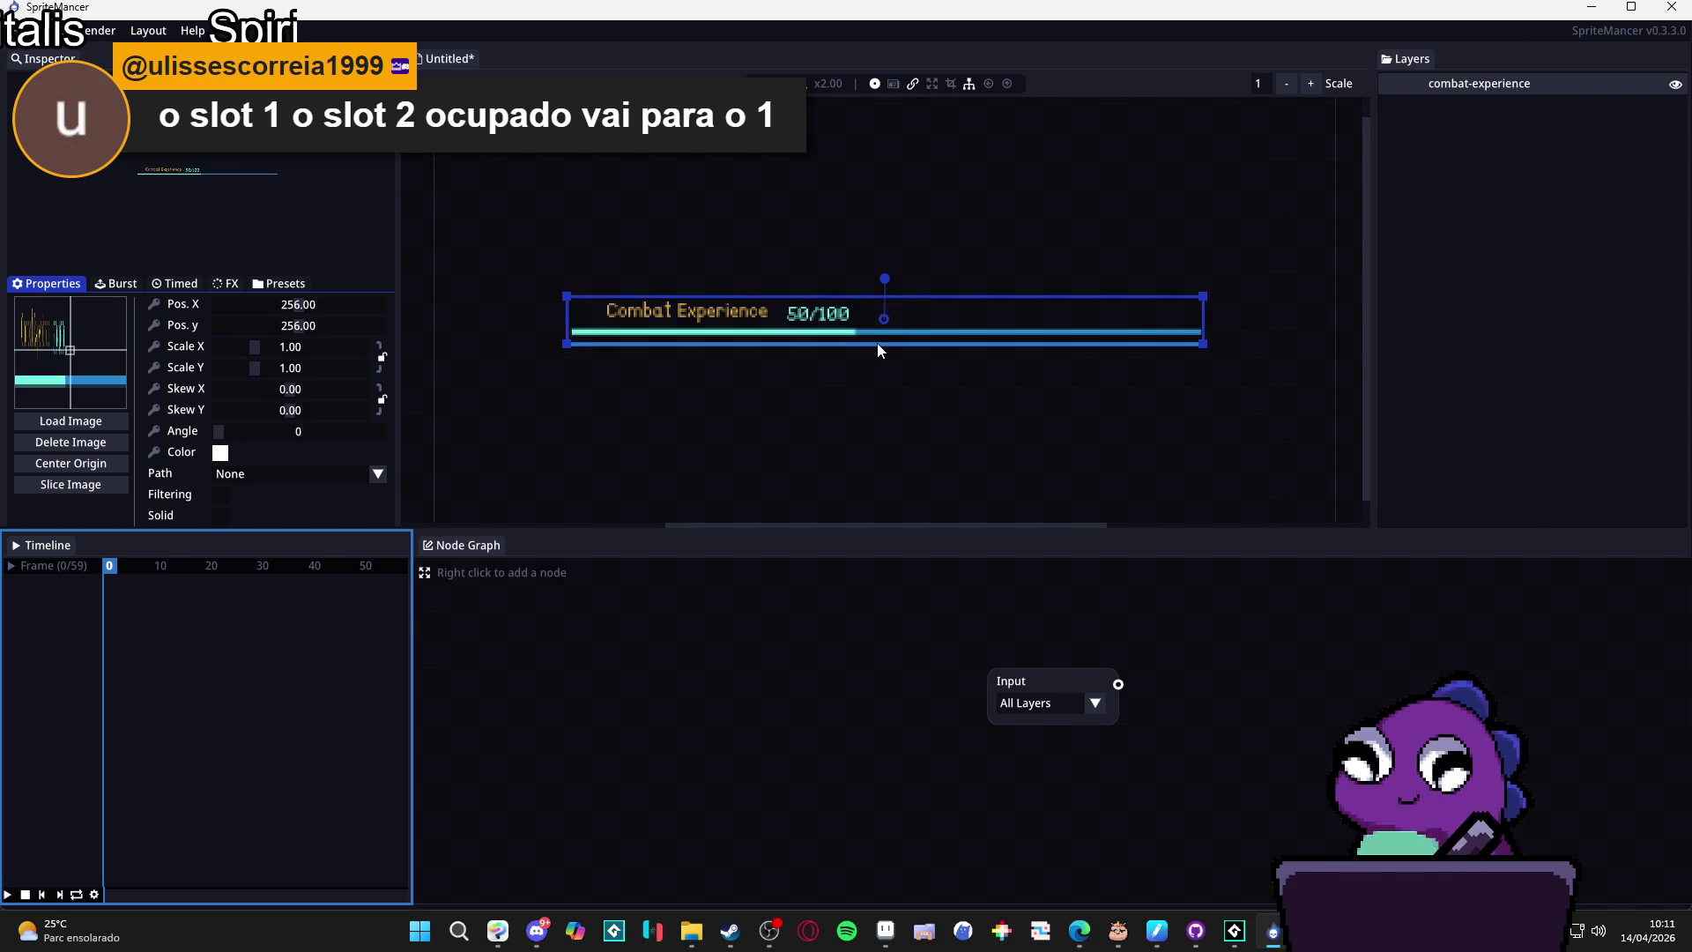
pyautogui.scroll(-1, 859, 348)
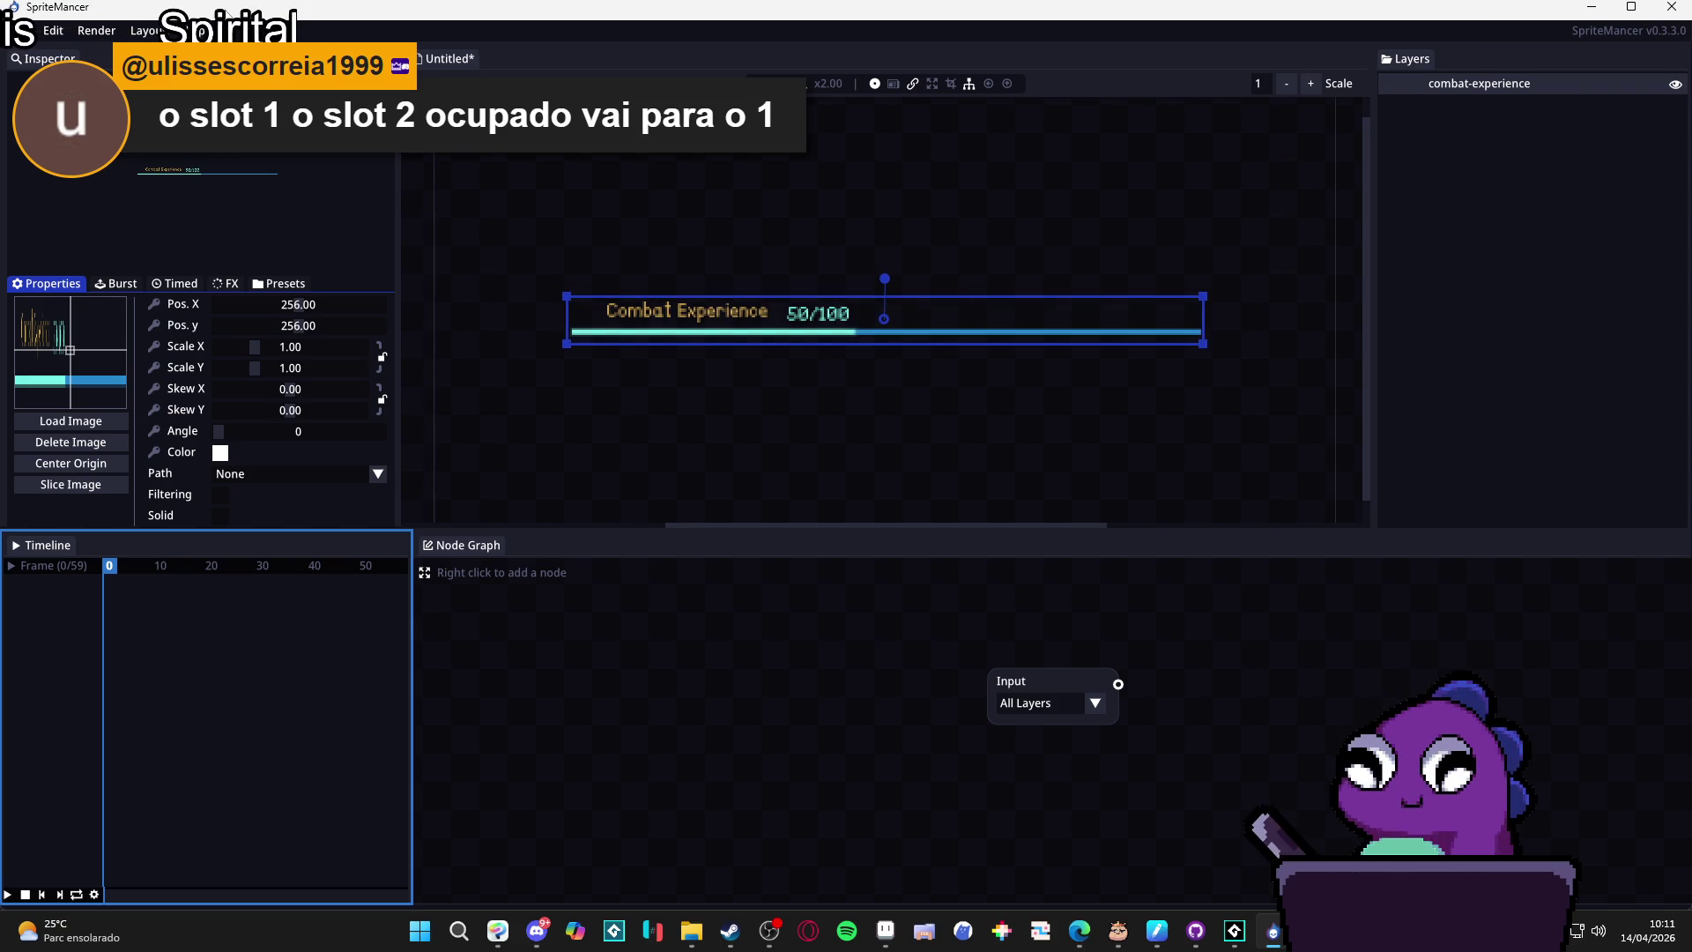
pyautogui.click(91, 37)
# Review the Layers, Node Graph, Canvas, Theme, Advanced and Dev preferences, ending on General.
pyautogui.click(80, 132)
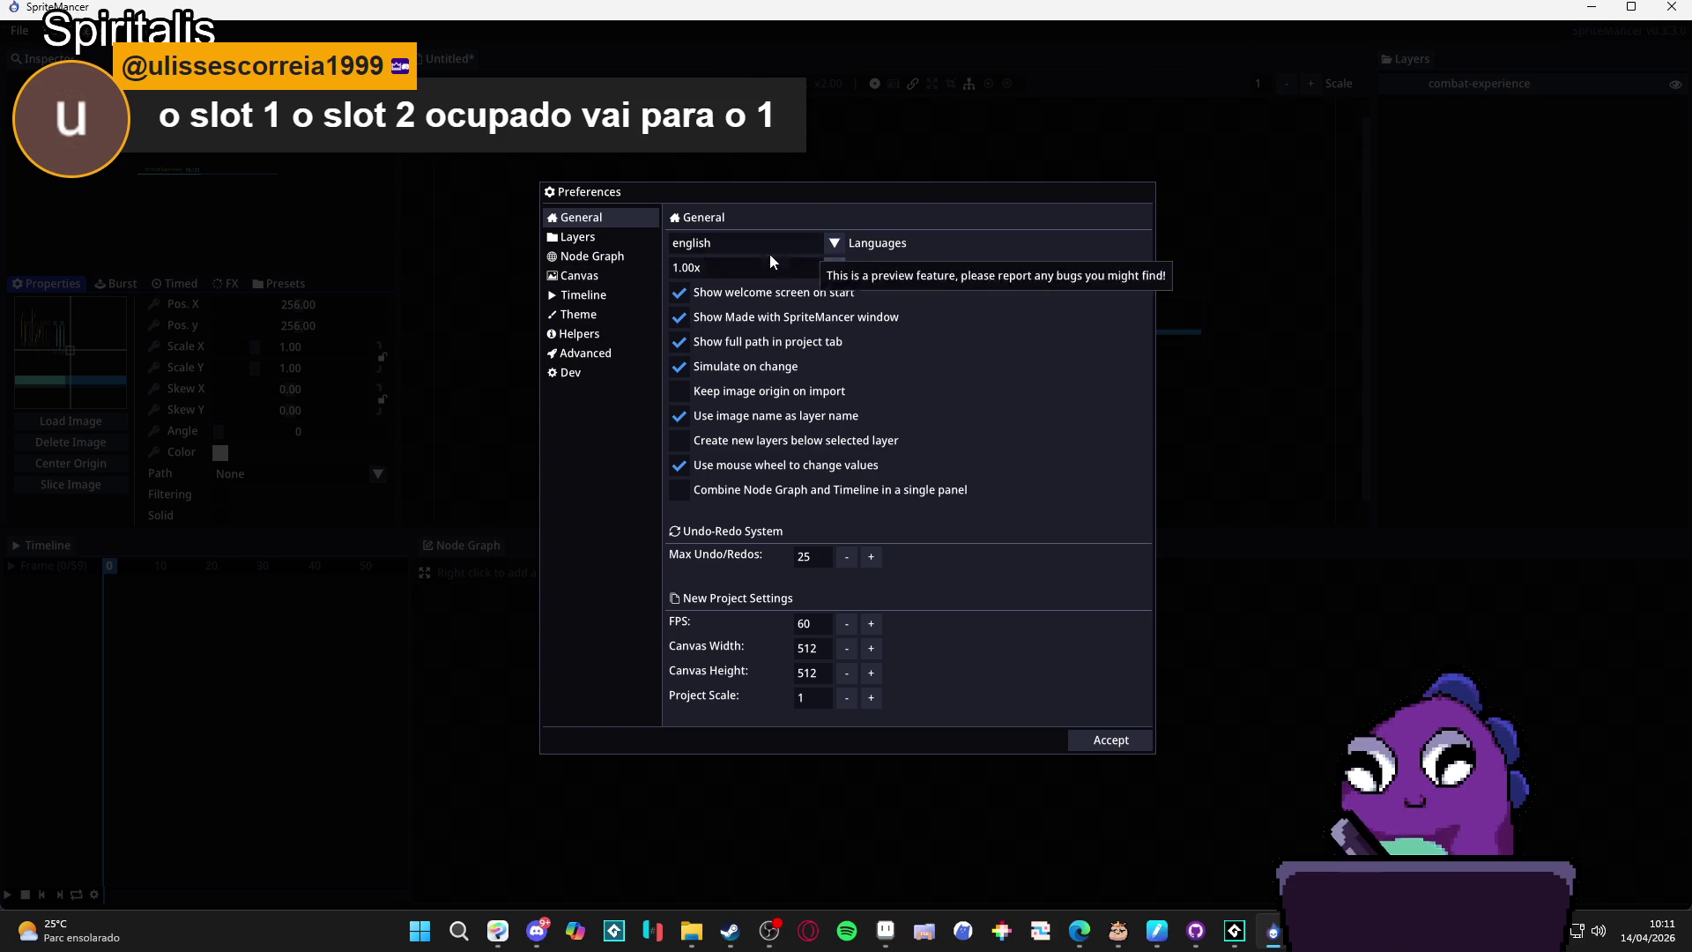
pyautogui.click(610, 237)
pyautogui.click(615, 261)
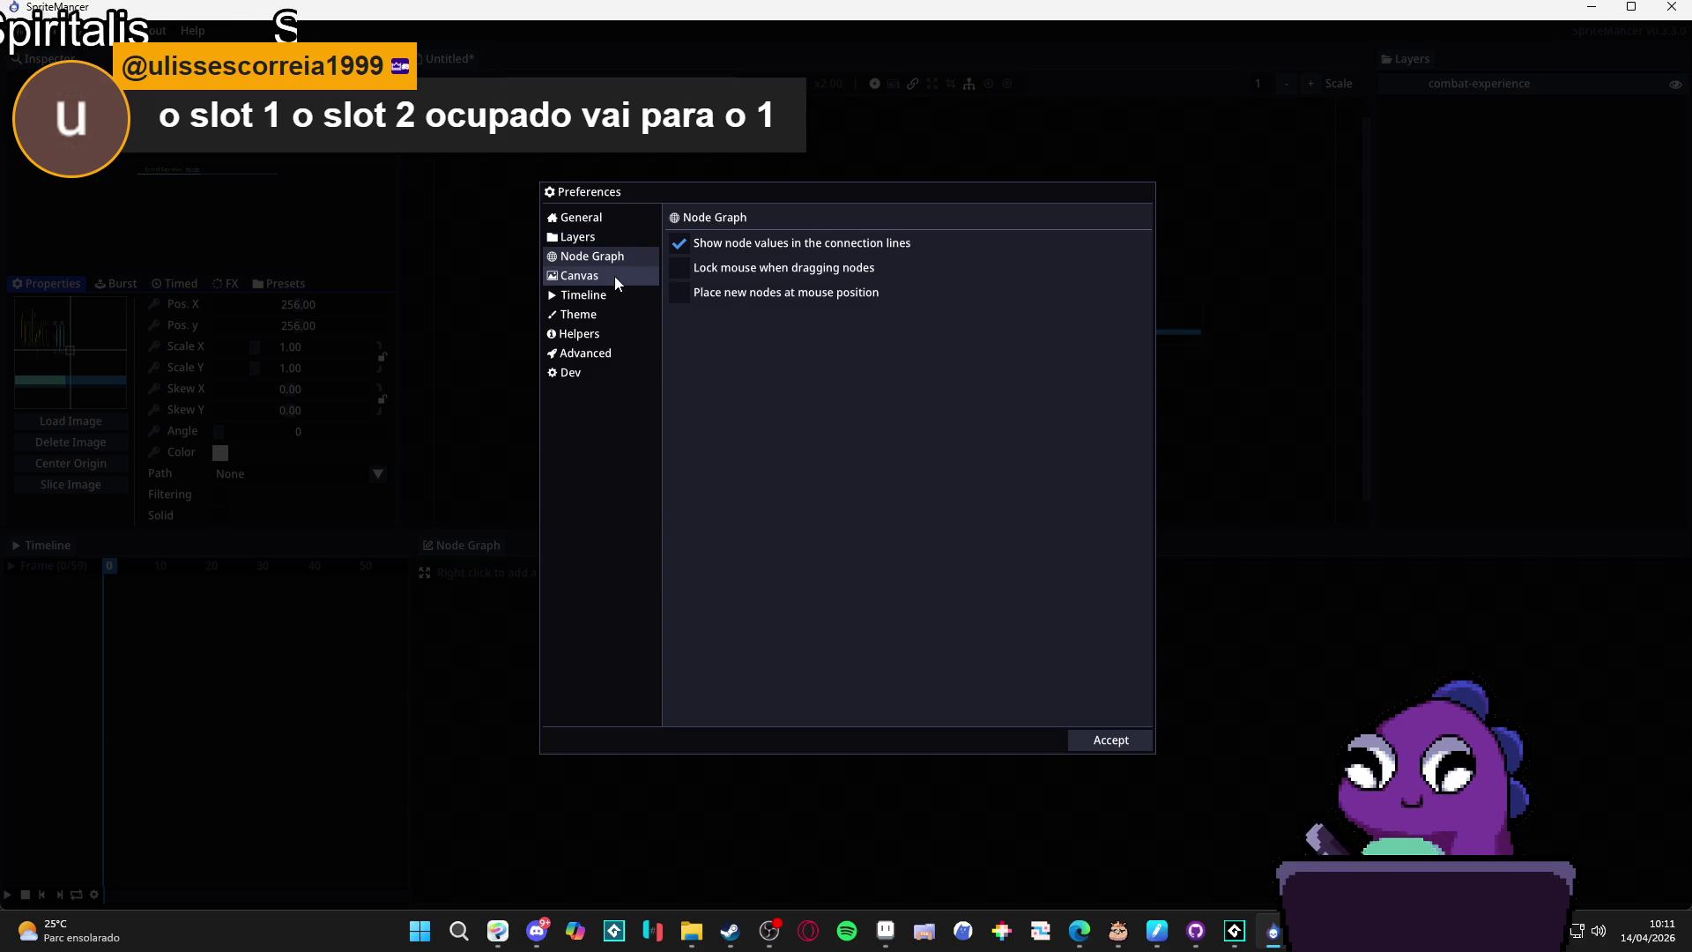
pyautogui.click(615, 276)
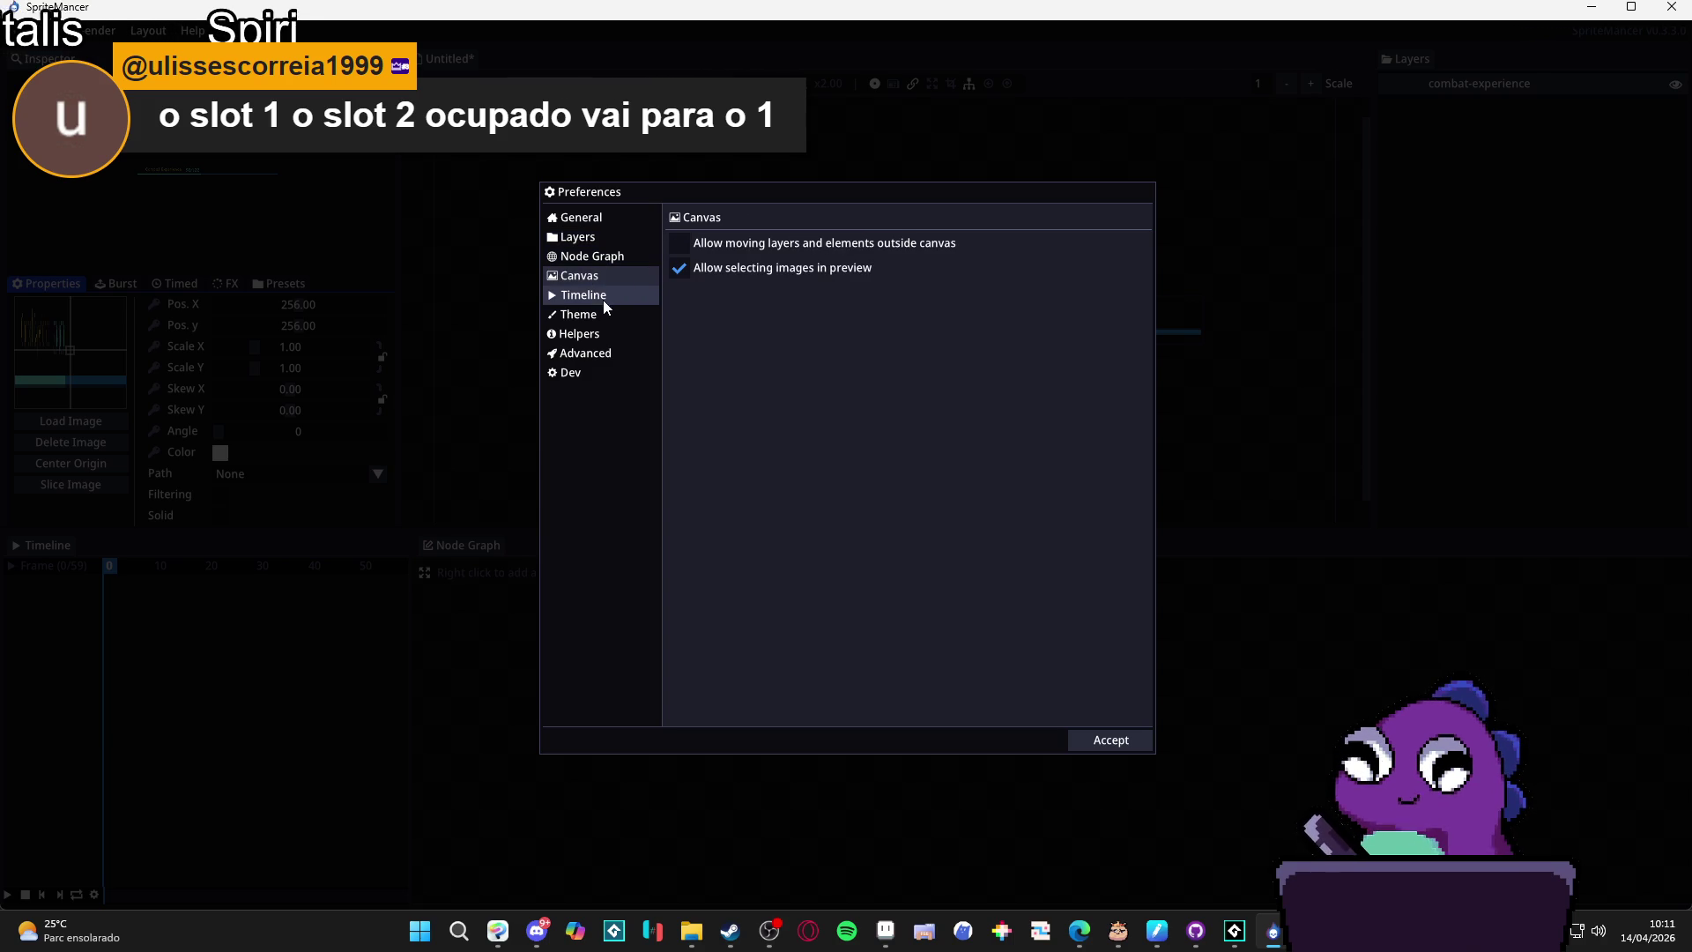
pyautogui.click(615, 321)
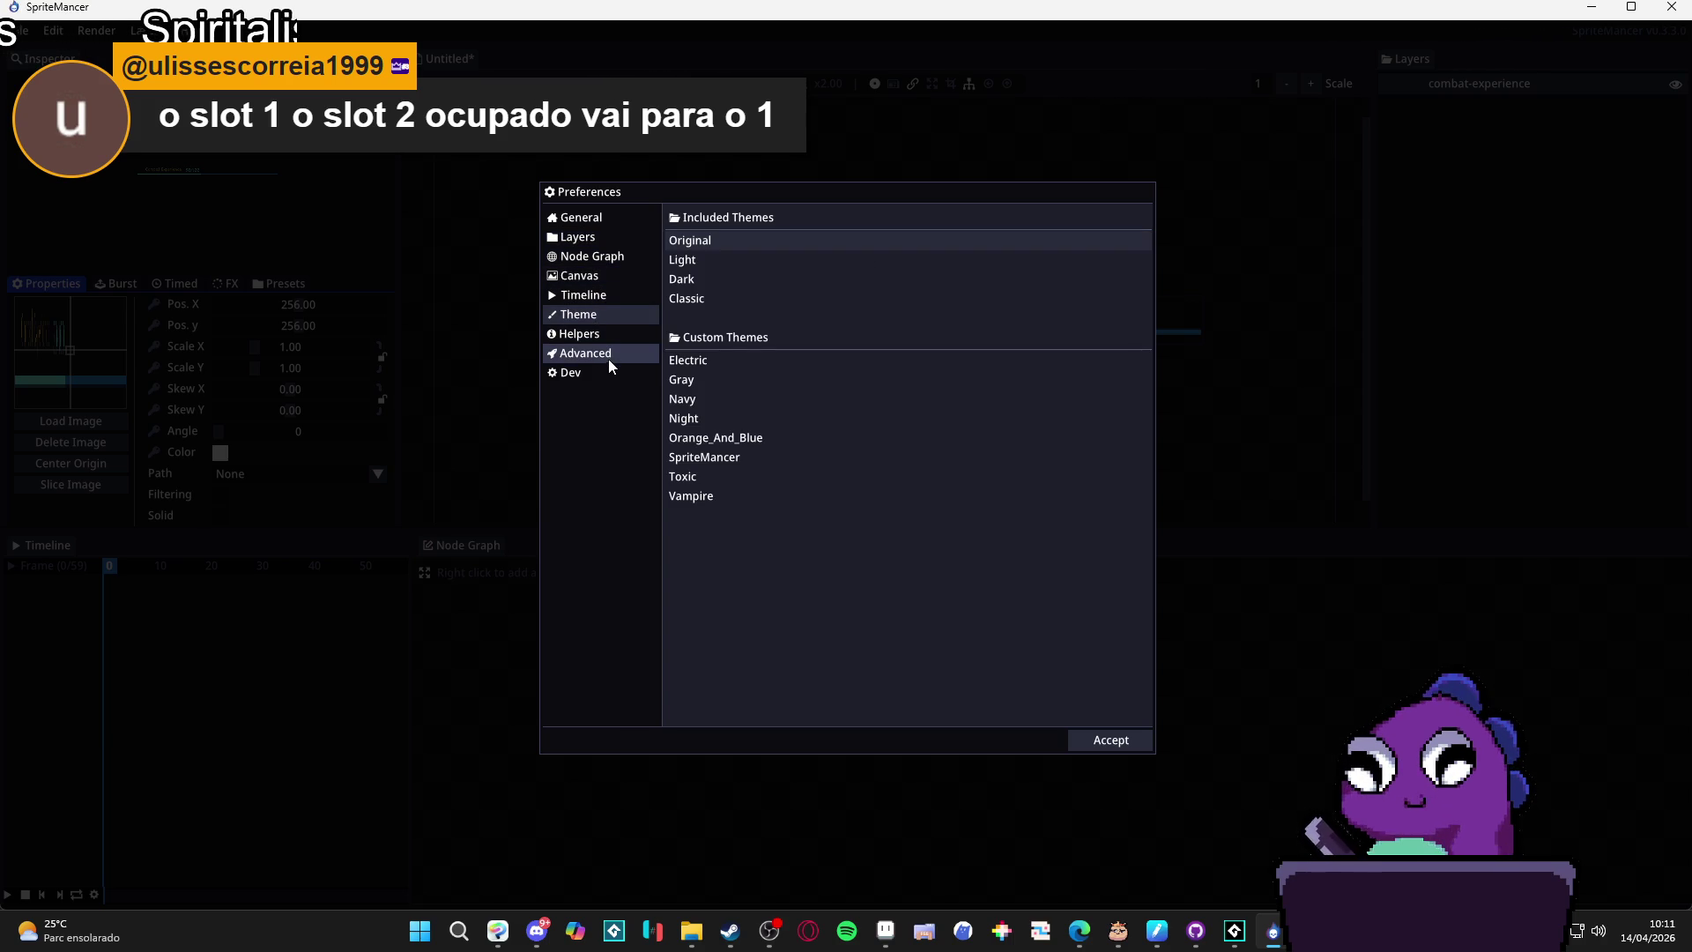
pyautogui.click(610, 361)
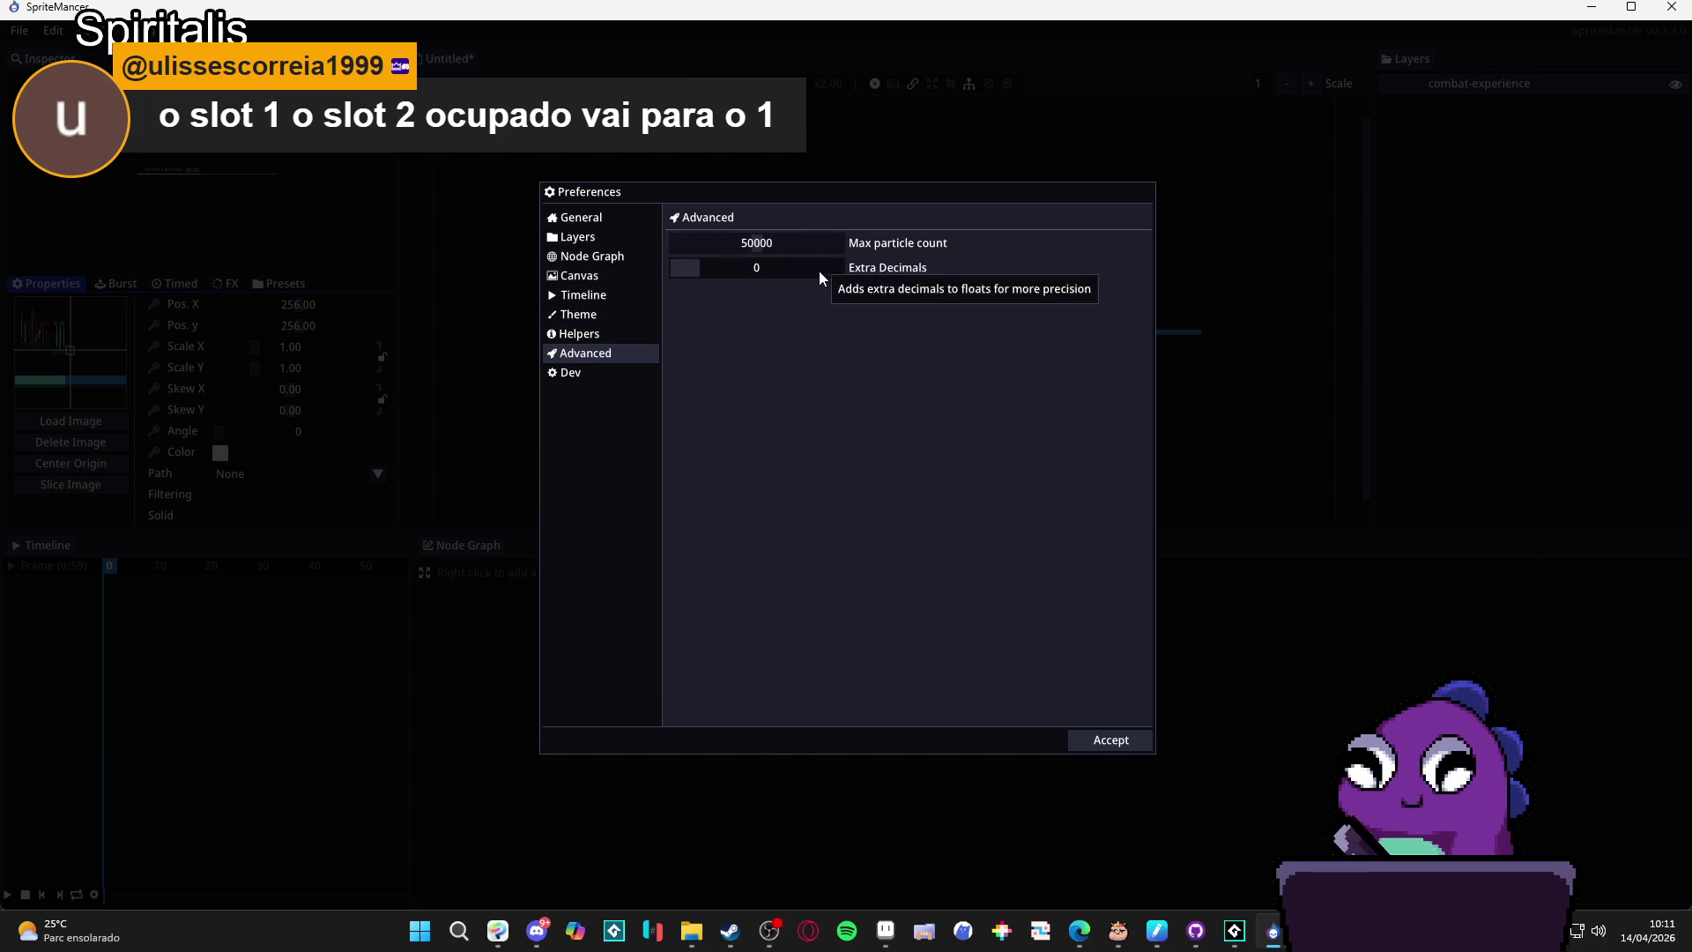
pyautogui.click(574, 378)
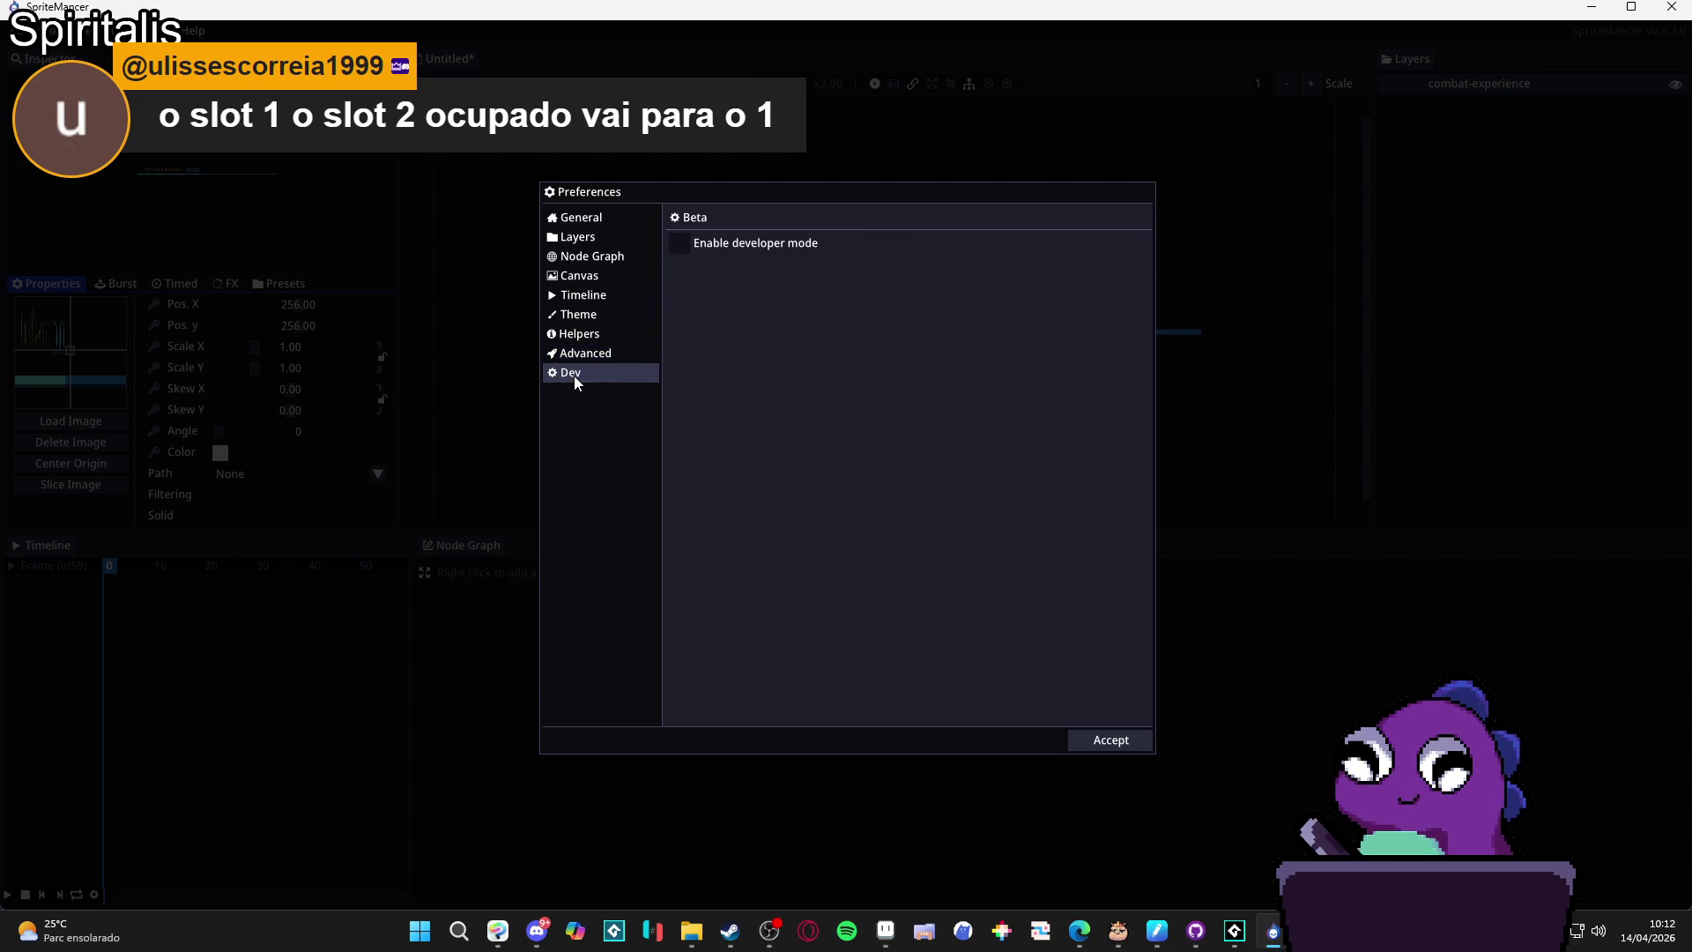
pyautogui.click(578, 218)
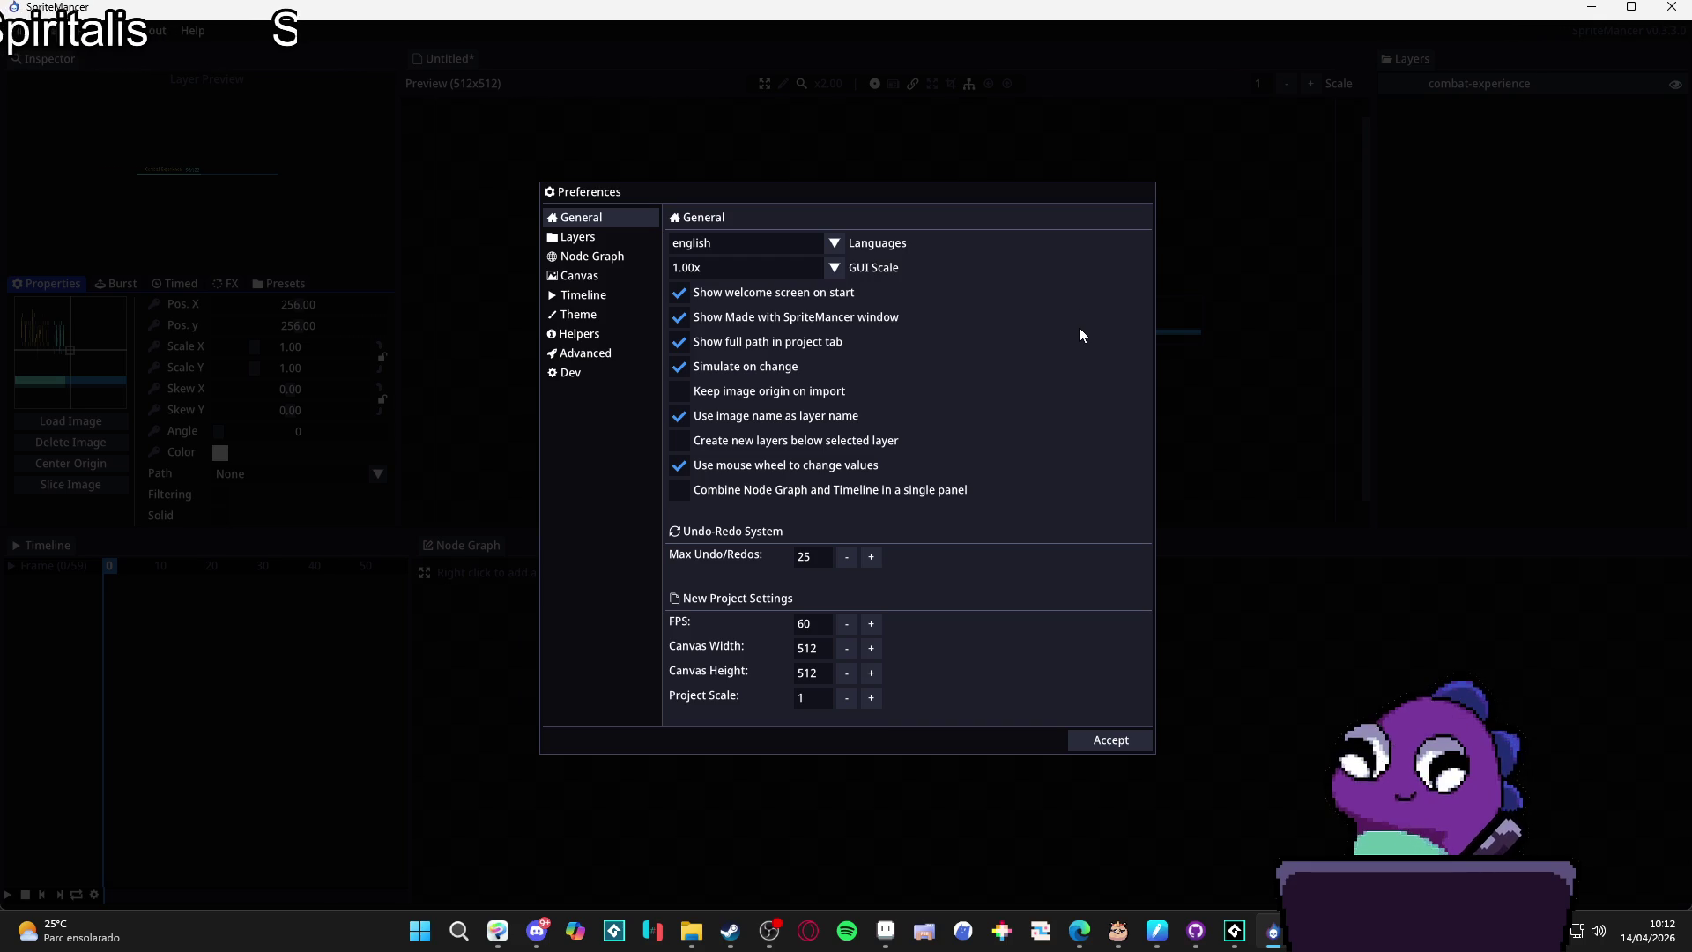
# Close Preferences, pan the node graph left, and switch to the running Spiritalis game.
pyautogui.click(1112, 740)
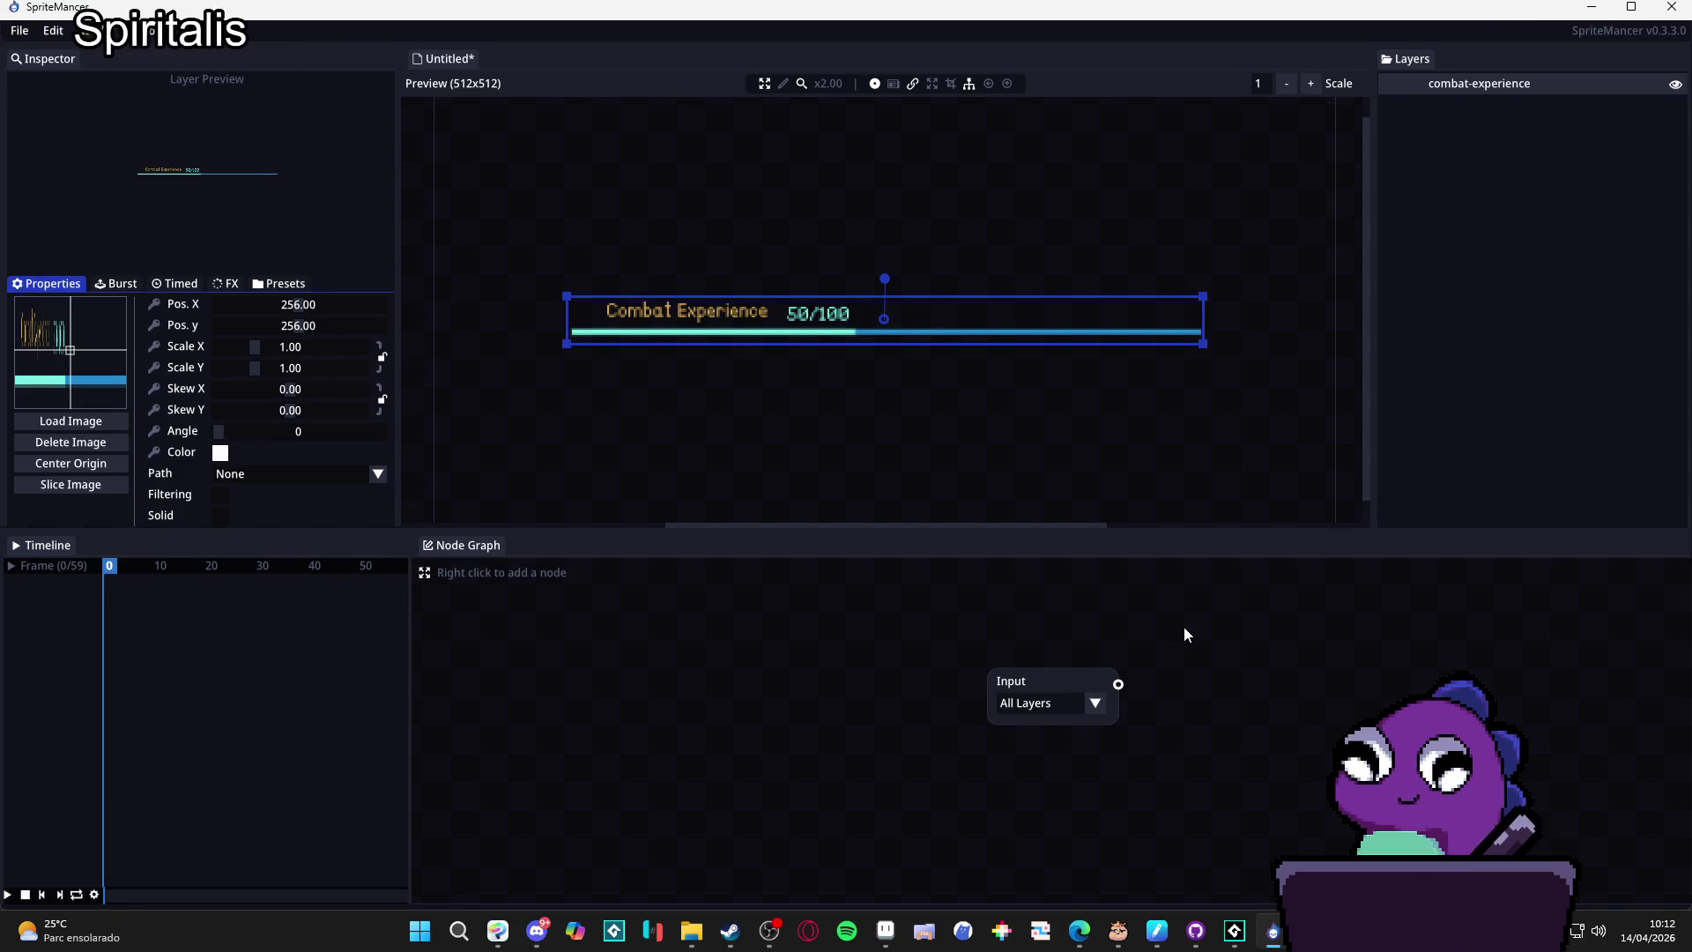
pyautogui.moveTo(1115, 633); pyautogui.dragTo(737, 616)
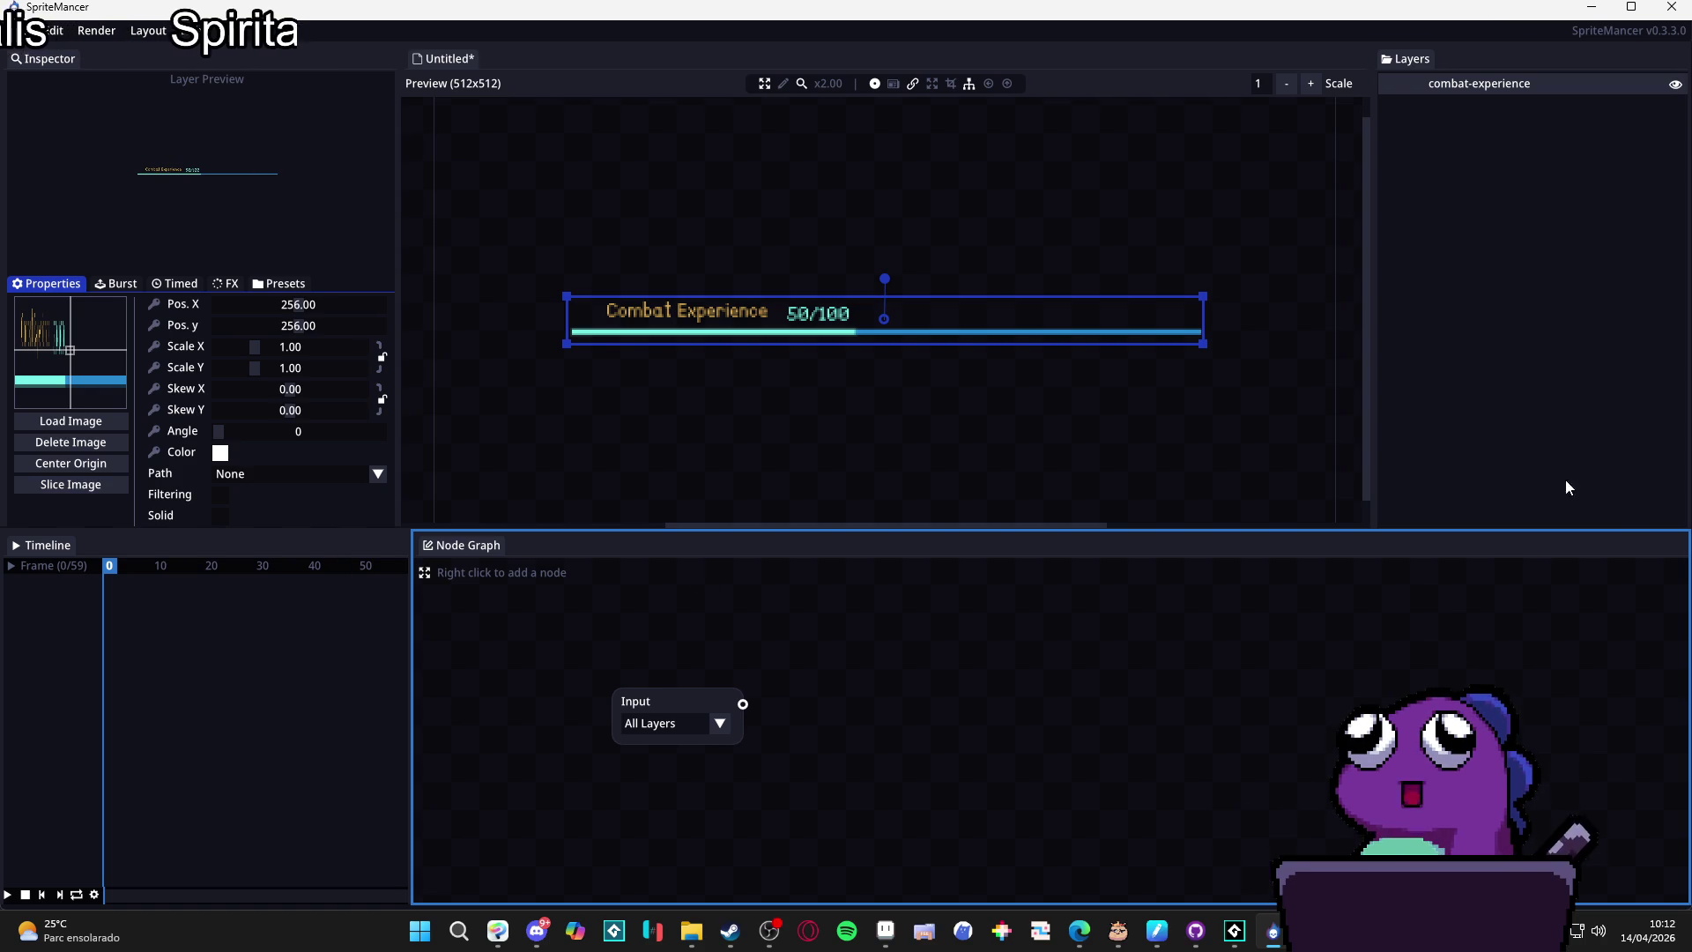
pyautogui.click(951, 442)
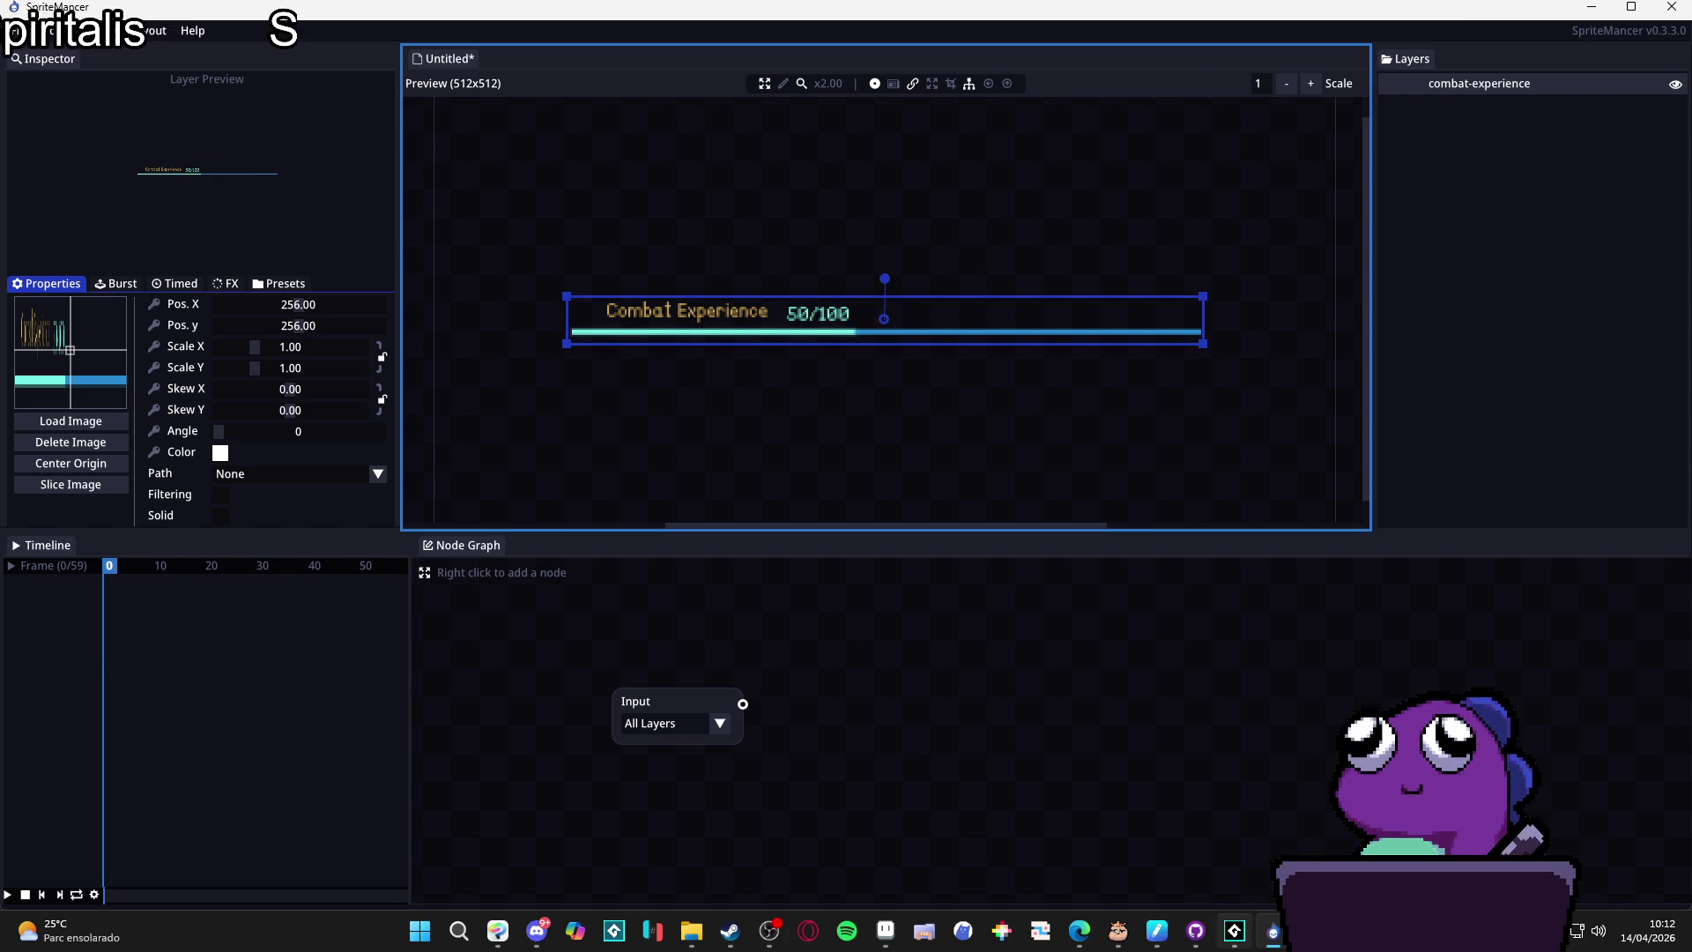
pyautogui.click(1234, 930)
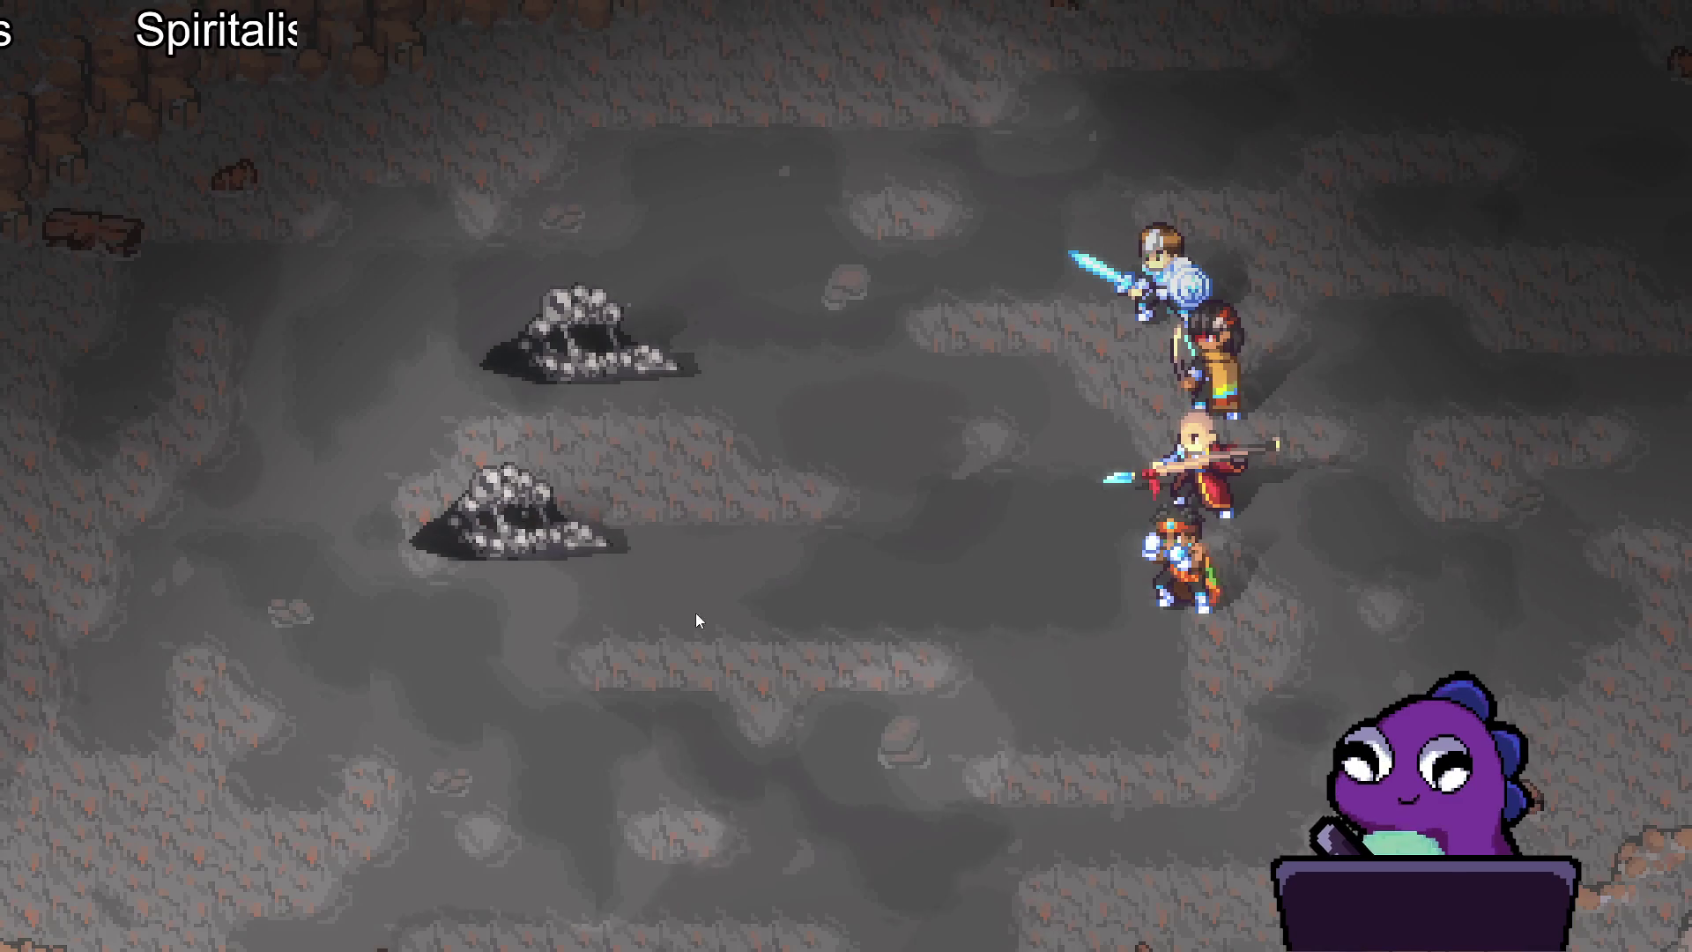
# Cast Aqua sphere on the Sloth Blob.
pyautogui.press('Down')
pyautogui.press('Down')
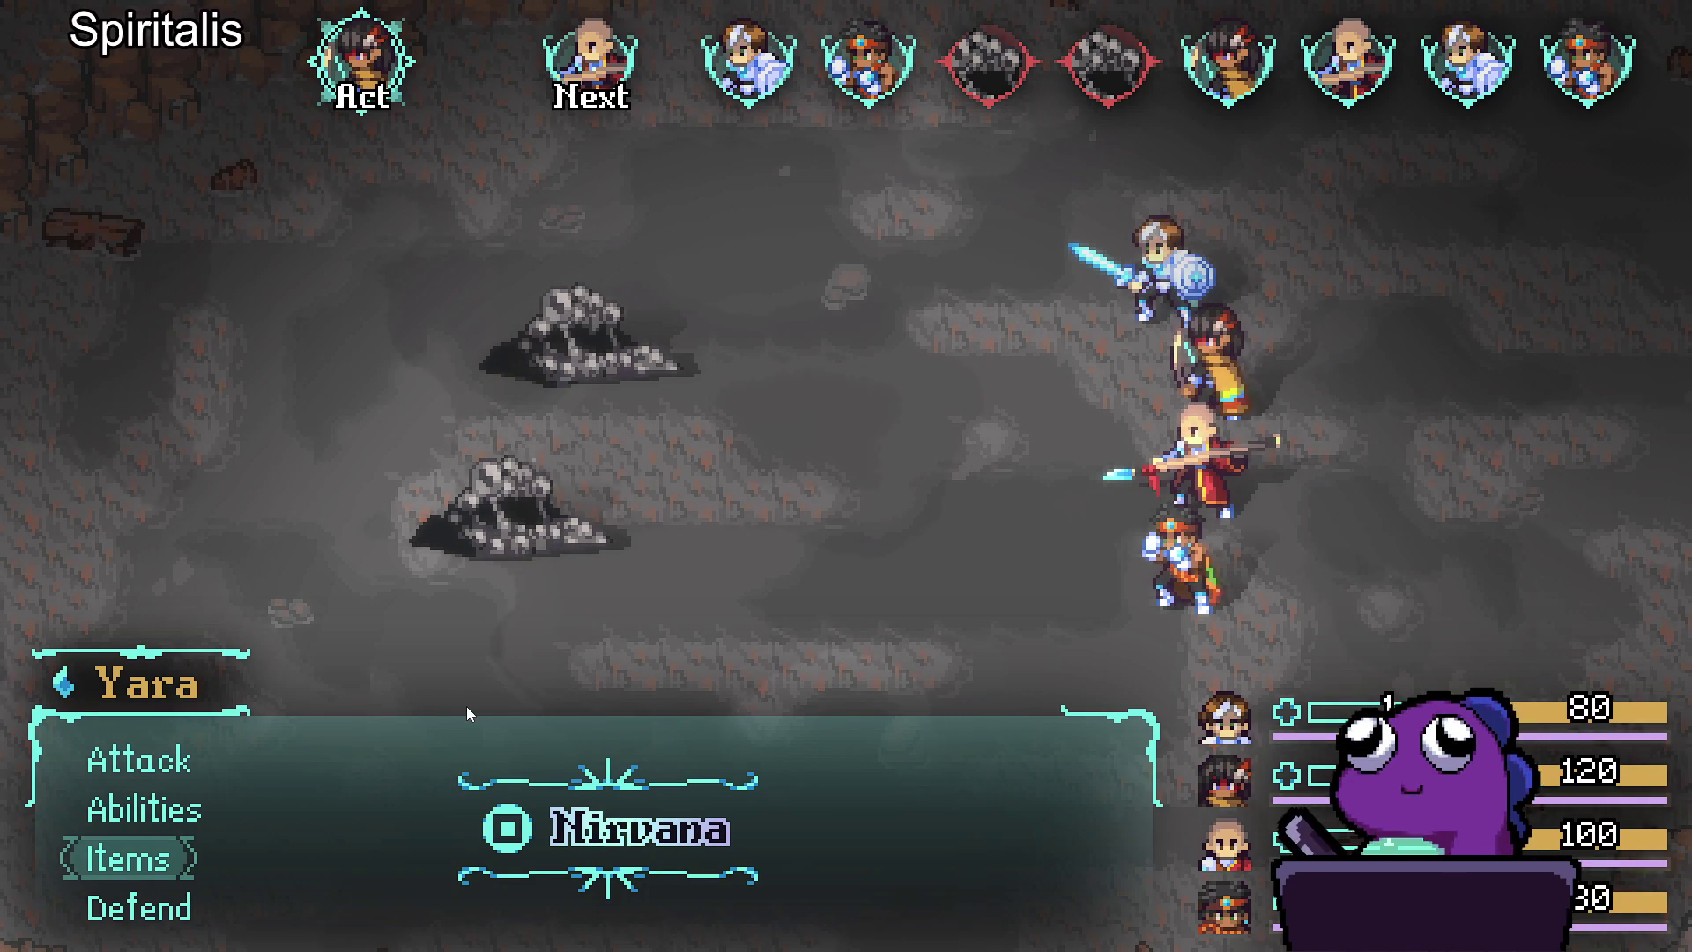
pyautogui.press('Up')
pyautogui.press('Up')
pyautogui.press('Return')
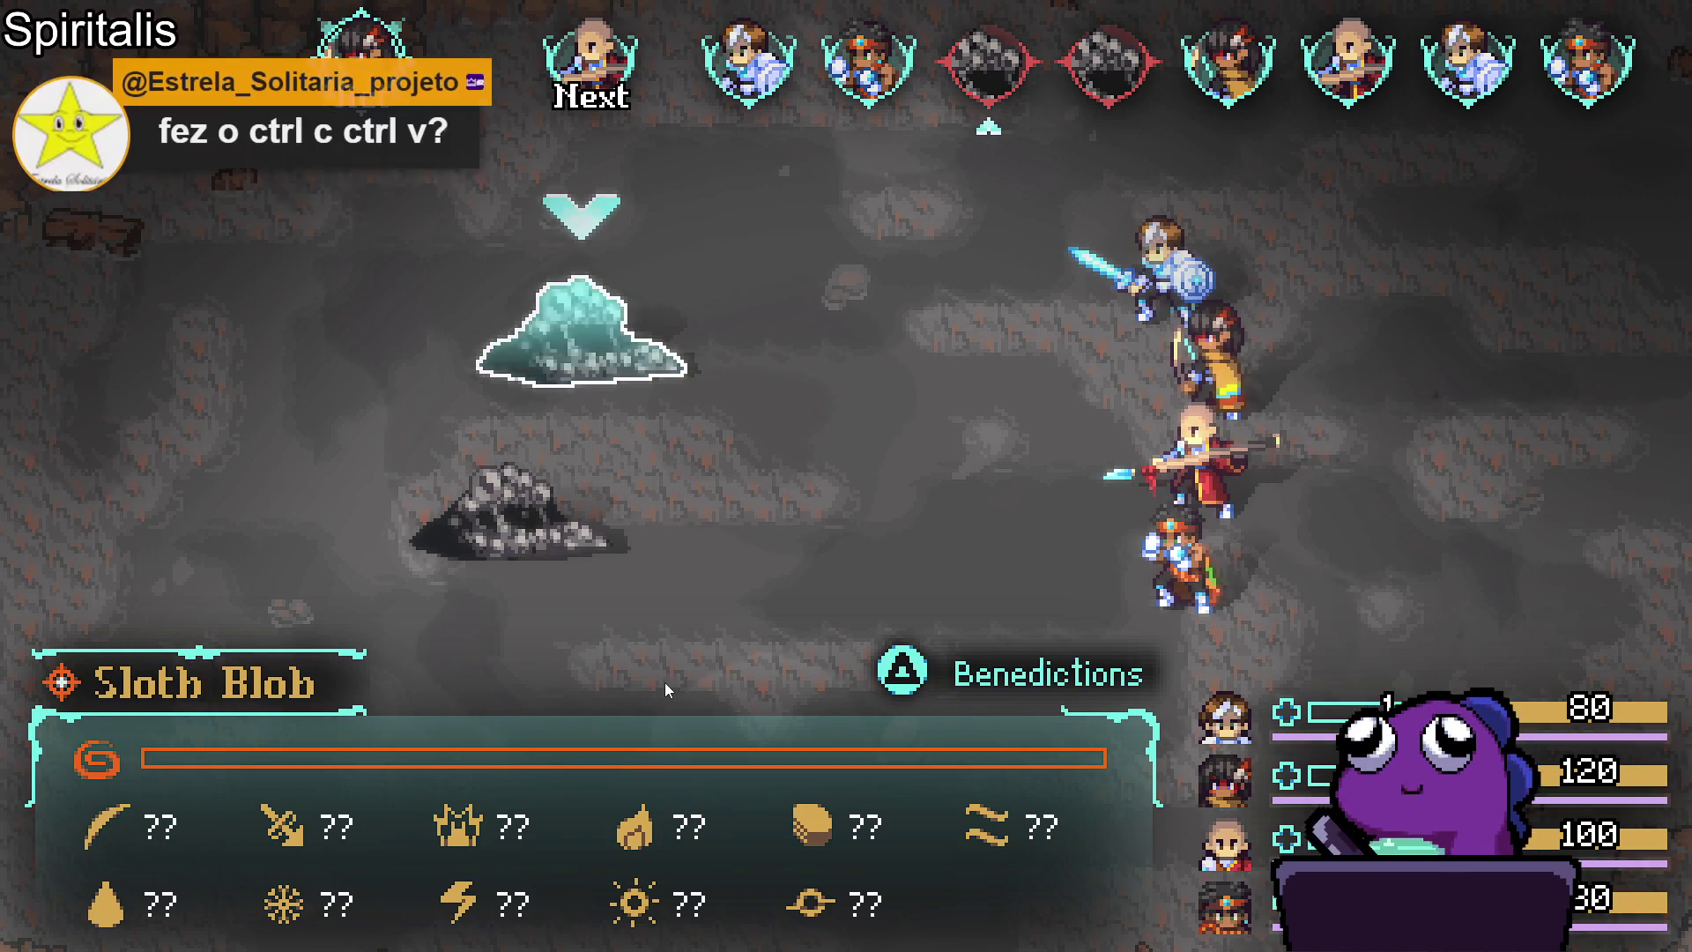
pyautogui.press('Escape')
pyautogui.press('Down')
pyautogui.press('Return')
pyautogui.press('Return')
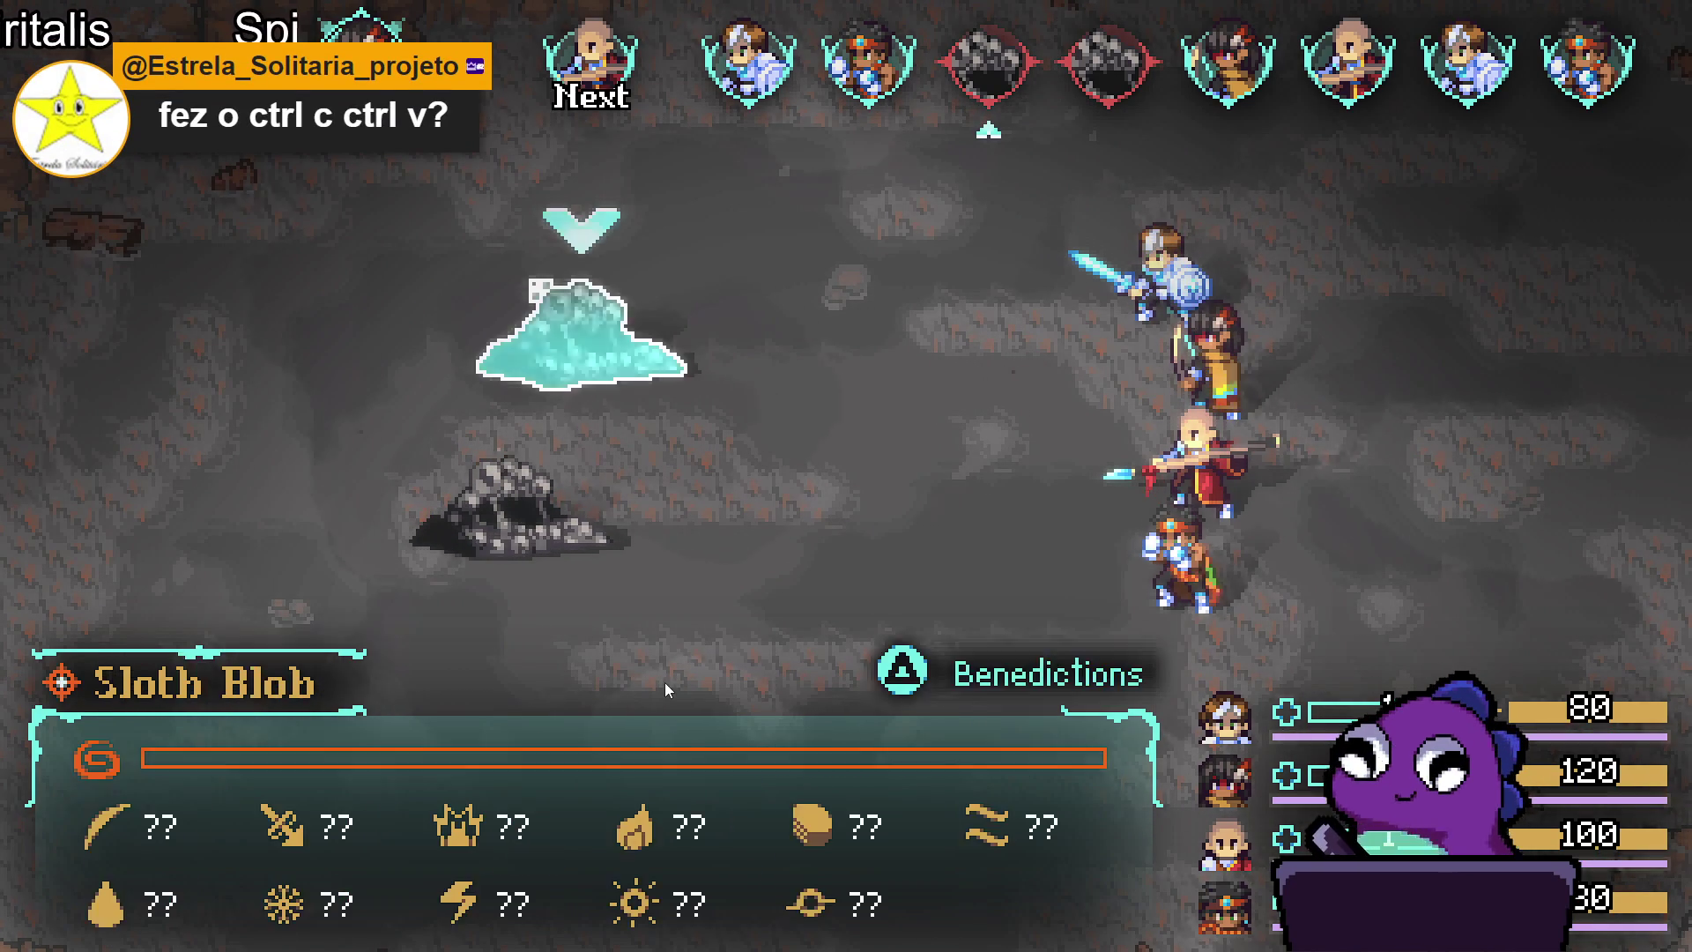
pyautogui.press('Return')
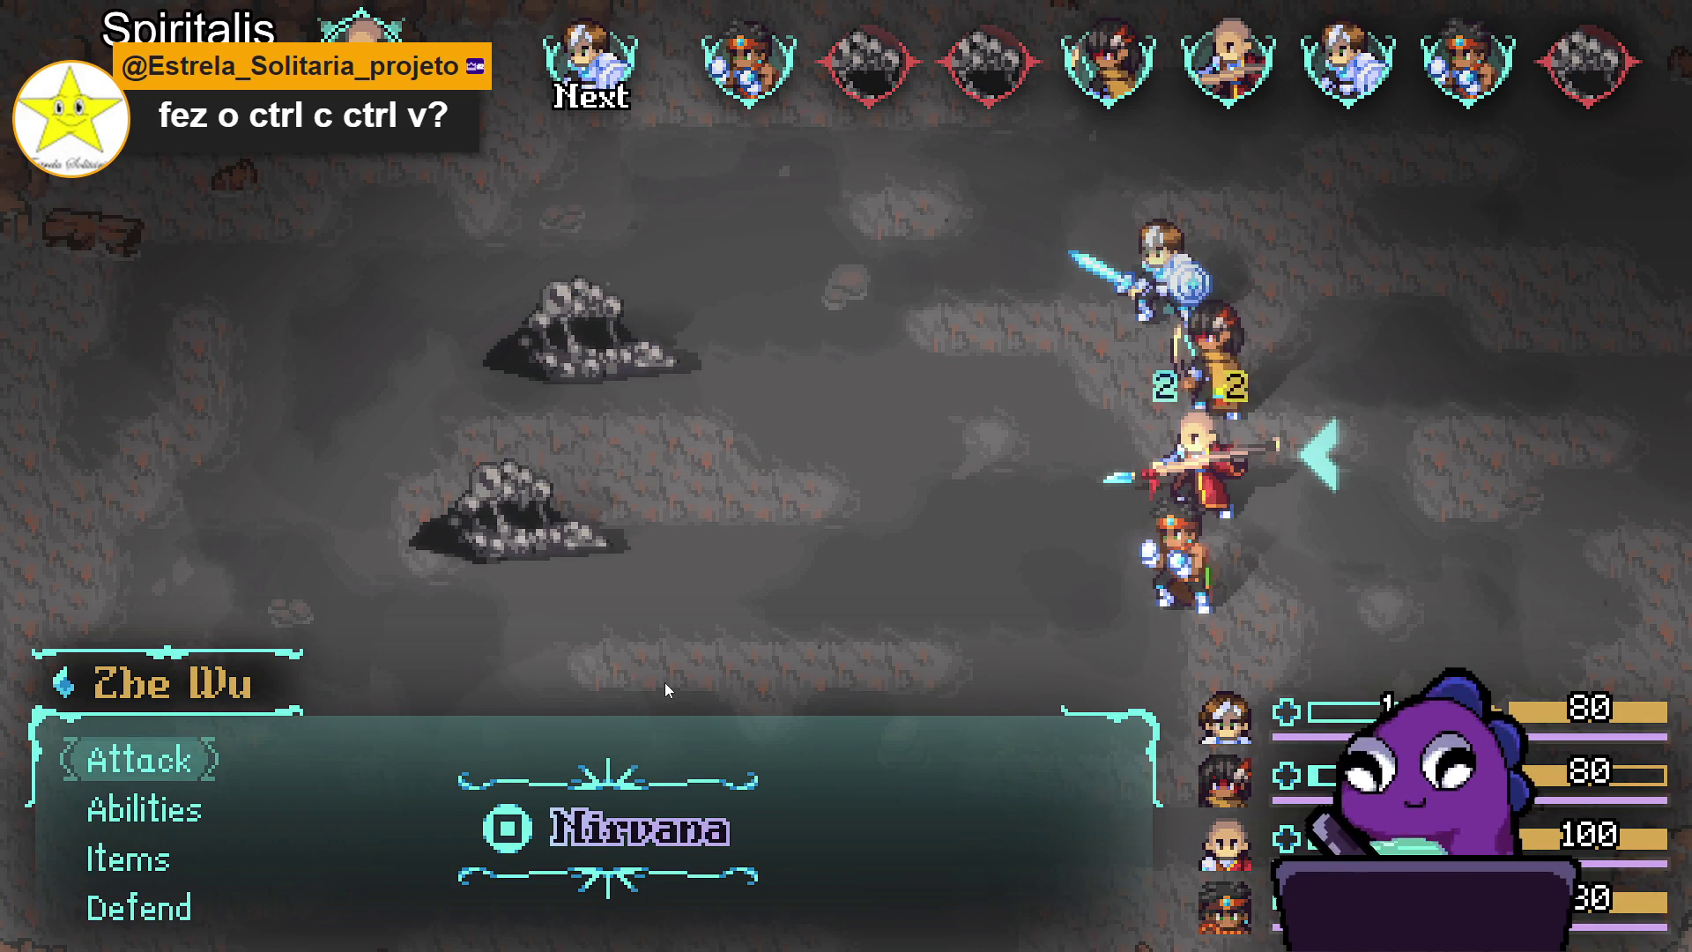
# Hit the Sloth Blob with Zhe Wu's Thunder strike and Sam's timed Attack.
pyautogui.press('Down')
pyautogui.press('Return')
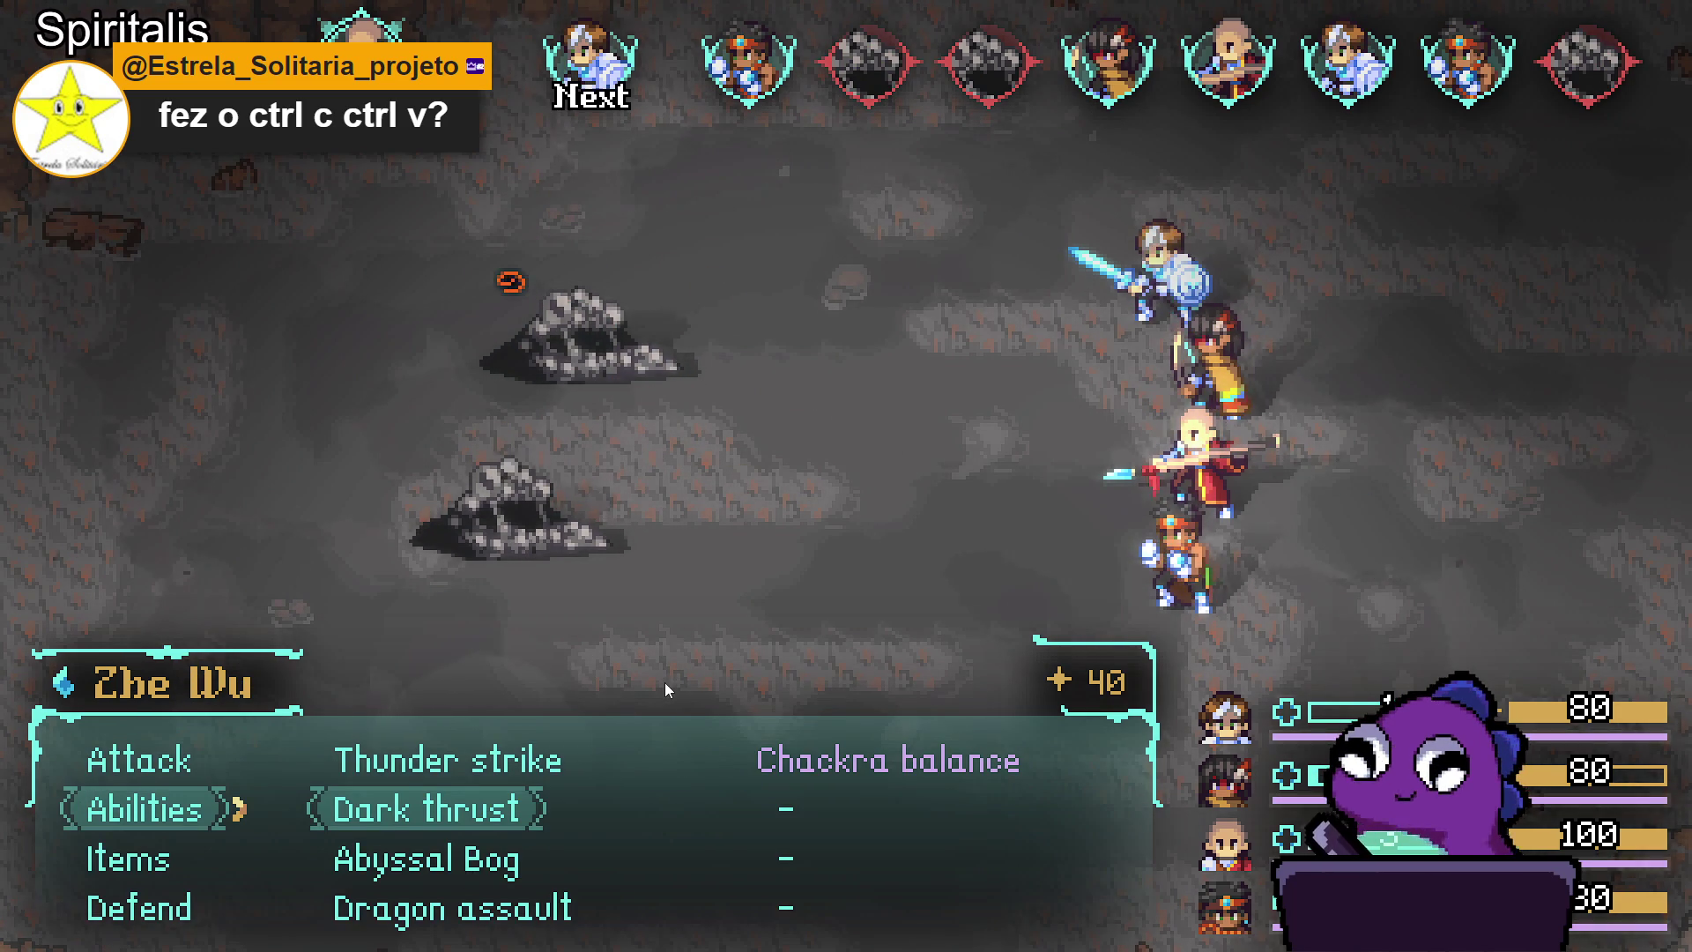
pyautogui.press('Up')
pyautogui.press('Return')
pyautogui.press('Return')
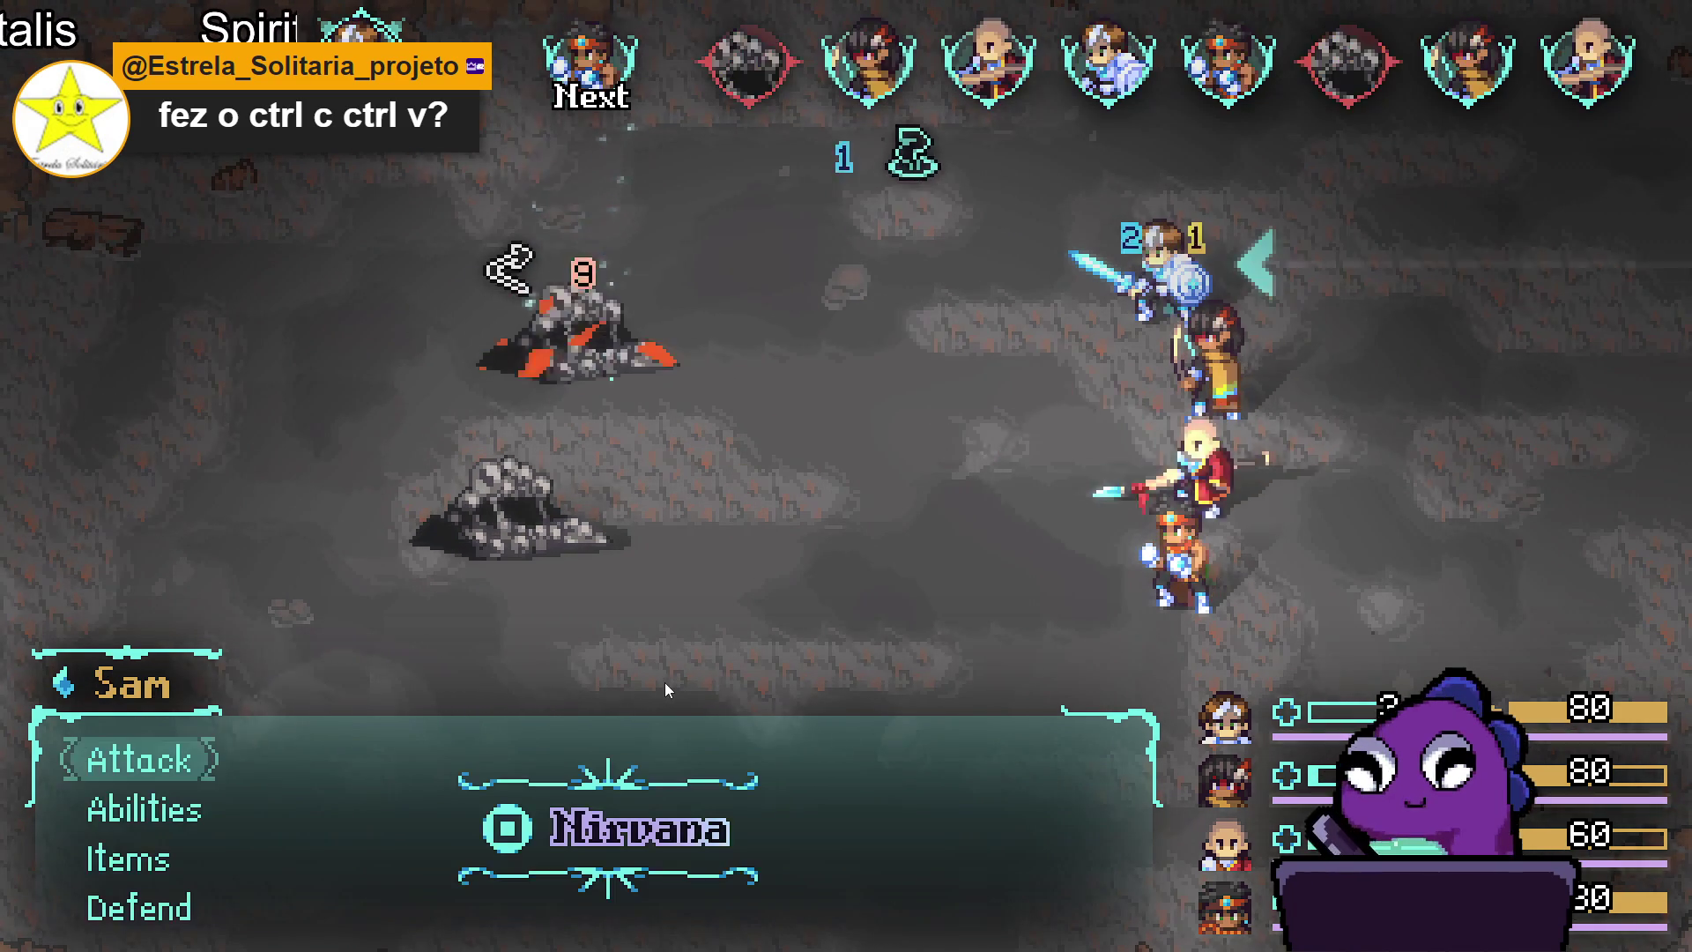
pyautogui.press('Return')
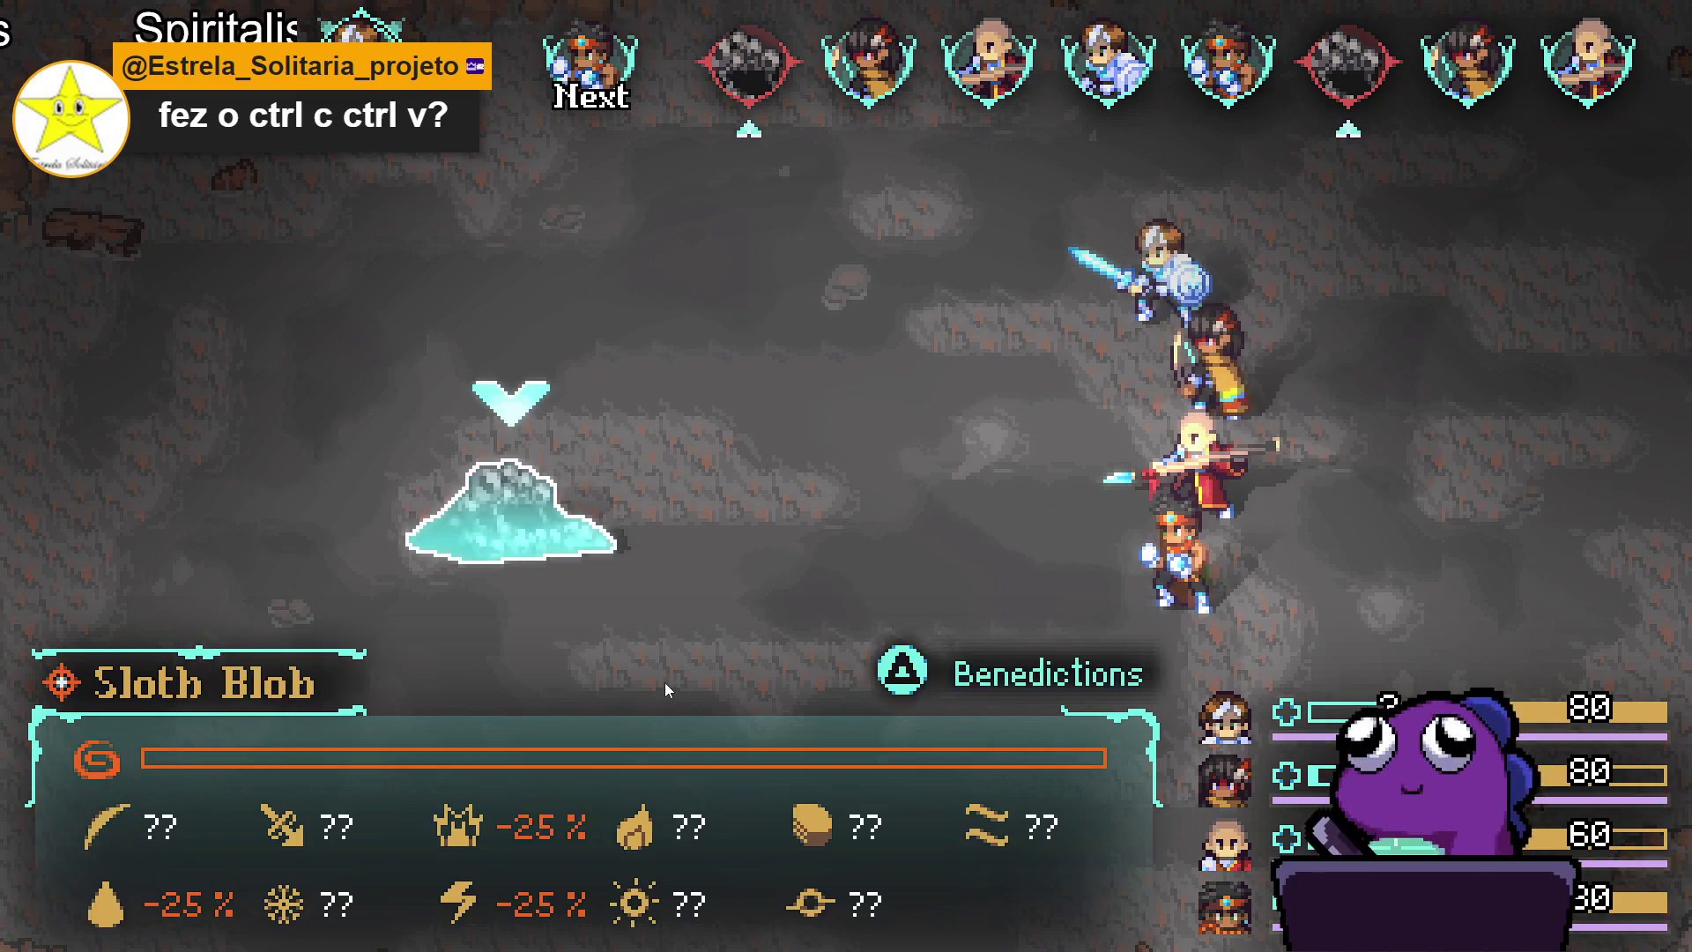
pyautogui.press('Return')
pyautogui.press('Return')
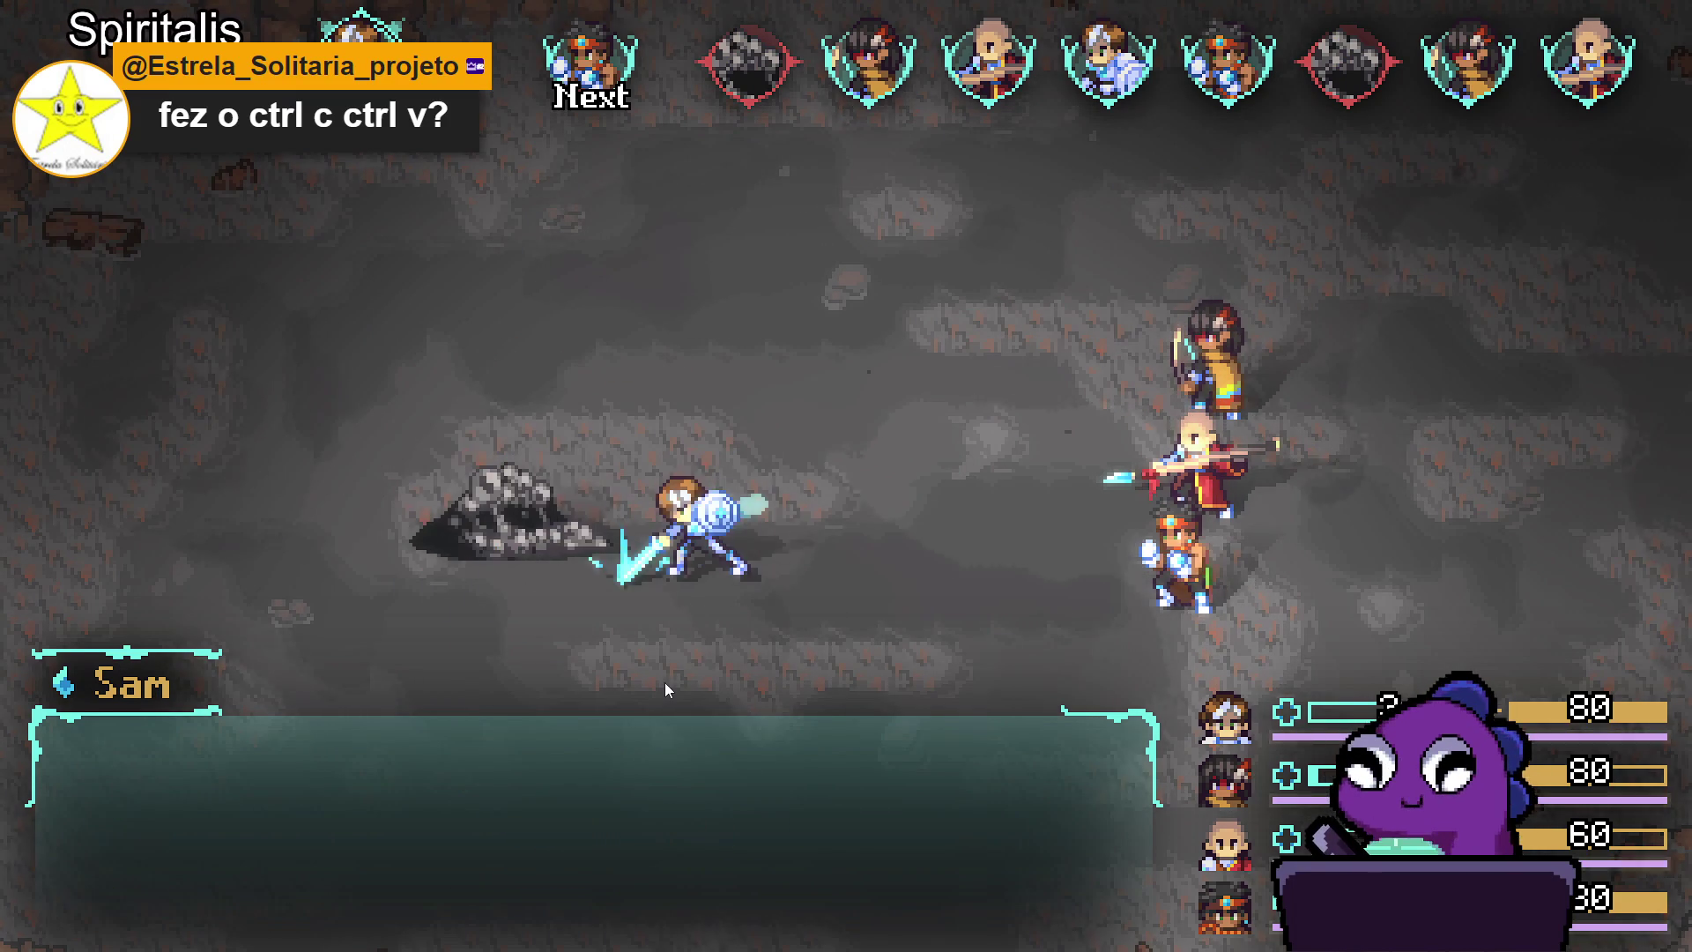
pyautogui.press('Return')
pyautogui.press('Return')
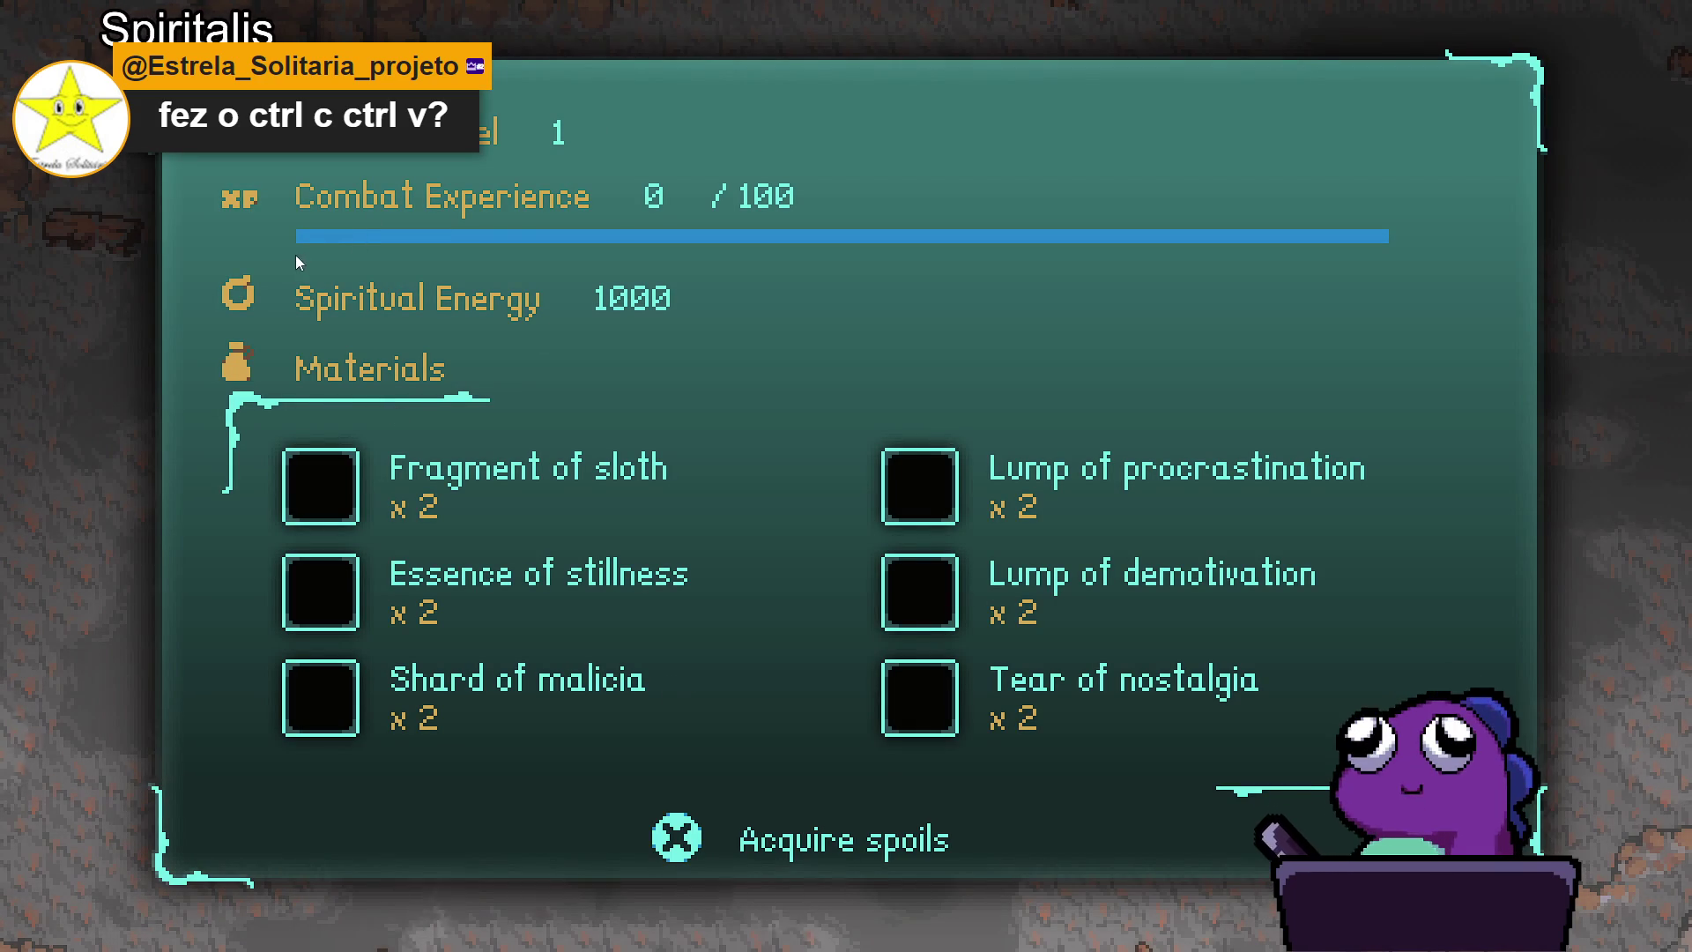
# Acquire the spoils to bring Combat Experience to 20/100, then close the results panel.
pyautogui.press('Return')
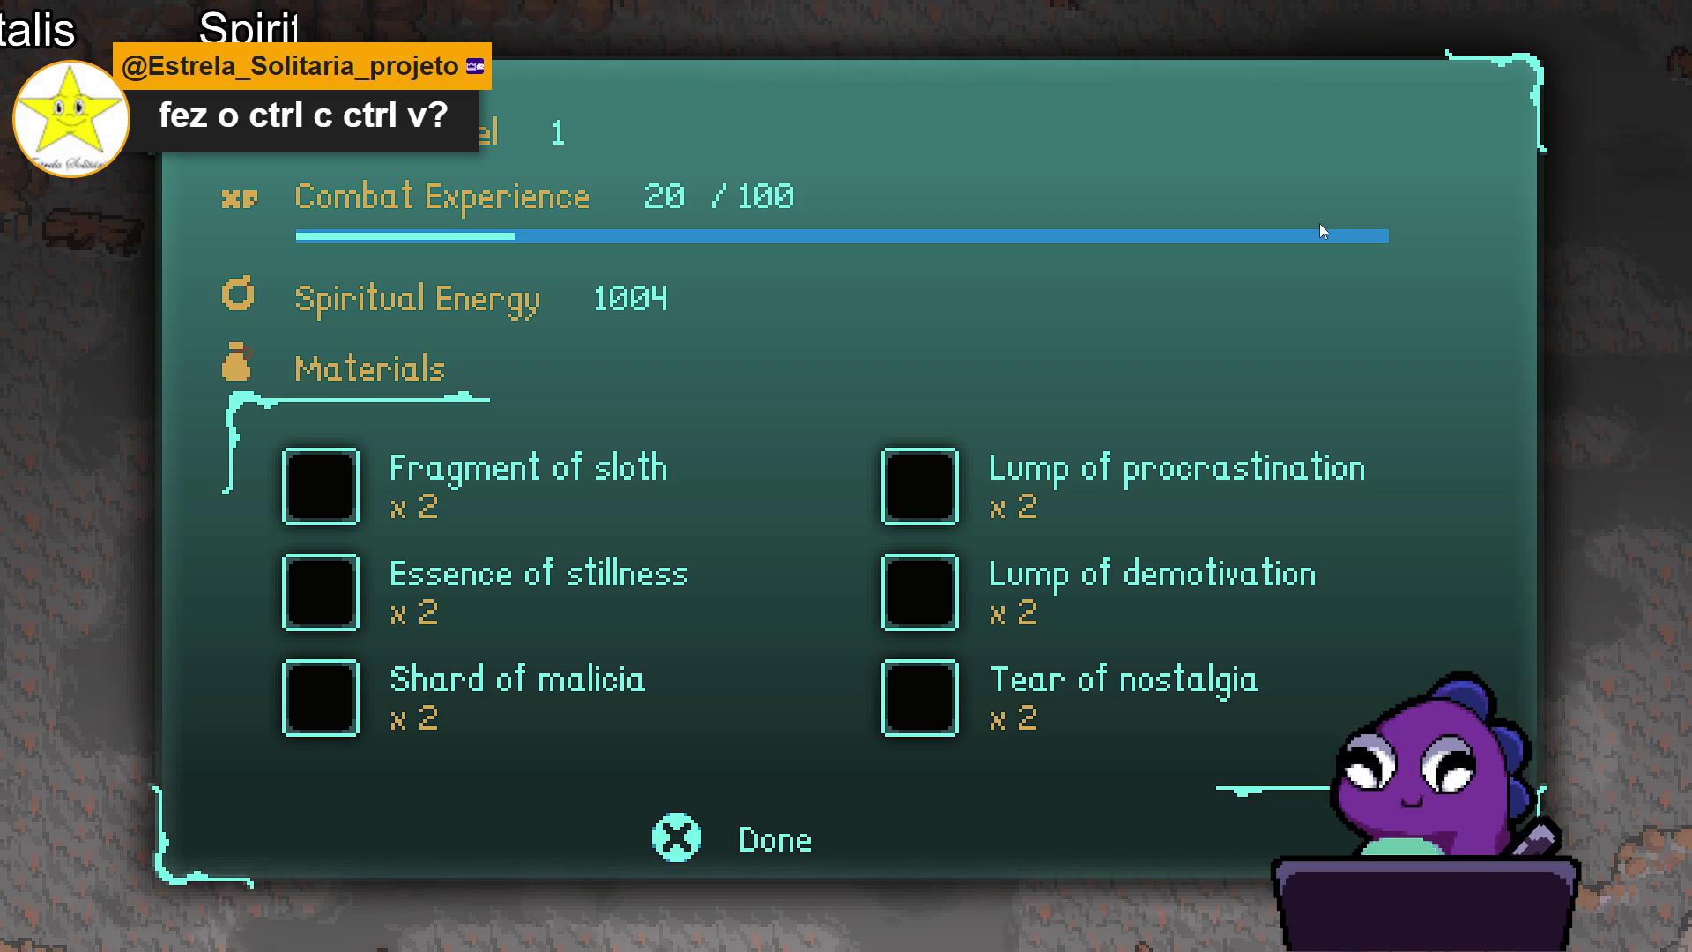
pyautogui.press('Return')
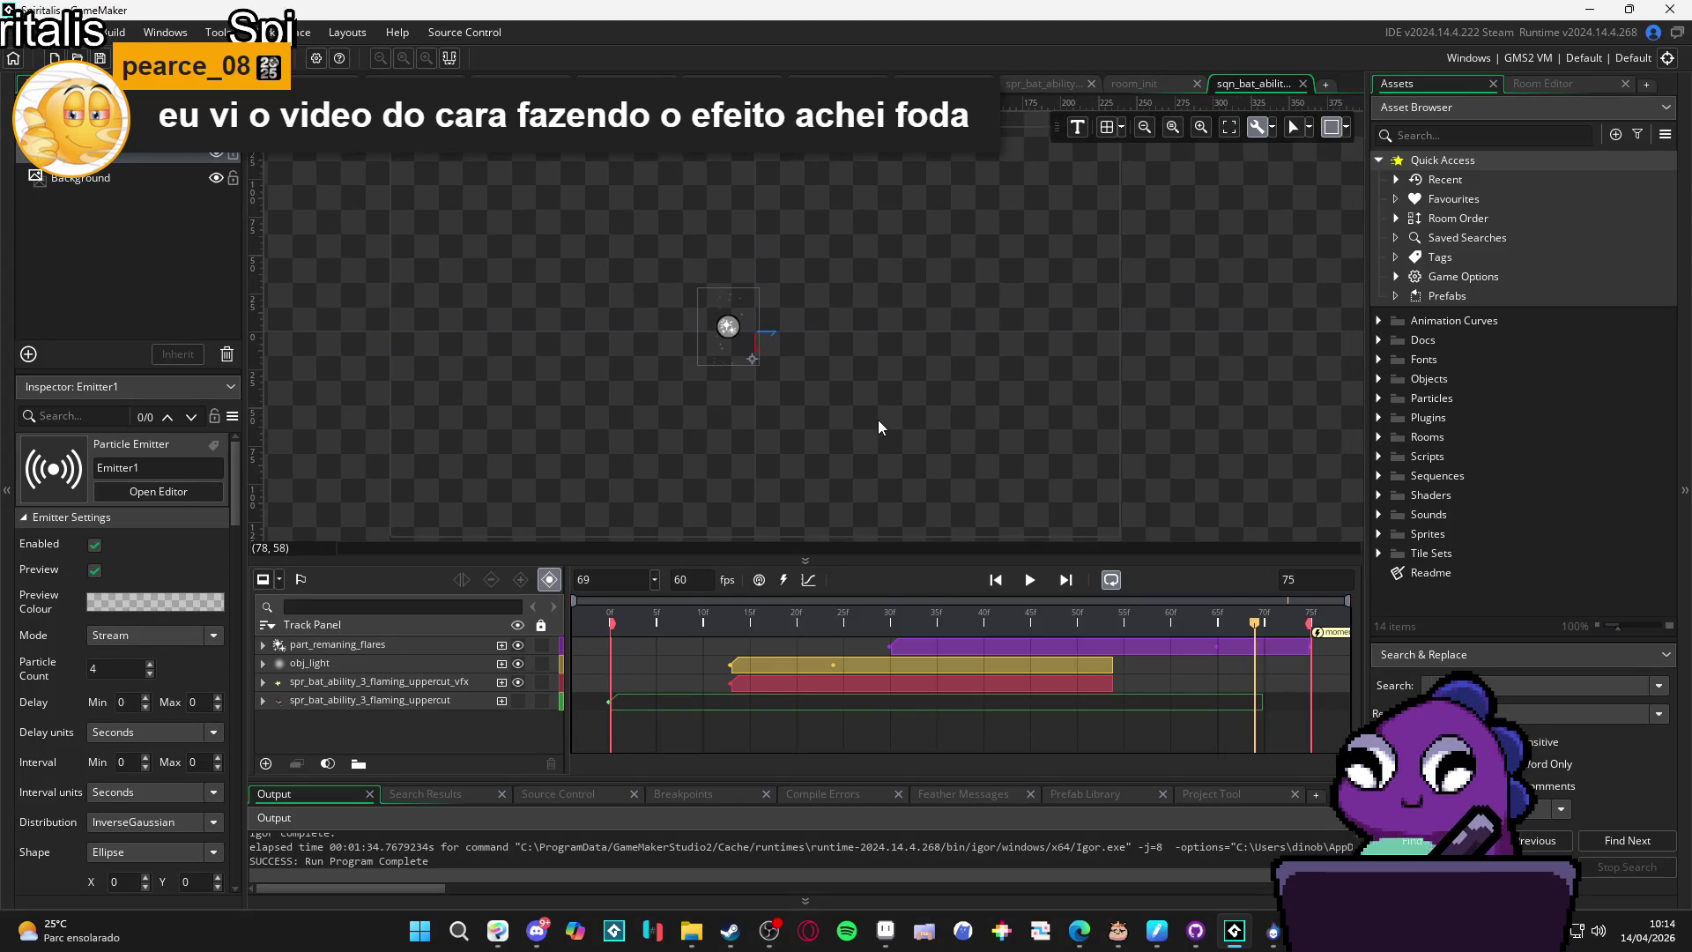
# Switch from the GameMaker sequence editor back to SpriteMancer's Combat Experience 50/100 bar.
pyautogui.moveTo(802, 397); pyautogui.dragTo(787, 404)
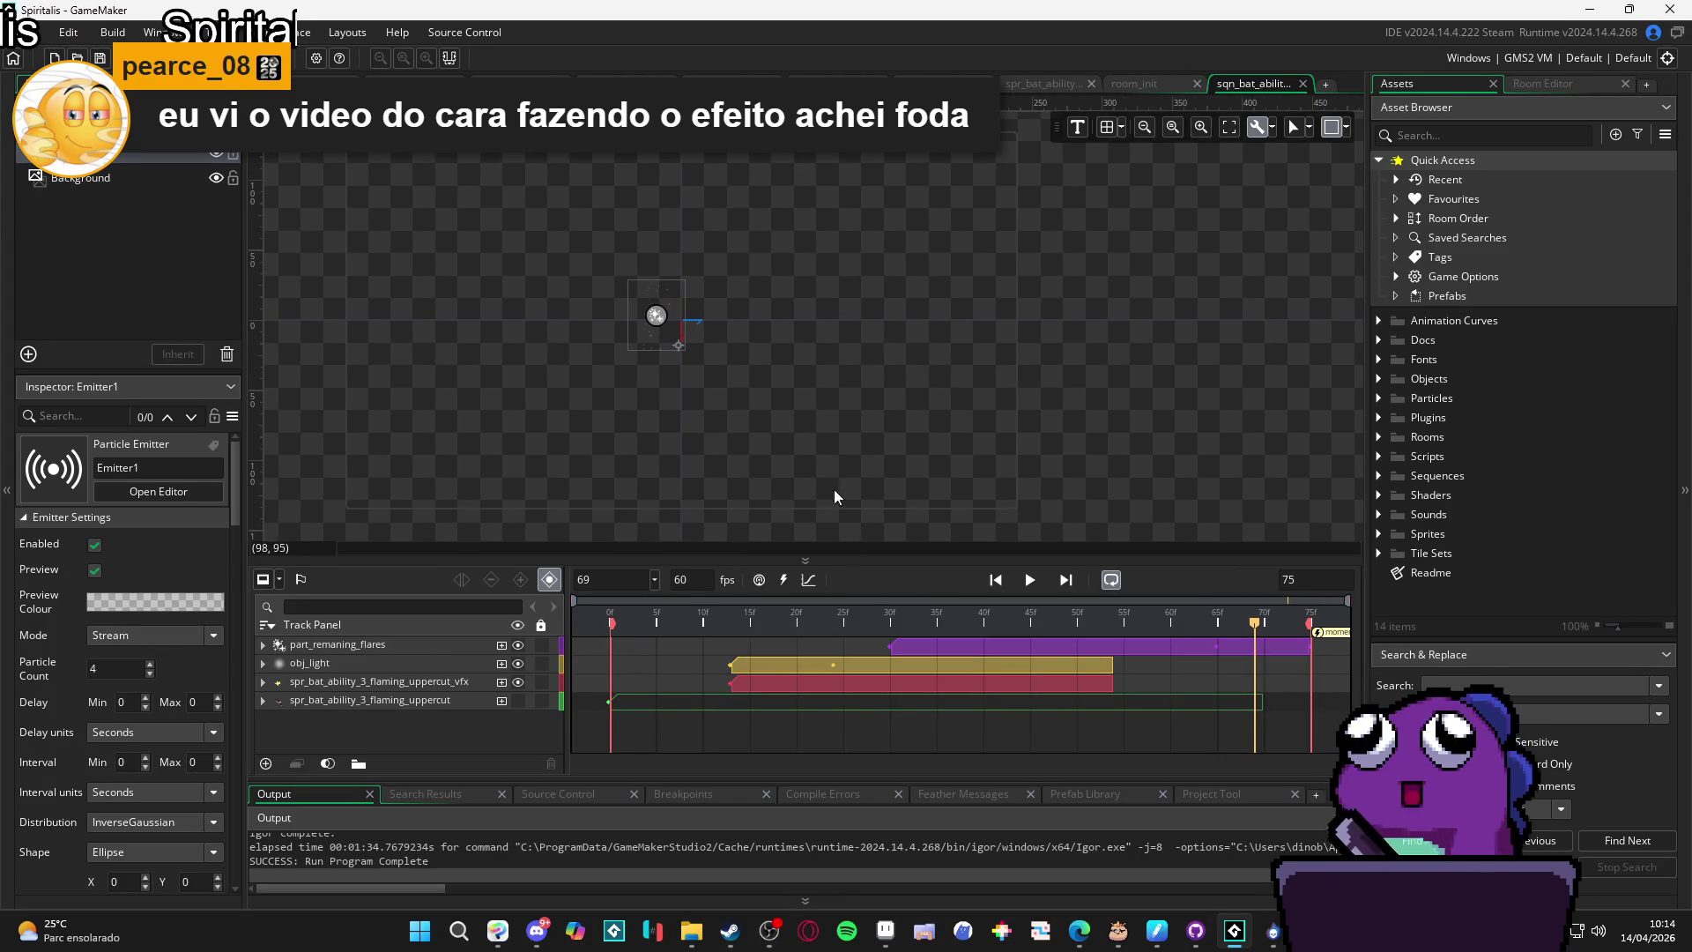
pyautogui.click(1273, 929)
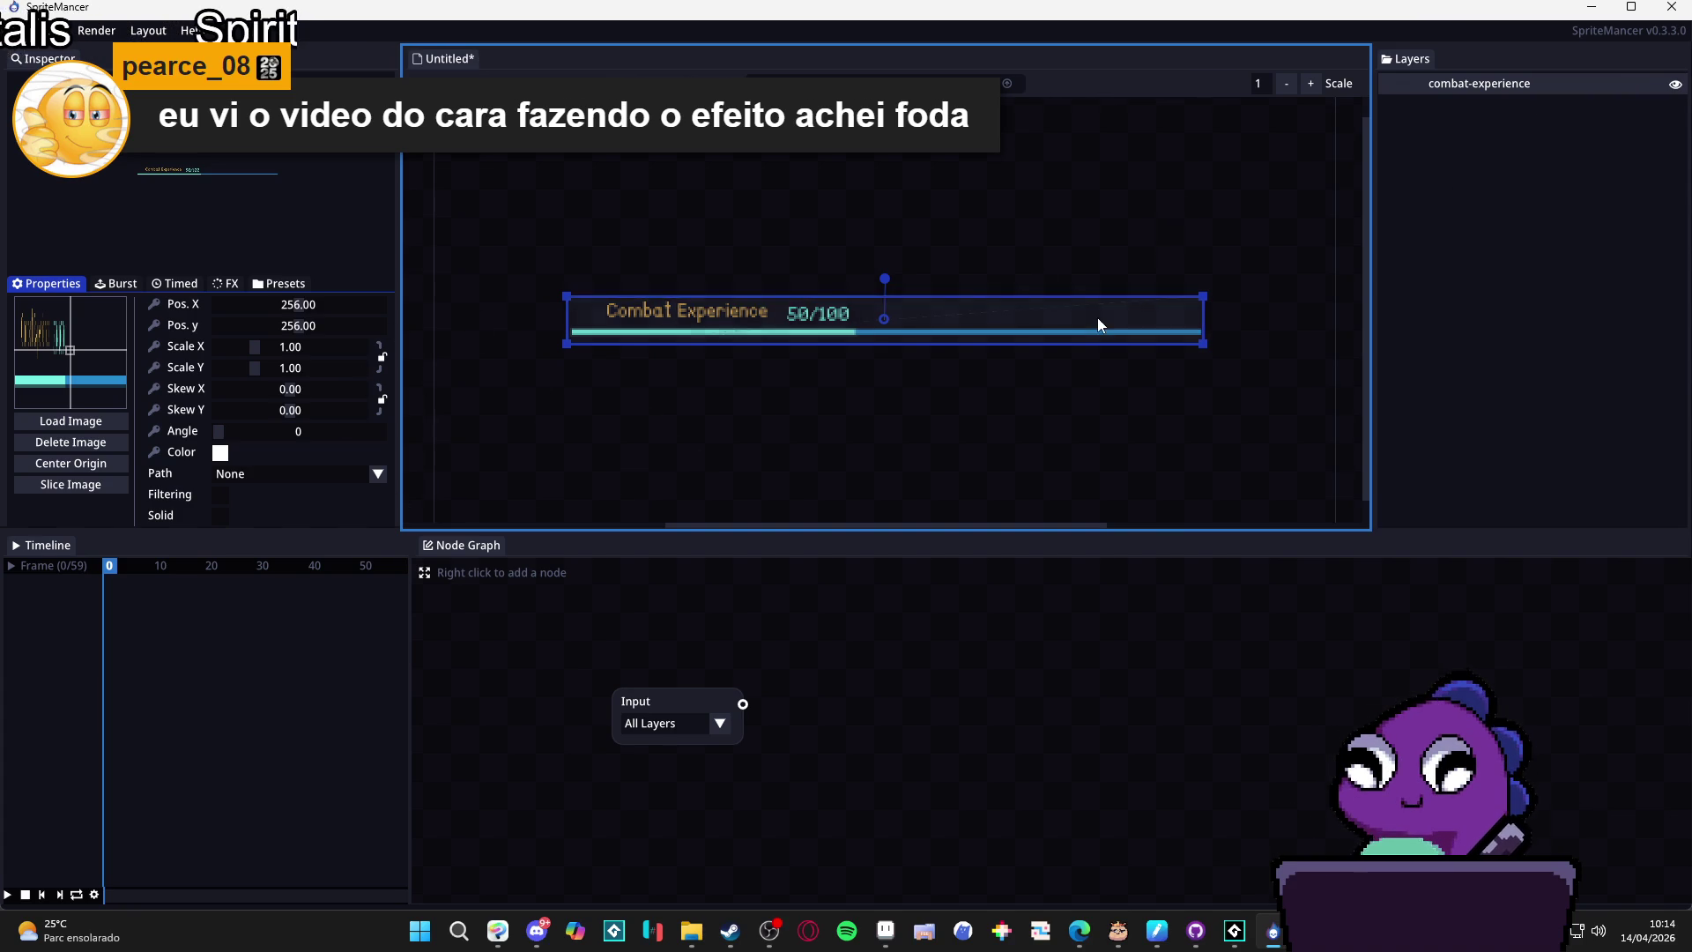
# Lock the combat-experience layer so the bar stays fixed on the canvas.
pyautogui.rightClick(1588, 86)
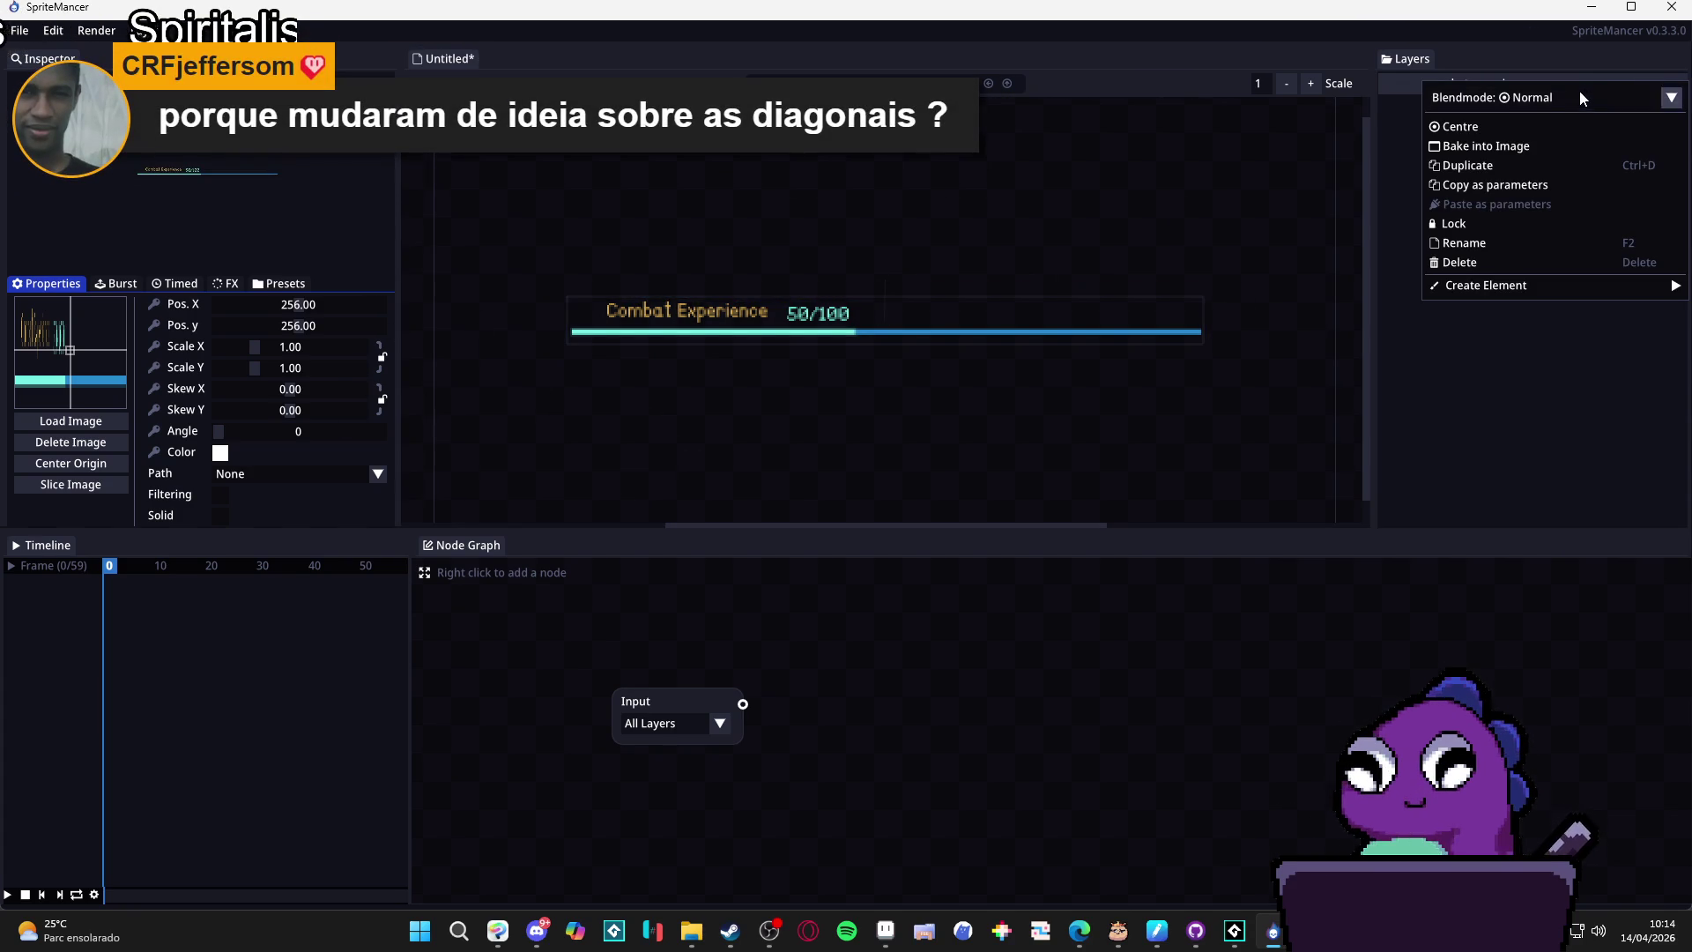
pyautogui.click(1466, 219)
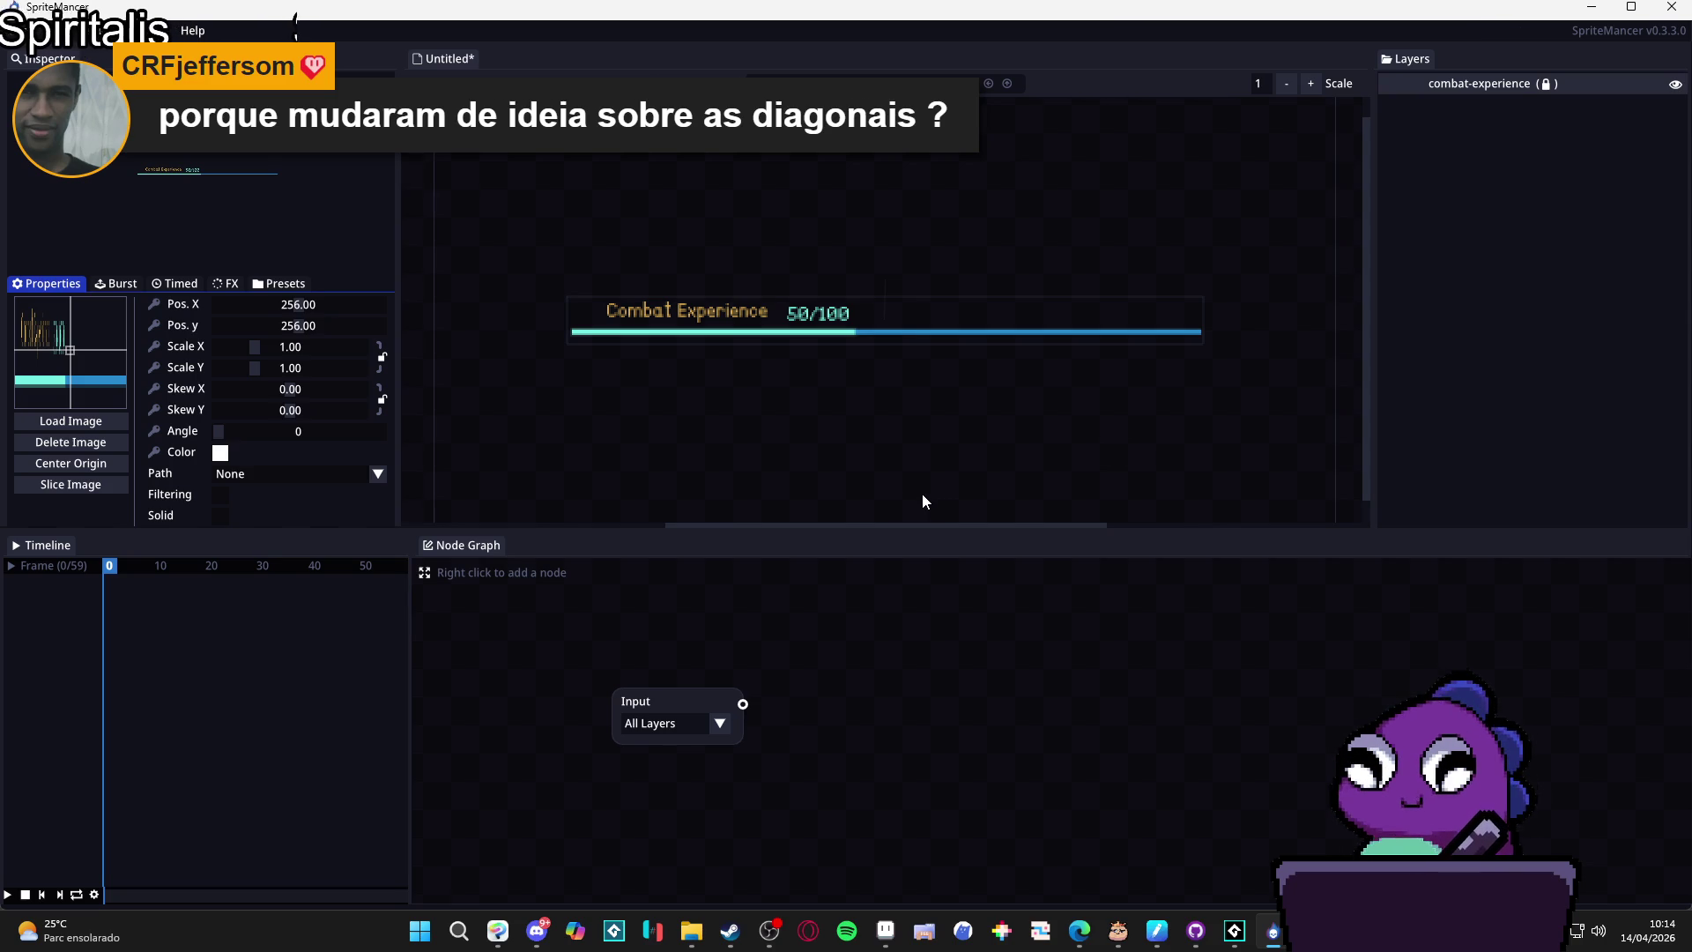
pyautogui.click(889, 454)
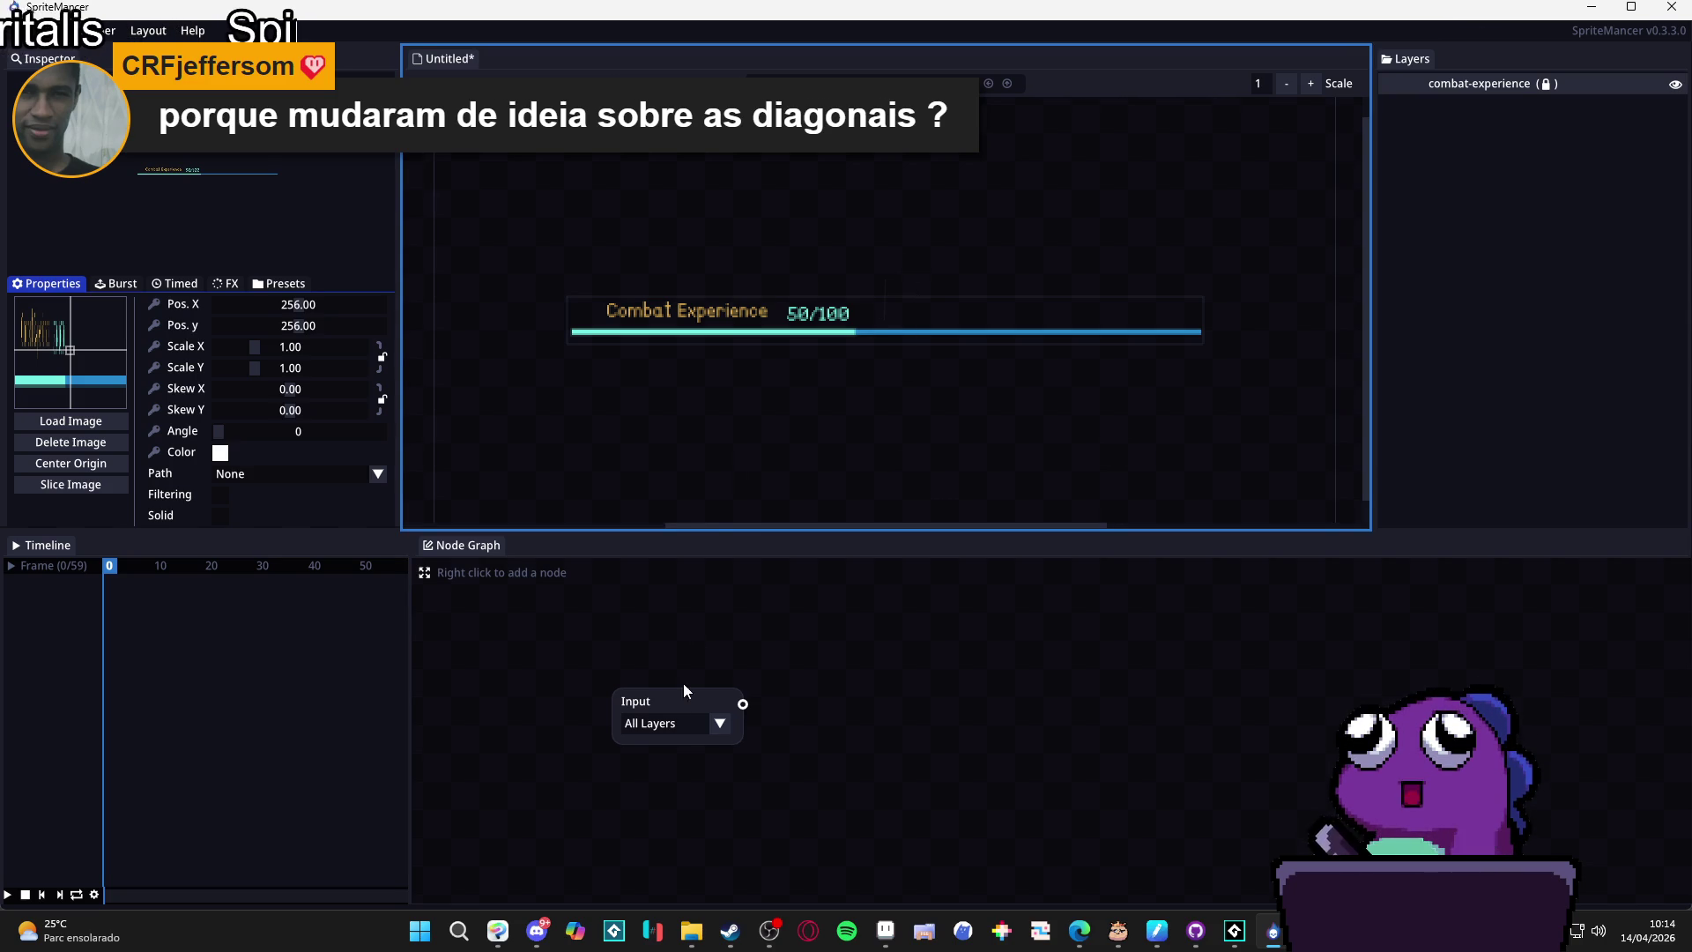
# Scrub the animation timeline from frame 25 to preview the bar.
pyautogui.click(168, 654)
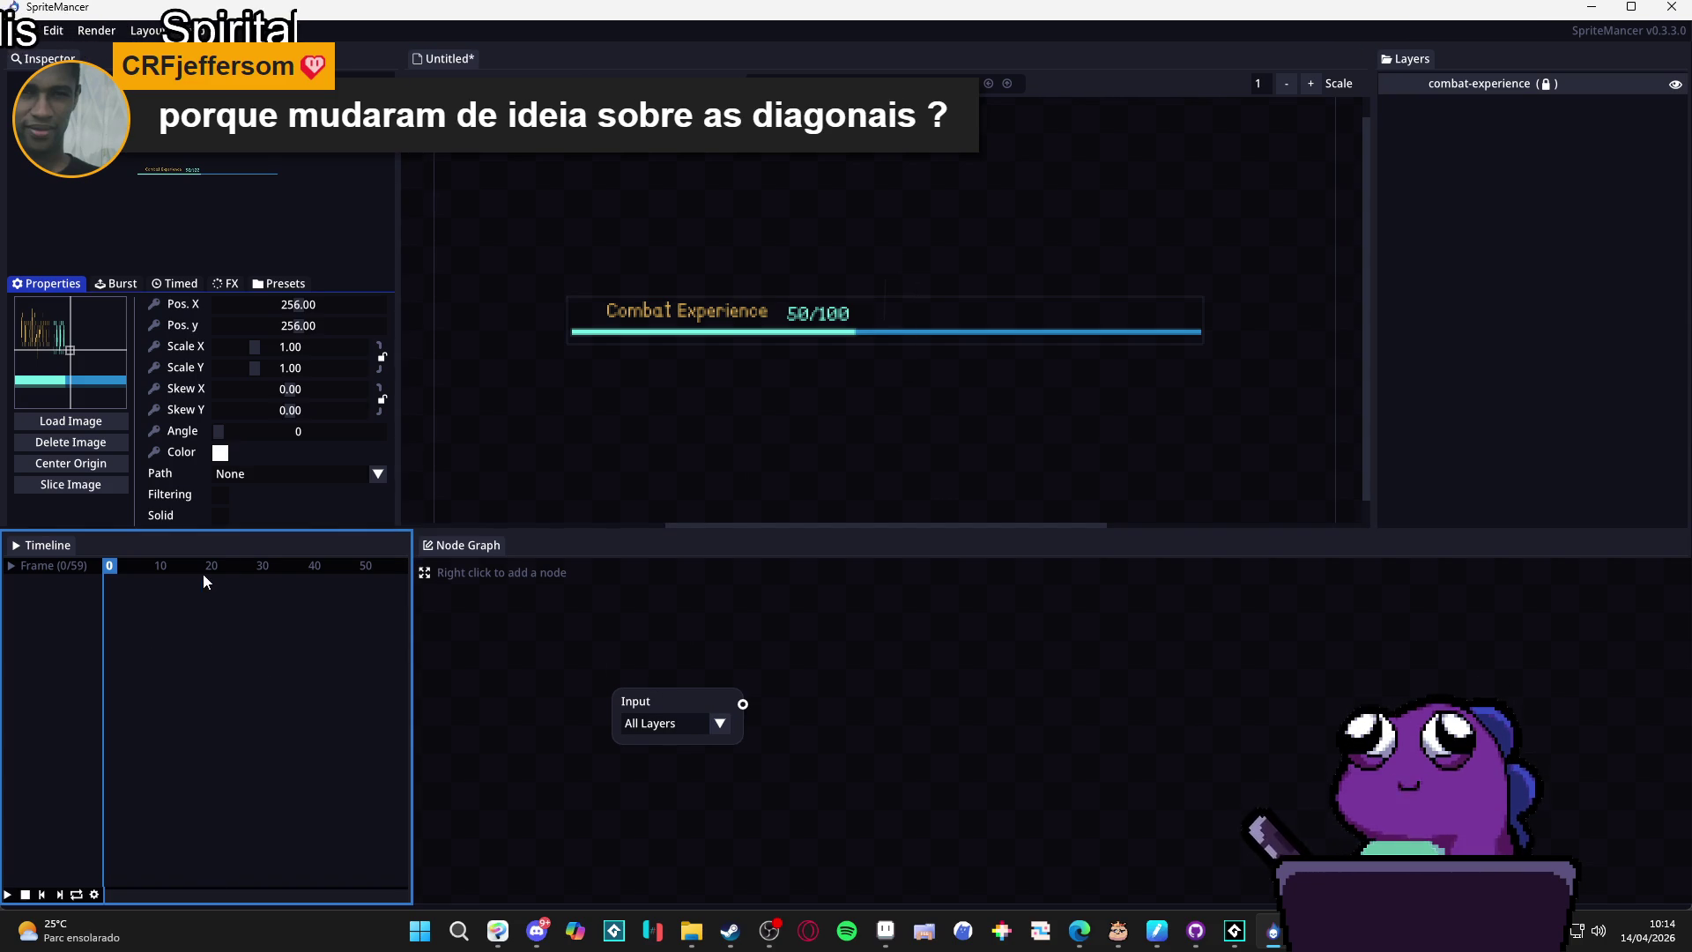
pyautogui.moveTo(212, 569)
pyautogui.mouseDown()
pyautogui.moveTo(244, 578)
pyautogui.moveTo(73, 559)
pyautogui.mouseUp()
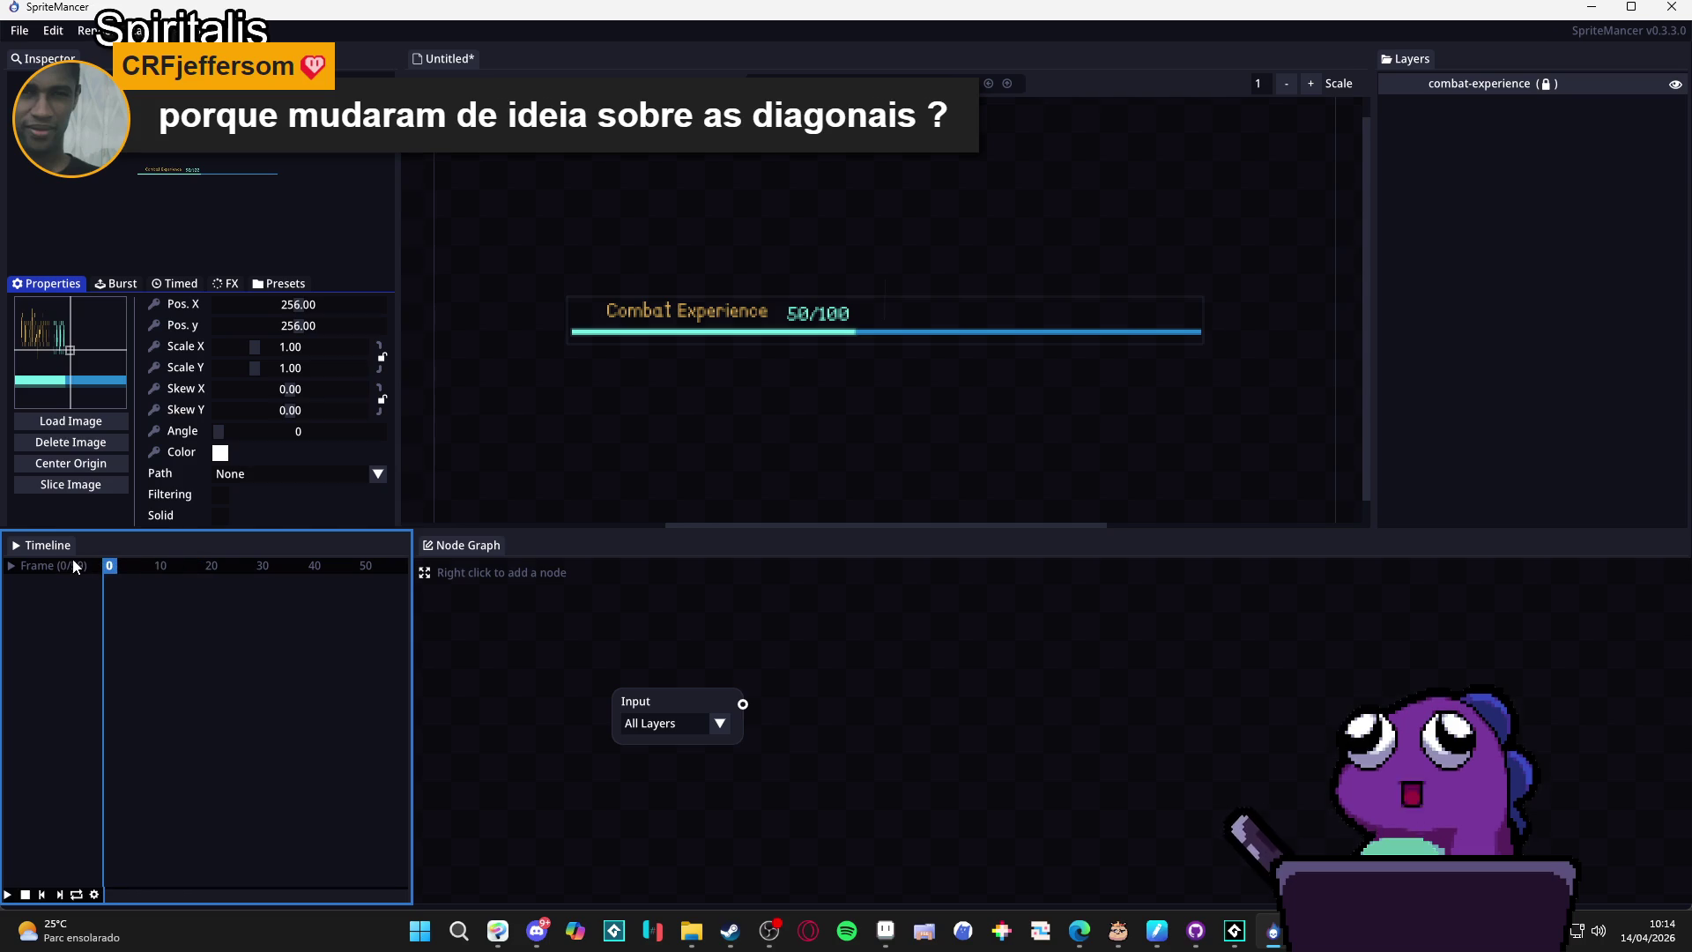
pyautogui.click(849, 301)
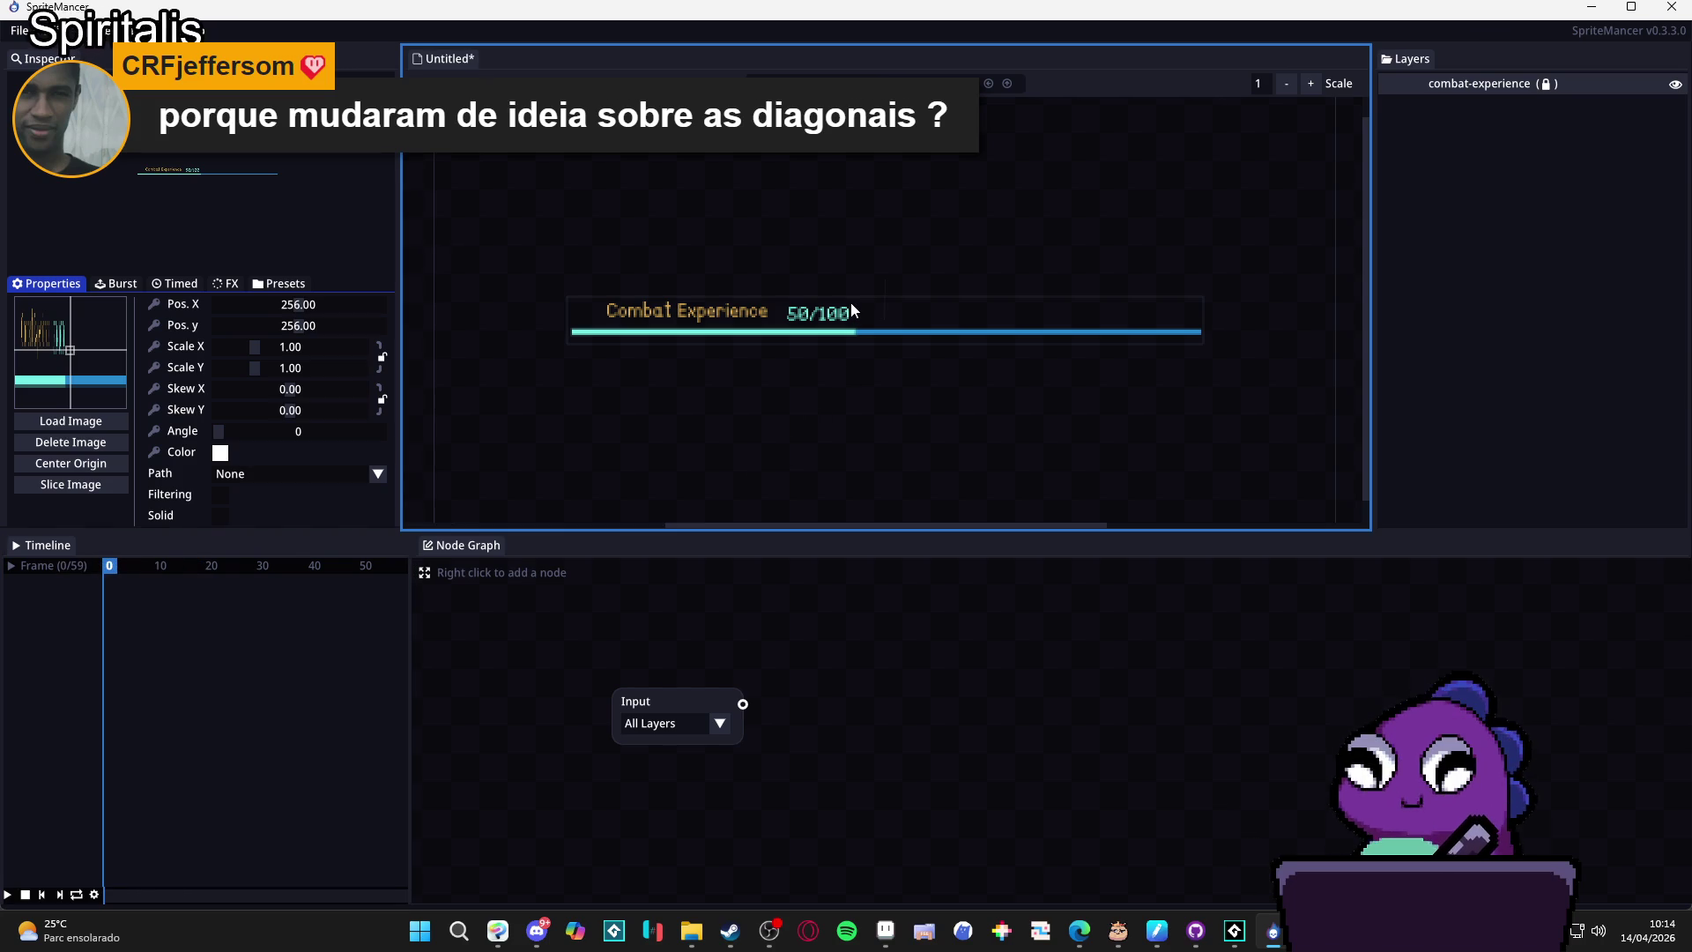
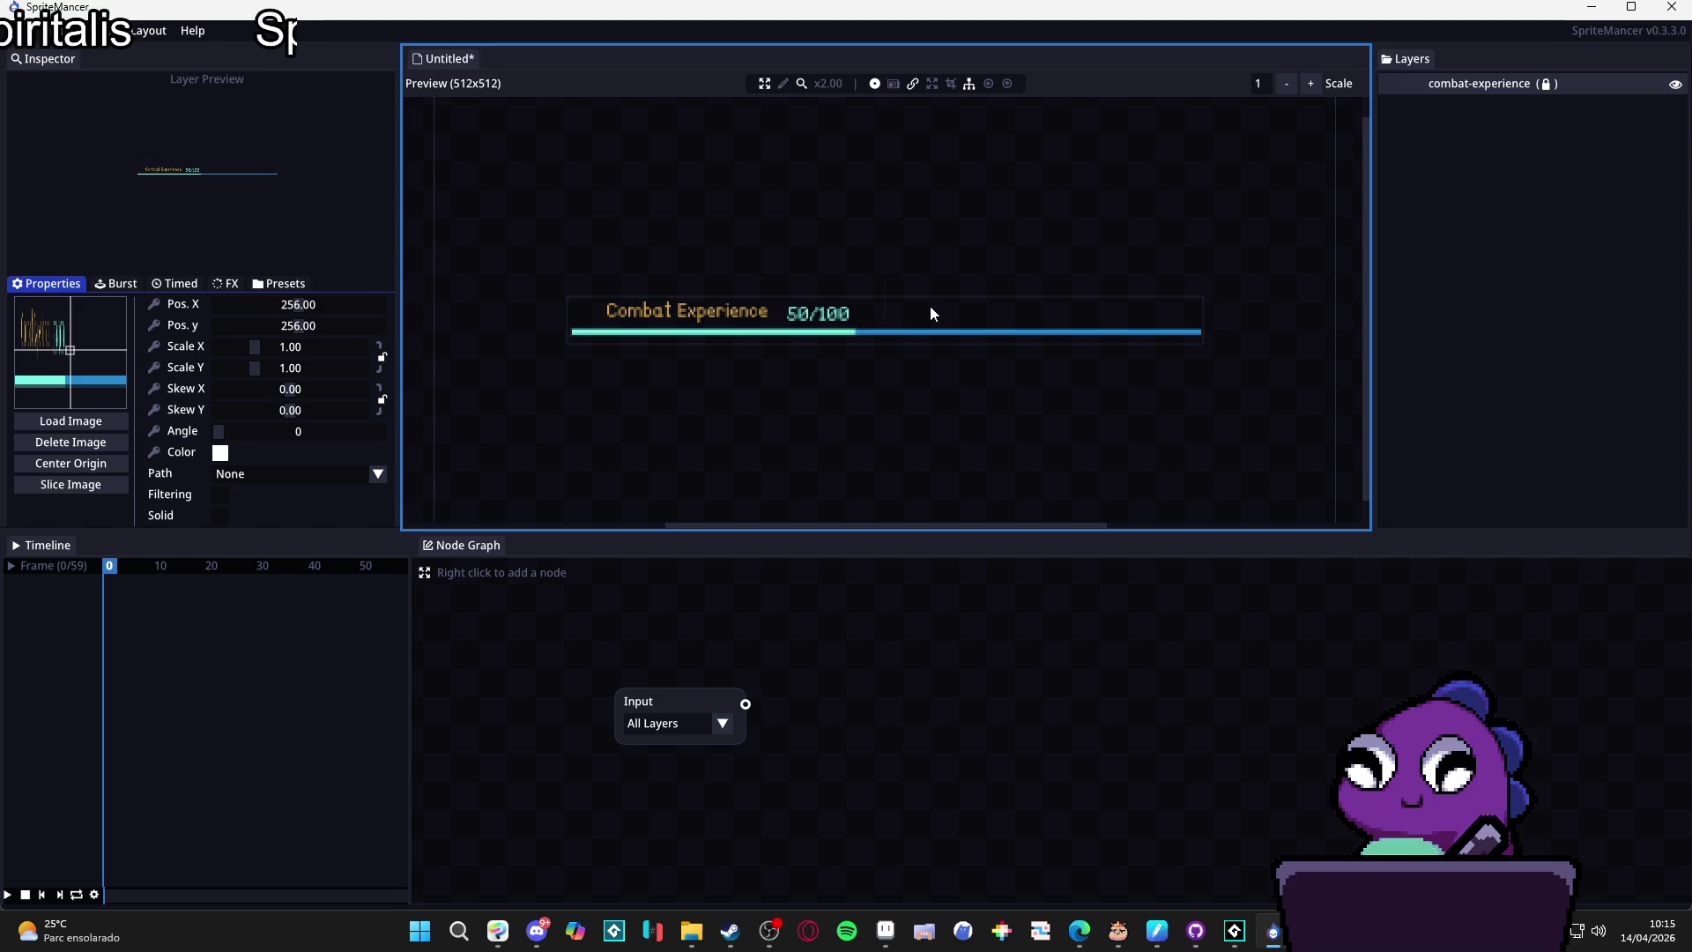
# Add the blurred XP bar sprite as a layer, resize it, then delete that layer.
pyautogui.click(1480, 86)
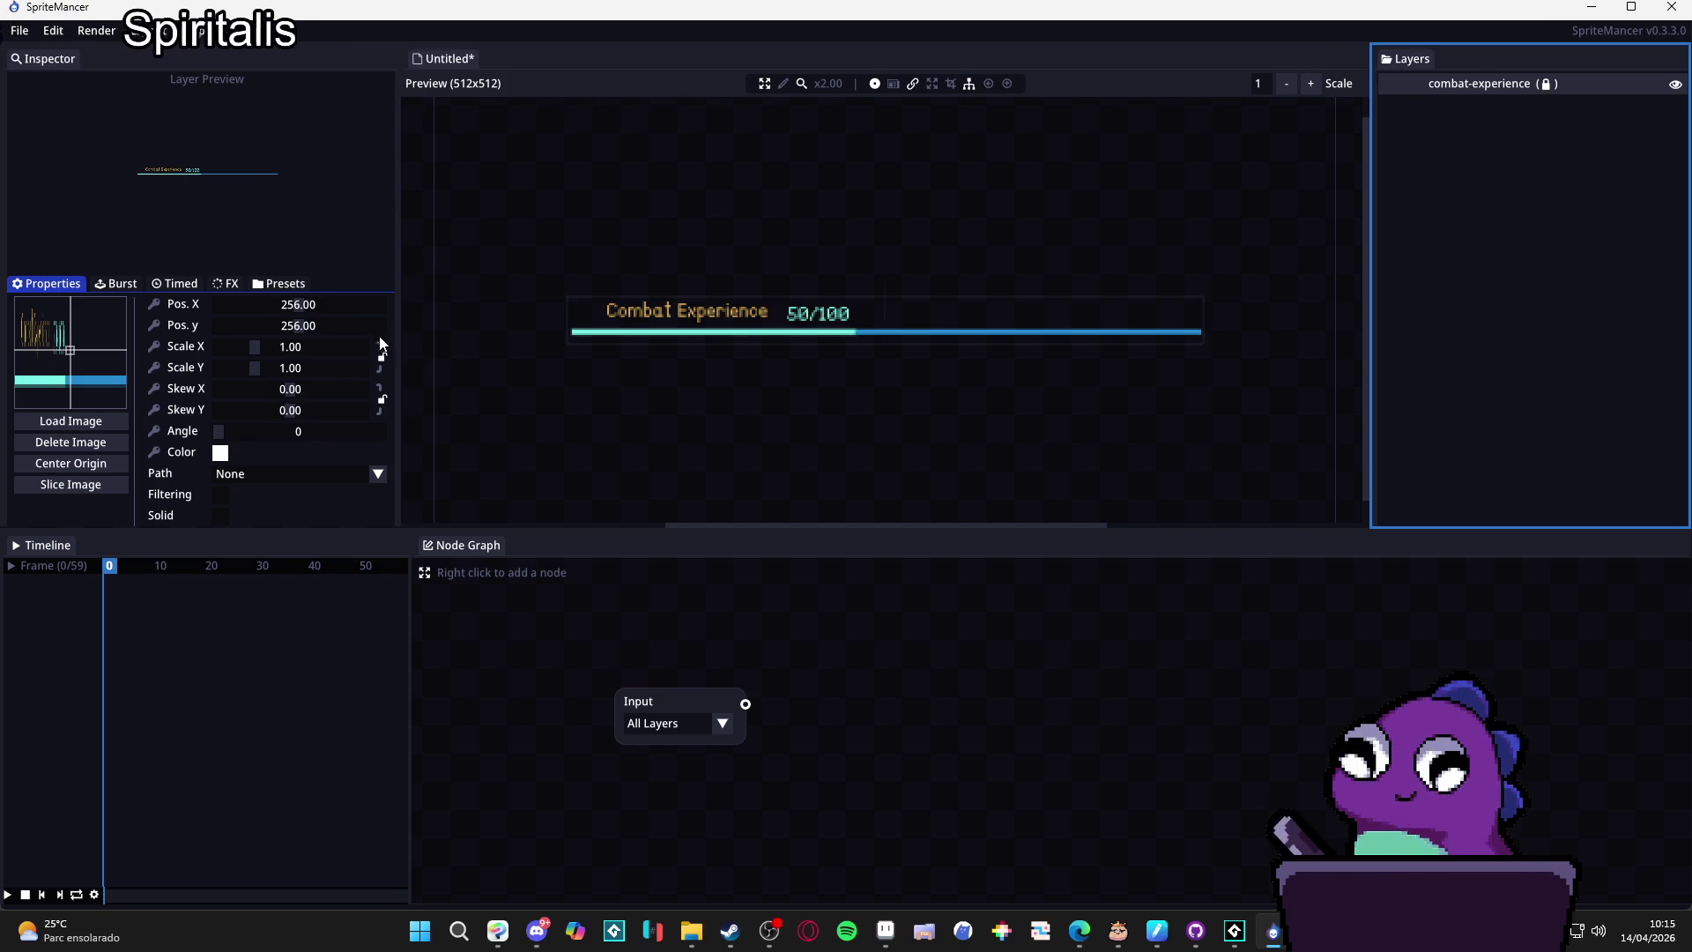
pyautogui.click(691, 931)
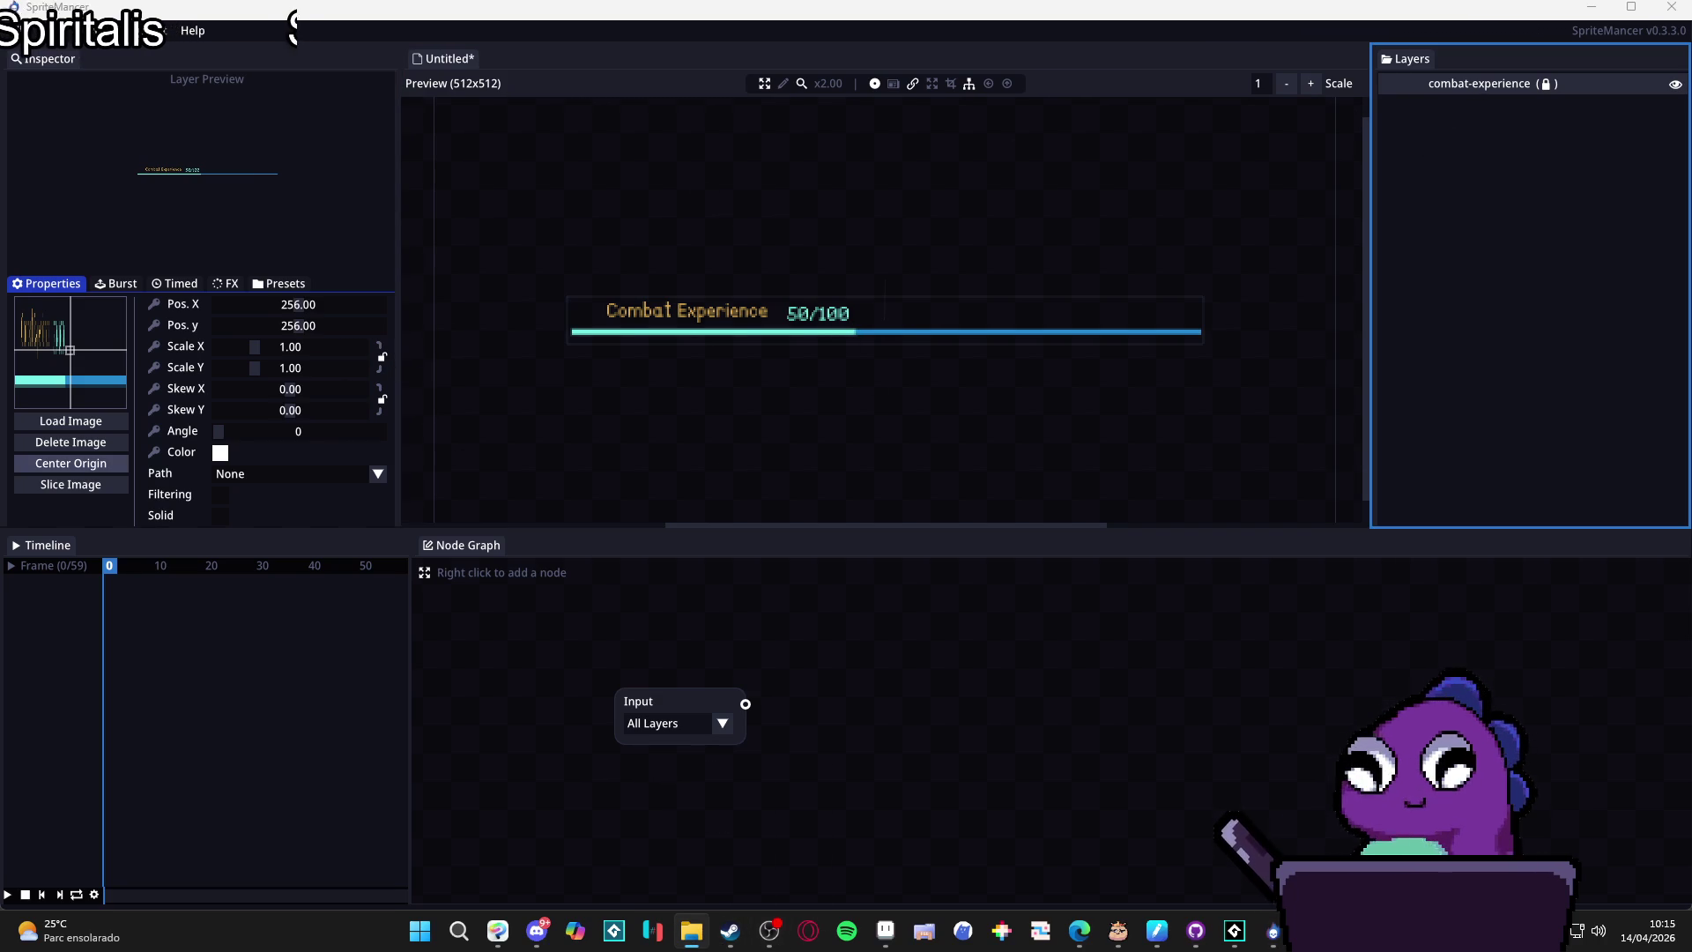
pyautogui.moveTo(786, 347); pyautogui.dragTo(786, 347)
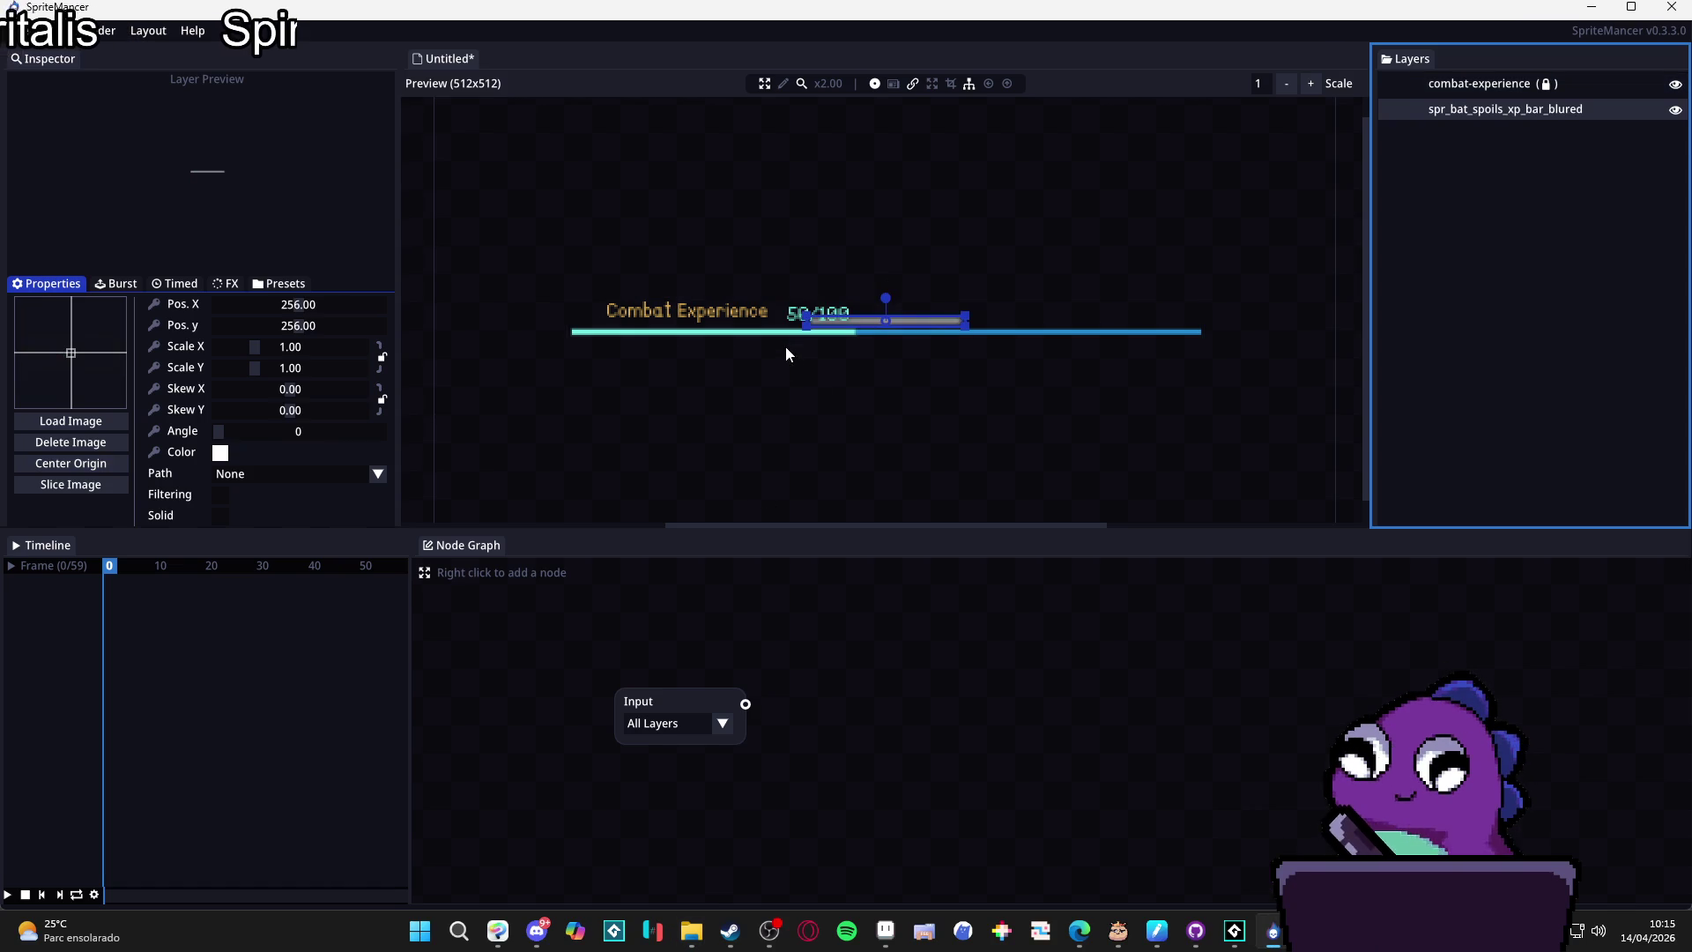
pyautogui.moveTo(935, 326); pyautogui.dragTo(916, 328)
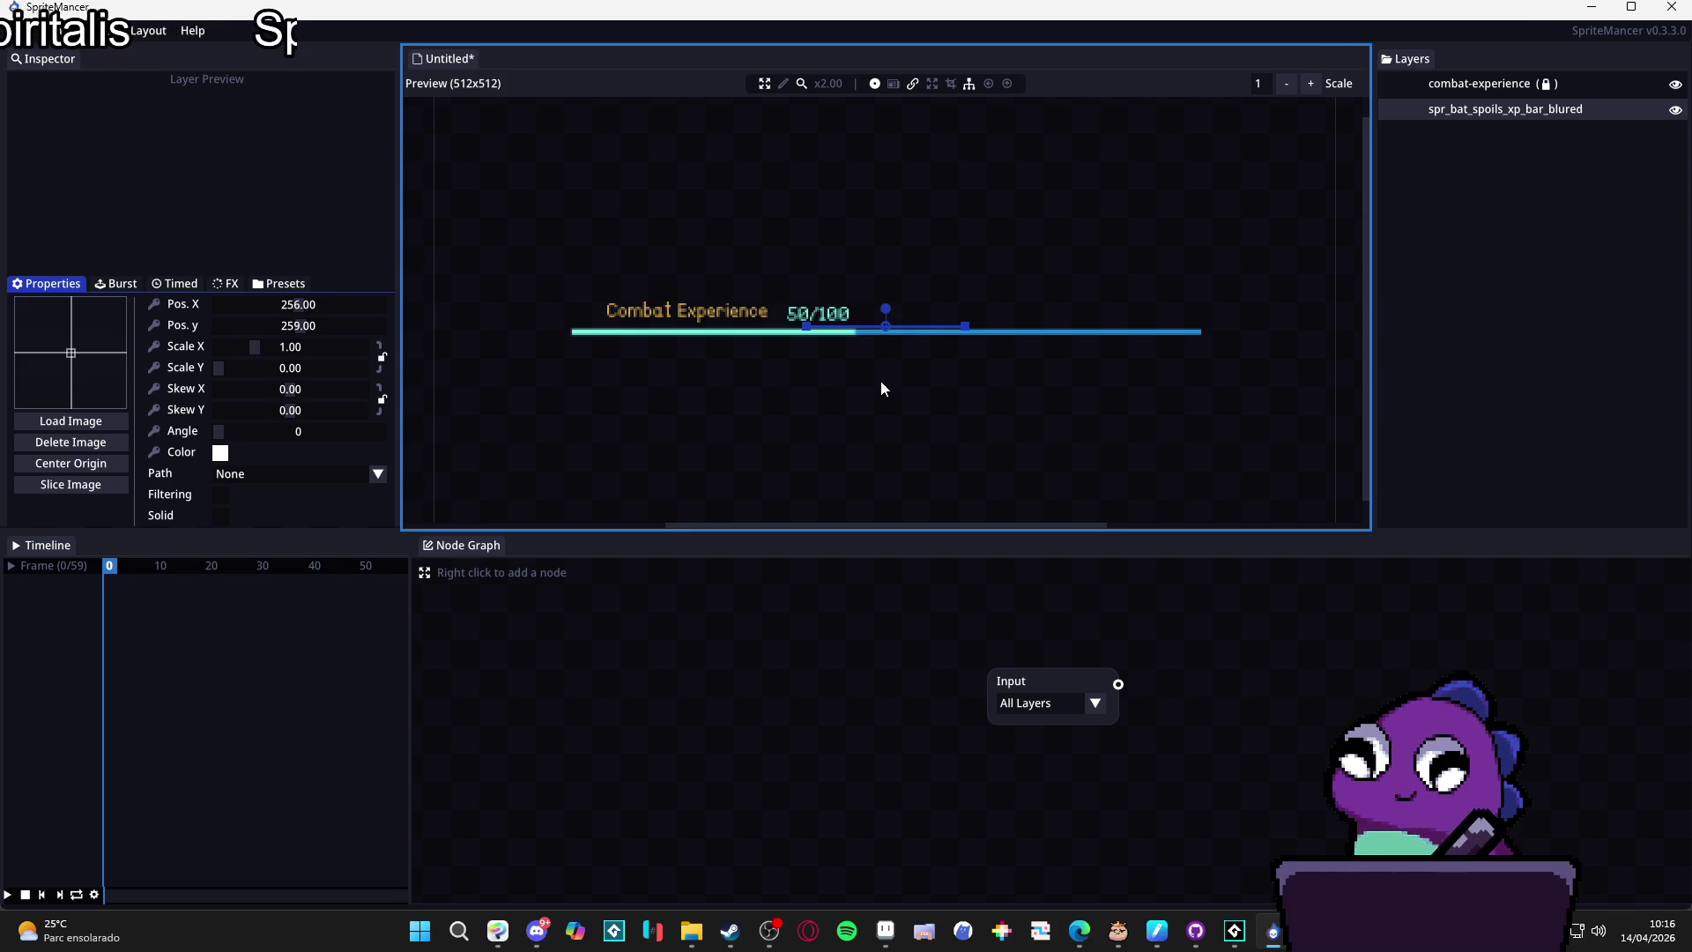
pyautogui.moveTo(883, 330); pyautogui.dragTo(878, 330)
pyautogui.click(1480, 82)
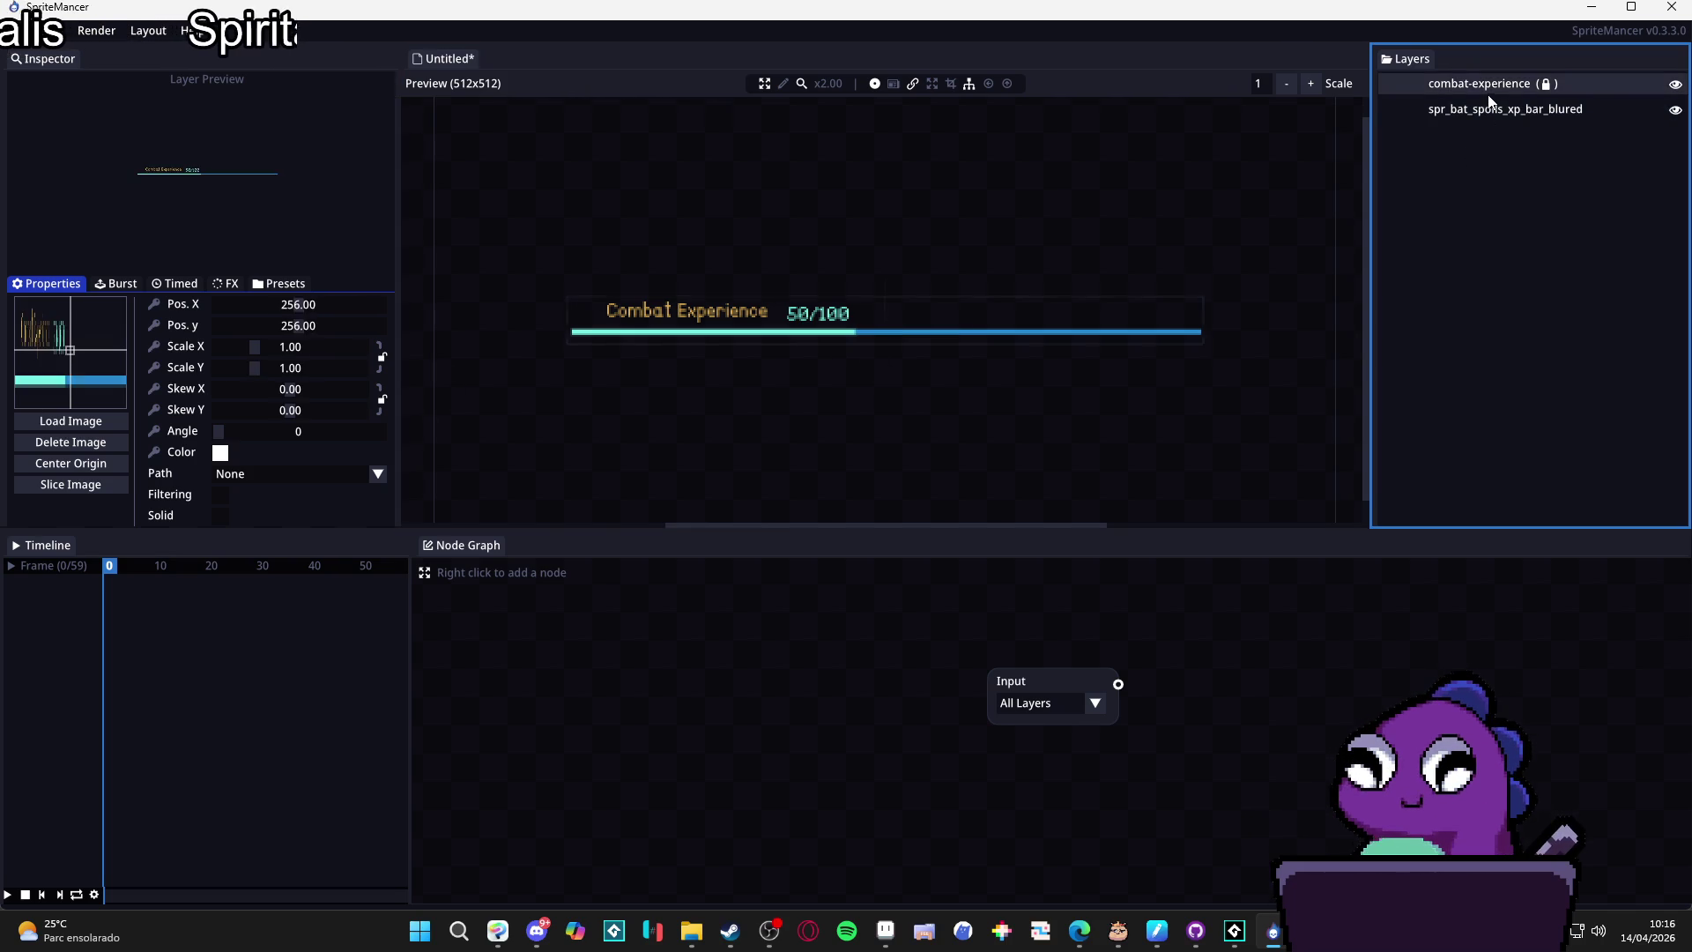
pyautogui.click(1489, 109)
pyautogui.press('Delete')
pyautogui.click(792, 503)
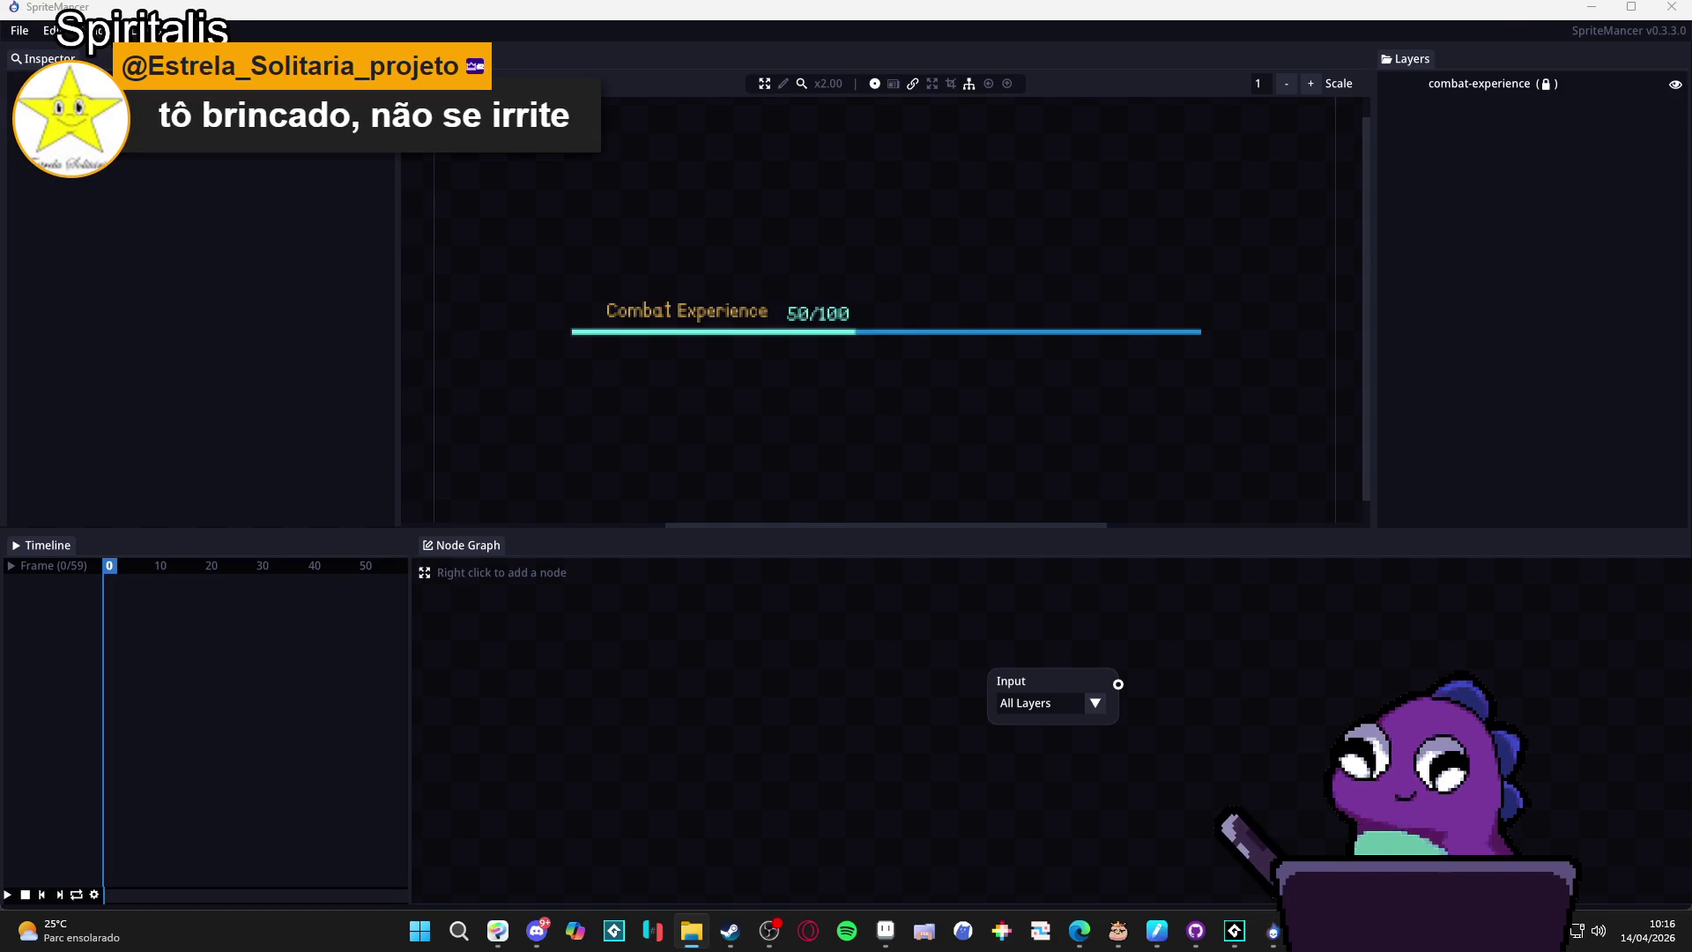
# Add spr_spoil_bar_bright as a layer and move it to 252.25, 263.25 over the XP bar.
pyautogui.moveTo(870, 324); pyautogui.dragTo(869, 325)
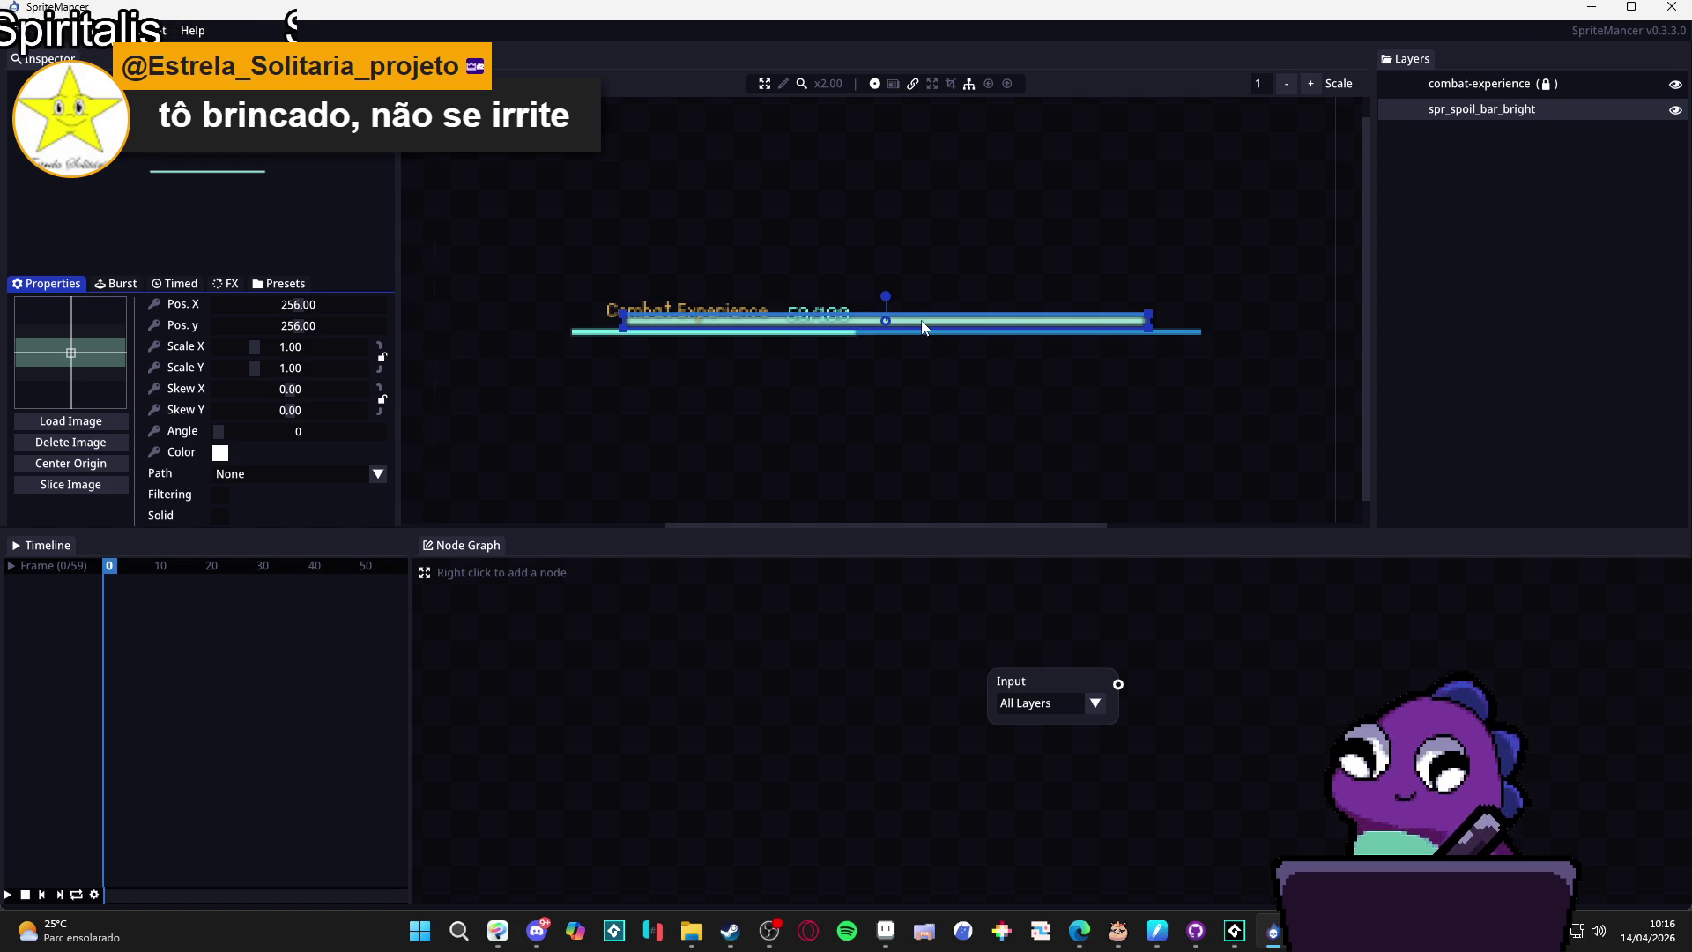
pyautogui.click(765, 88)
pyautogui.moveTo(918, 314); pyautogui.dragTo(906, 329)
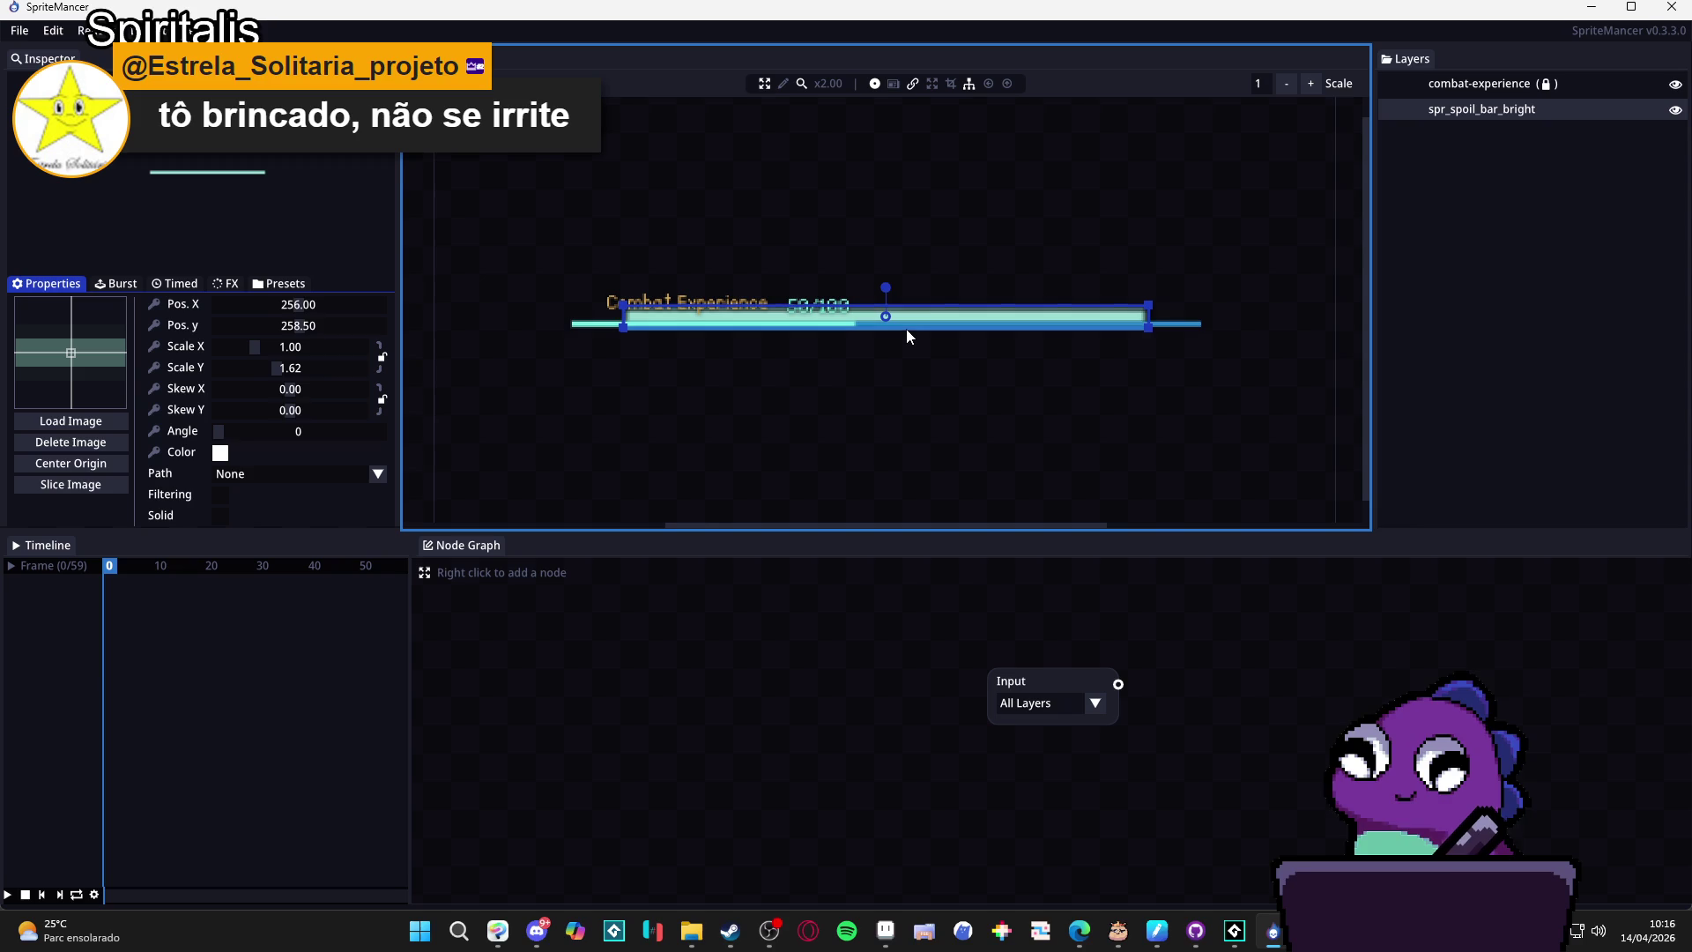
pyautogui.hotkey('ctrl', 'z')
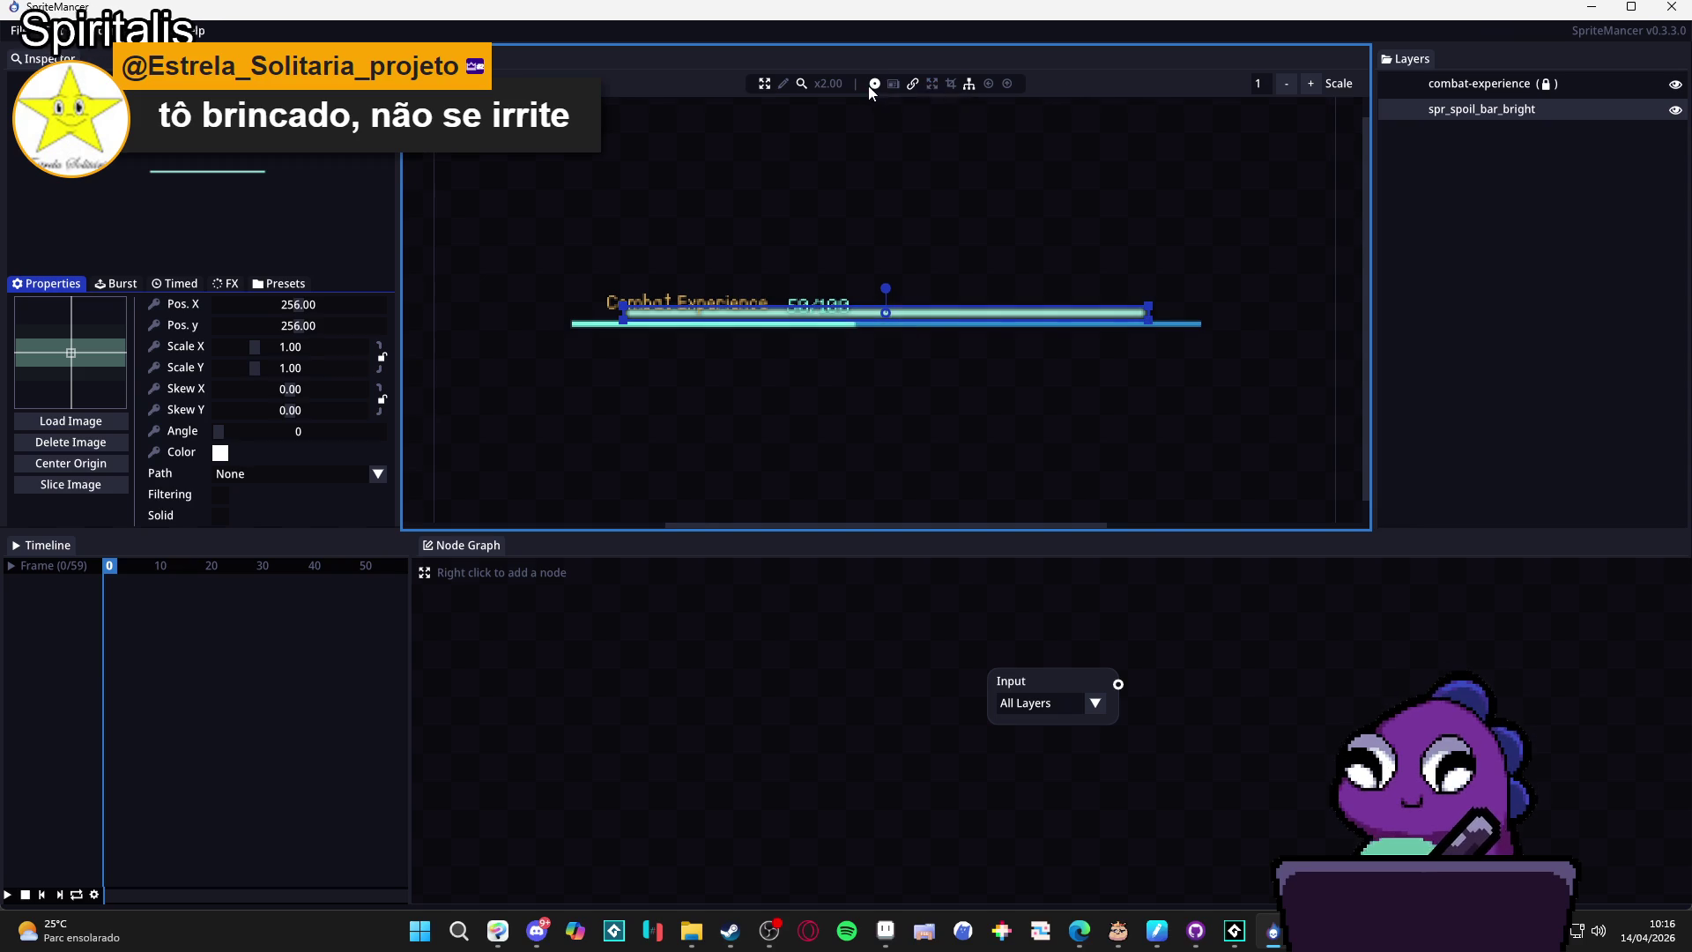
pyautogui.scroll(1, 921, 317)
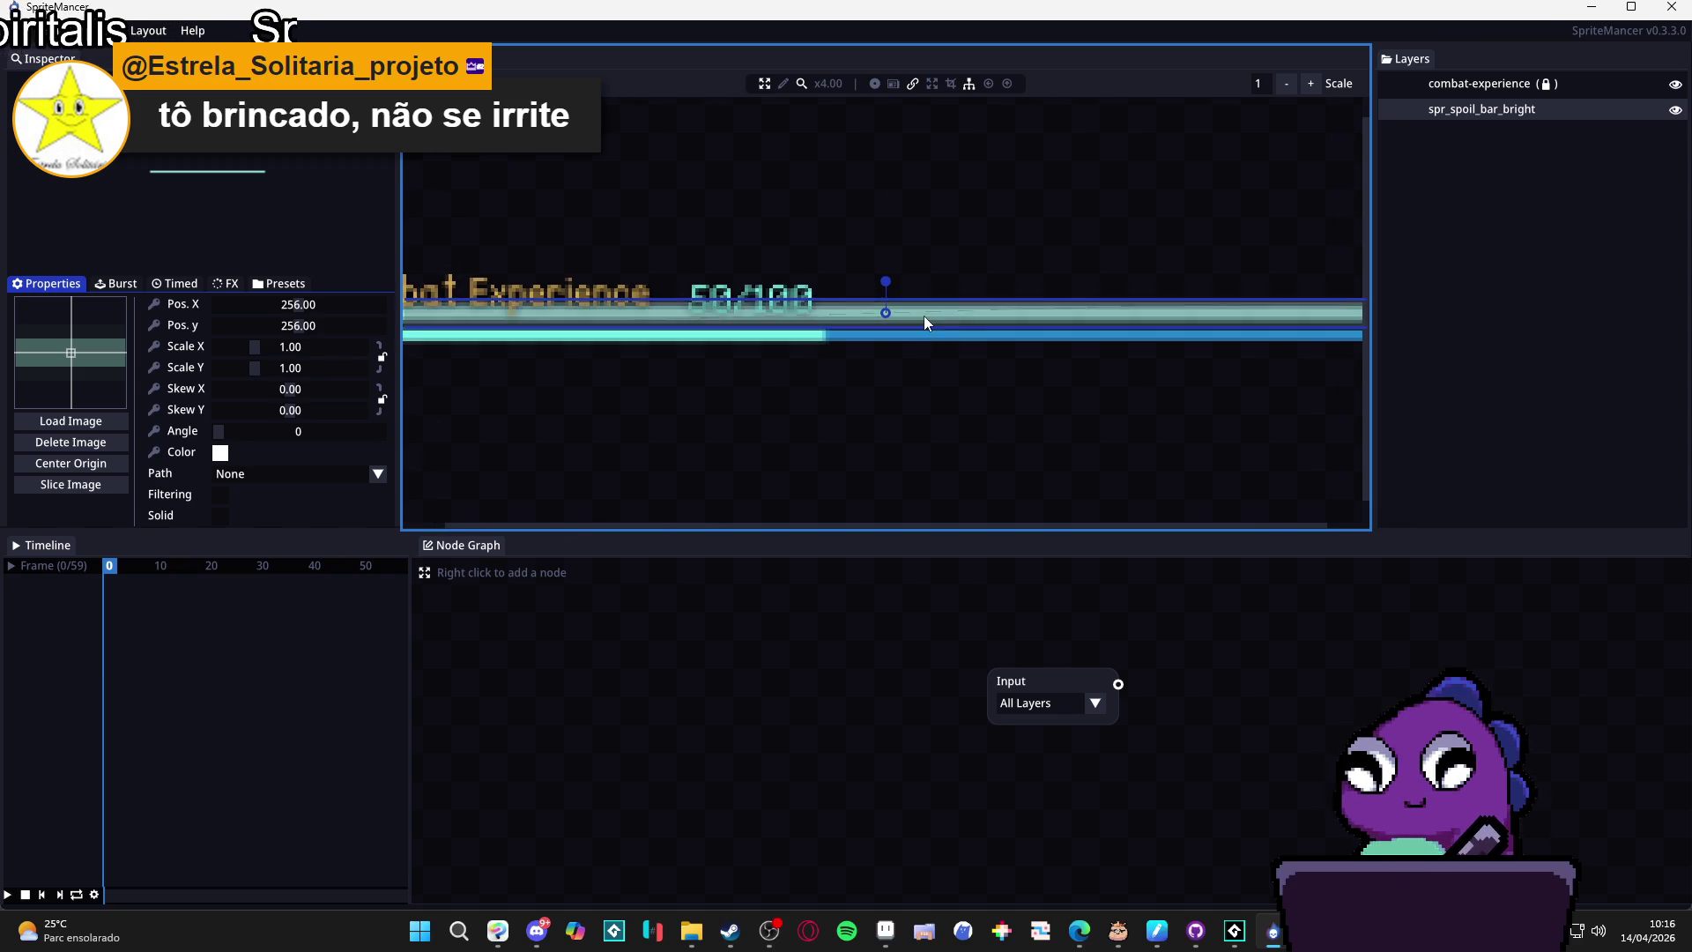
pyautogui.moveTo(923, 315); pyautogui.dragTo(916, 341)
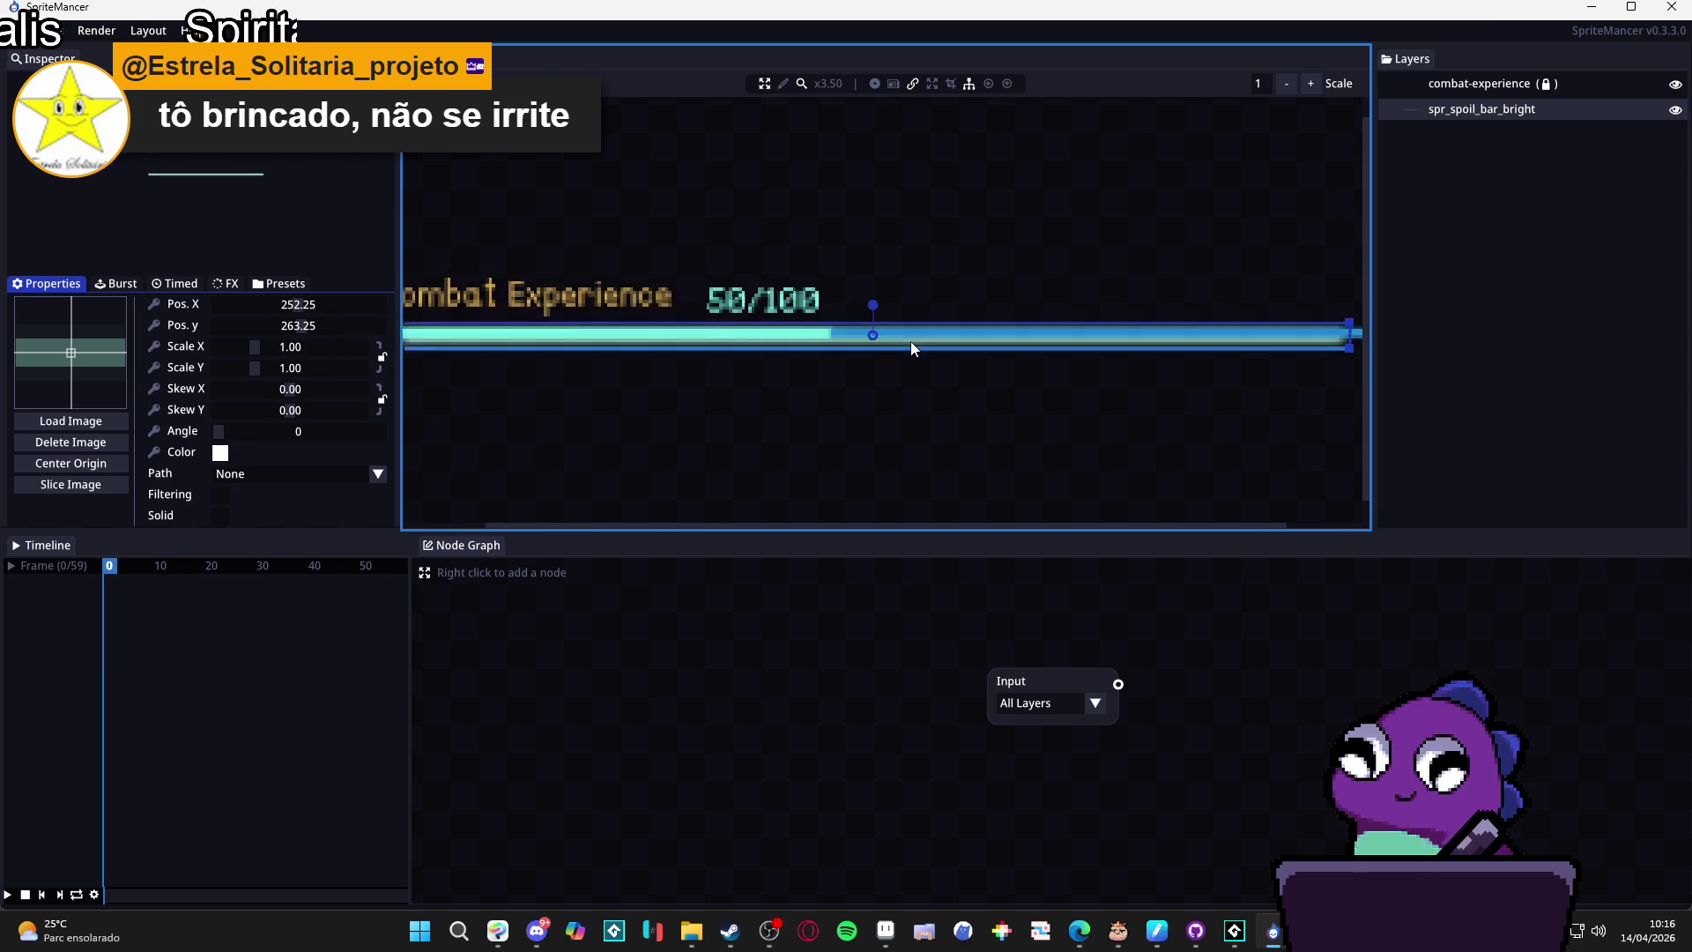
pyautogui.scroll(-4, 907, 342)
pyautogui.scroll(5, 910, 340)
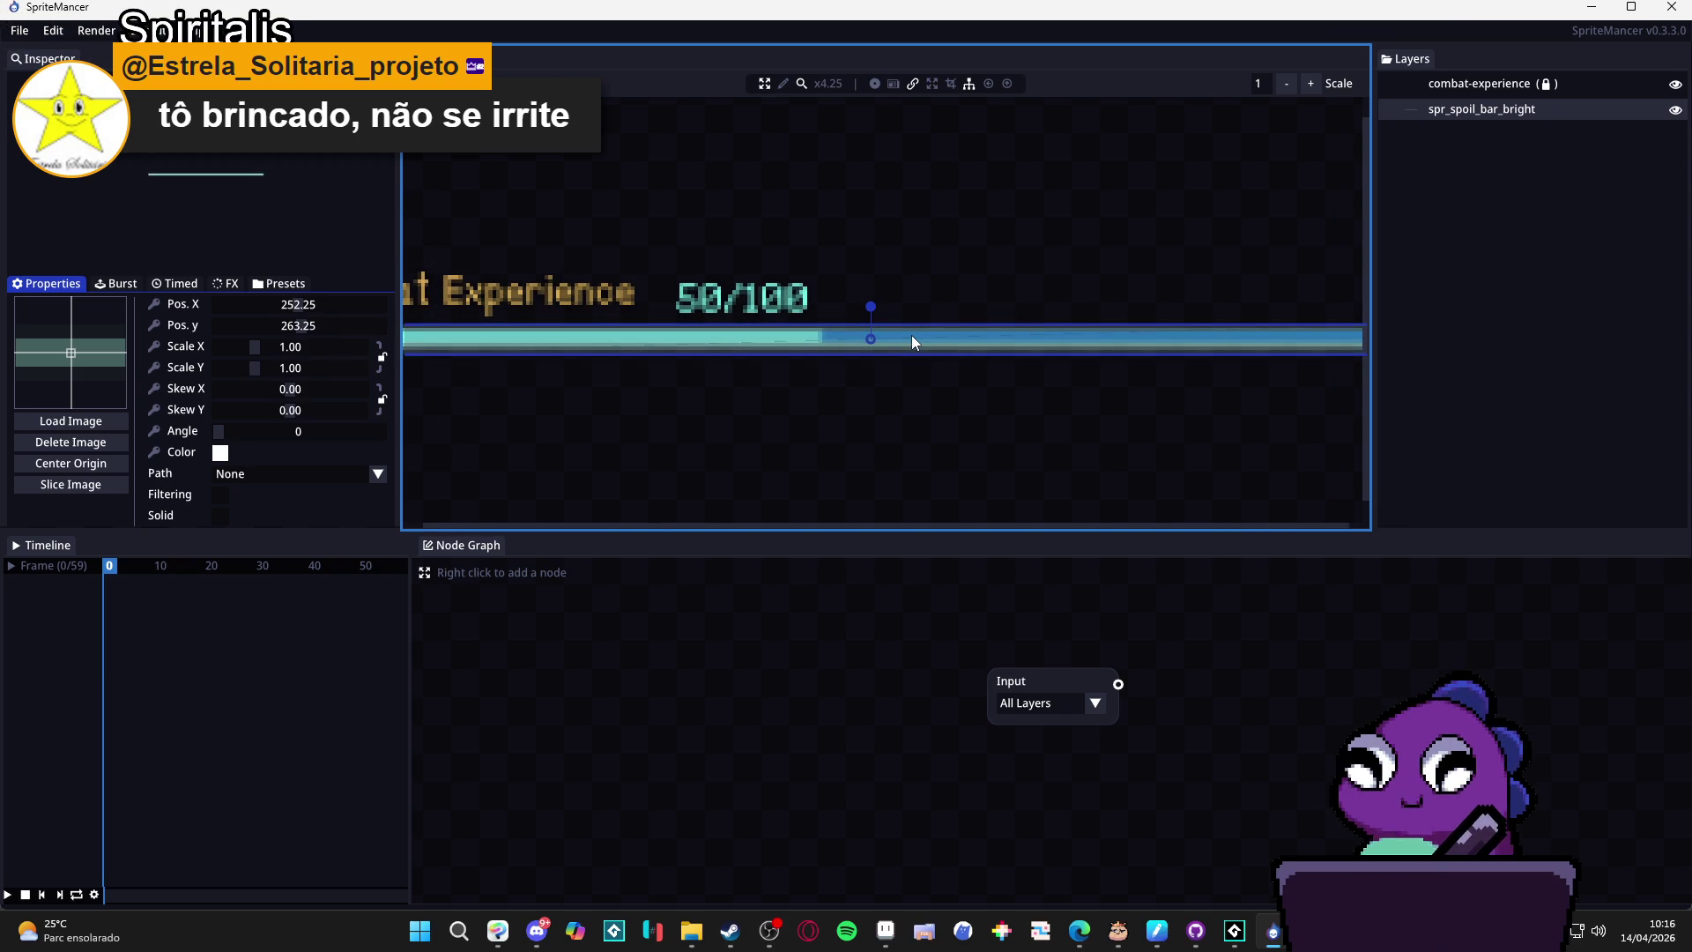
# Inspect the bright bar in the Slicer dialog and cancel it, leaving the bar unsliced.
pyautogui.click(70, 483)
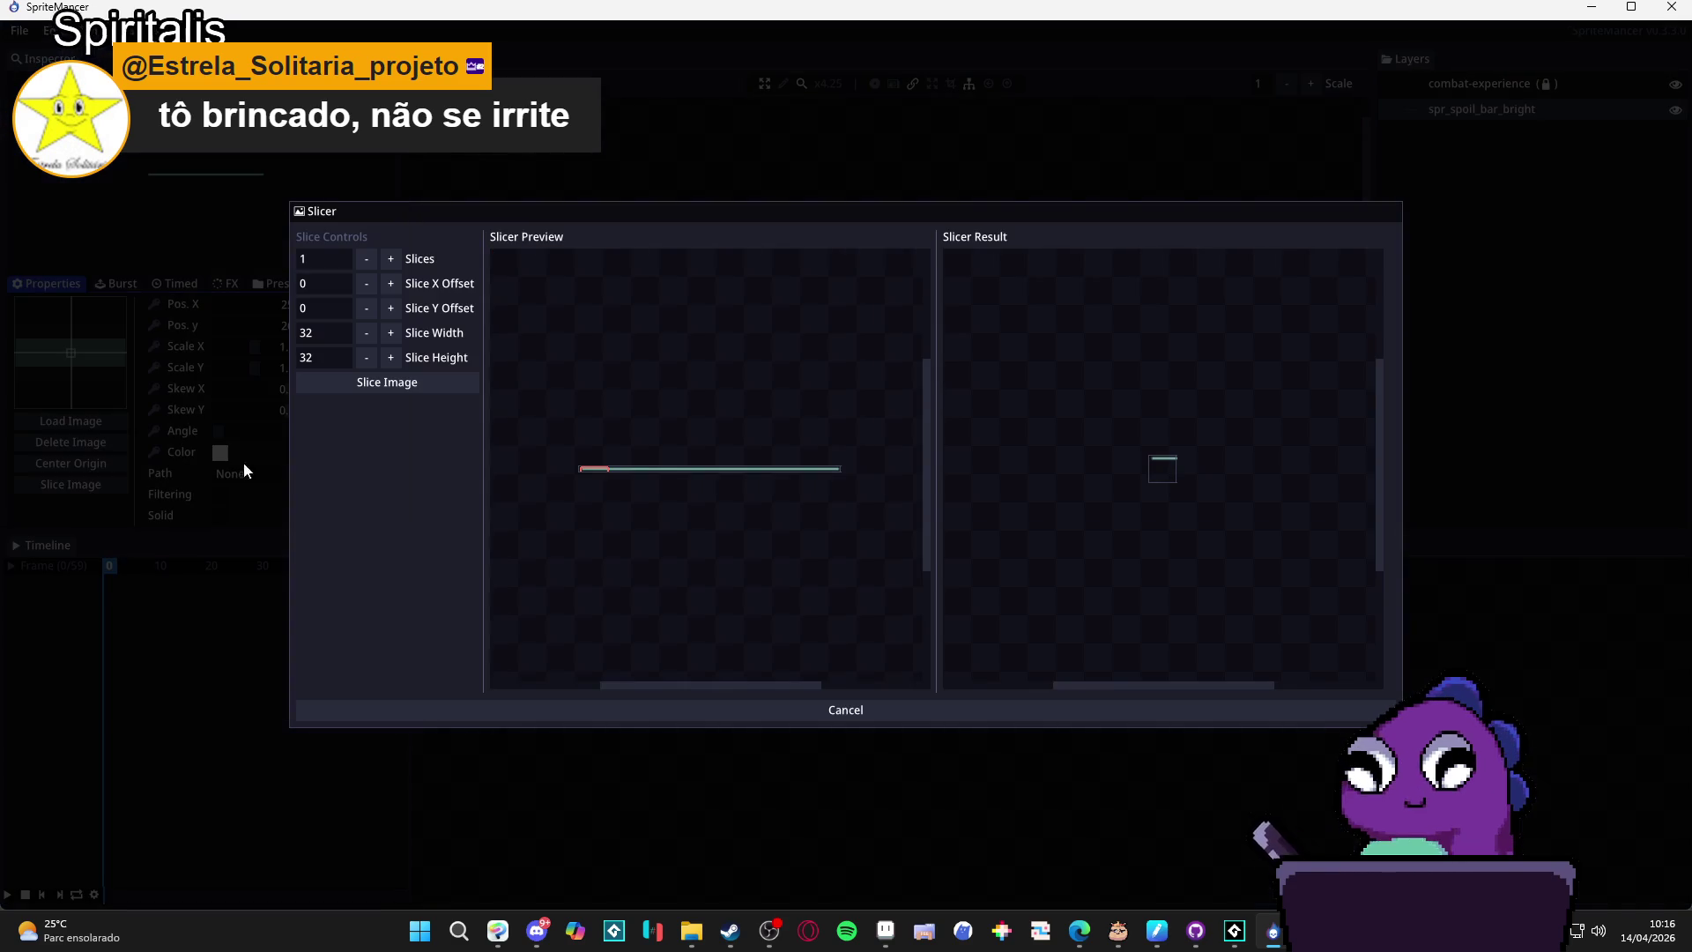
pyautogui.scroll(2, 610, 473)
pyautogui.scroll(-1, 610, 472)
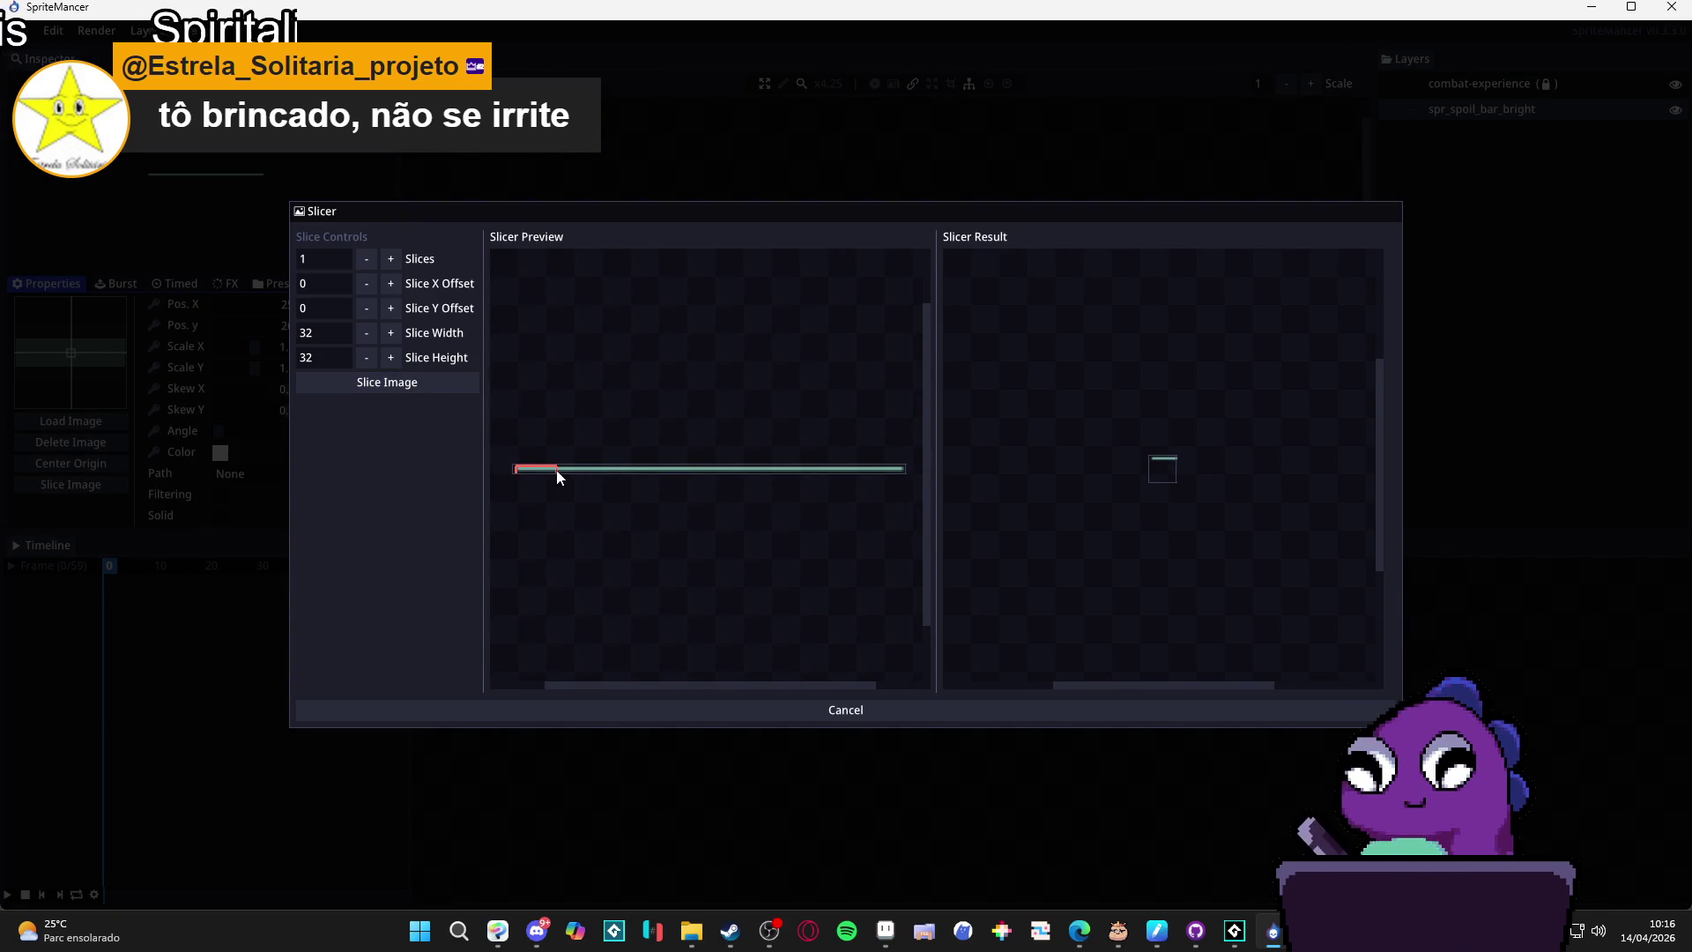
pyautogui.scroll(1, 557, 469)
pyautogui.scroll(-2, 564, 415)
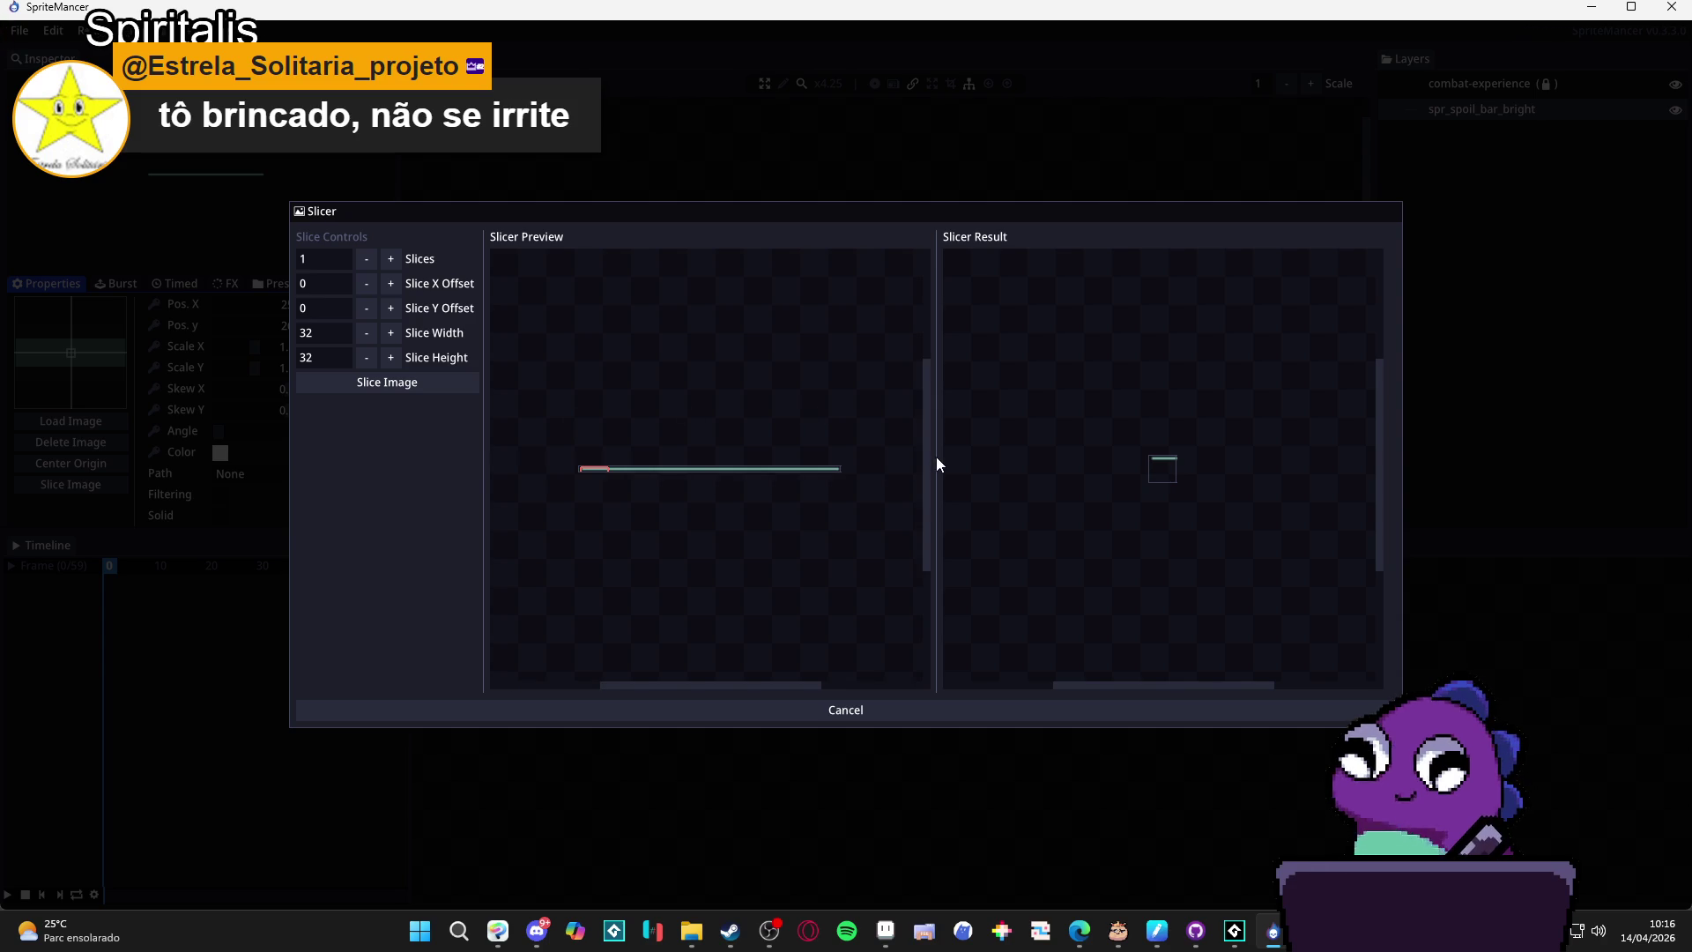
pyautogui.scroll(3, 1163, 465)
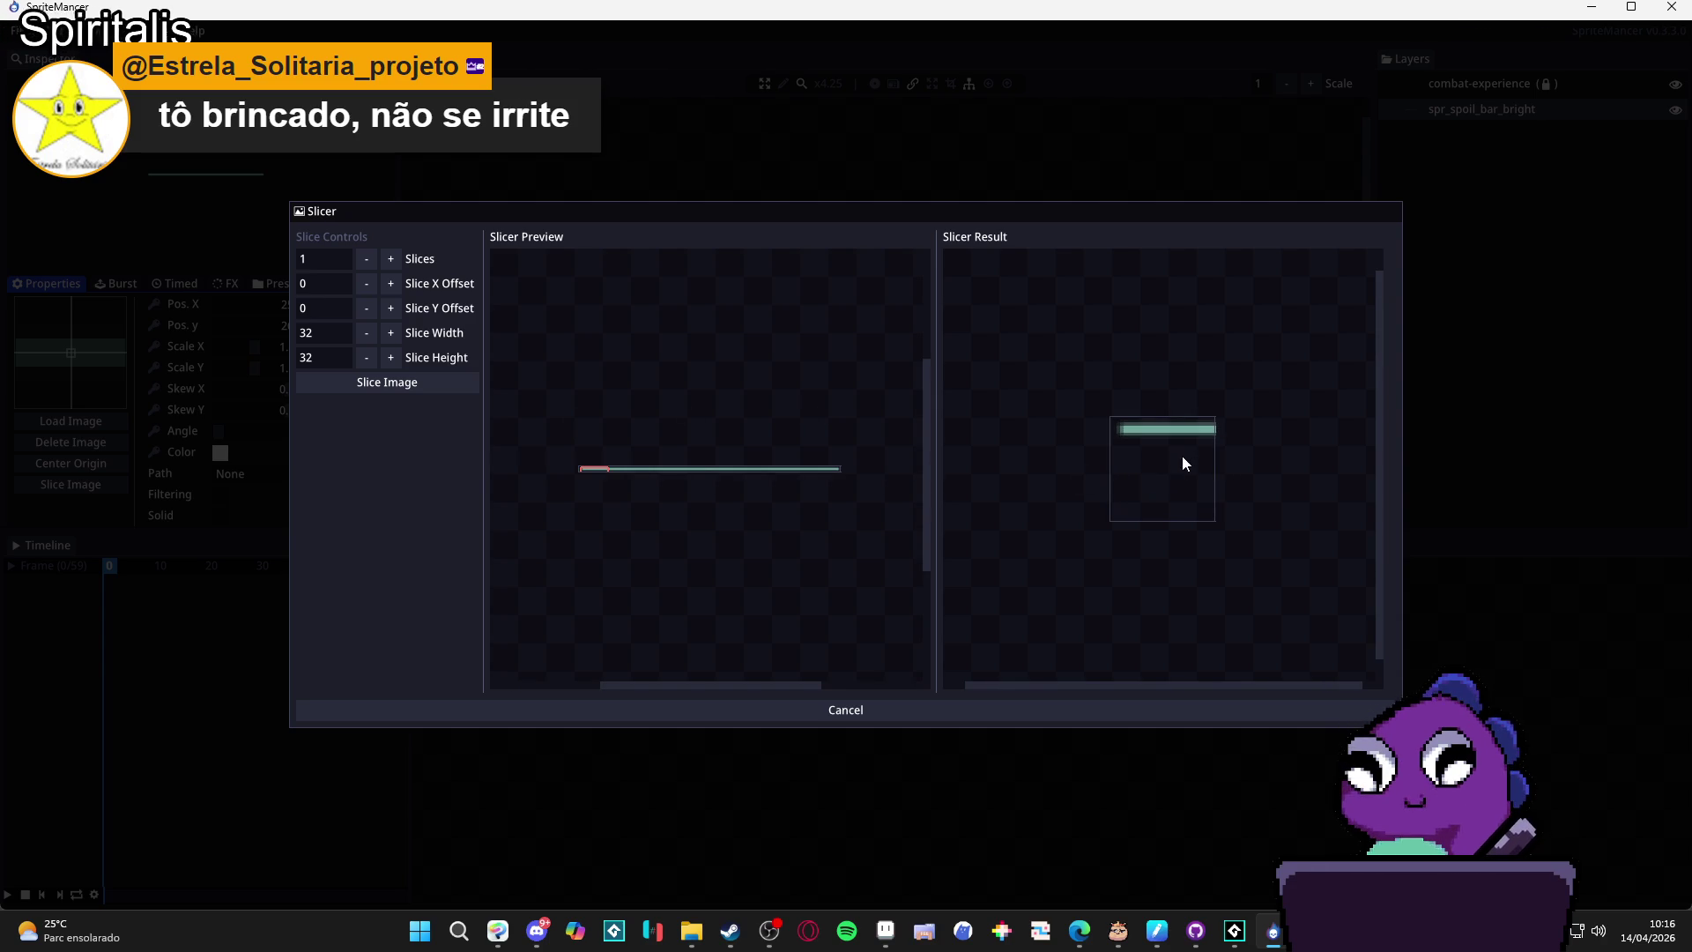
pyautogui.scroll(-2, 701, 426)
pyautogui.scroll(3, 664, 480)
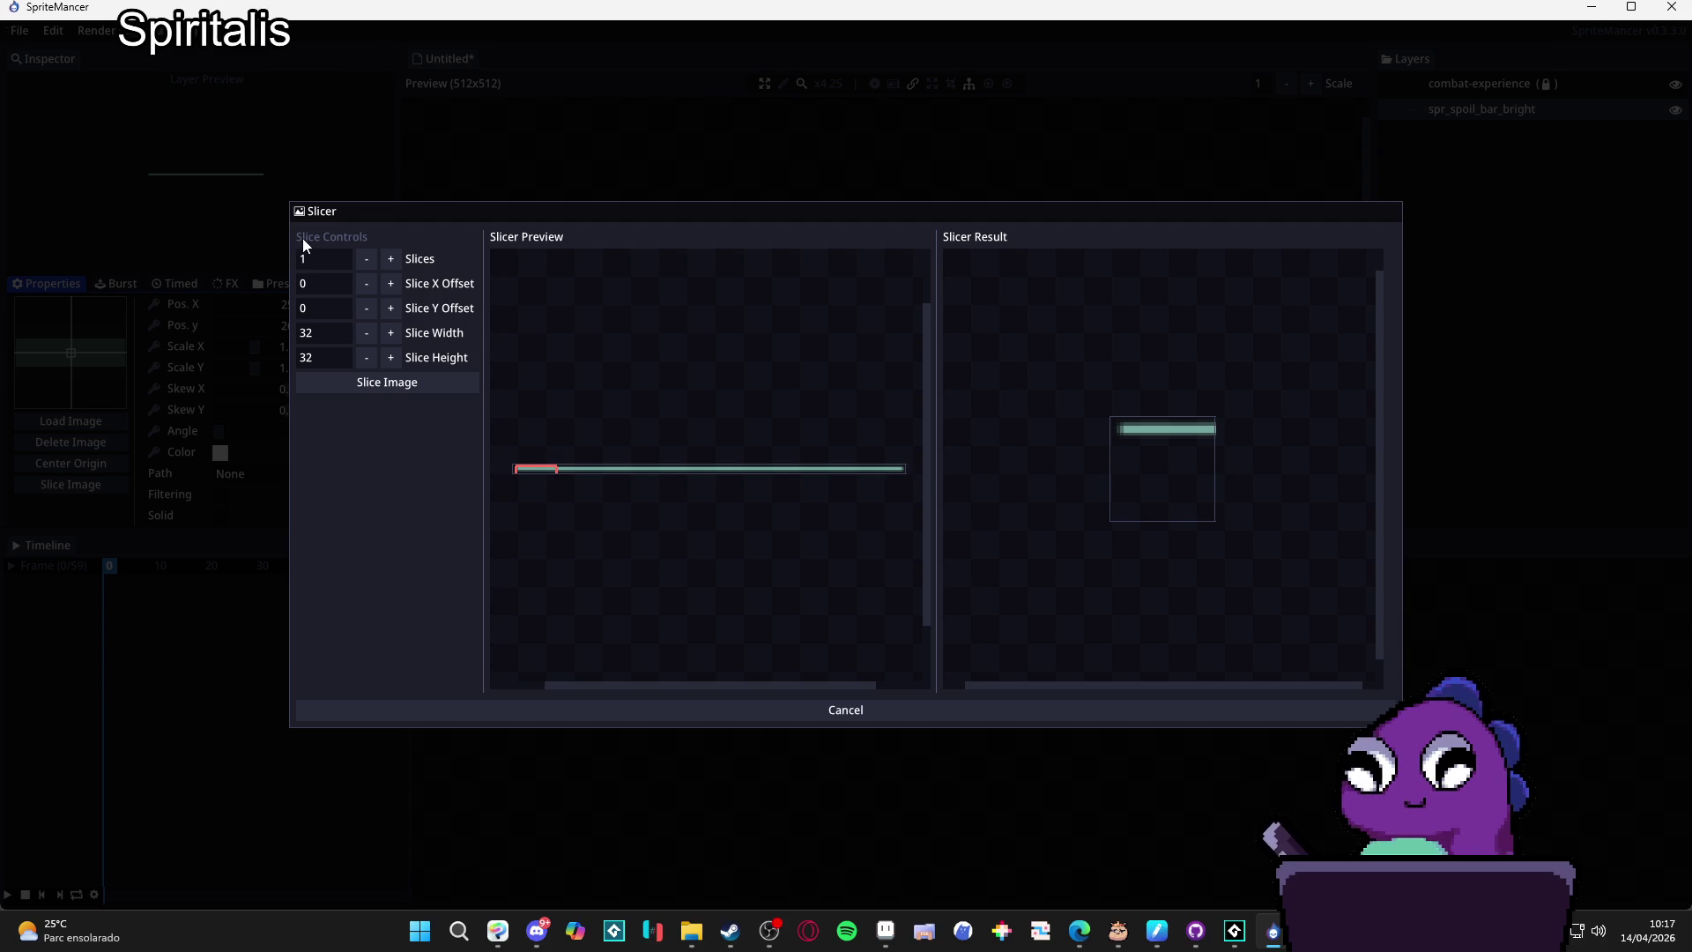
pyautogui.click(723, 709)
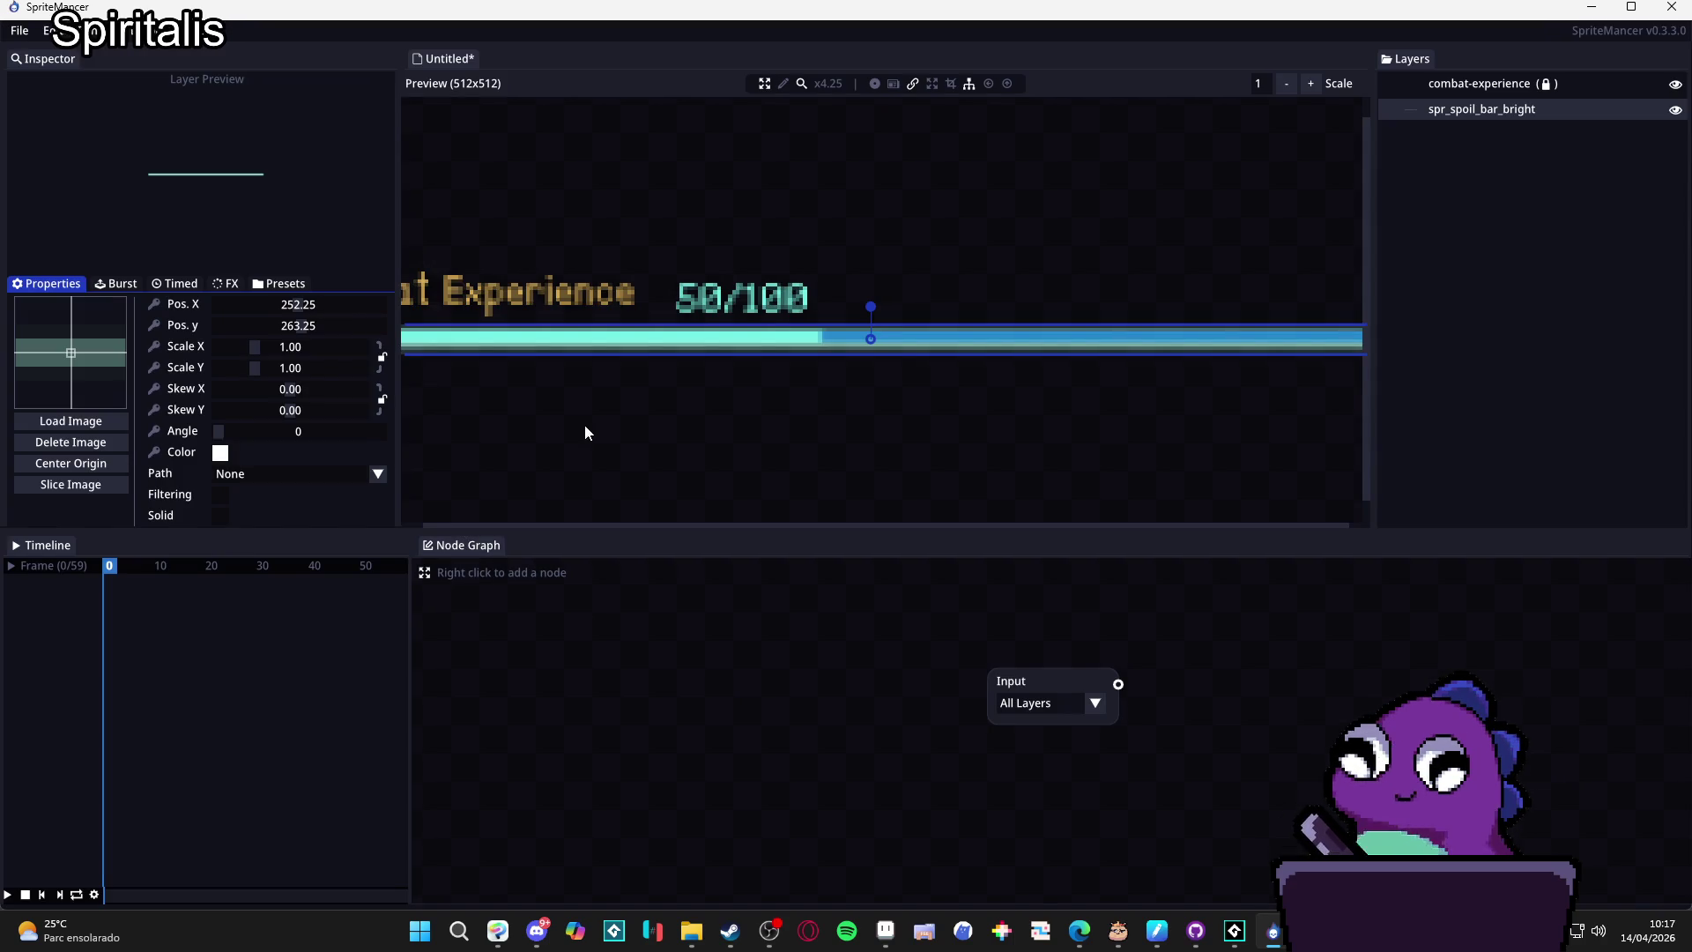
# Scale the bright bar to 1.23 × 1.55 at 257, 263.27 and key its colour at frame 0.
pyautogui.scroll(-3, 718, 361)
pyautogui.scroll(3, 494, 331)
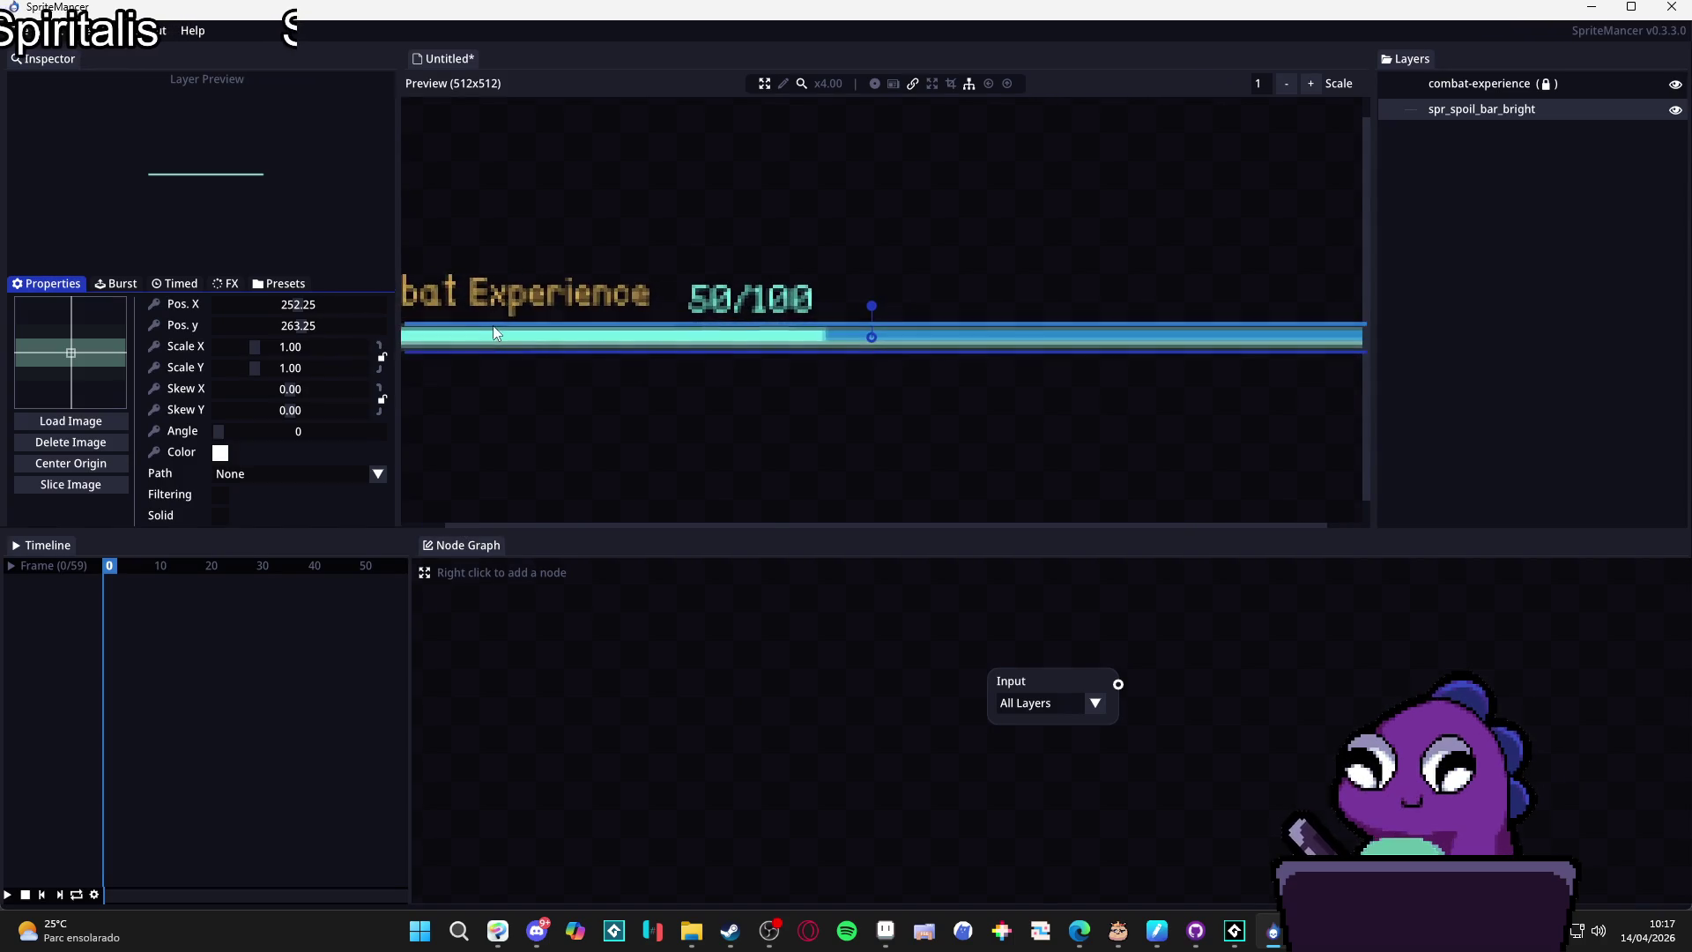
pyautogui.scroll(-5, 493, 325)
pyautogui.scroll(3, 744, 319)
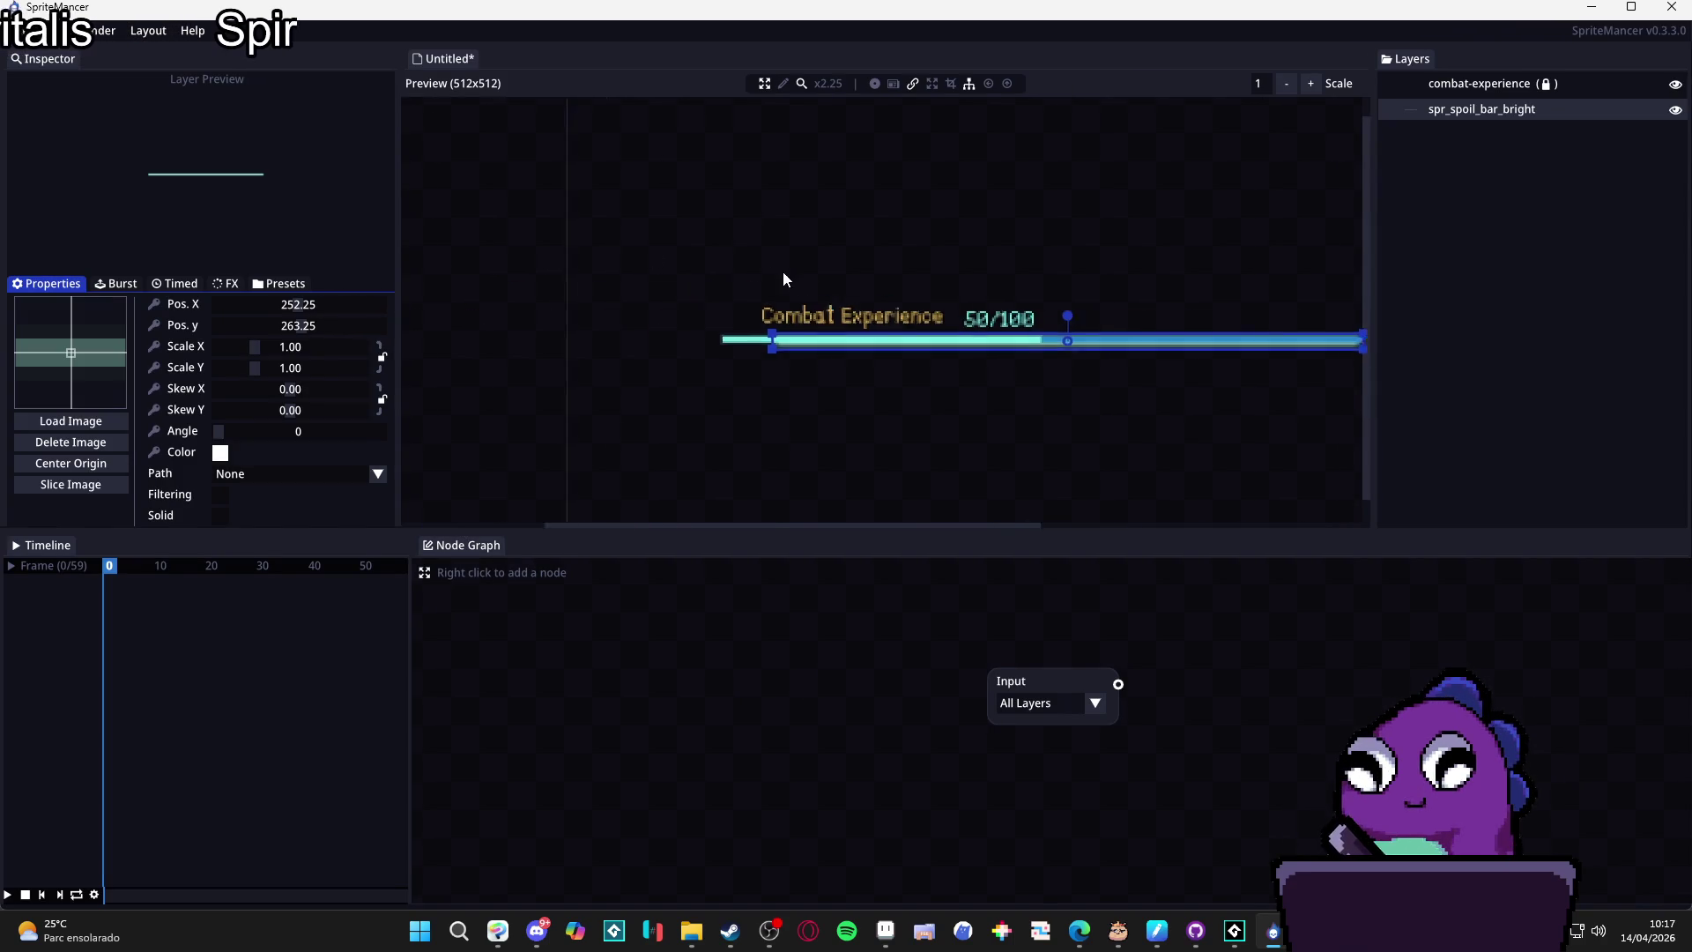
pyautogui.scroll(6, 766, 265)
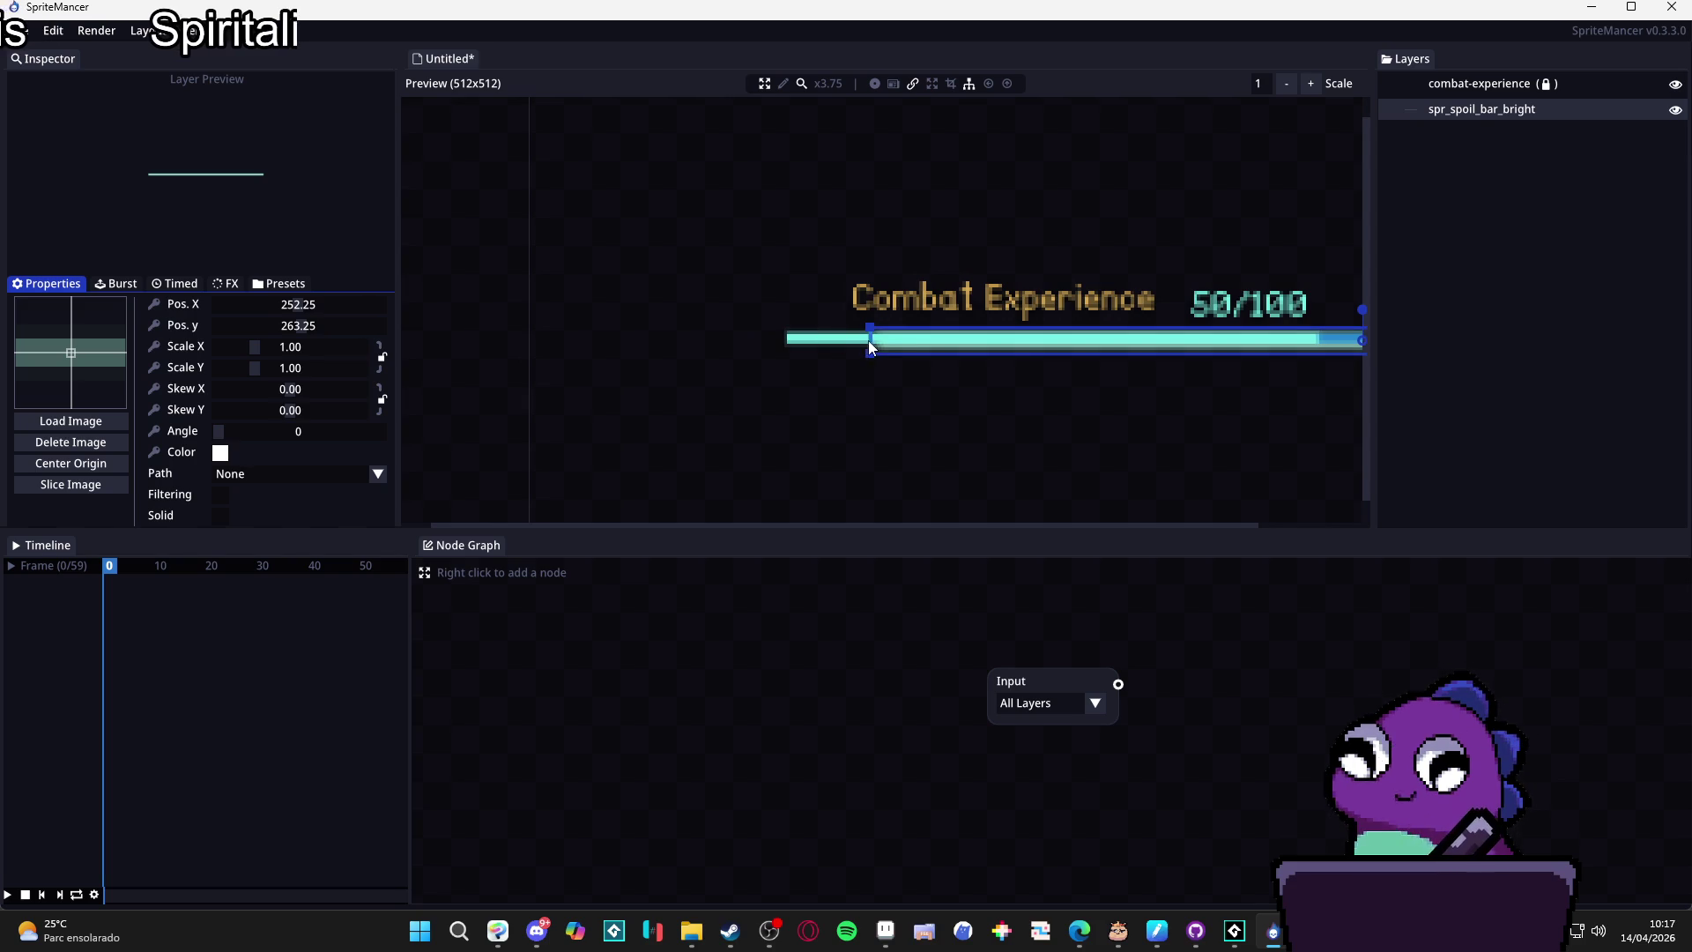
pyautogui.moveTo(869, 342)
pyautogui.mouseDown()
pyautogui.moveTo(756, 340)
pyautogui.moveTo(775, 341)
pyautogui.mouseUp()
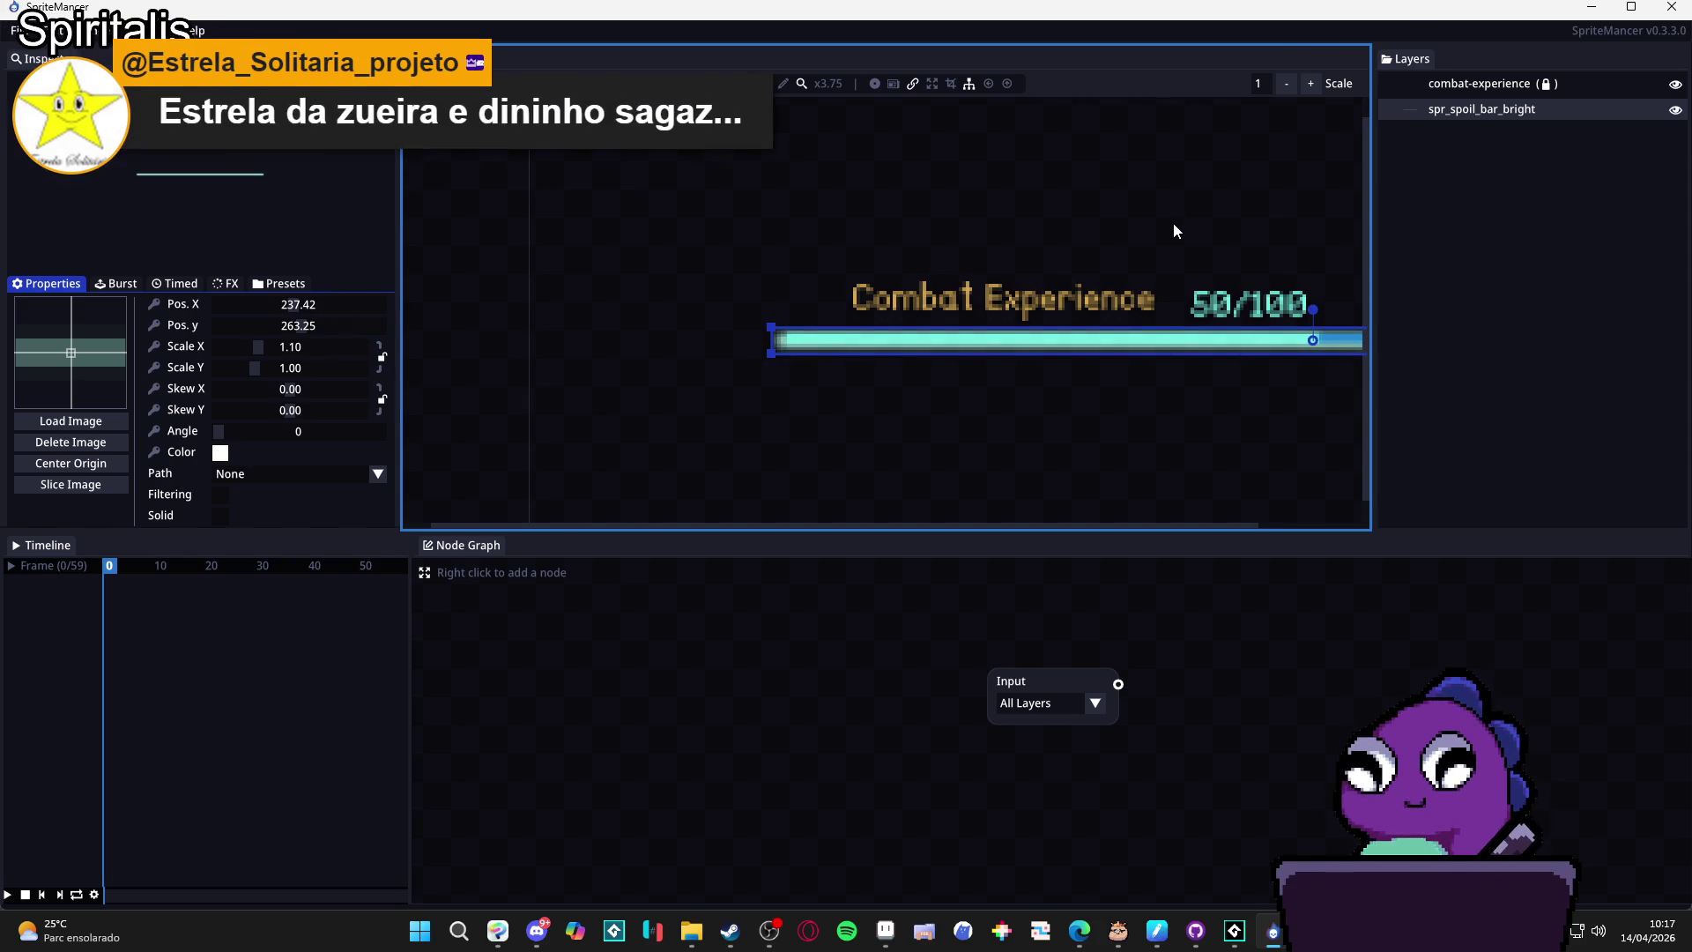
pyautogui.moveTo(1172, 225); pyautogui.dragTo(763, 292)
pyautogui.scroll(-8, 976, 393)
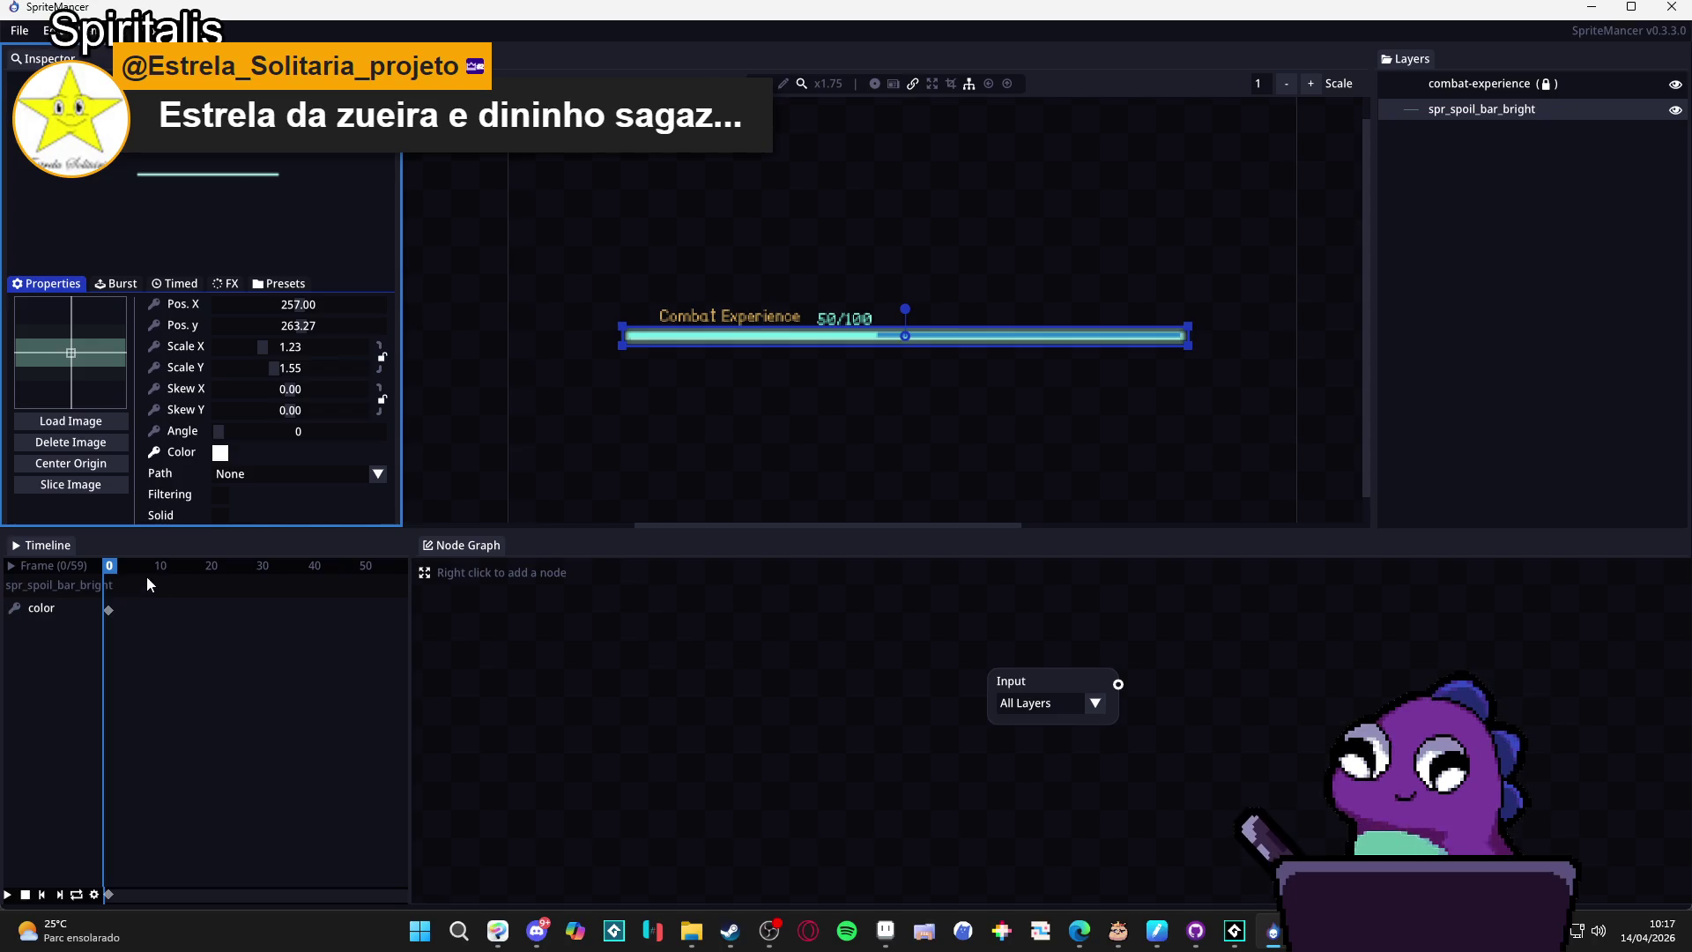
pyautogui.click(234, 566)
# Make the bar fully transparent at frame 20, then play the flash from the first frame.
pyautogui.moveTo(234, 566)
pyautogui.mouseDown()
pyautogui.moveTo(291, 568)
pyautogui.moveTo(210, 574)
pyautogui.mouseUp()
pyautogui.click(220, 452)
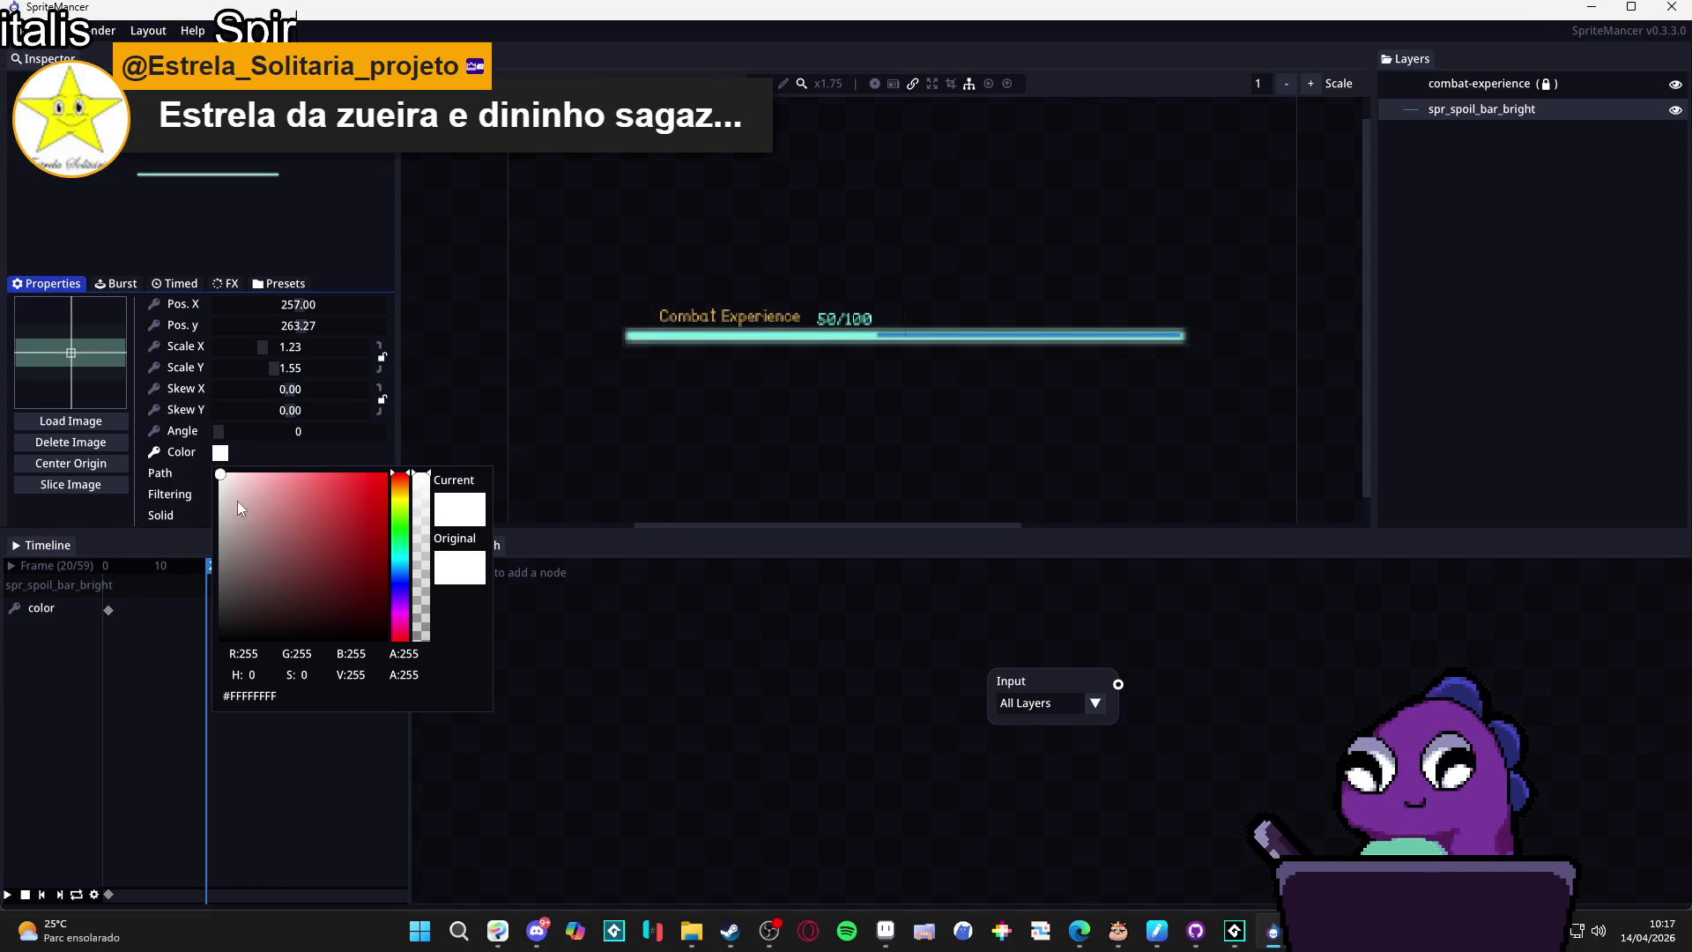
pyautogui.moveTo(422, 631); pyautogui.dragTo(430, 687)
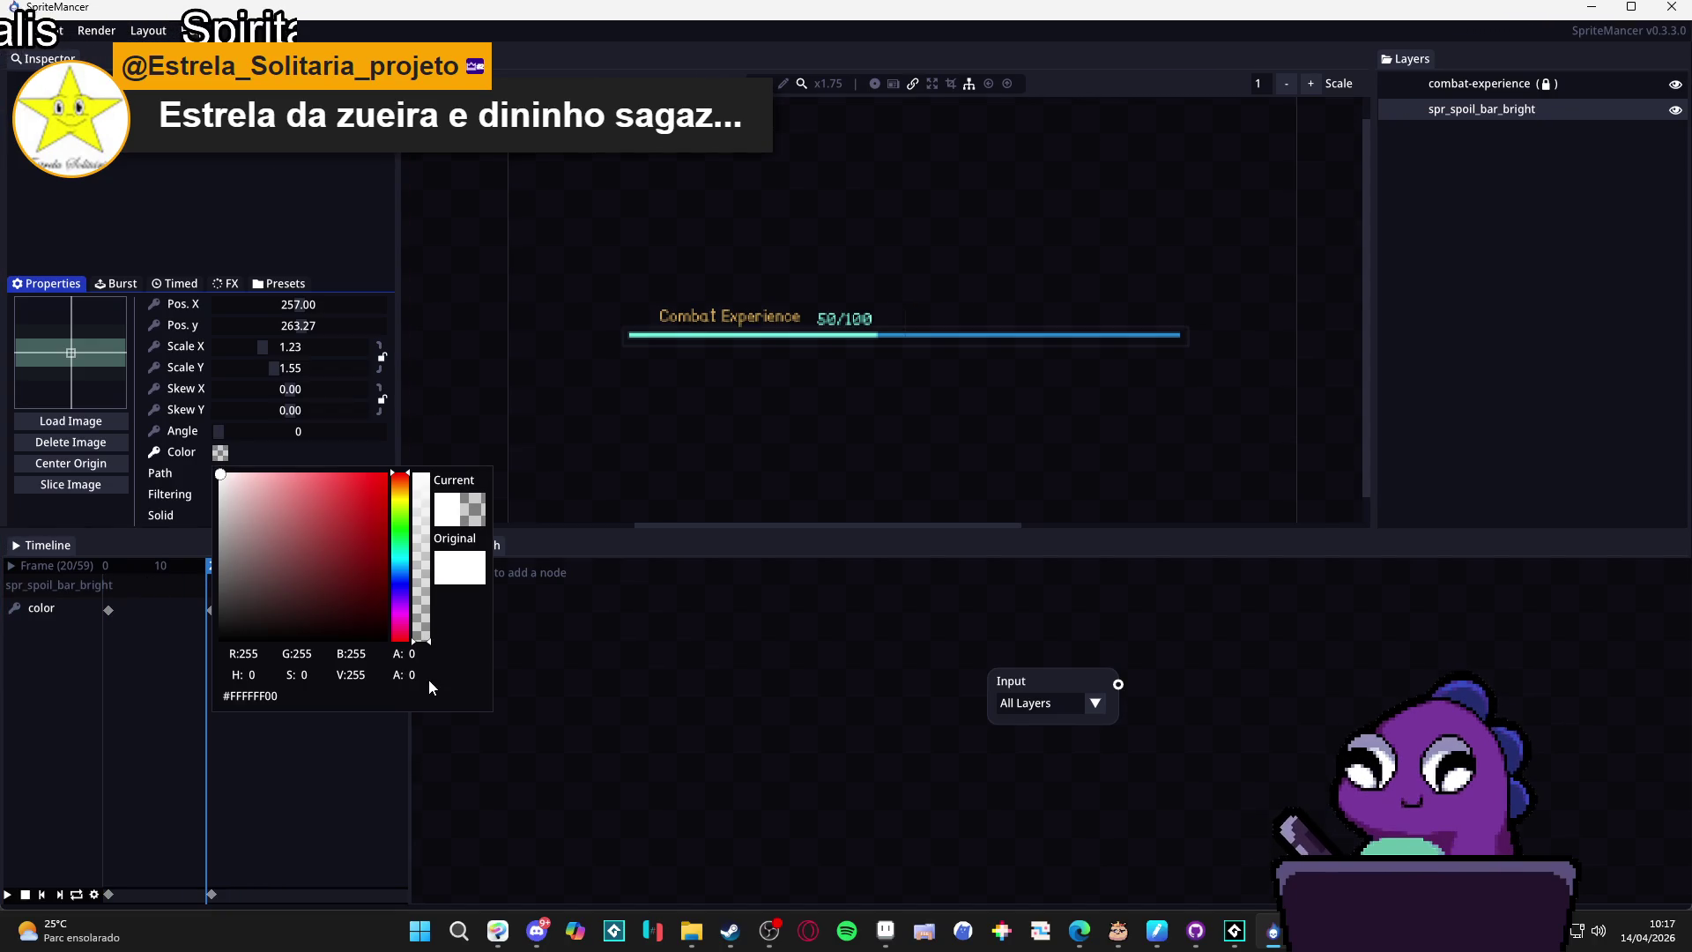
pyautogui.click(187, 624)
pyautogui.click(111, 569)
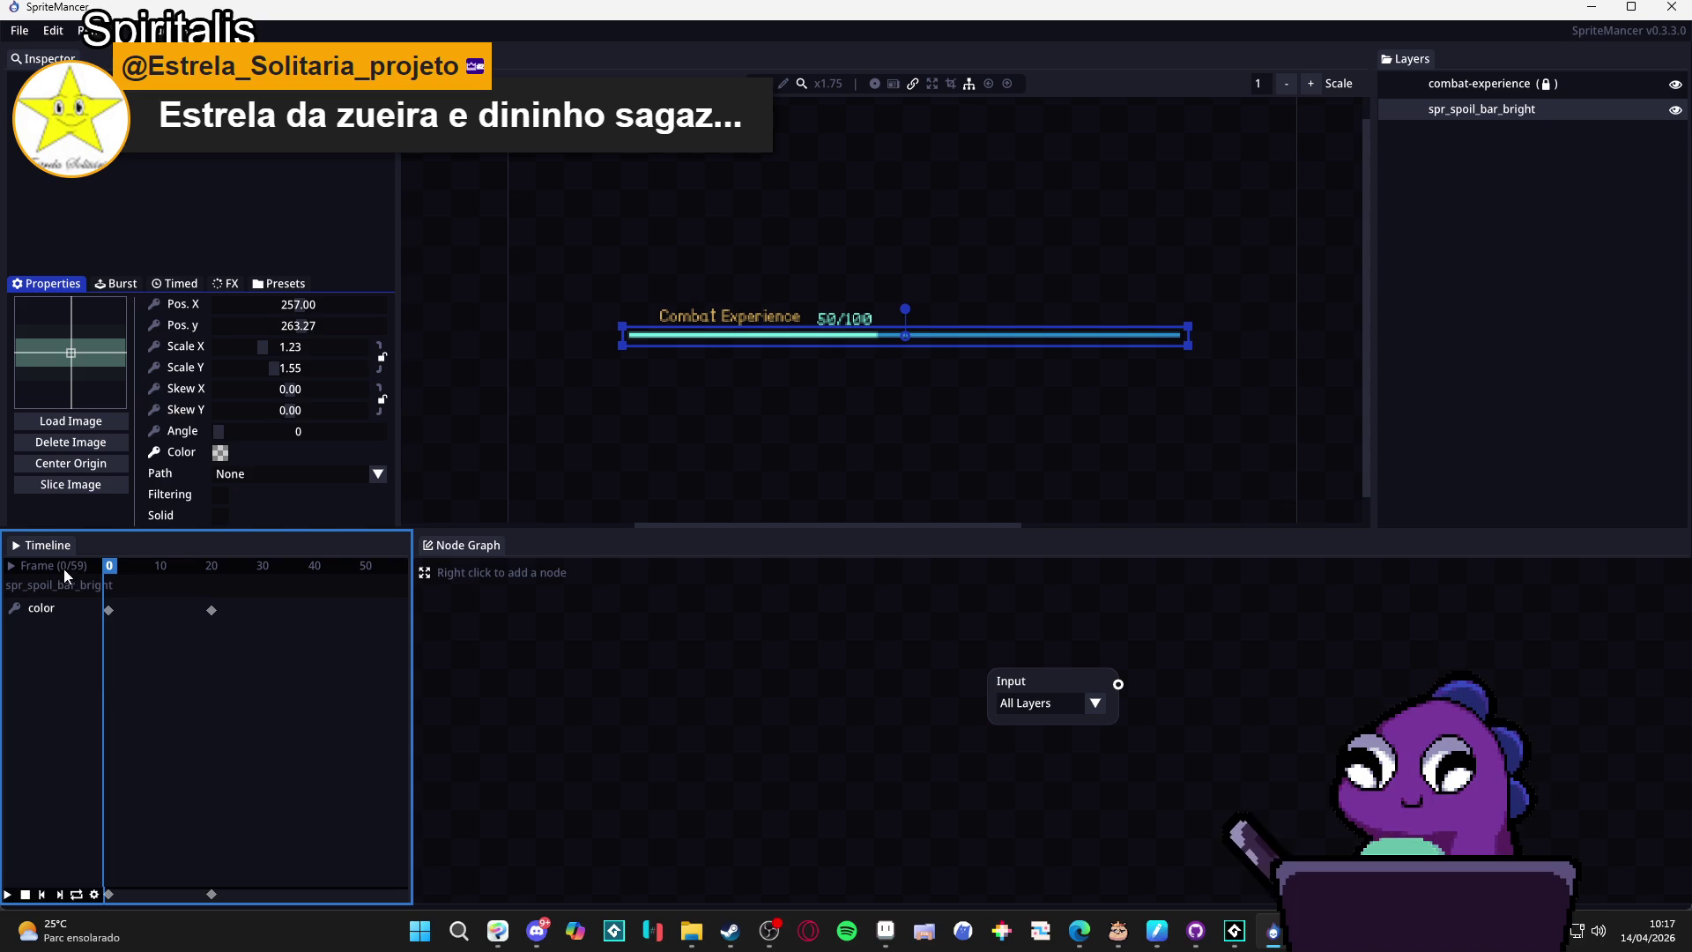
pyautogui.click(7, 894)
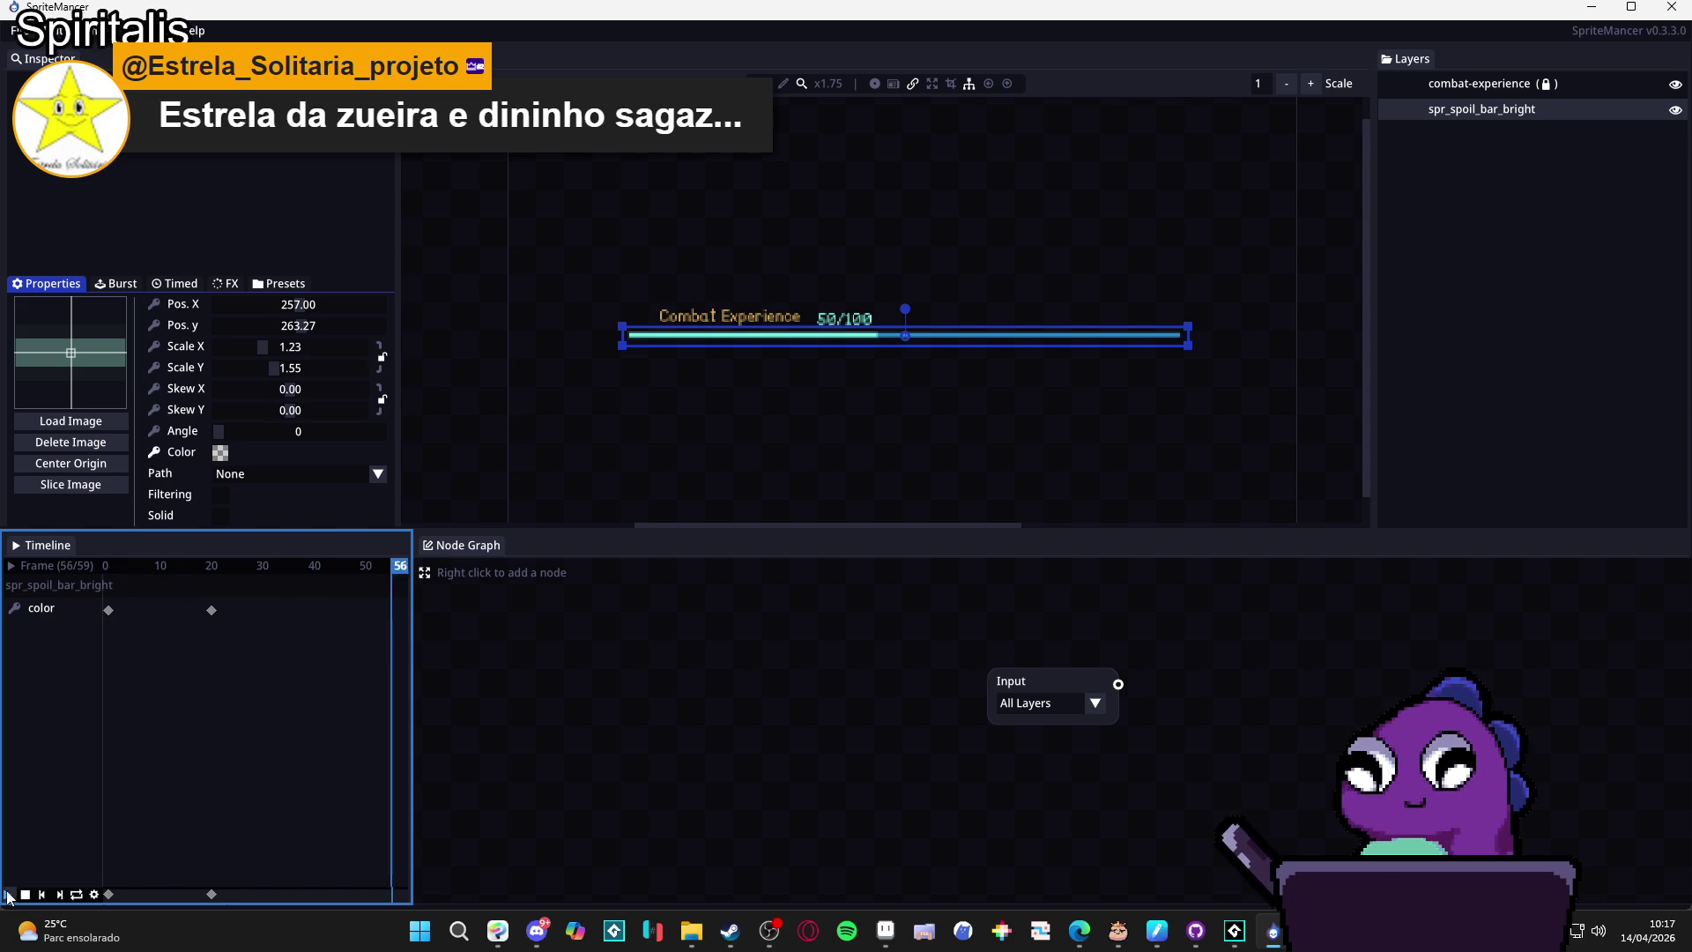
# Shift the first colour keyframe to frame 2, then set the frame-0 colour fully opaque.
pyautogui.moveTo(114, 611); pyautogui.dragTo(95, 611)
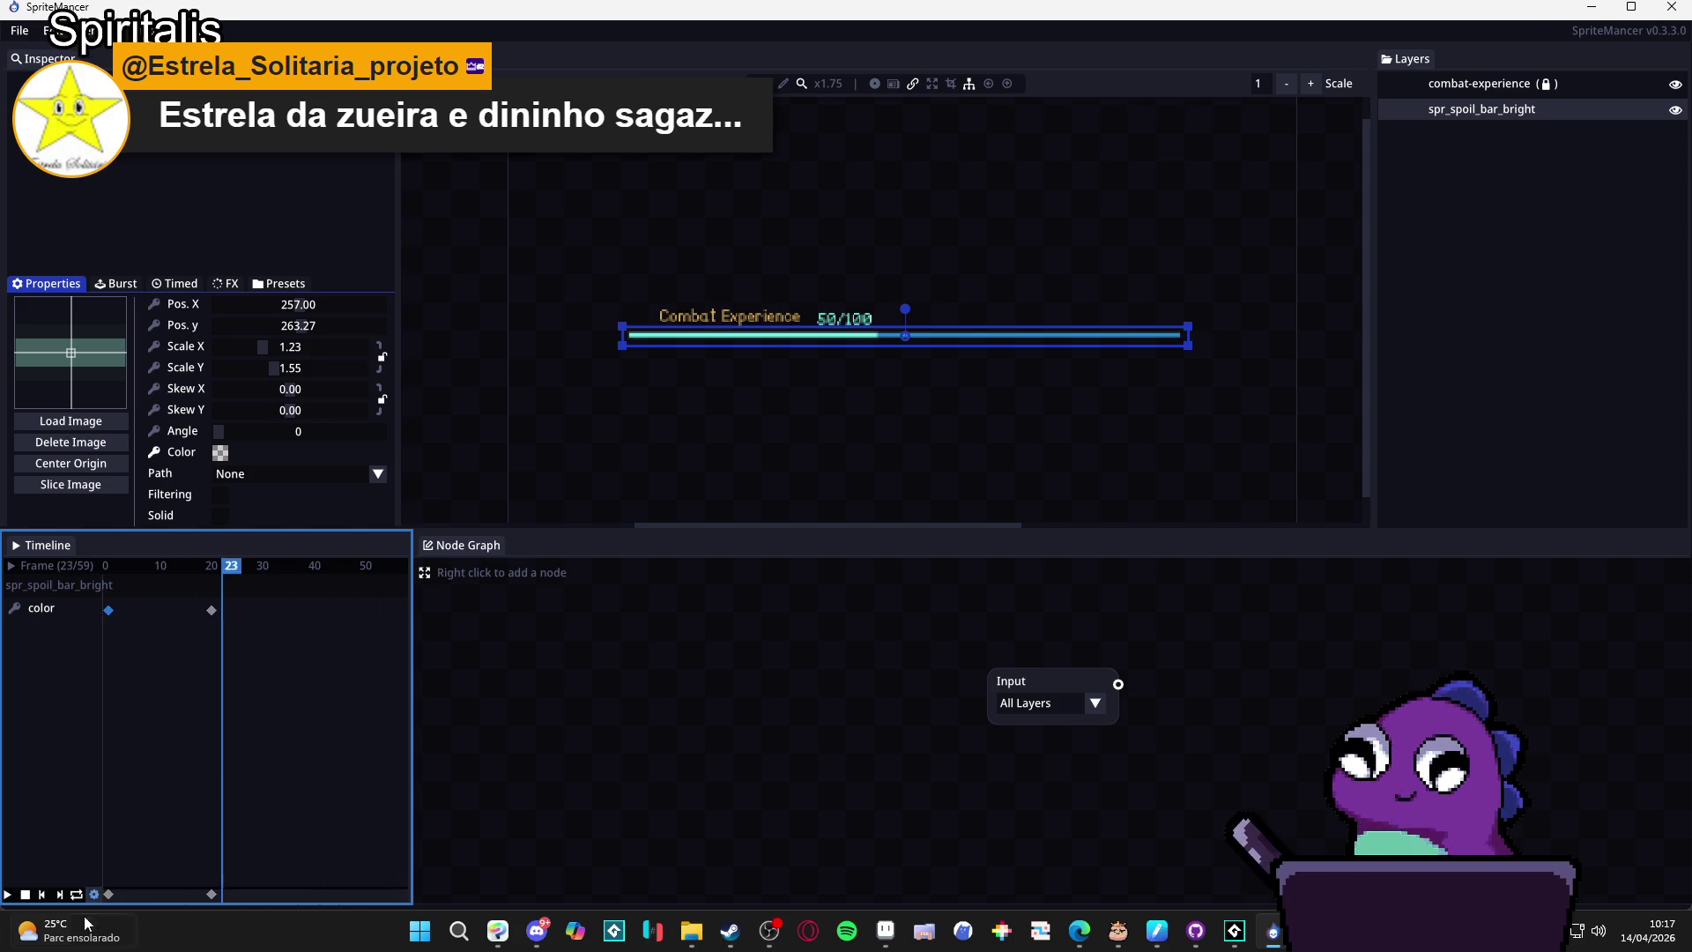
pyautogui.click(24, 895)
pyautogui.moveTo(165, 565)
pyautogui.mouseDown()
pyautogui.moveTo(132, 568)
pyautogui.moveTo(101, 611)
pyautogui.mouseUp()
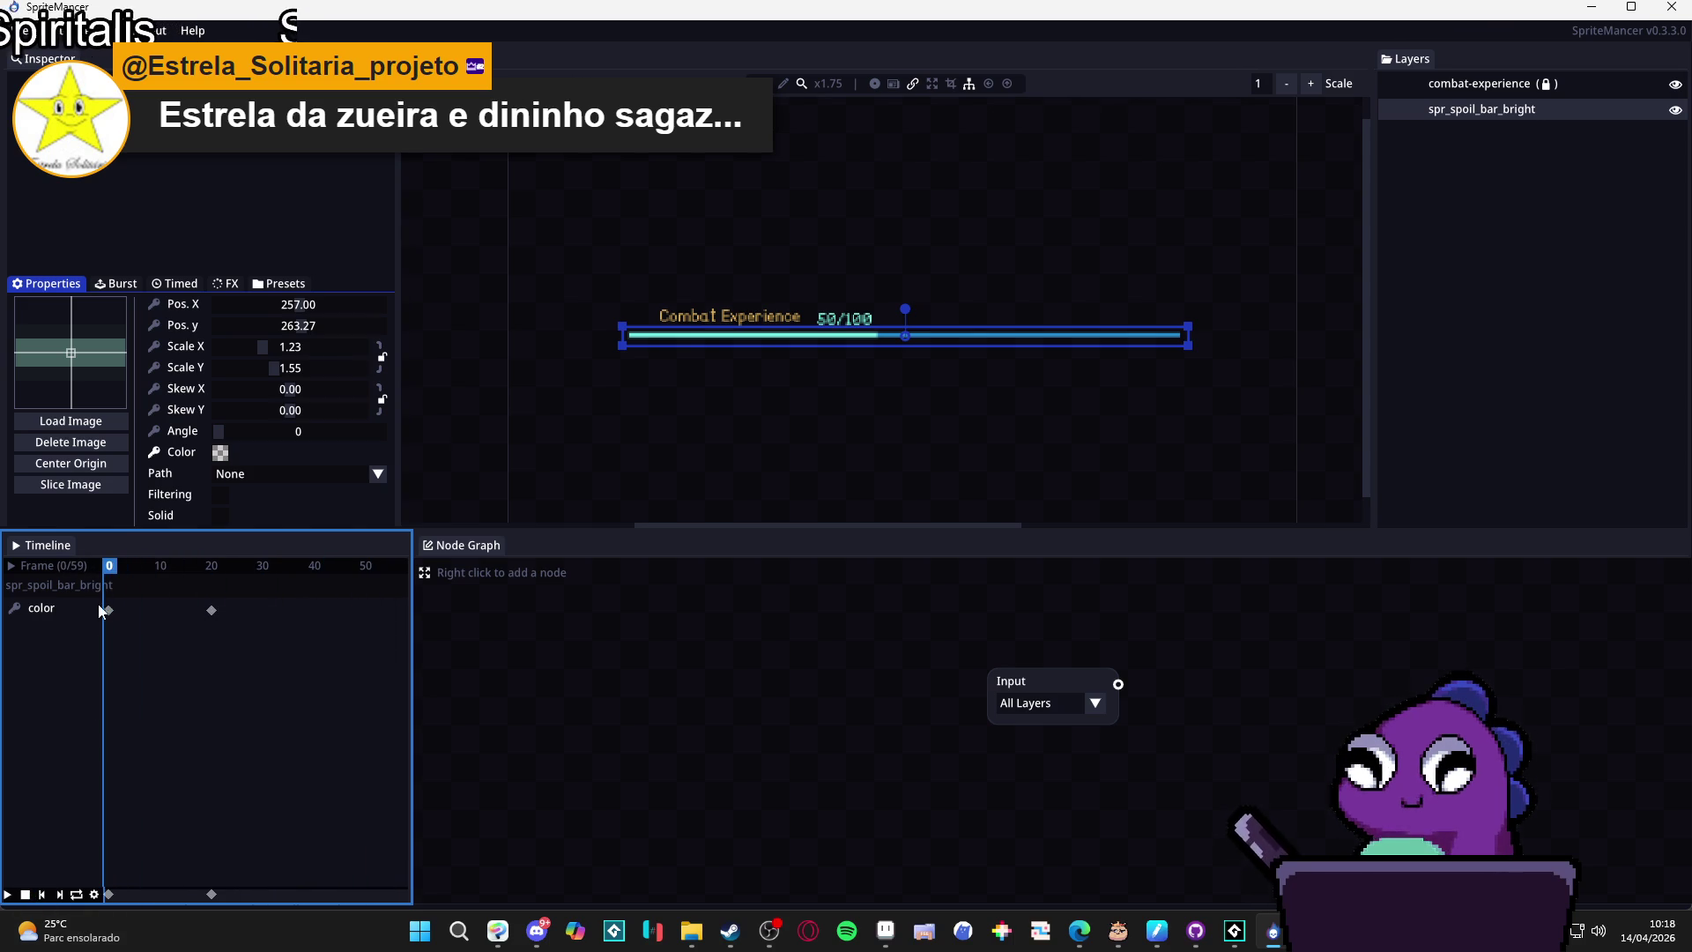
pyautogui.click(105, 611)
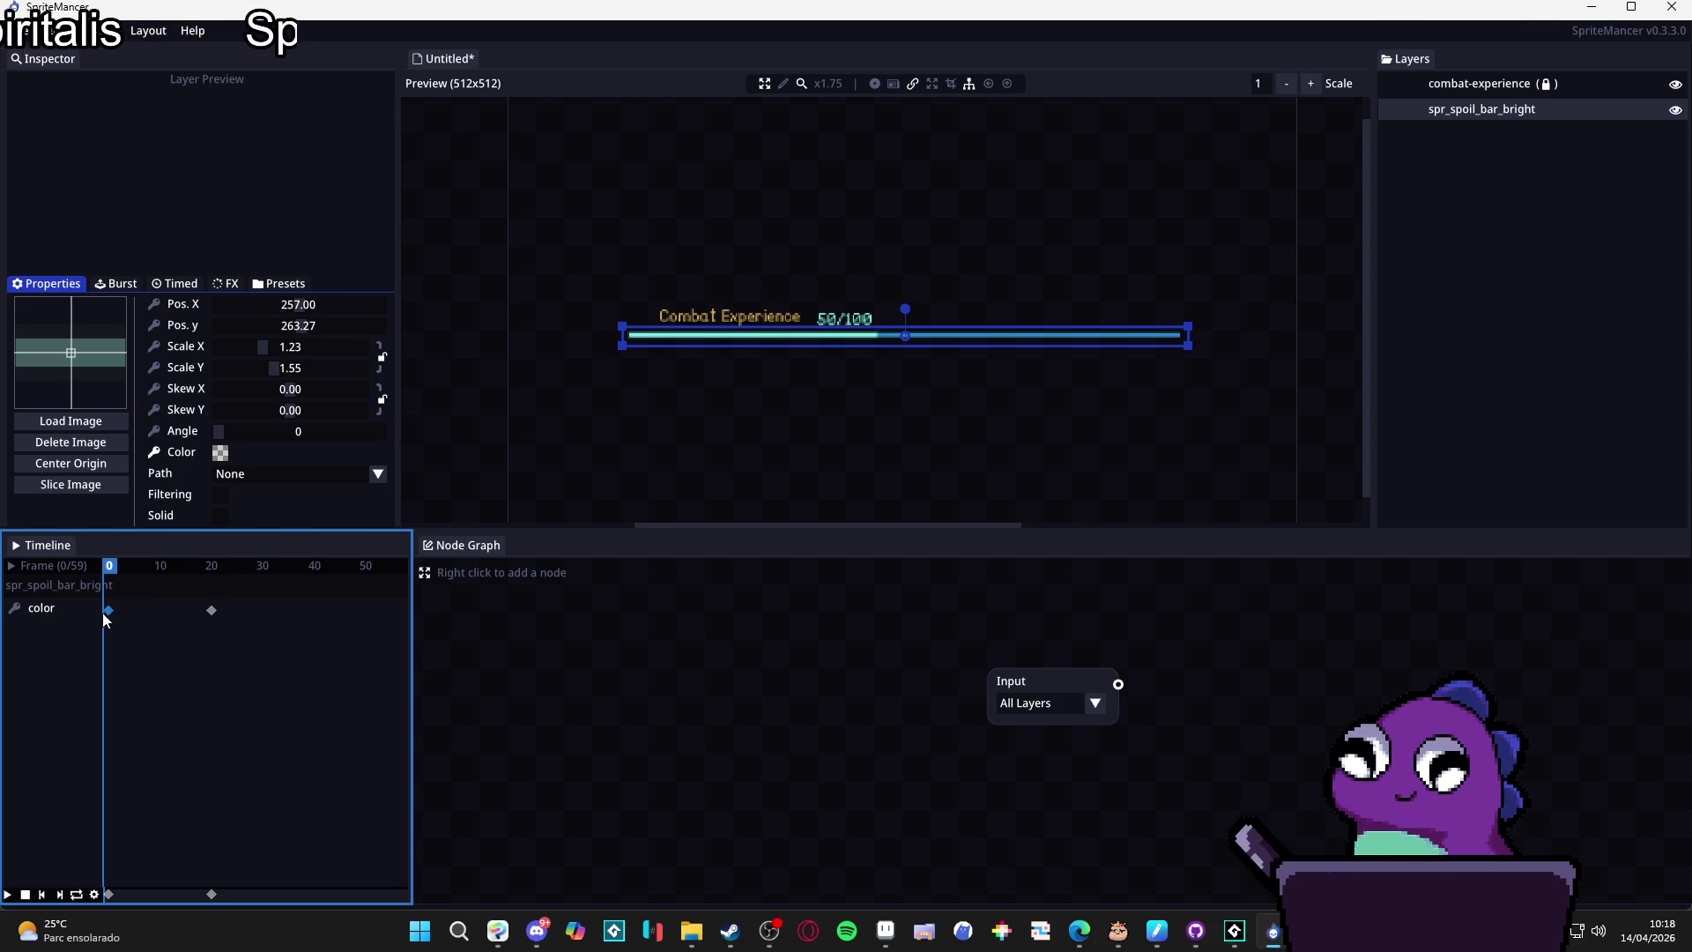
pyautogui.click(220, 452)
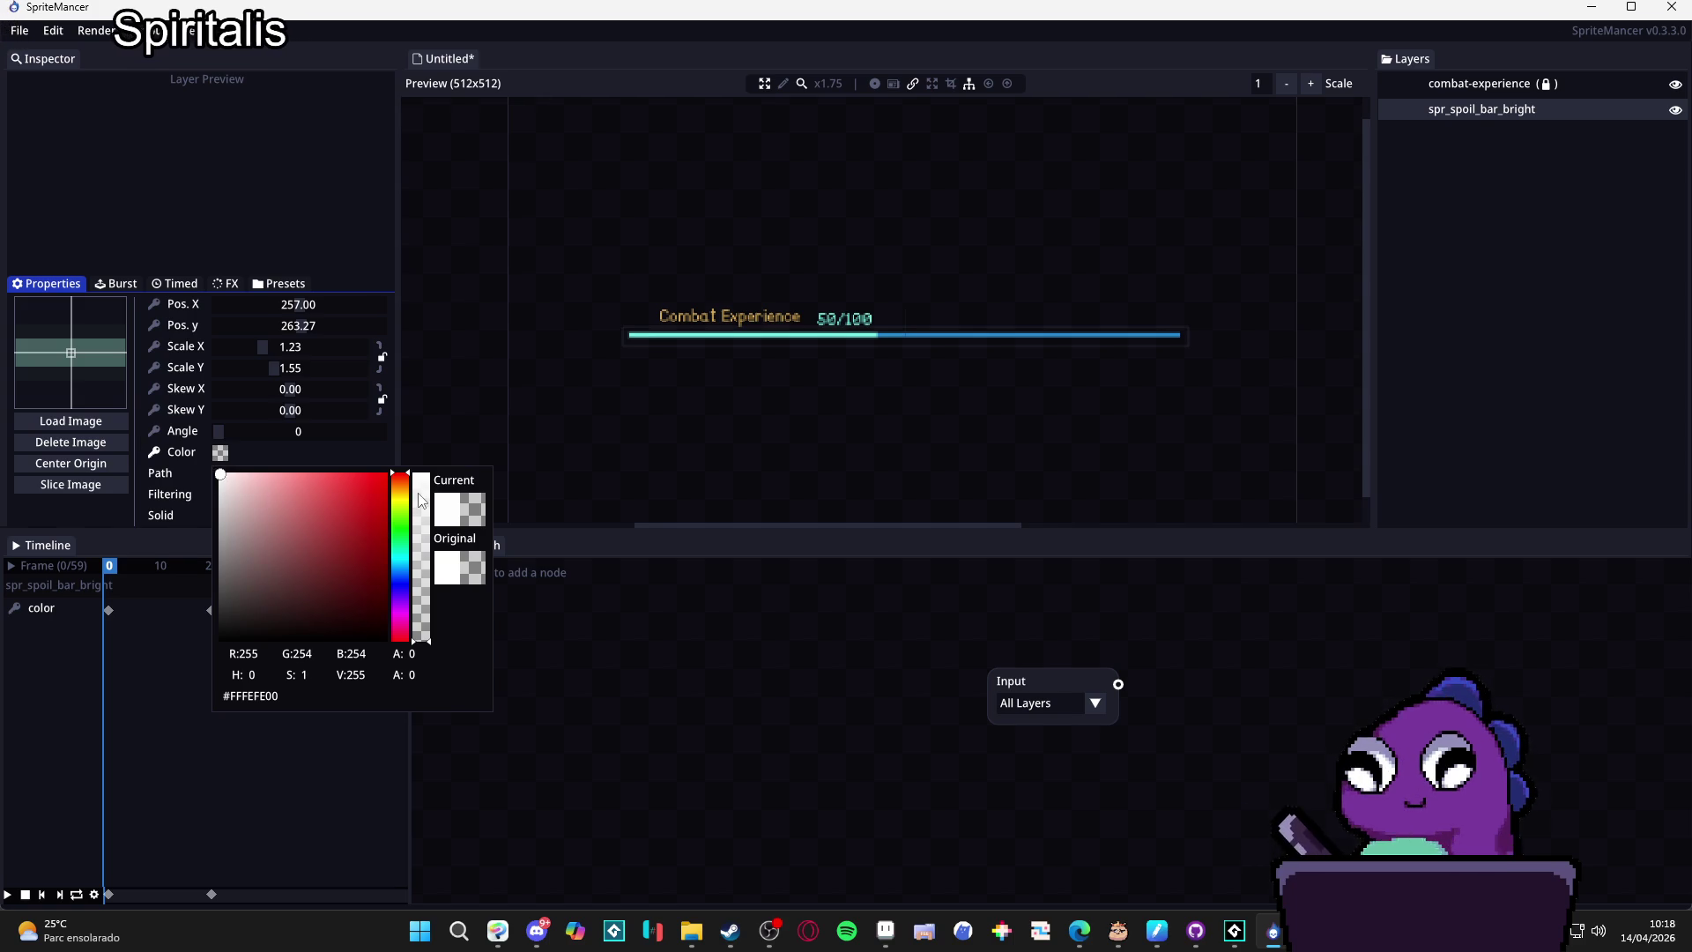
pyautogui.moveTo(421, 498); pyautogui.dragTo(416, 425)
# Nudge the frame-20 colour keyframe earlier and request deleting all colour keyframes.
pyautogui.click(211, 610)
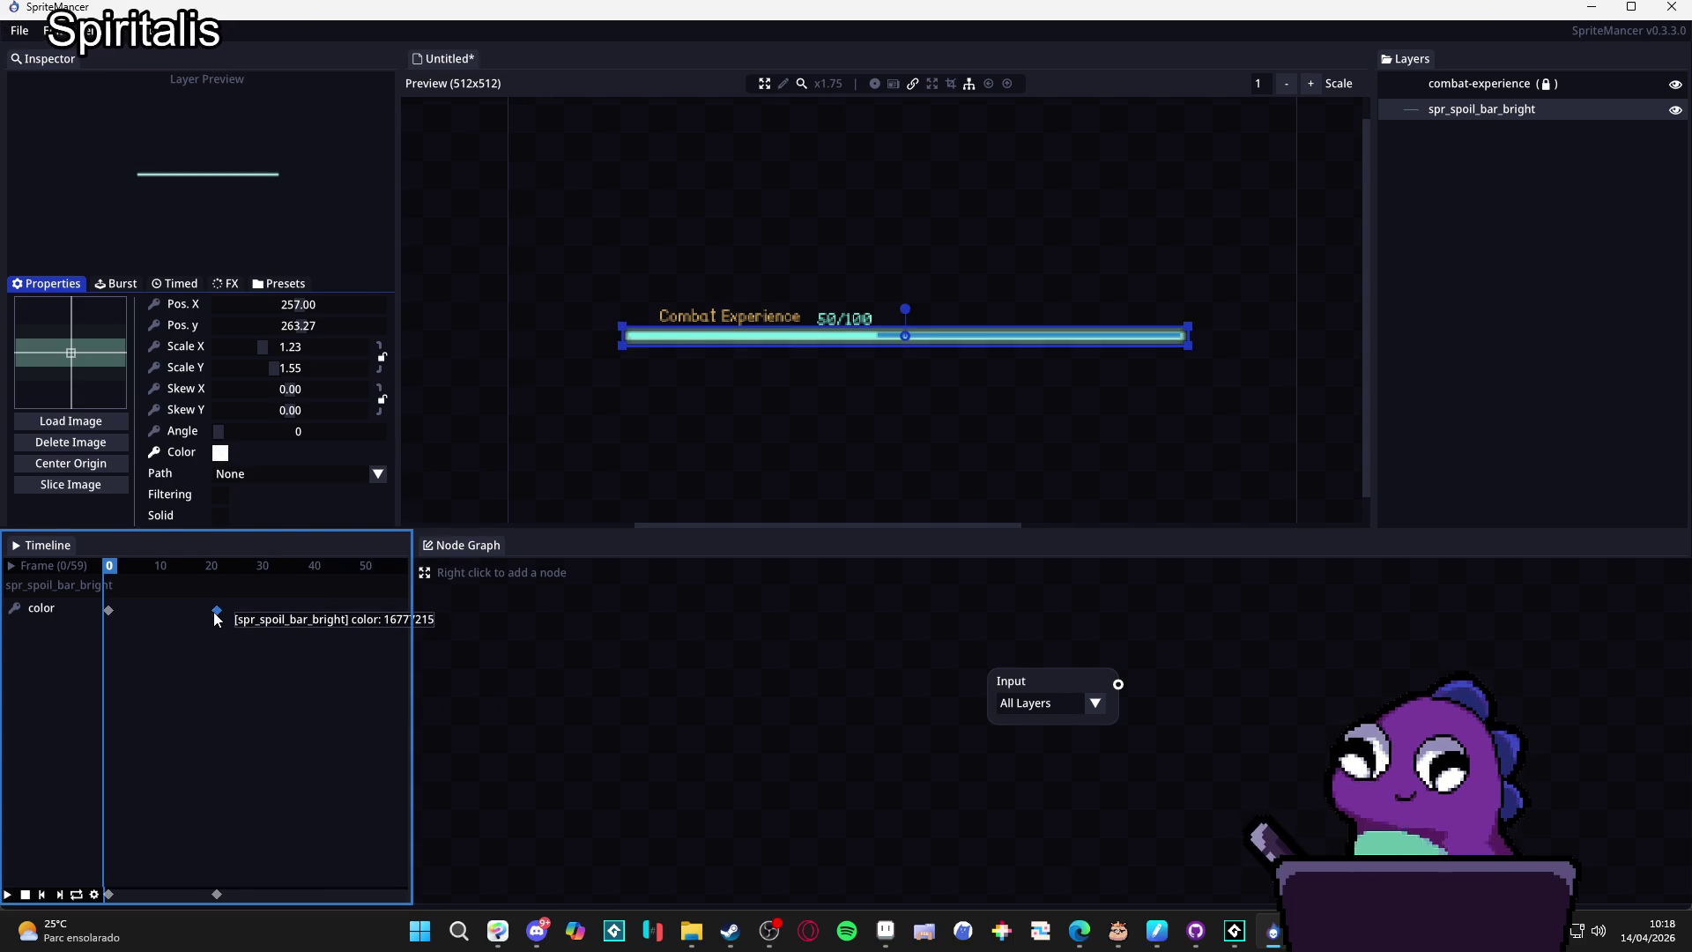
pyautogui.moveTo(213, 611); pyautogui.dragTo(207, 611)
pyautogui.click(108, 610)
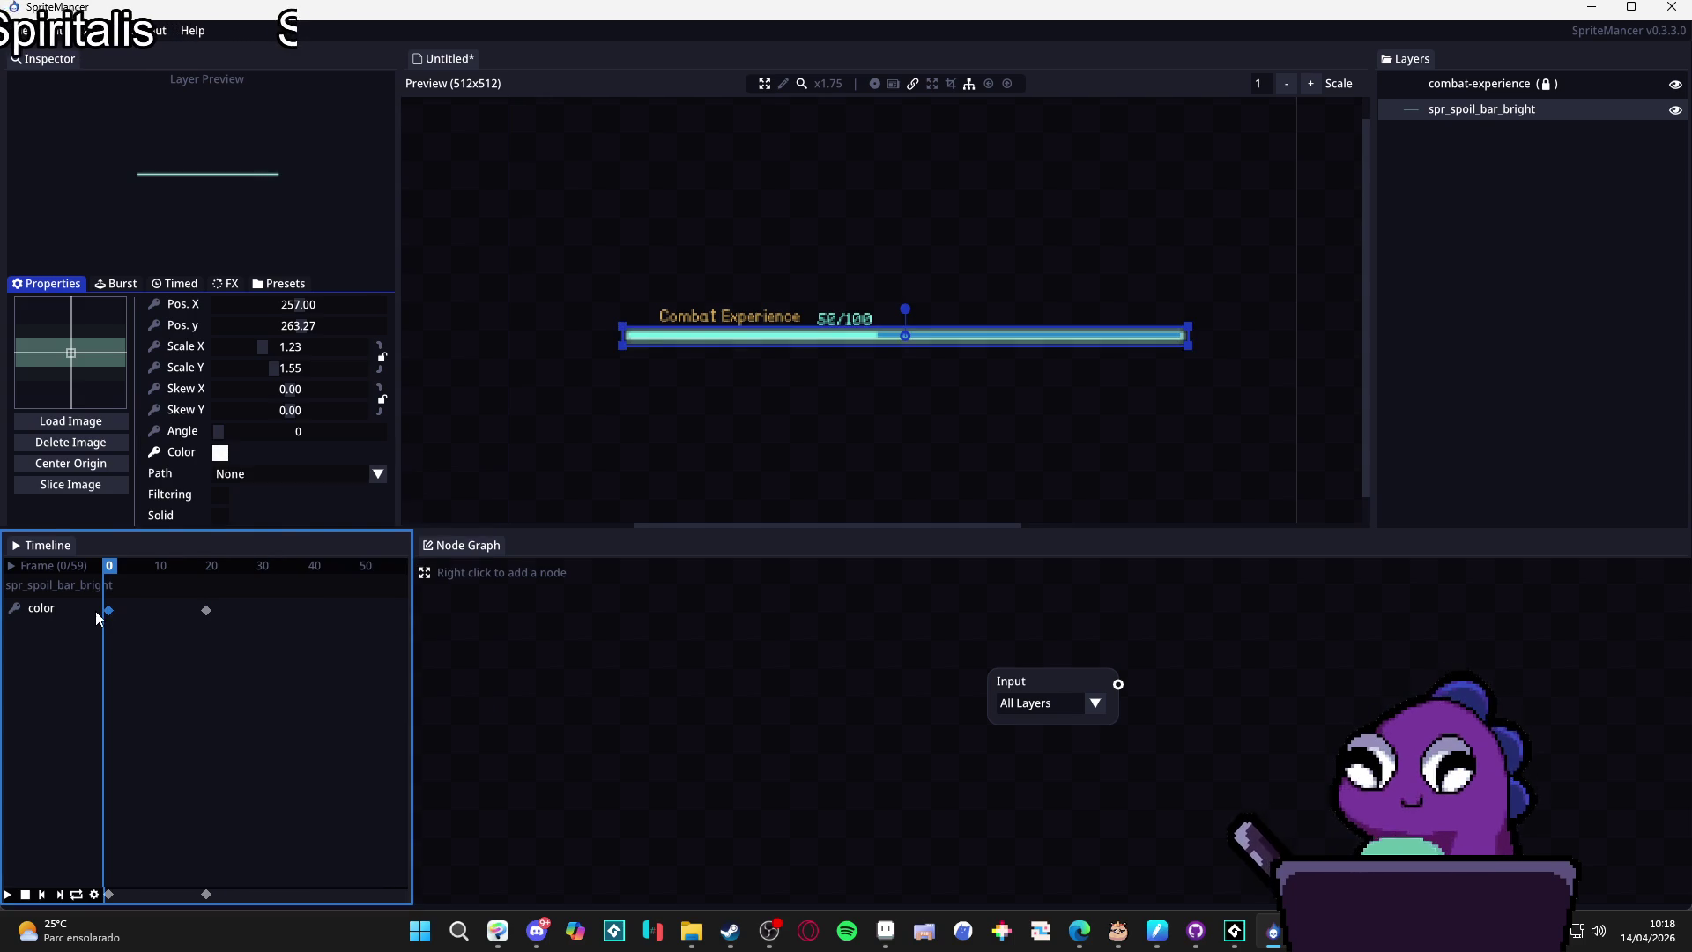
pyautogui.click(156, 453)
pyautogui.click(155, 452)
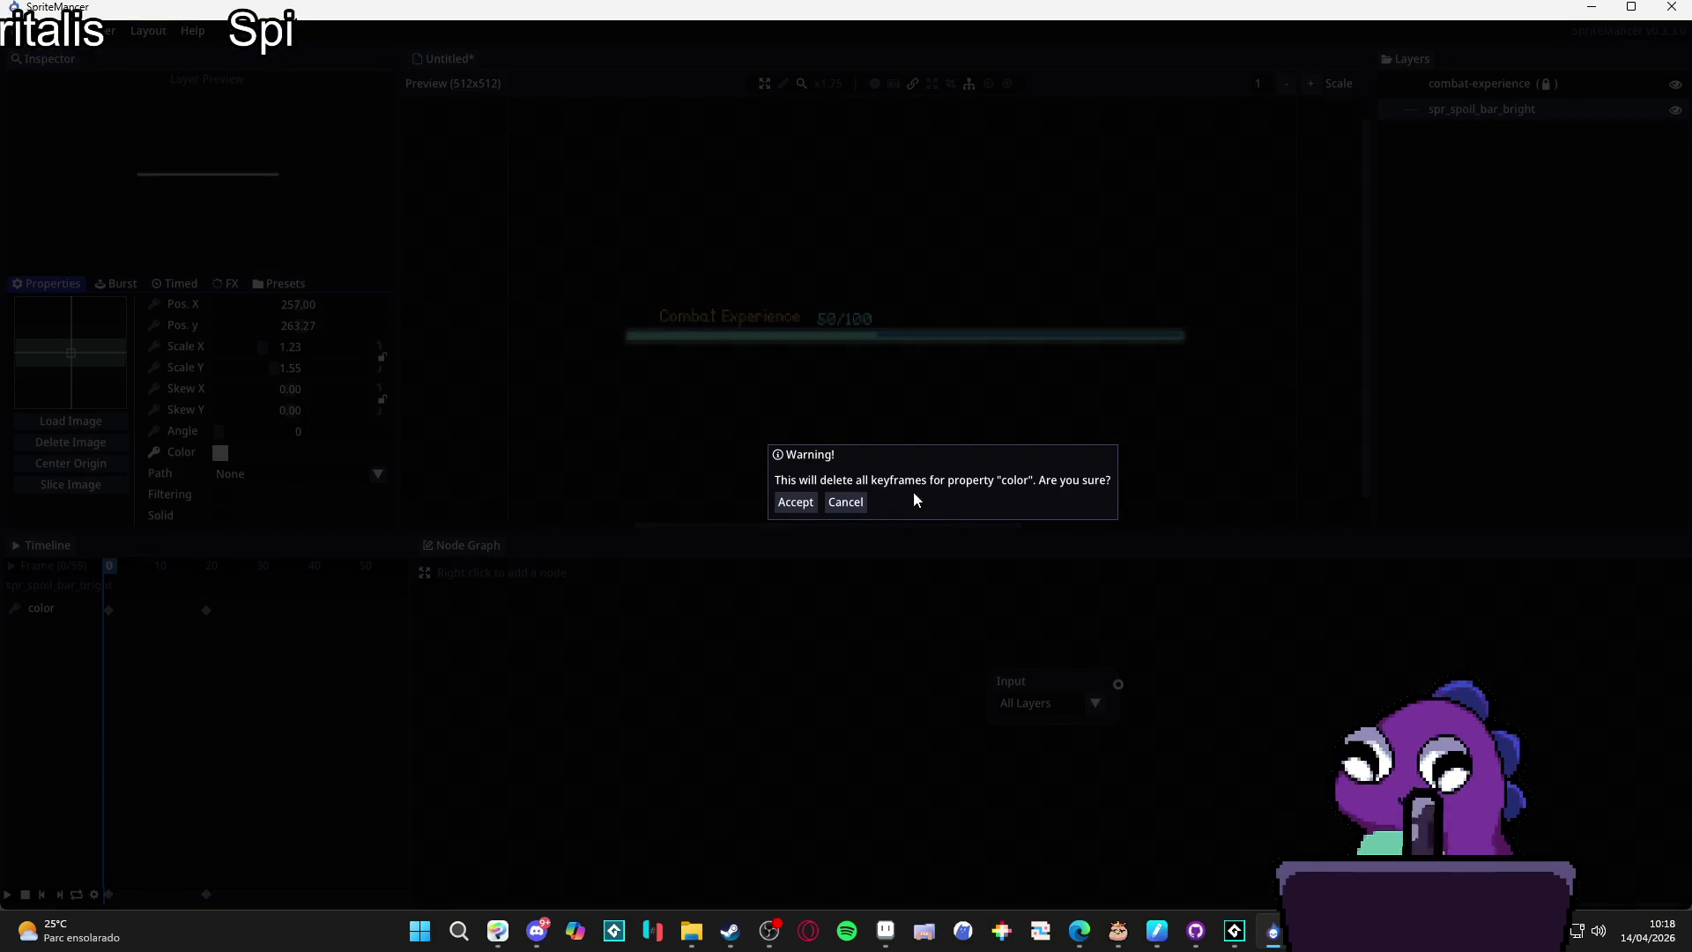
pyautogui.click(793, 502)
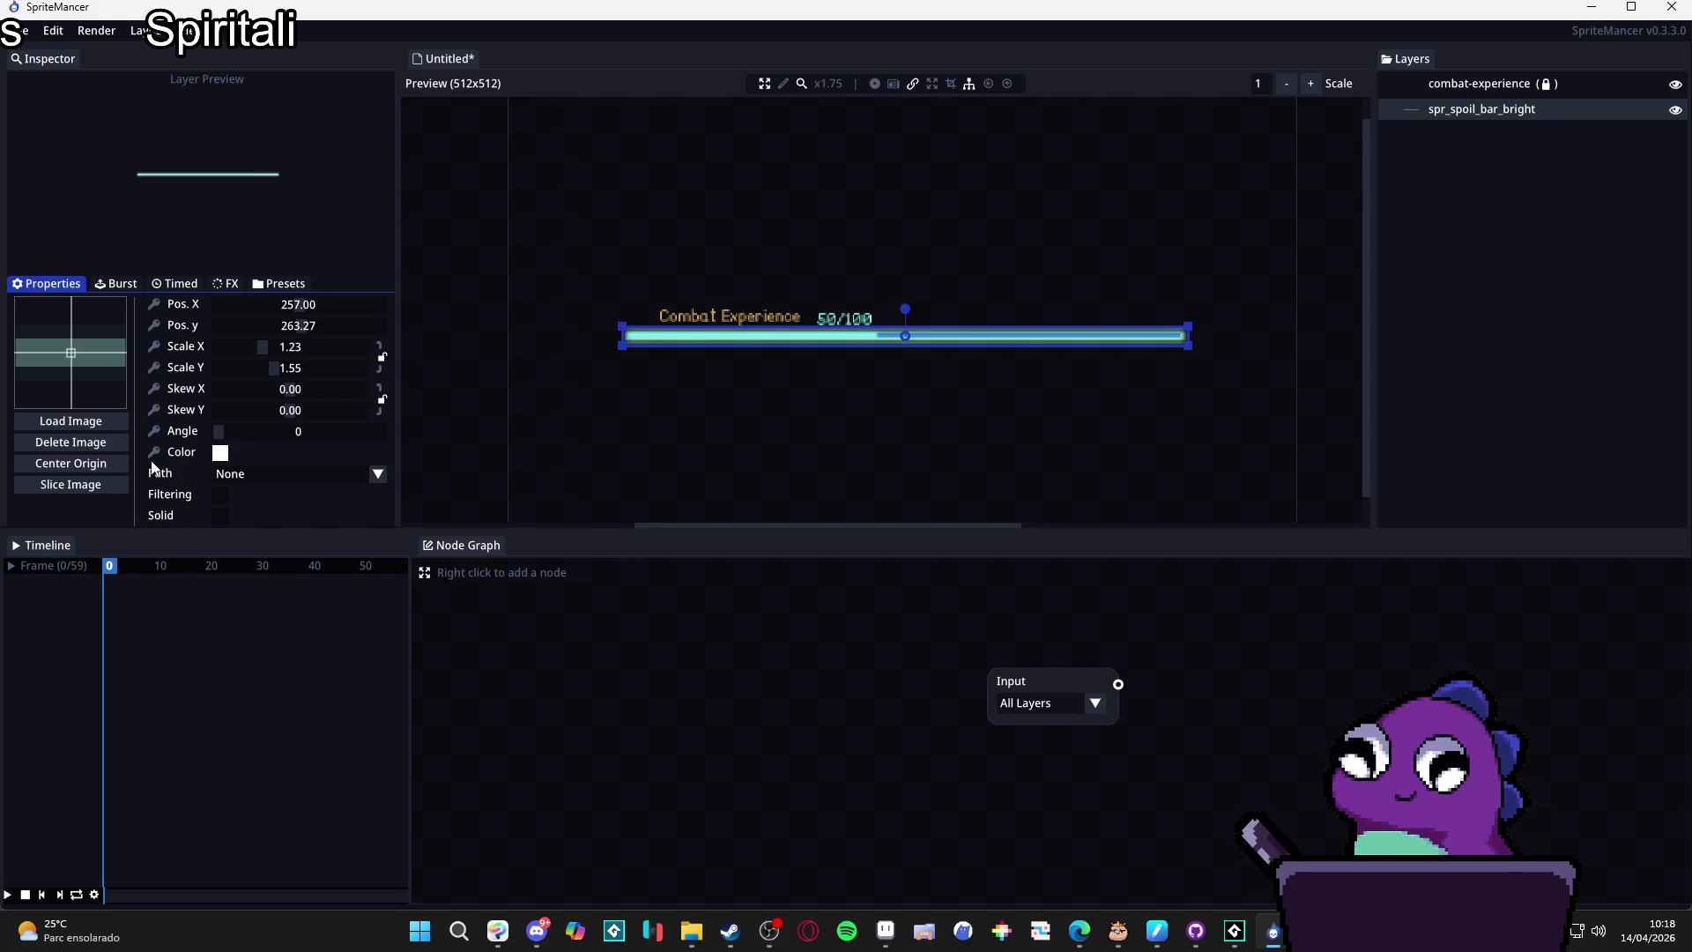
pyautogui.click(151, 454)
pyautogui.click(152, 455)
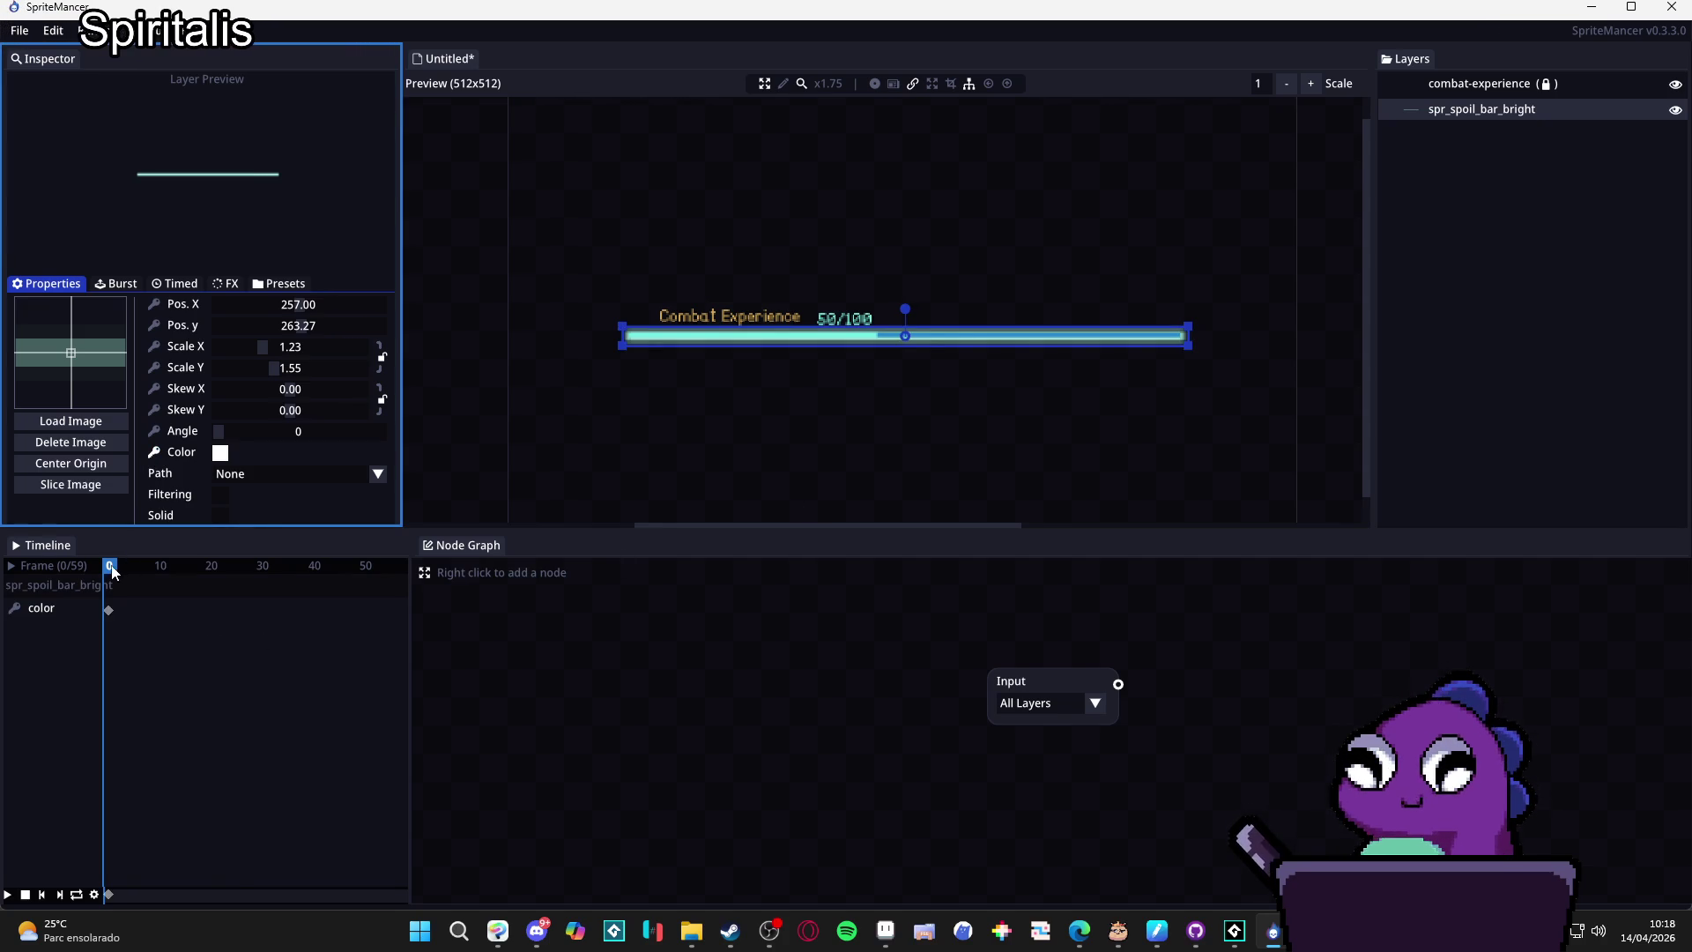
pyautogui.moveTo(114, 572); pyautogui.dragTo(243, 573)
pyautogui.click(221, 452)
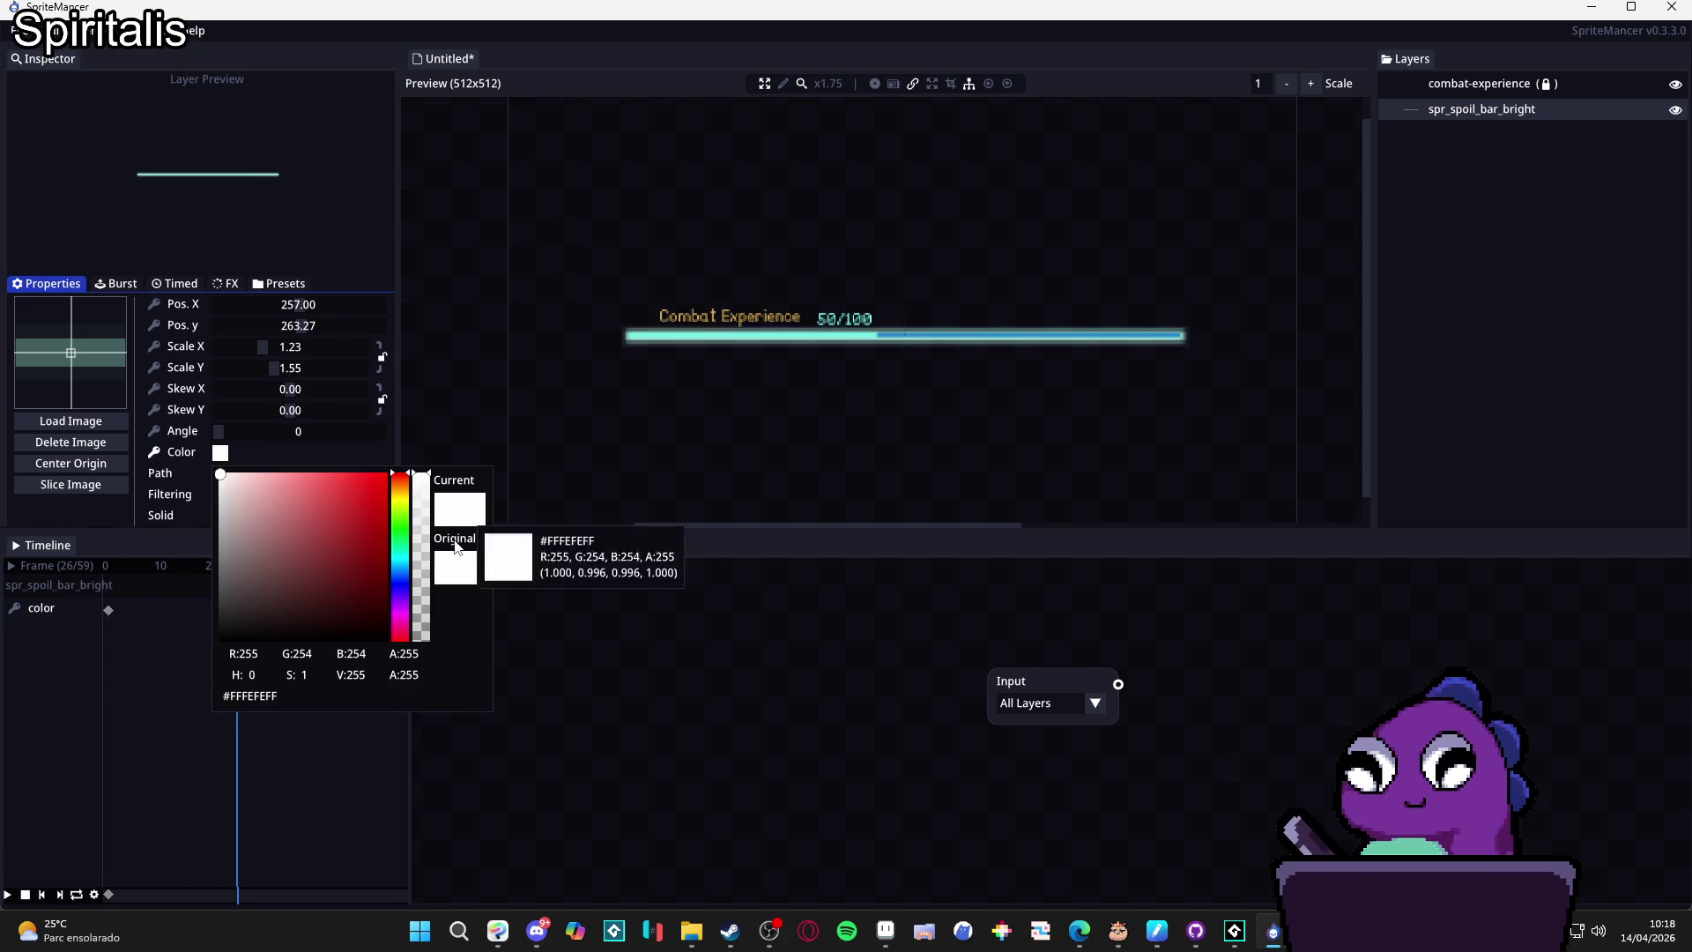
pyautogui.moveTo(423, 551); pyautogui.dragTo(421, 662)
pyautogui.click(211, 657)
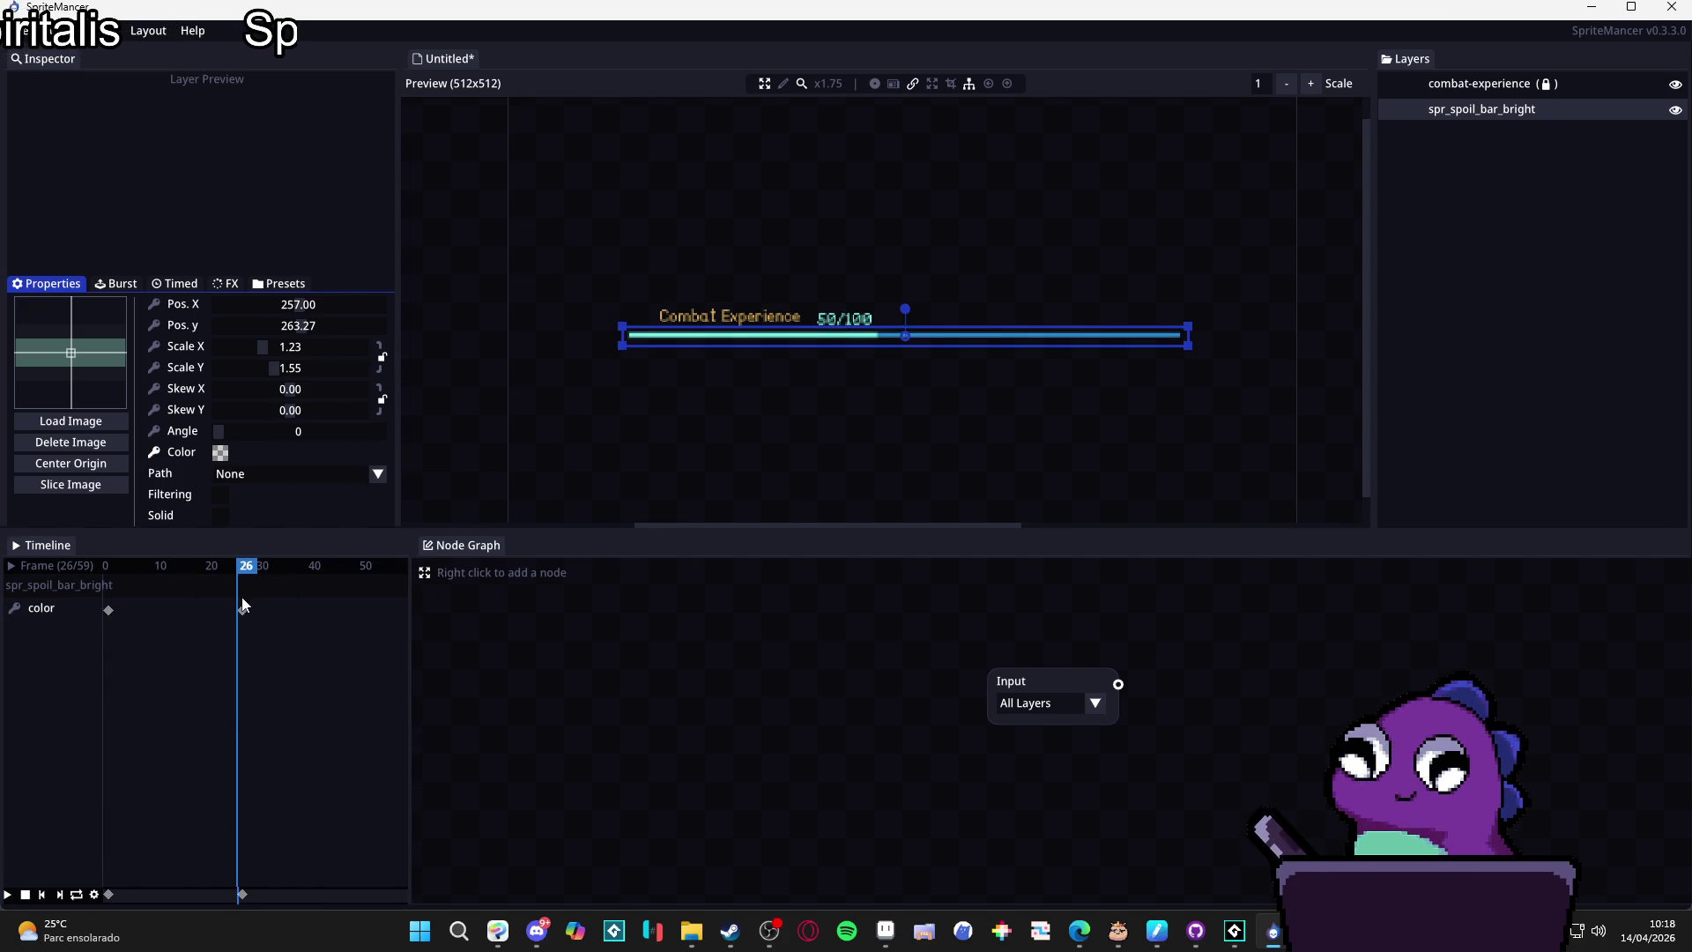
pyautogui.click(153, 450)
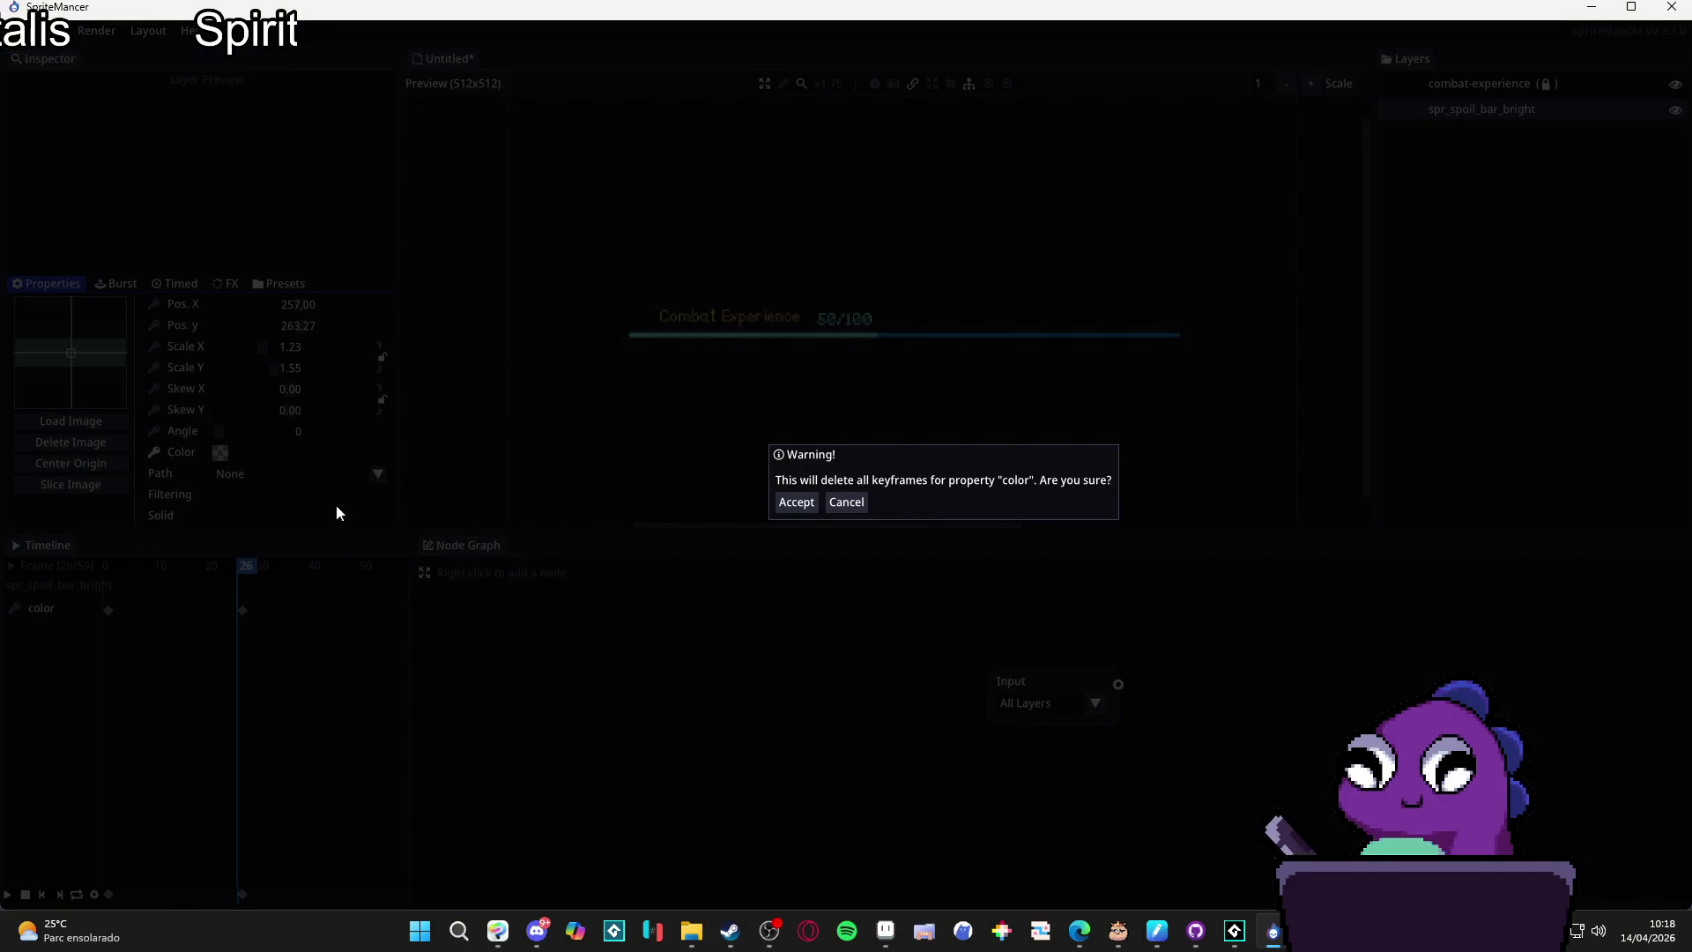
pyautogui.click(846, 499)
pyautogui.click(243, 609)
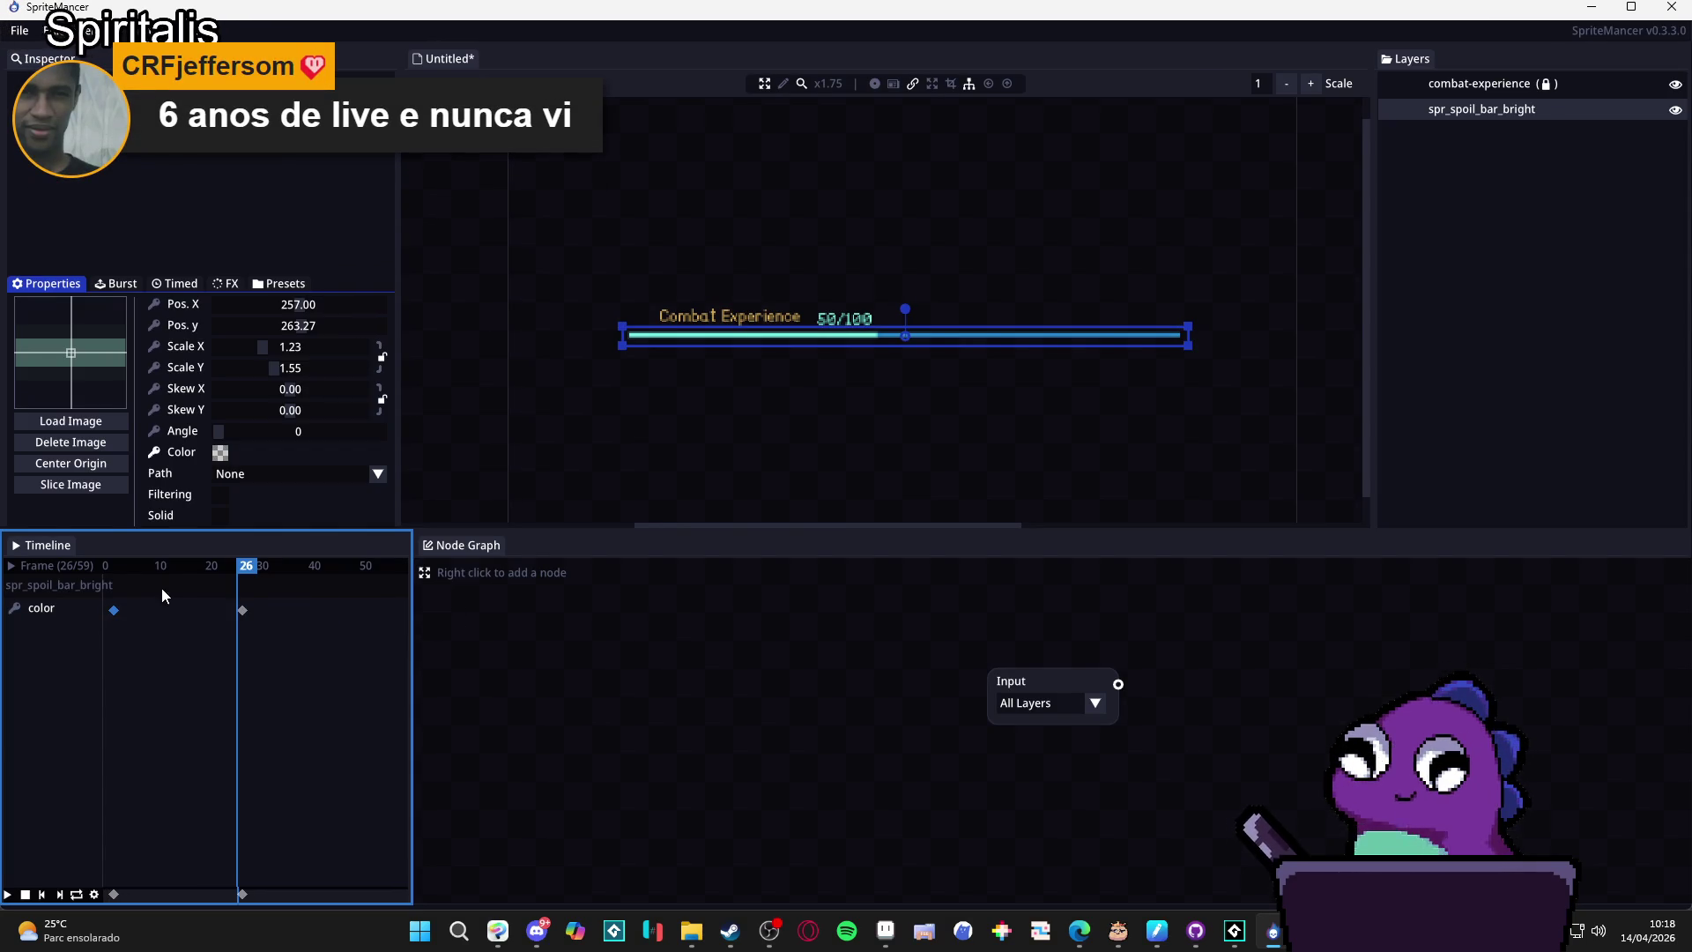
pyautogui.moveTo(185, 565); pyautogui.dragTo(108, 608)
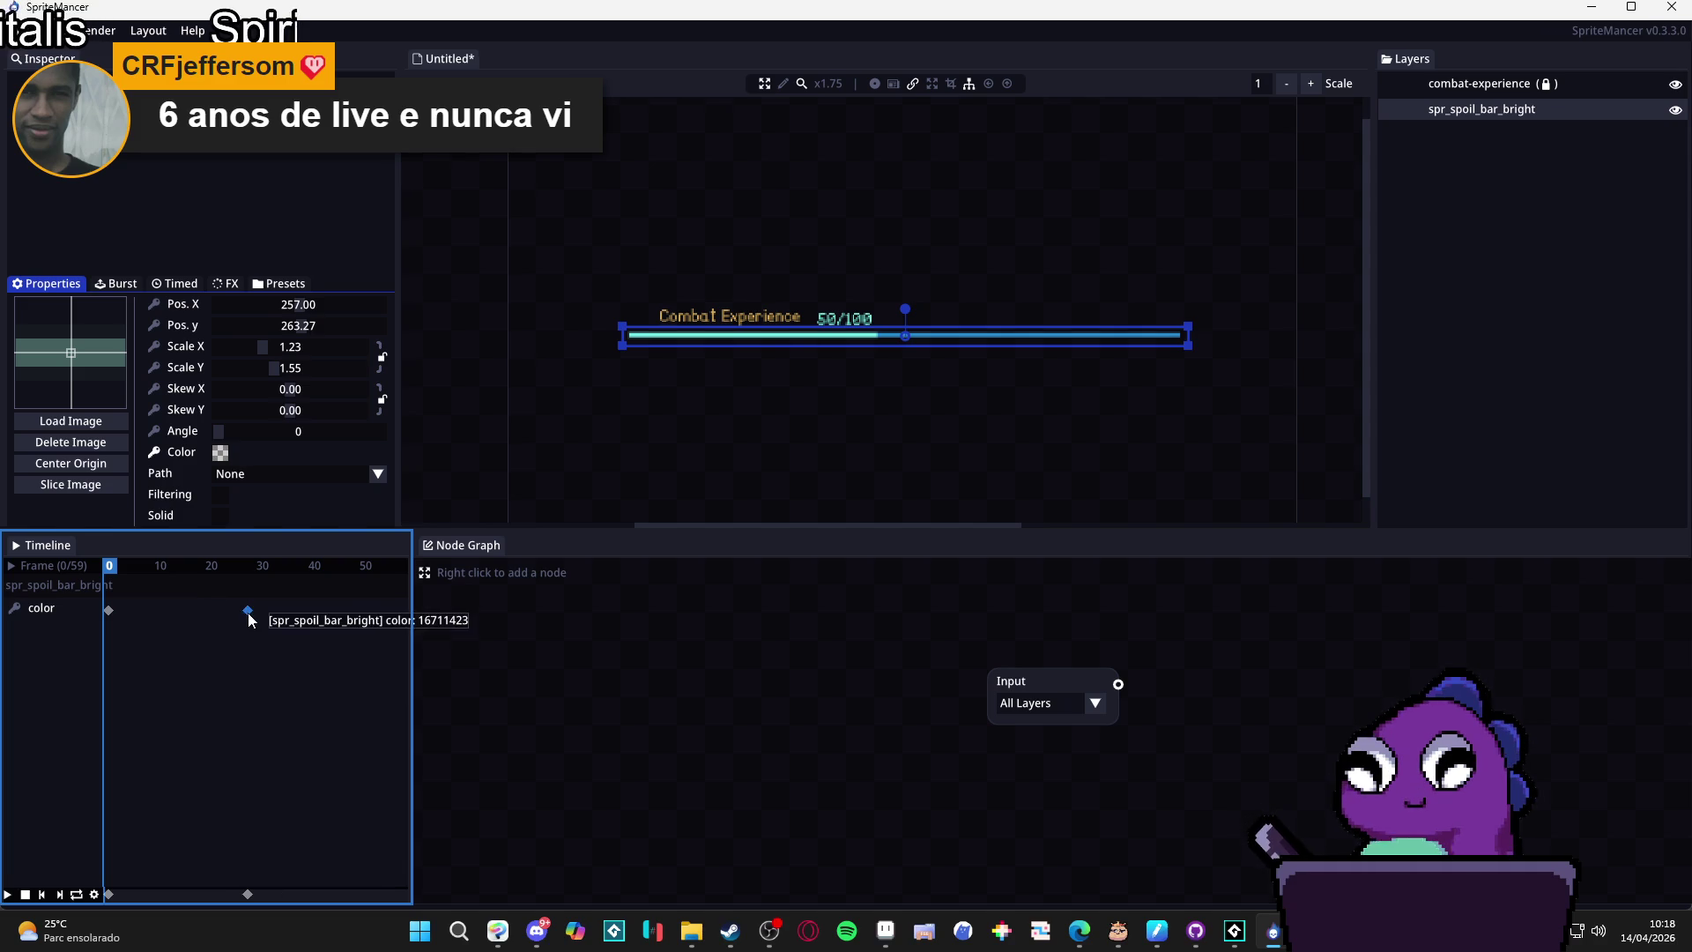
pyautogui.moveTo(245, 611); pyautogui.dragTo(206, 616)
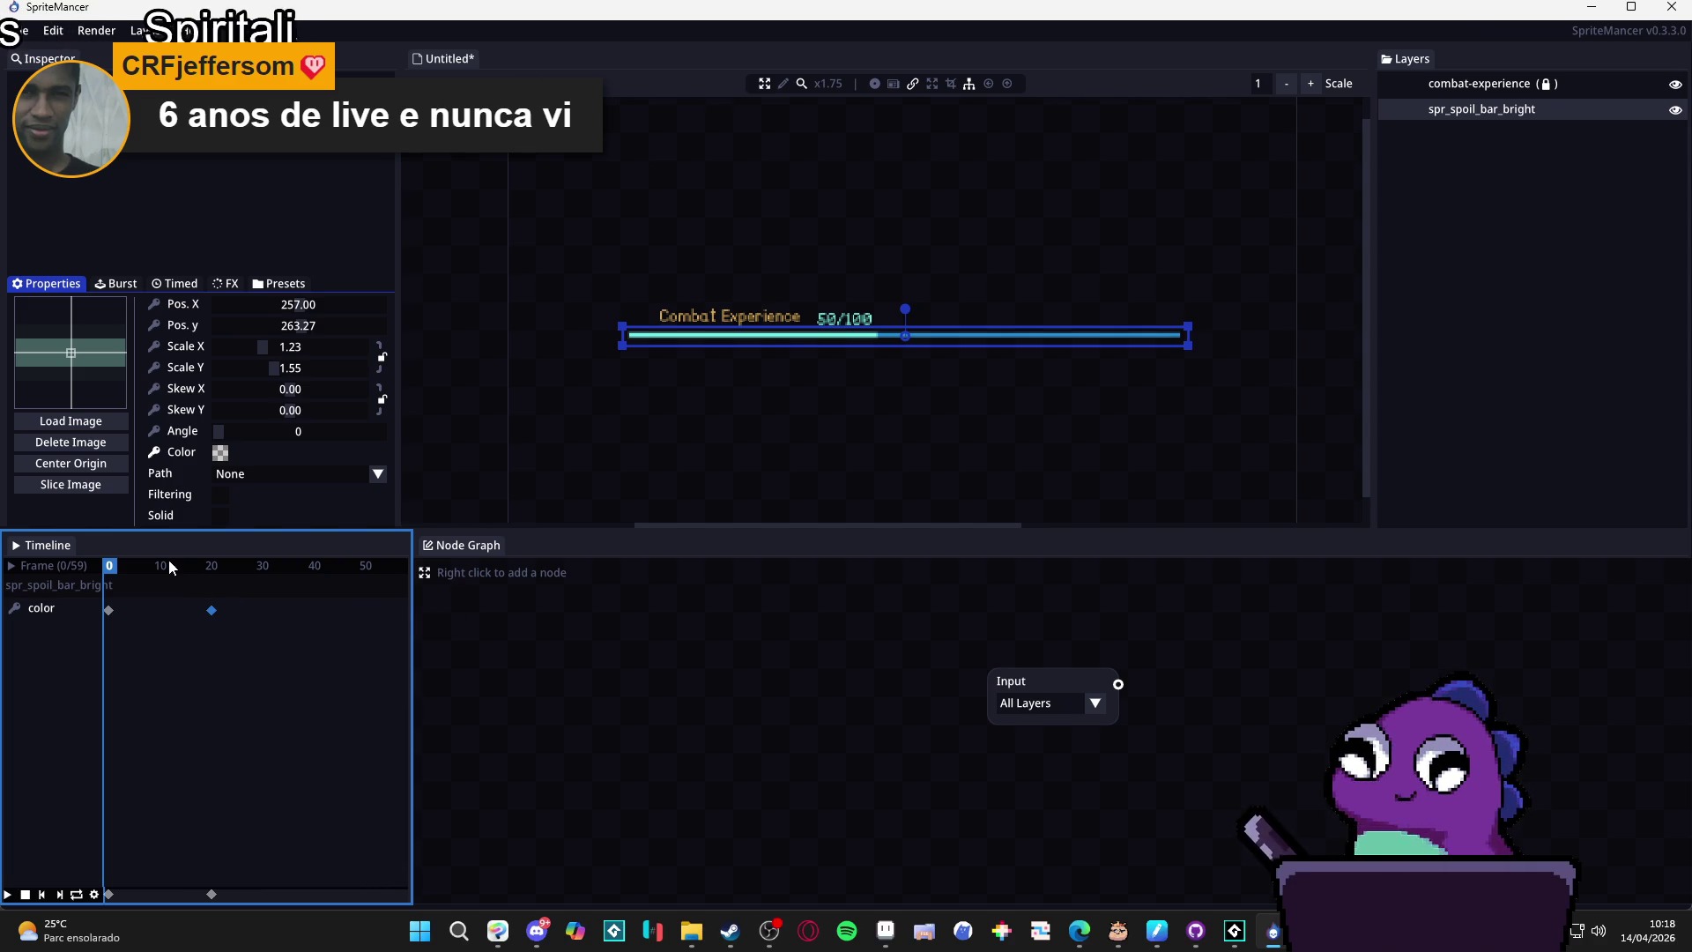
pyautogui.click(217, 567)
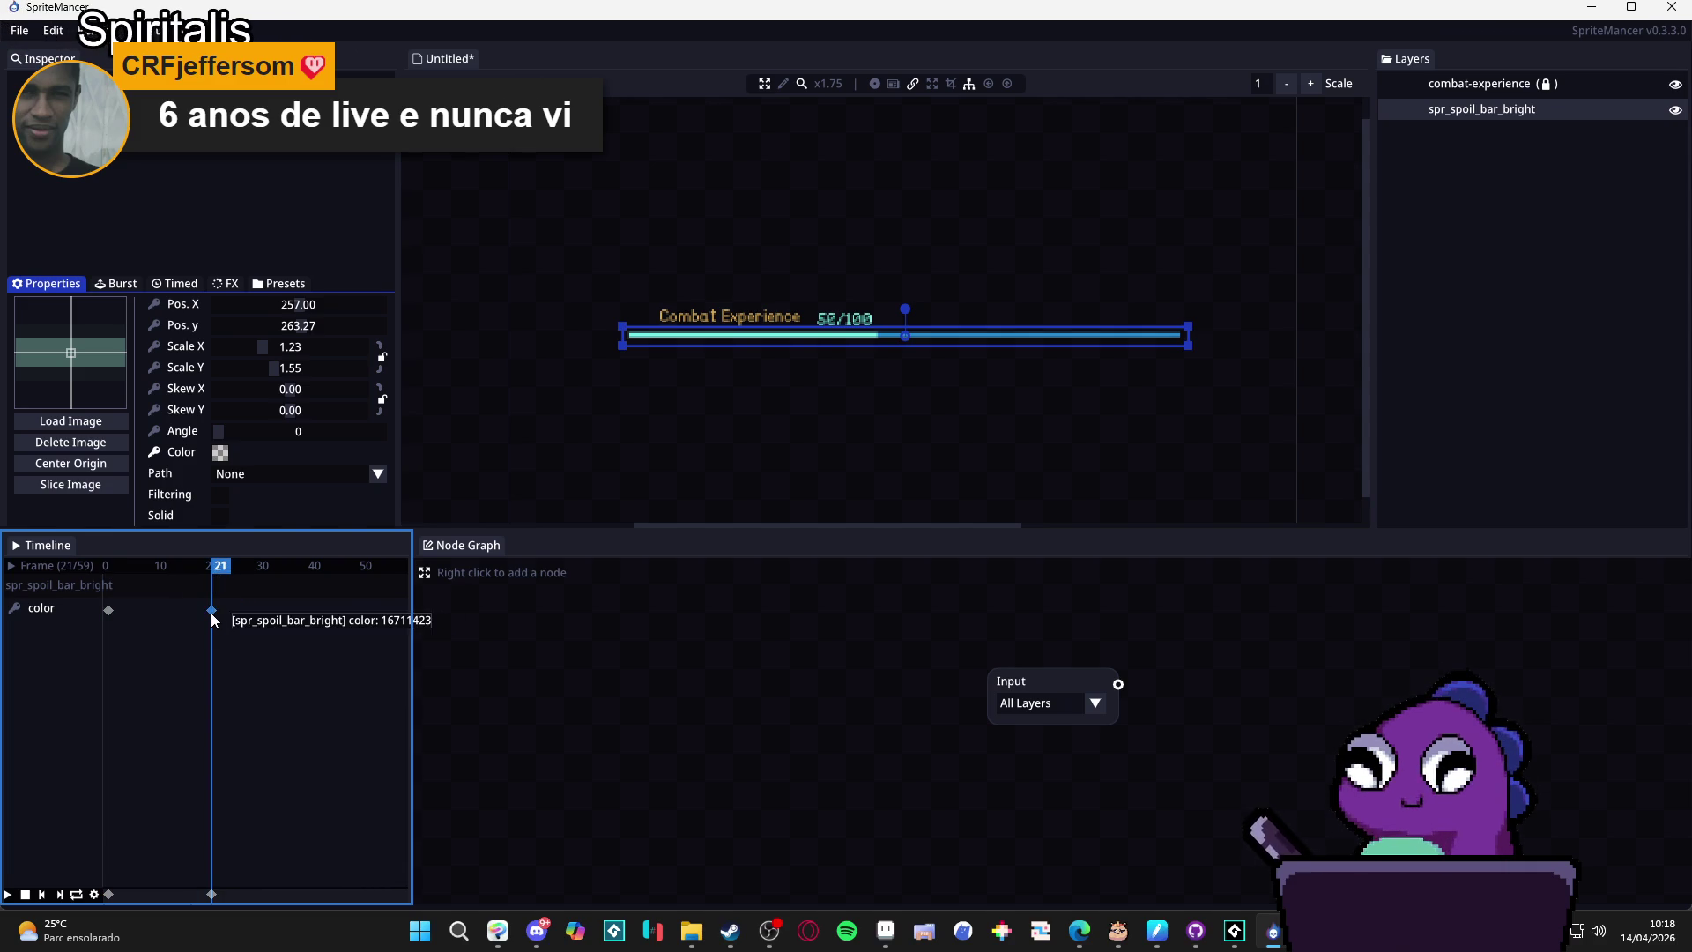
pyautogui.click(153, 453)
pyautogui.click(153, 452)
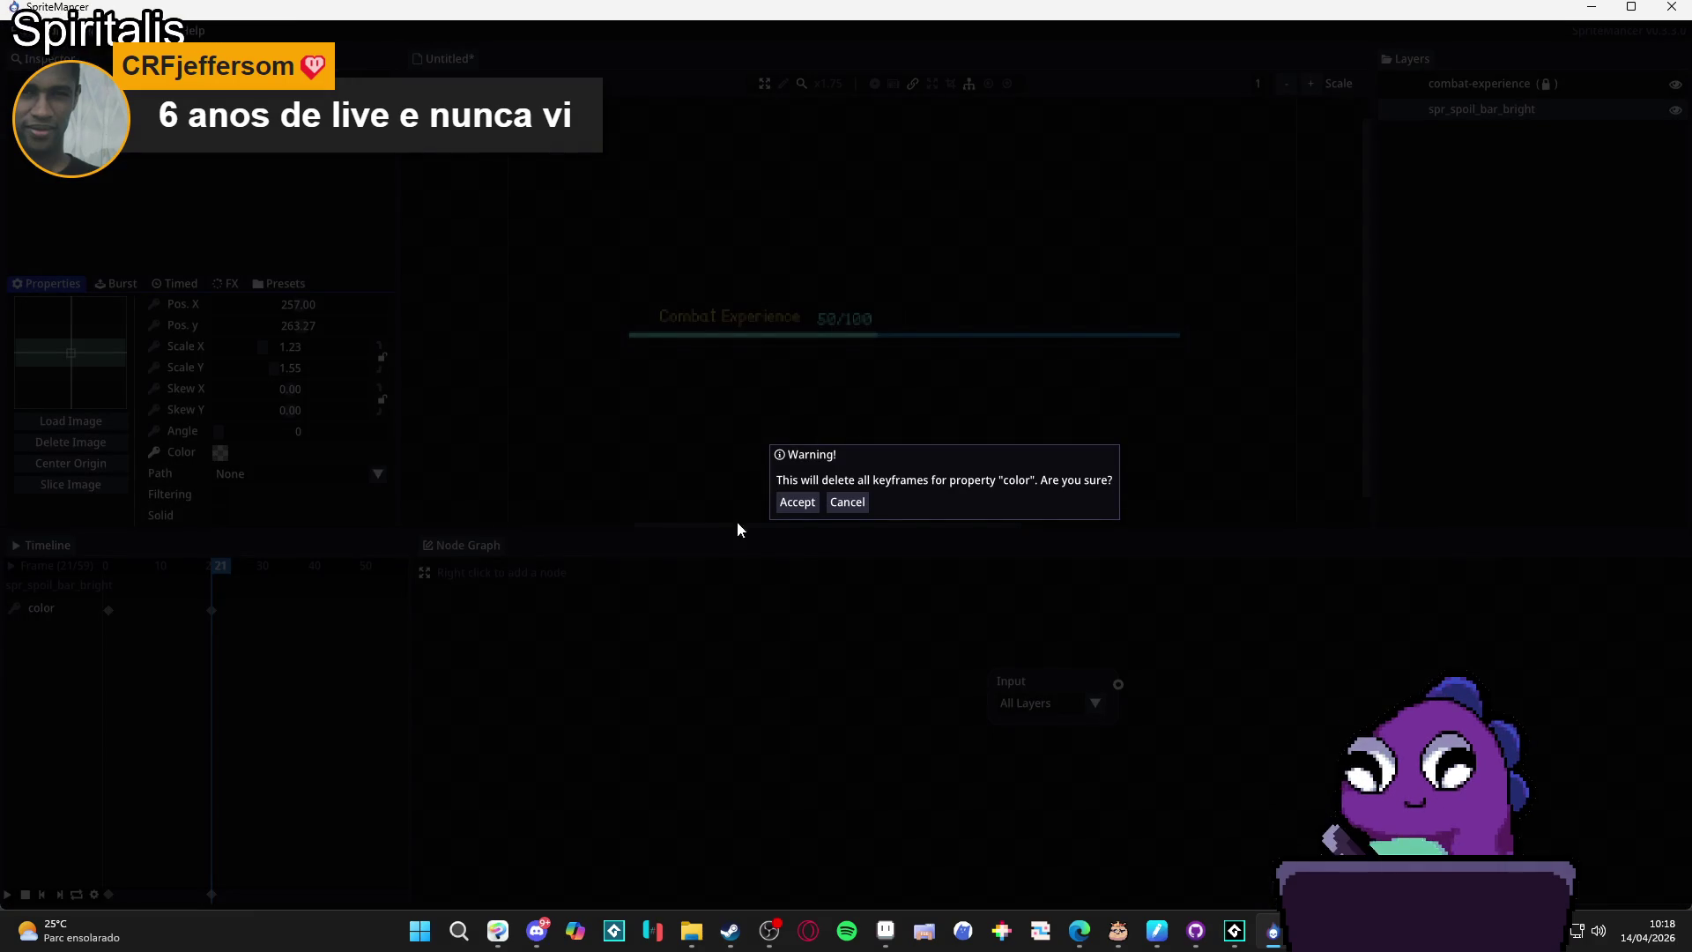
pyautogui.click(851, 504)
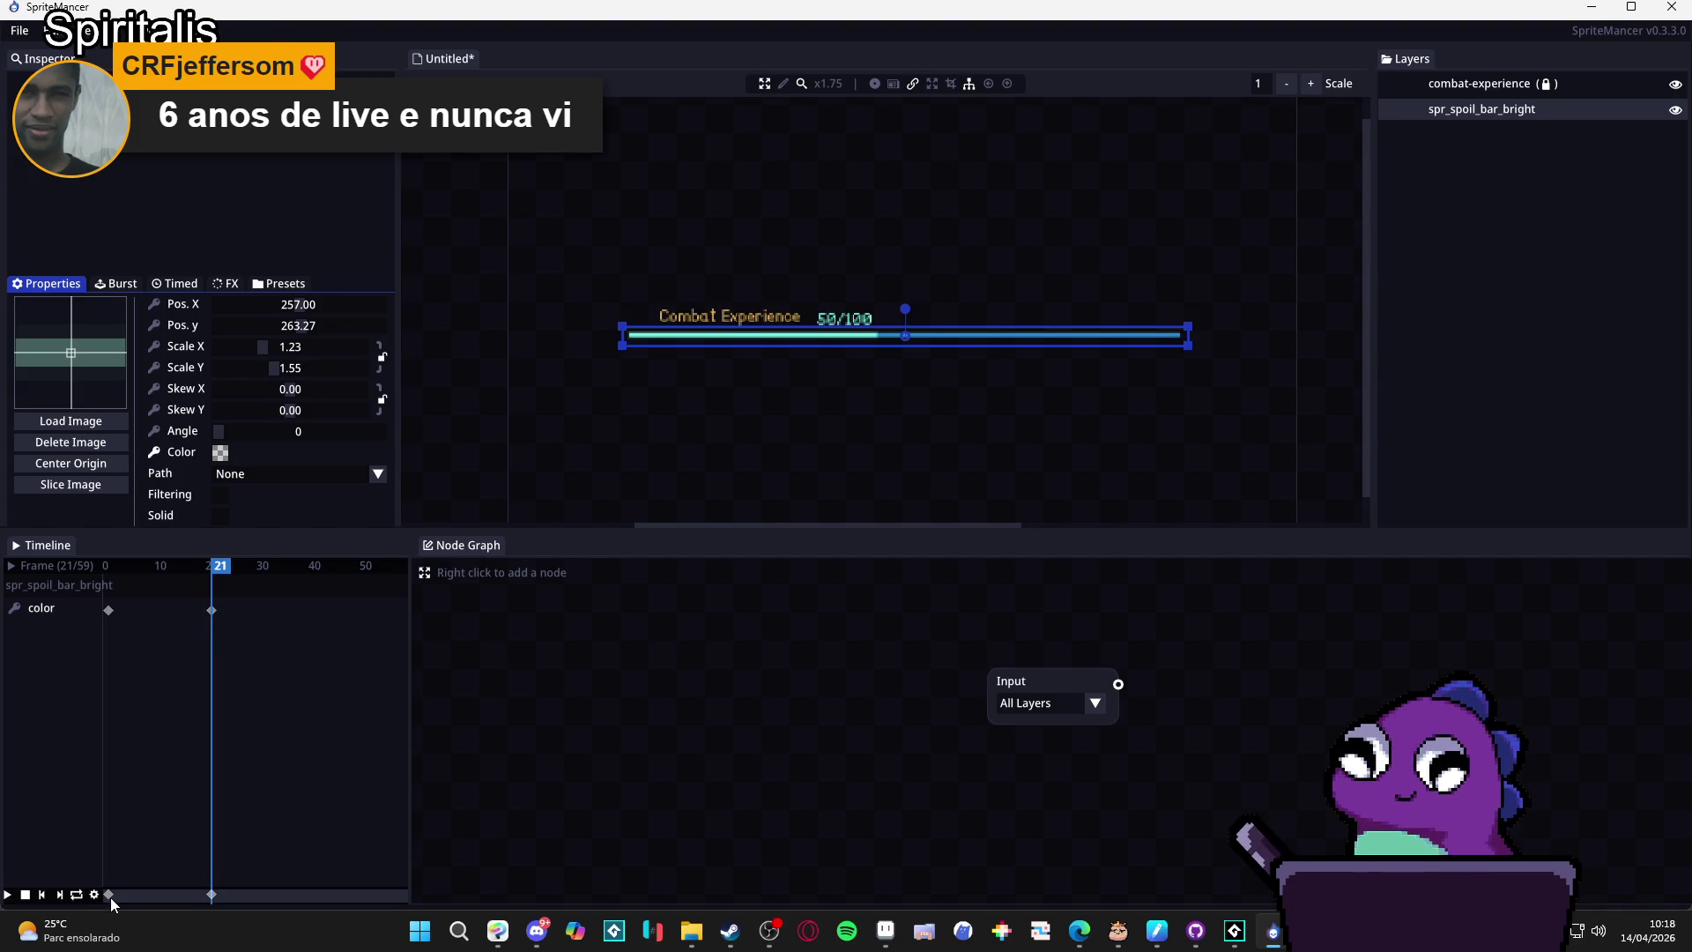
pyautogui.click(218, 568)
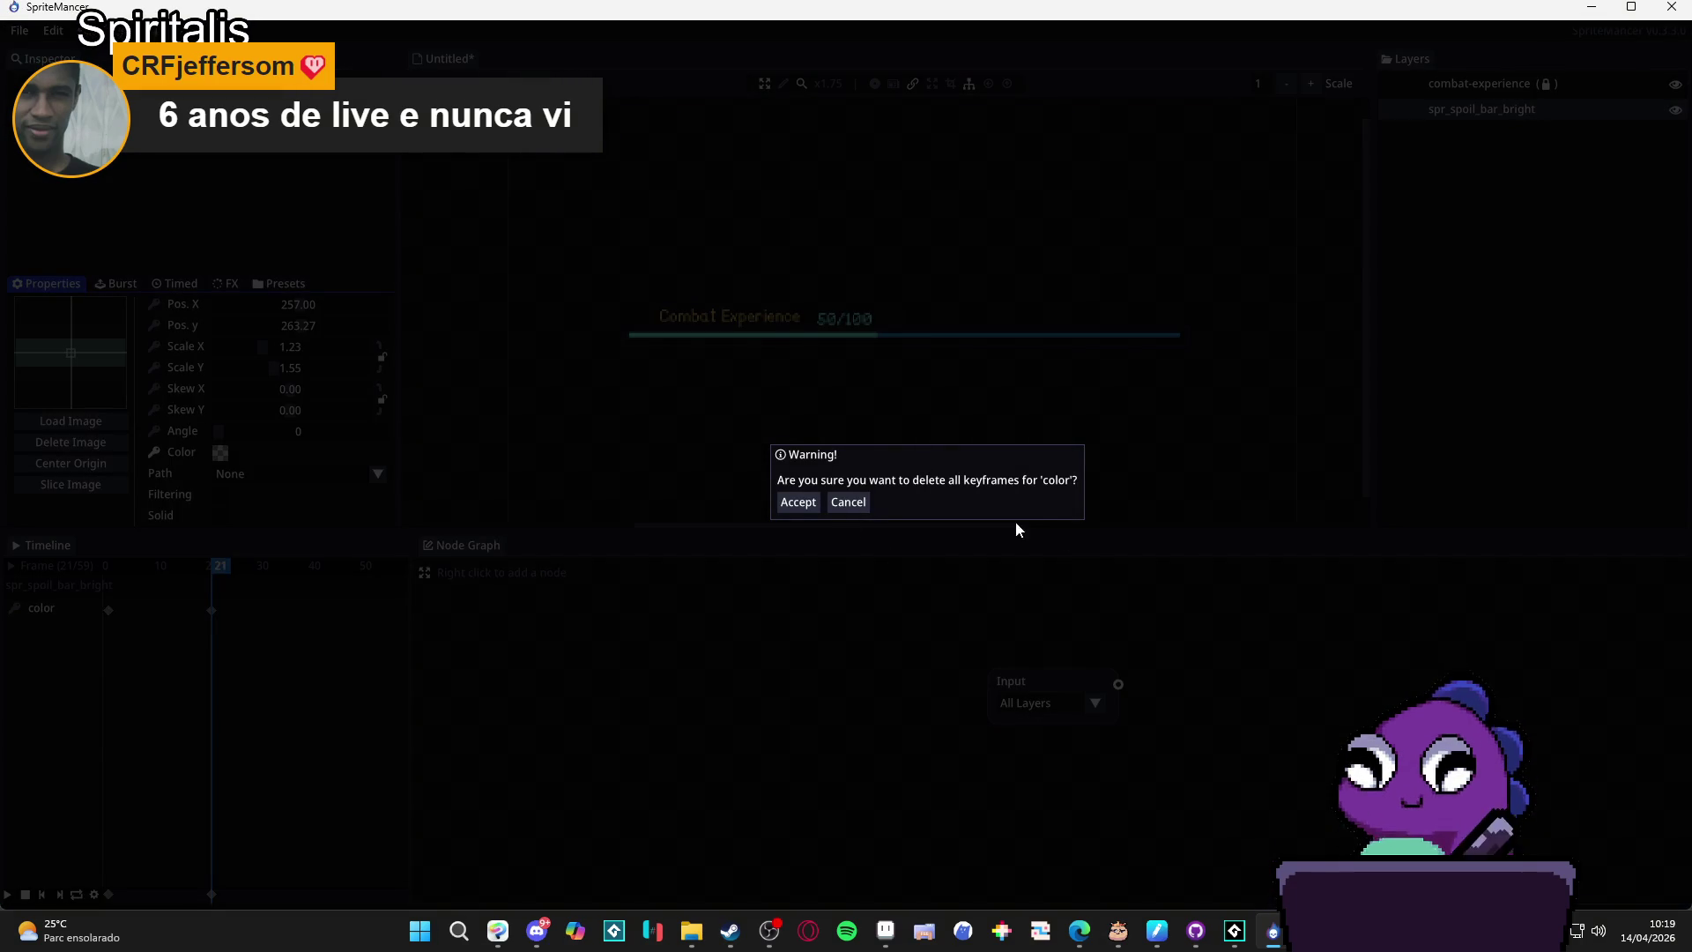
pyautogui.click(853, 507)
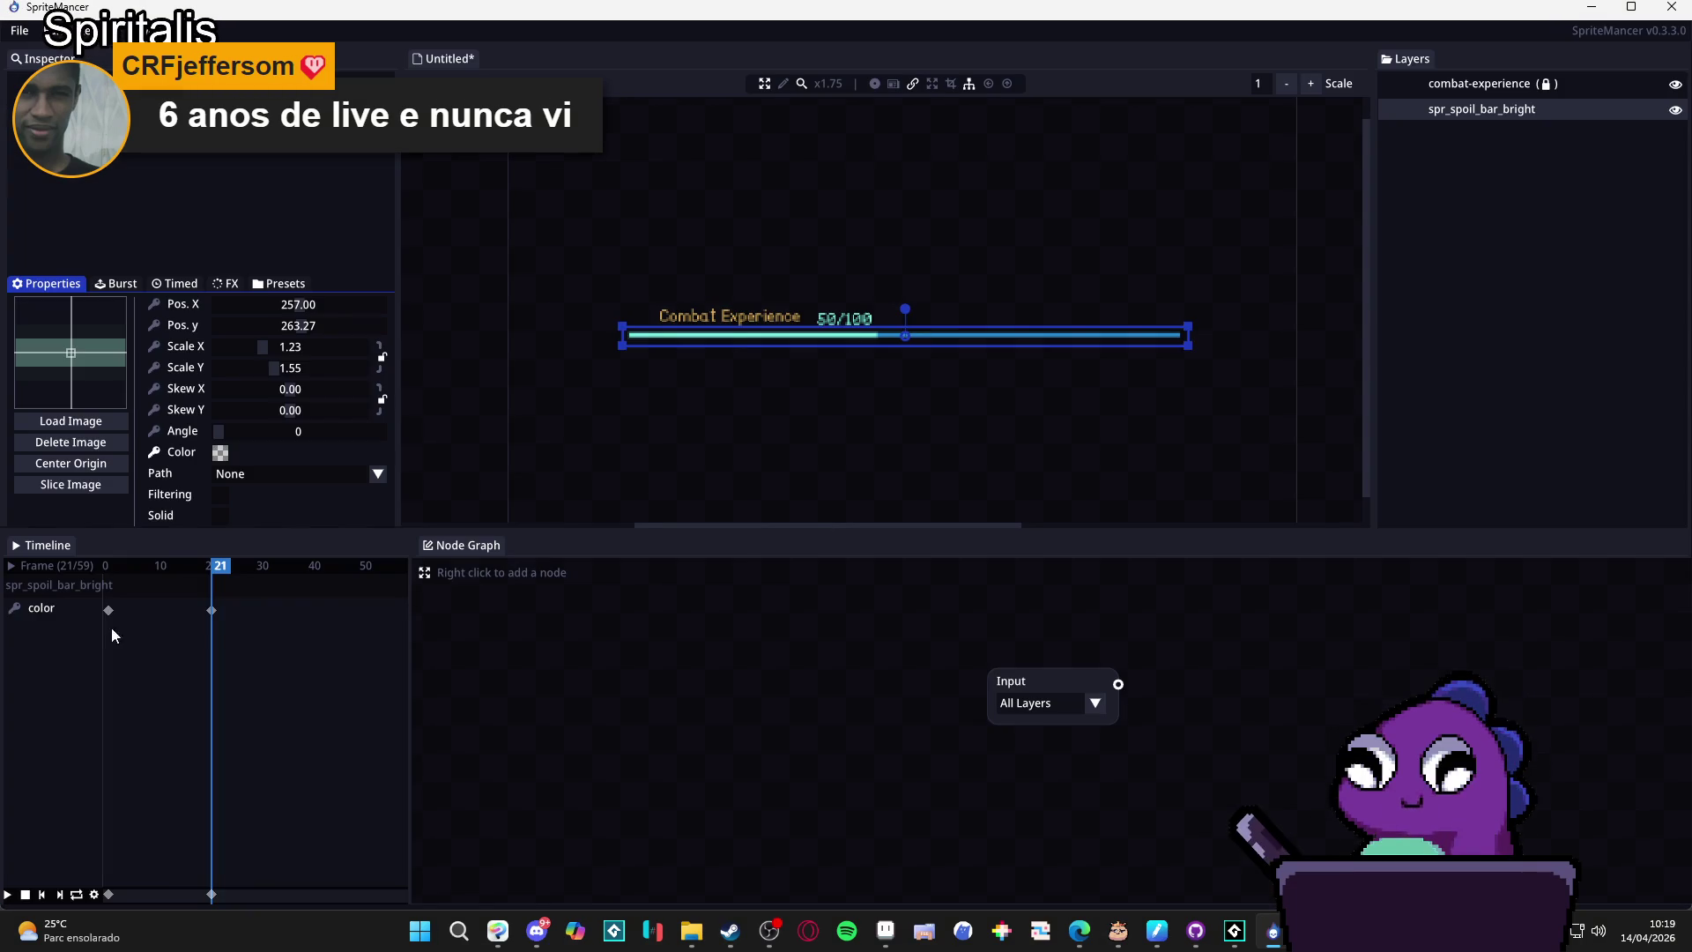
pyautogui.click(208, 608)
pyautogui.press('Delete')
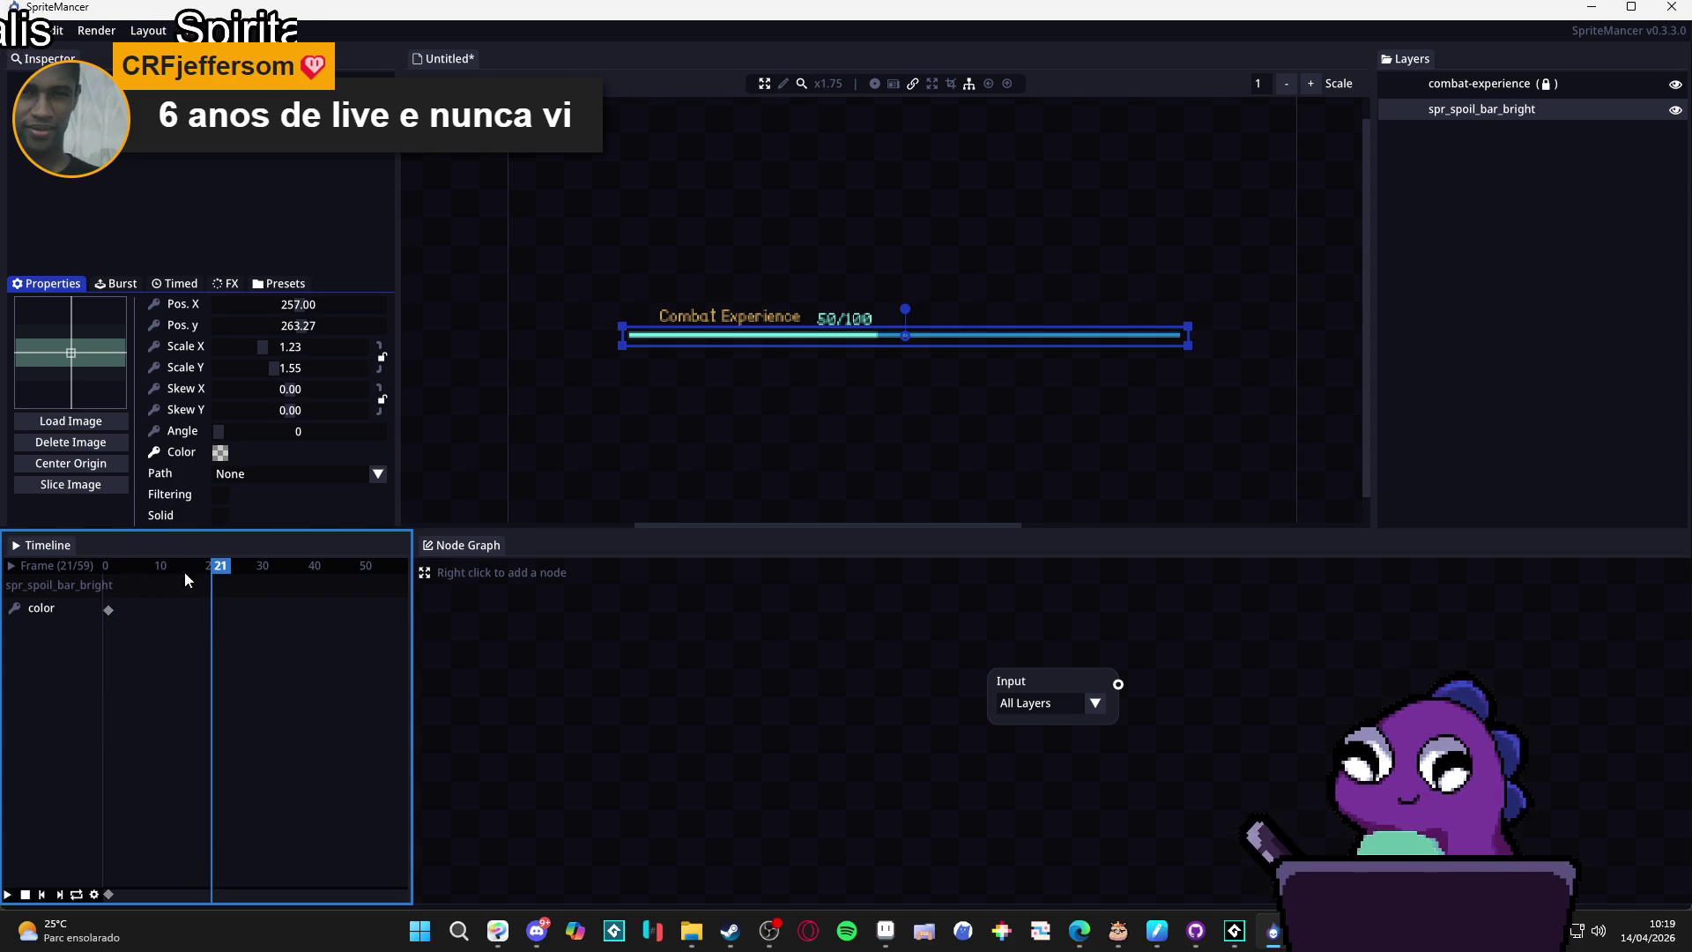
pyautogui.click(103, 569)
pyautogui.click(237, 571)
pyautogui.moveTo(236, 571); pyautogui.dragTo(244, 571)
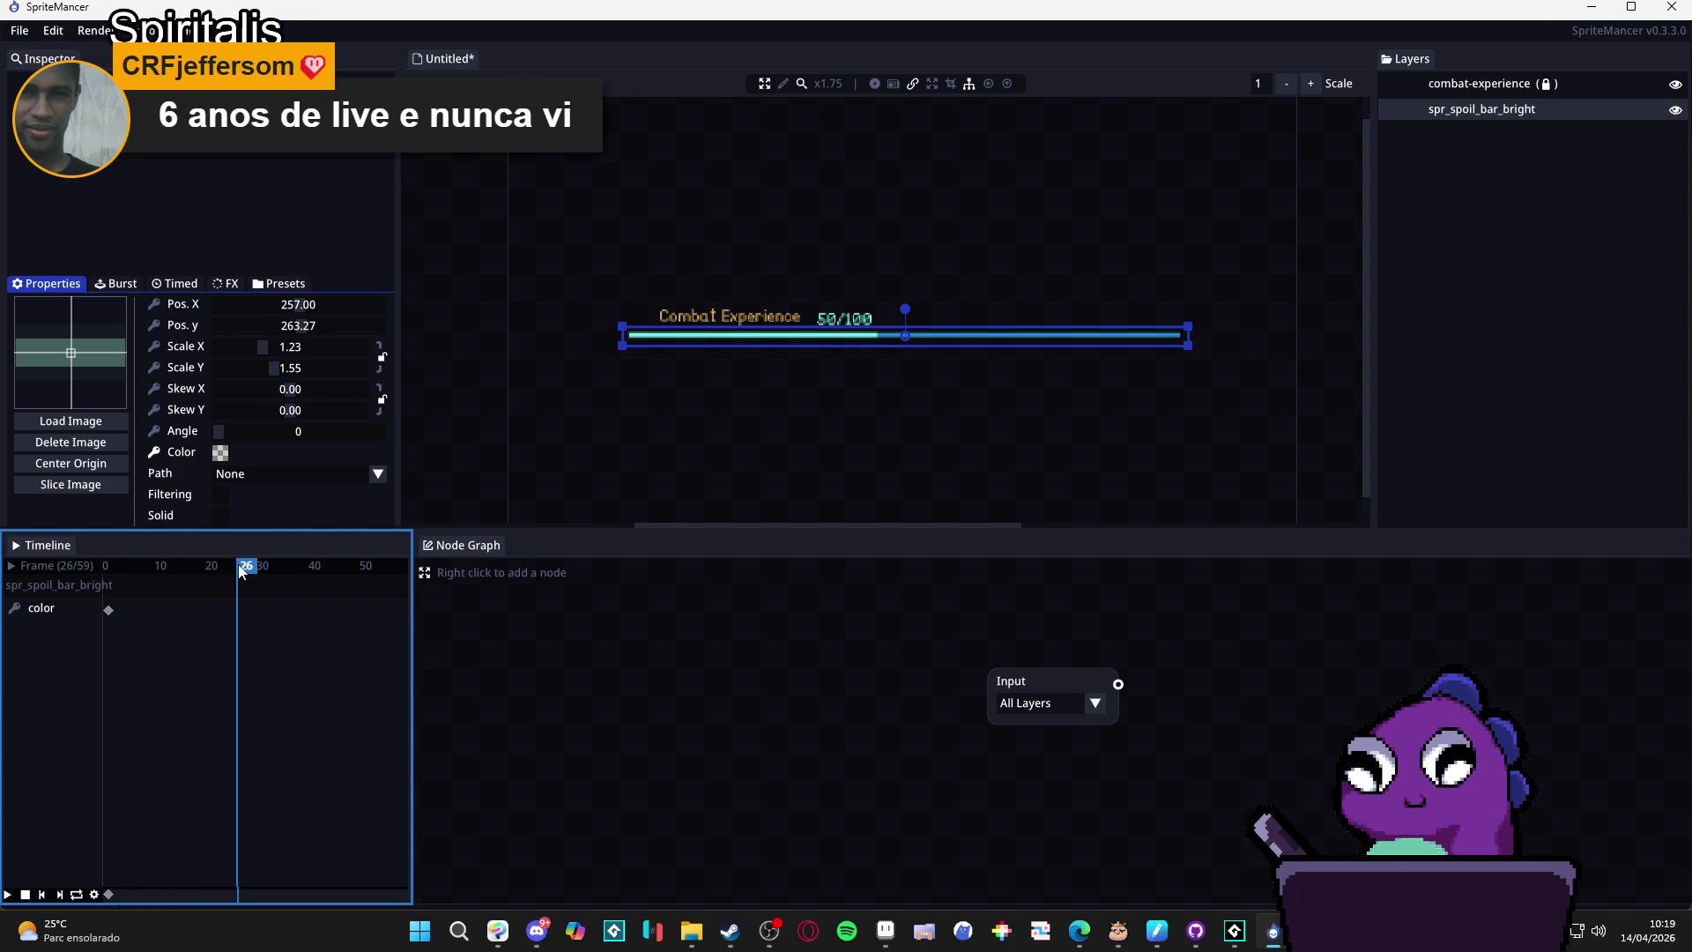
pyautogui.click(220, 452)
pyautogui.click(264, 490)
pyautogui.moveTo(264, 490)
pyautogui.mouseDown()
pyautogui.moveTo(251, 483)
pyautogui.moveTo(349, 541)
pyautogui.moveTo(221, 474)
pyautogui.mouseUp()
pyautogui.click(25, 611)
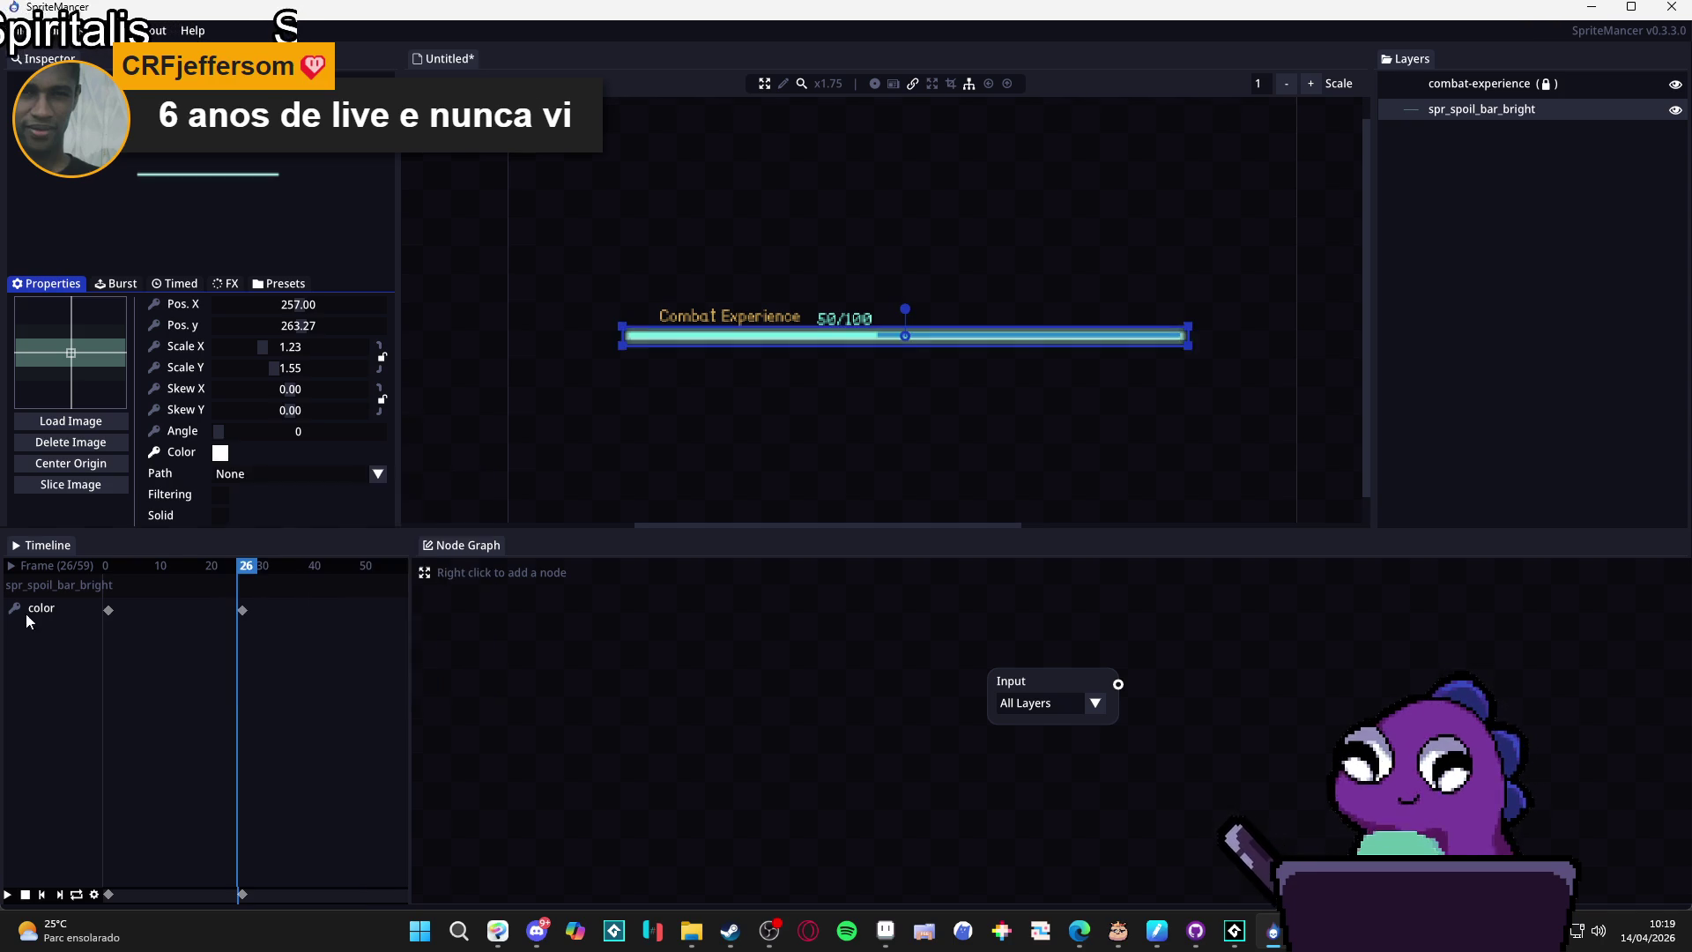
pyautogui.click(15, 608)
pyautogui.click(798, 498)
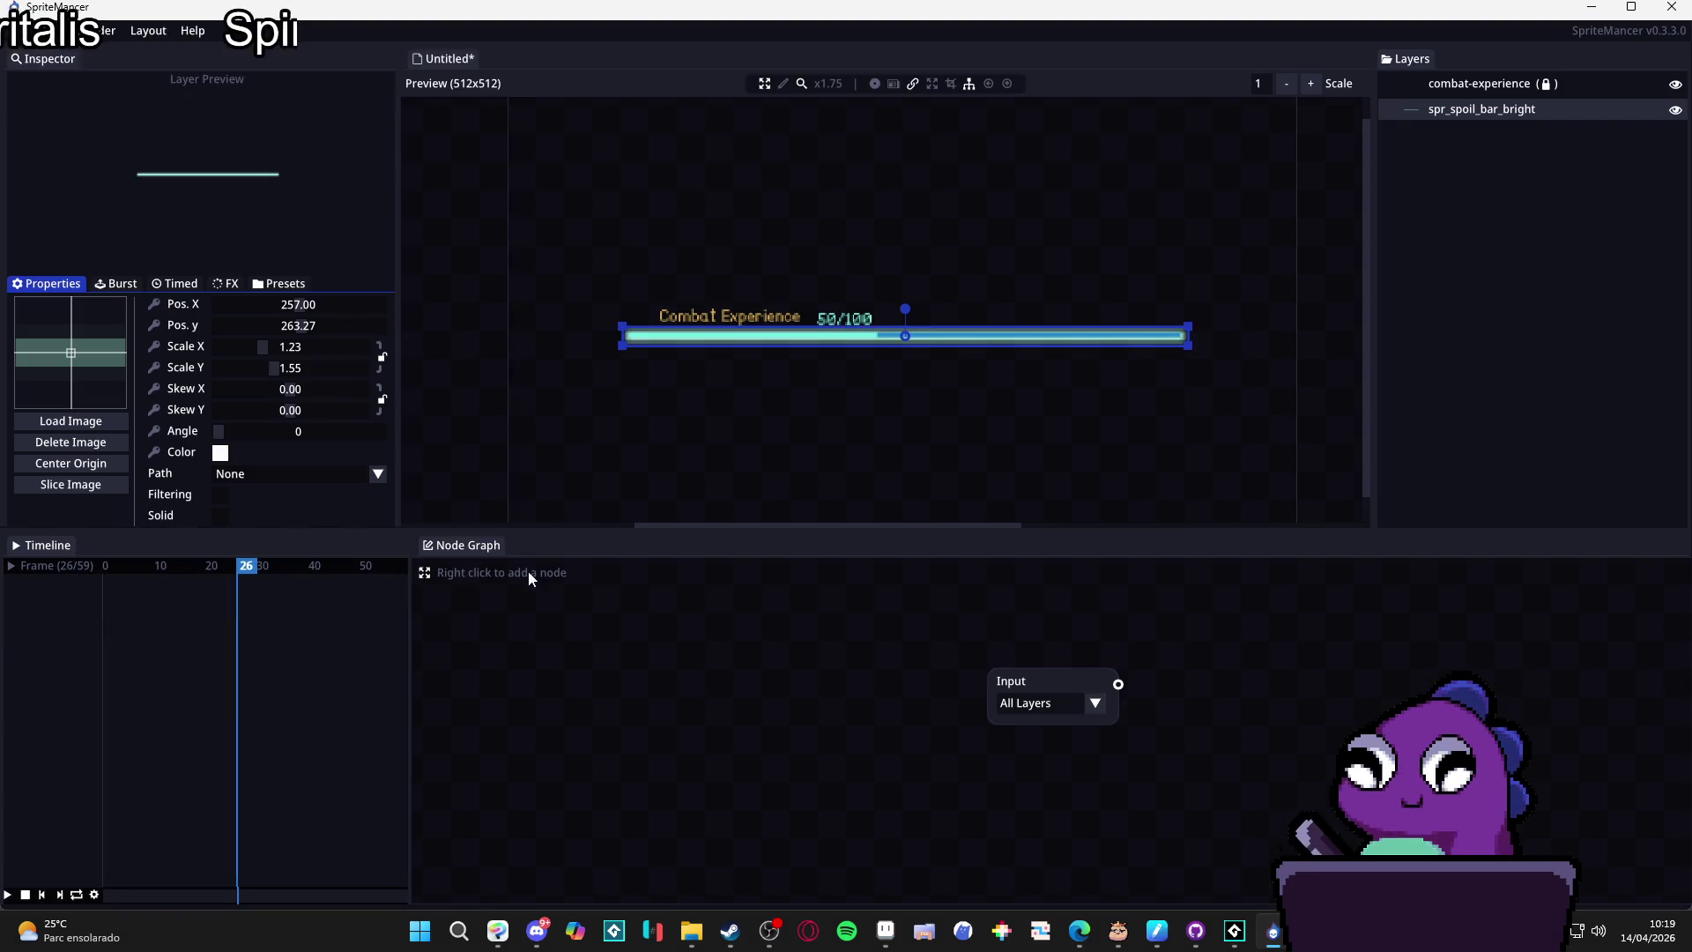
pyautogui.click(164, 566)
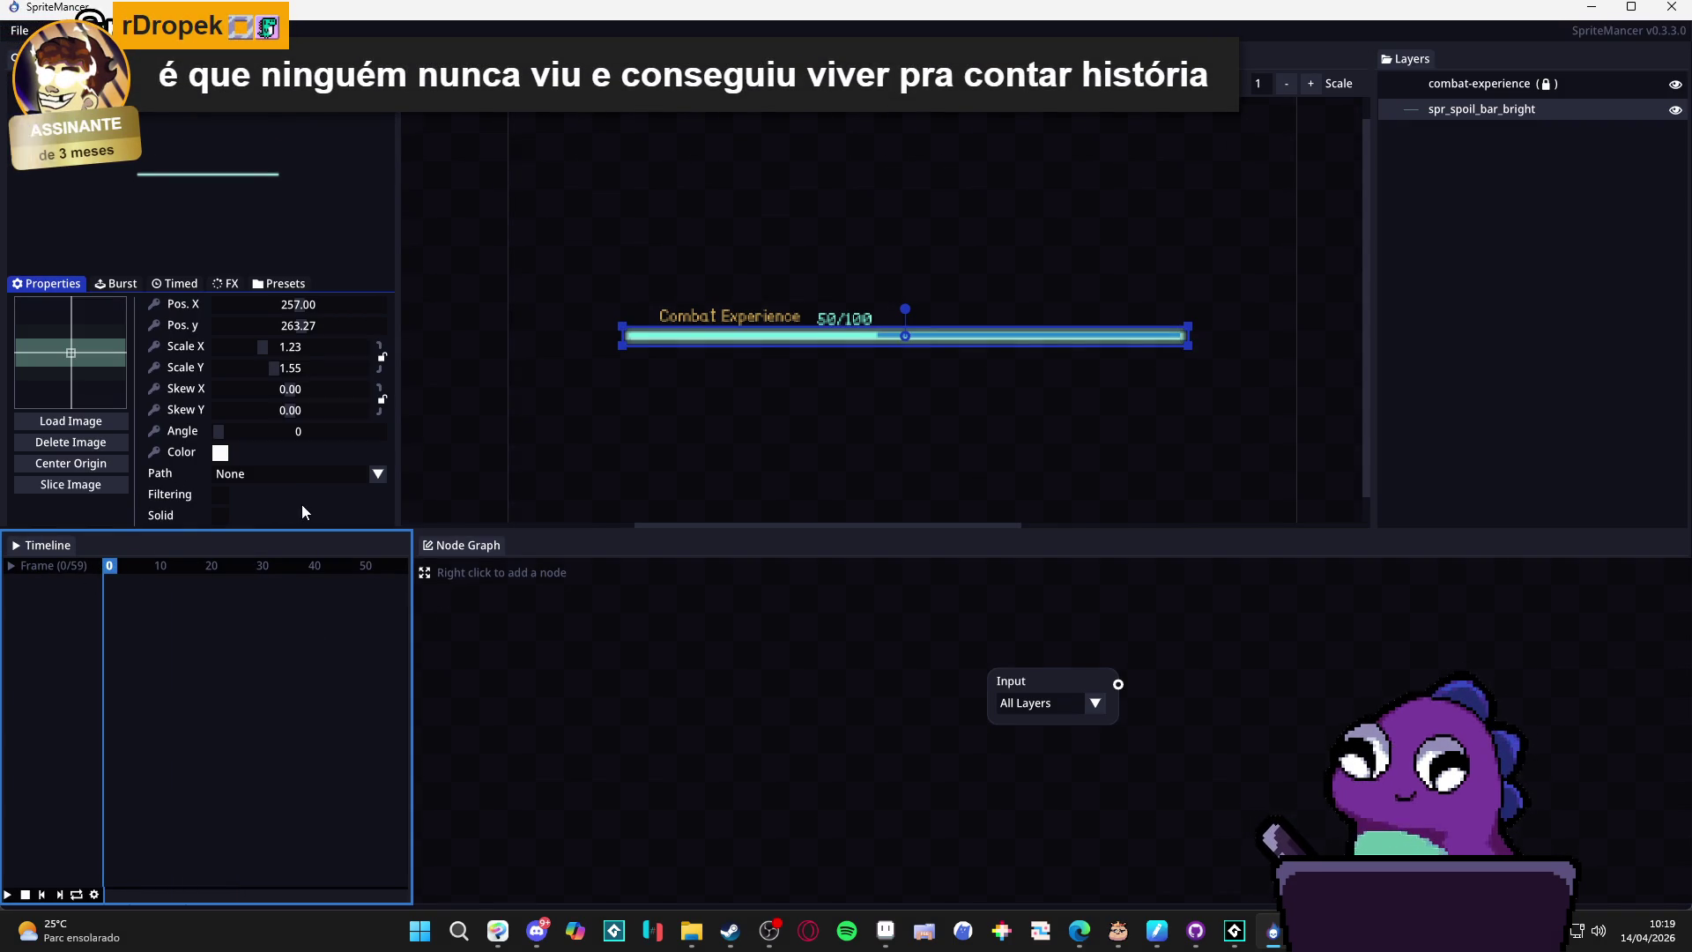
# Expand the Break effect settings in the FX tab and play the animation.
pyautogui.click(187, 287)
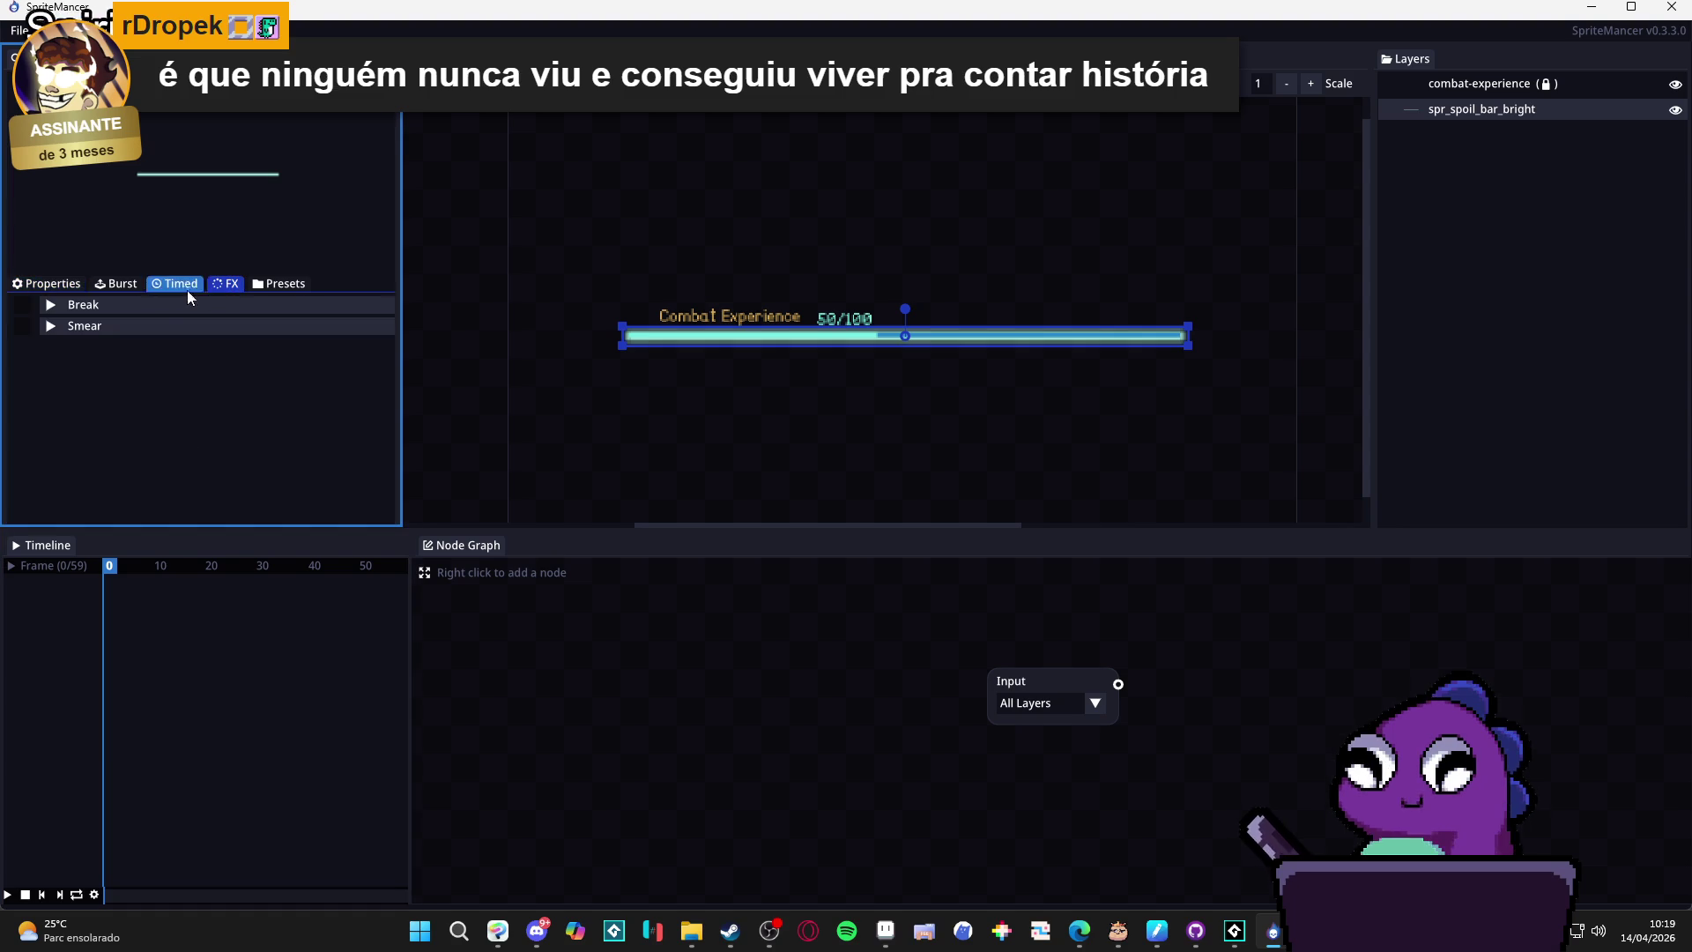
pyautogui.click(50, 305)
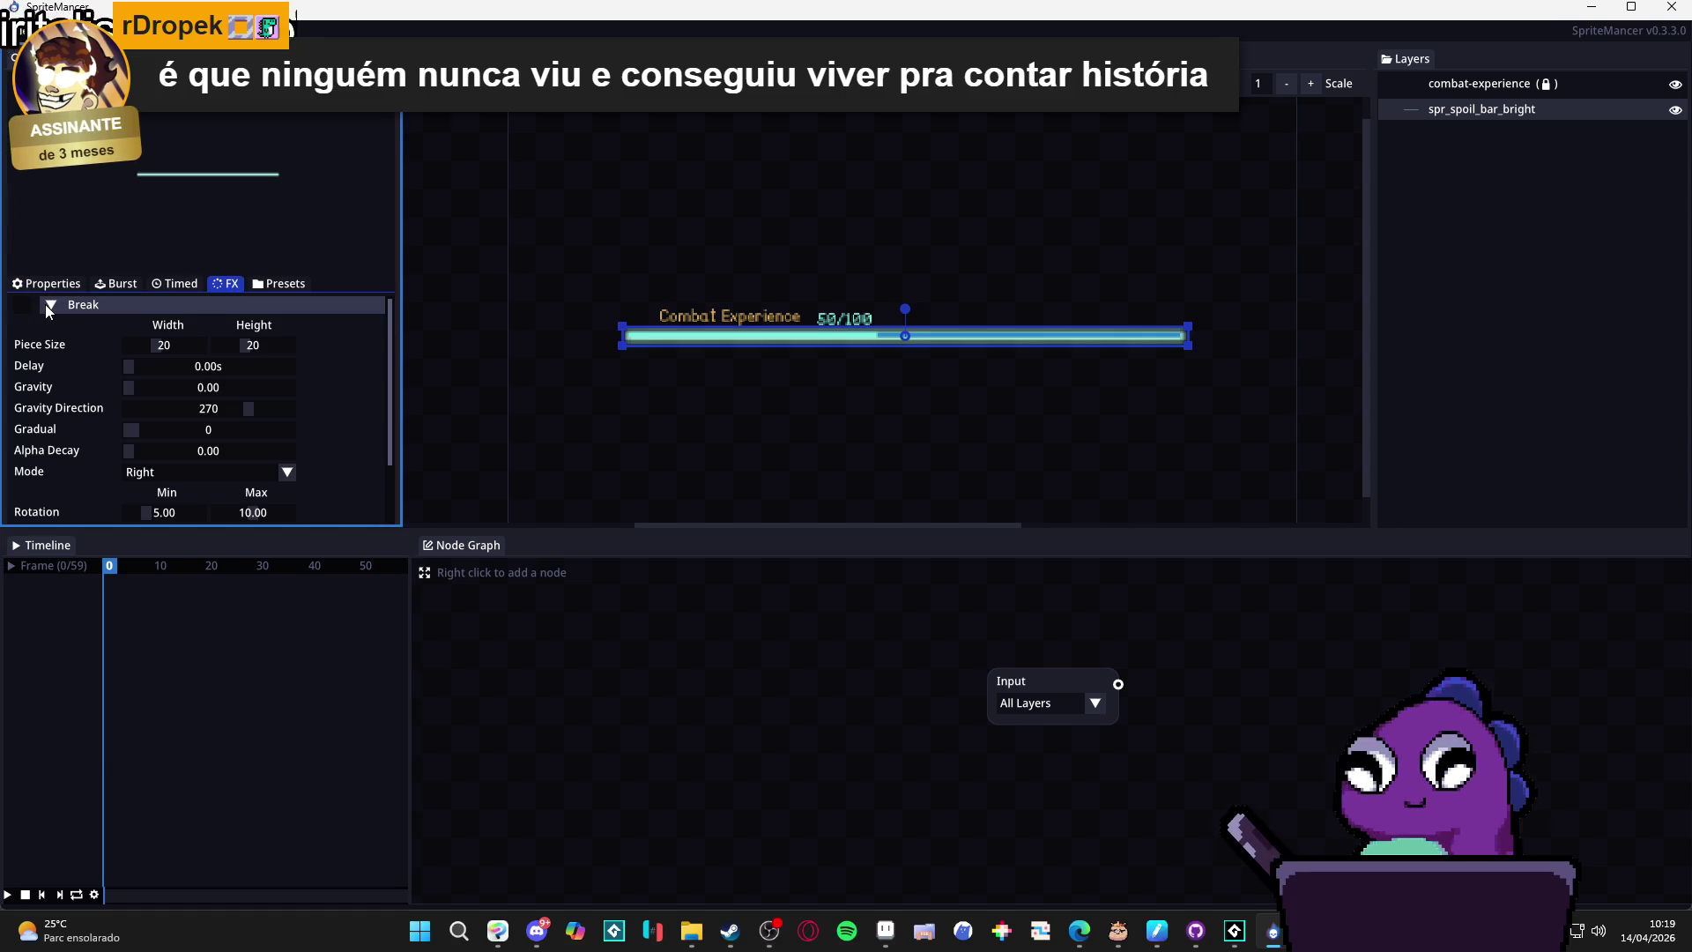
pyautogui.click(45, 304)
pyautogui.click(56, 301)
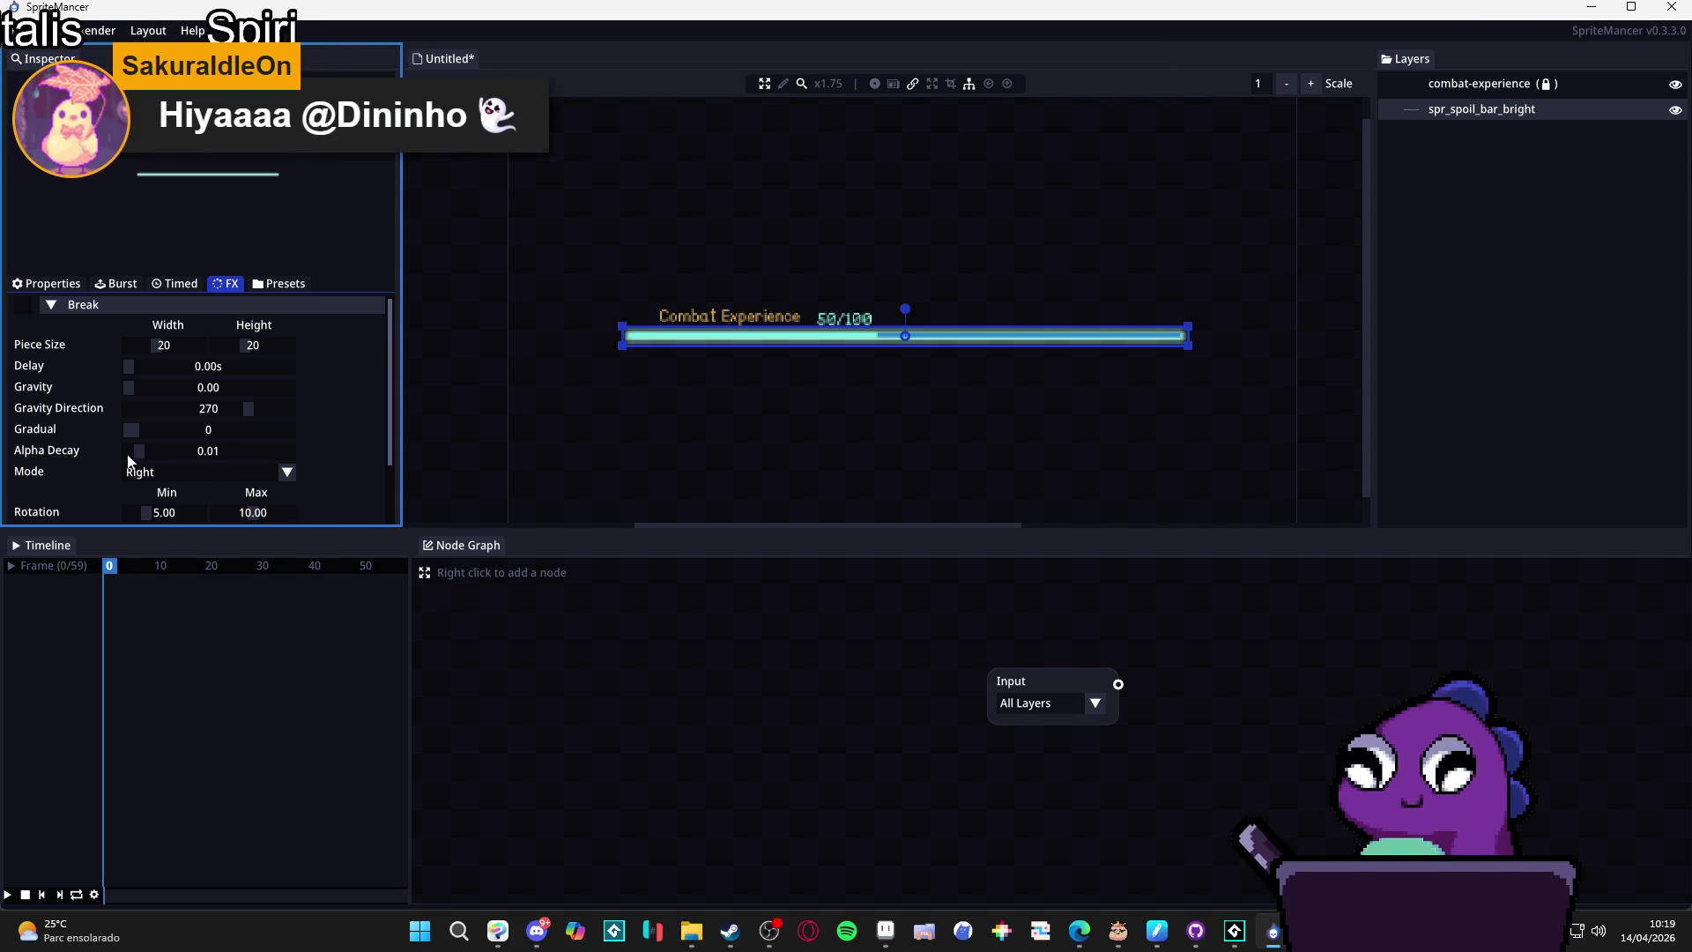
pyautogui.scroll(-2, 53, 459)
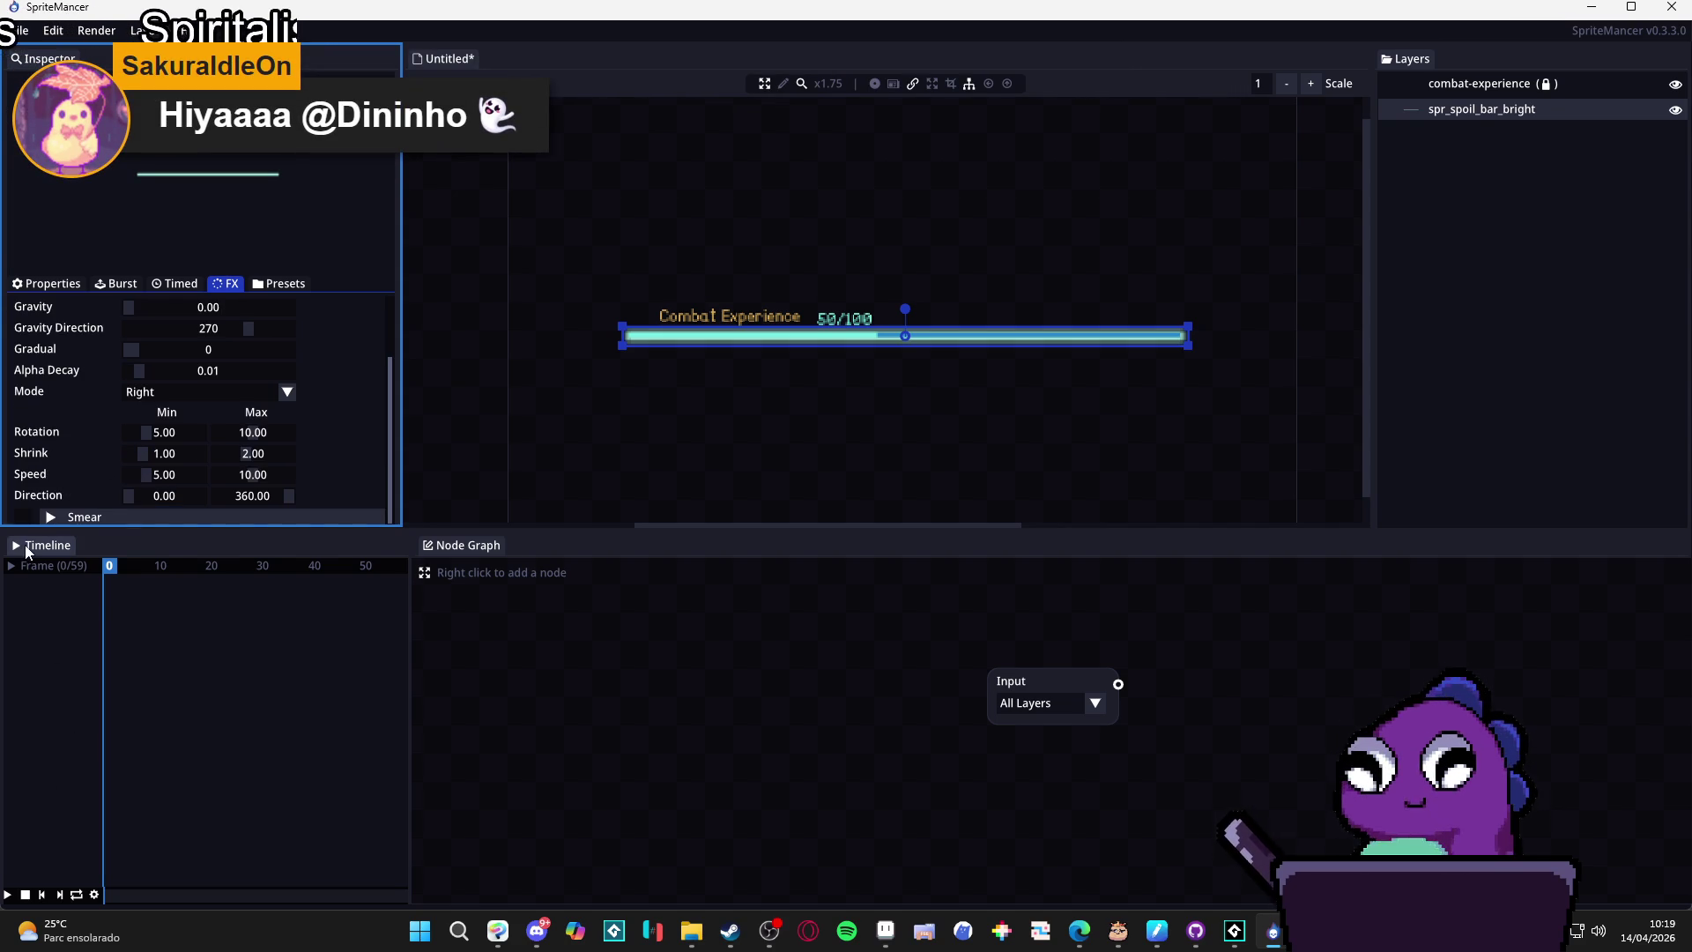
pyautogui.click(26, 549)
pyautogui.click(7, 894)
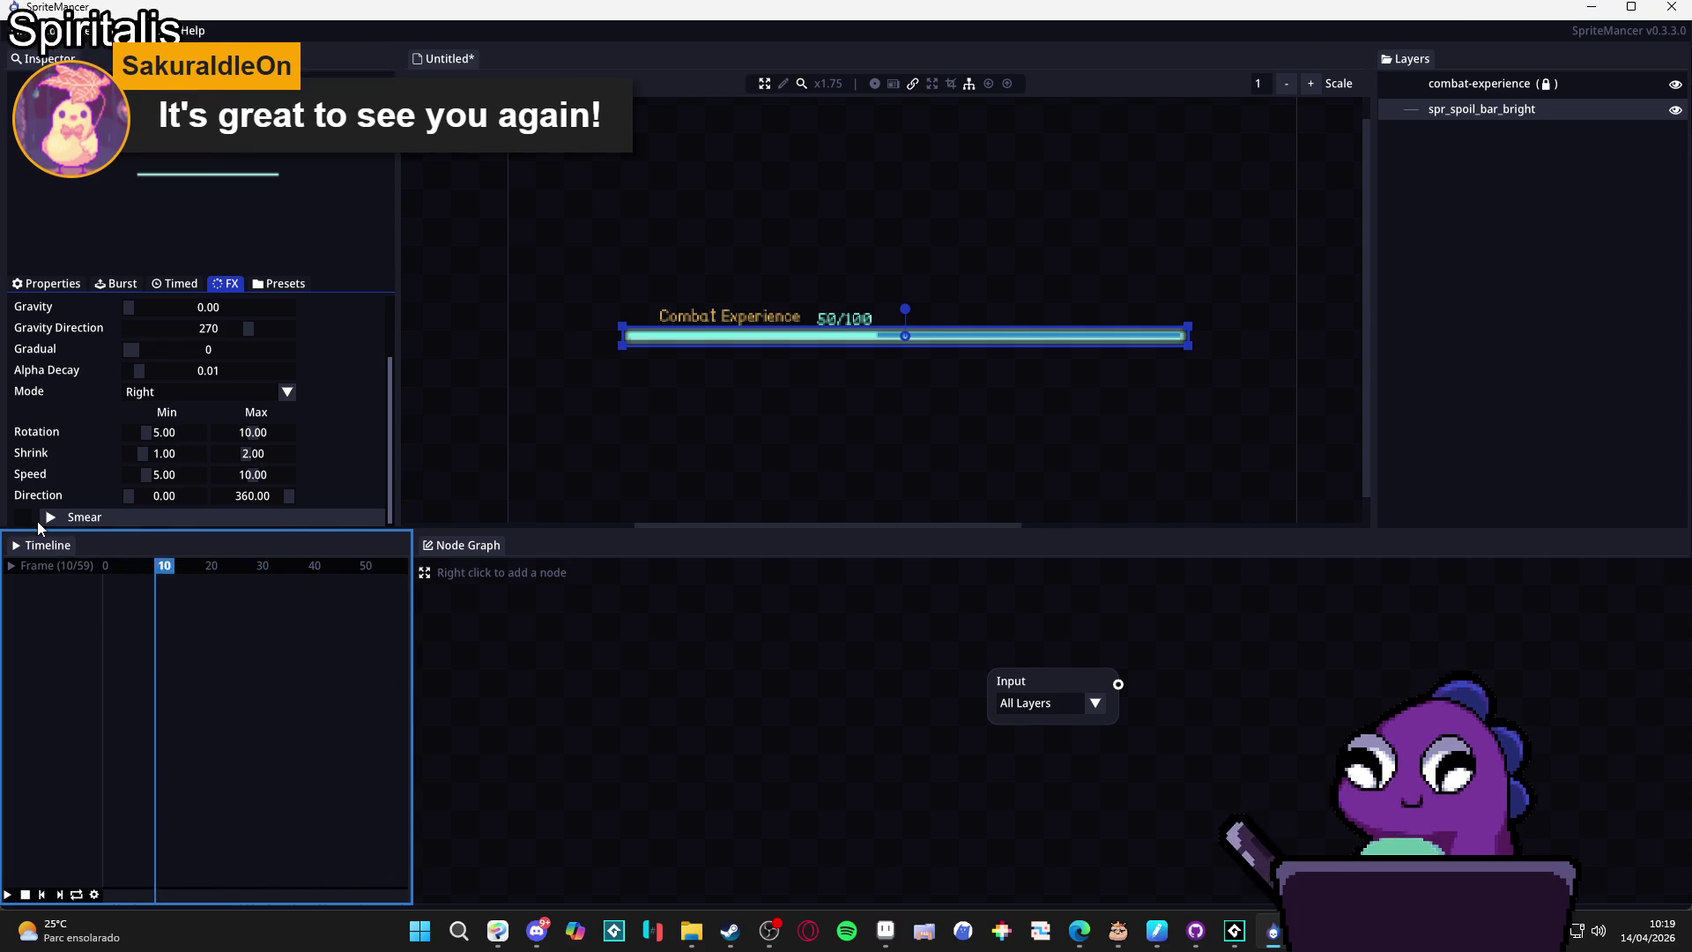
# Enable the Break effect, then turn Smear on and back off.
pyautogui.scroll(2, 61, 406)
pyautogui.click(28, 305)
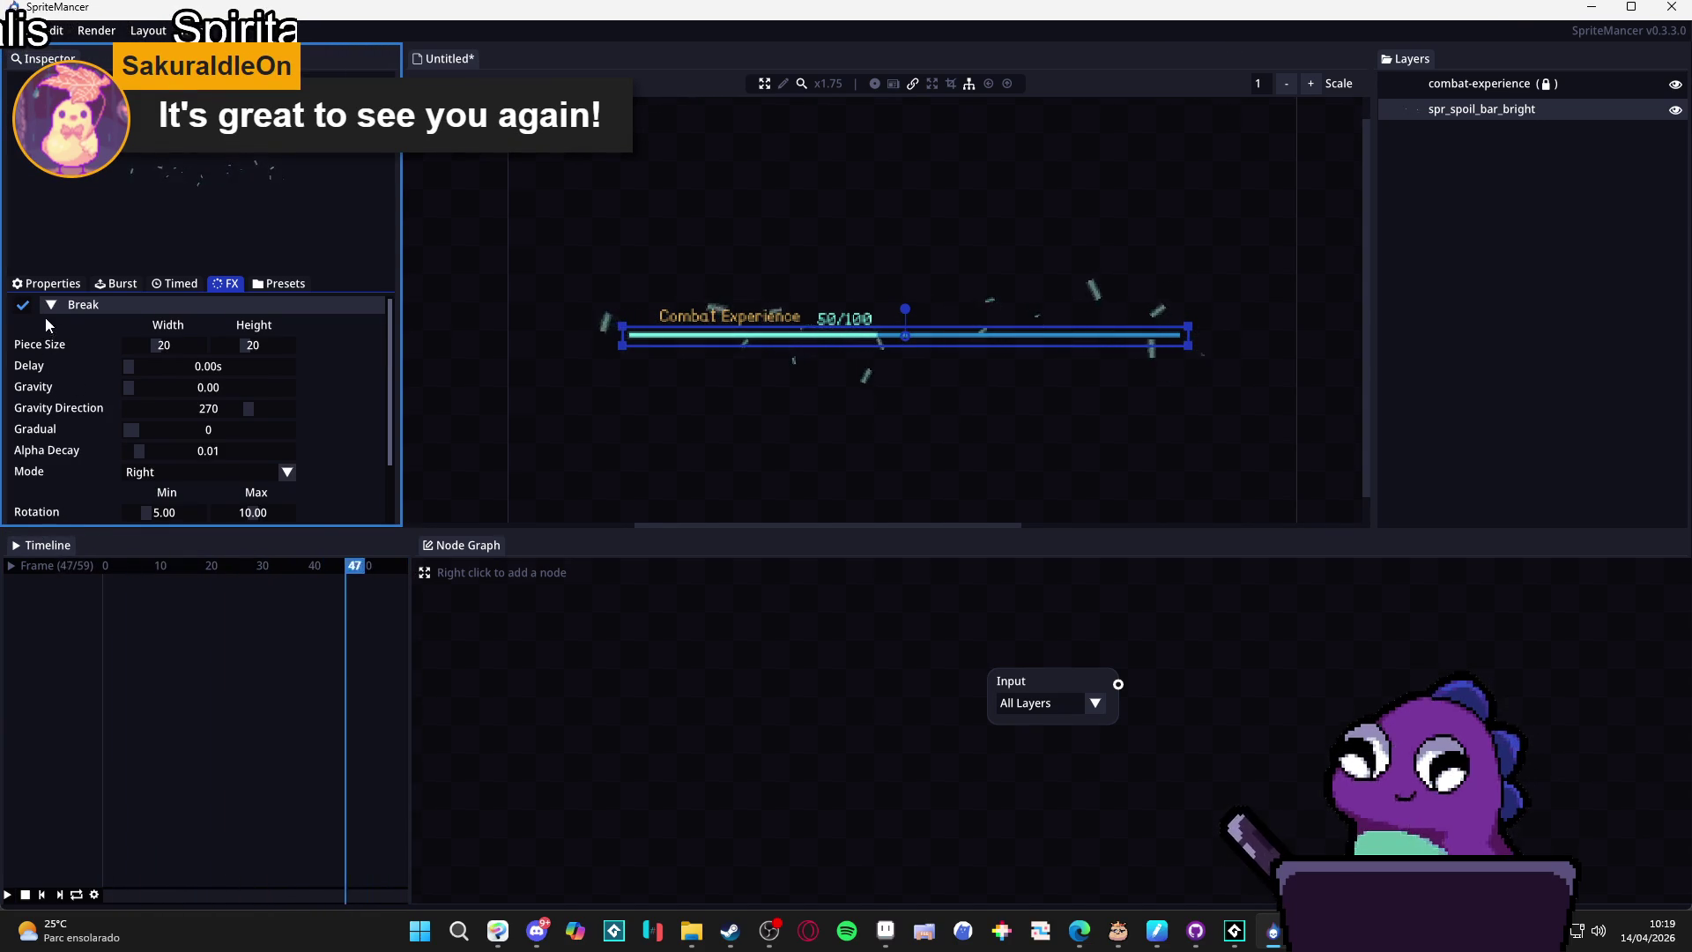
pyautogui.scroll(-2, 29, 309)
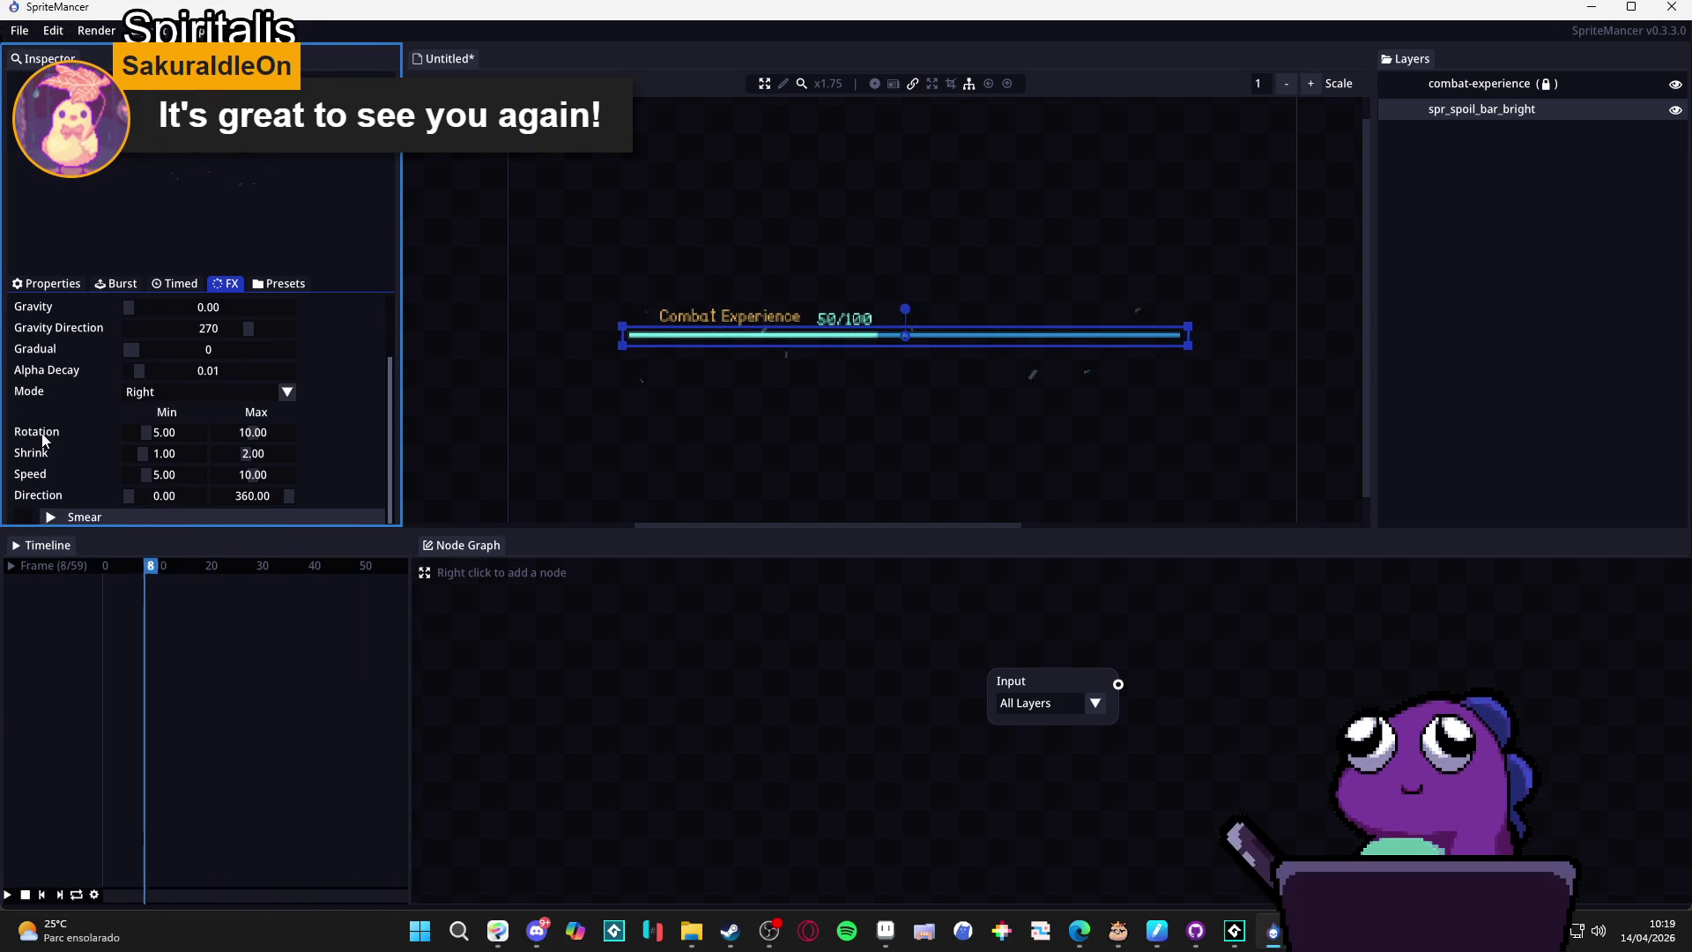
pyautogui.click(23, 517)
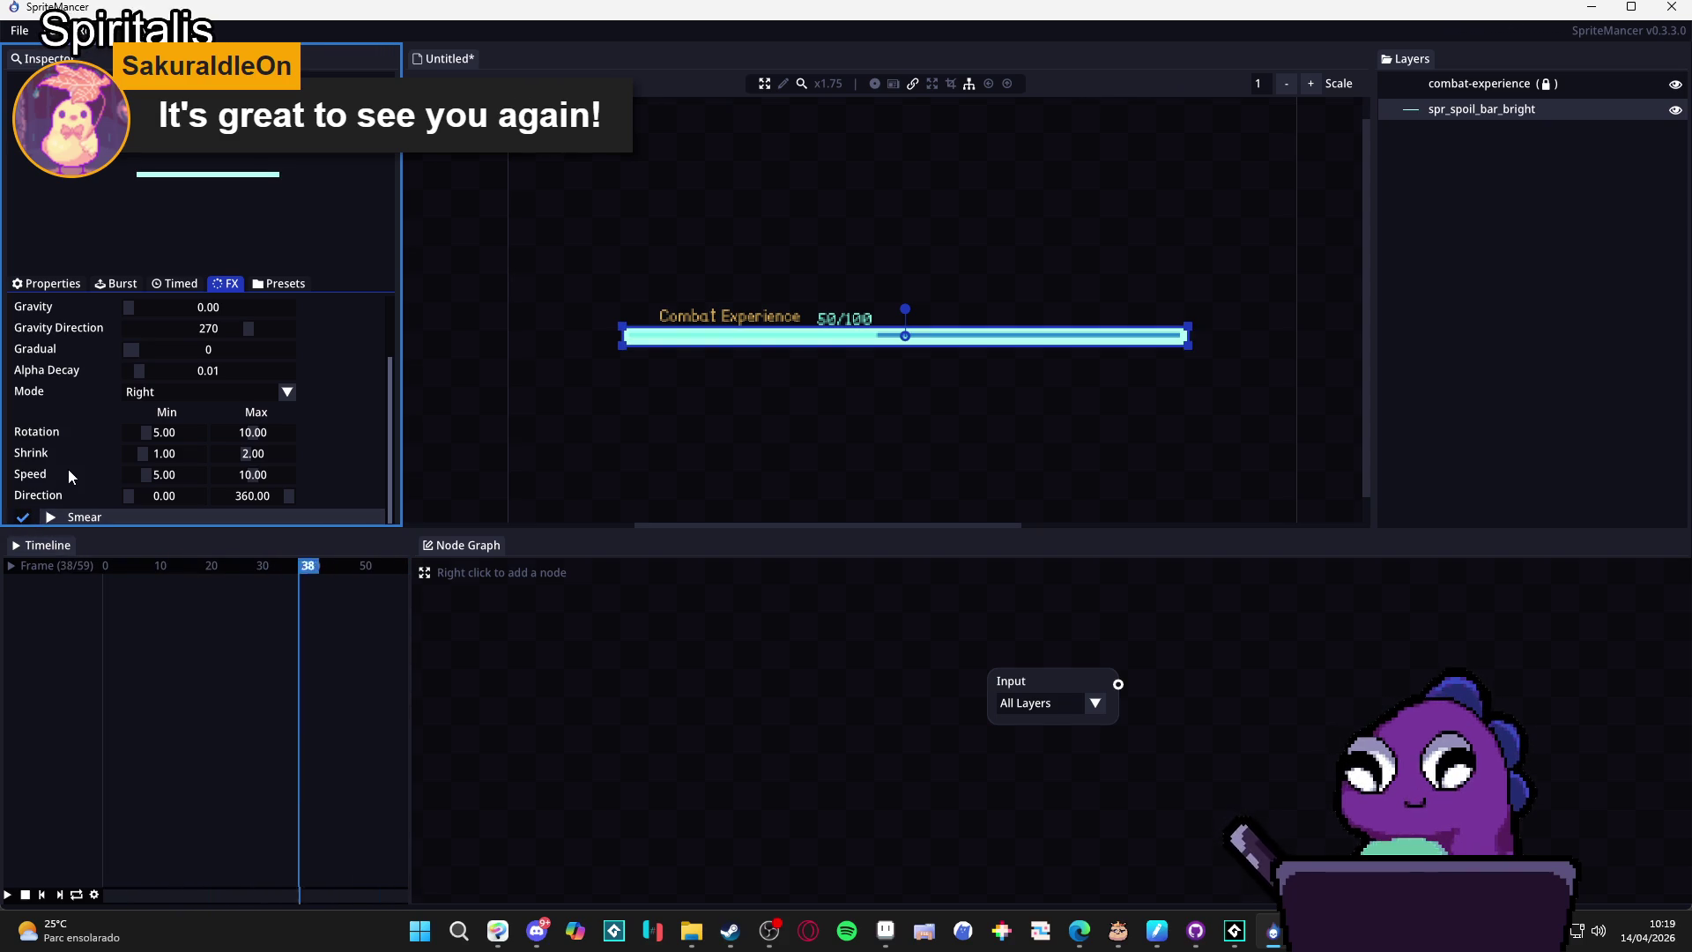
pyautogui.click(24, 518)
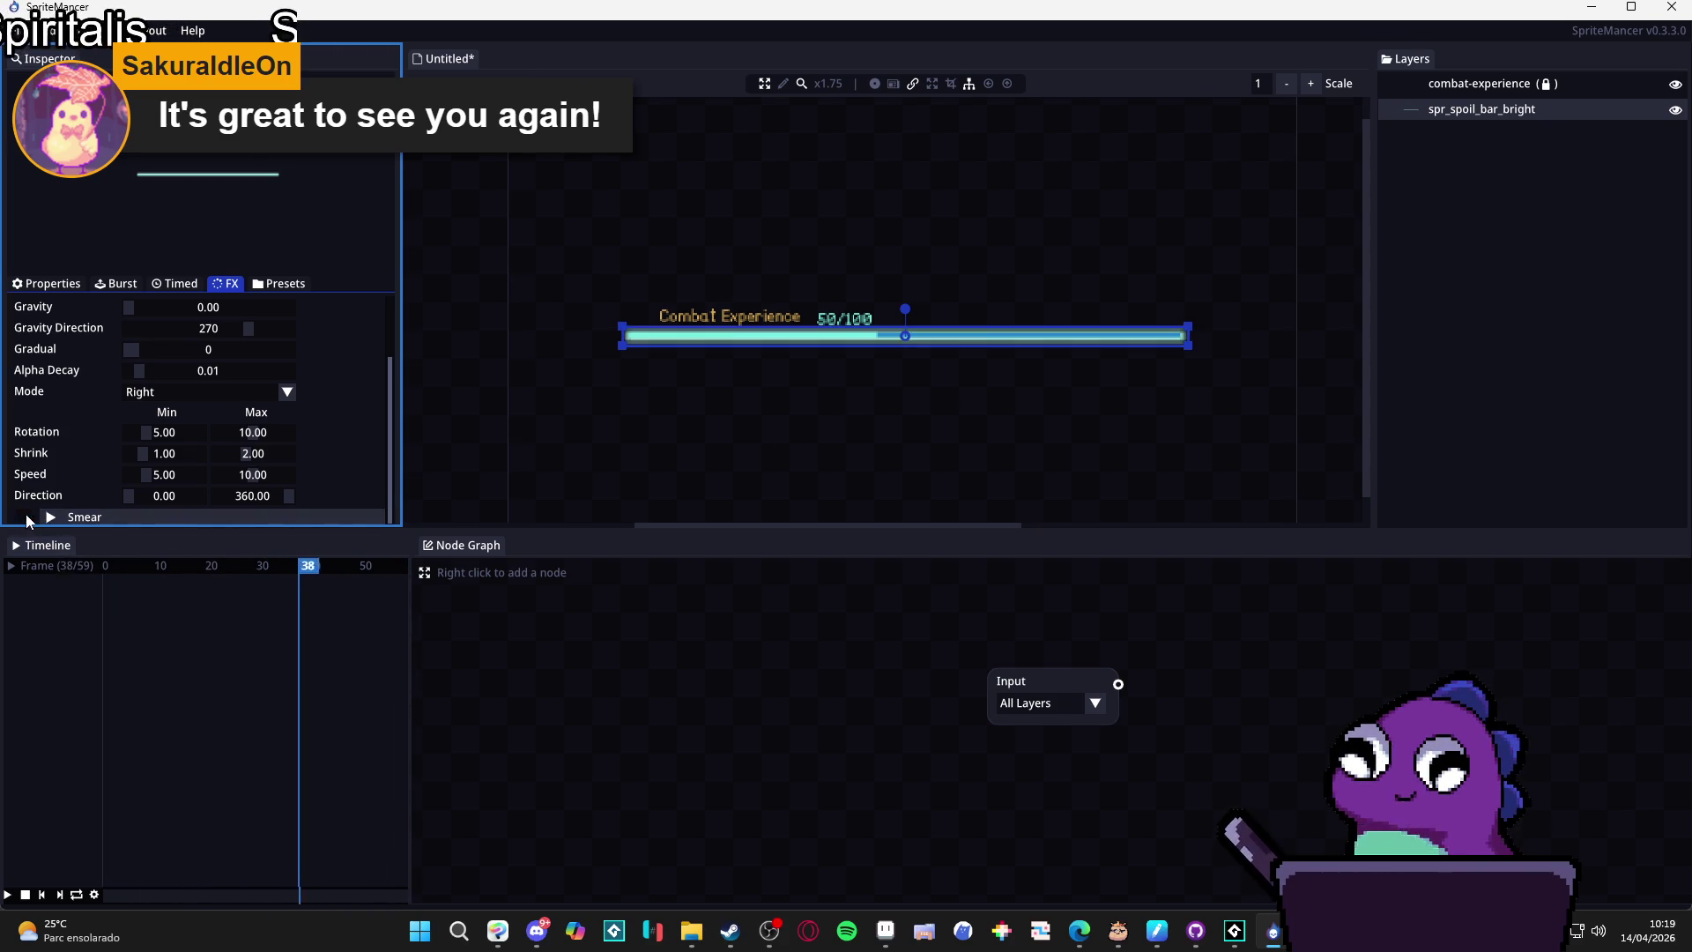
pyautogui.scroll(2, 103, 430)
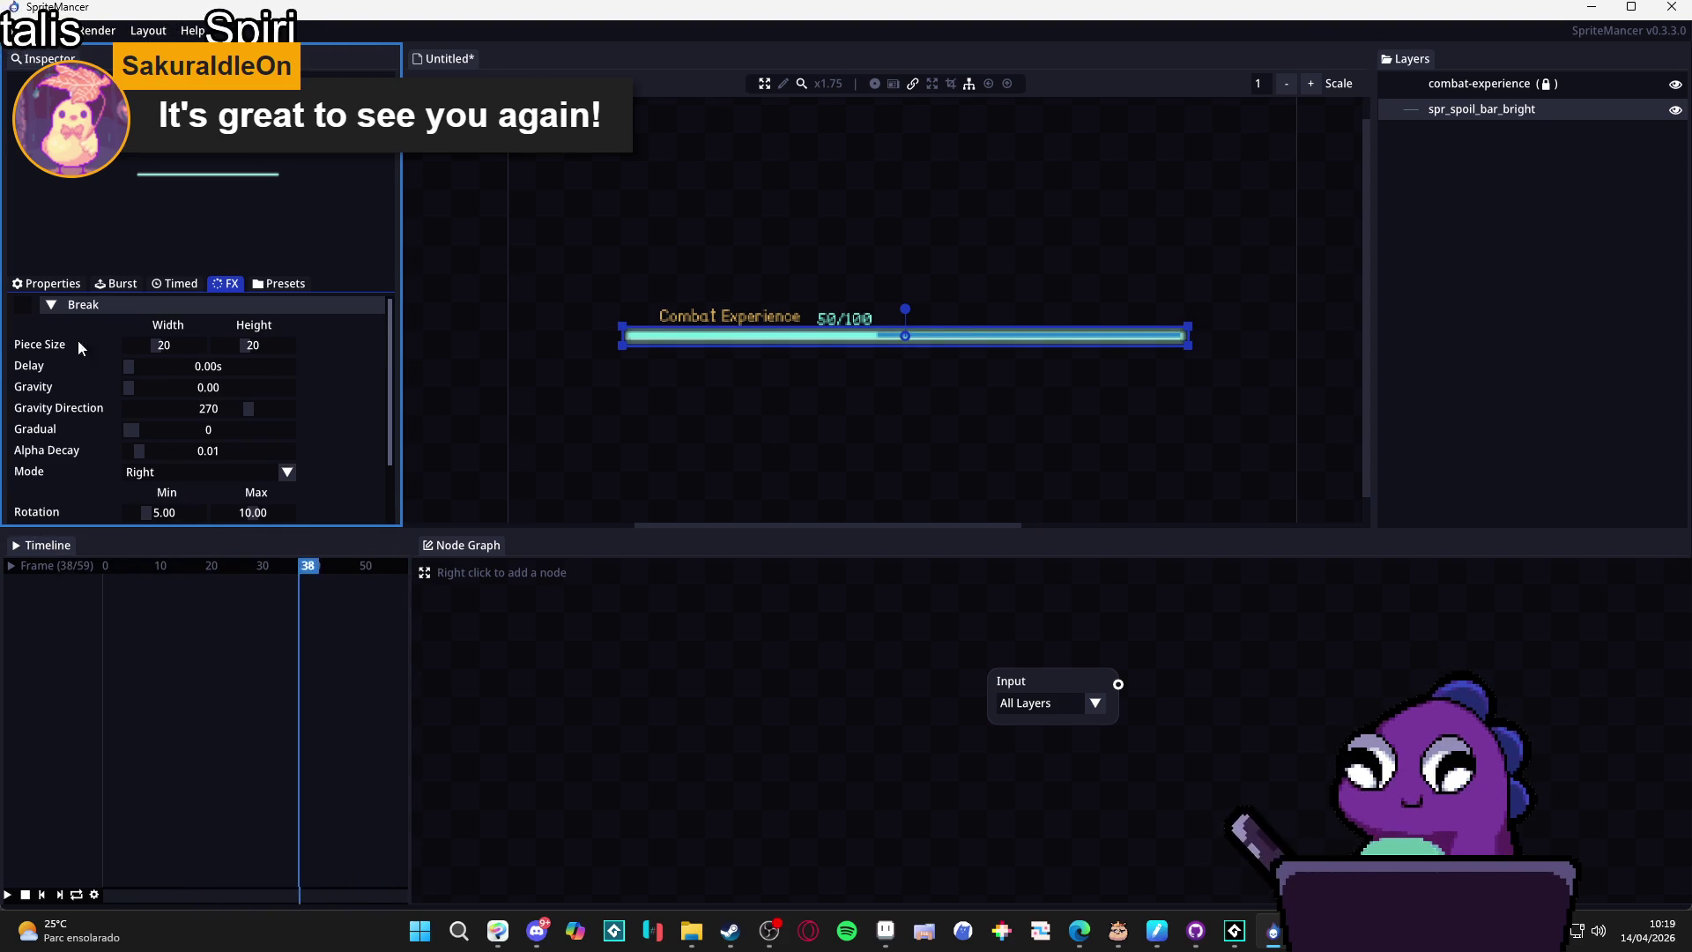
# Browse effect presets and the Timed Color settings (white to white, alpha 1.00, 1.00s), then view Properties.
pyautogui.click(292, 286)
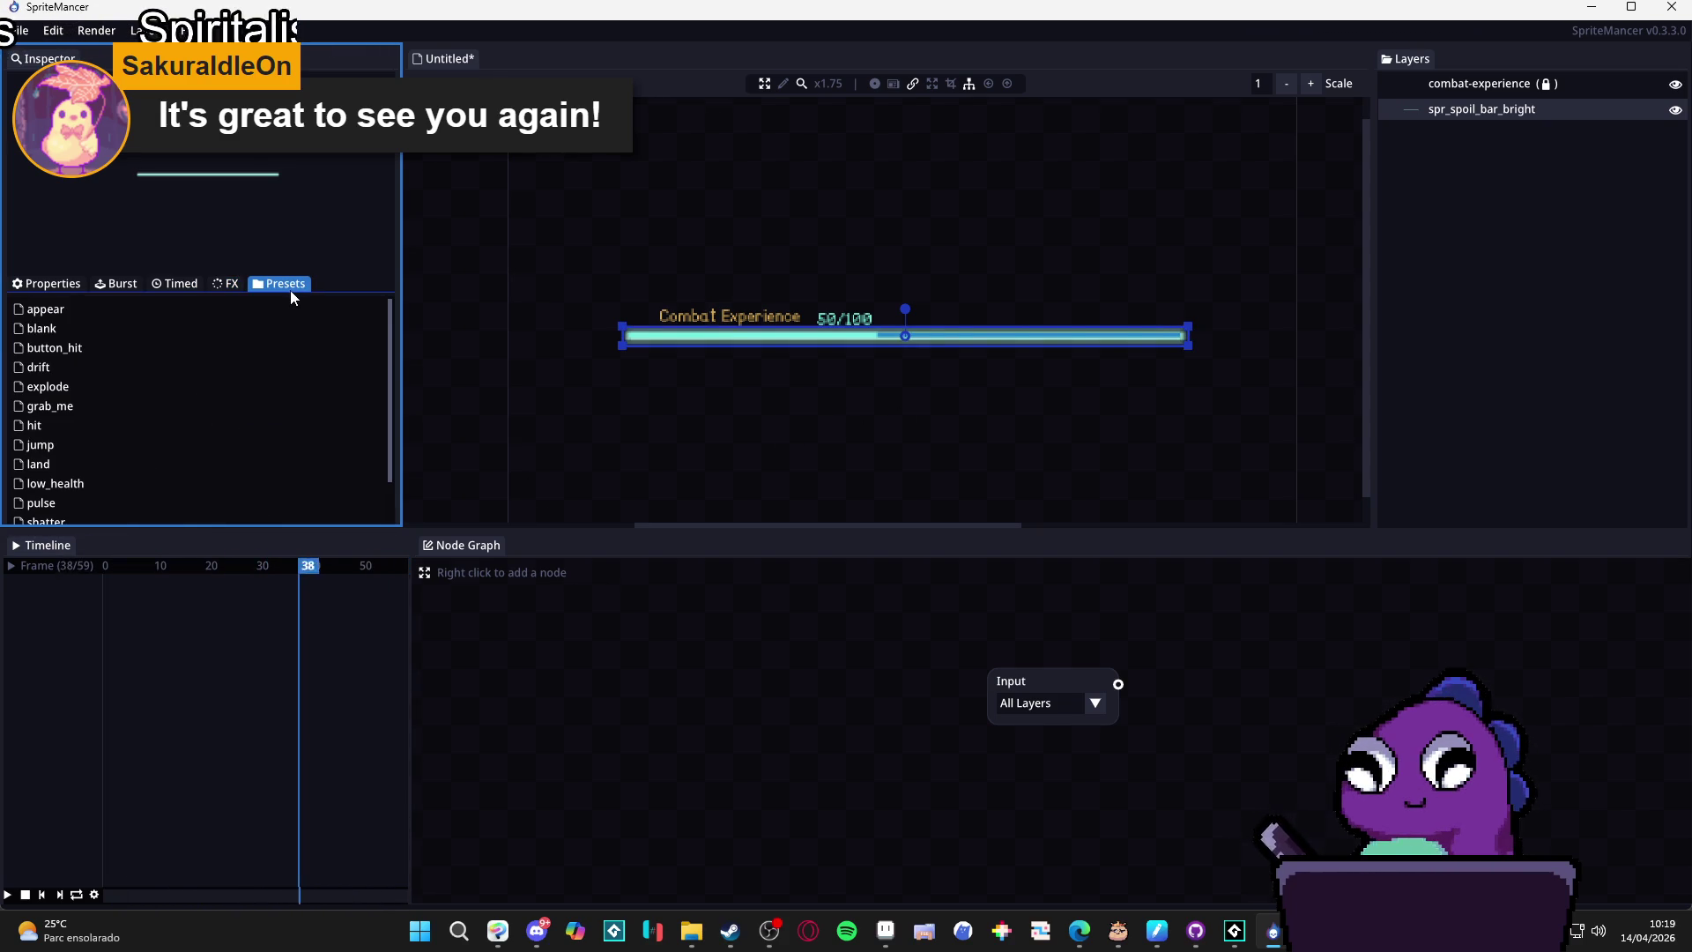
pyautogui.scroll(-1, 247, 388)
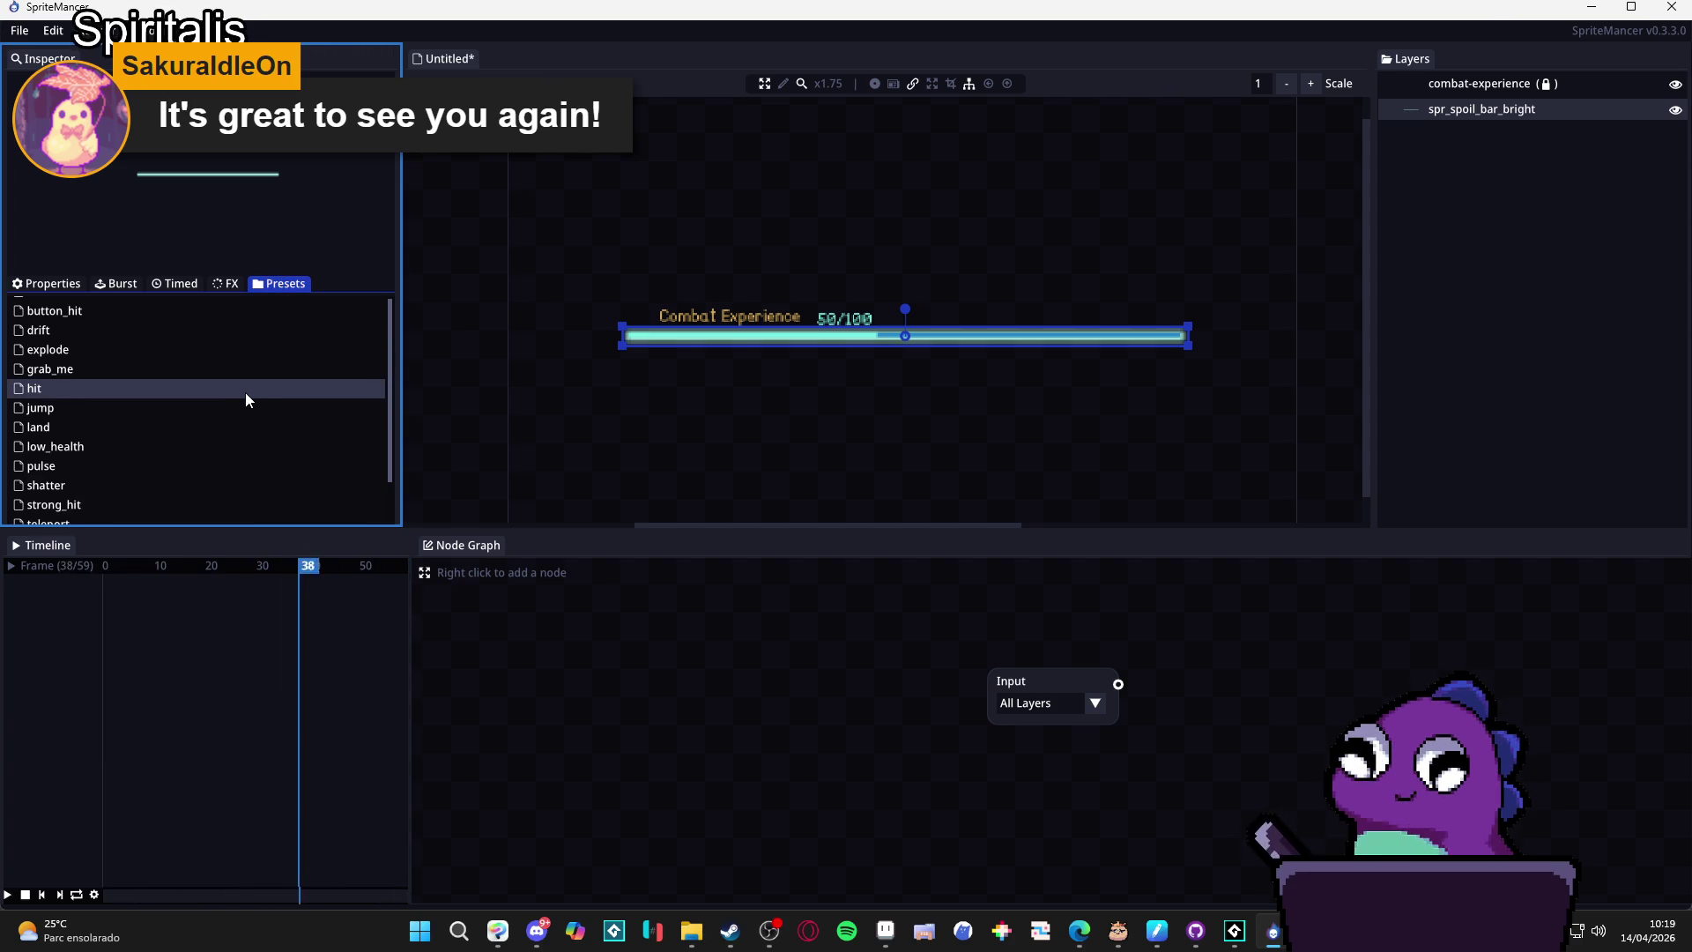
pyautogui.scroll(-2, 388, 463)
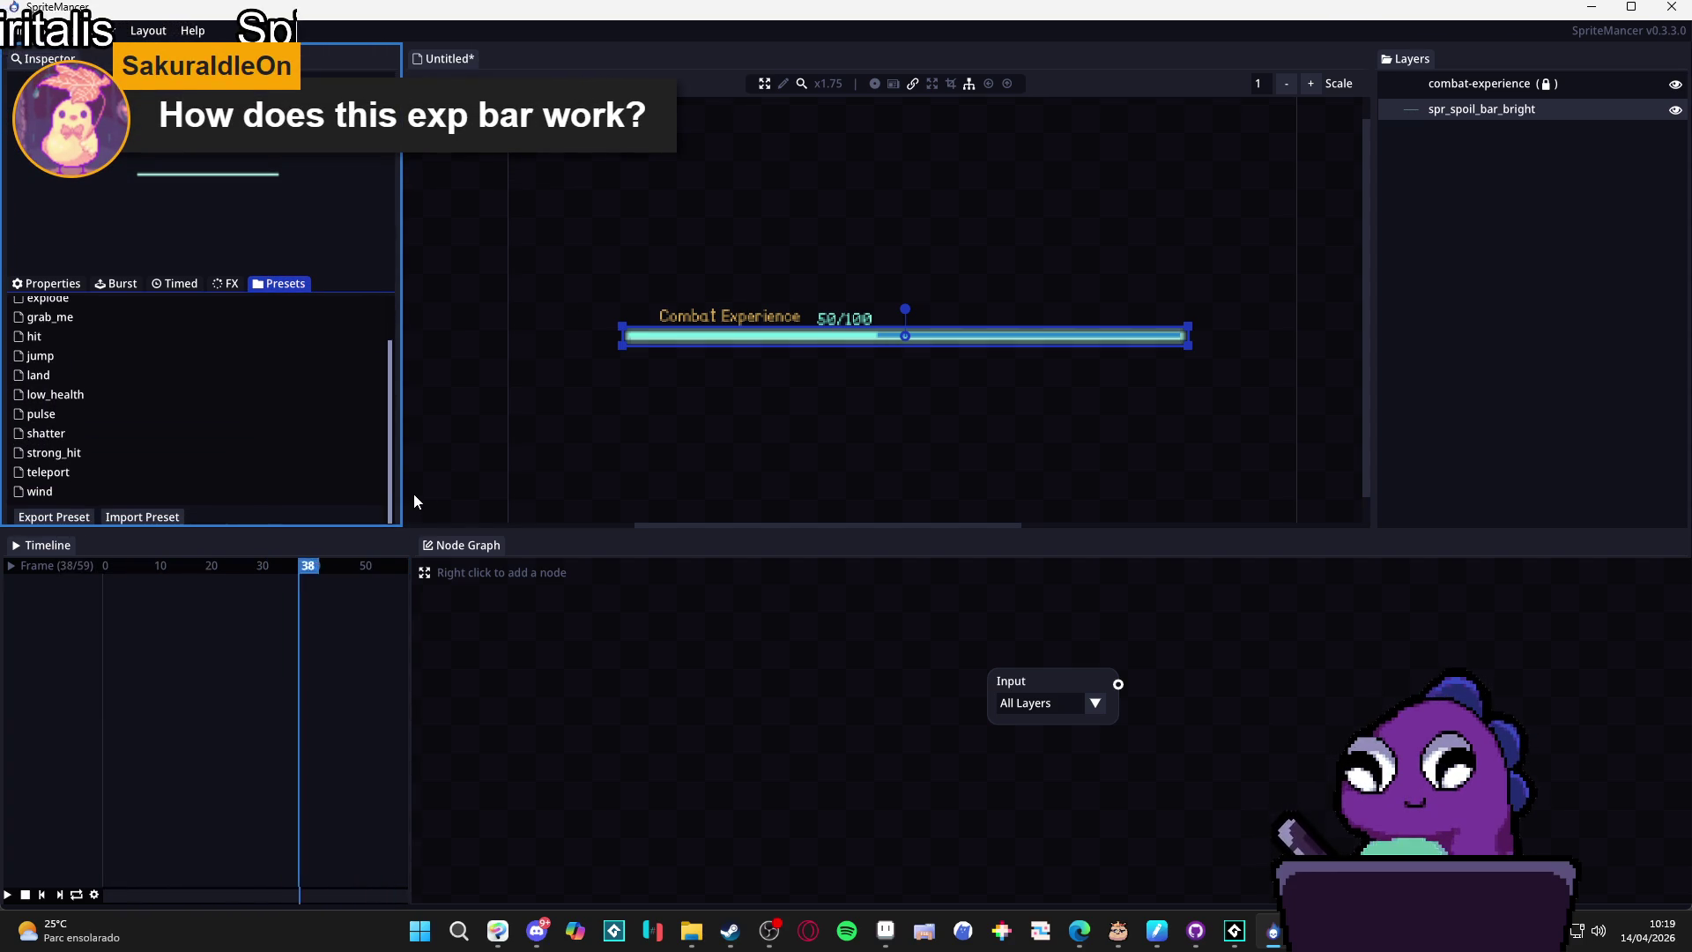
pyautogui.scroll(3, 415, 458)
pyautogui.click(222, 283)
pyautogui.click(180, 283)
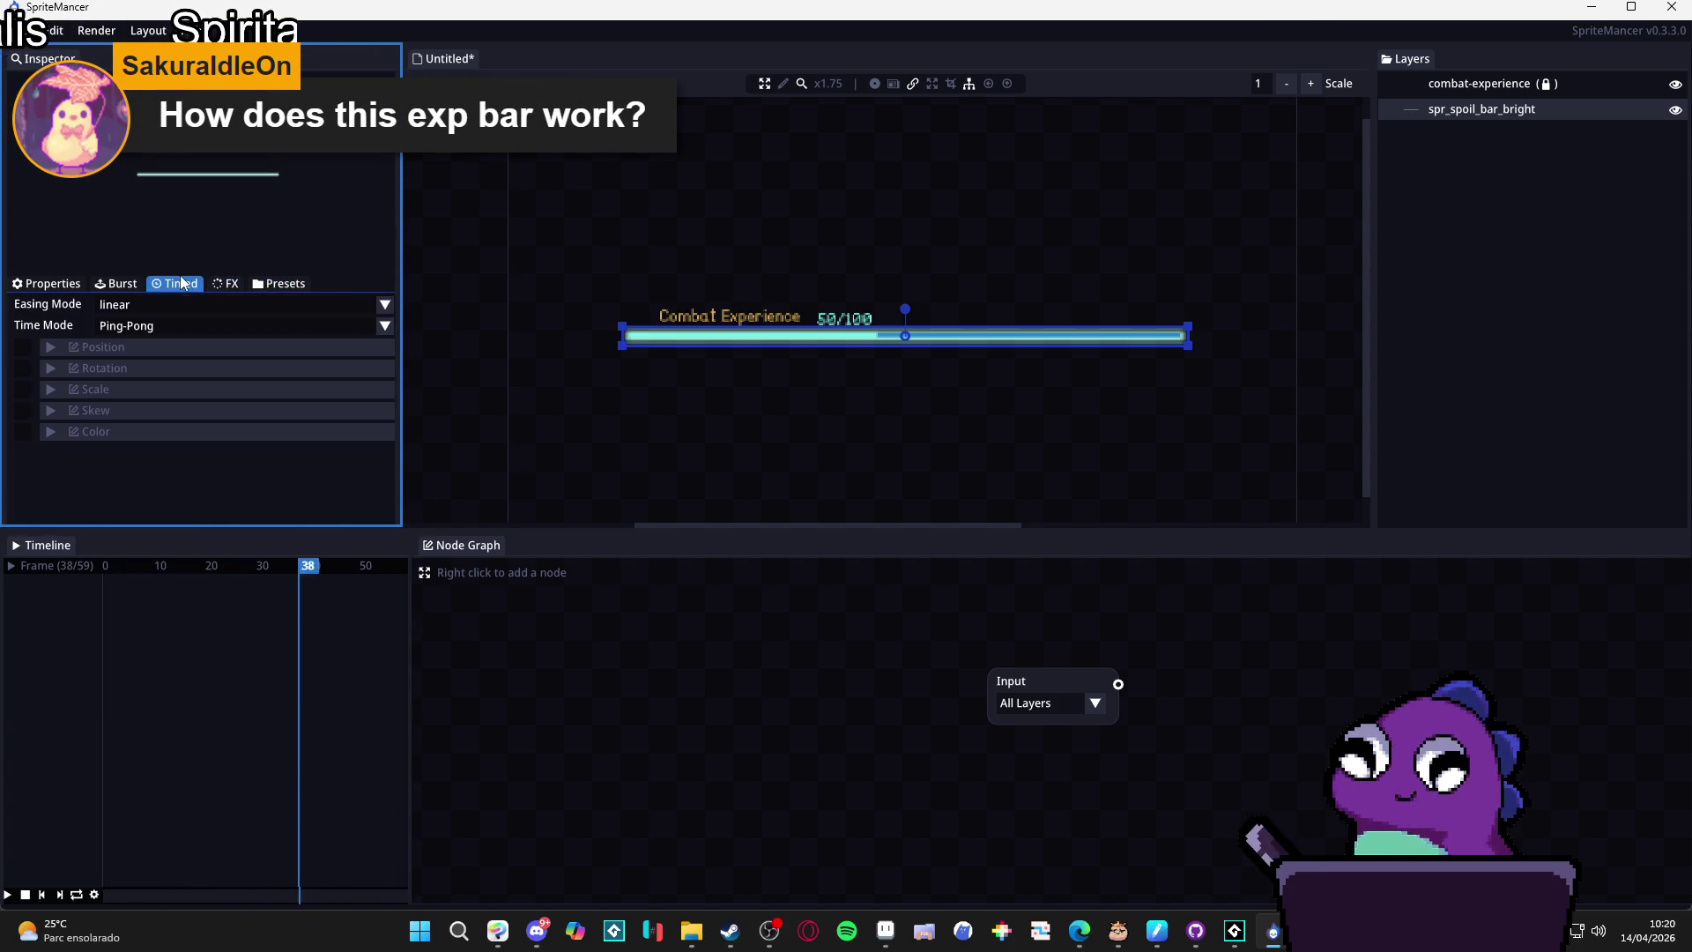
pyautogui.click(50, 432)
pyautogui.scroll(-2, 113, 448)
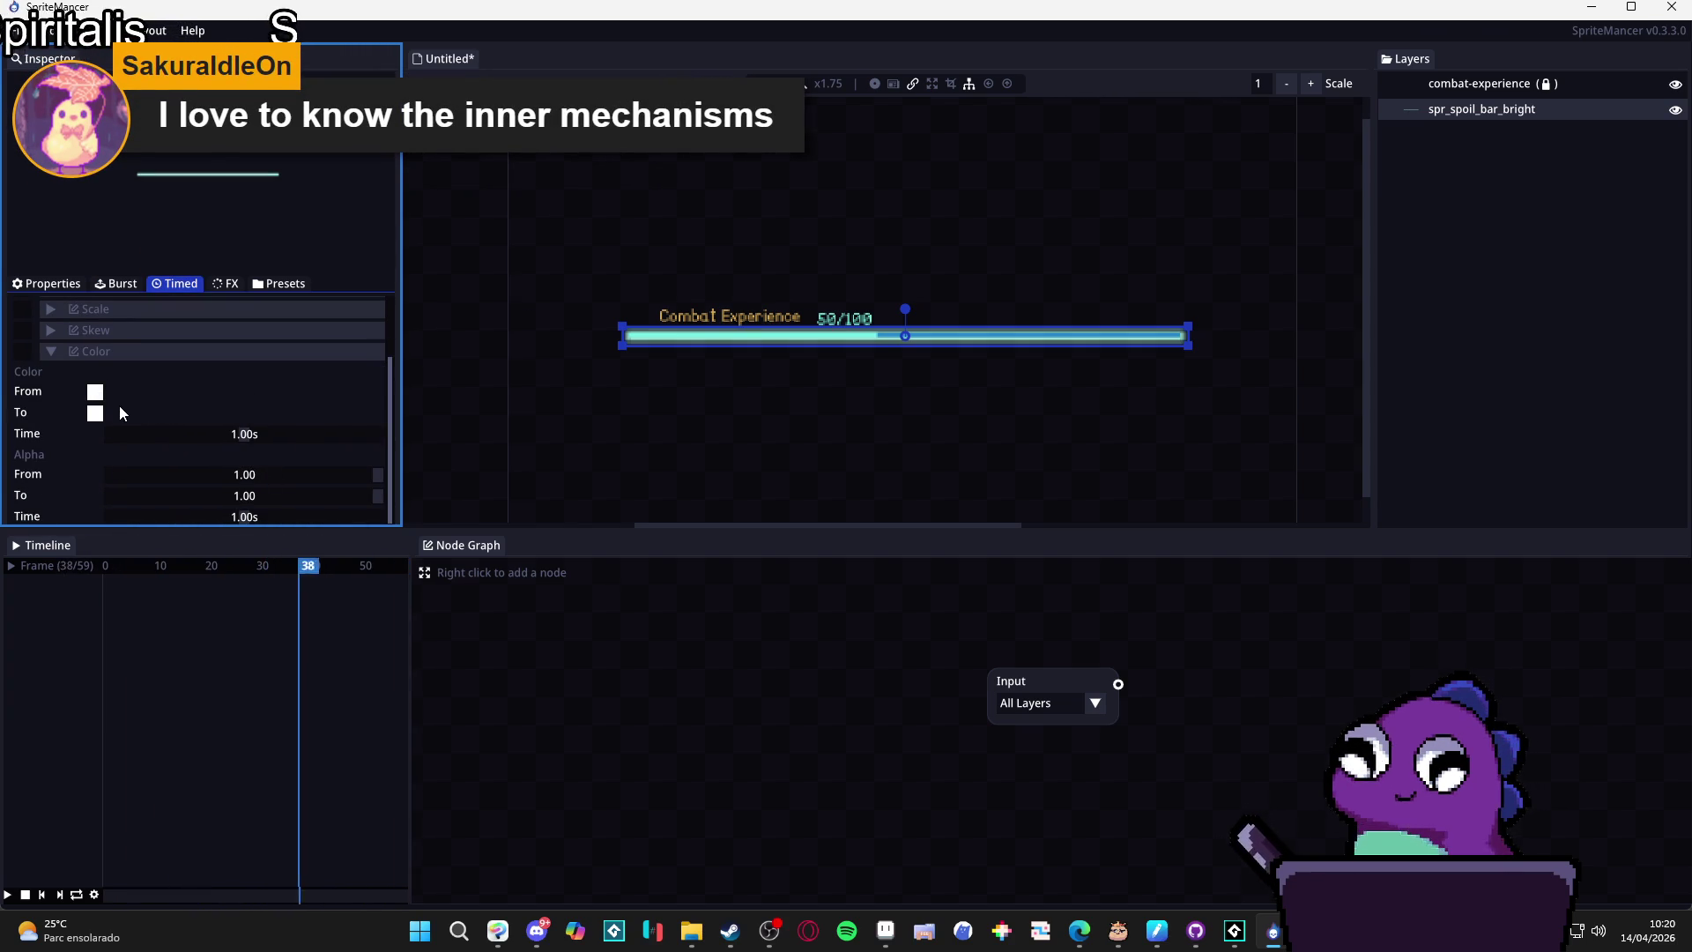
pyautogui.click(77, 285)
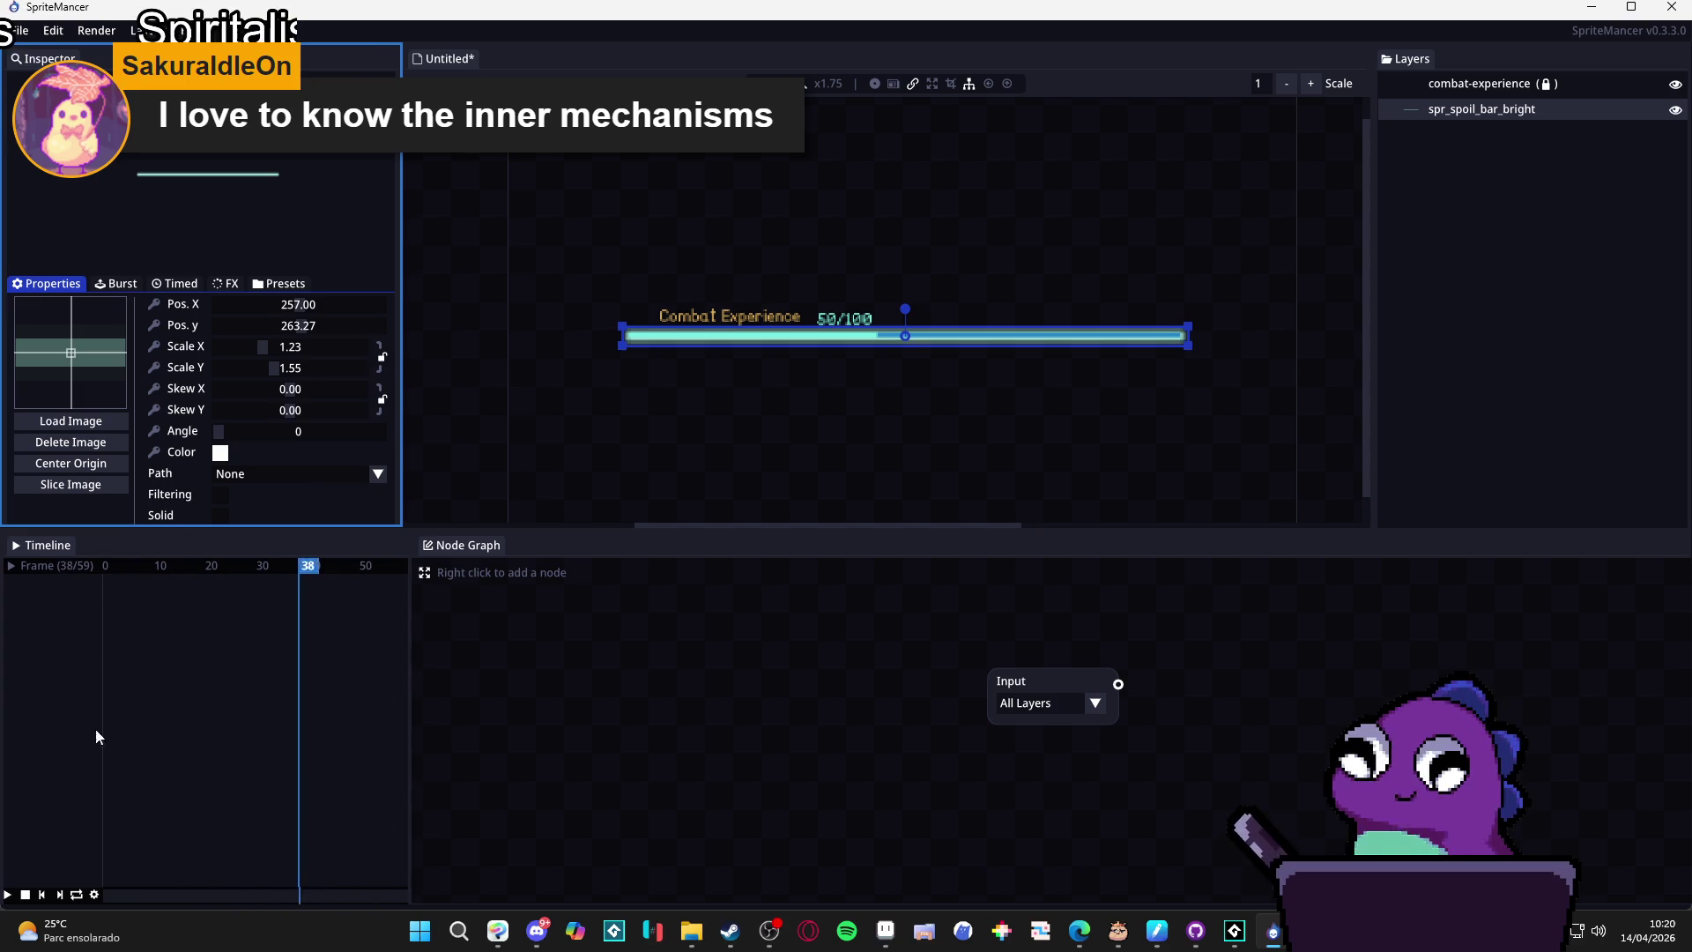
# Add a colour keyframe for the bright bar at frame 0.
pyautogui.moveTo(193, 565); pyautogui.dragTo(108, 565)
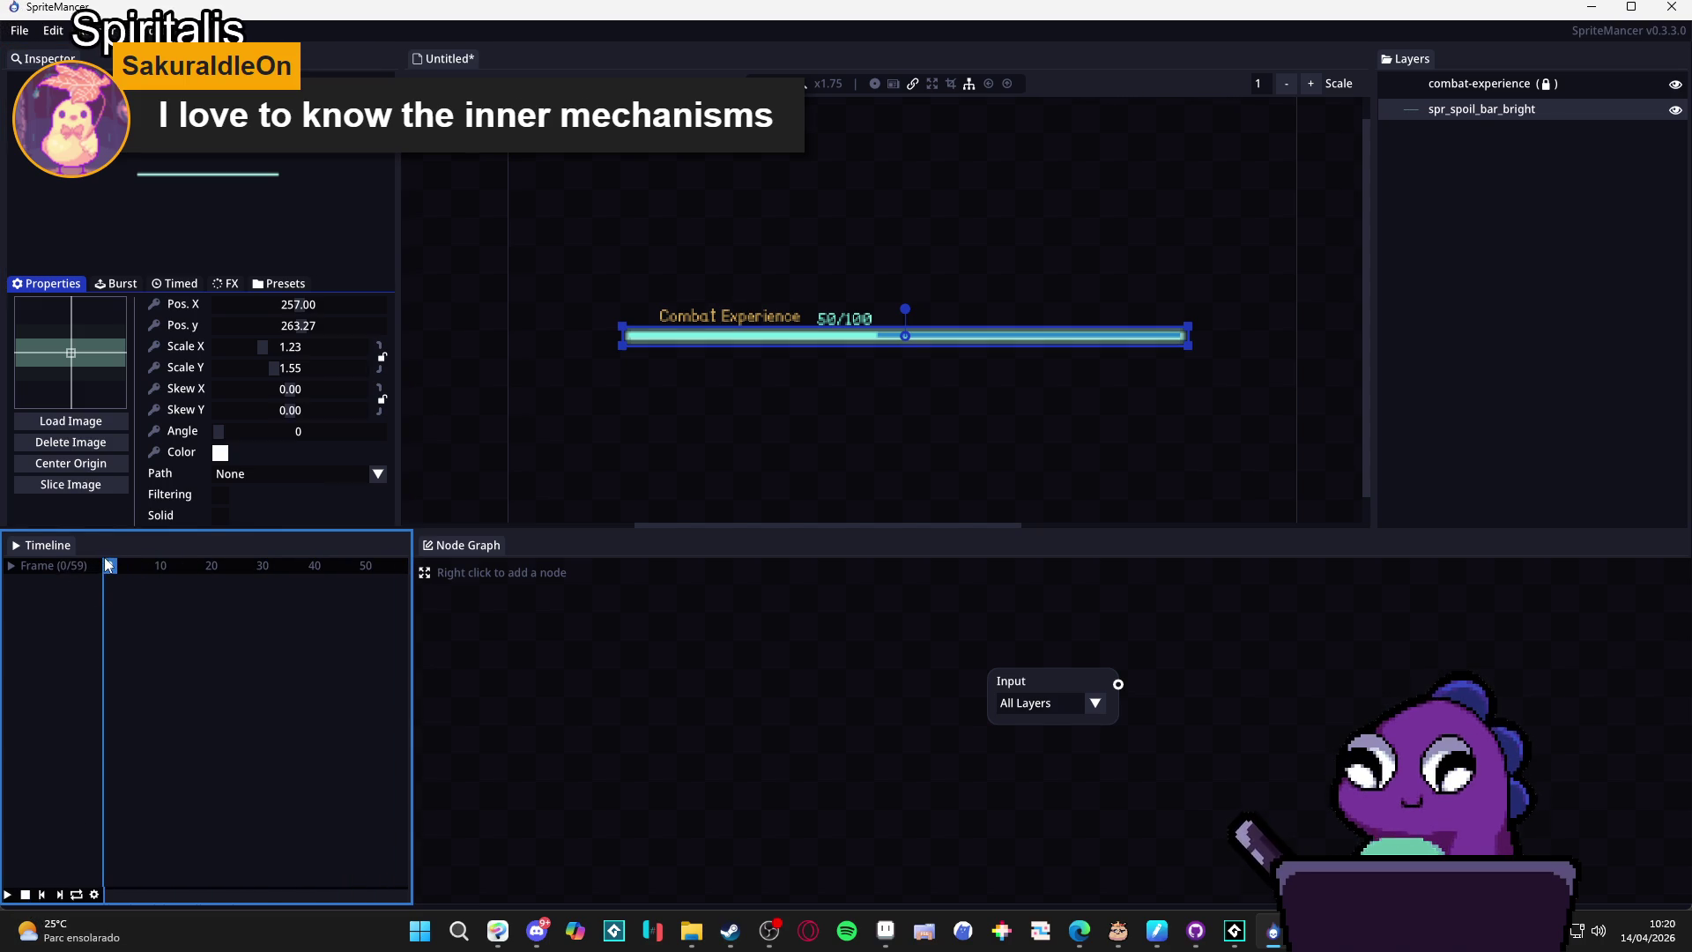
pyautogui.click(220, 452)
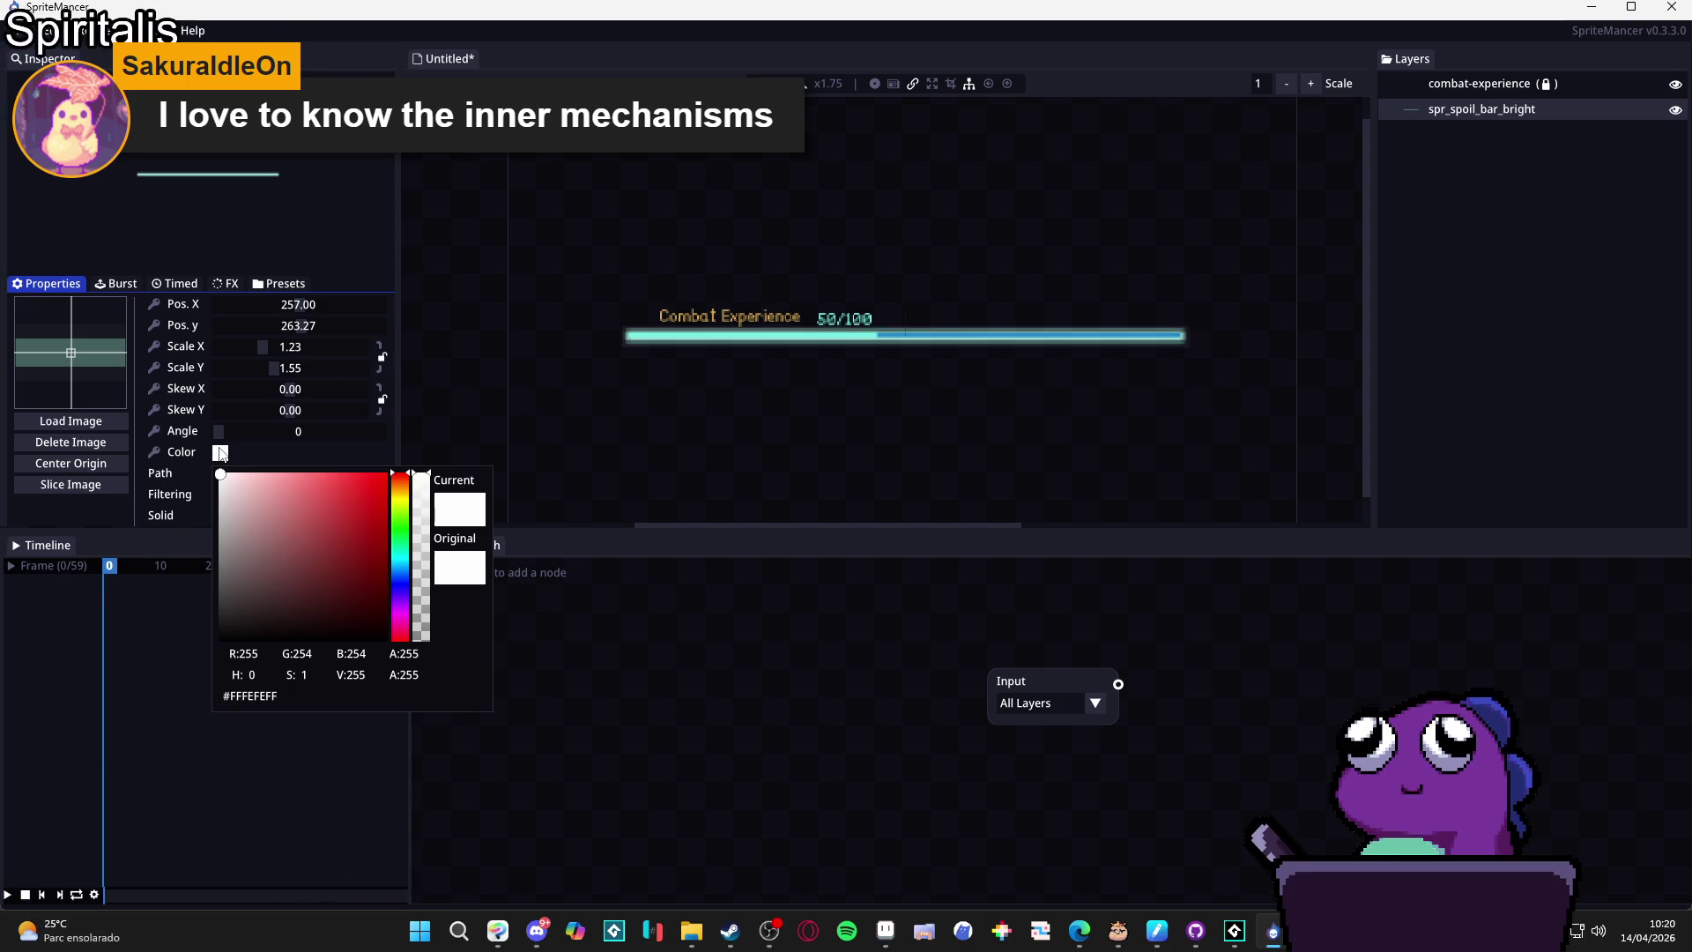
pyautogui.click(159, 459)
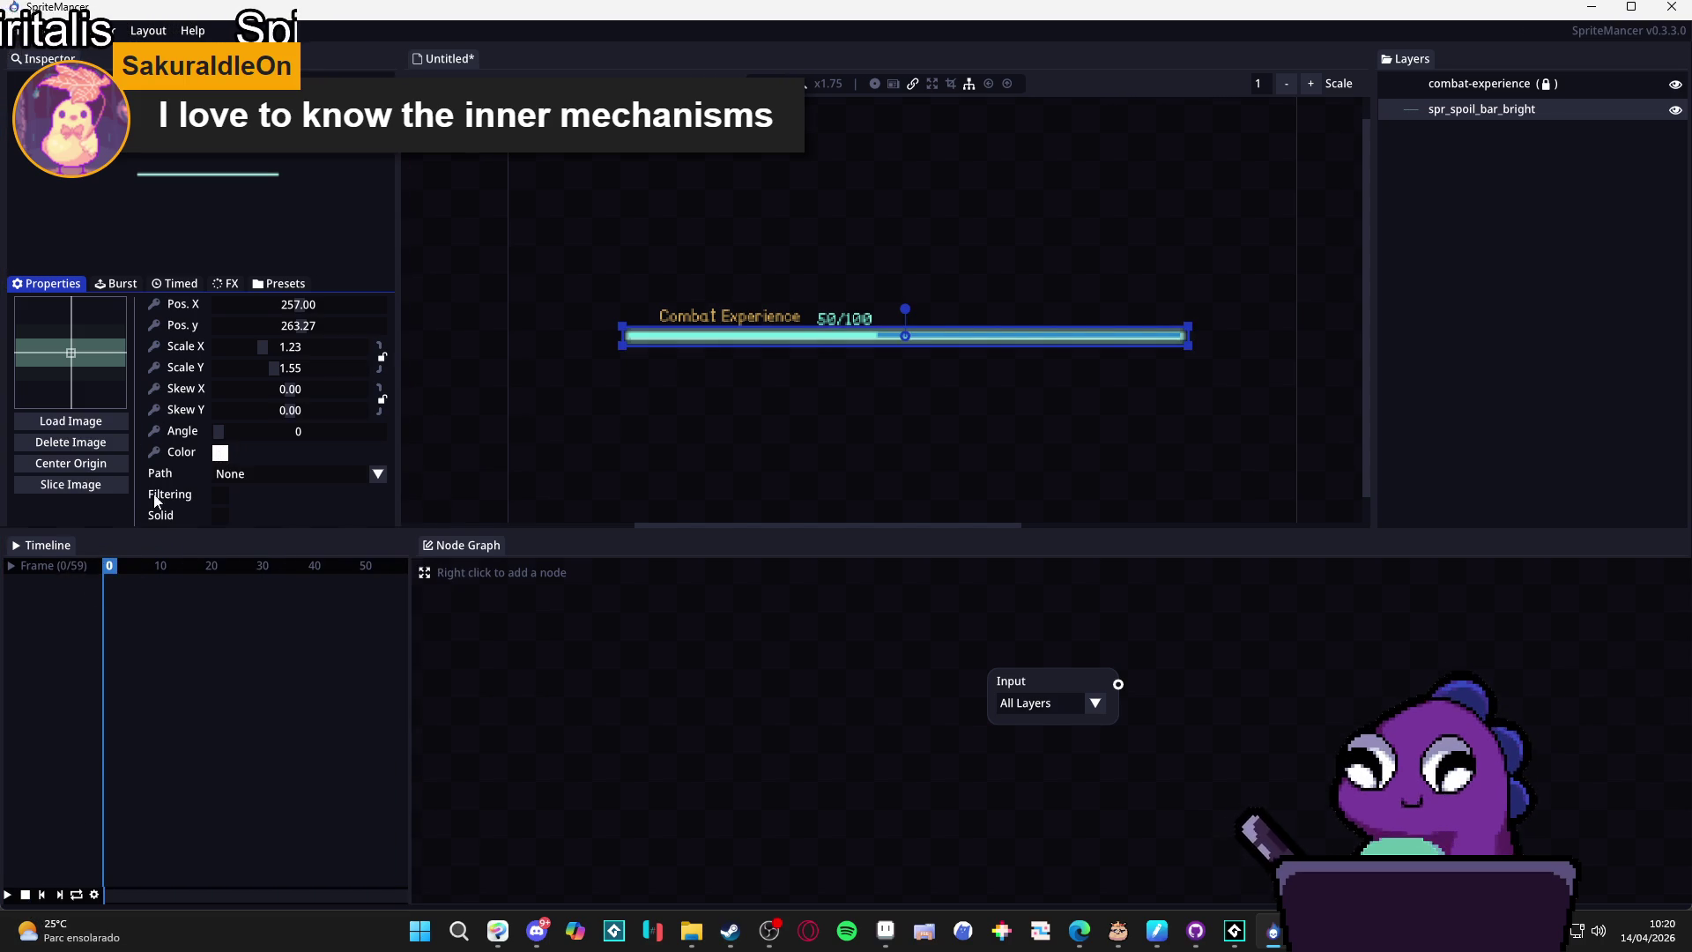
pyautogui.click(155, 453)
pyautogui.click(110, 612)
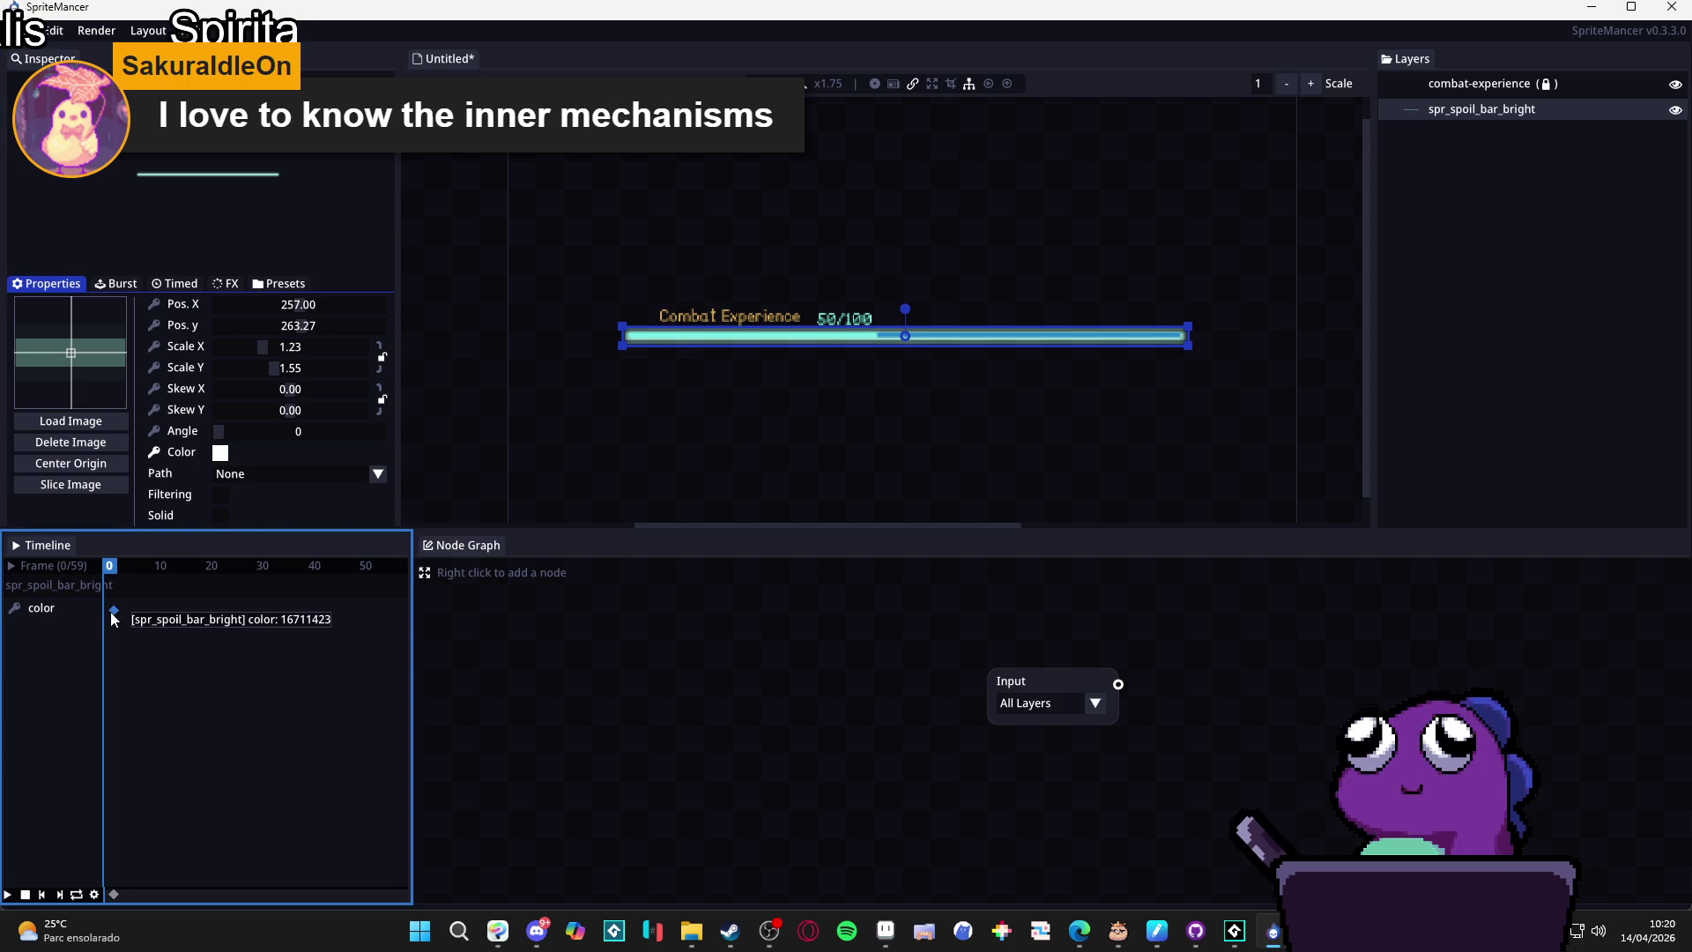
# Set the bar fully transparent at frame 21, cancel a keyframe-deletion prompt, and rewind to frame 0.
pyautogui.moveTo(195, 565)
pyautogui.mouseDown()
pyautogui.moveTo(246, 566)
pyautogui.moveTo(217, 578)
pyautogui.mouseUp()
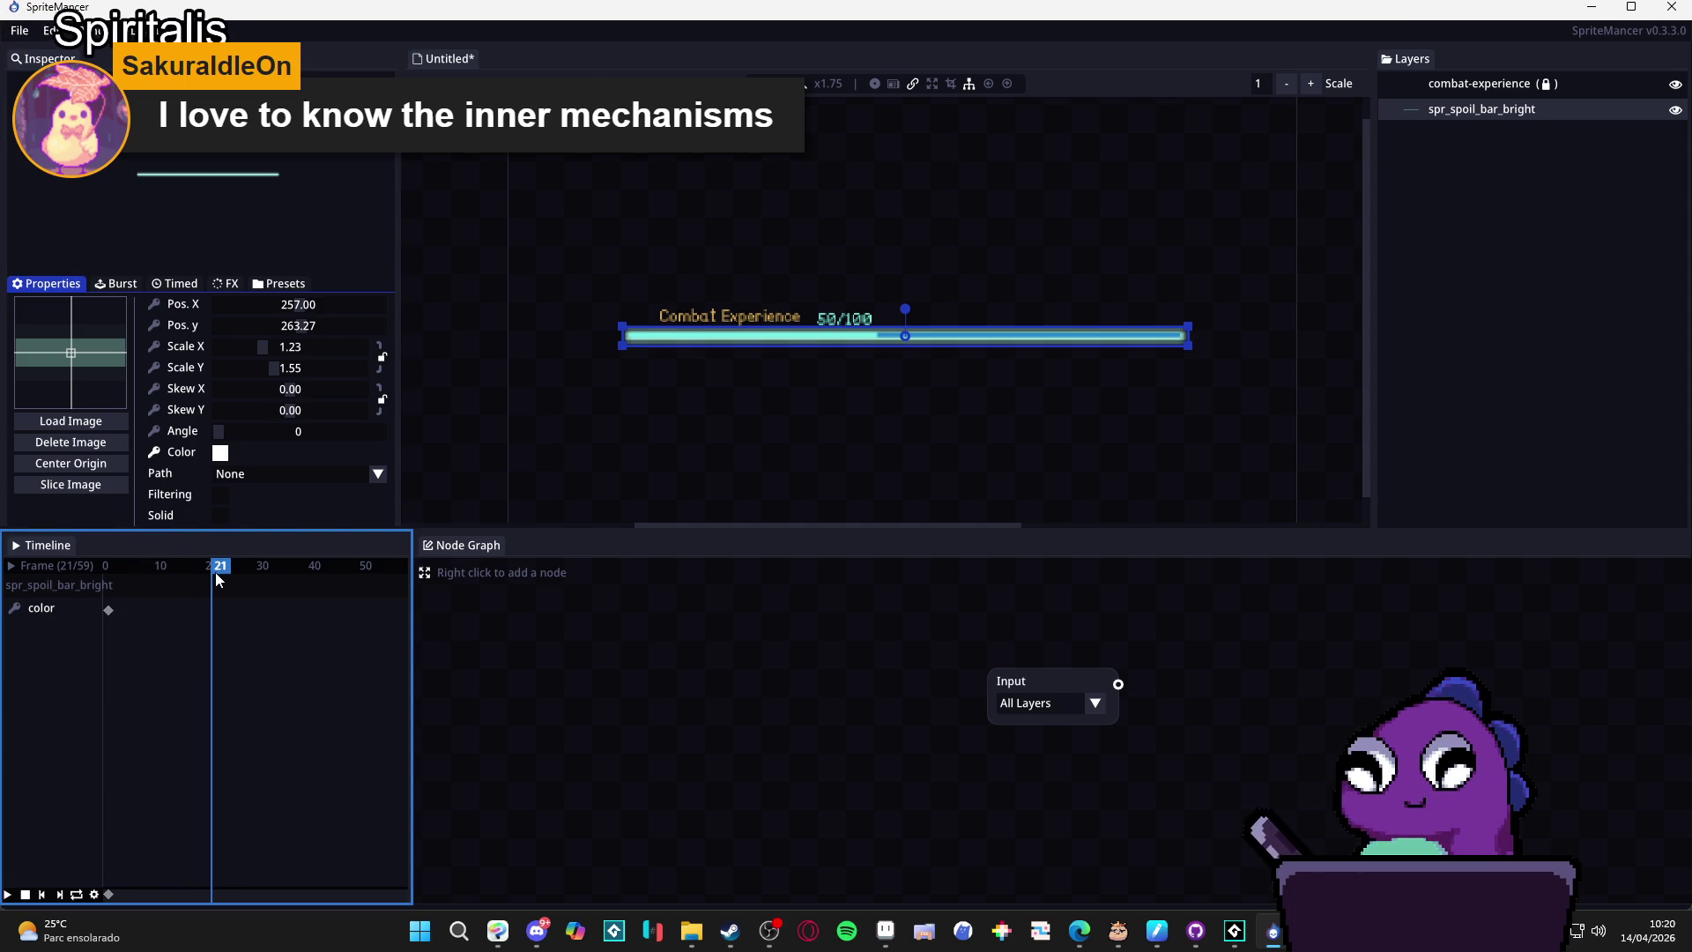
pyautogui.click(221, 453)
pyautogui.moveTo(431, 614); pyautogui.dragTo(423, 658)
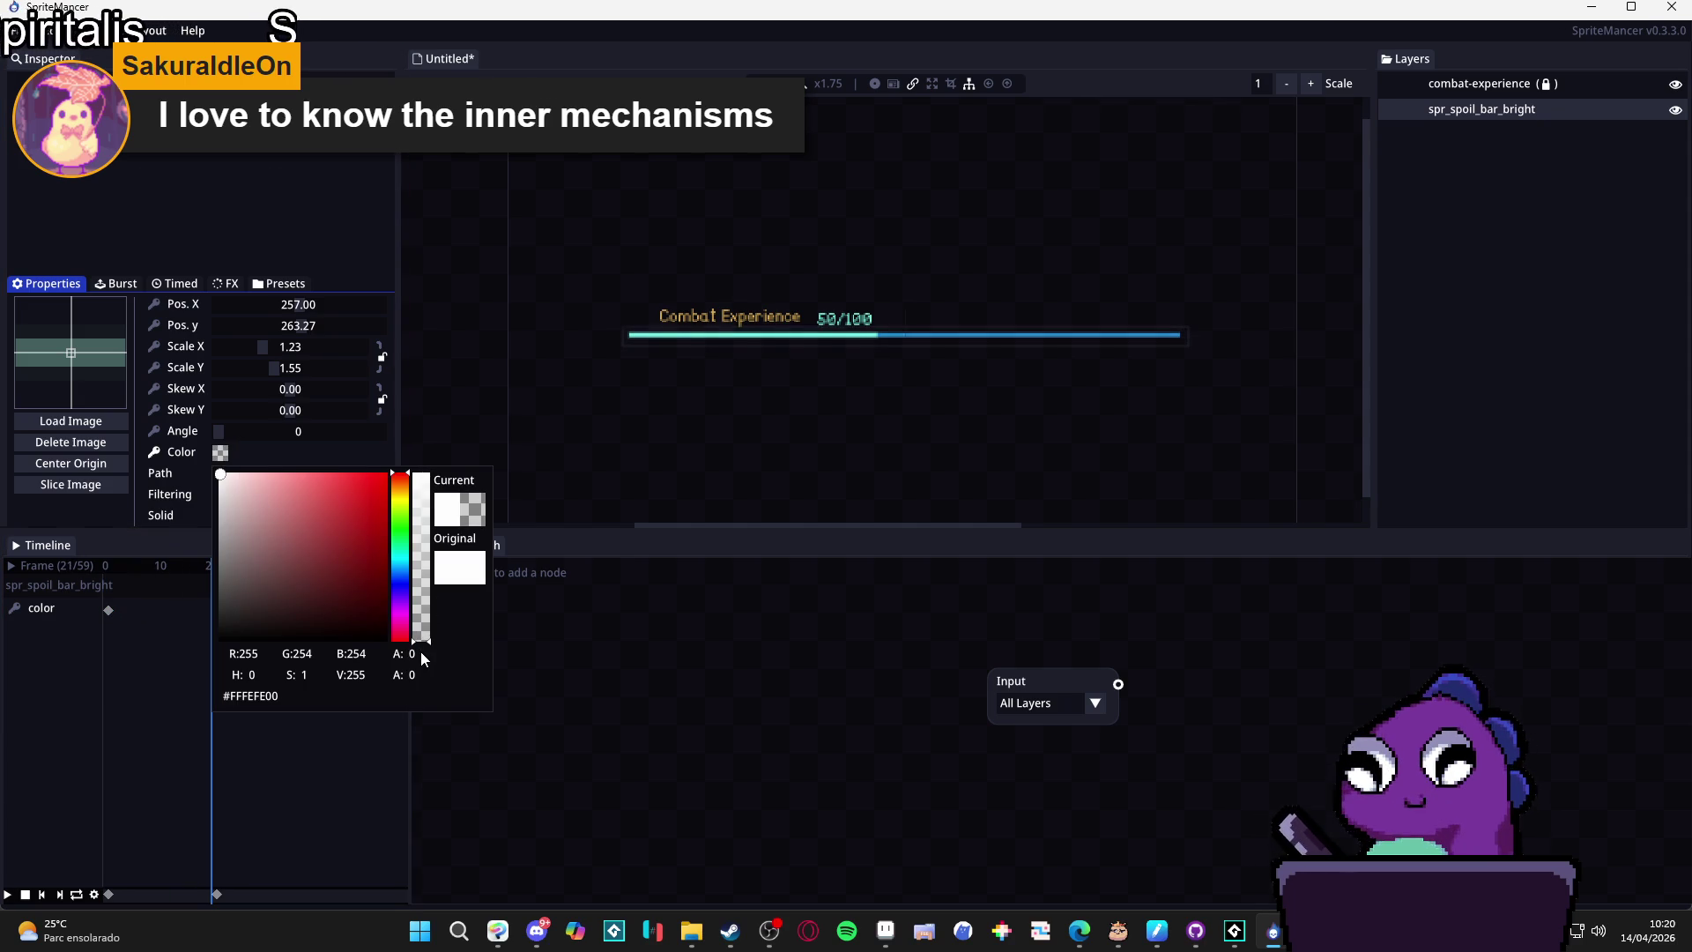
pyautogui.click(390, 452)
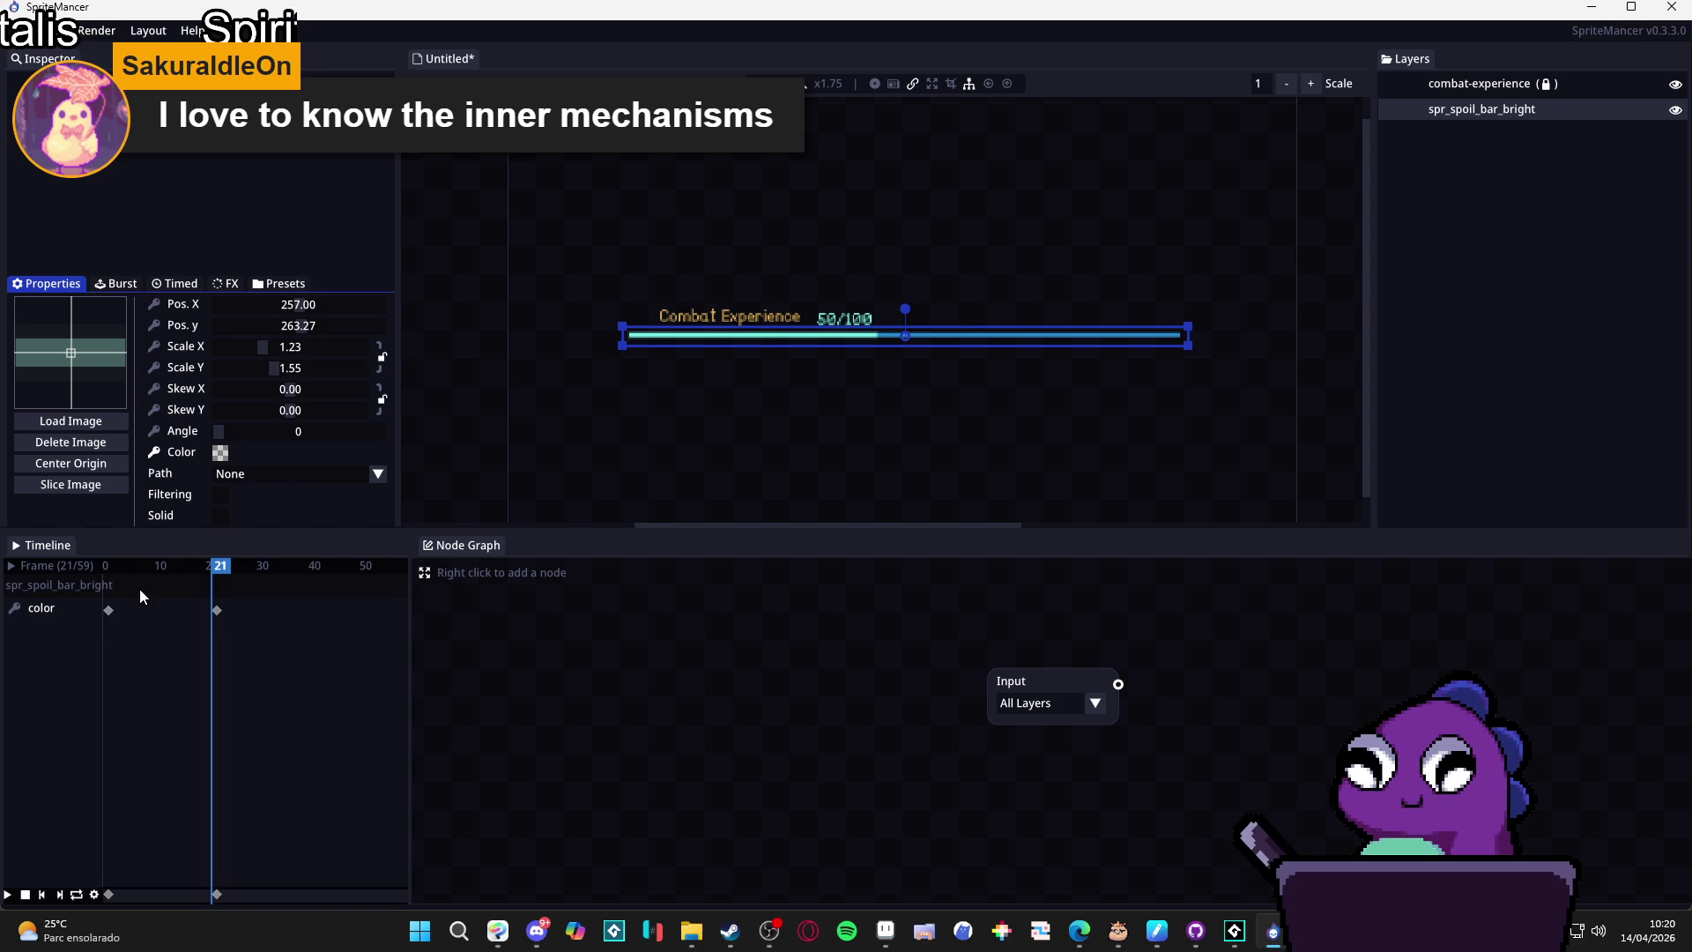
pyautogui.click(108, 610)
pyautogui.click(217, 609)
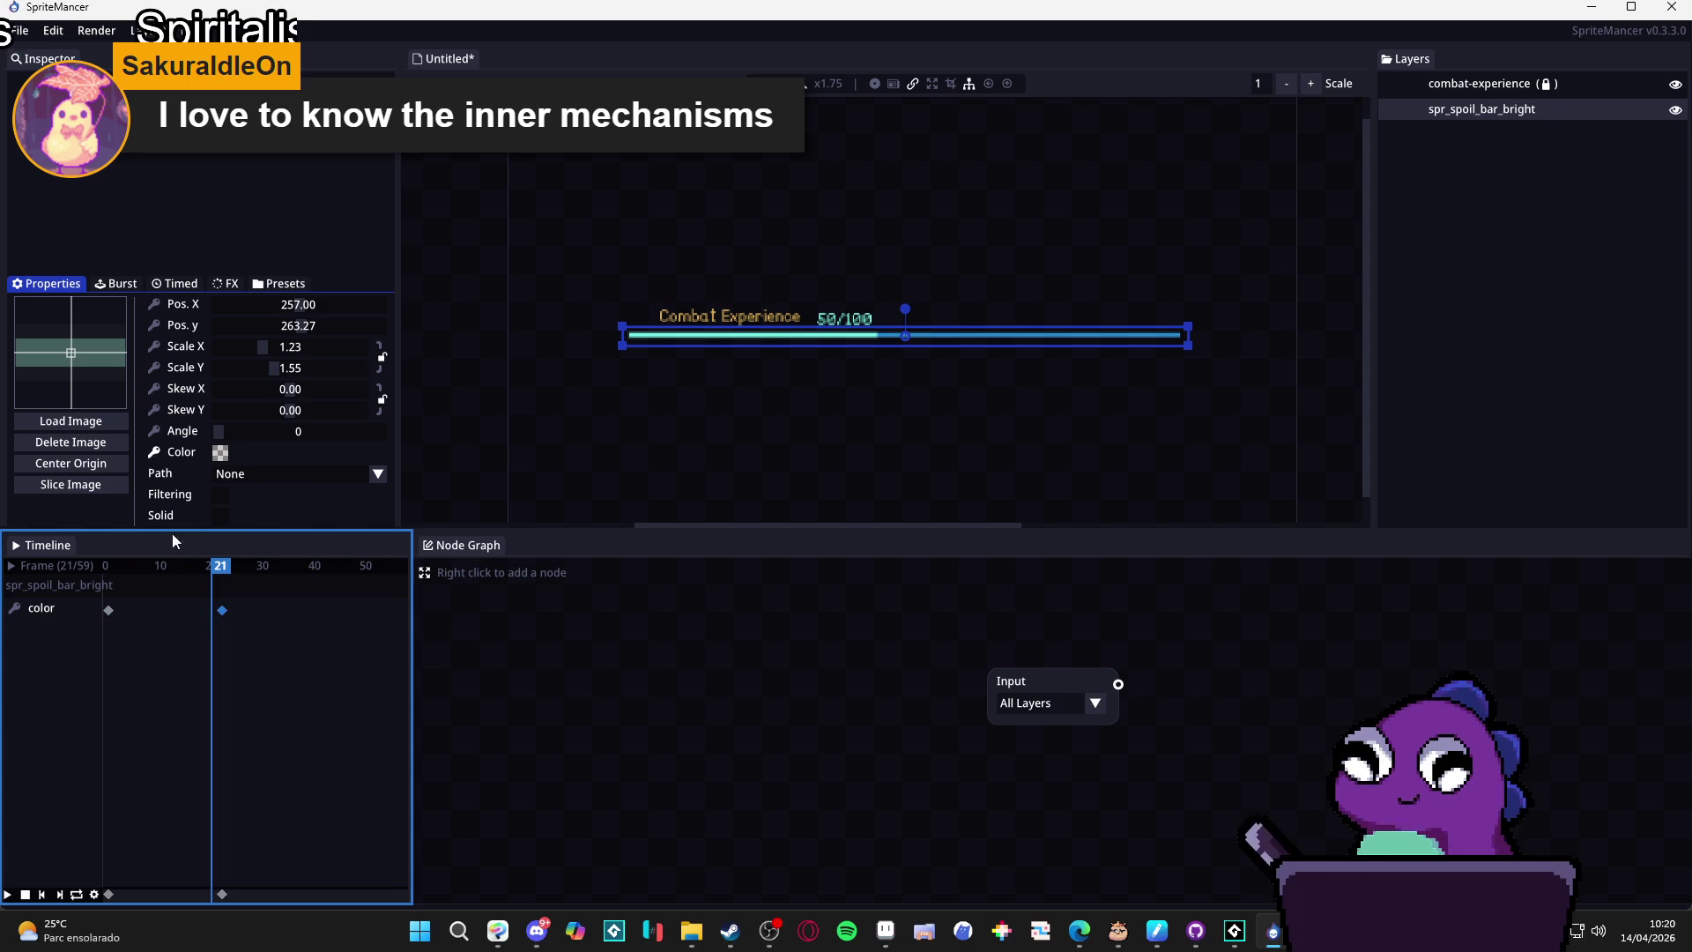
pyautogui.click(155, 452)
pyautogui.click(849, 504)
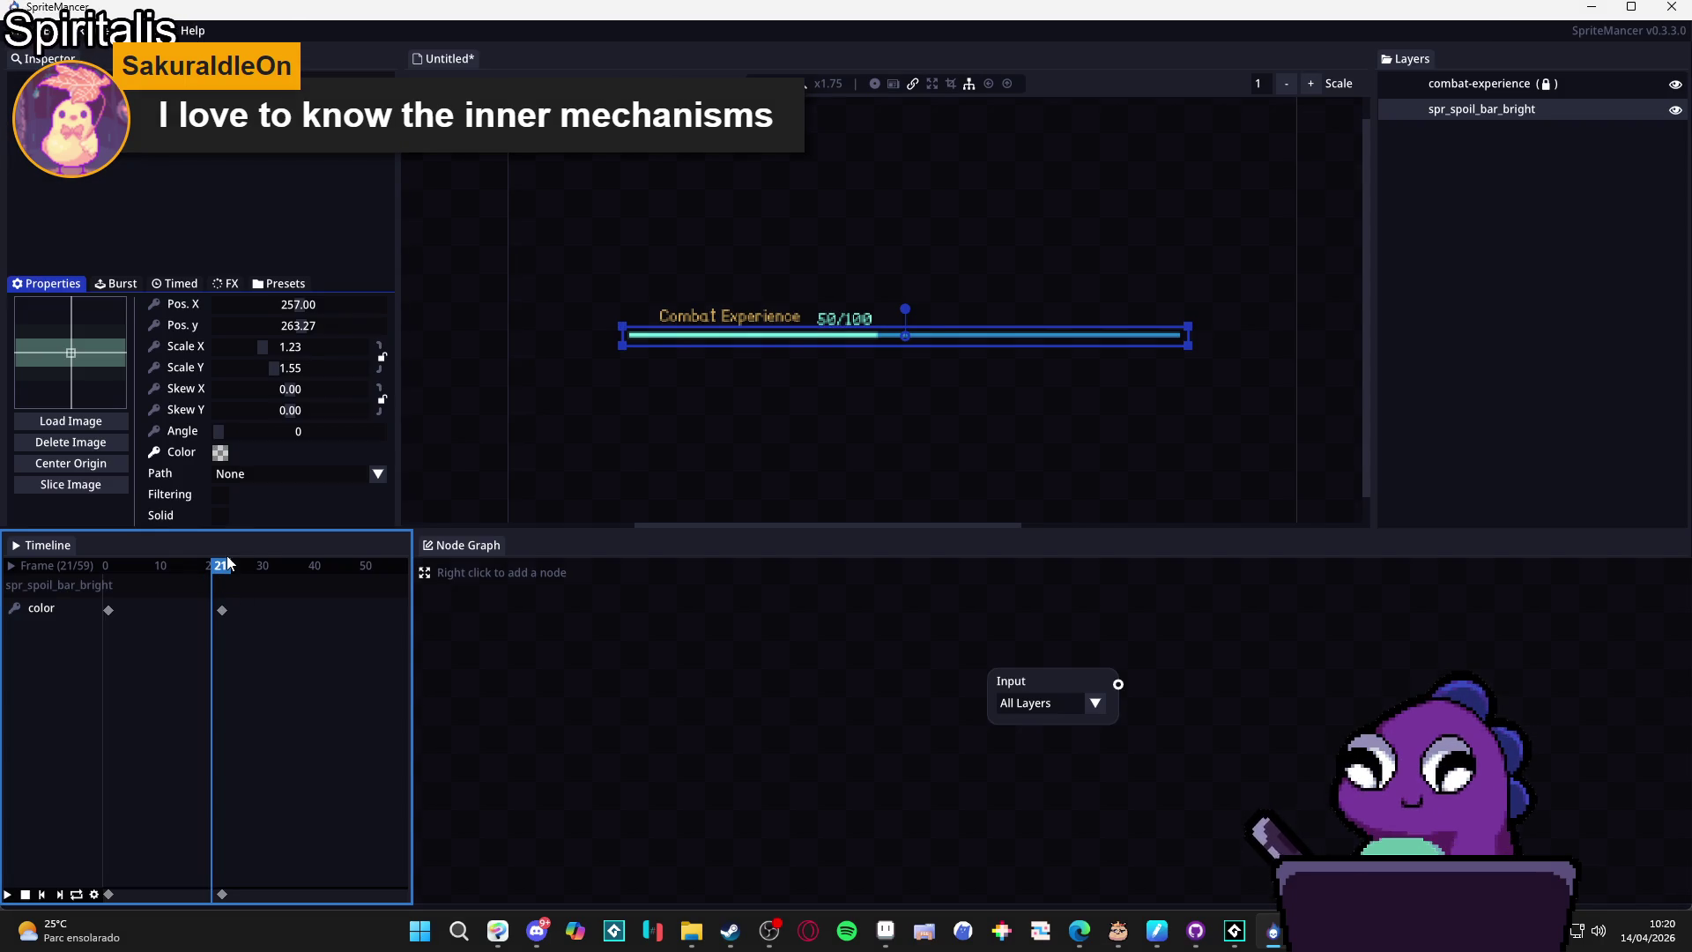
pyautogui.click(84, 566)
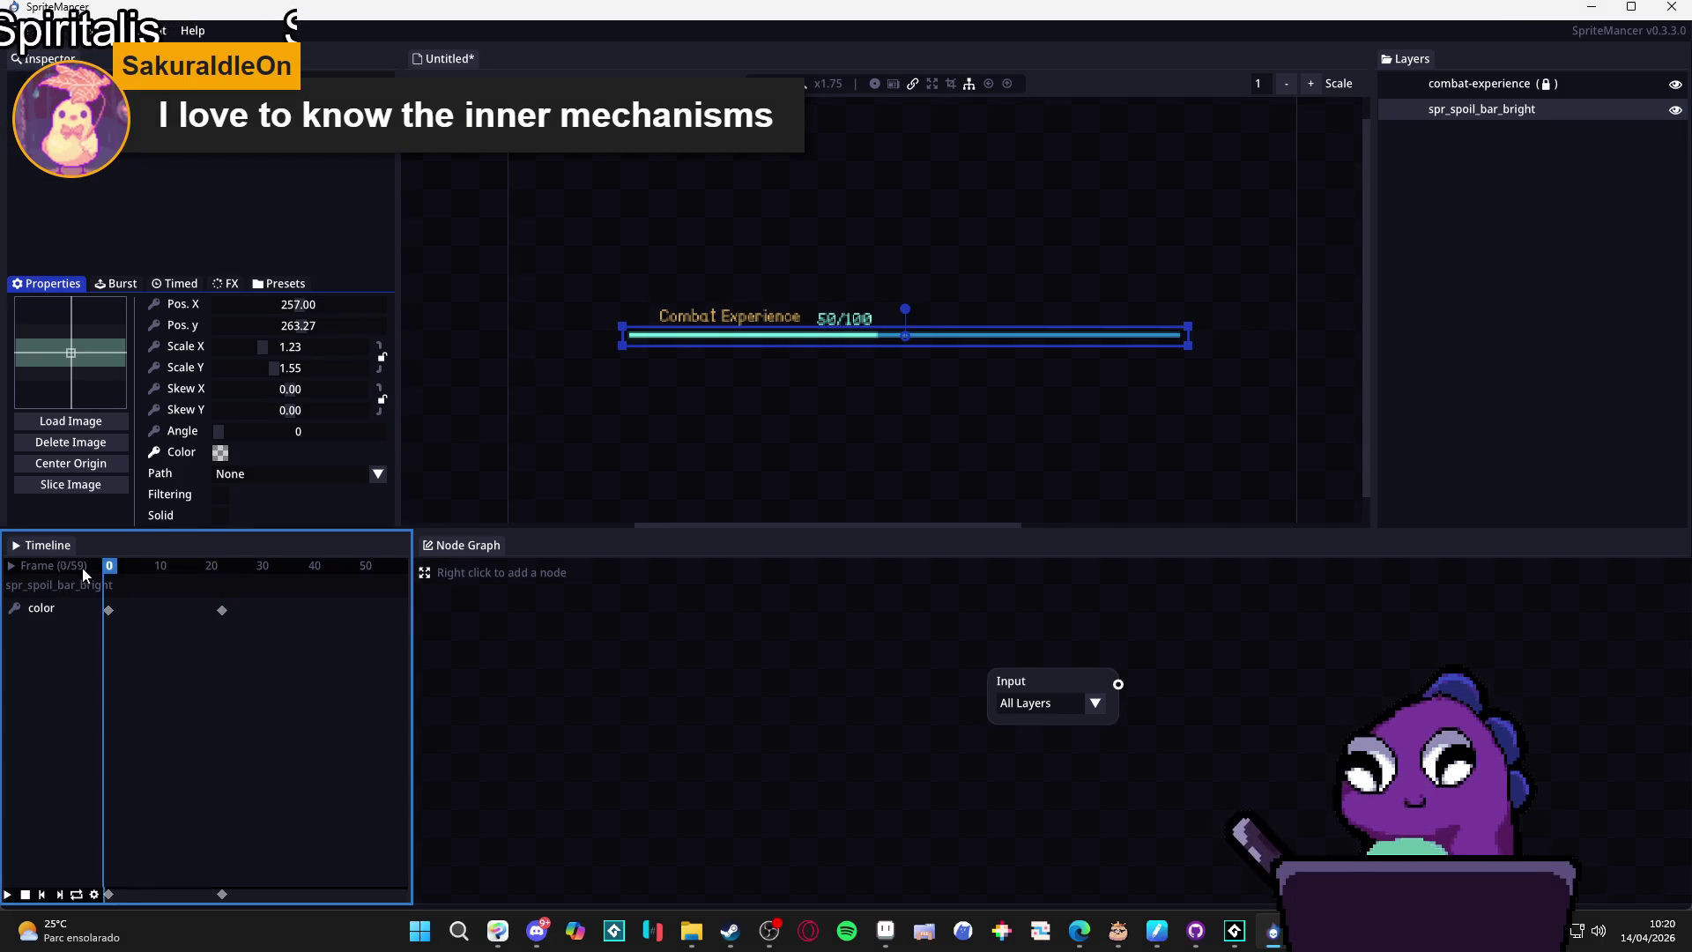
# Play the fade, then keep the bar fully opaque solid white at the frame-22 keyframe.
pyautogui.click(7, 895)
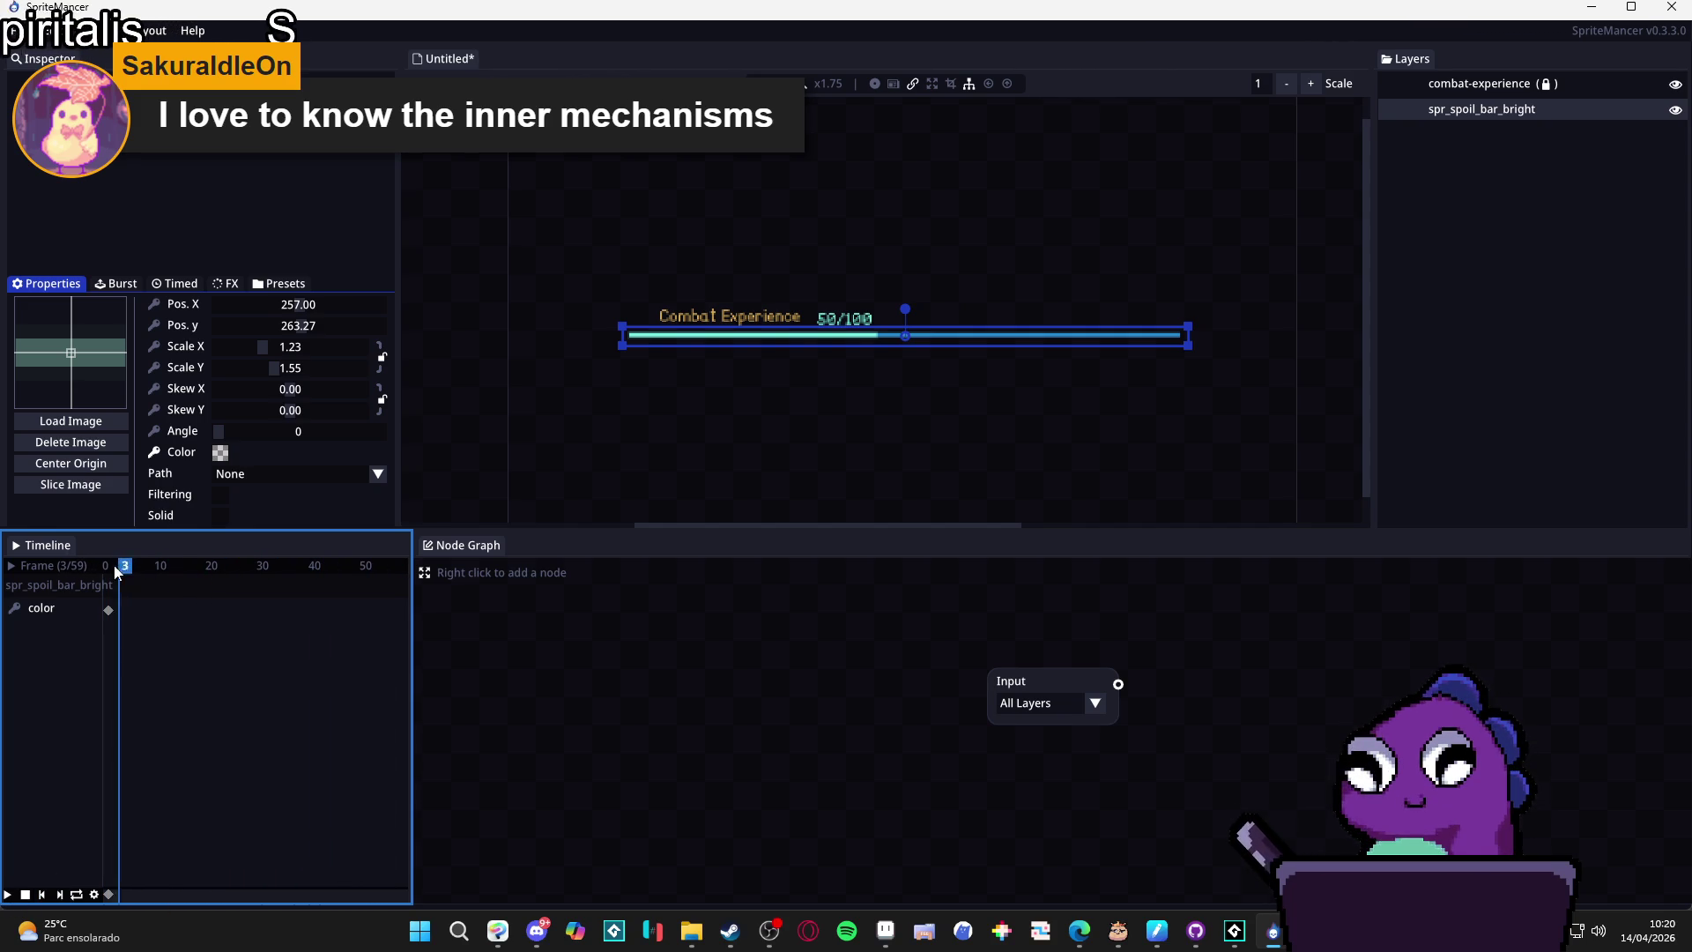
pyautogui.rightClick(32, 610)
pyautogui.click(849, 504)
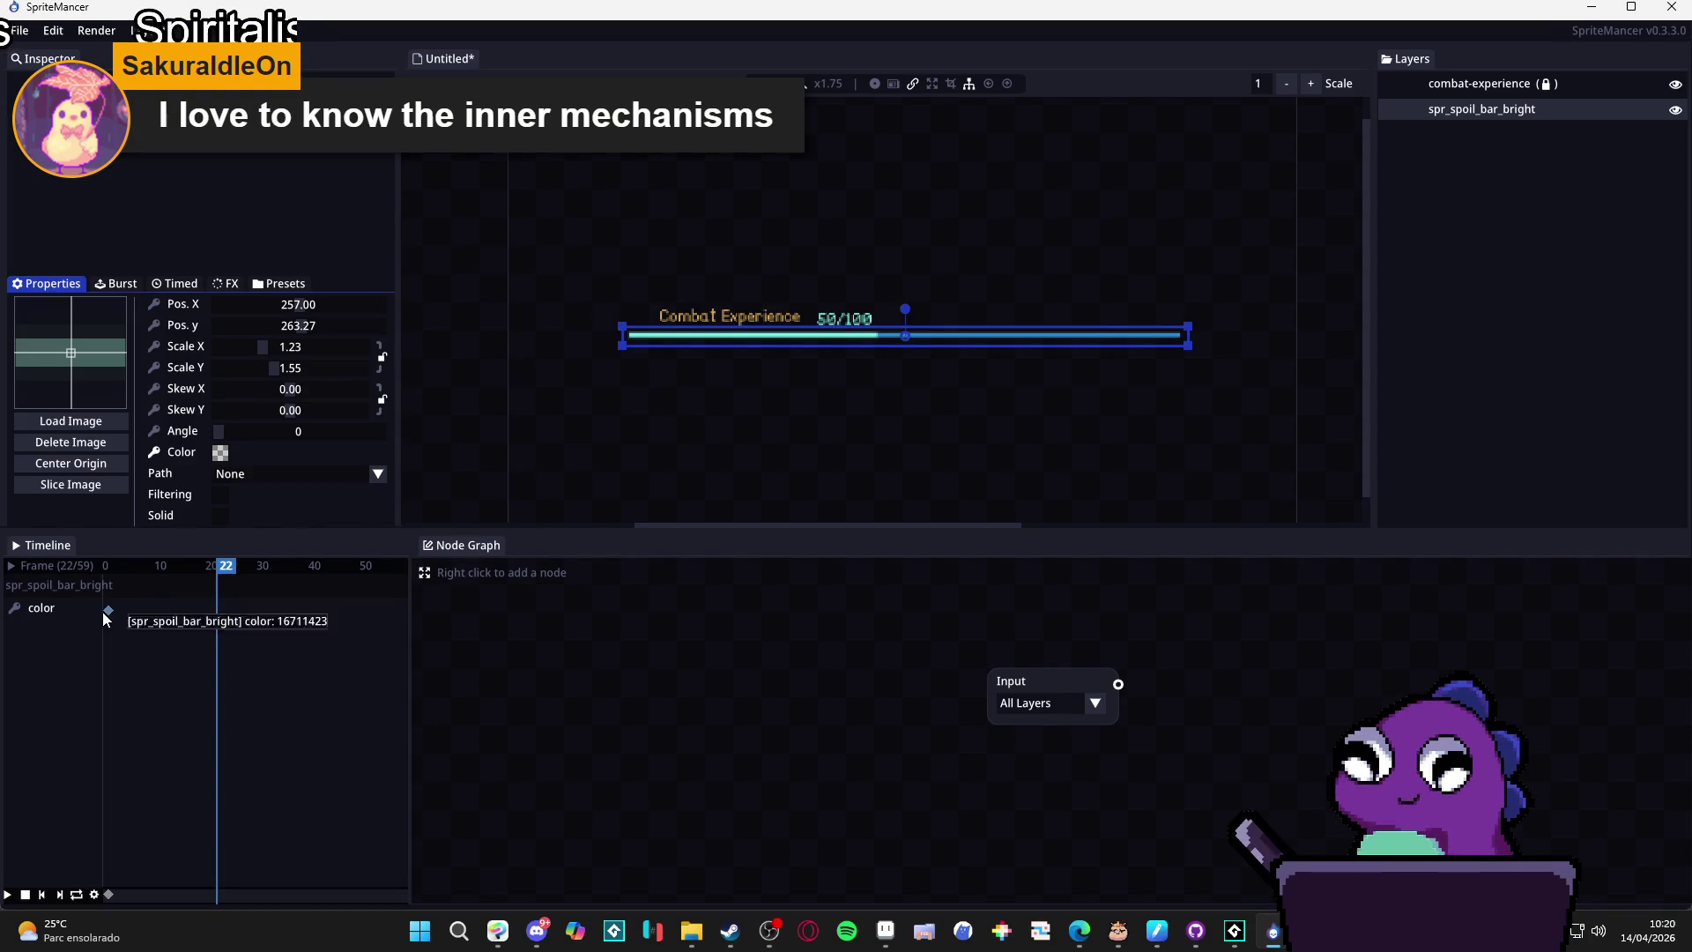
pyautogui.click(220, 452)
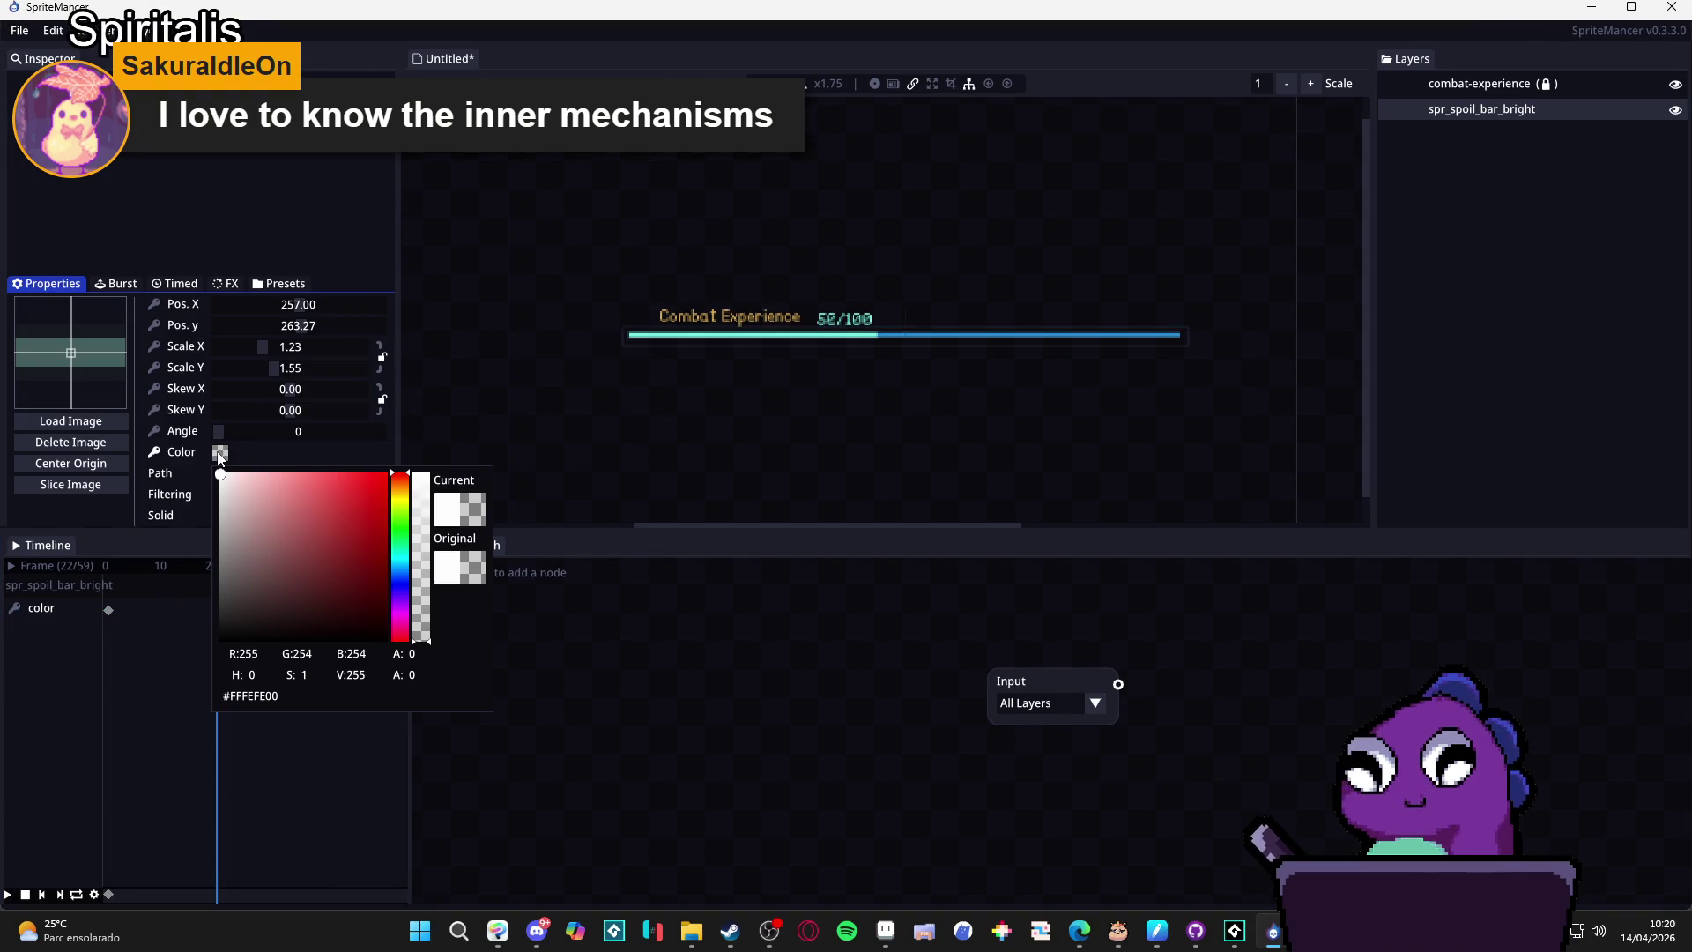
pyautogui.click(422, 477)
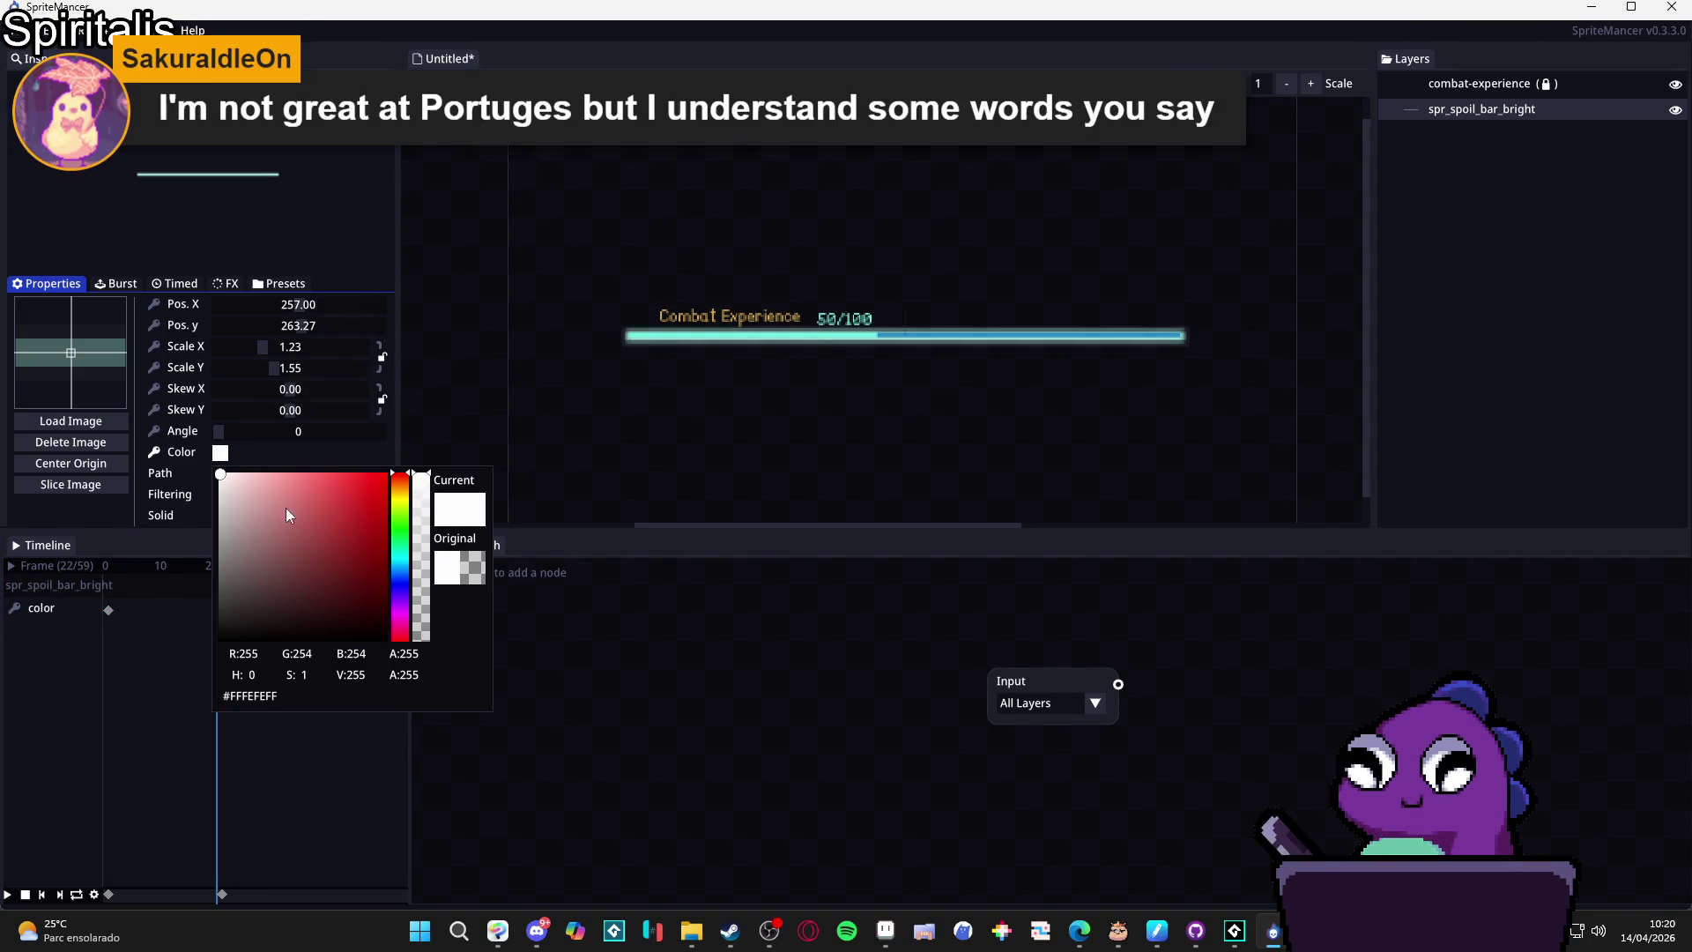
pyautogui.click(164, 623)
pyautogui.click(226, 611)
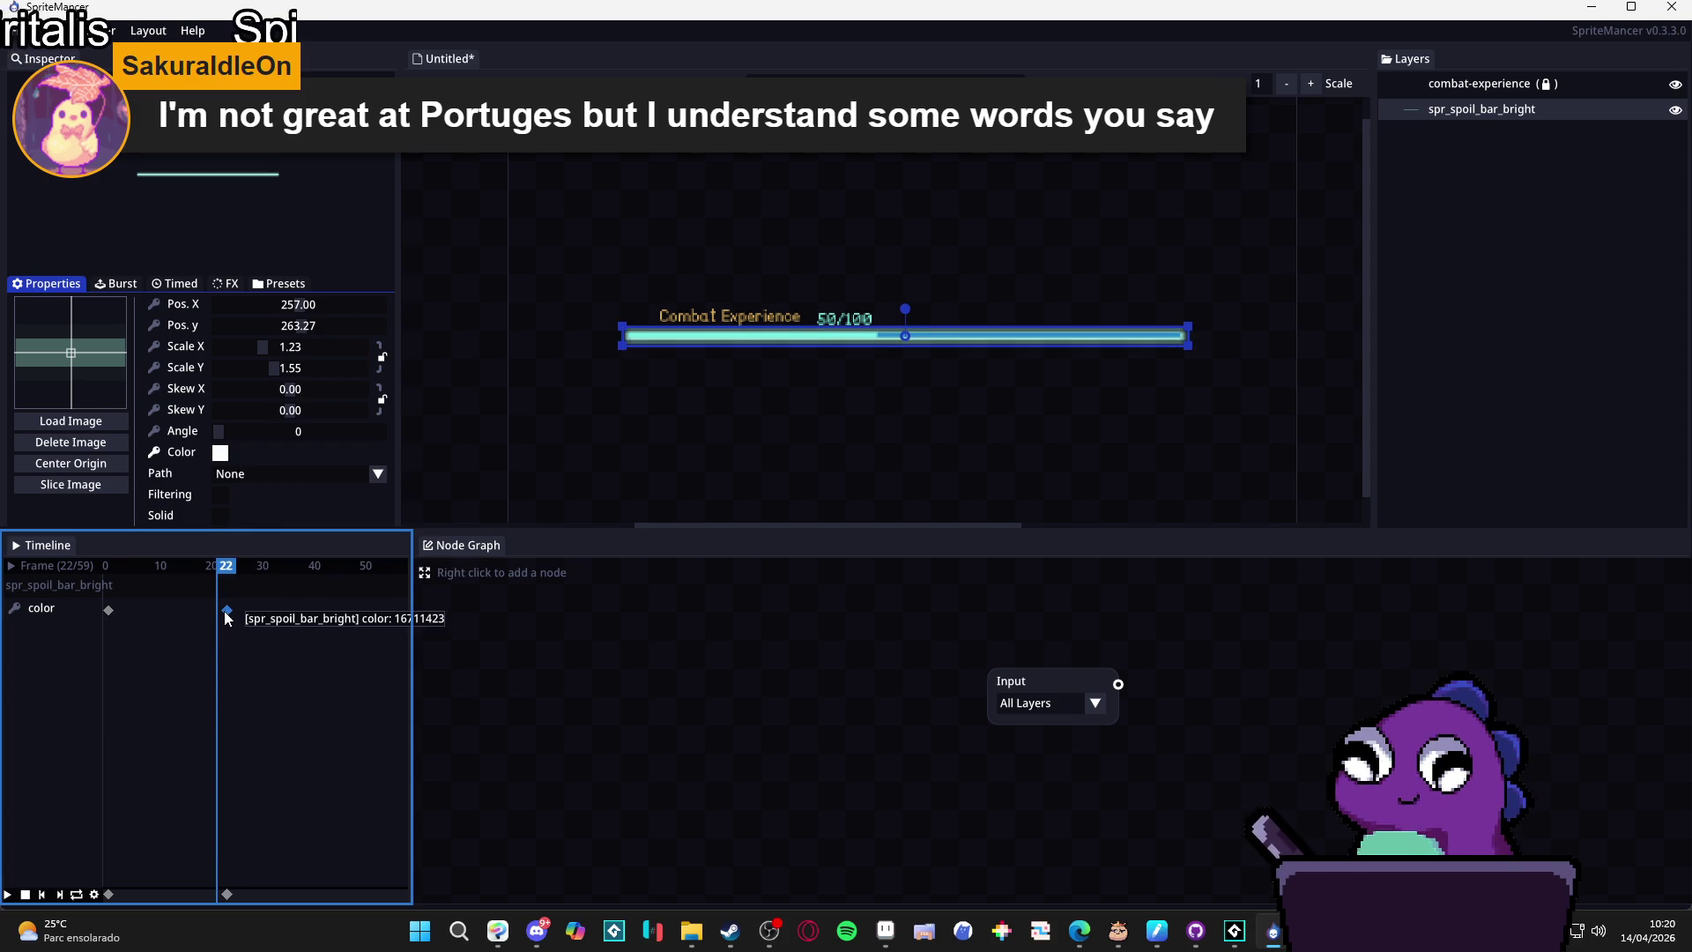
pyautogui.click(220, 453)
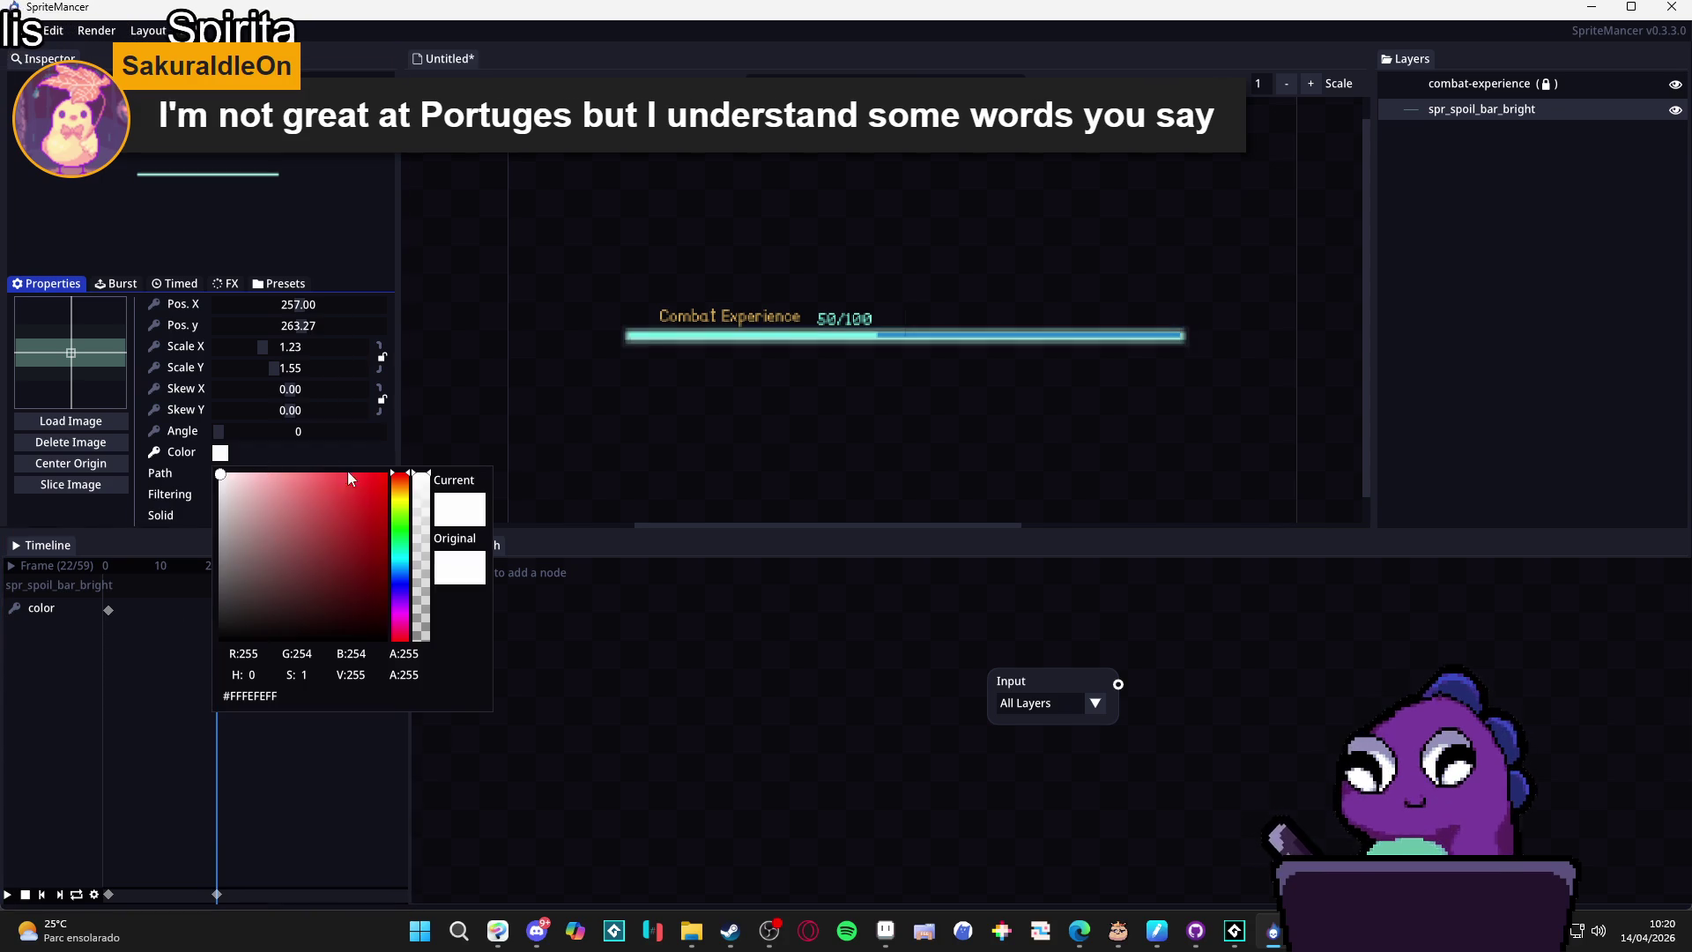
pyautogui.click(208, 633)
# Shift the first colour keyframe to about frame 1 and delete the frame-23 keyframe.
pyautogui.moveTo(208, 566); pyautogui.dragTo(95, 571)
pyautogui.click(108, 610)
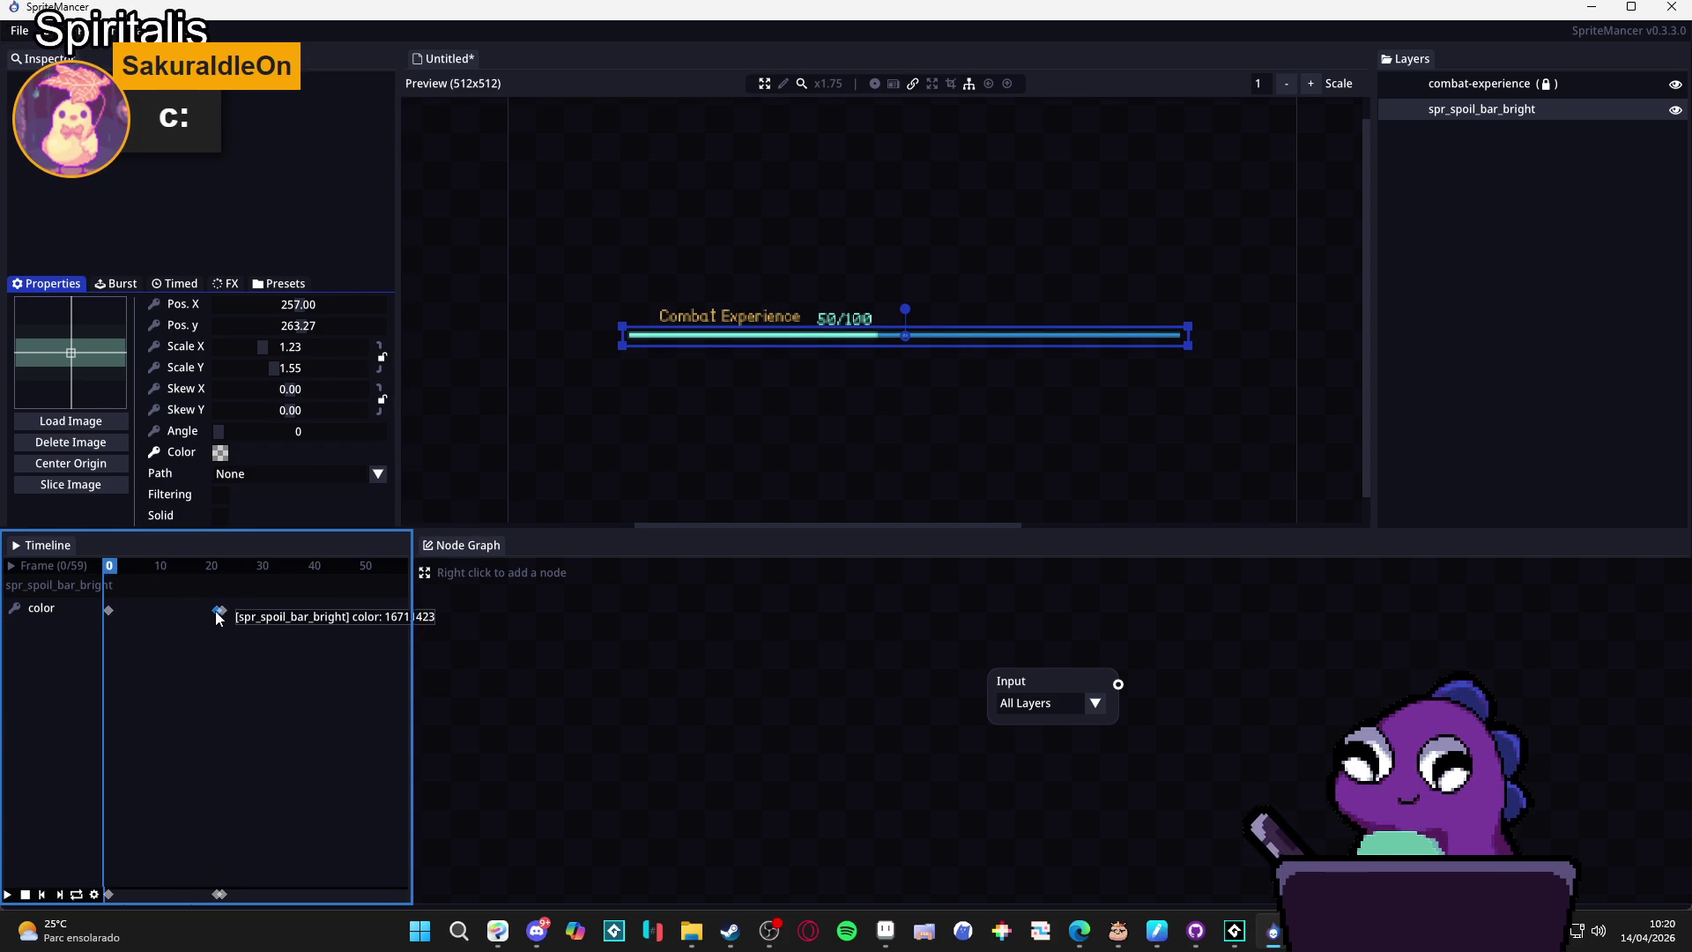
pyautogui.click(107, 611)
pyautogui.moveTo(107, 612); pyautogui.dragTo(114, 612)
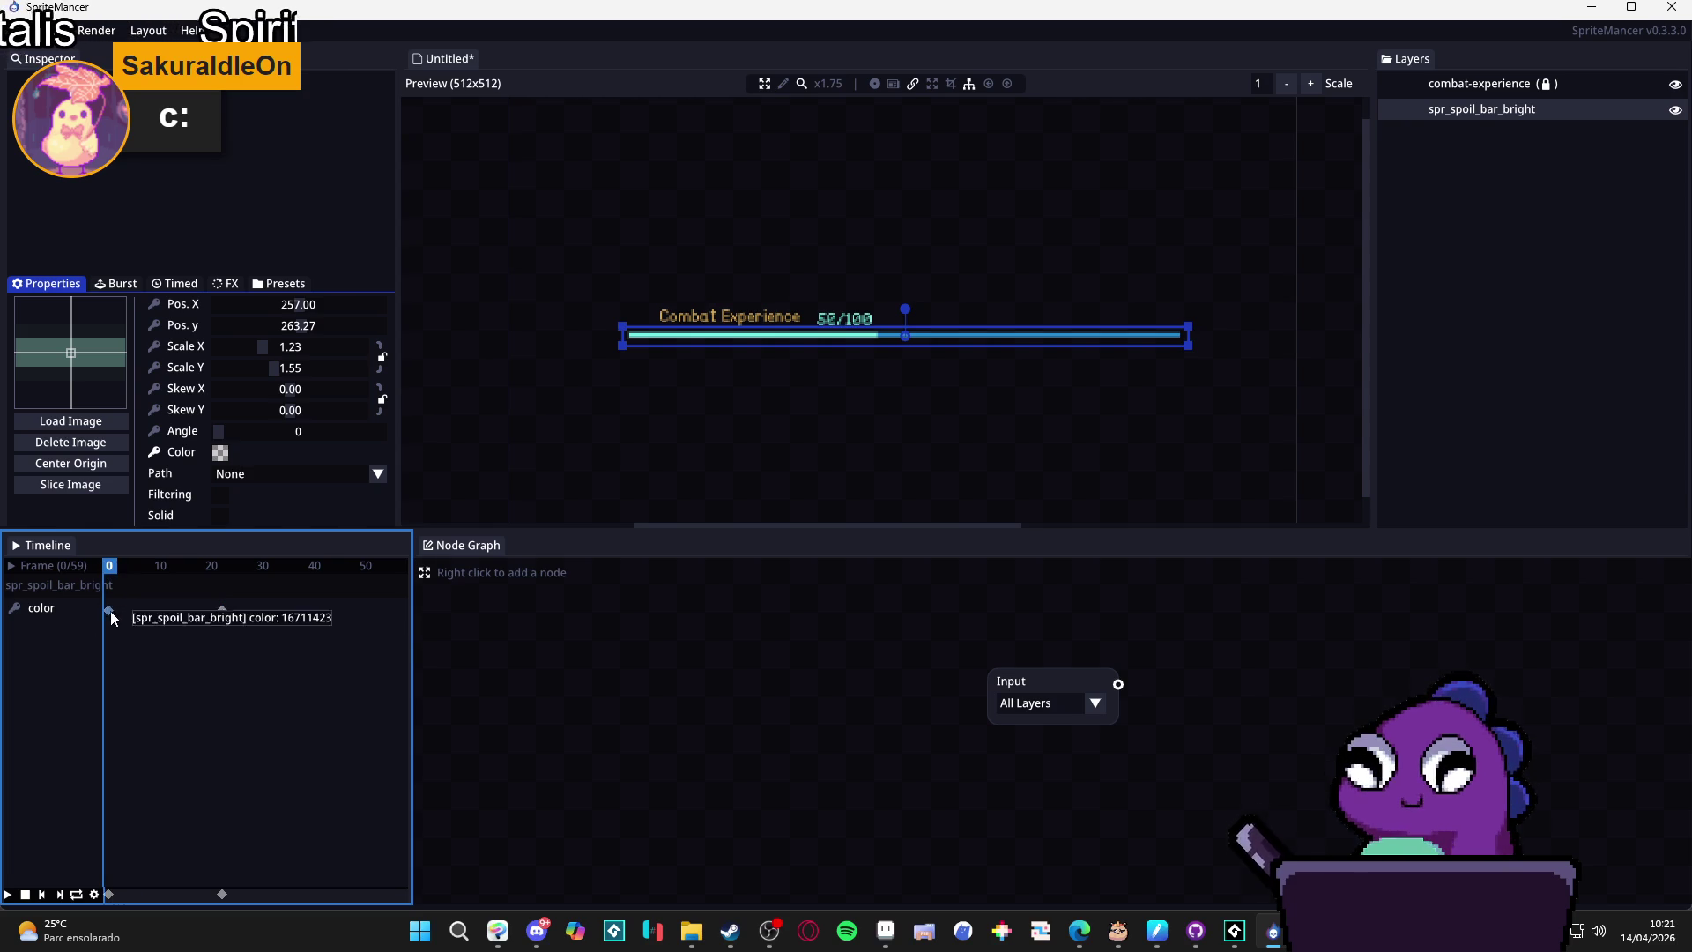
pyautogui.click(220, 453)
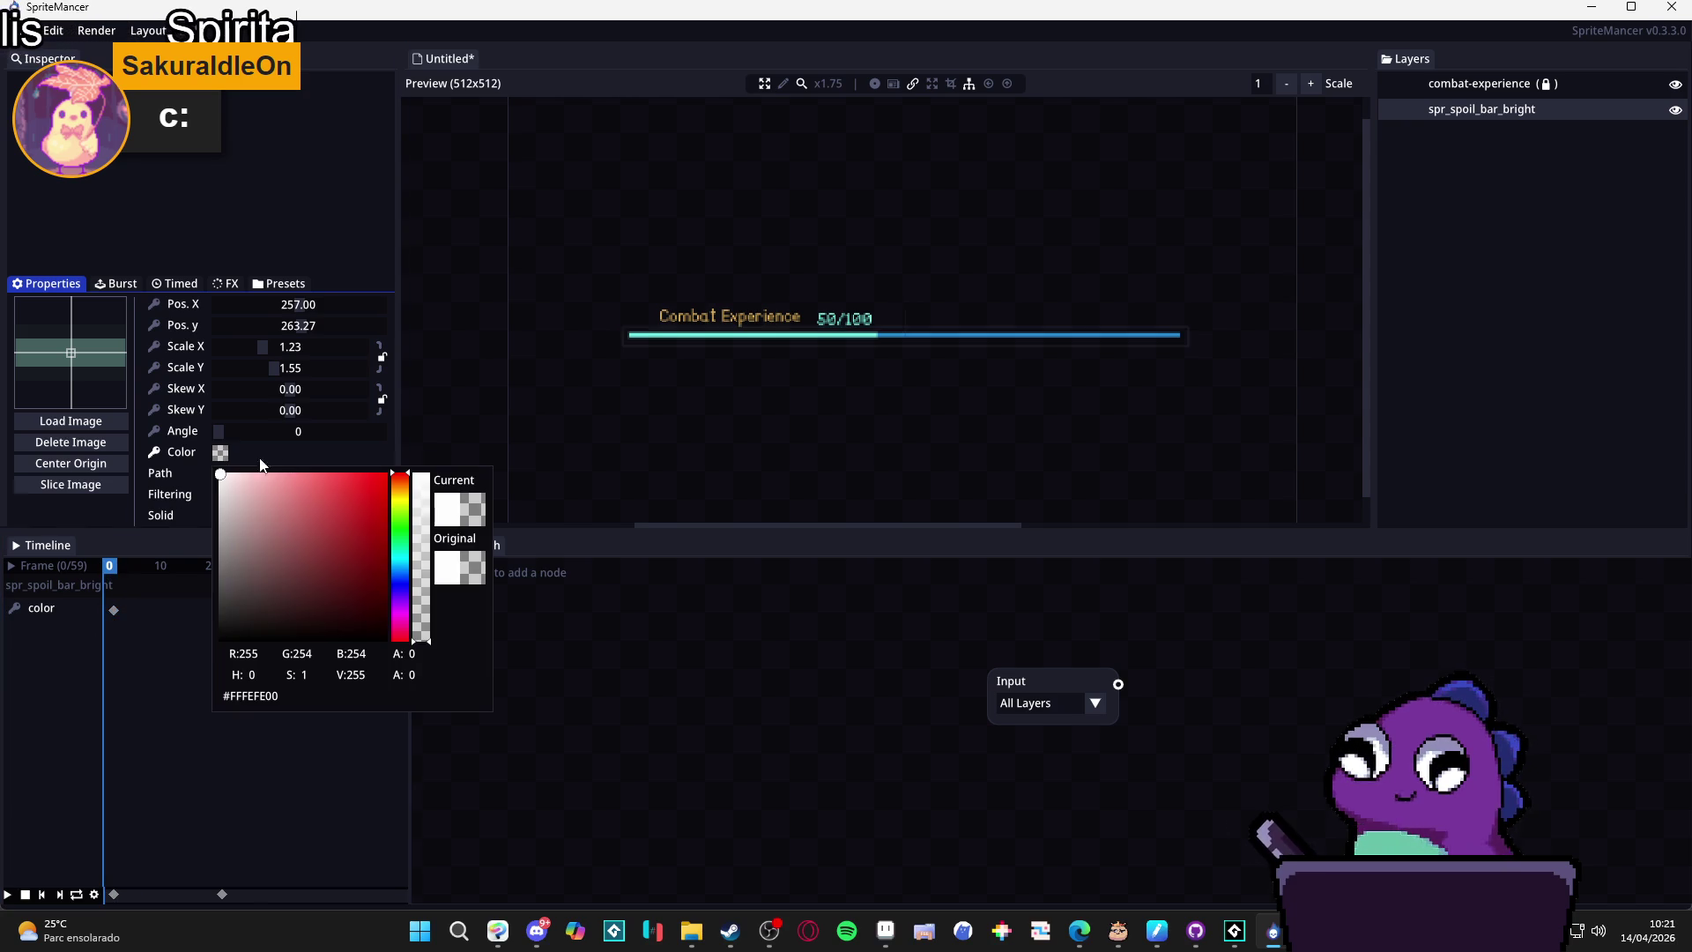
pyautogui.click(120, 611)
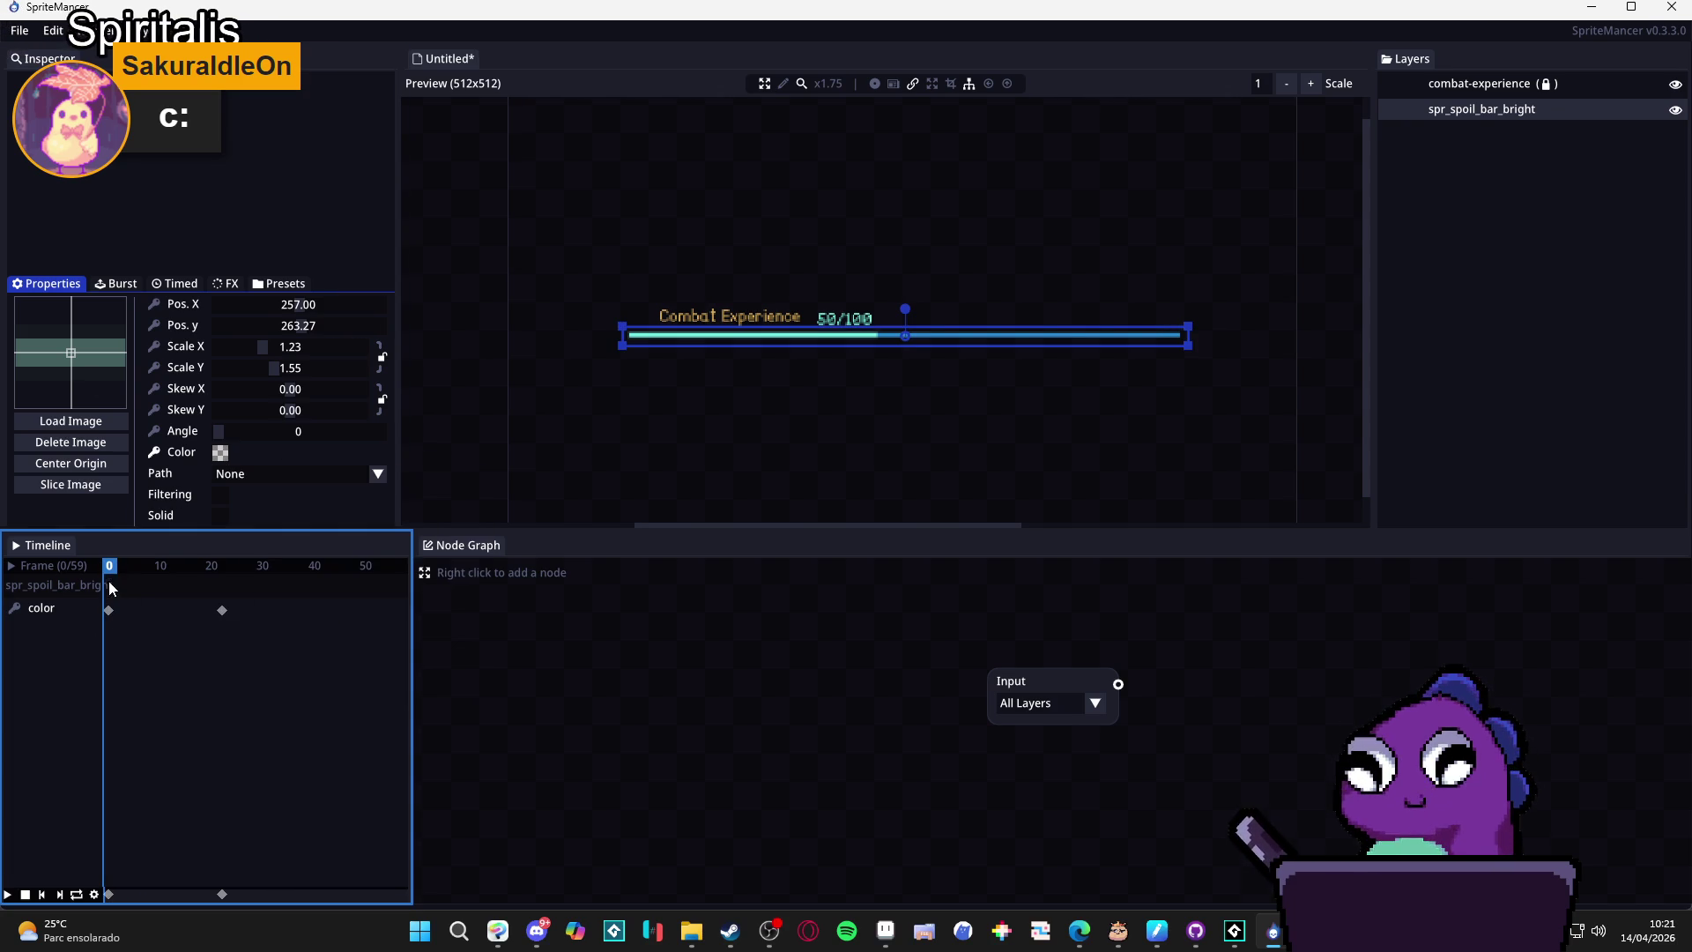
pyautogui.moveTo(115, 564); pyautogui.dragTo(227, 574)
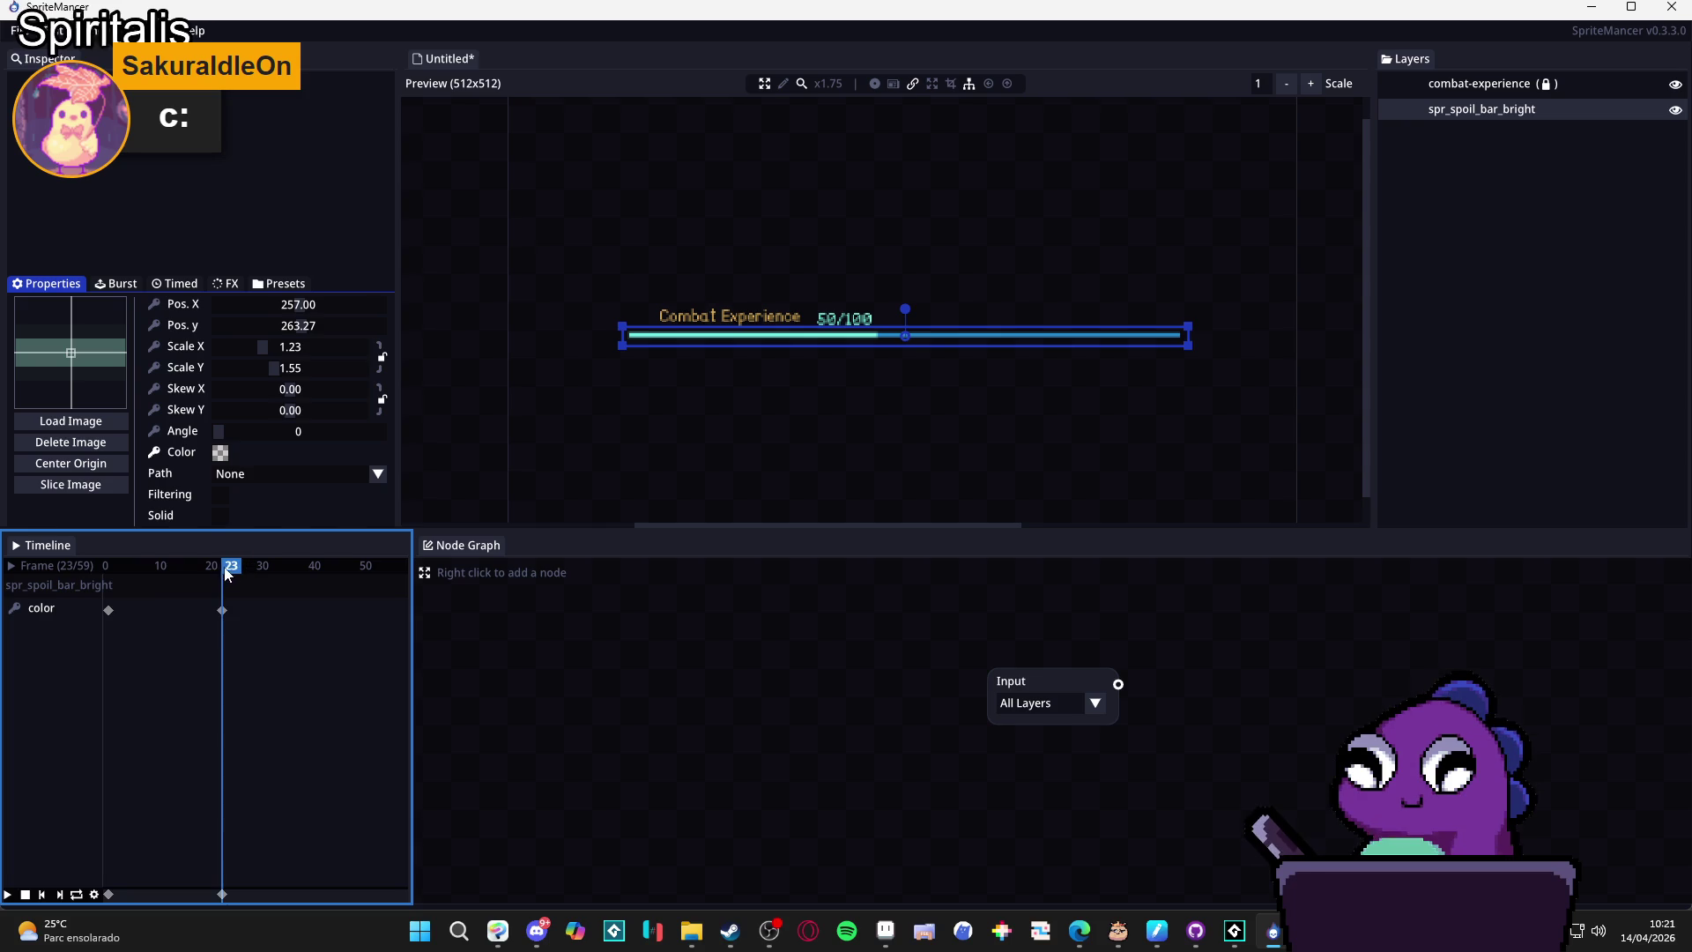
pyautogui.rightClick(222, 613)
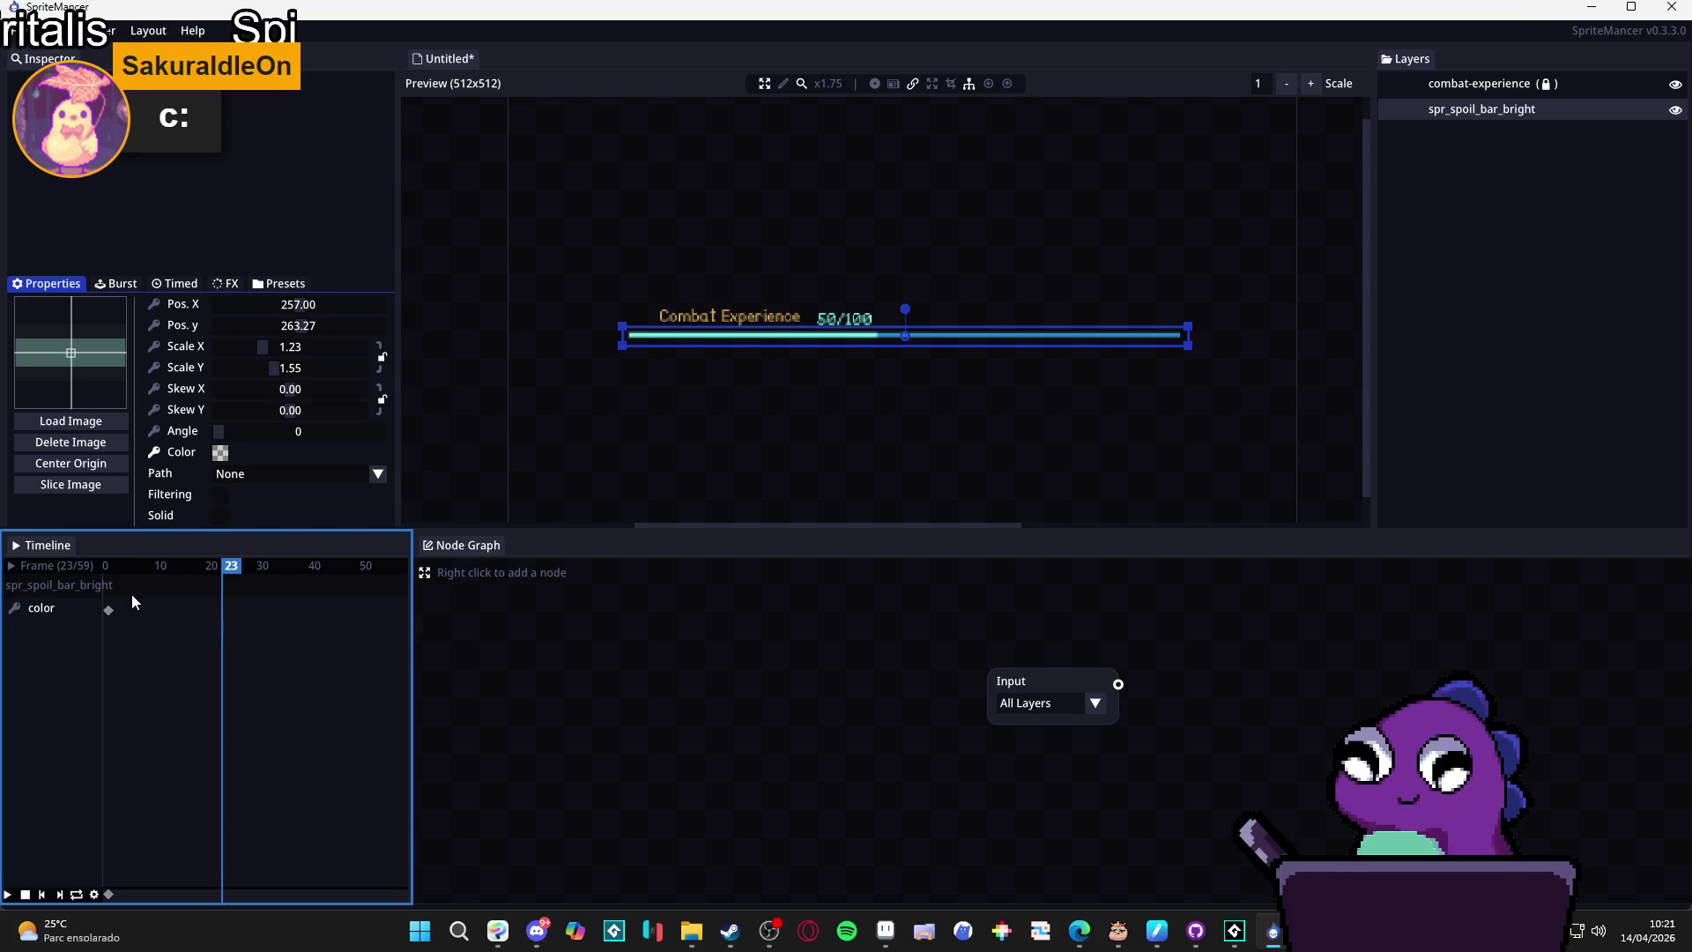
pyautogui.moveTo(196, 565); pyautogui.dragTo(84, 555)
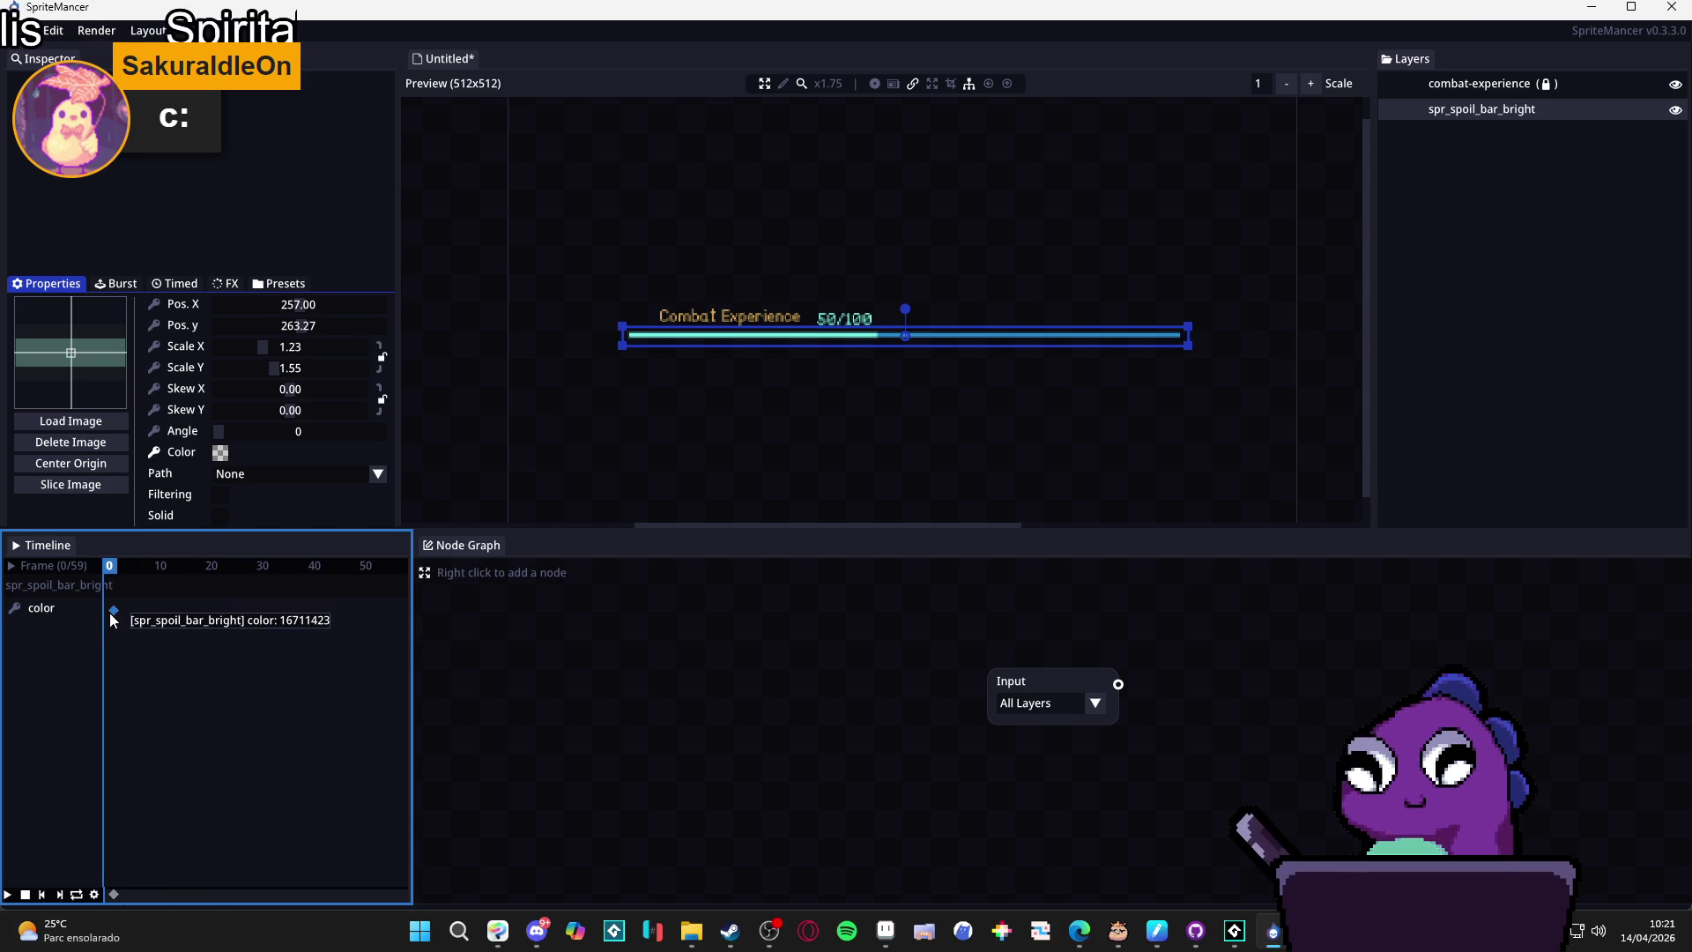
# Set the bar opaque white at frame 0 and fully transparent around frame 20, then play the fade.
pyautogui.click(220, 452)
pyautogui.click(419, 513)
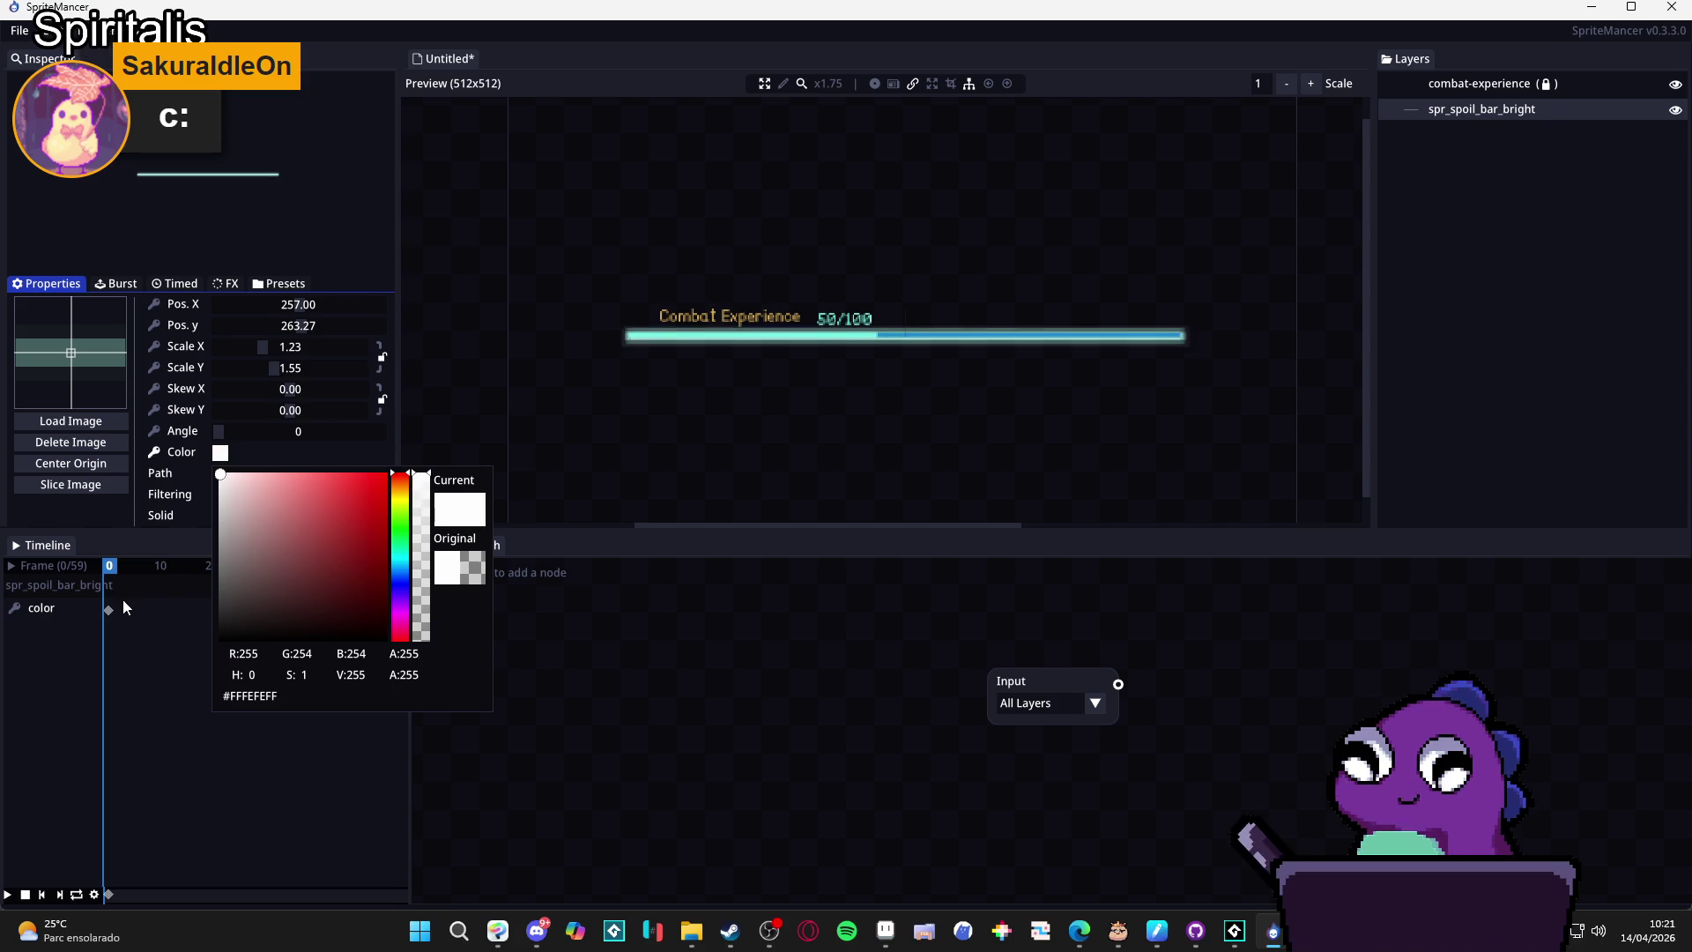
pyautogui.click(188, 575)
pyautogui.click(211, 569)
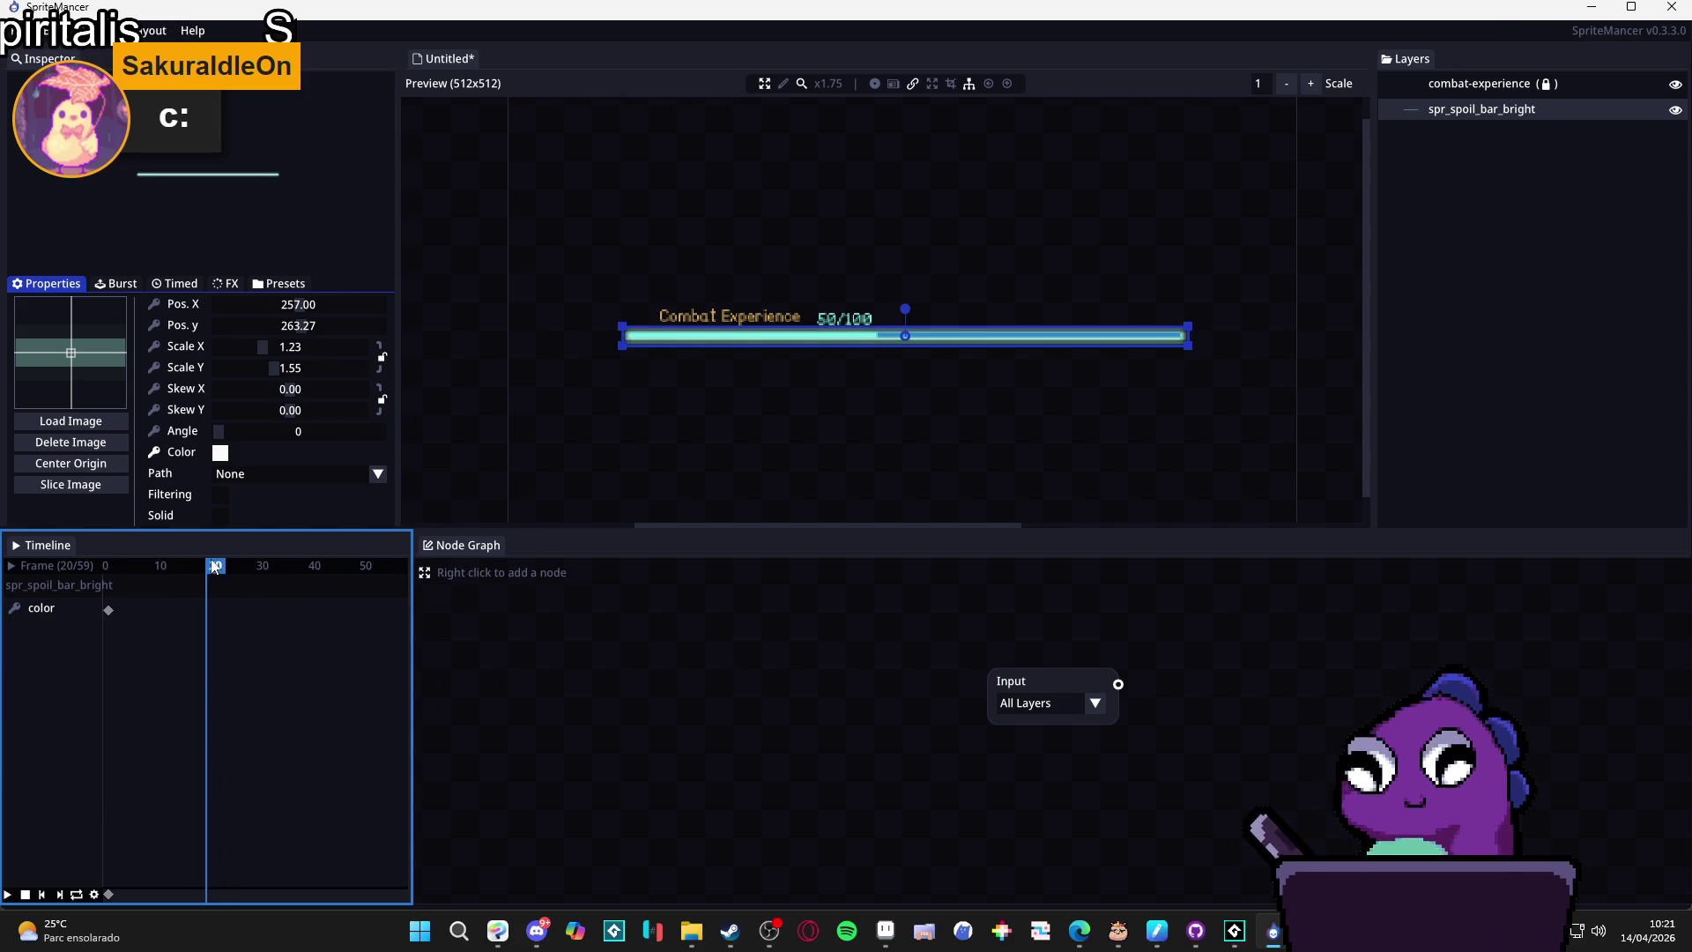
pyautogui.click(220, 452)
pyautogui.moveTo(421, 616); pyautogui.dragTo(427, 689)
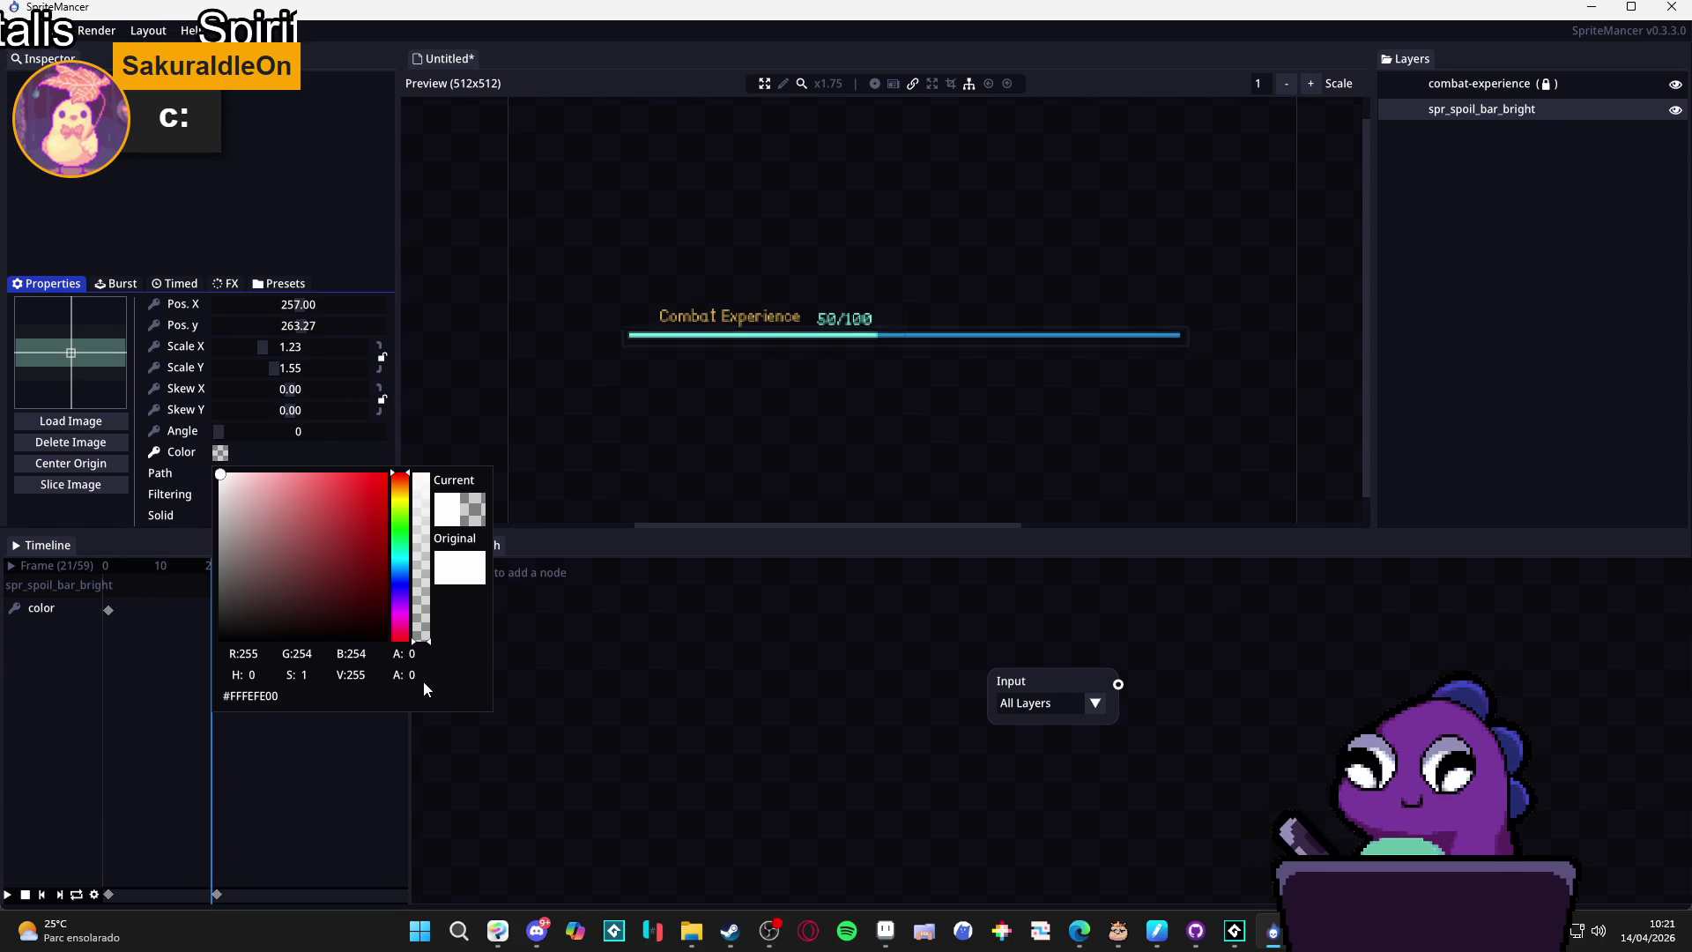
pyautogui.click(267, 800)
pyautogui.moveTo(211, 565); pyautogui.dragTo(108, 565)
pyautogui.click(8, 895)
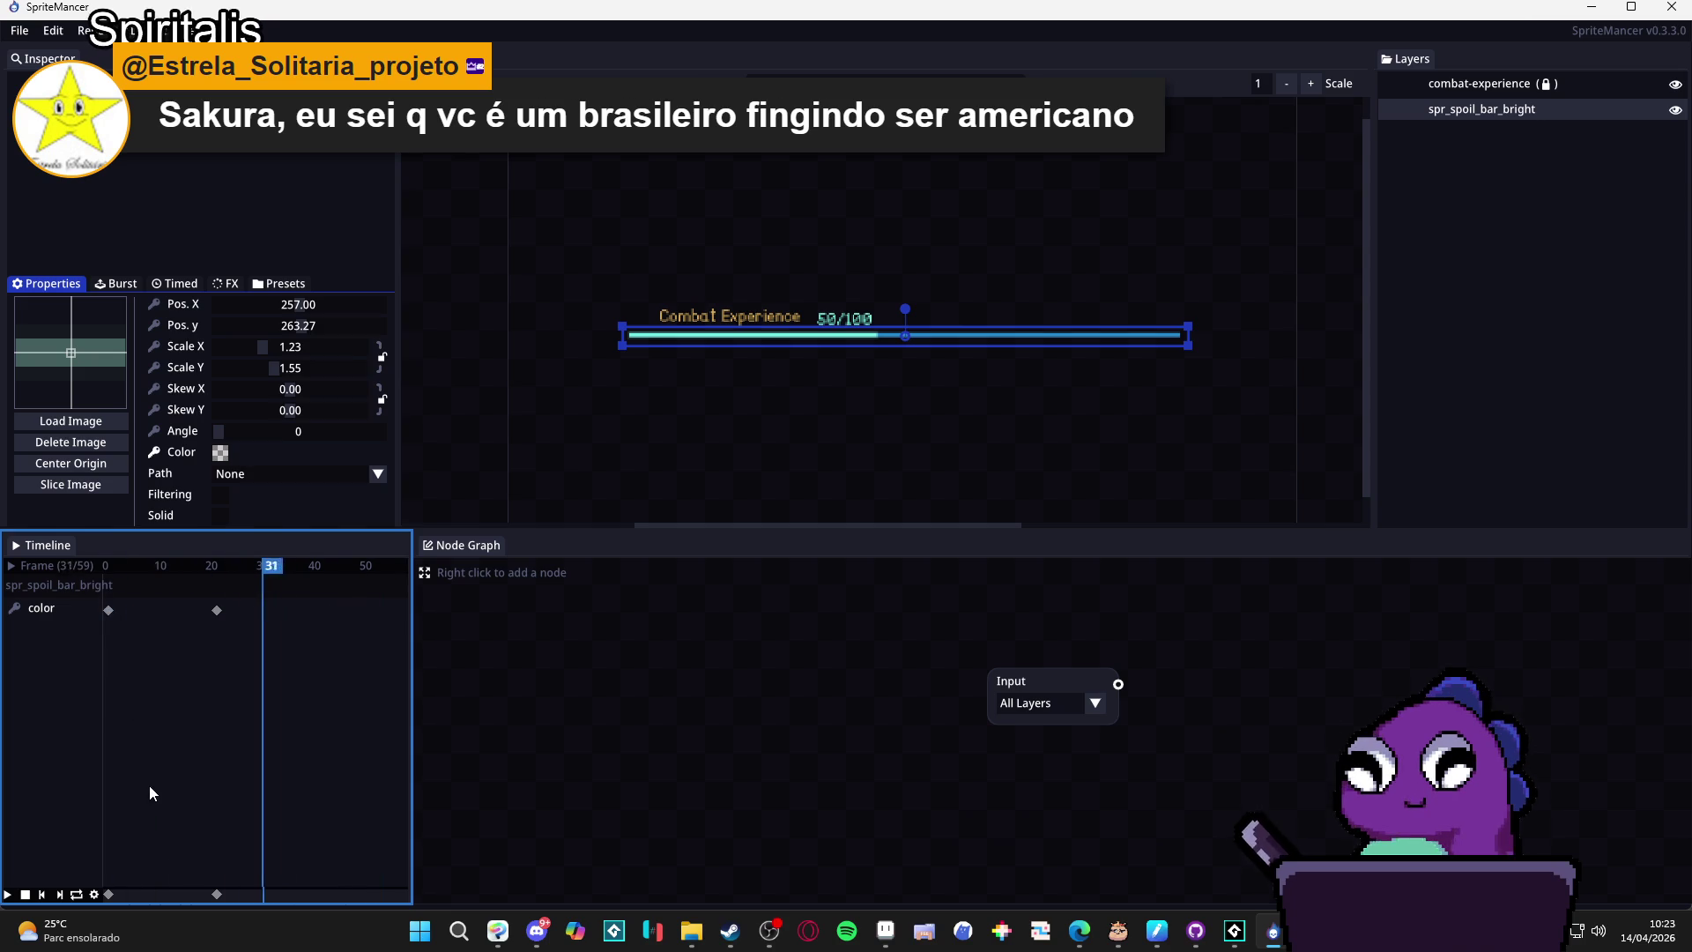
# Stop playback, rewind to frame 0, and toggle the spr_spoil_bar_bright layer's visibility off and on.
pyautogui.click(27, 893)
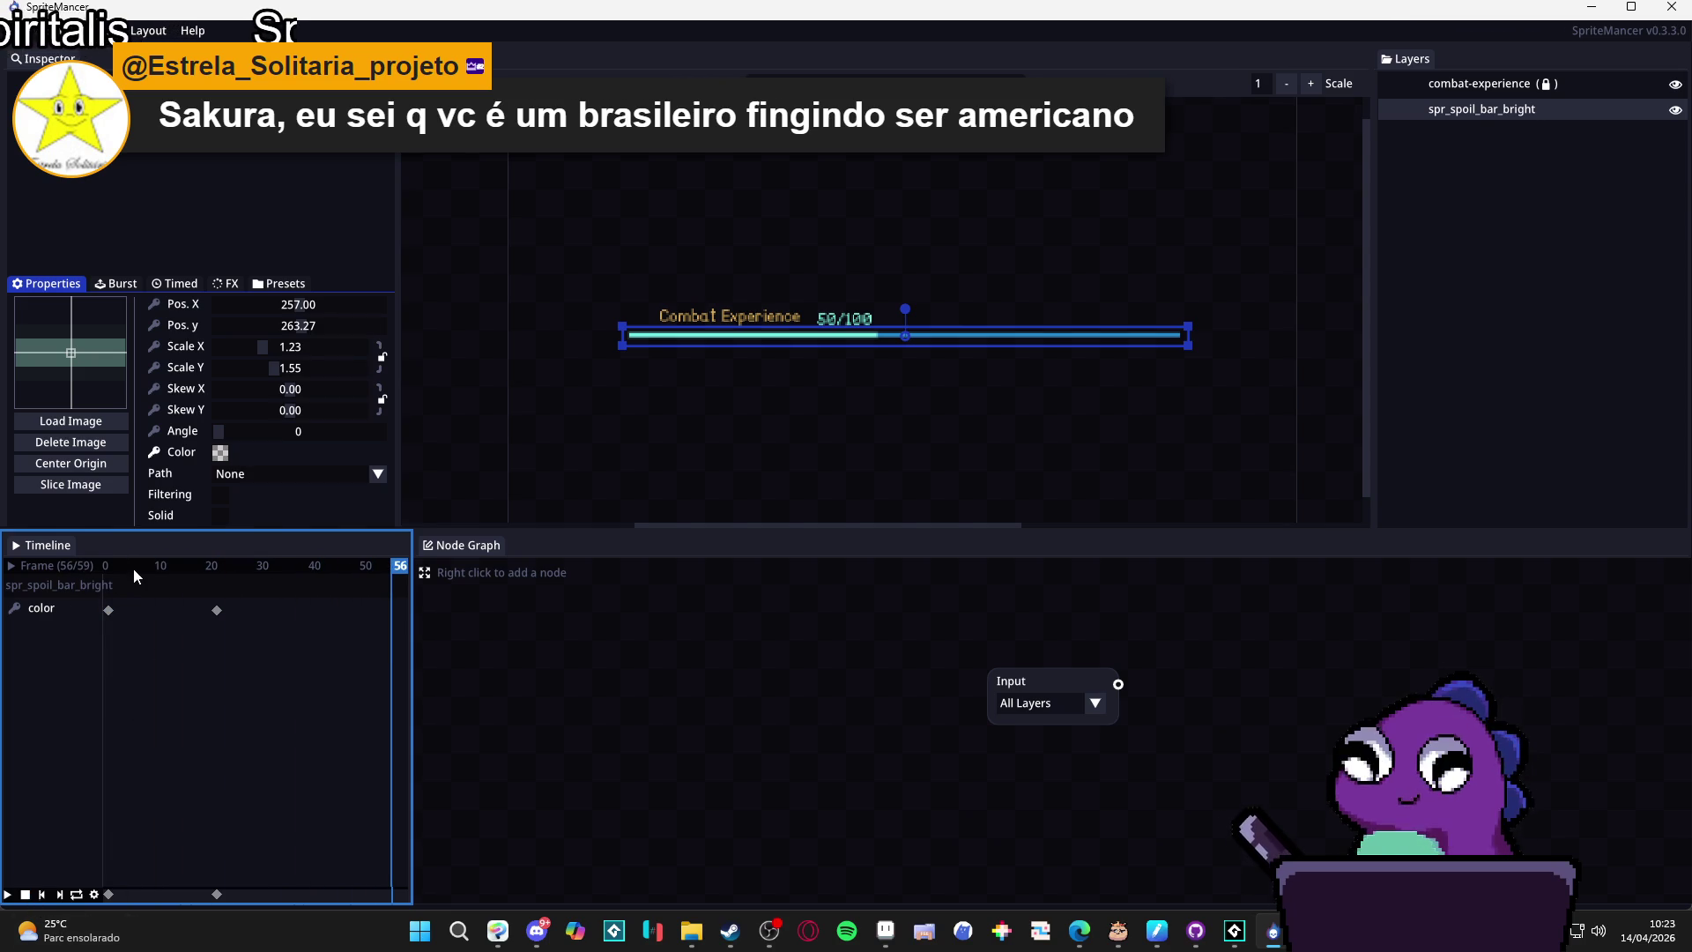
pyautogui.moveTo(132, 568); pyautogui.dragTo(93, 564)
pyautogui.click(108, 610)
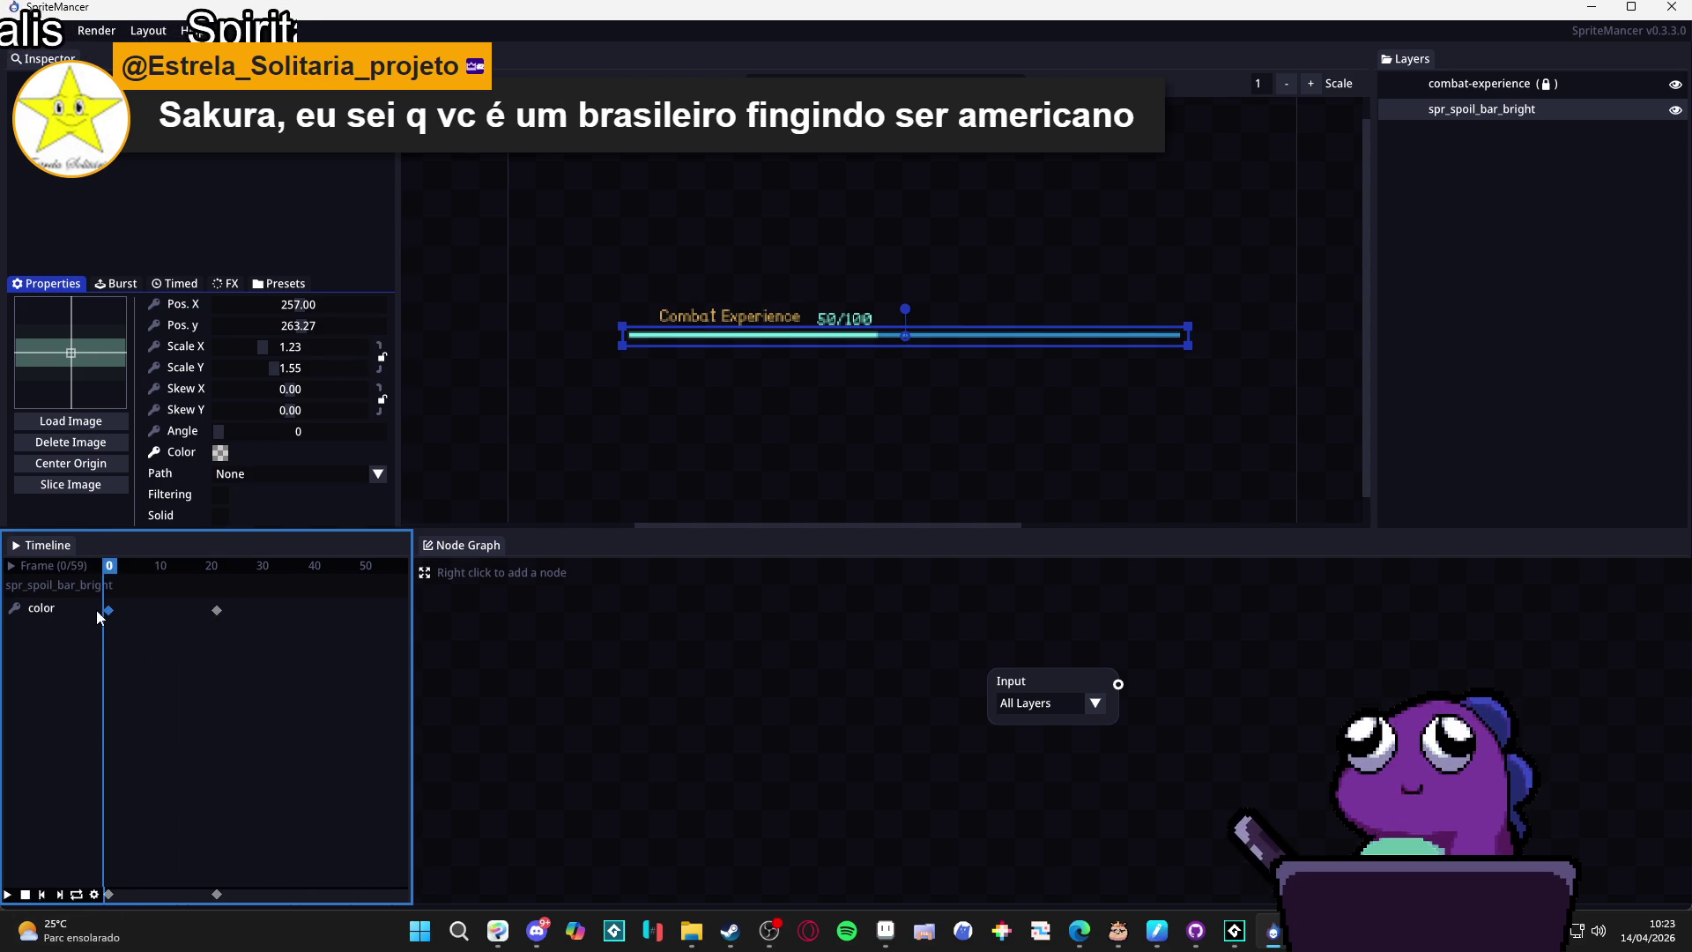
pyautogui.click(218, 613)
pyautogui.click(109, 611)
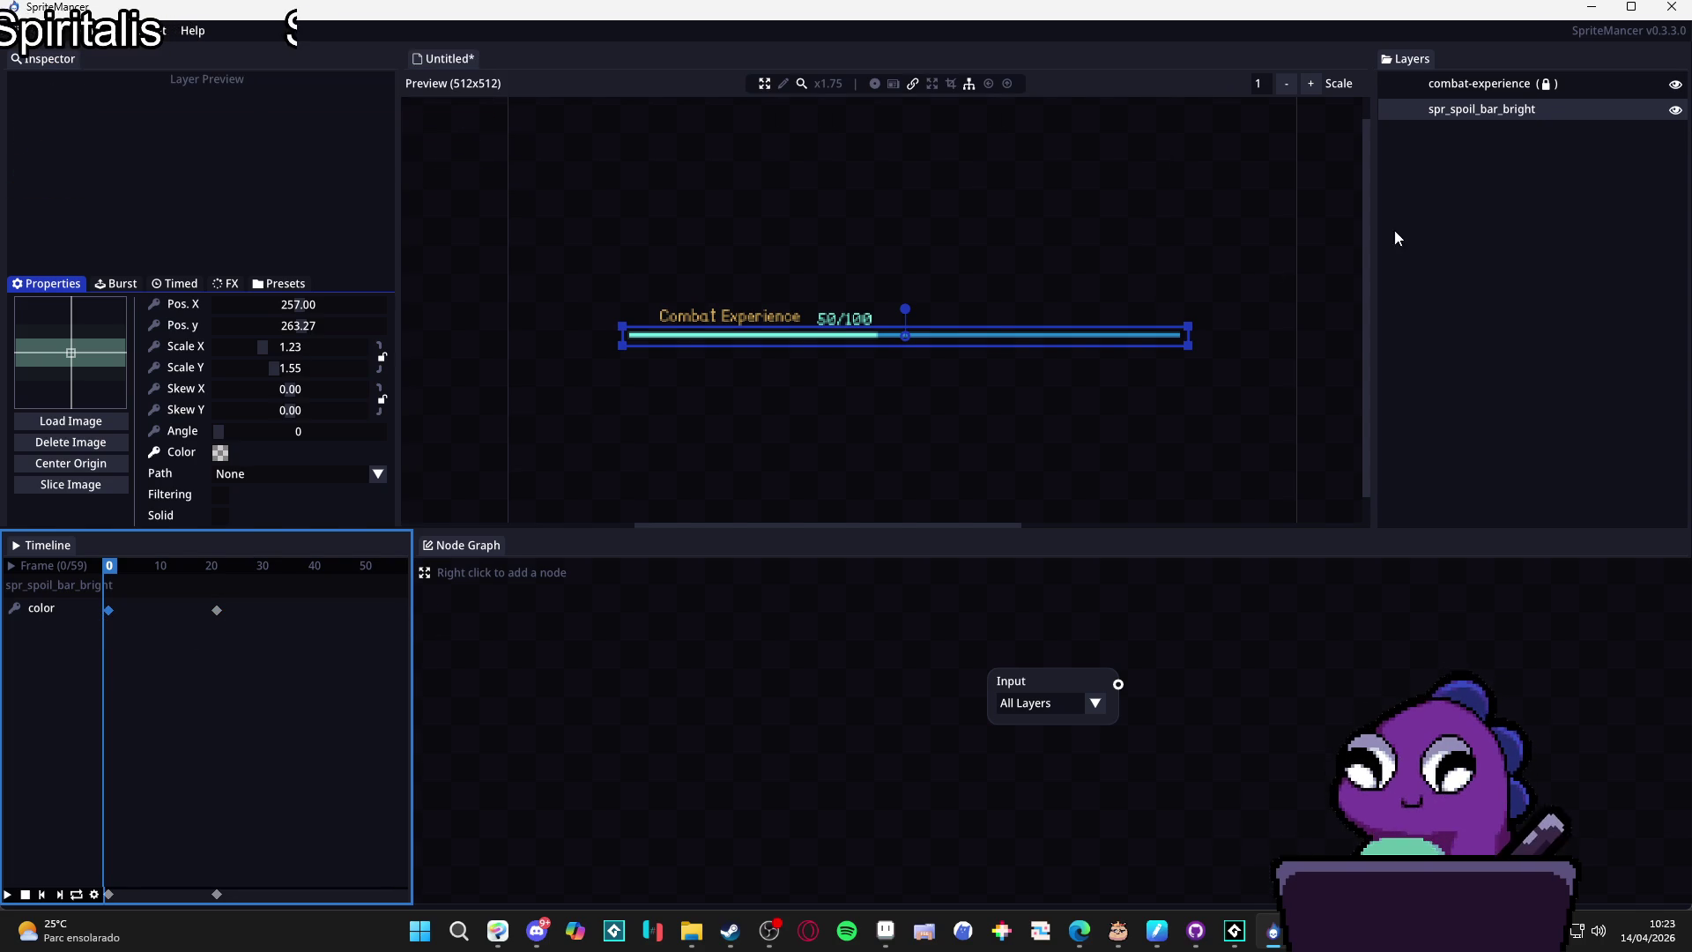
pyautogui.click(1675, 111)
pyautogui.click(1675, 111)
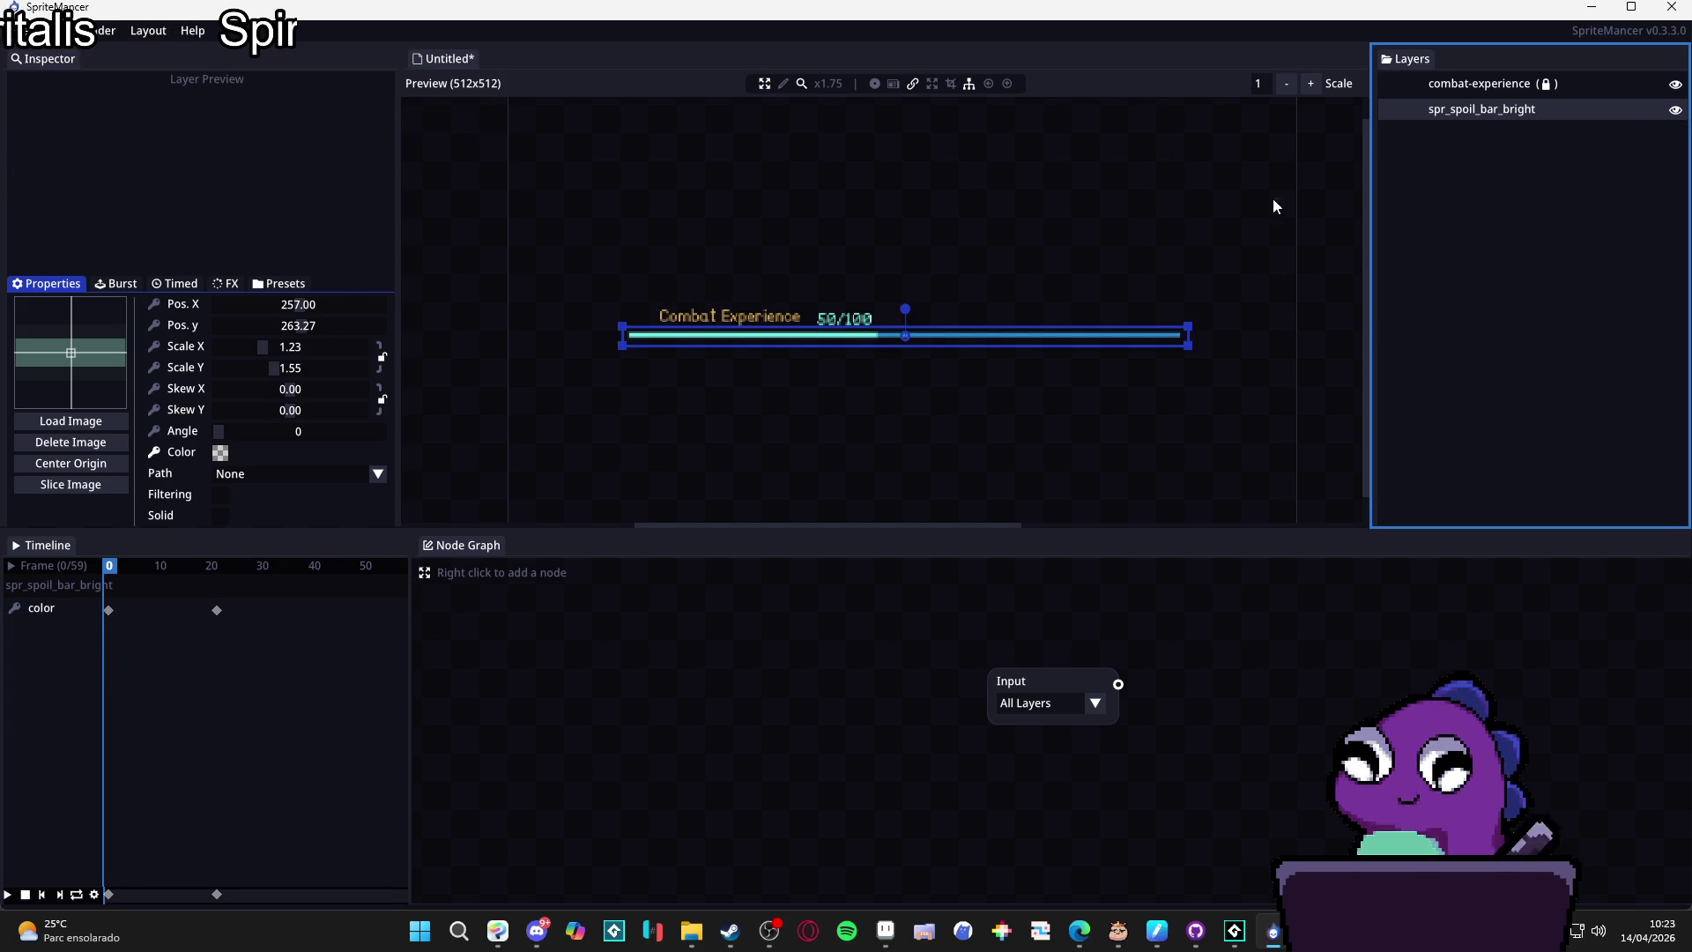
pyautogui.click(109, 610)
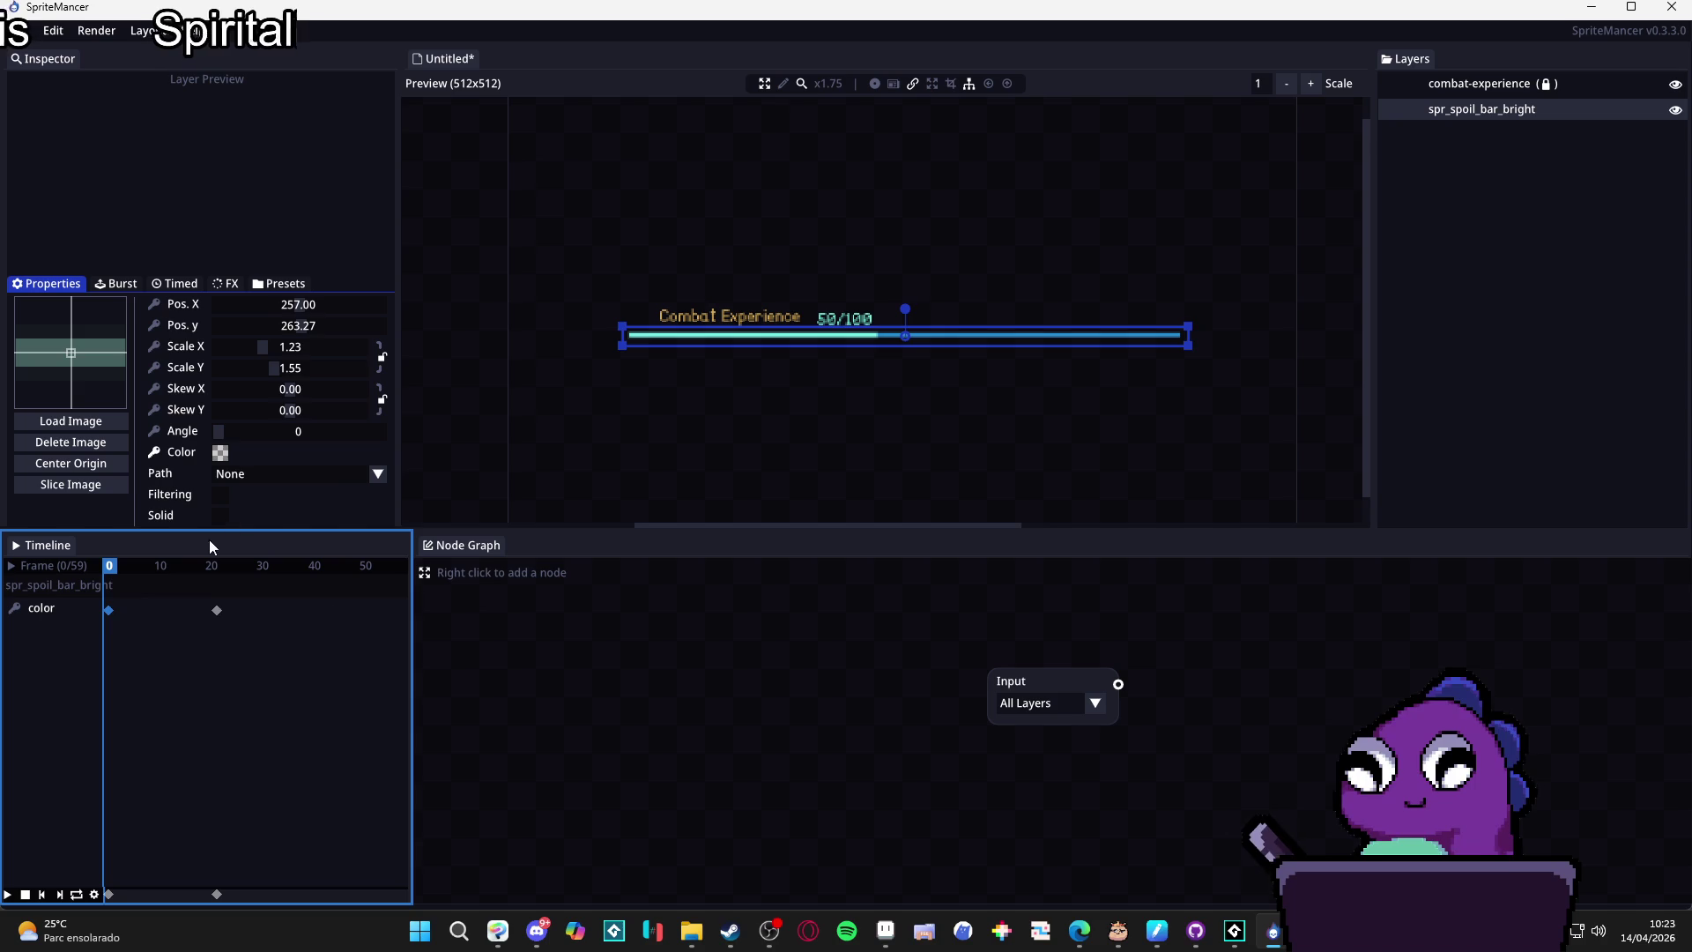
# Make the bar opaque white at frame 0 and move the fade-out keyframe to frame 23.
pyautogui.click(221, 454)
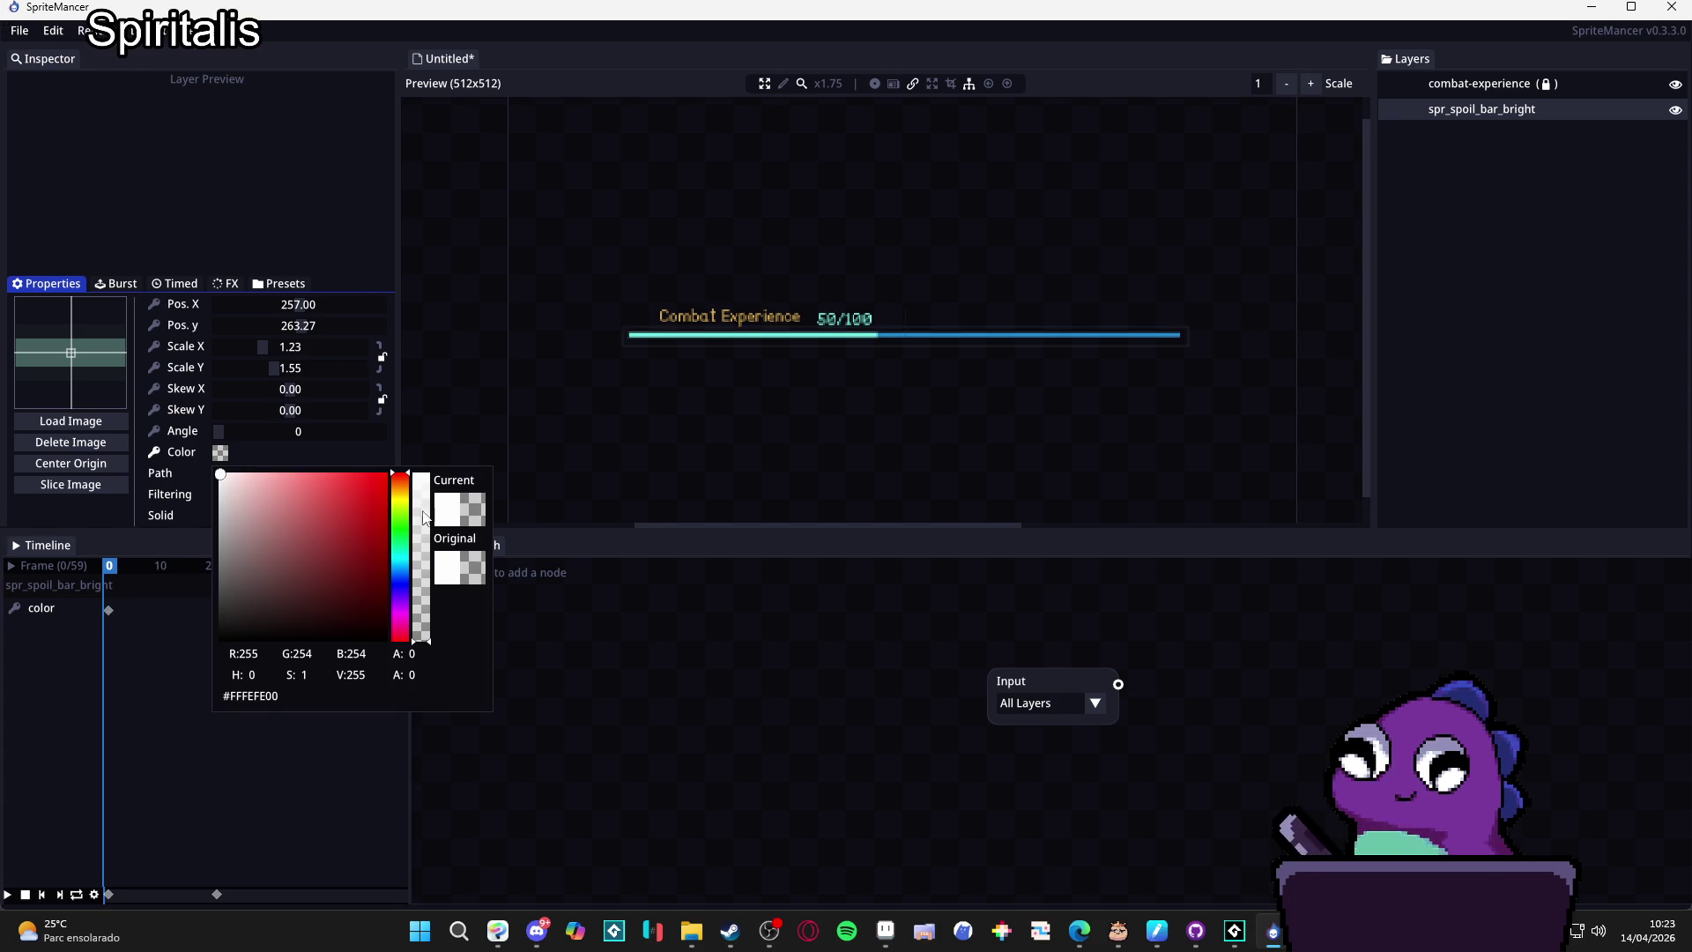
pyautogui.moveTo(422, 515); pyautogui.dragTo(419, 442)
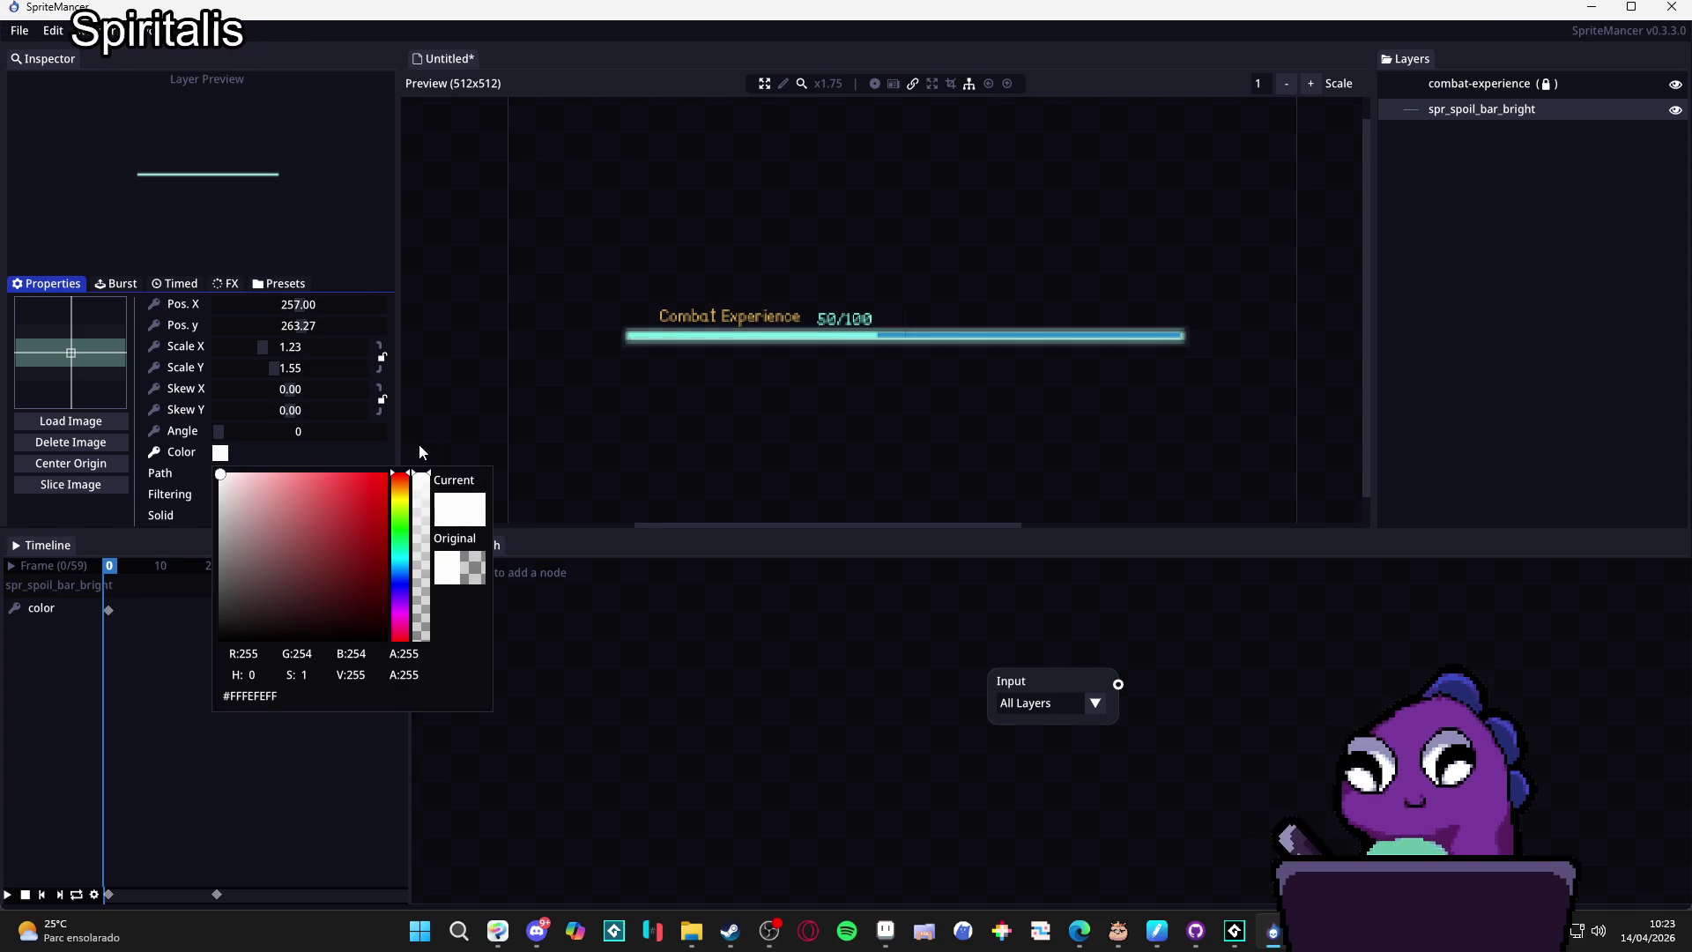
pyautogui.click(119, 647)
pyautogui.moveTo(145, 571)
pyautogui.mouseDown()
pyautogui.moveTo(169, 571)
pyautogui.moveTo(124, 571)
pyautogui.moveTo(109, 612)
pyautogui.mouseUp()
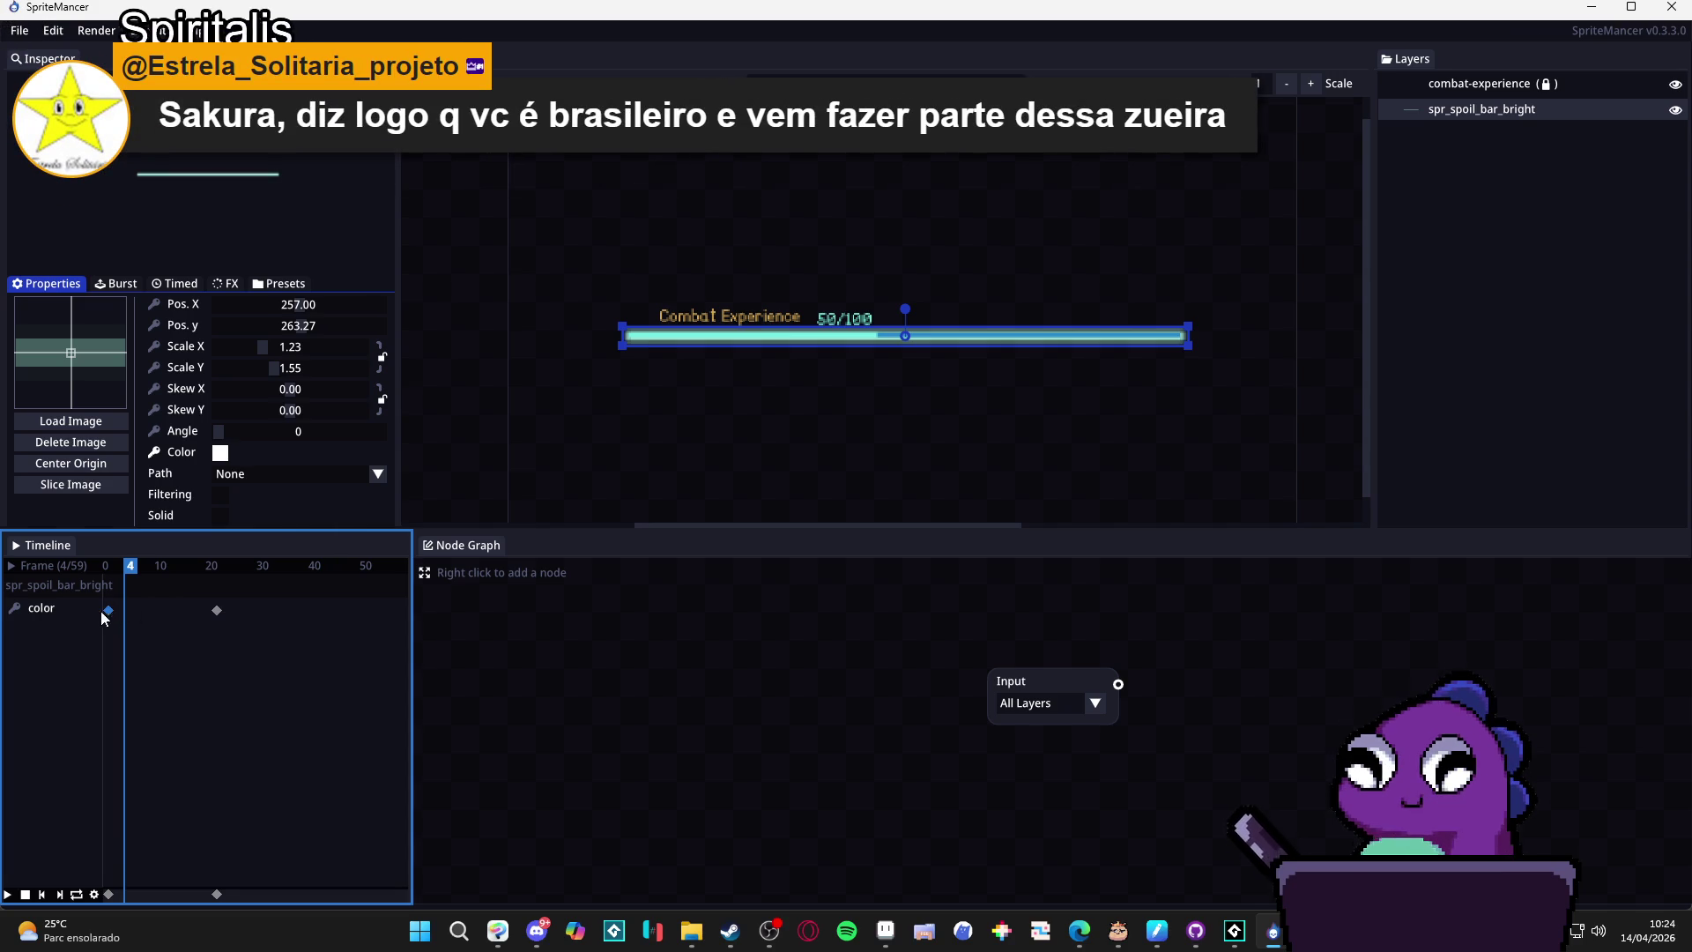
pyautogui.moveTo(217, 610); pyautogui.dragTo(226, 573)
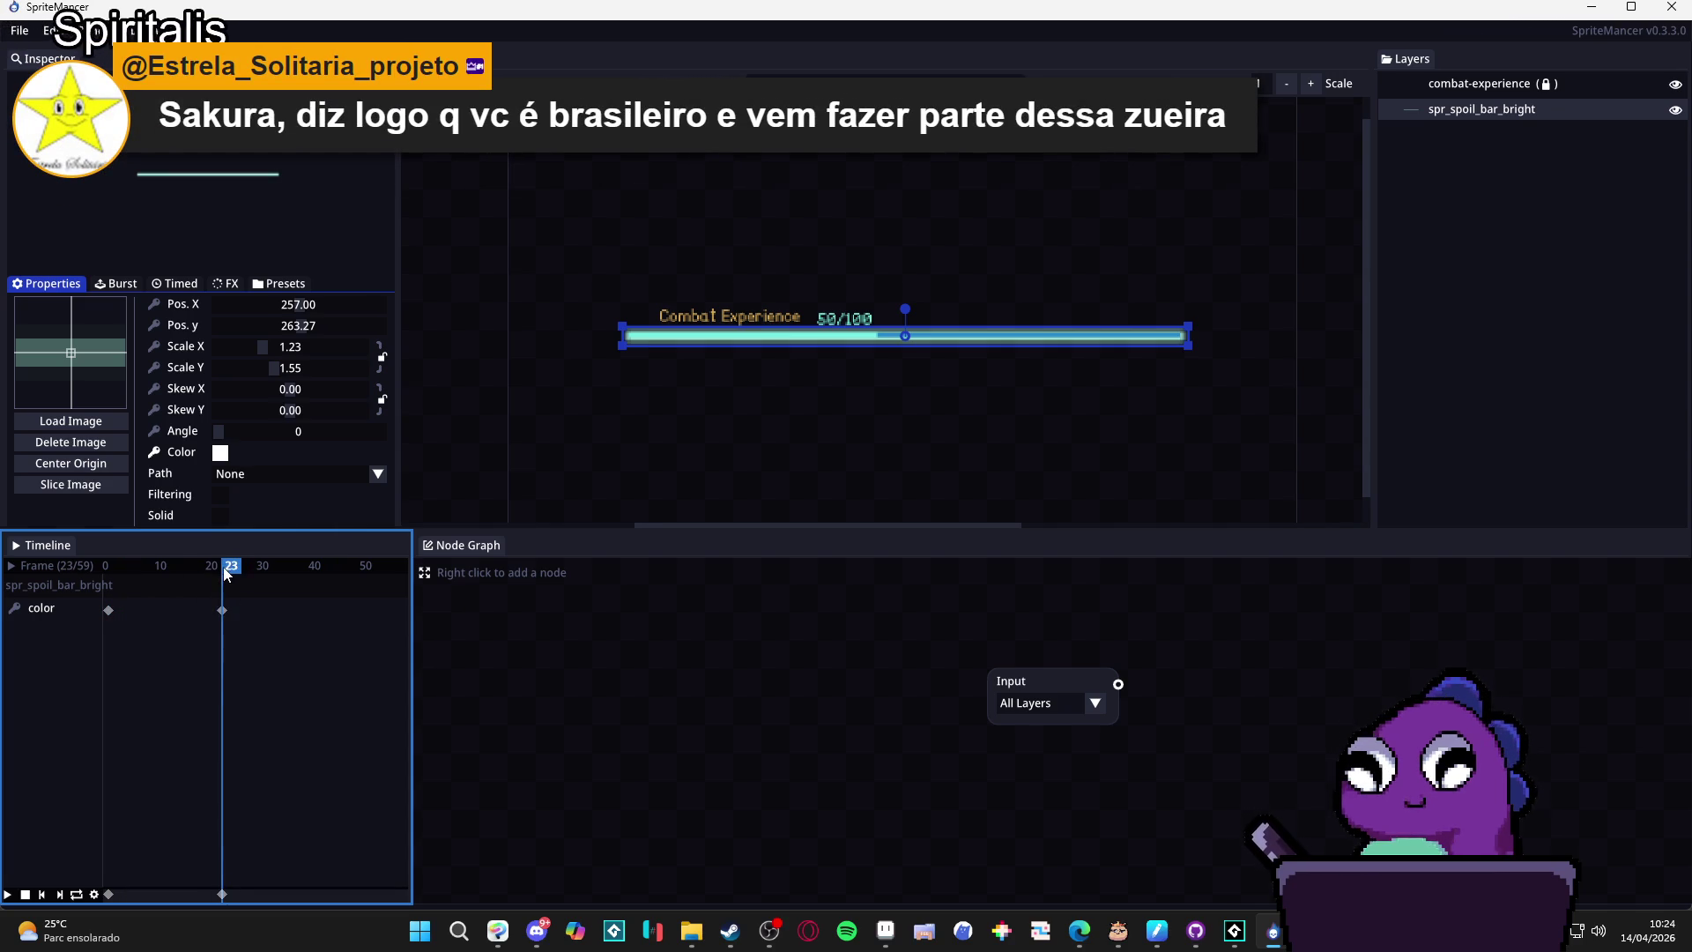
pyautogui.click(222, 611)
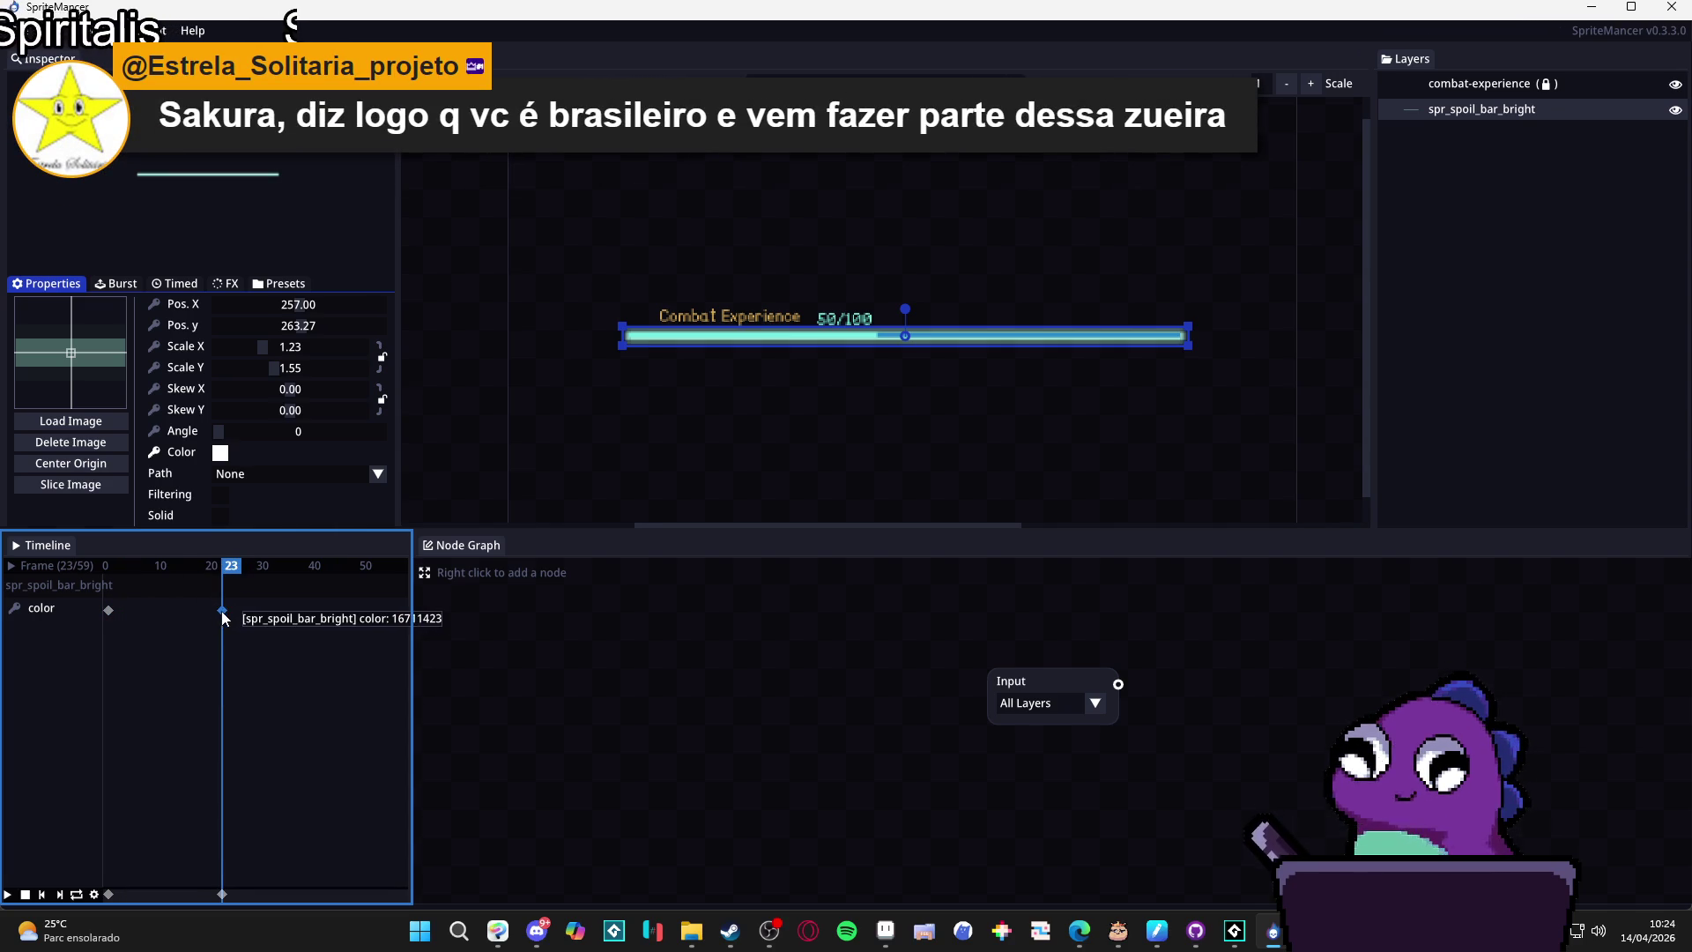
# Make the bar fully transparent at frame 23, then right-click to delete the colour keyframes.
pyautogui.click(220, 452)
pyautogui.moveTo(421, 476); pyautogui.dragTo(402, 717)
pyautogui.click(148, 690)
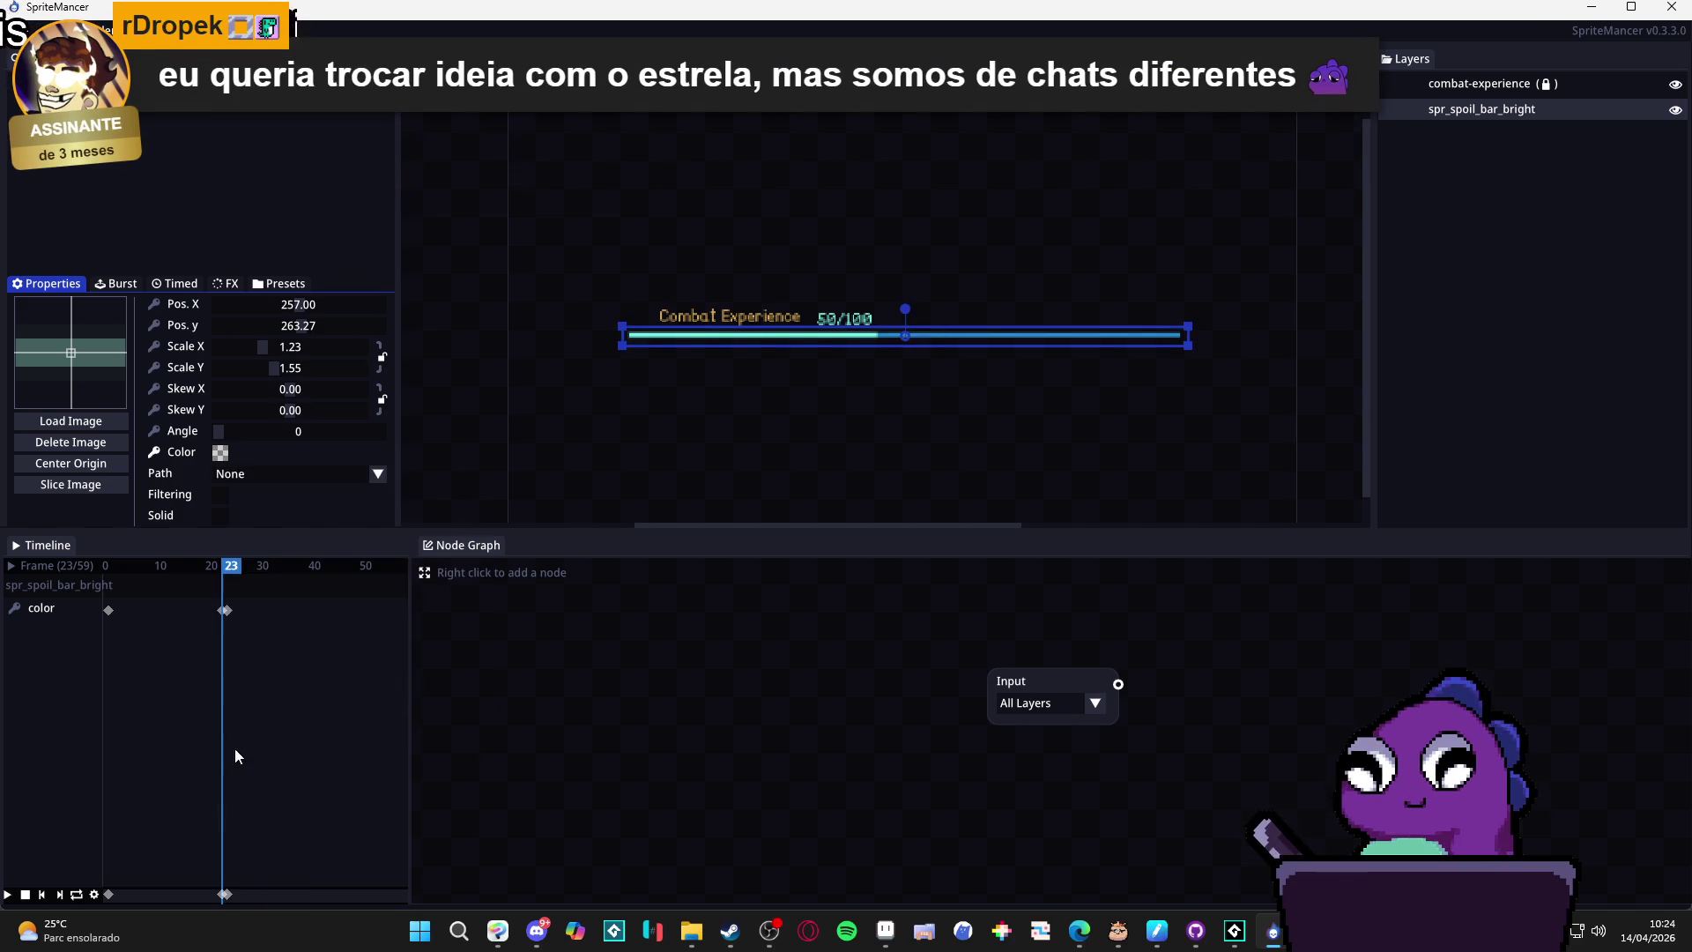
pyautogui.click(232, 611)
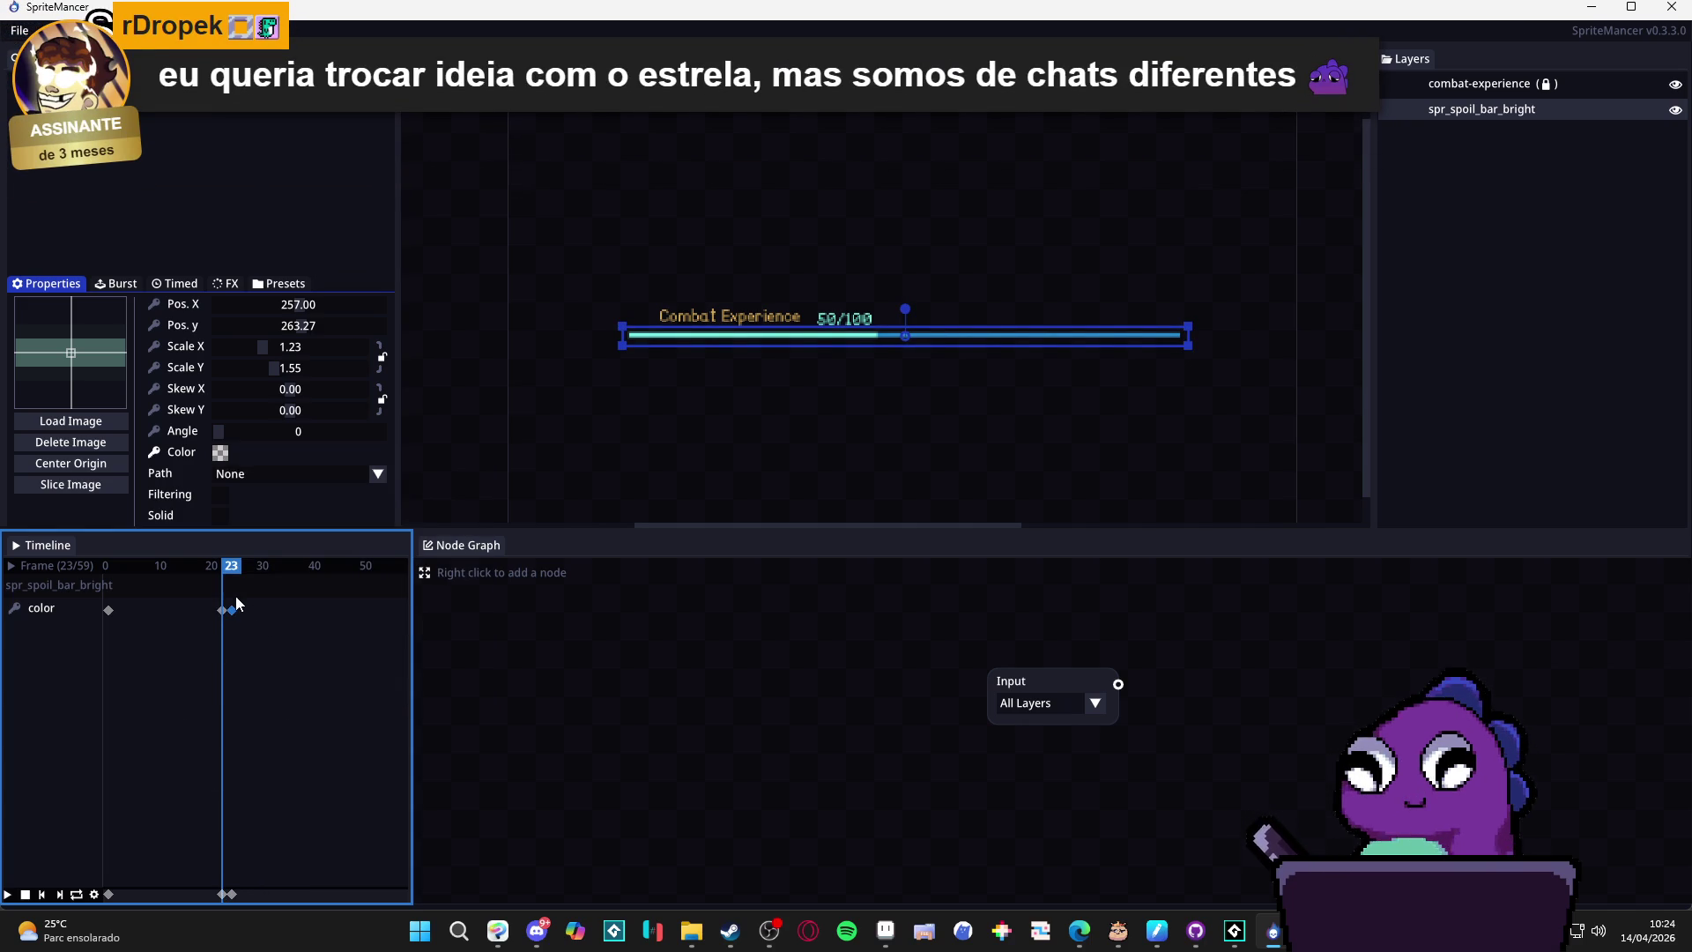
pyautogui.click(109, 608)
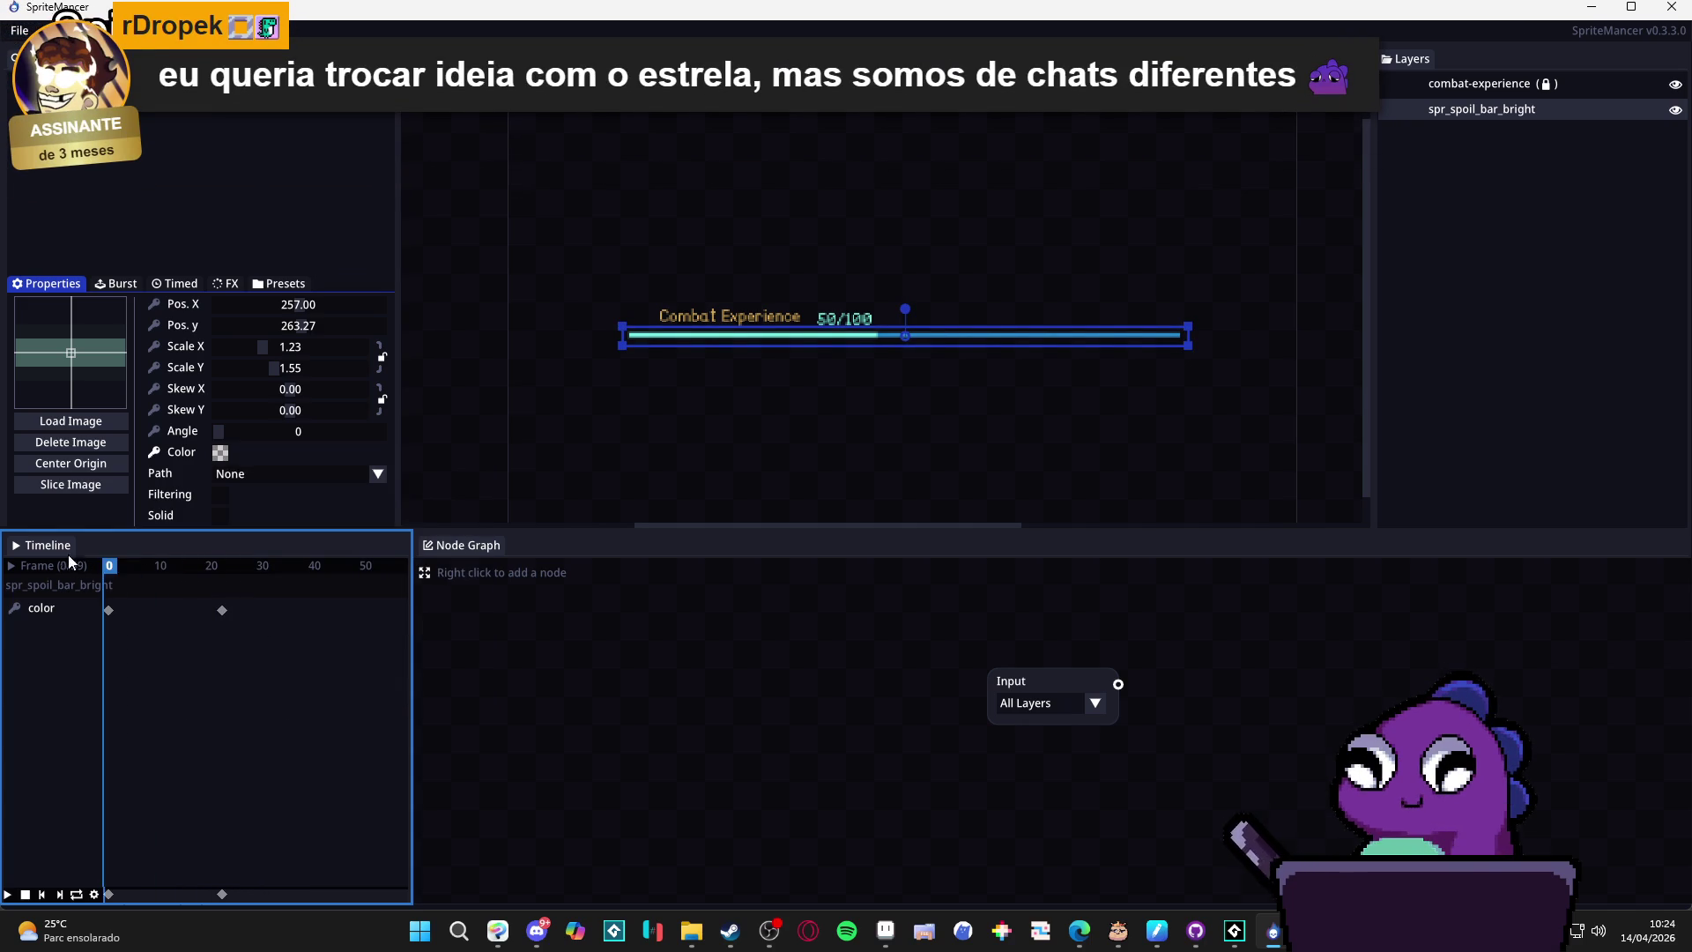
pyautogui.click(110, 608)
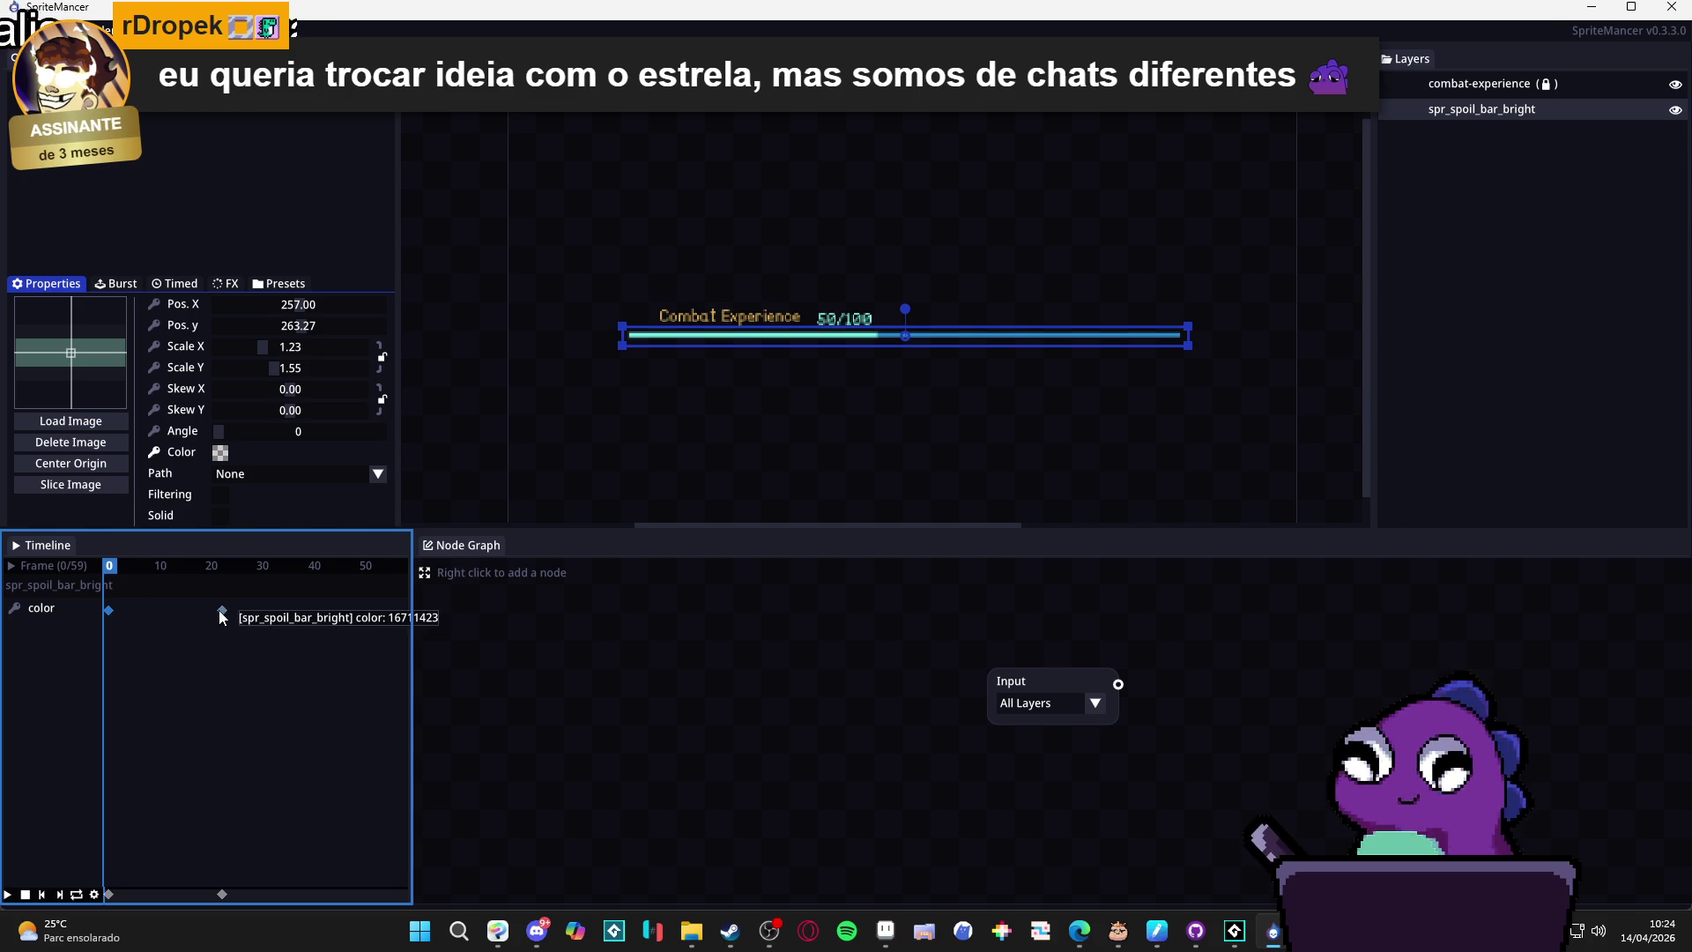
pyautogui.rightClick(219, 609)
# Remove the leftover colour keyframe and inspect the Timed Color end colour's hex value.
pyautogui.rightClick(109, 610)
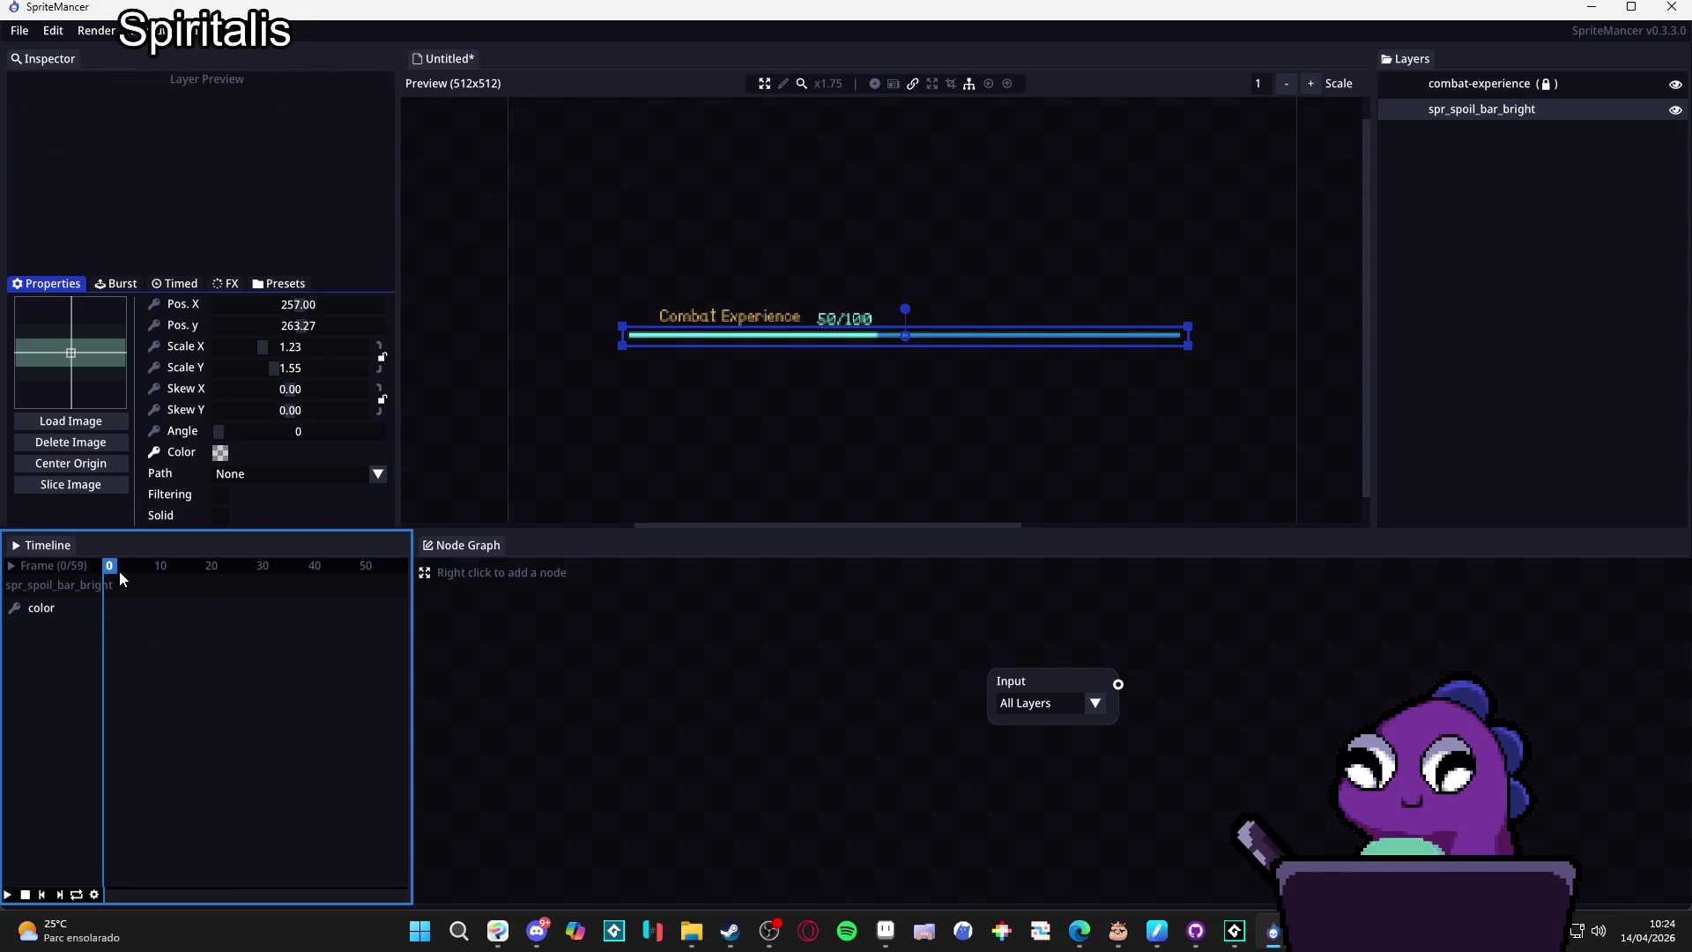
pyautogui.click(180, 283)
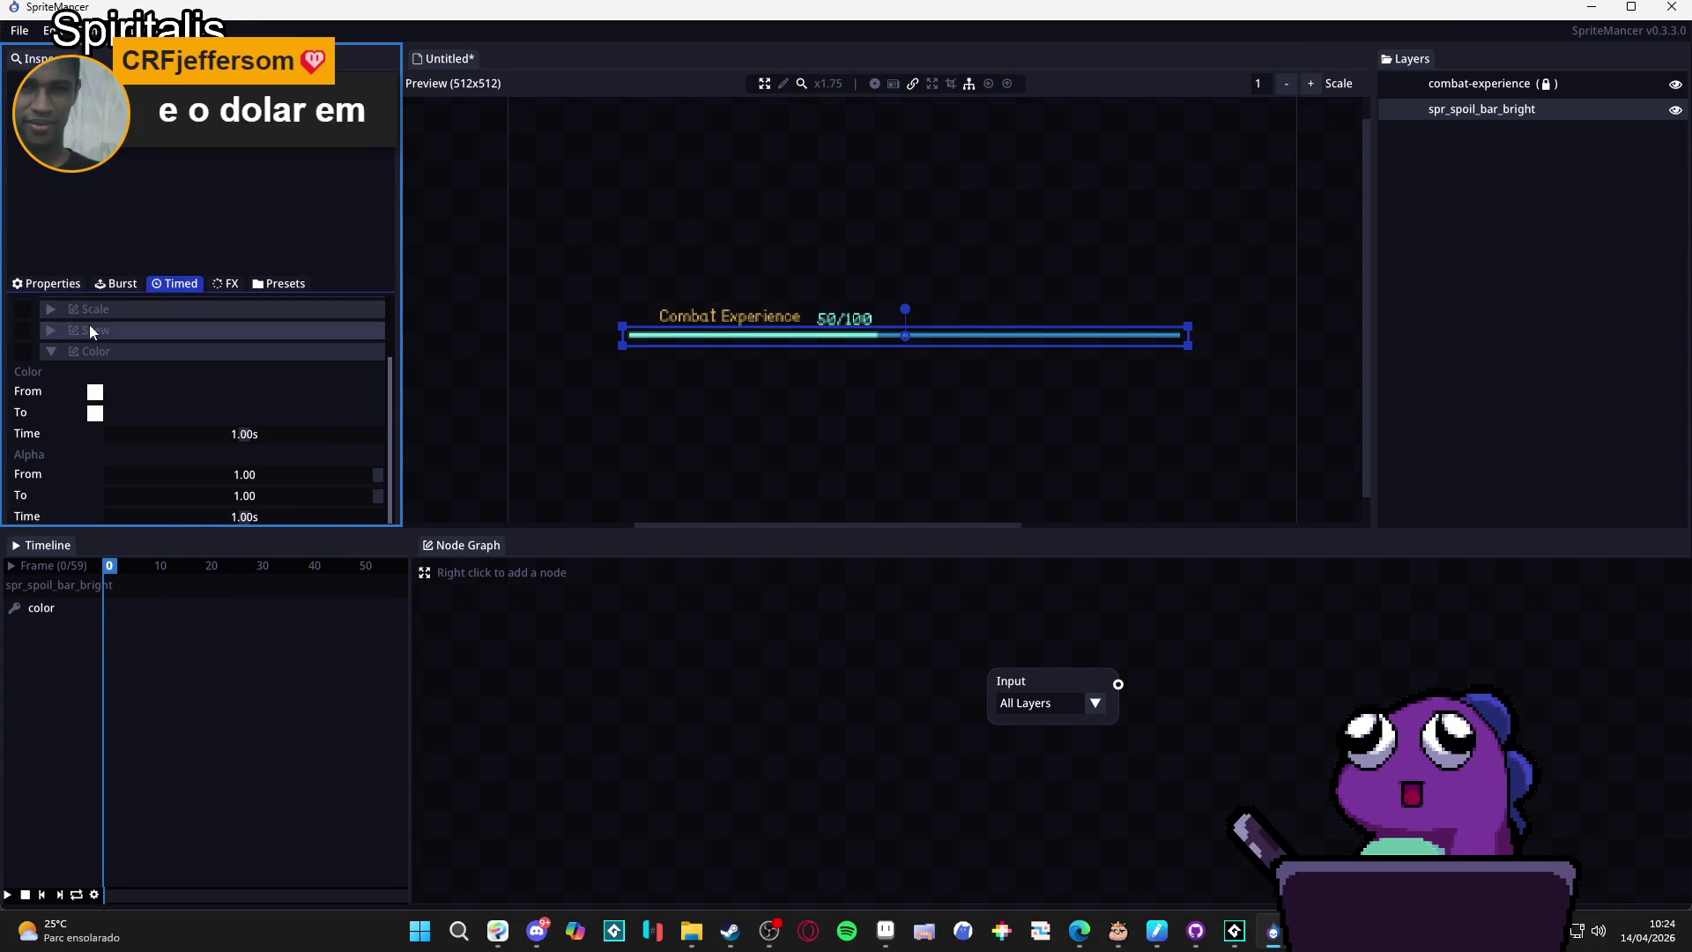
pyautogui.click(53, 349)
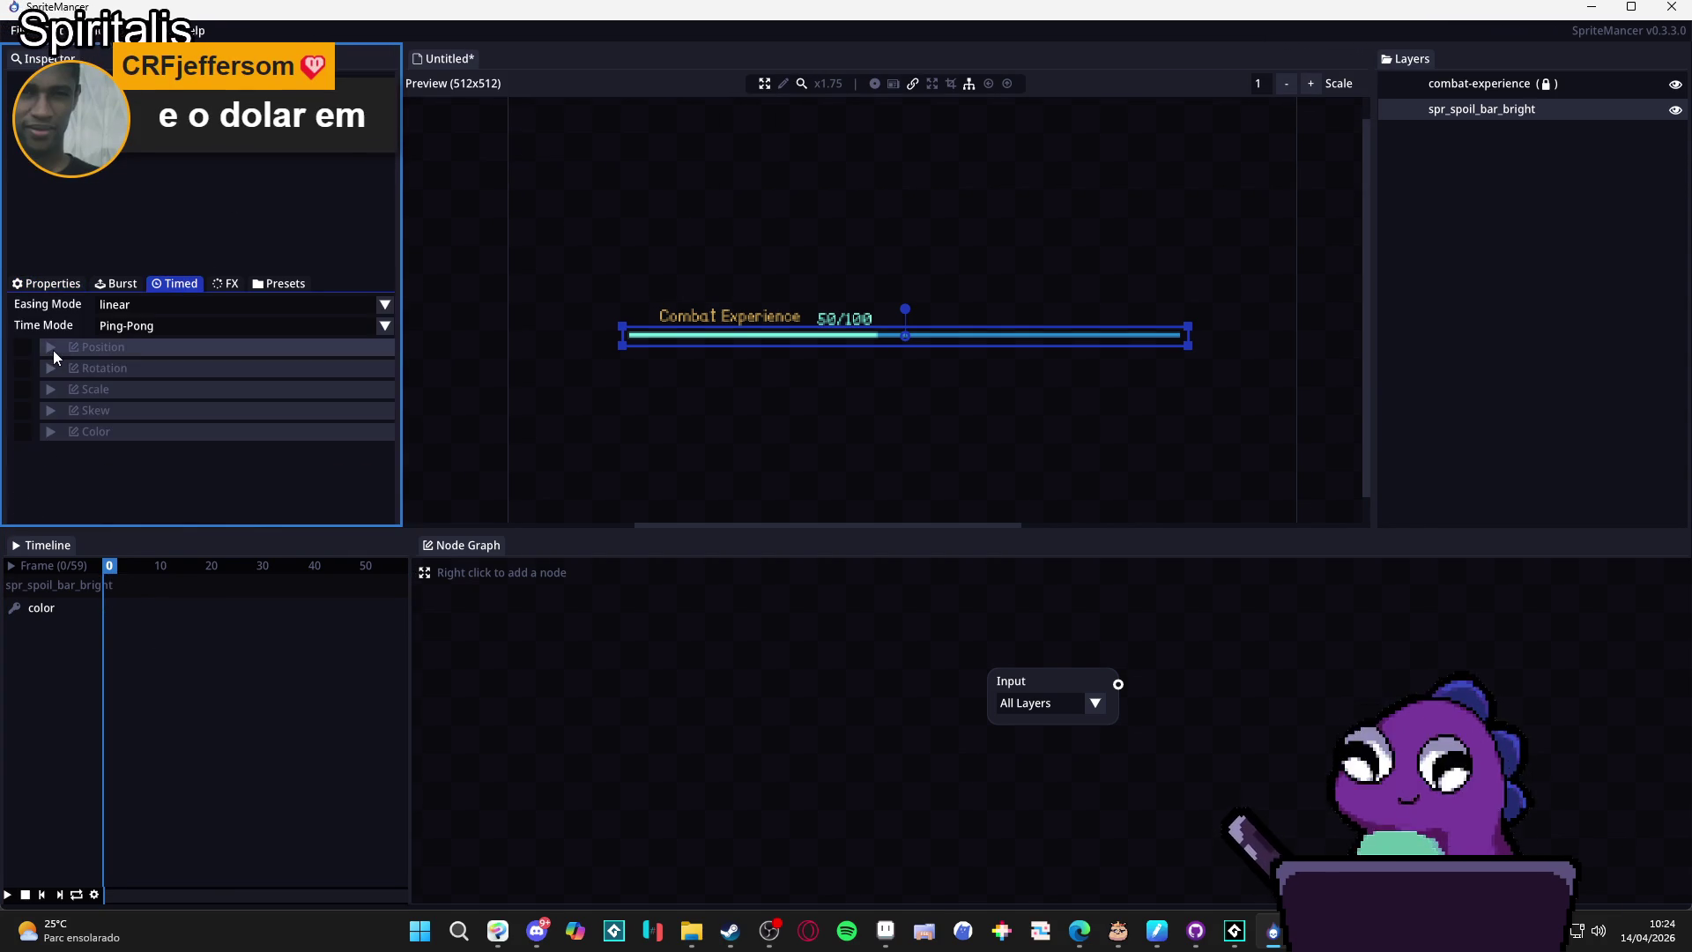
pyautogui.click(51, 432)
pyautogui.scroll(-1, 62, 439)
pyautogui.click(97, 435)
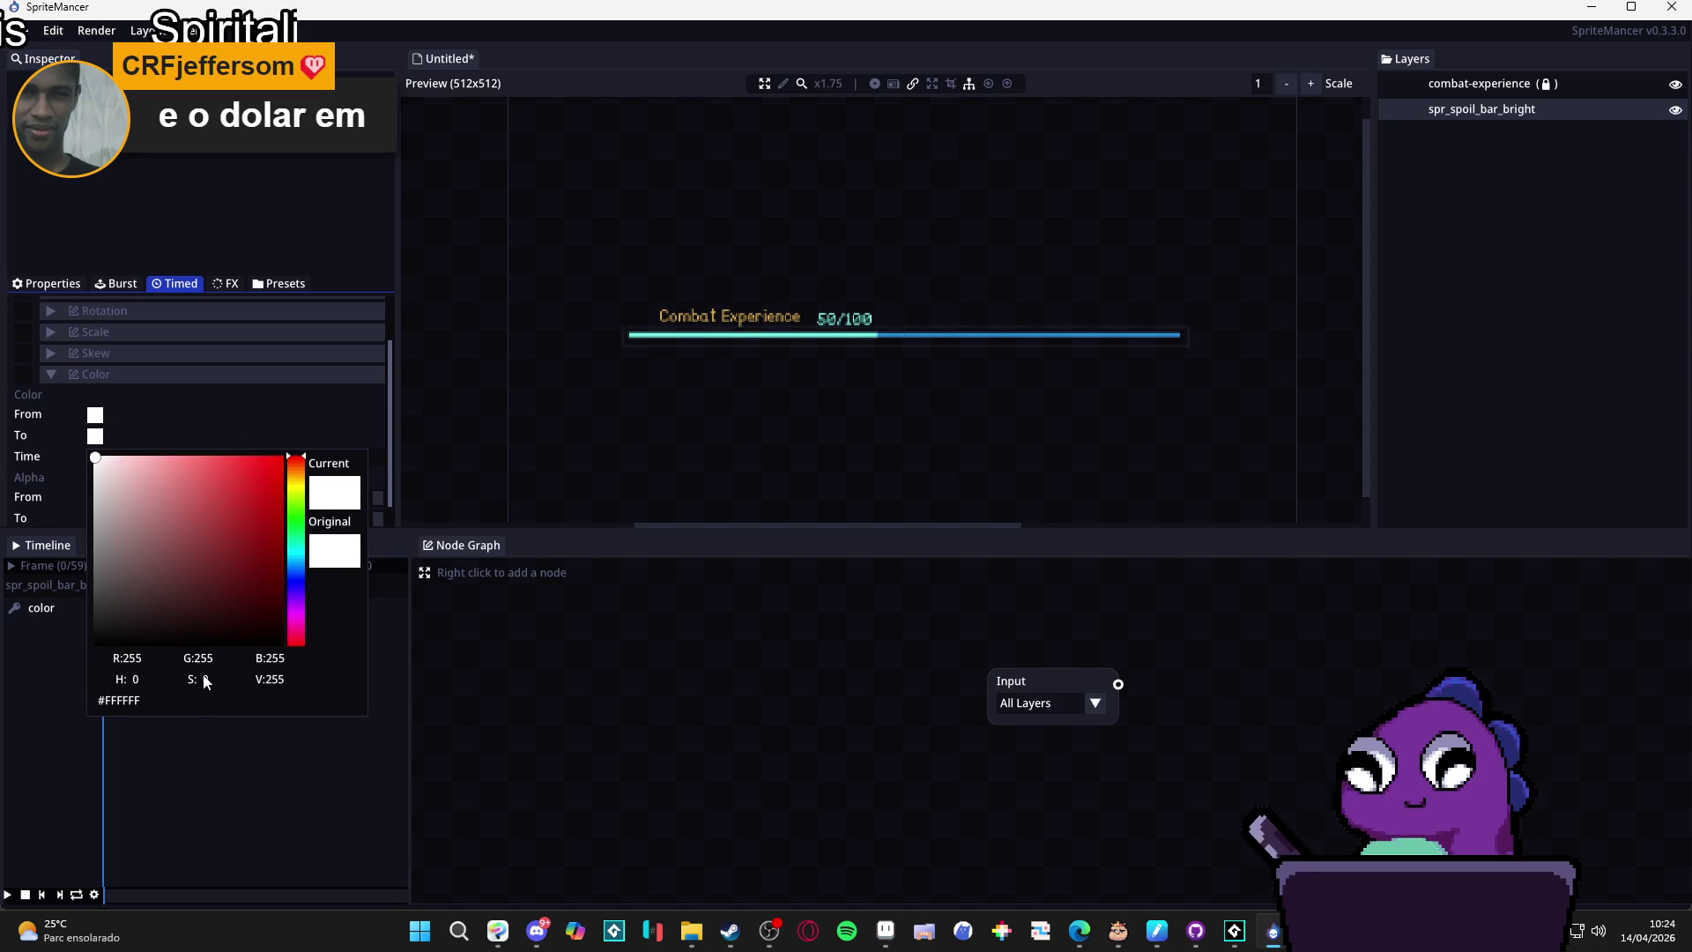
pyautogui.click(136, 708)
pyautogui.click(189, 418)
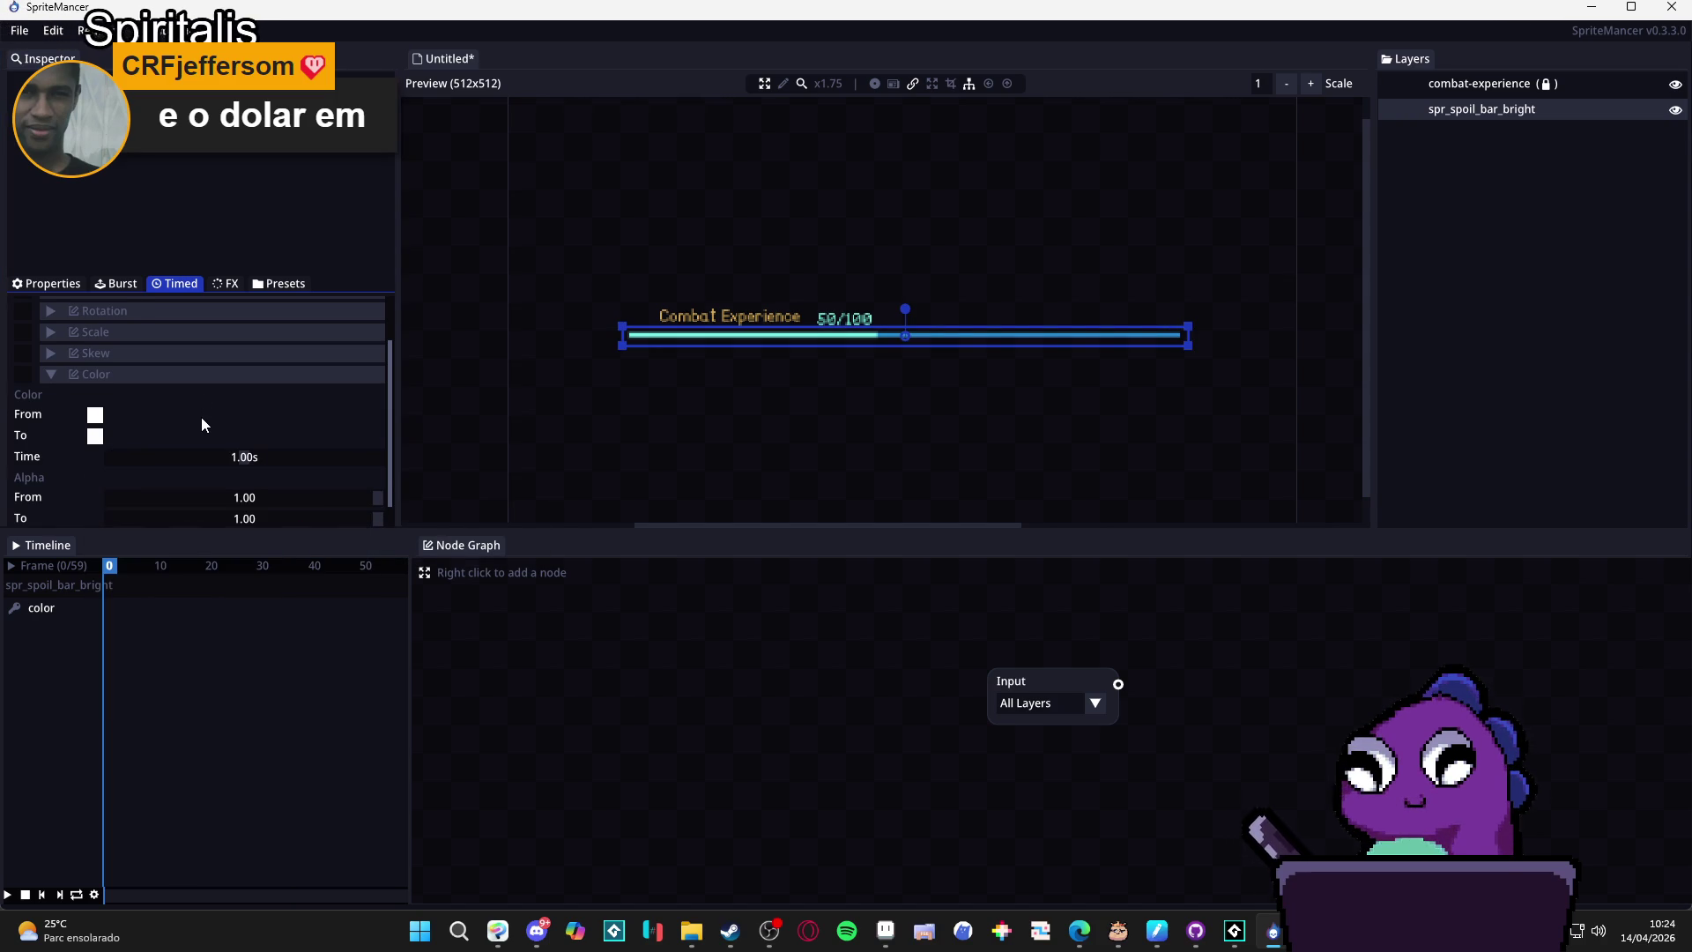
# Leave the timed colour fade's end colour set to white.
pyautogui.scroll(-1, 201, 416)
pyautogui.scroll(4, 177, 384)
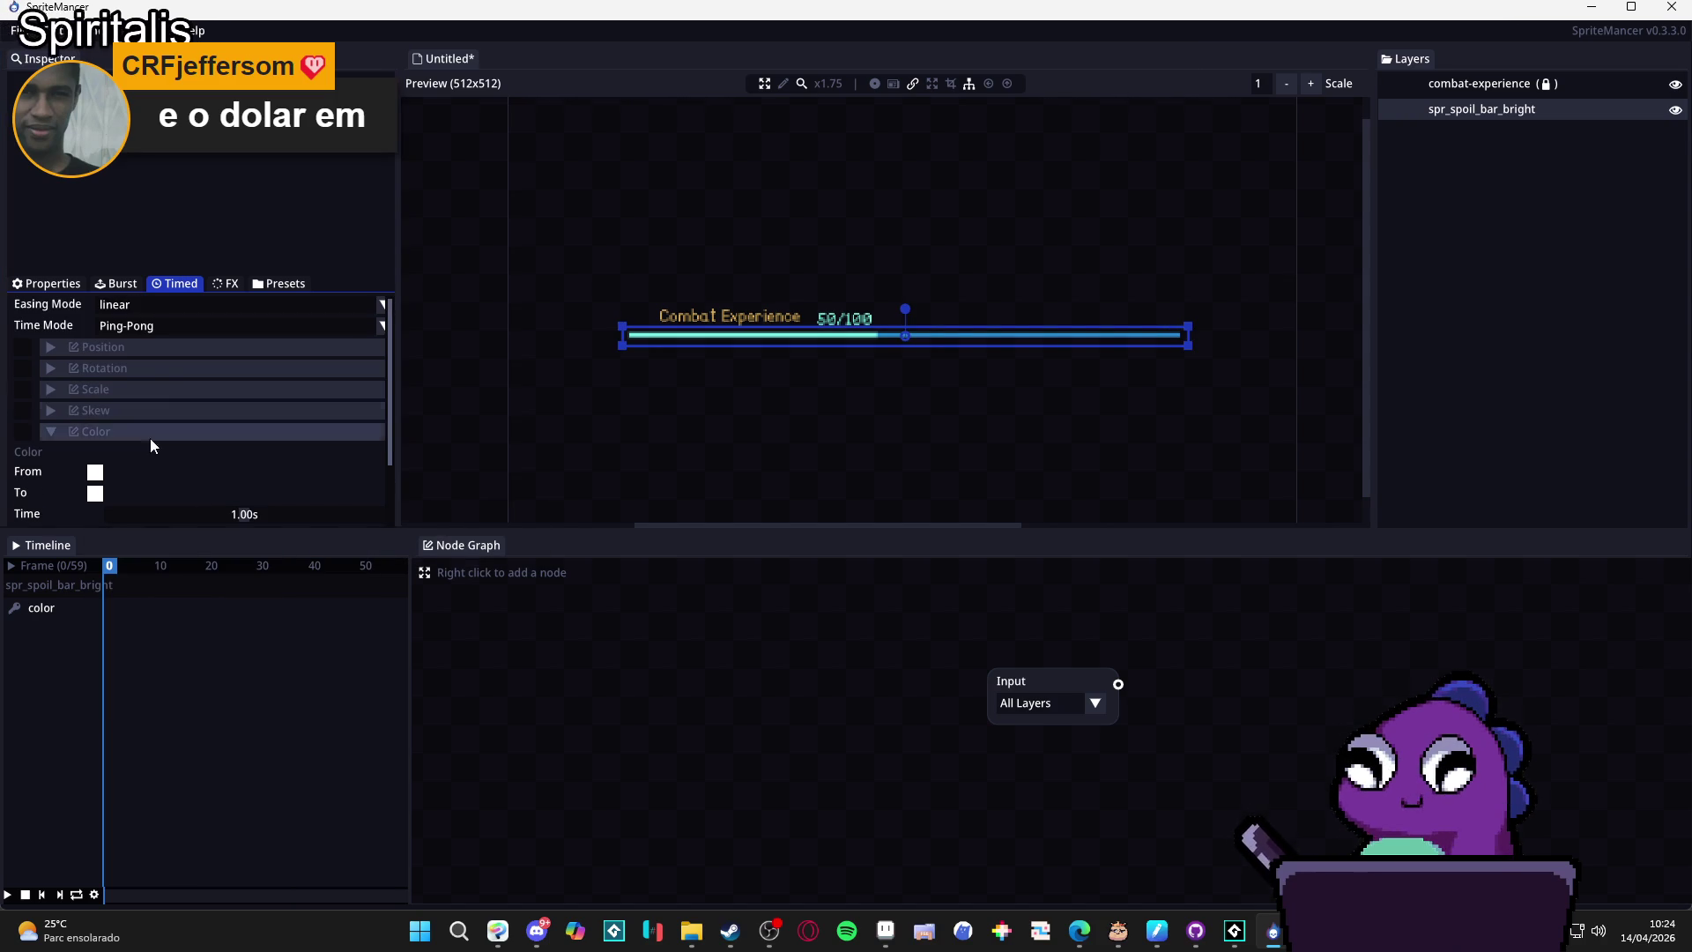
pyautogui.scroll(-3, 115, 456)
pyautogui.click(96, 436)
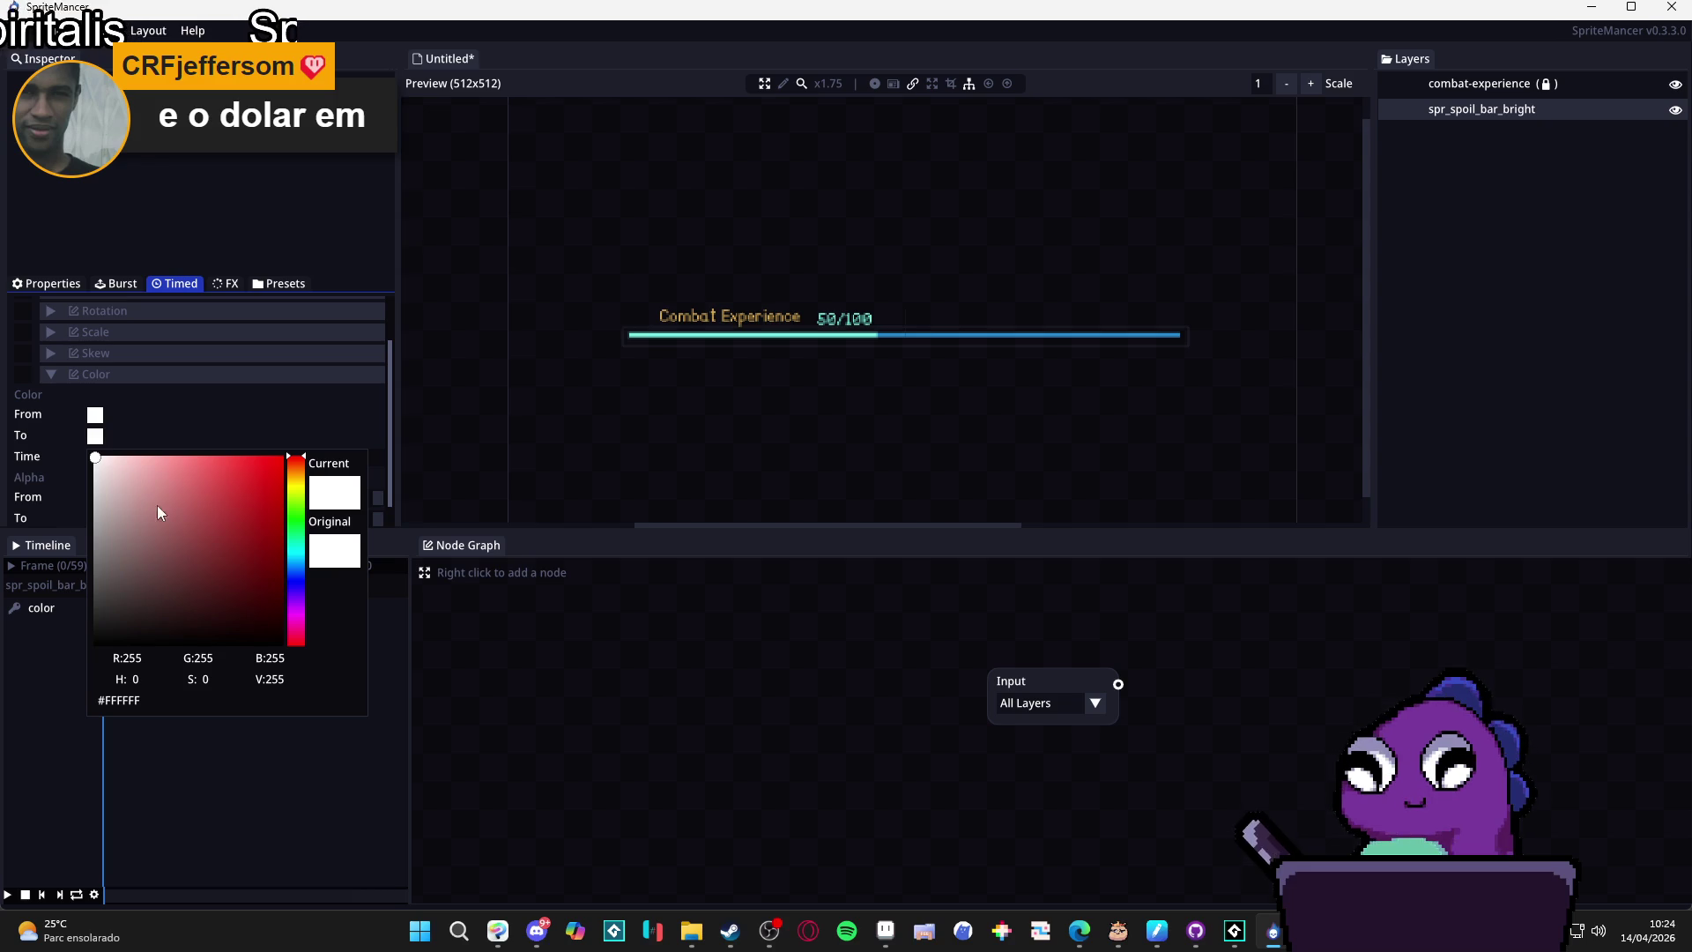
pyautogui.moveTo(310, 683)
pyautogui.mouseDown()
pyautogui.moveTo(250, 689)
pyautogui.moveTo(309, 735)
pyautogui.mouseUp()
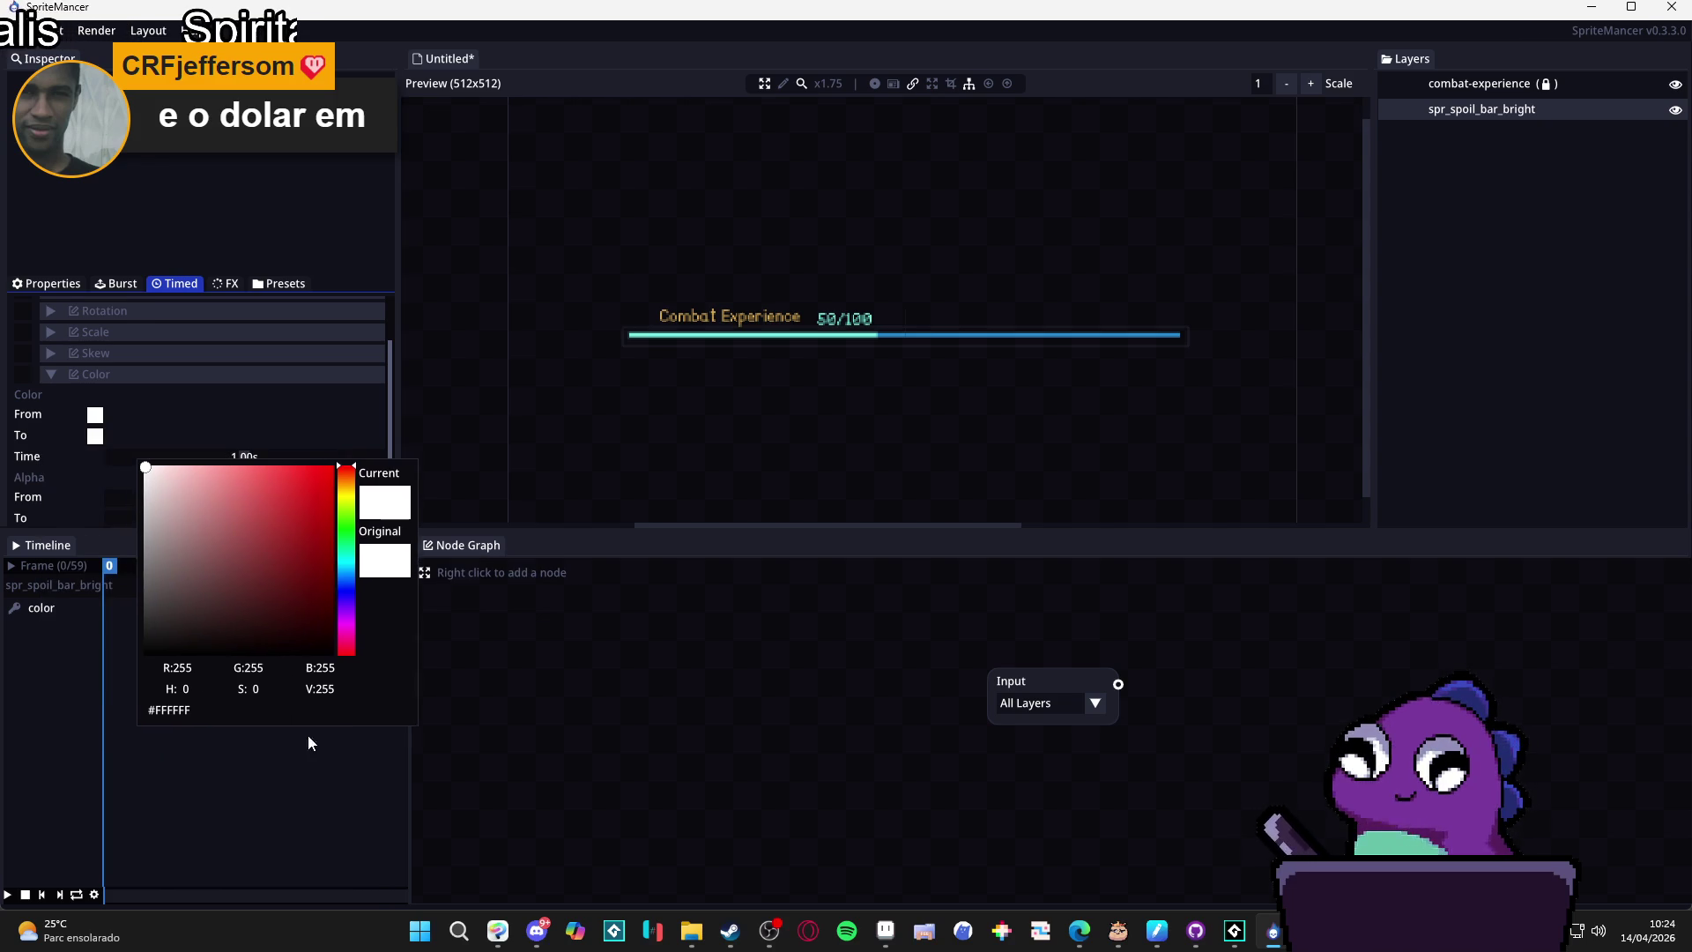
pyautogui.click(308, 737)
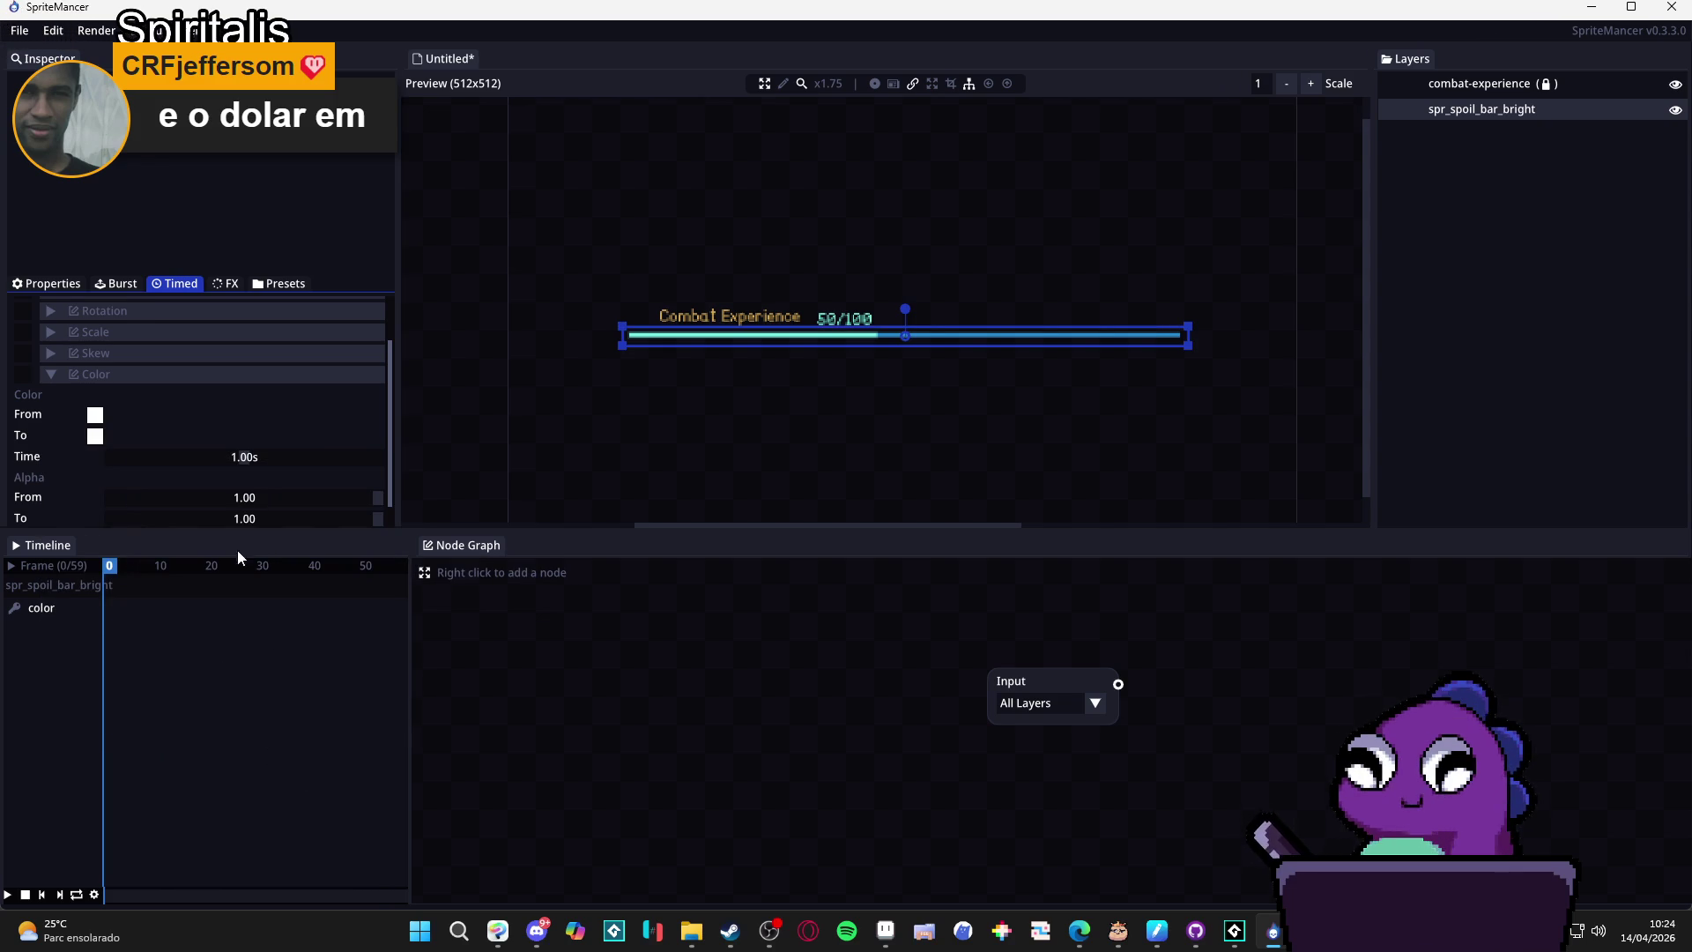
# Browse the FX, Presets and Burst tabs, then return to the Properties tab.
pyautogui.click(226, 284)
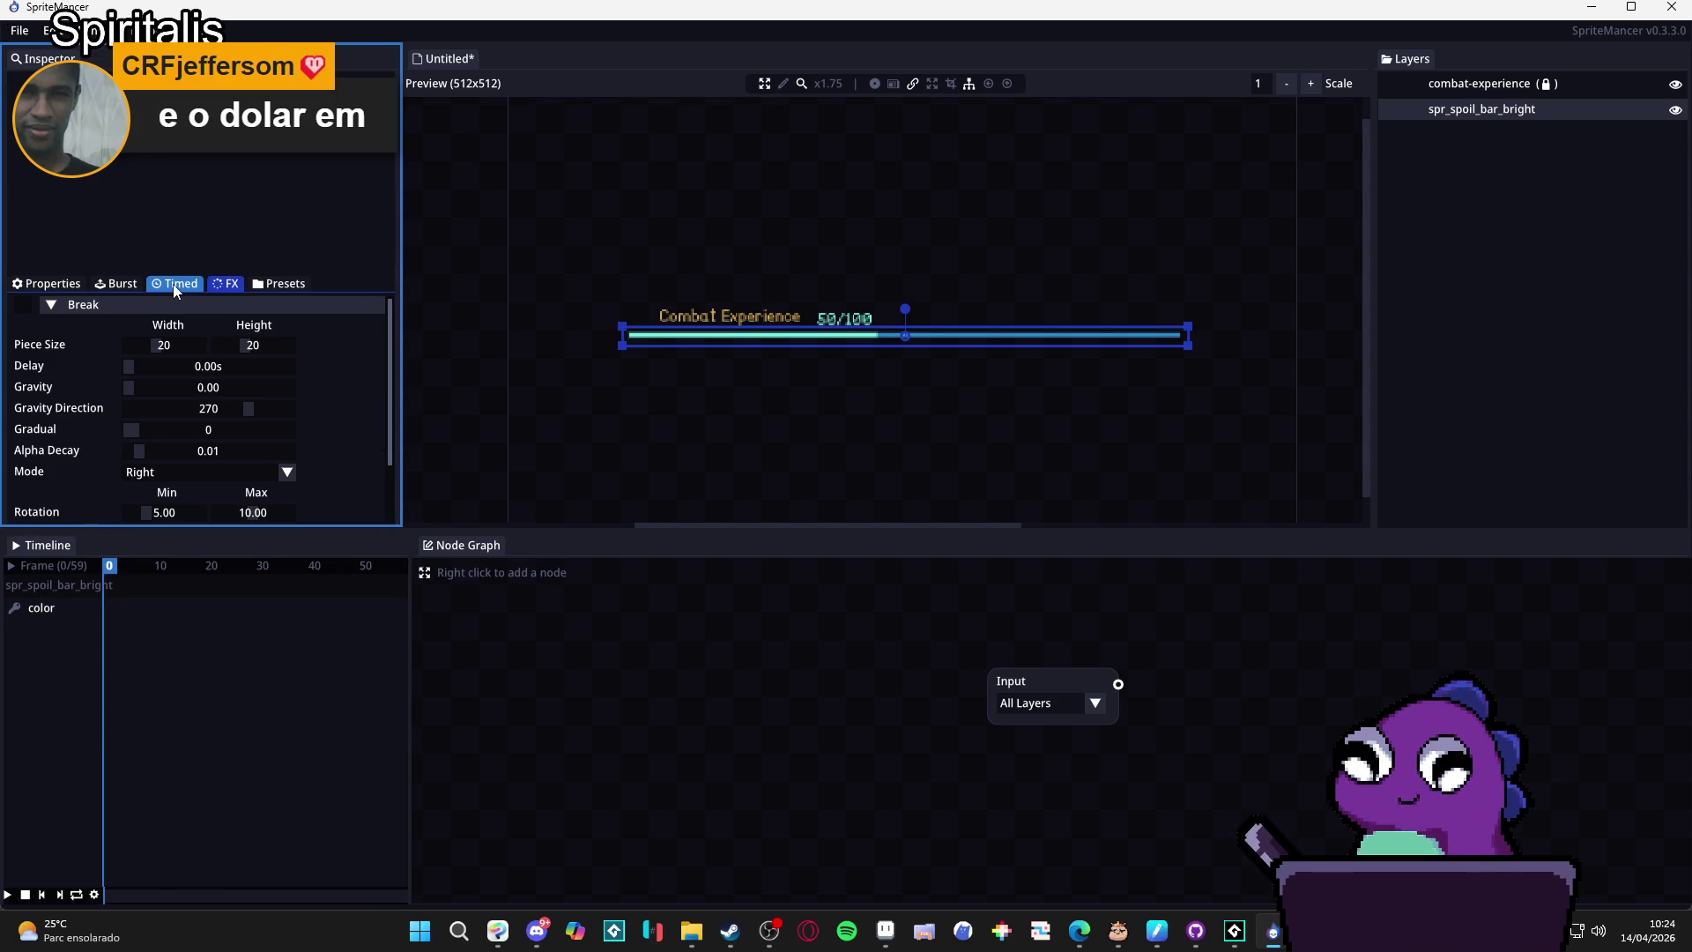
pyautogui.click(279, 284)
pyautogui.click(118, 283)
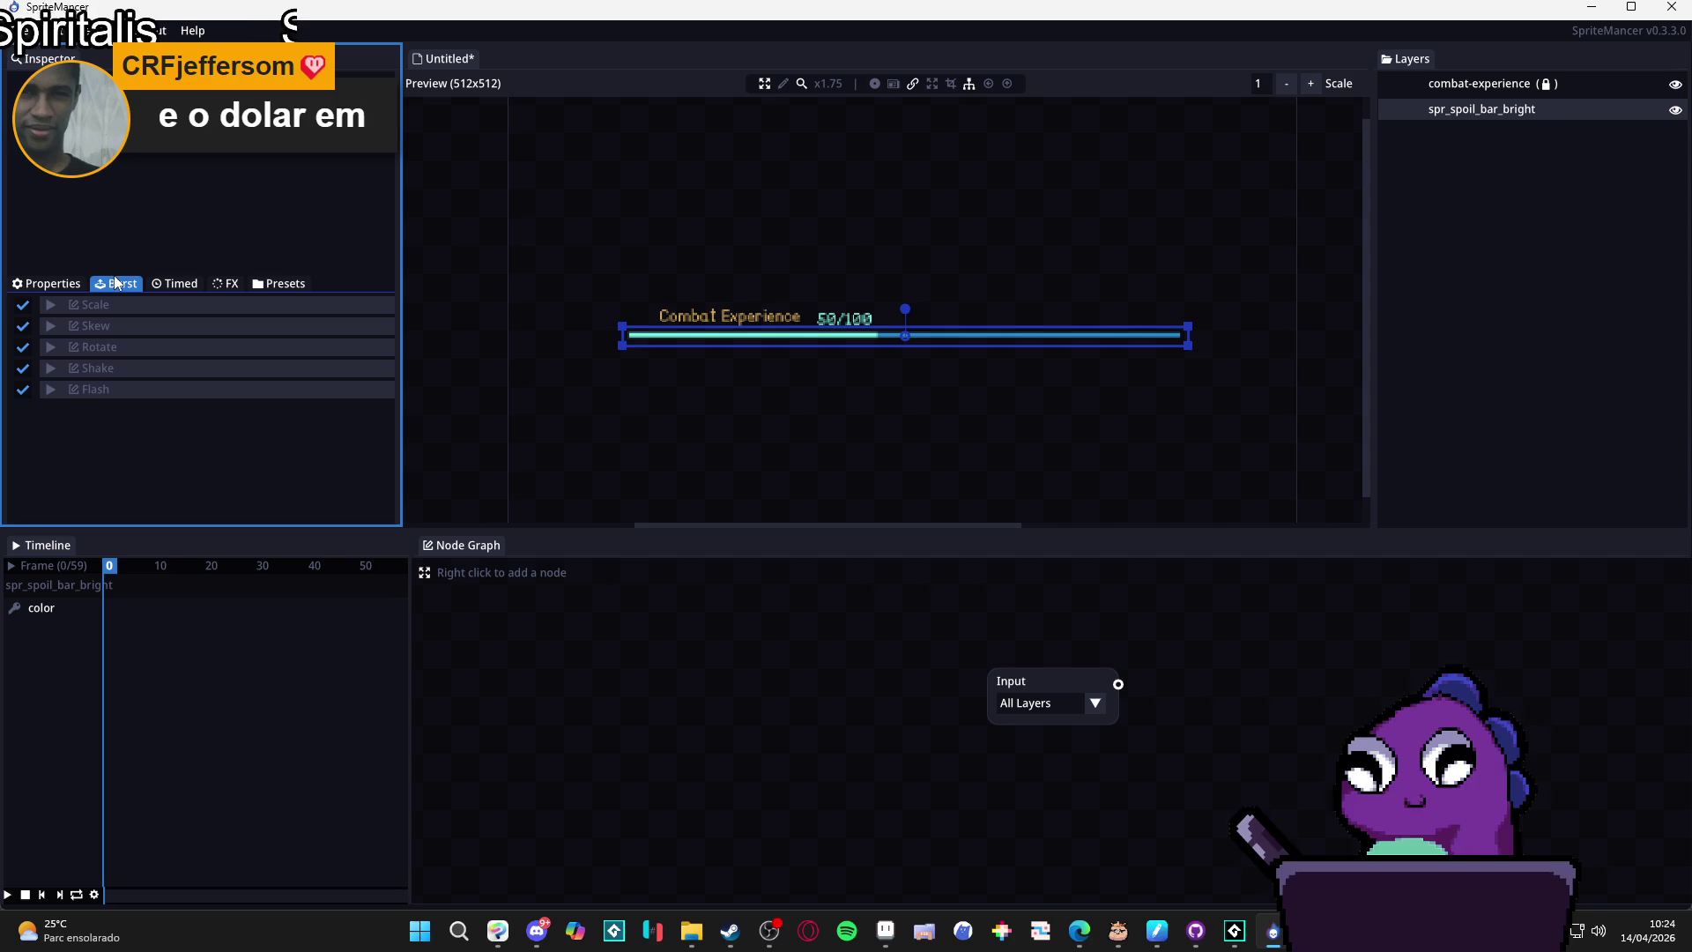
pyautogui.click(47, 282)
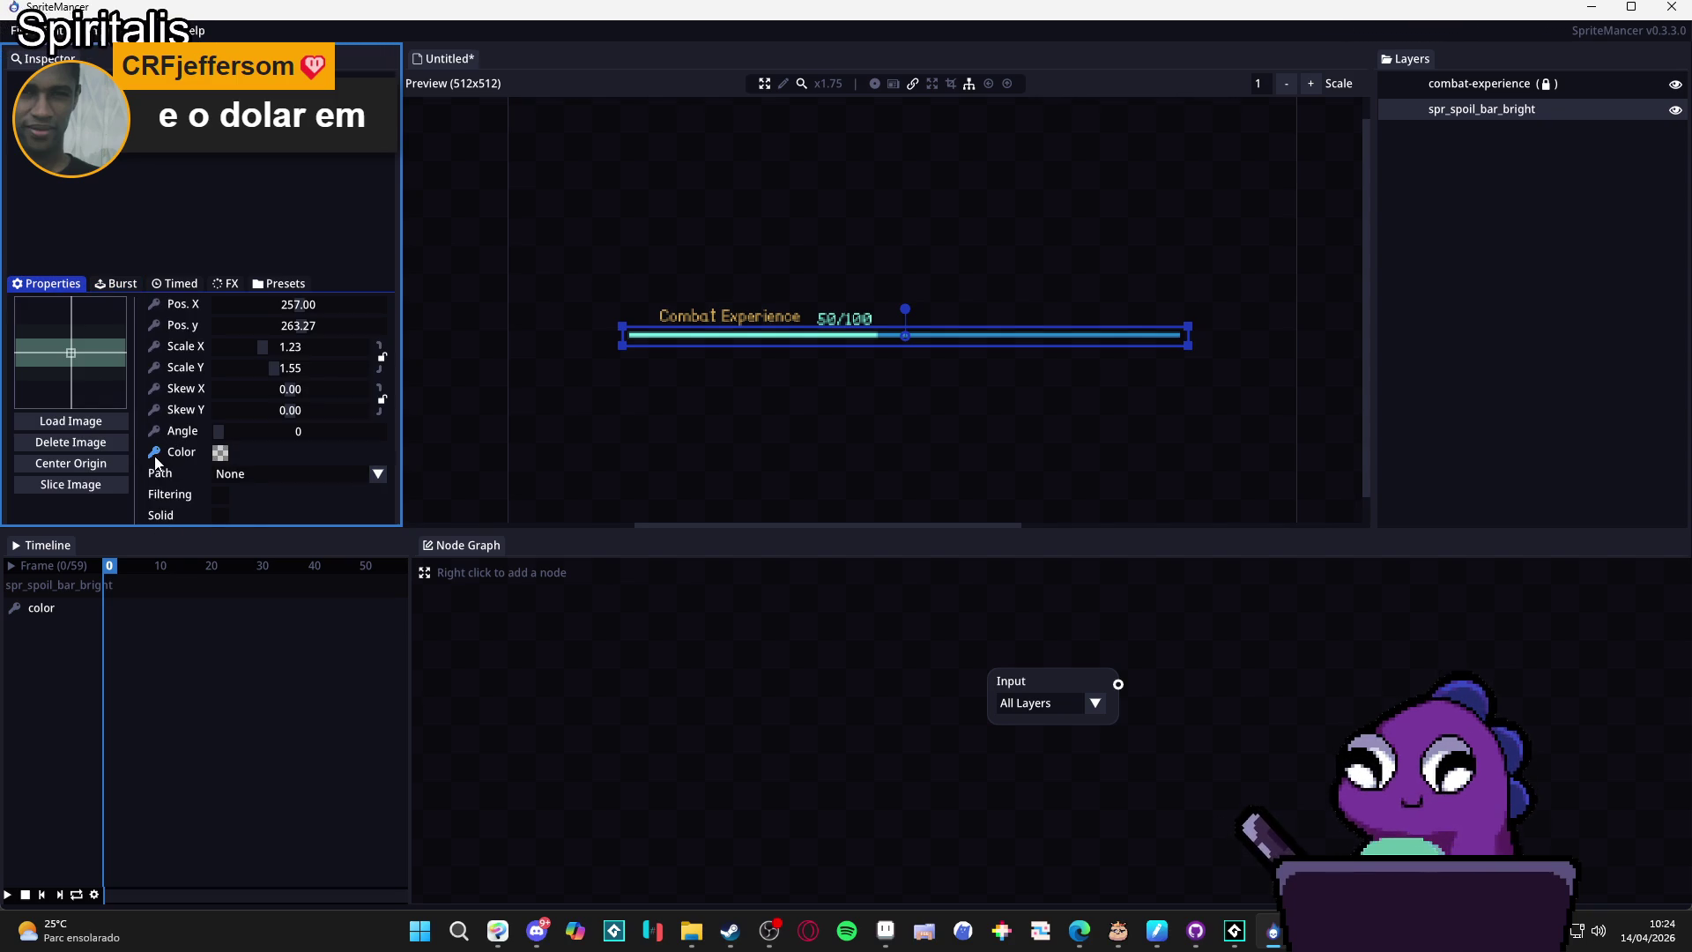
# Delete all of the bar's existing colour keyframes.
pyautogui.click(284, 474)
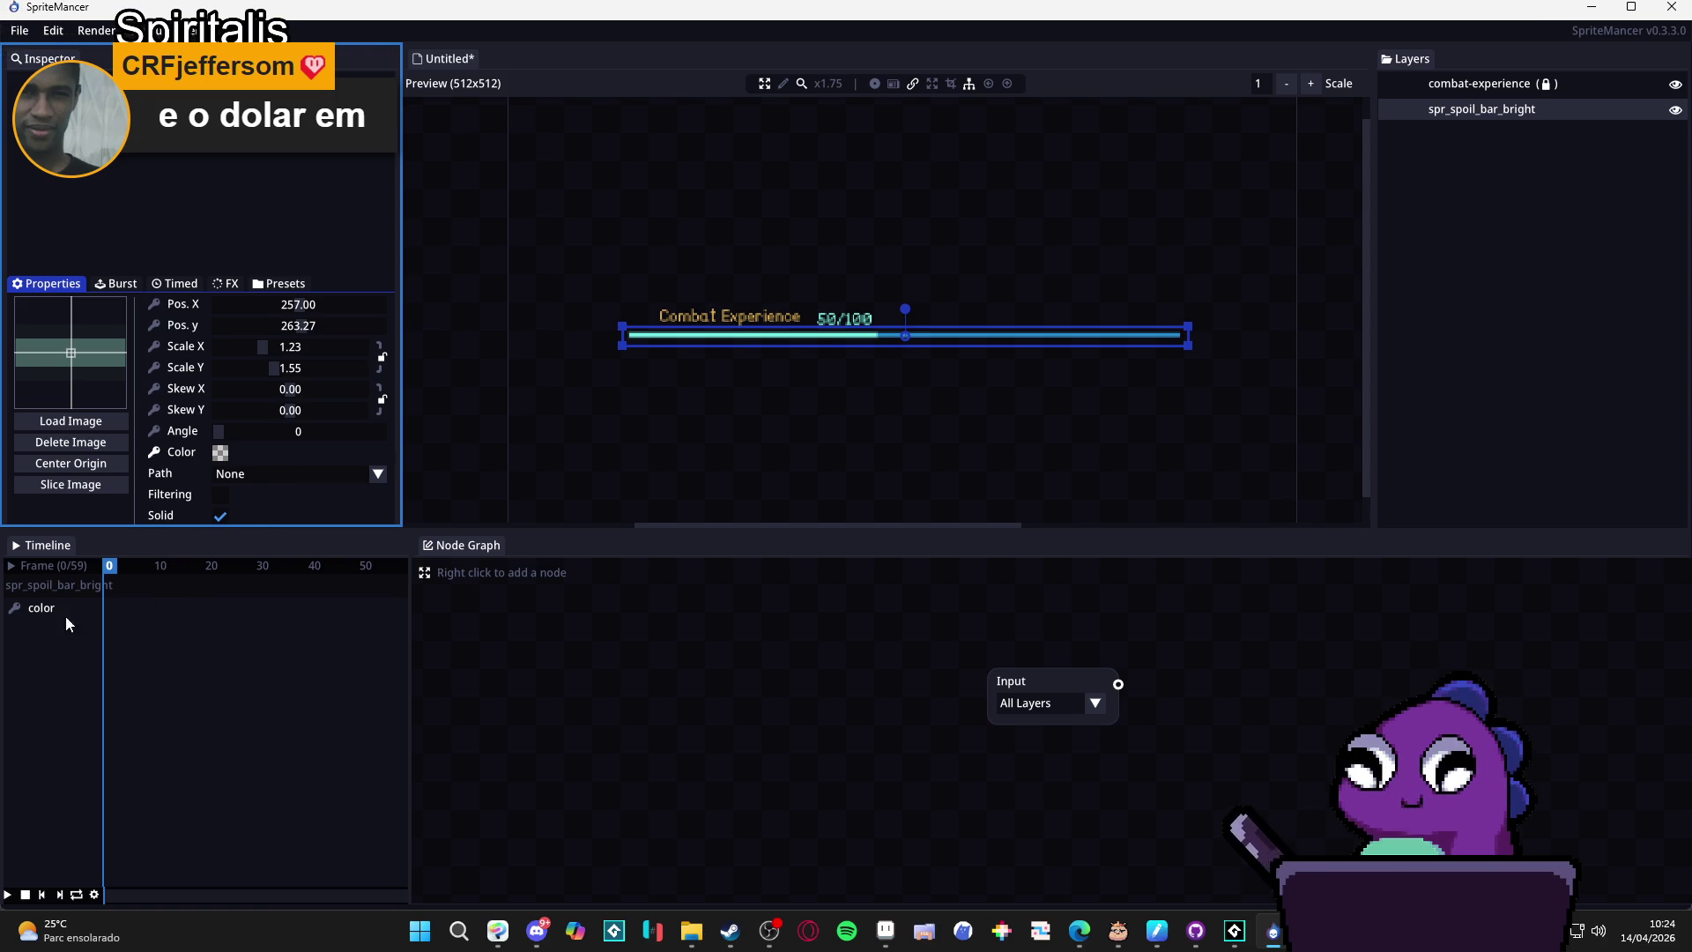
pyautogui.click(14, 610)
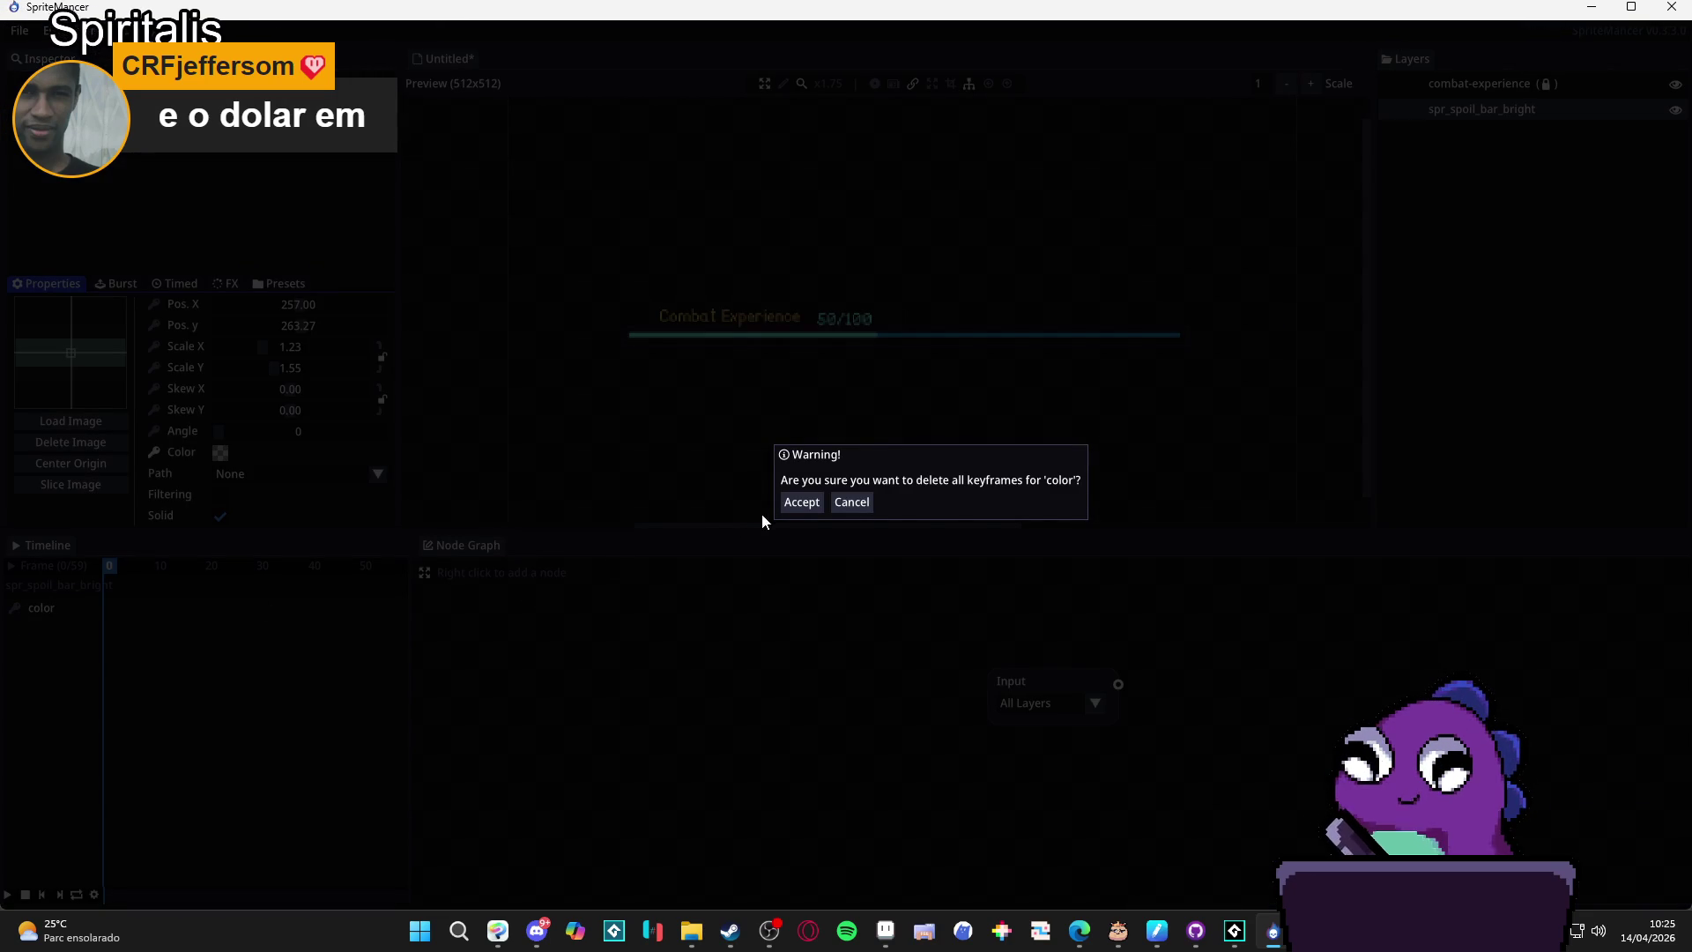
pyautogui.click(801, 508)
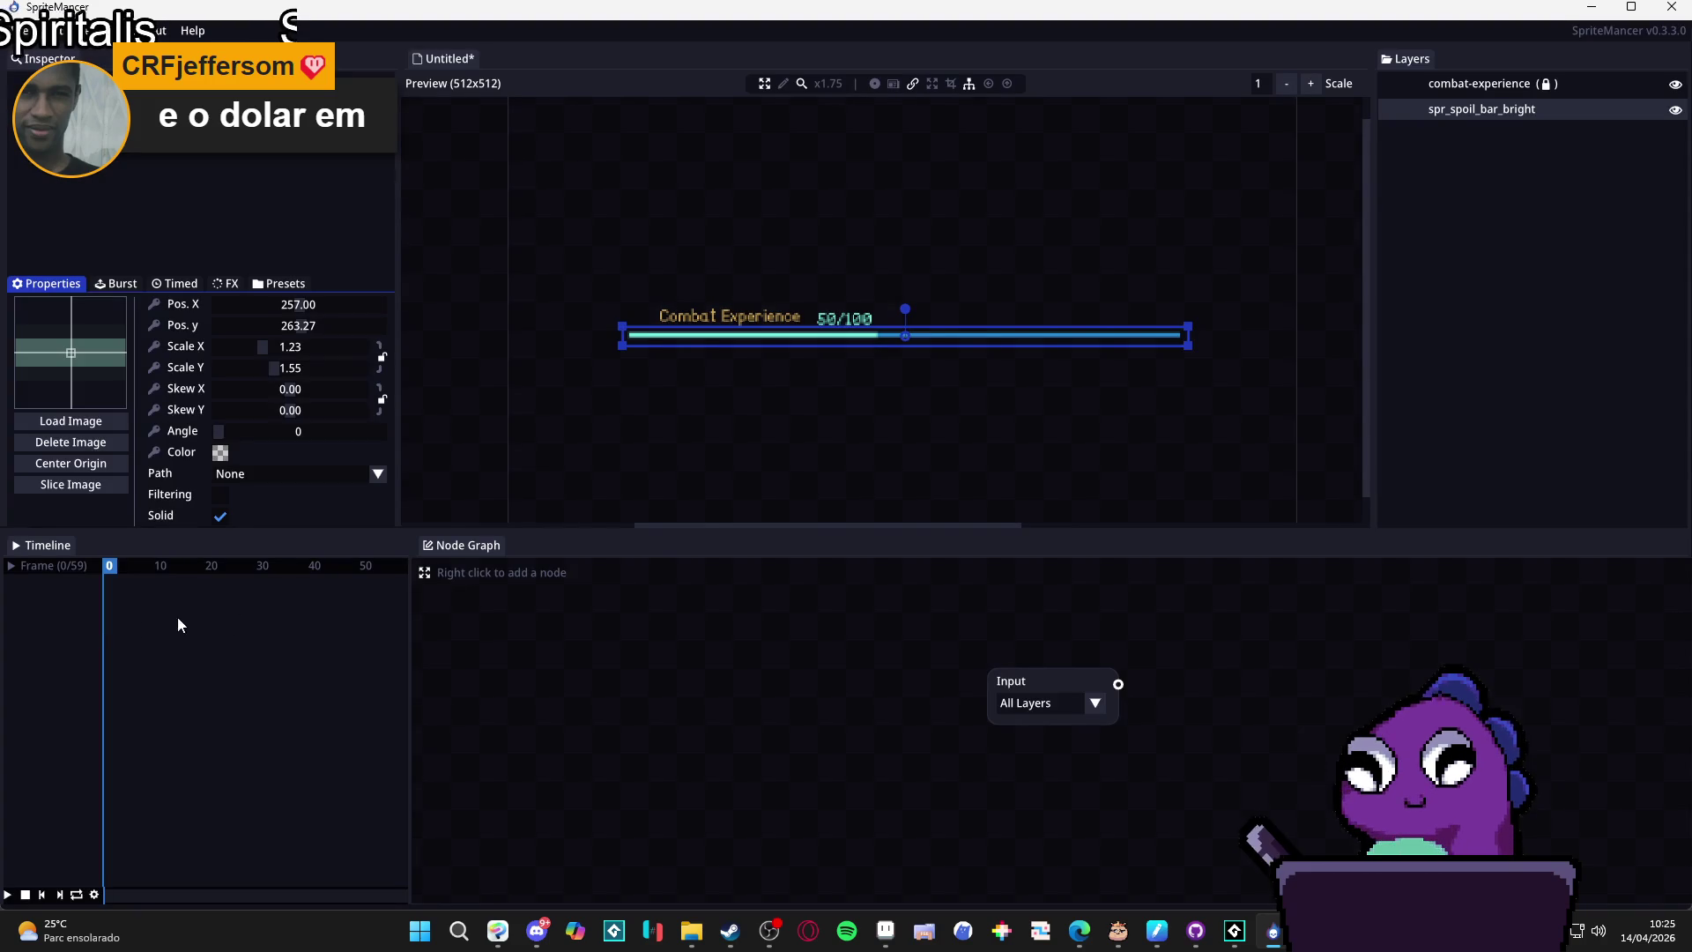
# Make the bar colour fully opaque (alpha 255) and key it at frame 0.
pyautogui.click(221, 453)
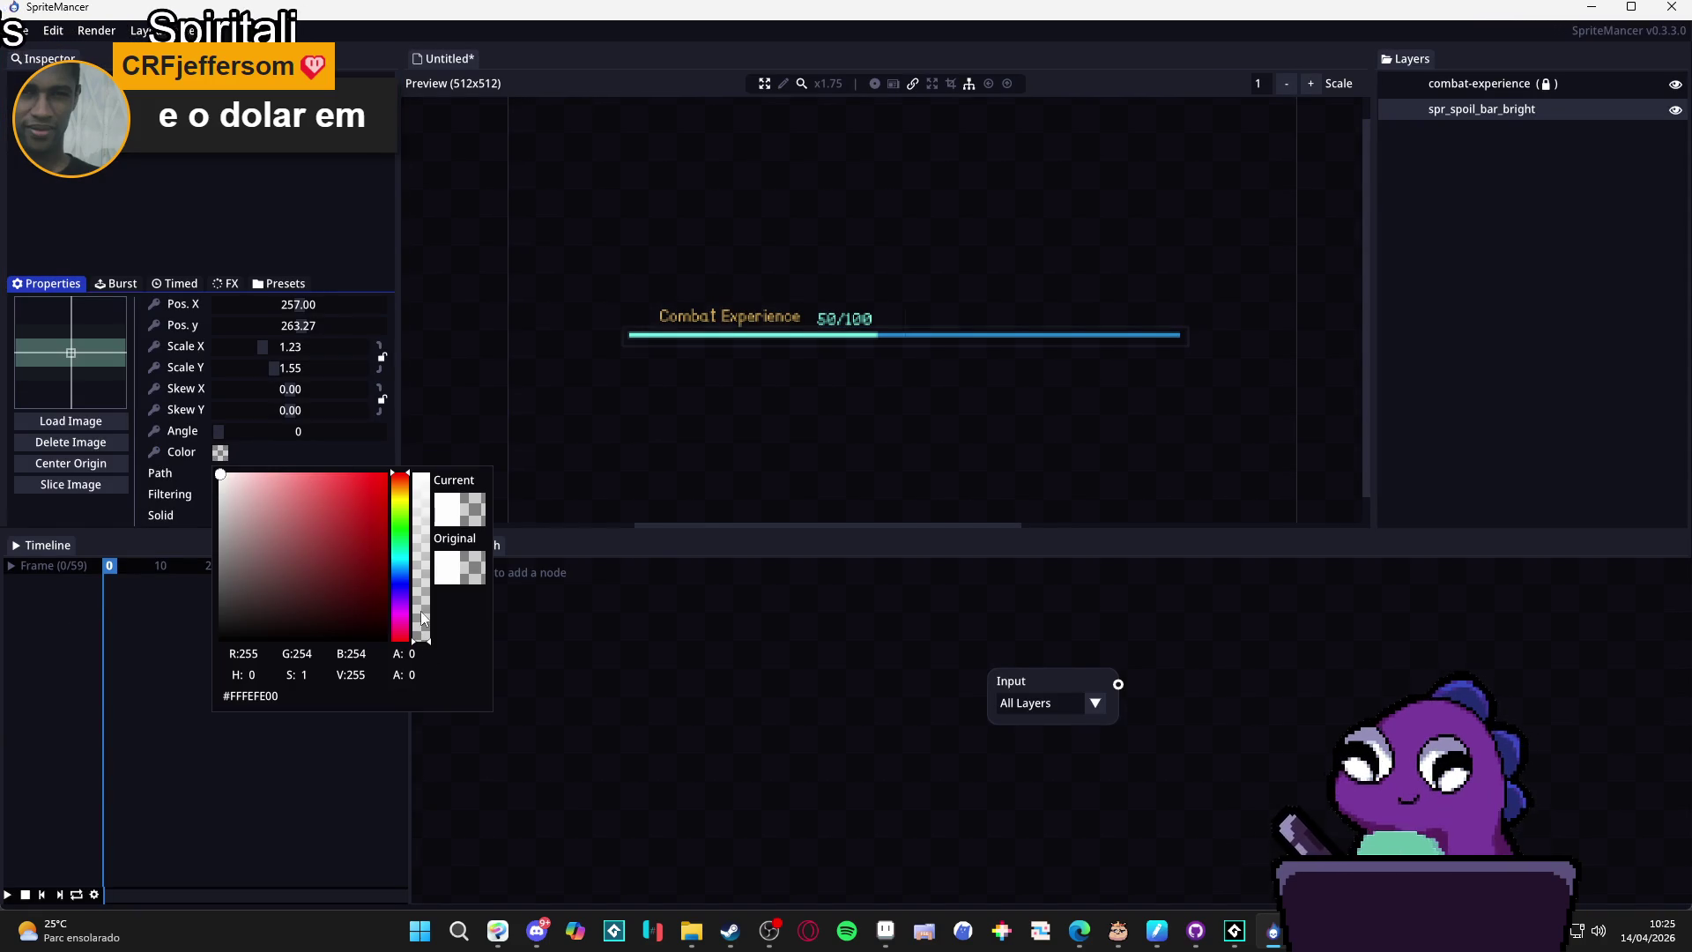
pyautogui.moveTo(421, 611); pyautogui.dragTo(426, 425)
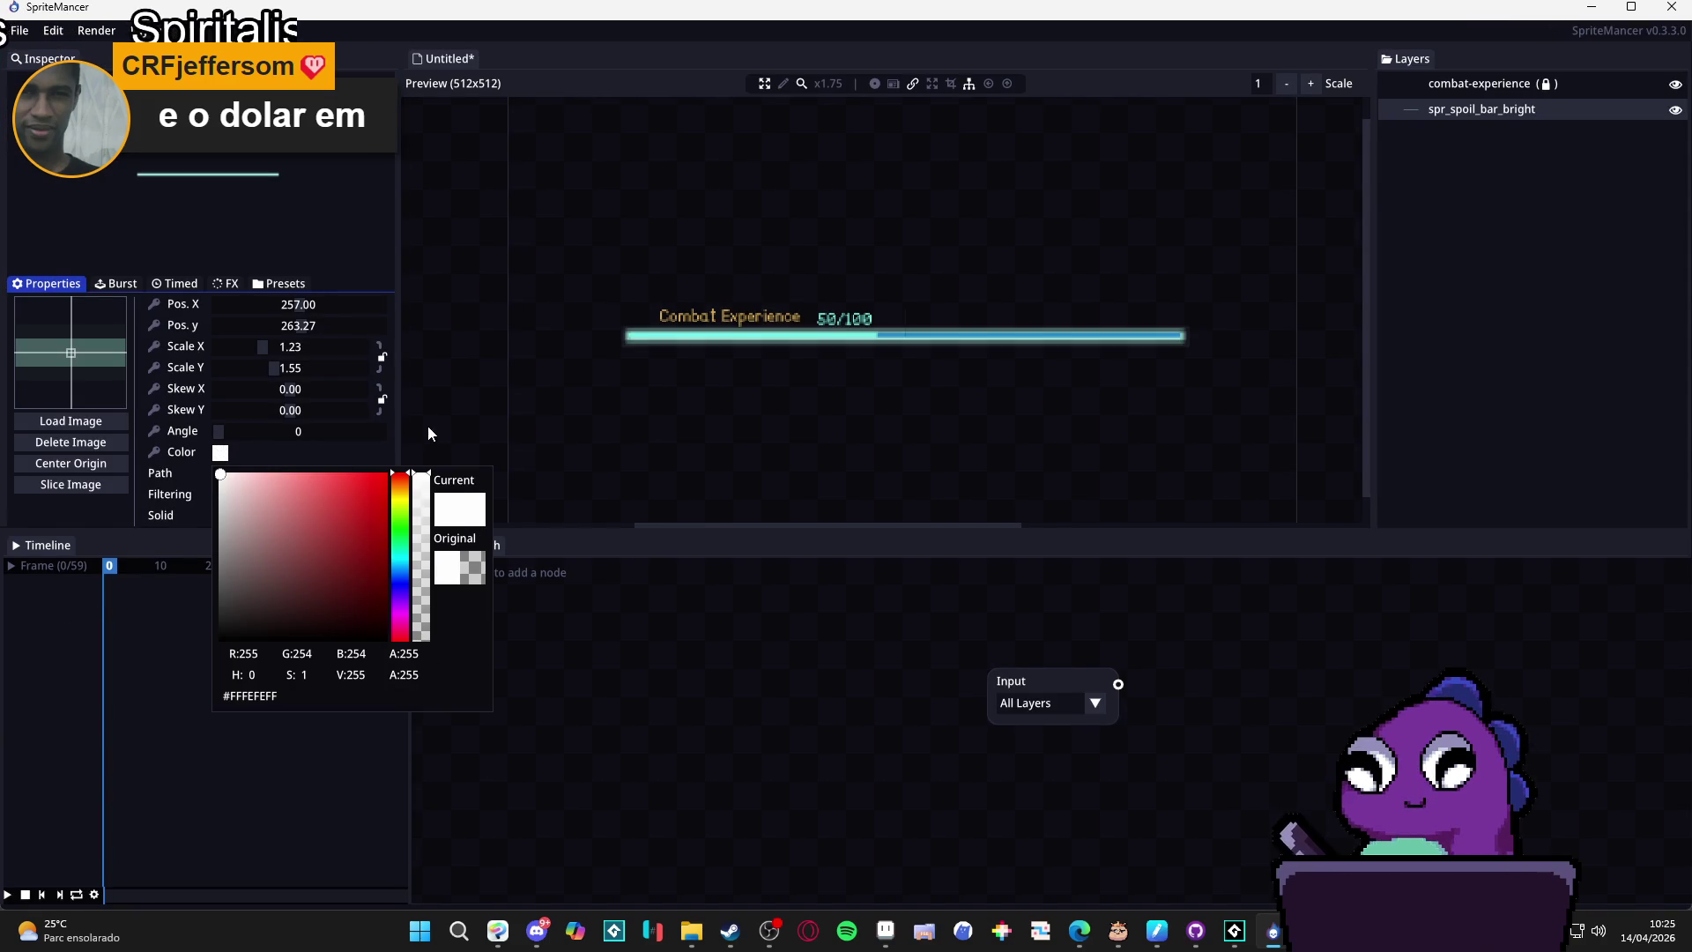
pyautogui.click(121, 658)
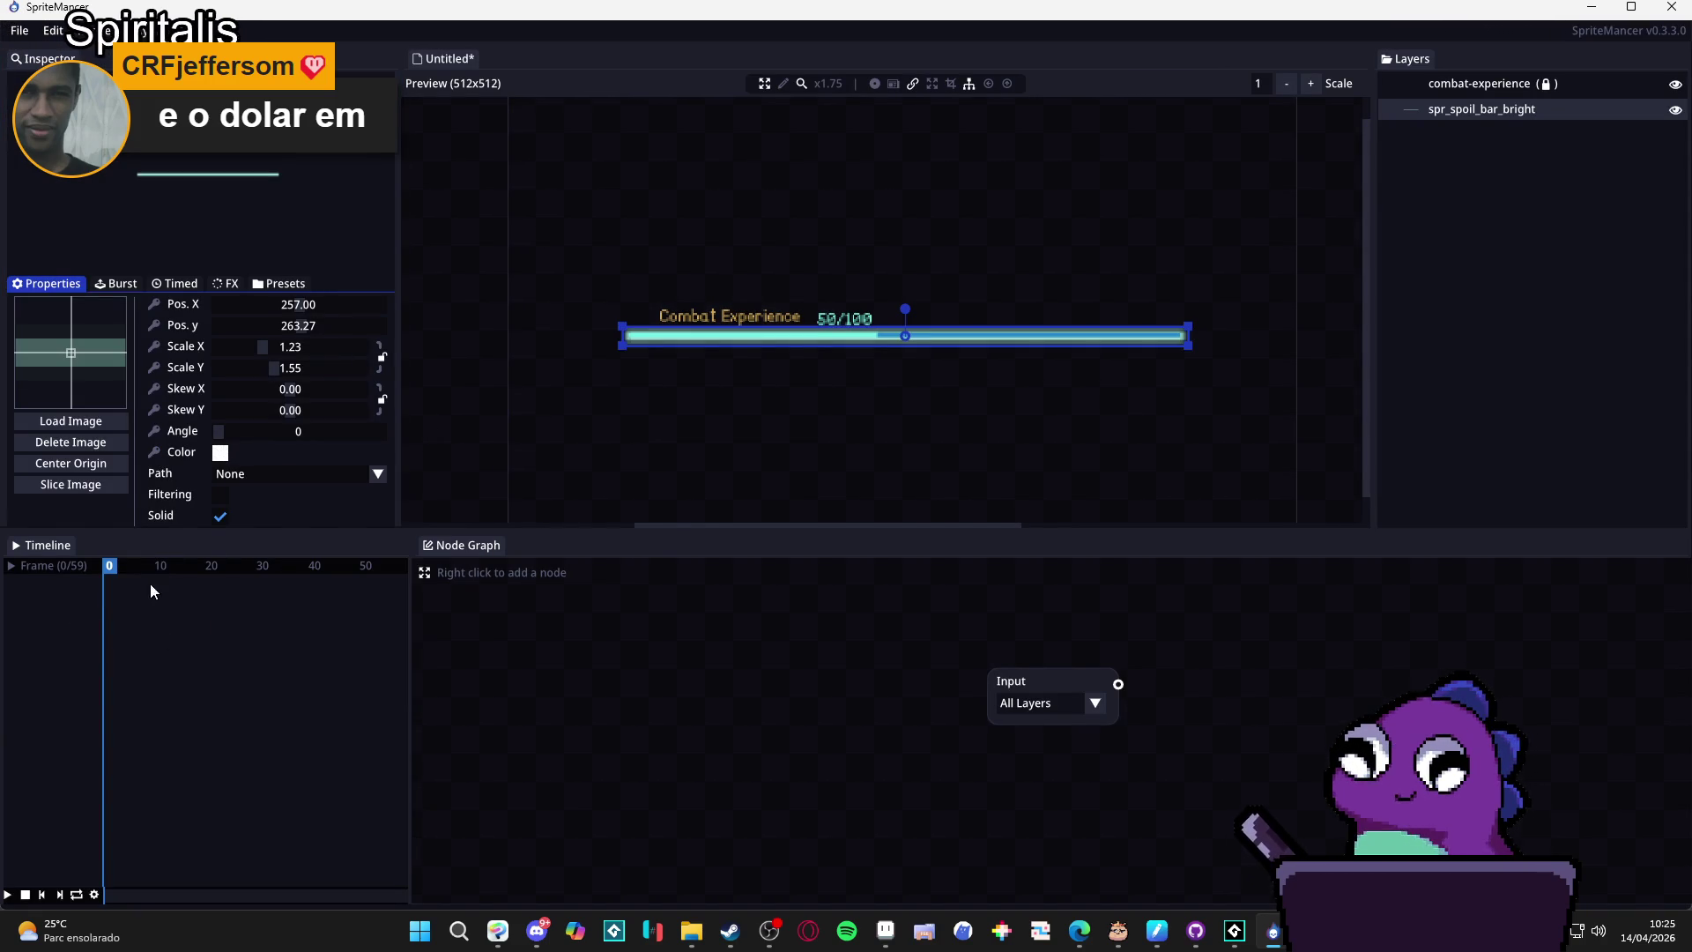
pyautogui.click(155, 453)
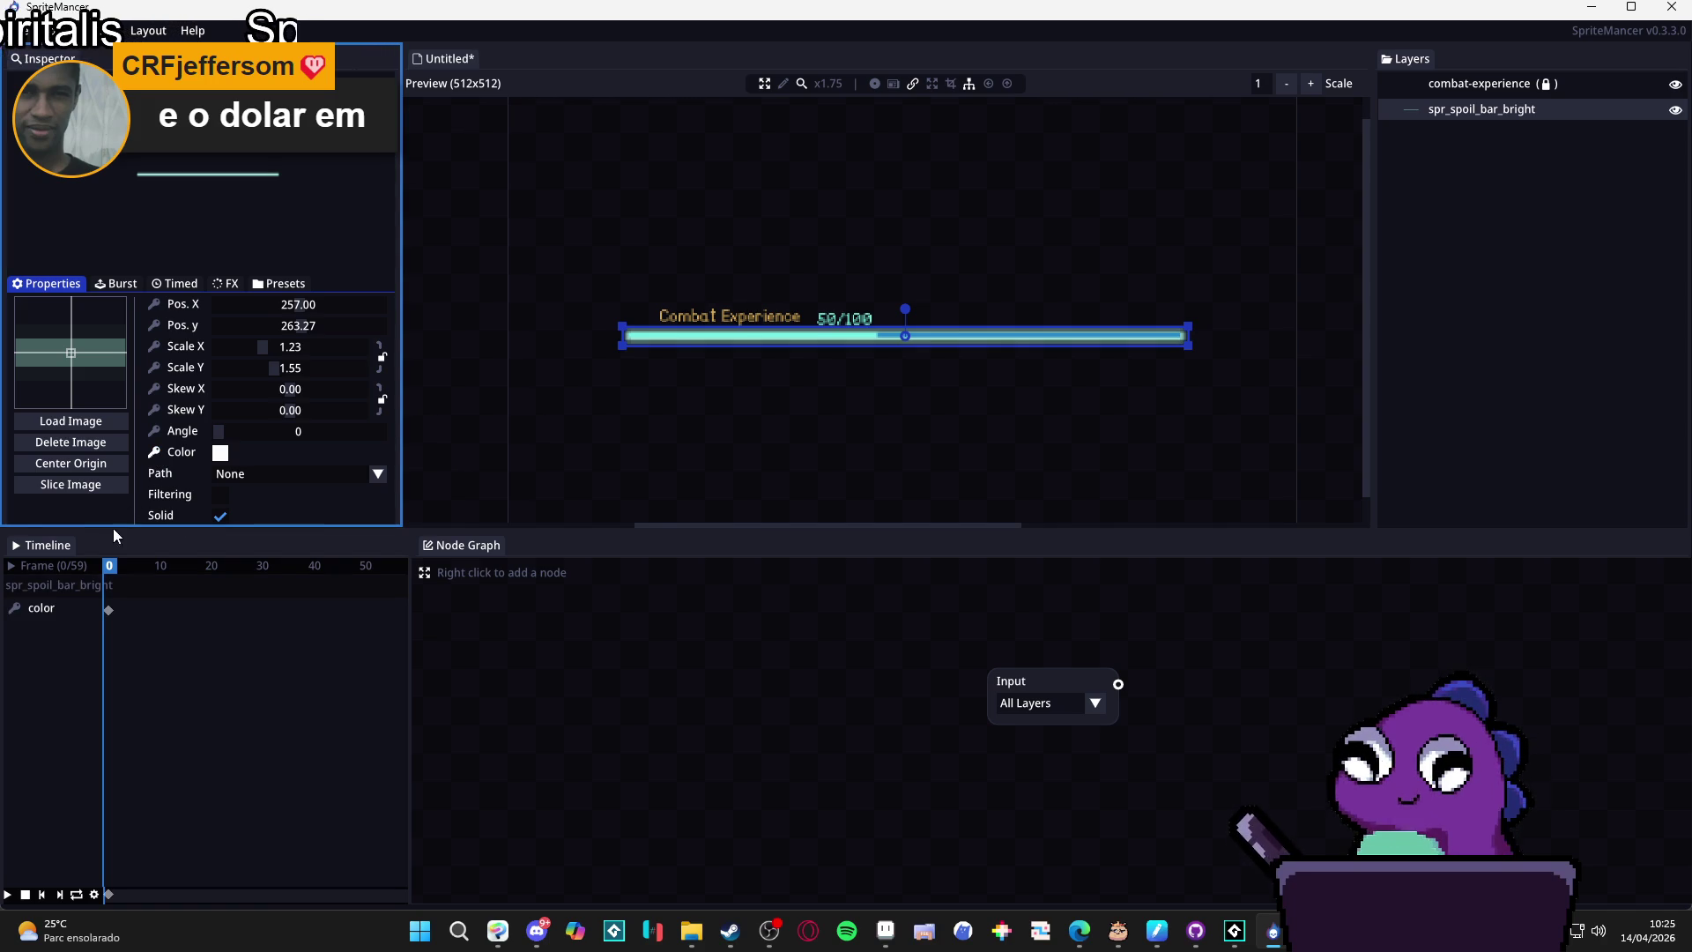
pyautogui.click(114, 619)
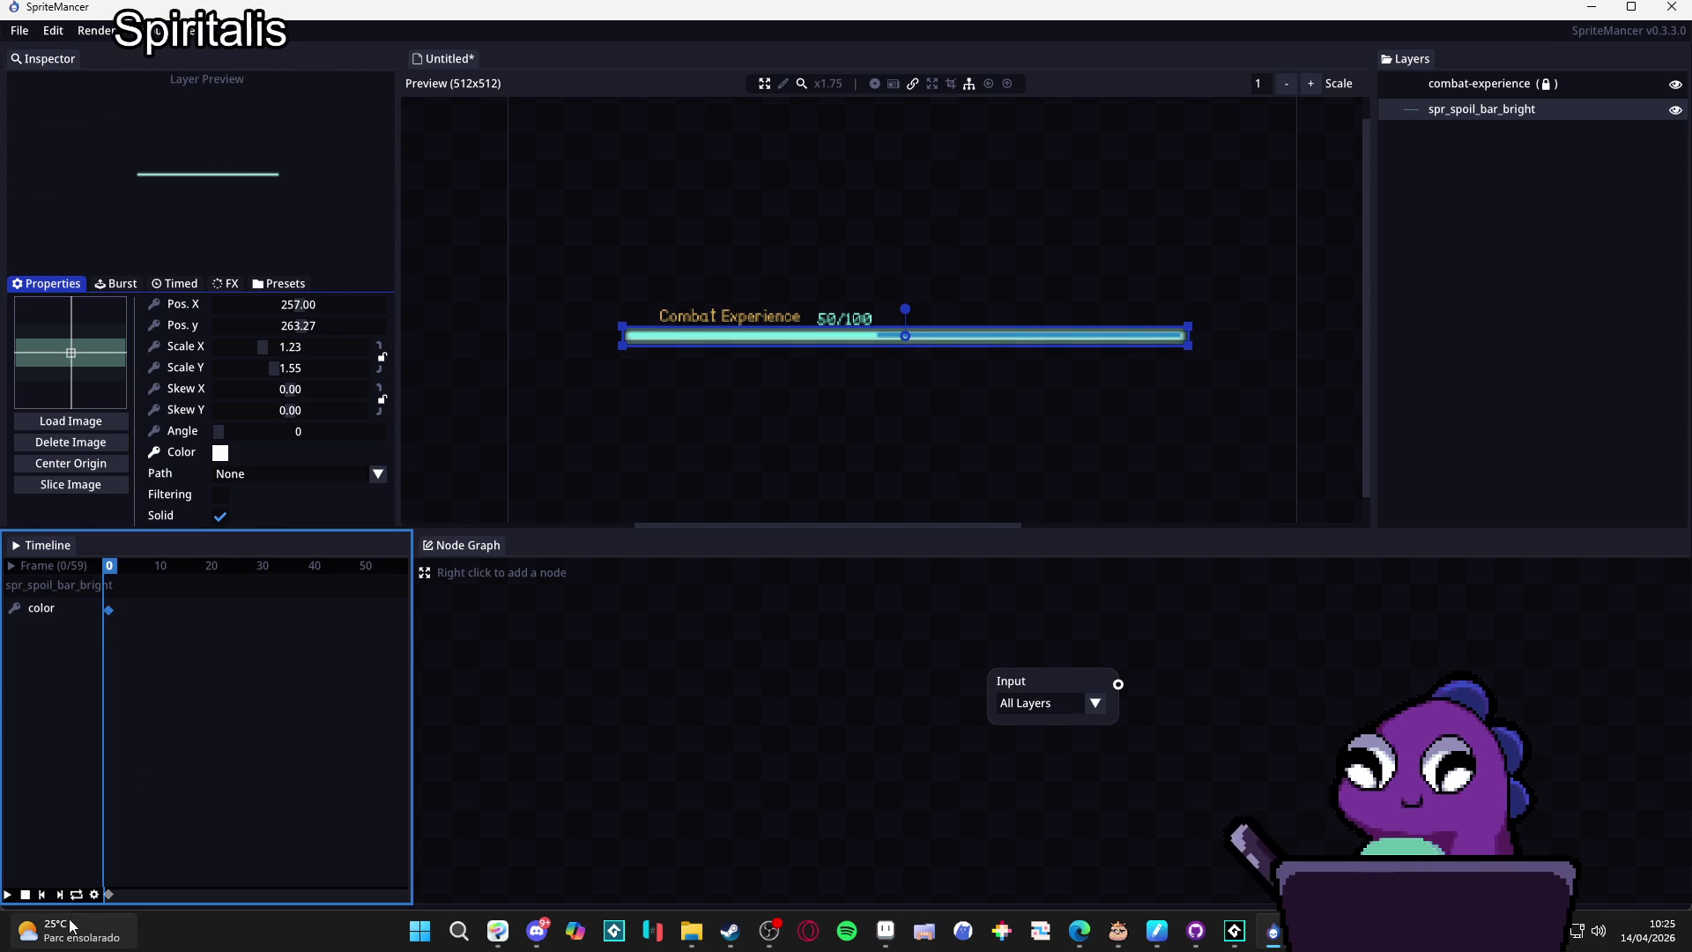
pyautogui.click(93, 895)
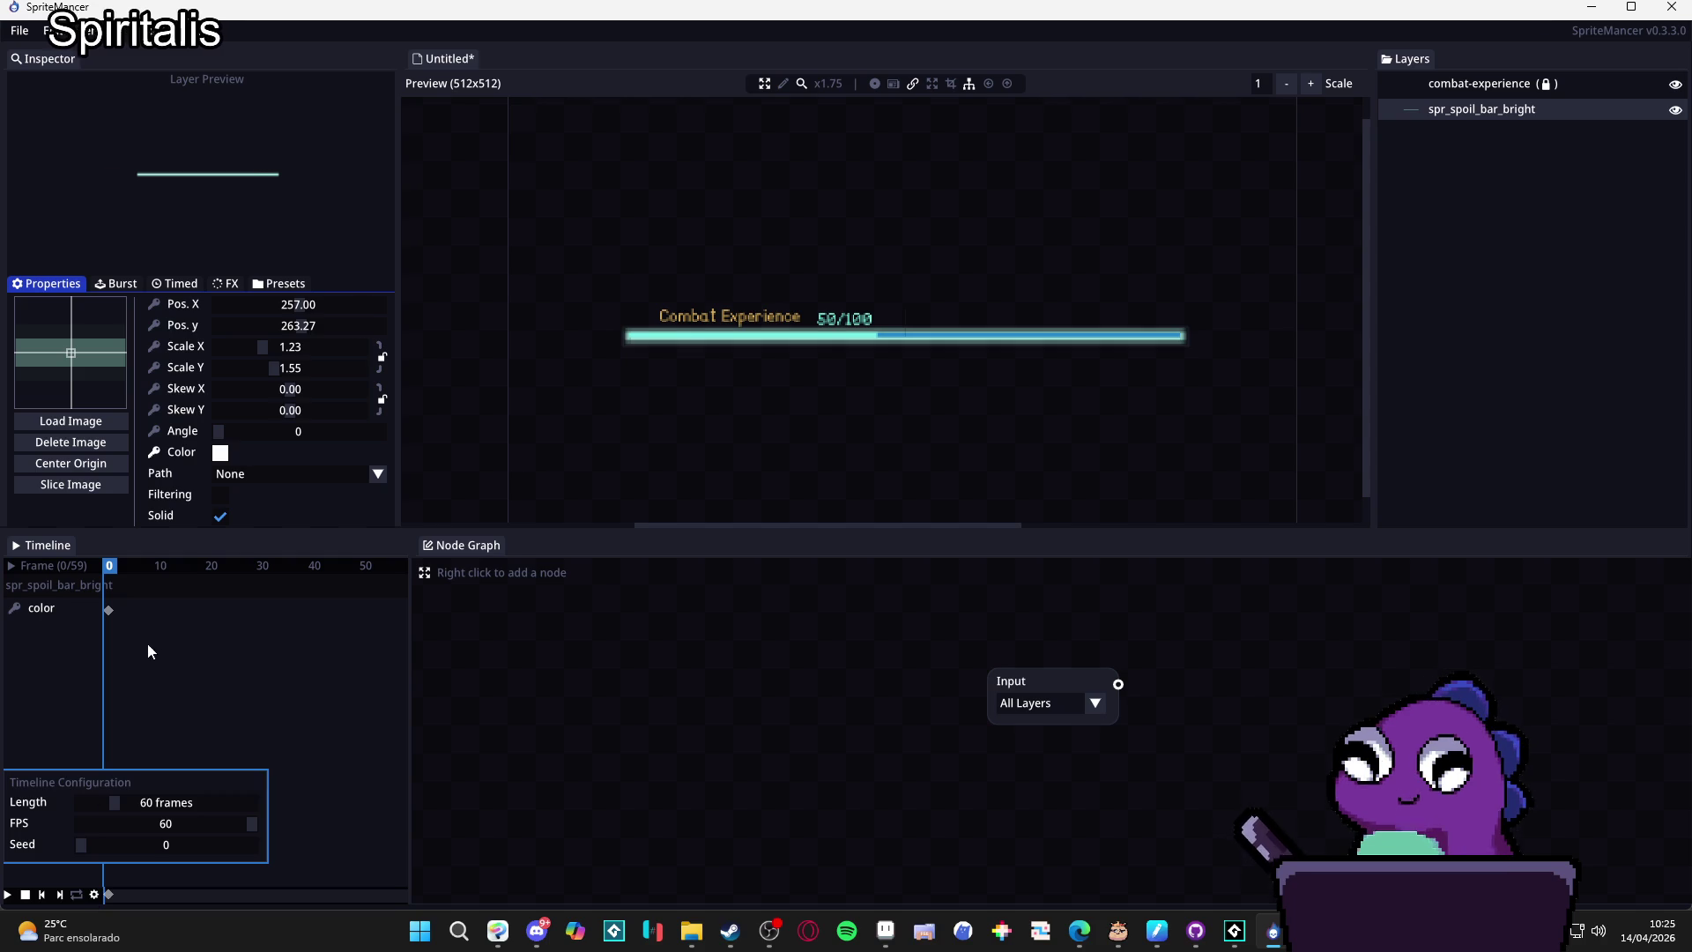
pyautogui.click(114, 608)
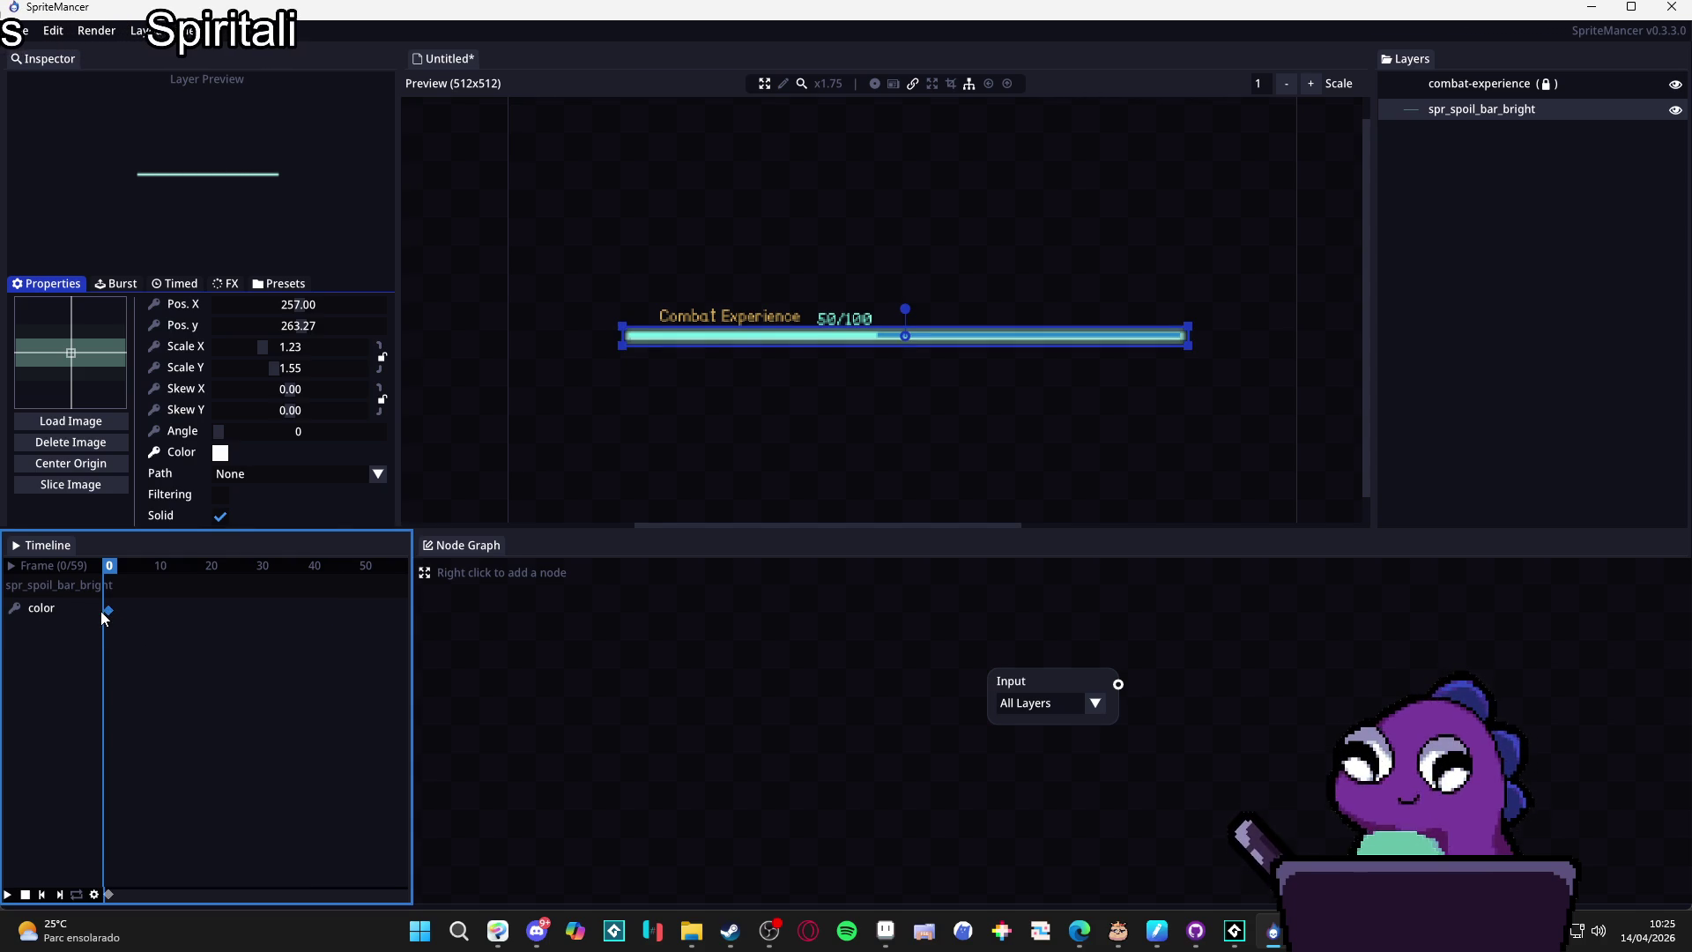
# Keep the single frame-0 colour keyframe and park the playhead at frame 27.
pyautogui.moveTo(108, 616)
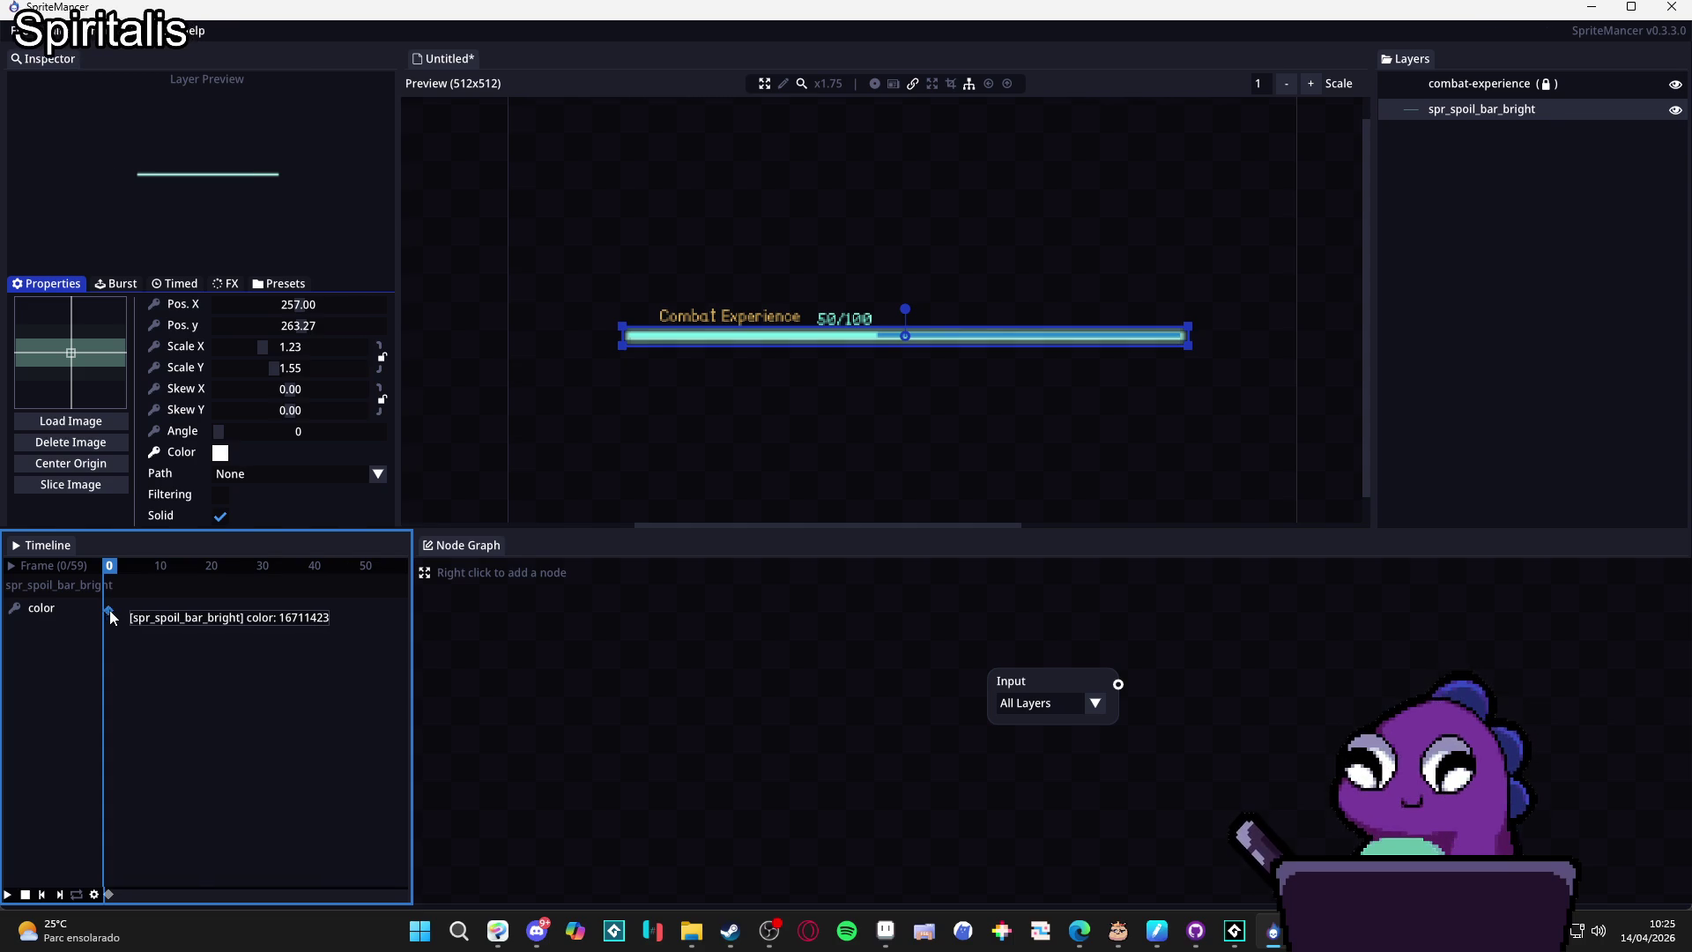
pyautogui.moveTo(200, 566)
pyautogui.mouseDown()
pyautogui.moveTo(282, 574)
pyautogui.moveTo(262, 578)
pyautogui.mouseUp()
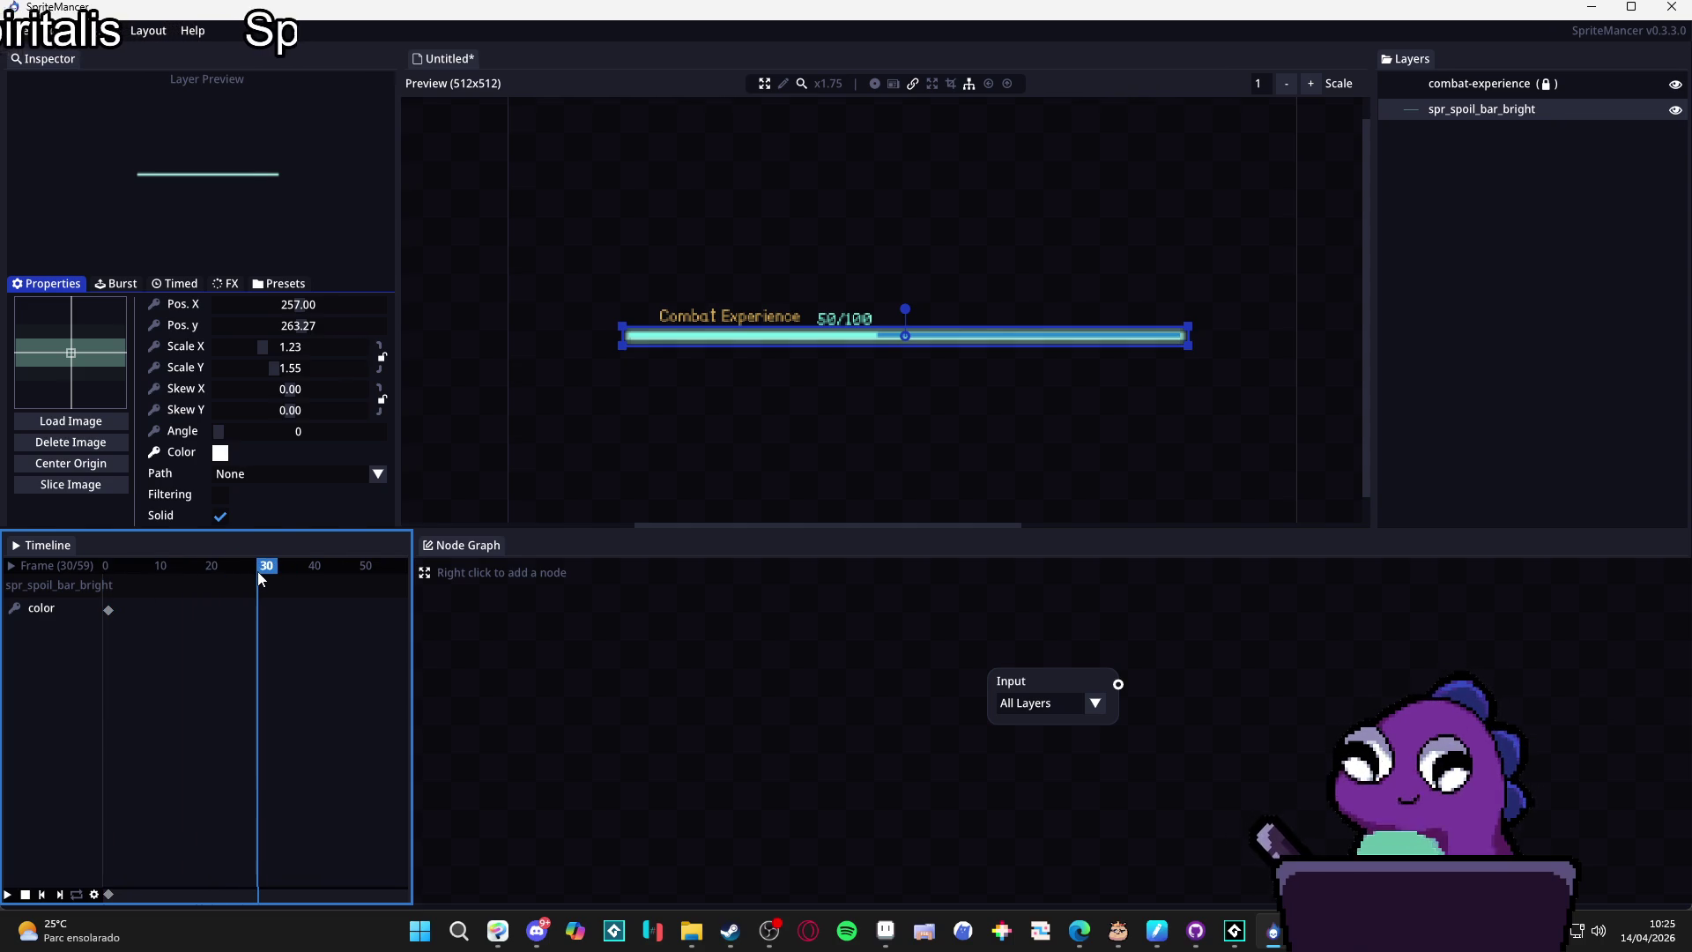
pyautogui.click(153, 453)
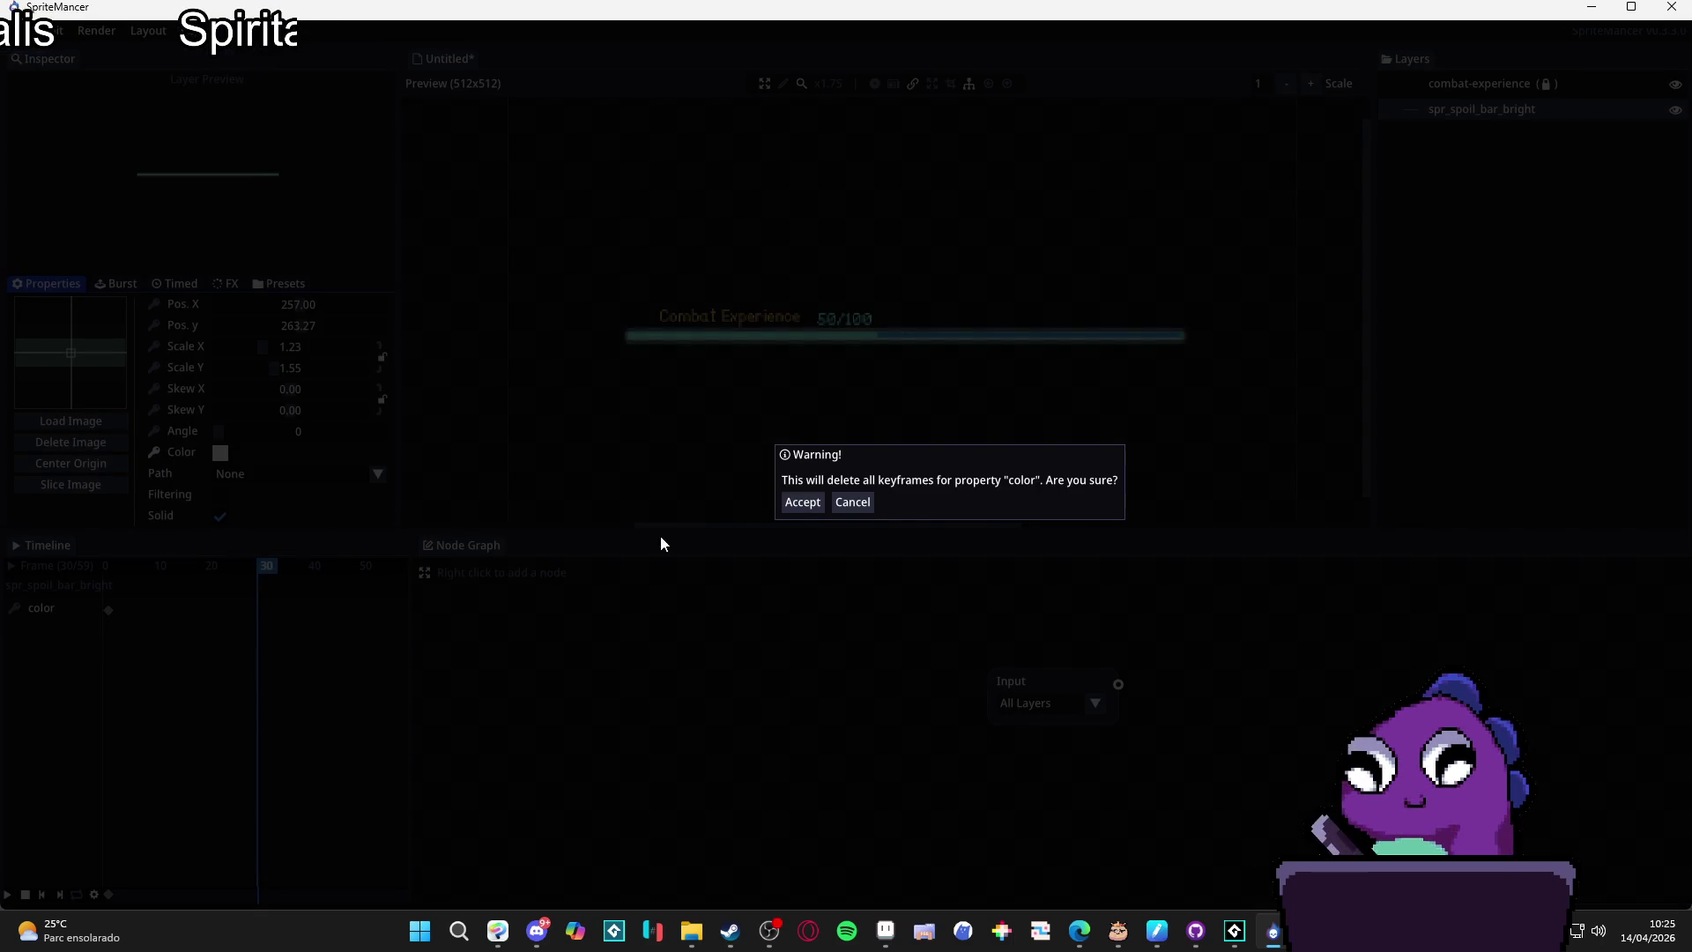
pyautogui.click(854, 503)
pyautogui.click(13, 609)
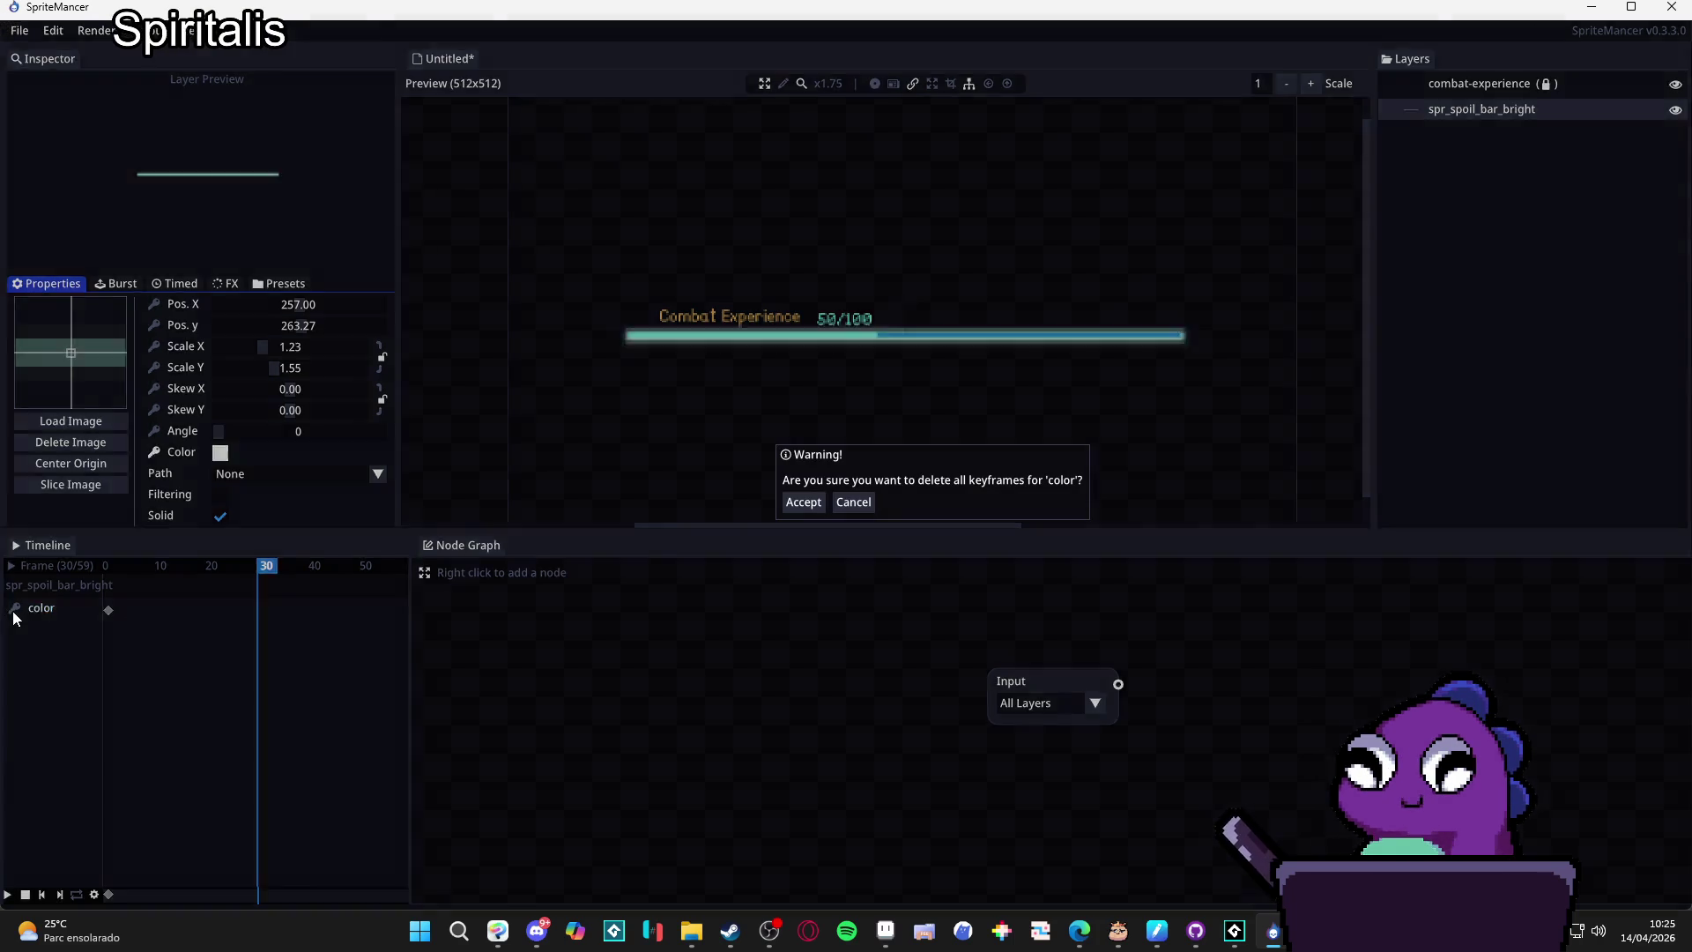
pyautogui.click(851, 504)
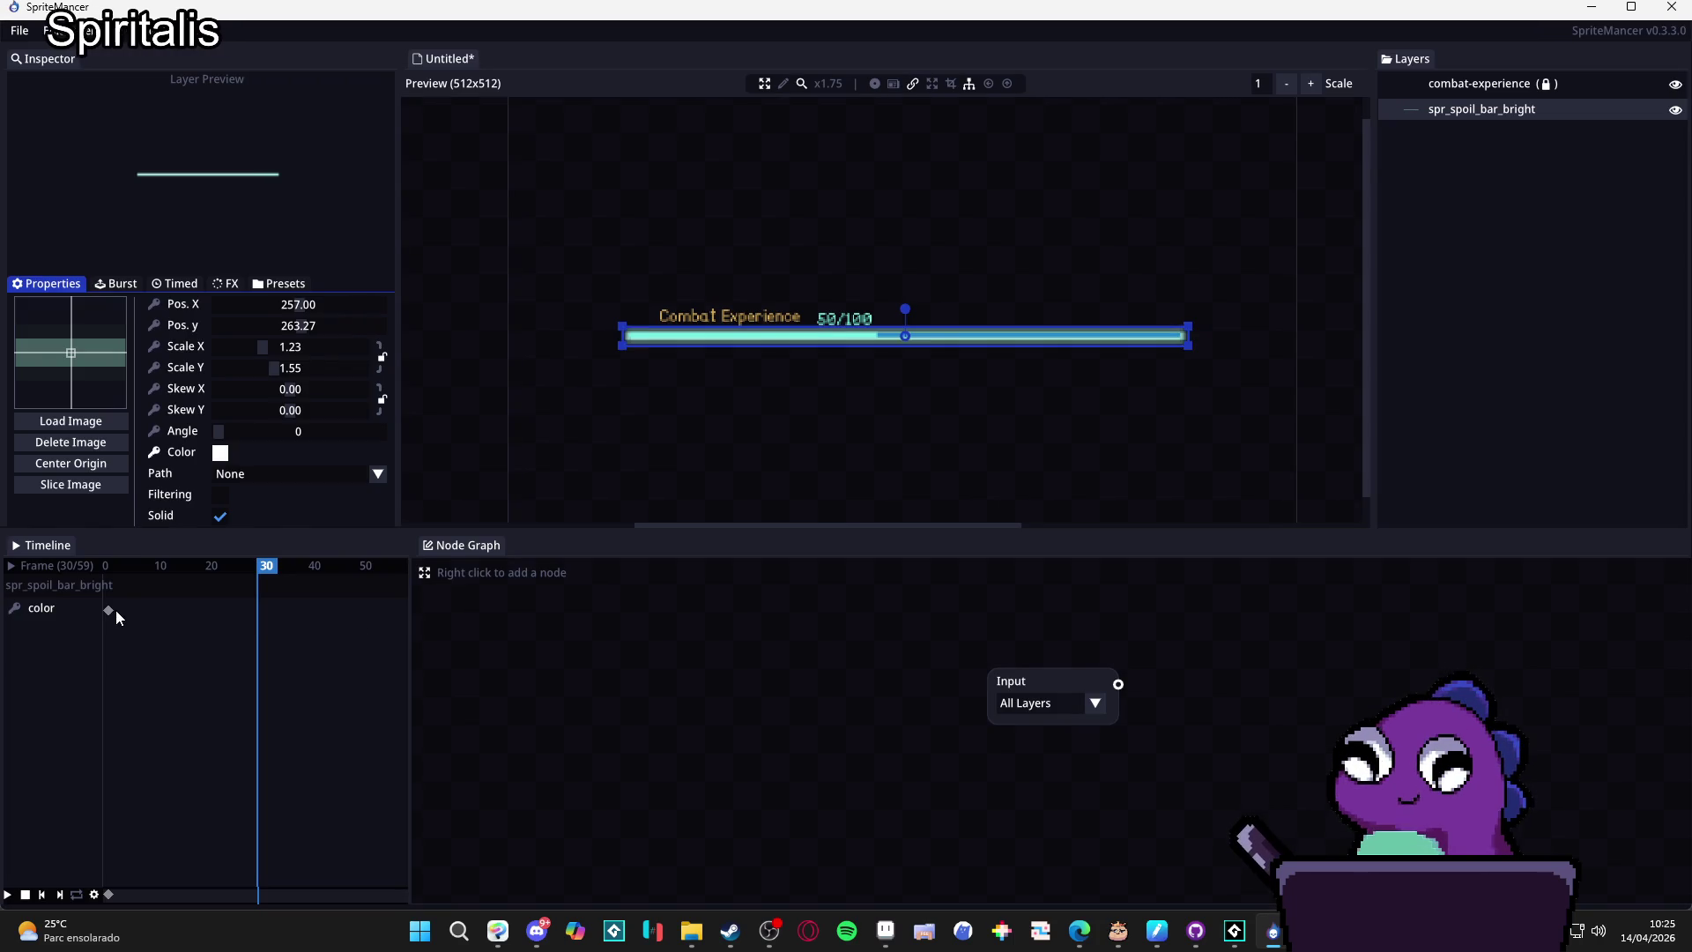
pyautogui.click(109, 611)
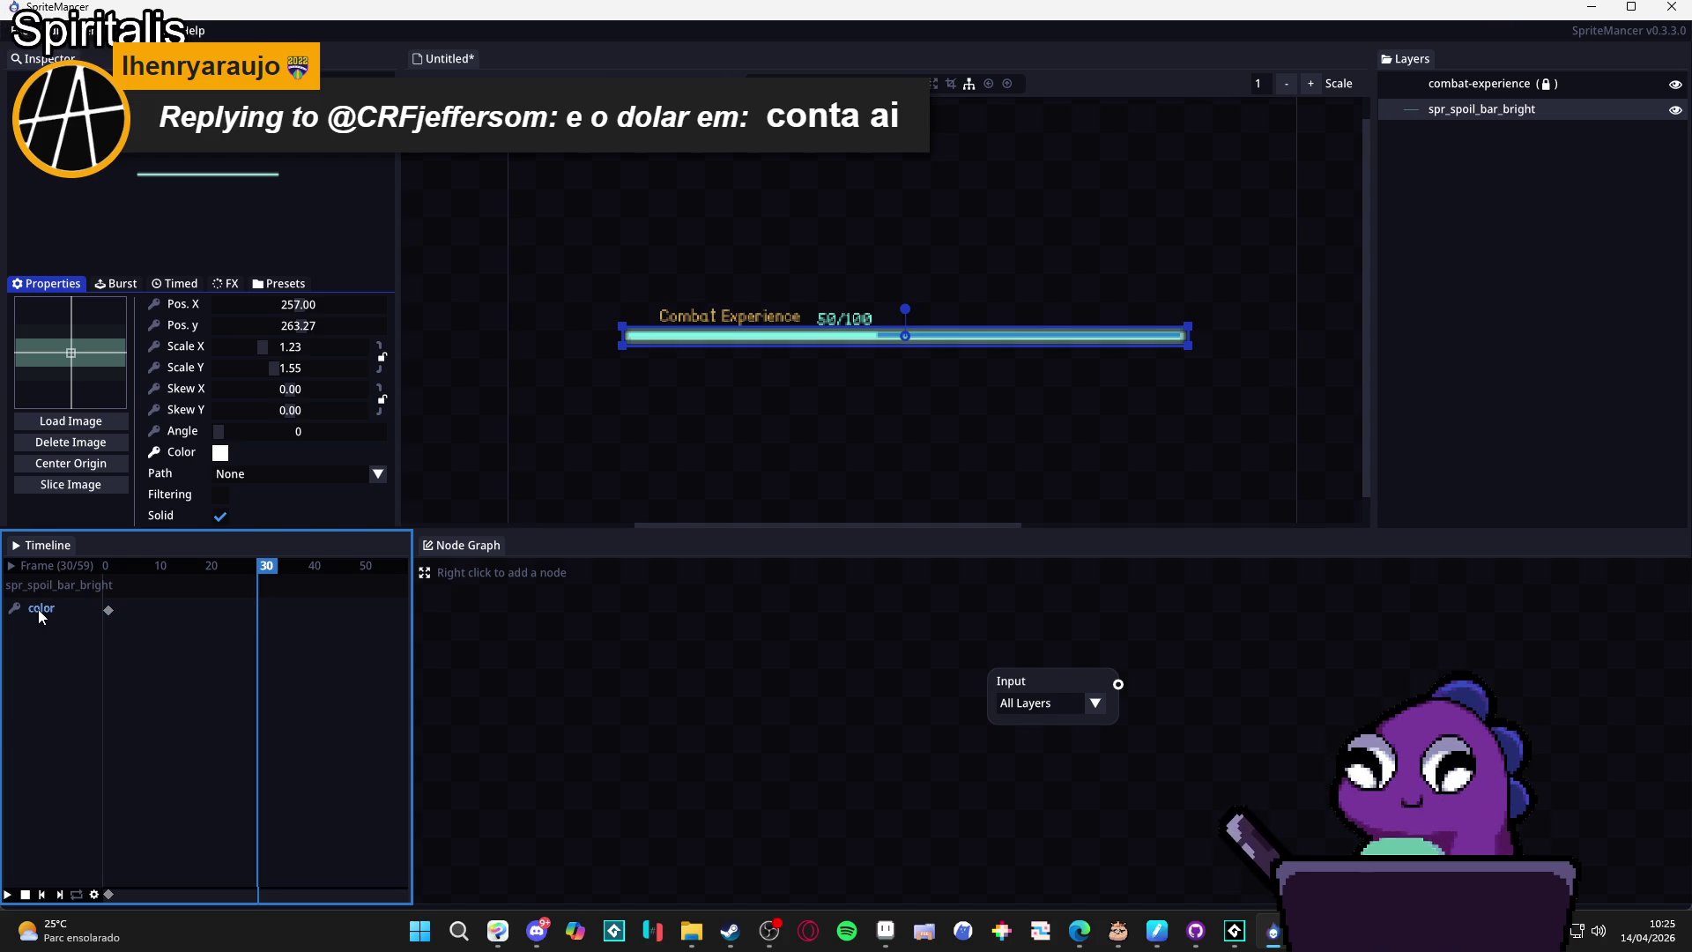
pyautogui.rightClick(39, 610)
pyautogui.click(67, 607)
pyautogui.click(853, 509)
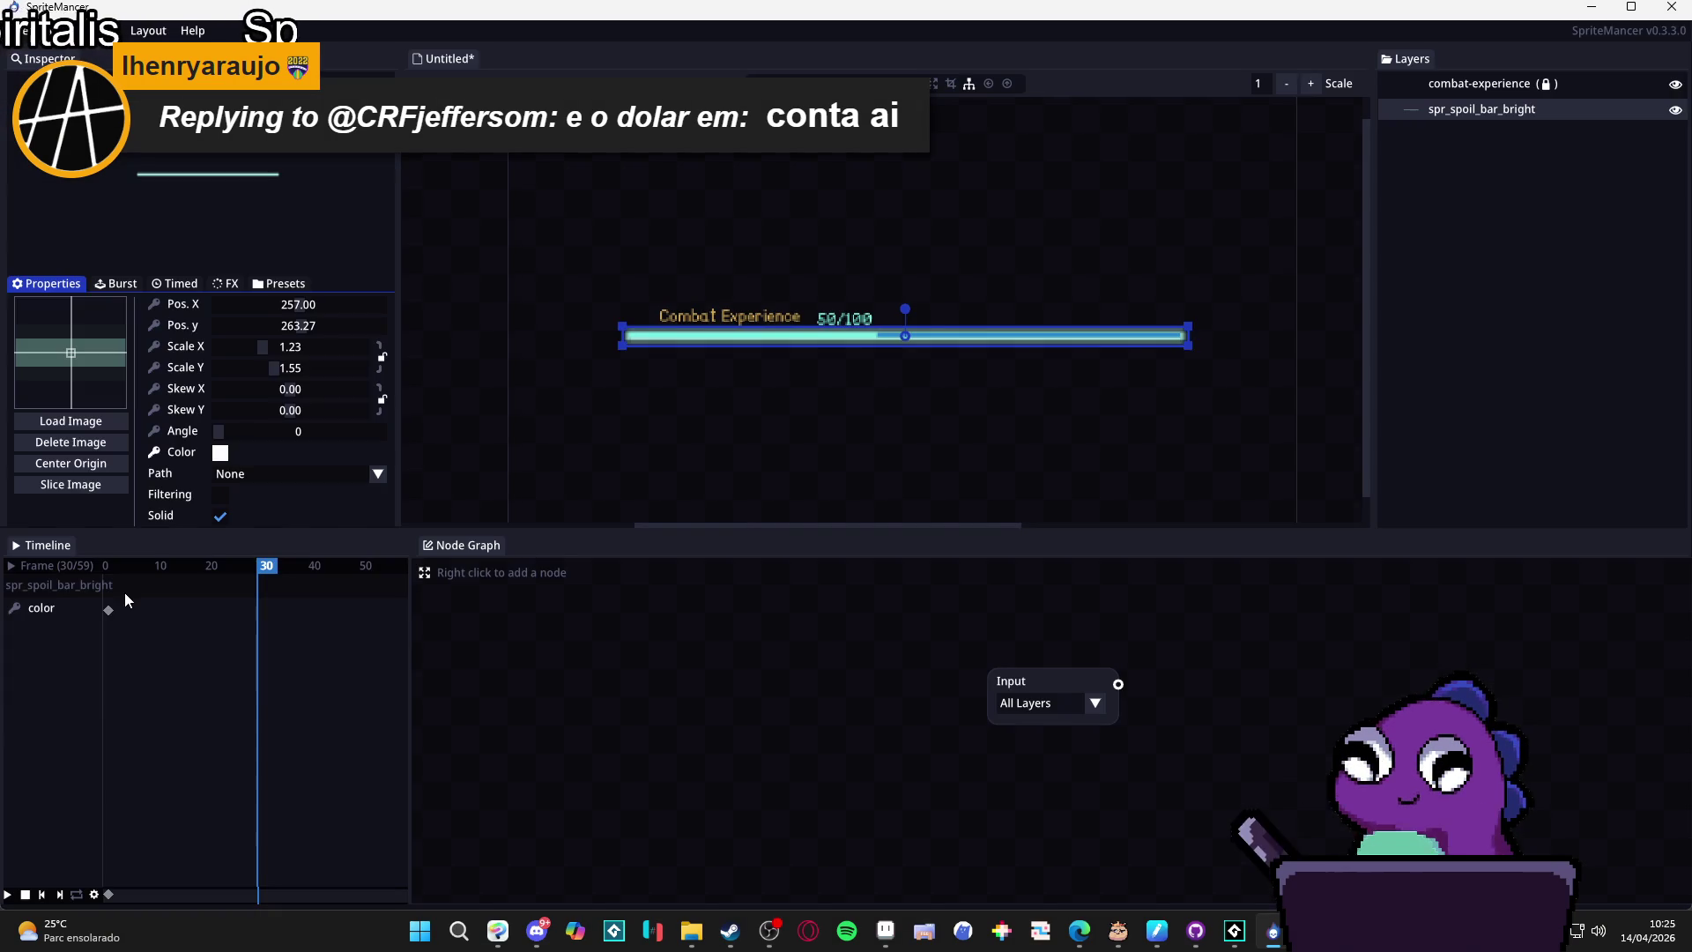
pyautogui.click(46, 610)
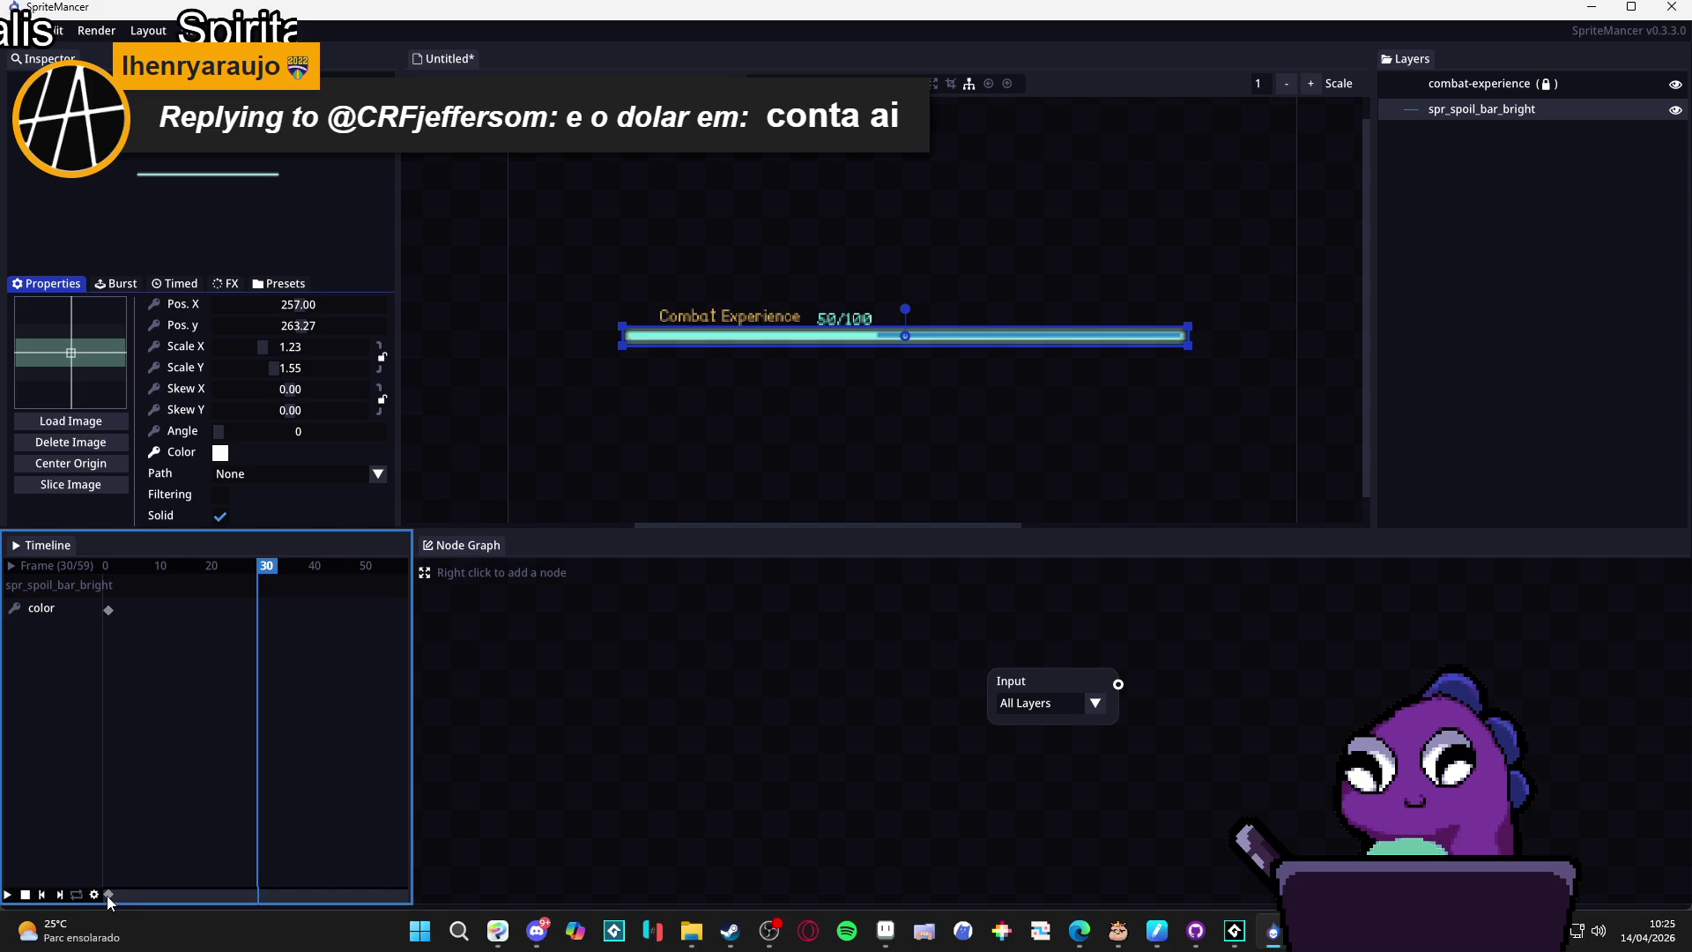
pyautogui.click(247, 571)
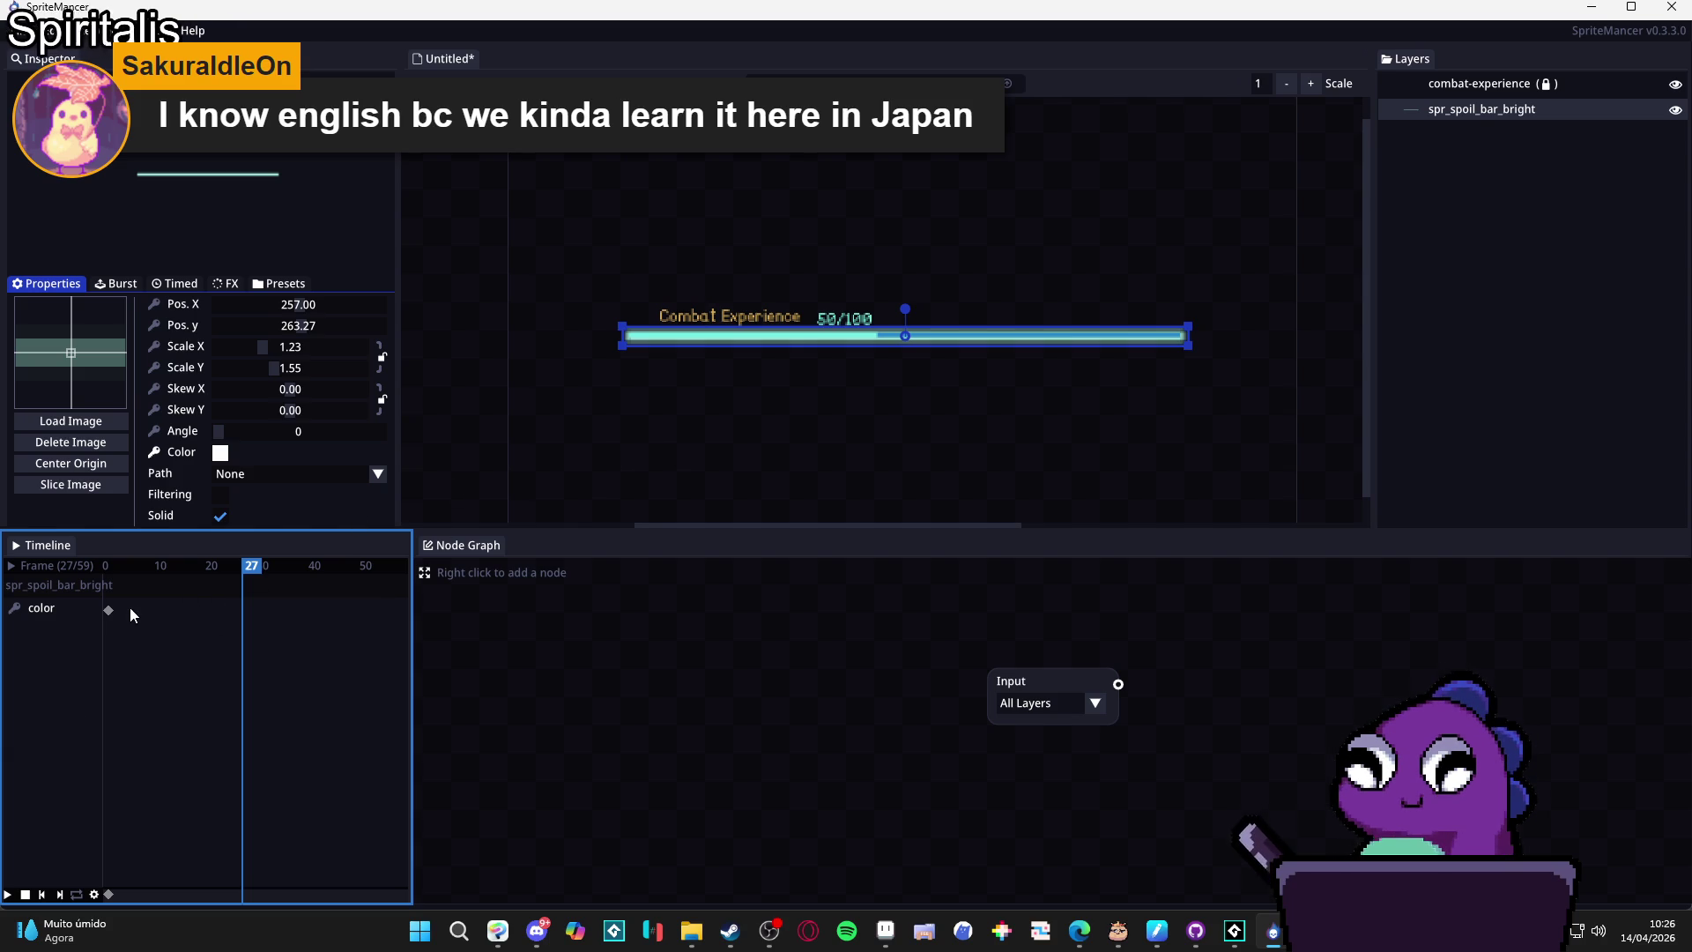
# Key the bar colour as opaque red and preview the white-to-red shift.
pyautogui.click(220, 452)
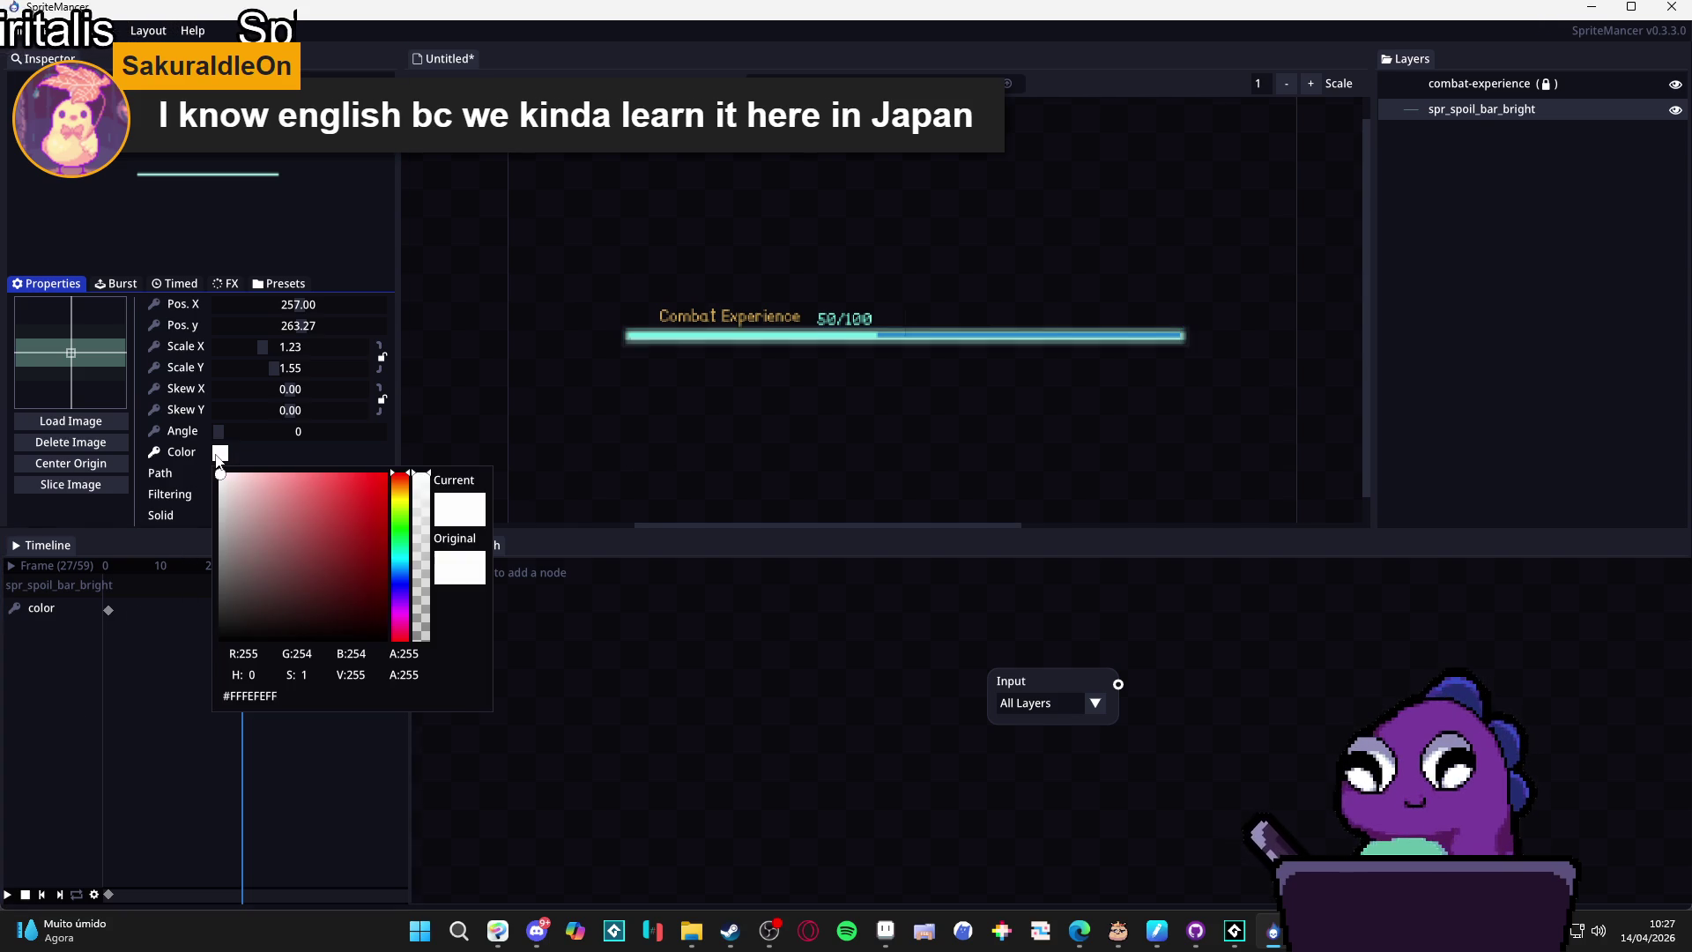
pyautogui.moveTo(429, 646); pyautogui.dragTo(423, 568)
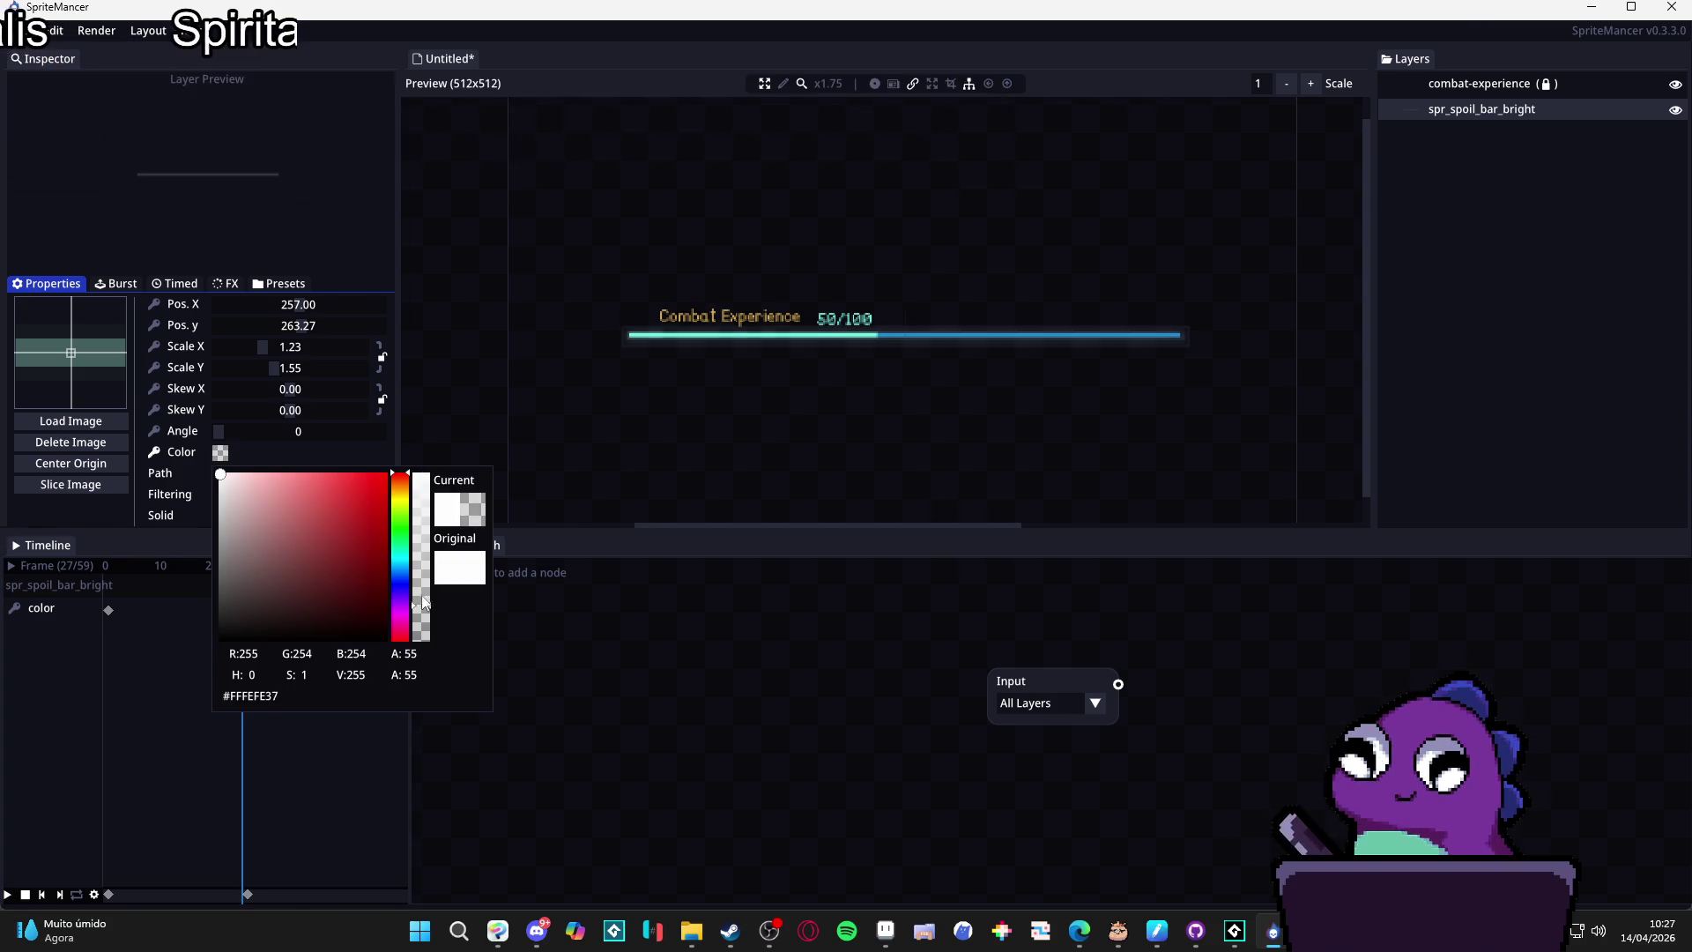
pyautogui.click(386, 474)
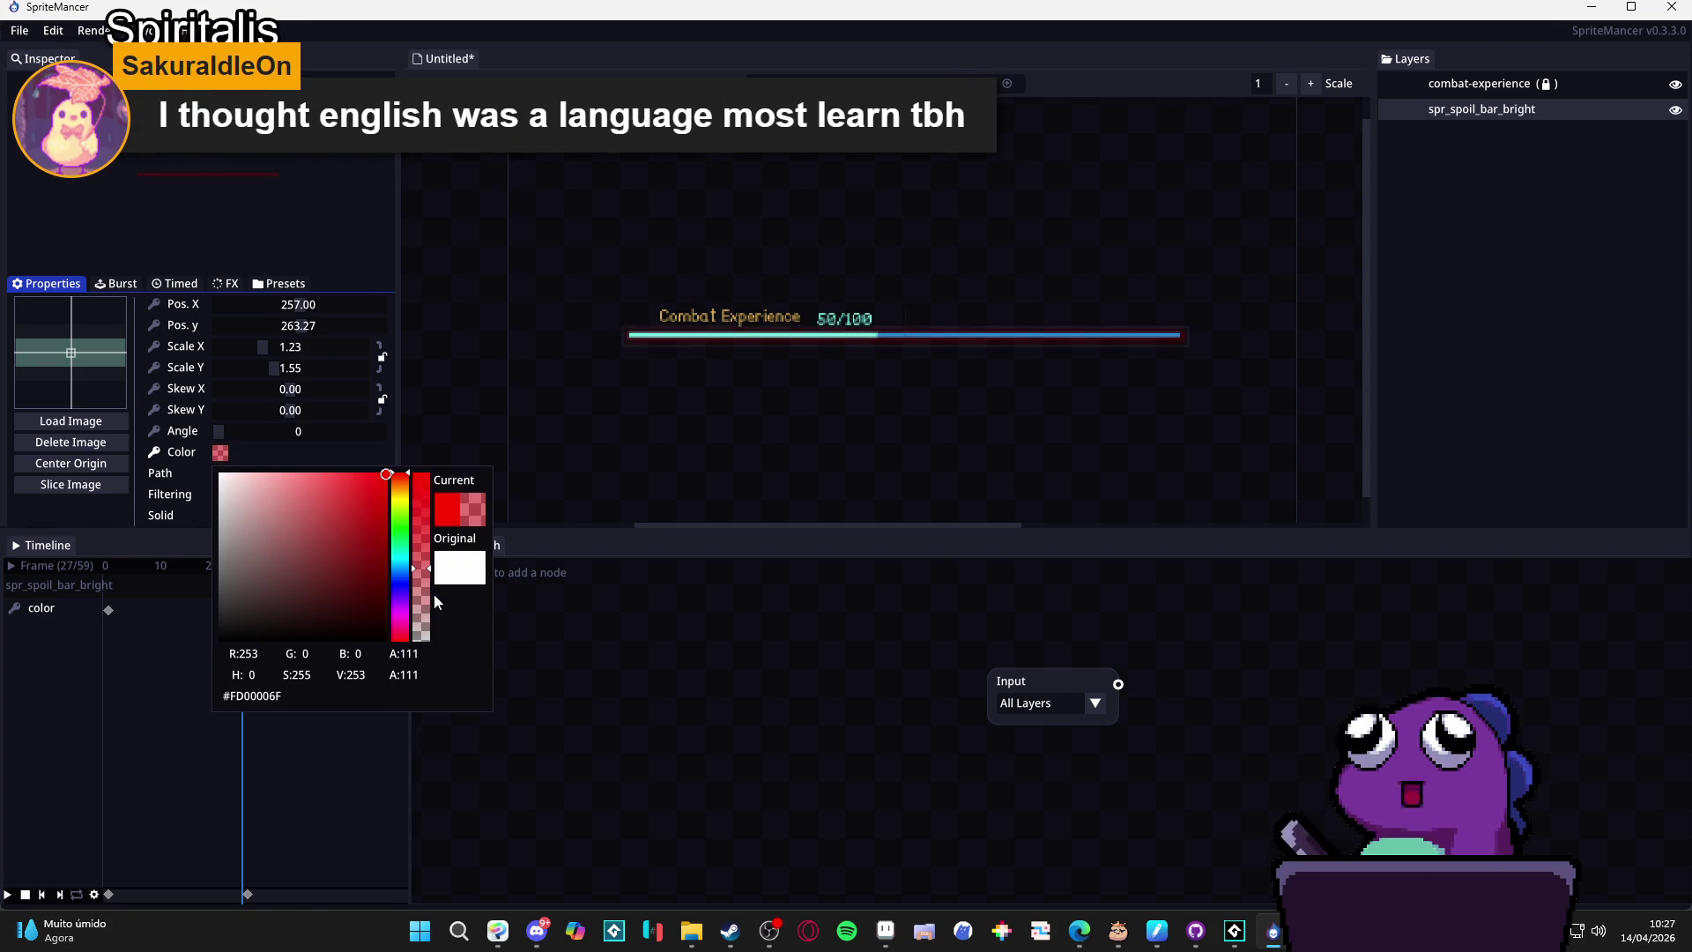
pyautogui.moveTo(423, 606); pyautogui.dragTo(422, 447)
pyautogui.click(156, 622)
pyautogui.click(110, 607)
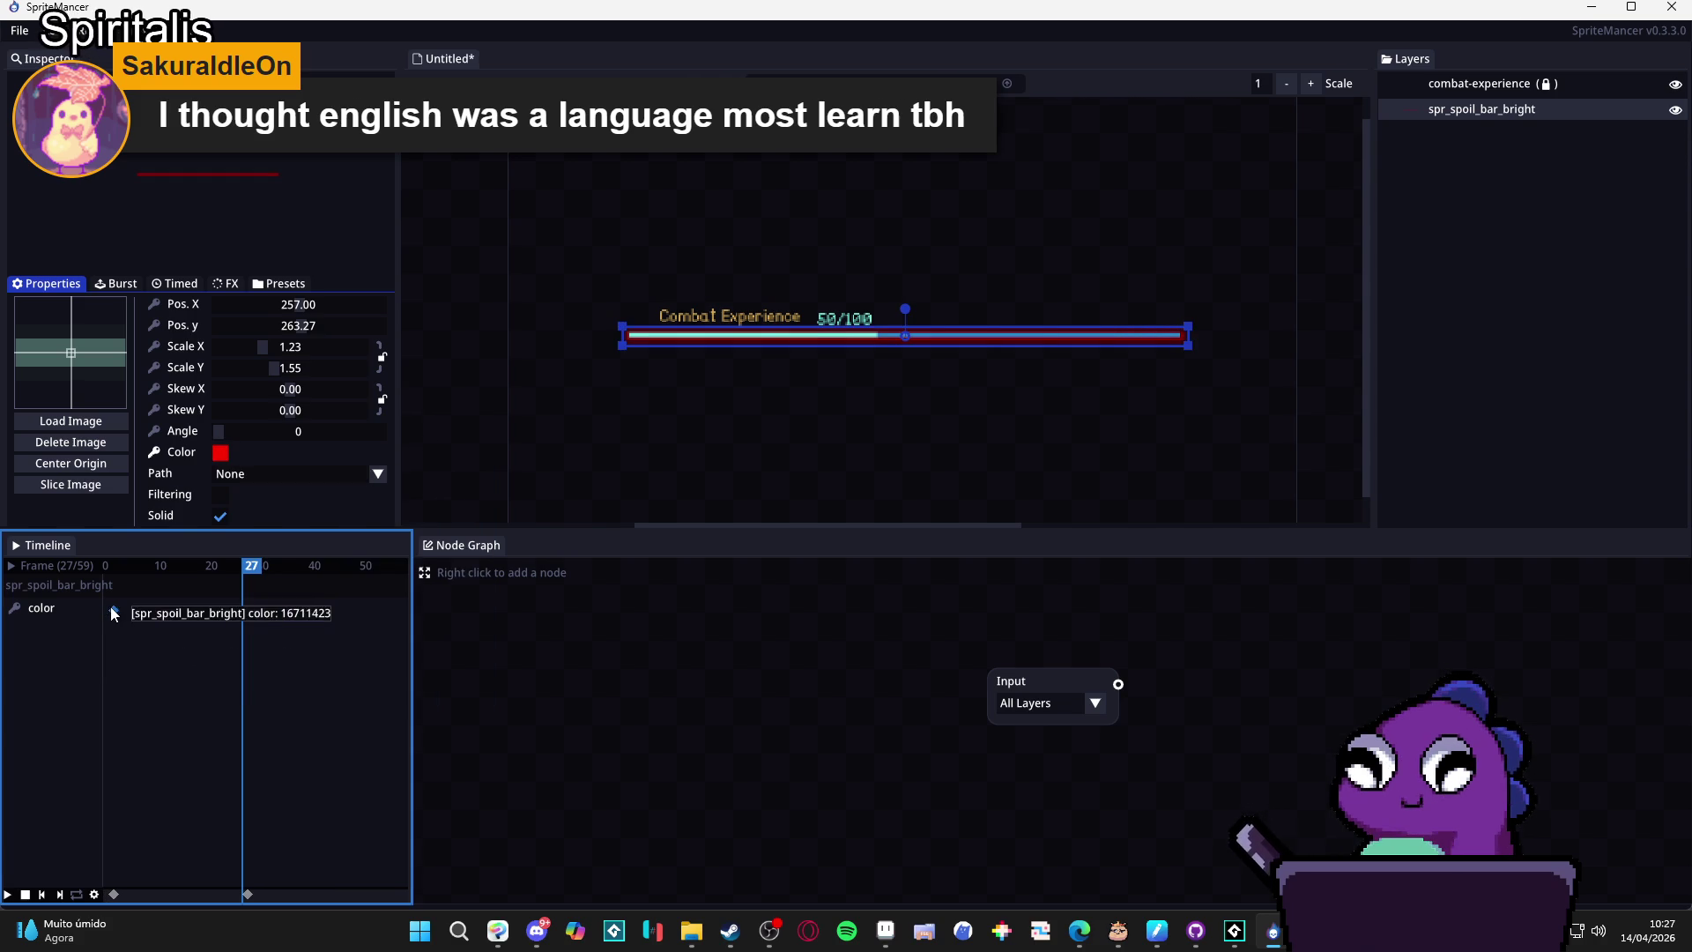
pyautogui.click(110, 565)
pyautogui.moveTo(51, 564)
pyautogui.mouseDown()
pyautogui.moveTo(252, 573)
pyautogui.moveTo(60, 580)
pyautogui.moveTo(293, 593)
pyautogui.moveTo(105, 595)
pyautogui.moveTo(335, 594)
pyautogui.moveTo(109, 601)
pyautogui.moveTo(261, 615)
pyautogui.moveTo(68, 615)
pyautogui.moveTo(215, 632)
pyautogui.mouseUp()
# Key a fully transparent colour at frame 29 and slide that keyframe to about frame 30.
pyautogui.click(253, 611)
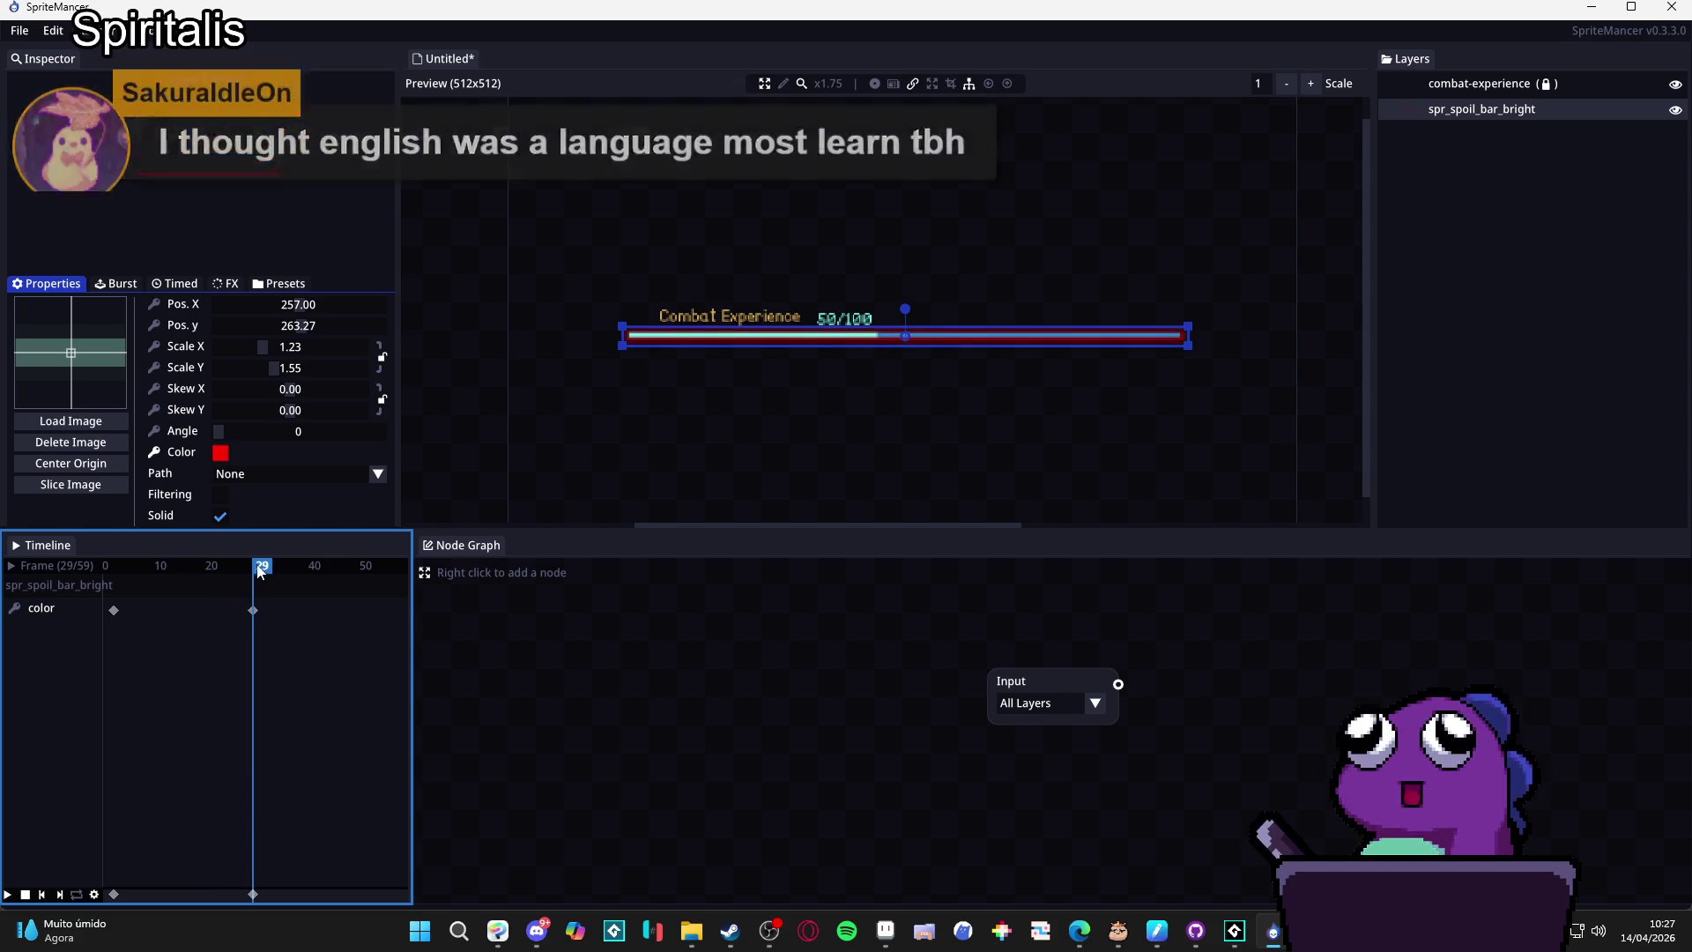
pyautogui.click(220, 452)
pyautogui.moveTo(416, 558); pyautogui.dragTo(420, 641)
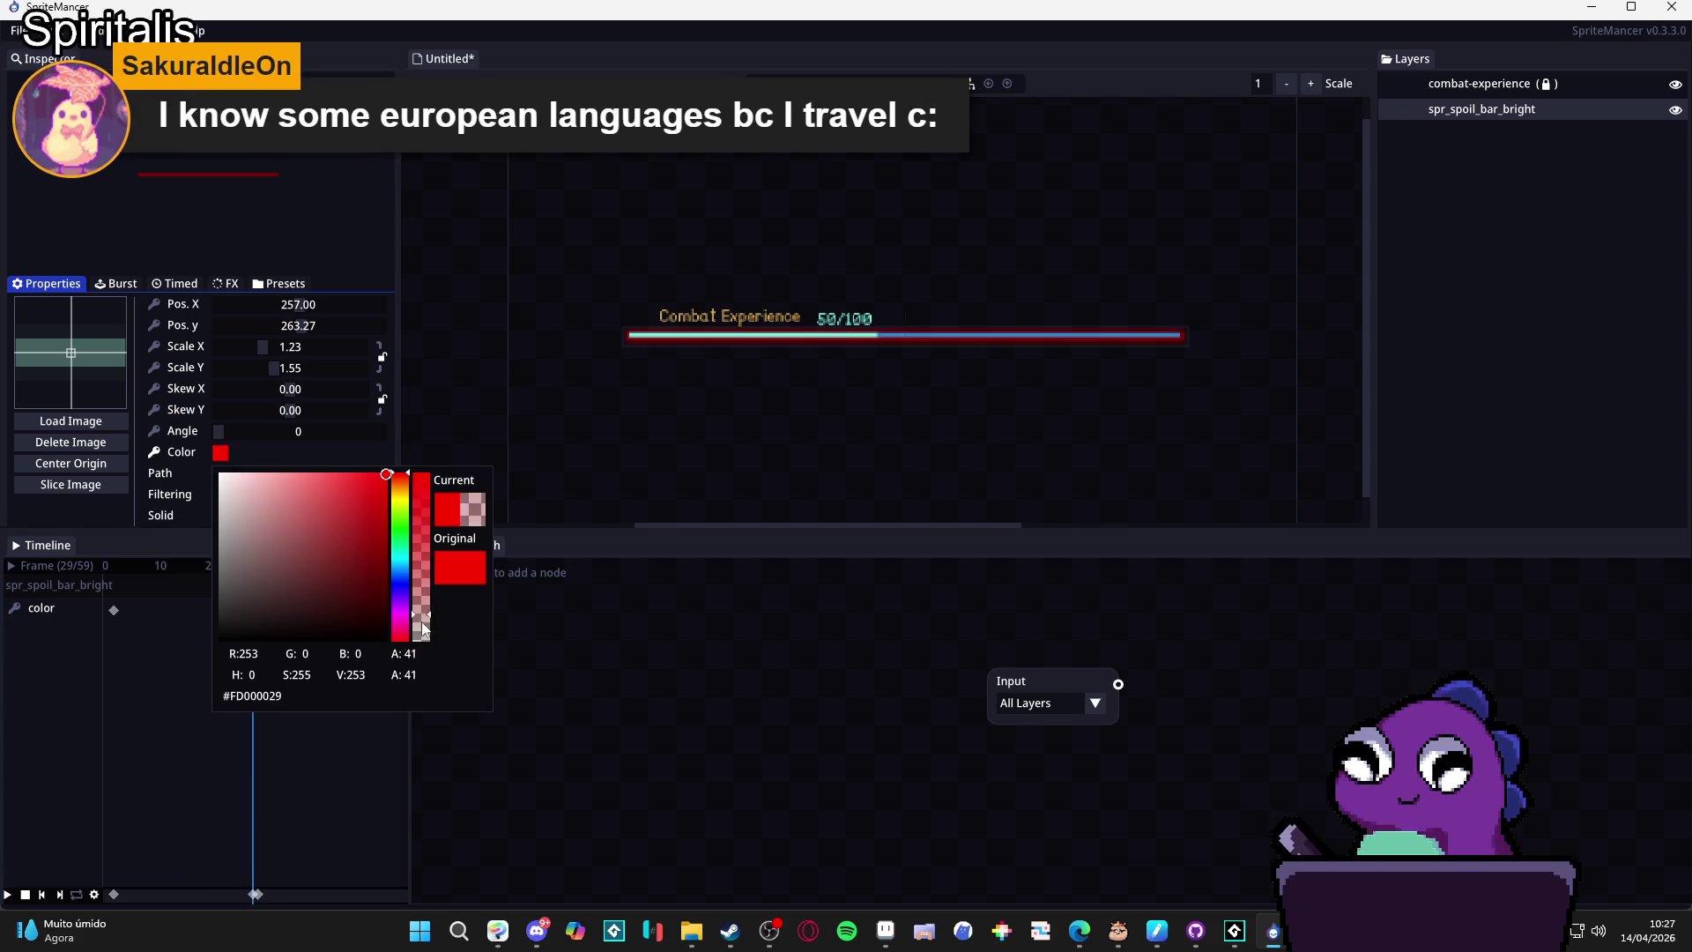
pyautogui.click(186, 689)
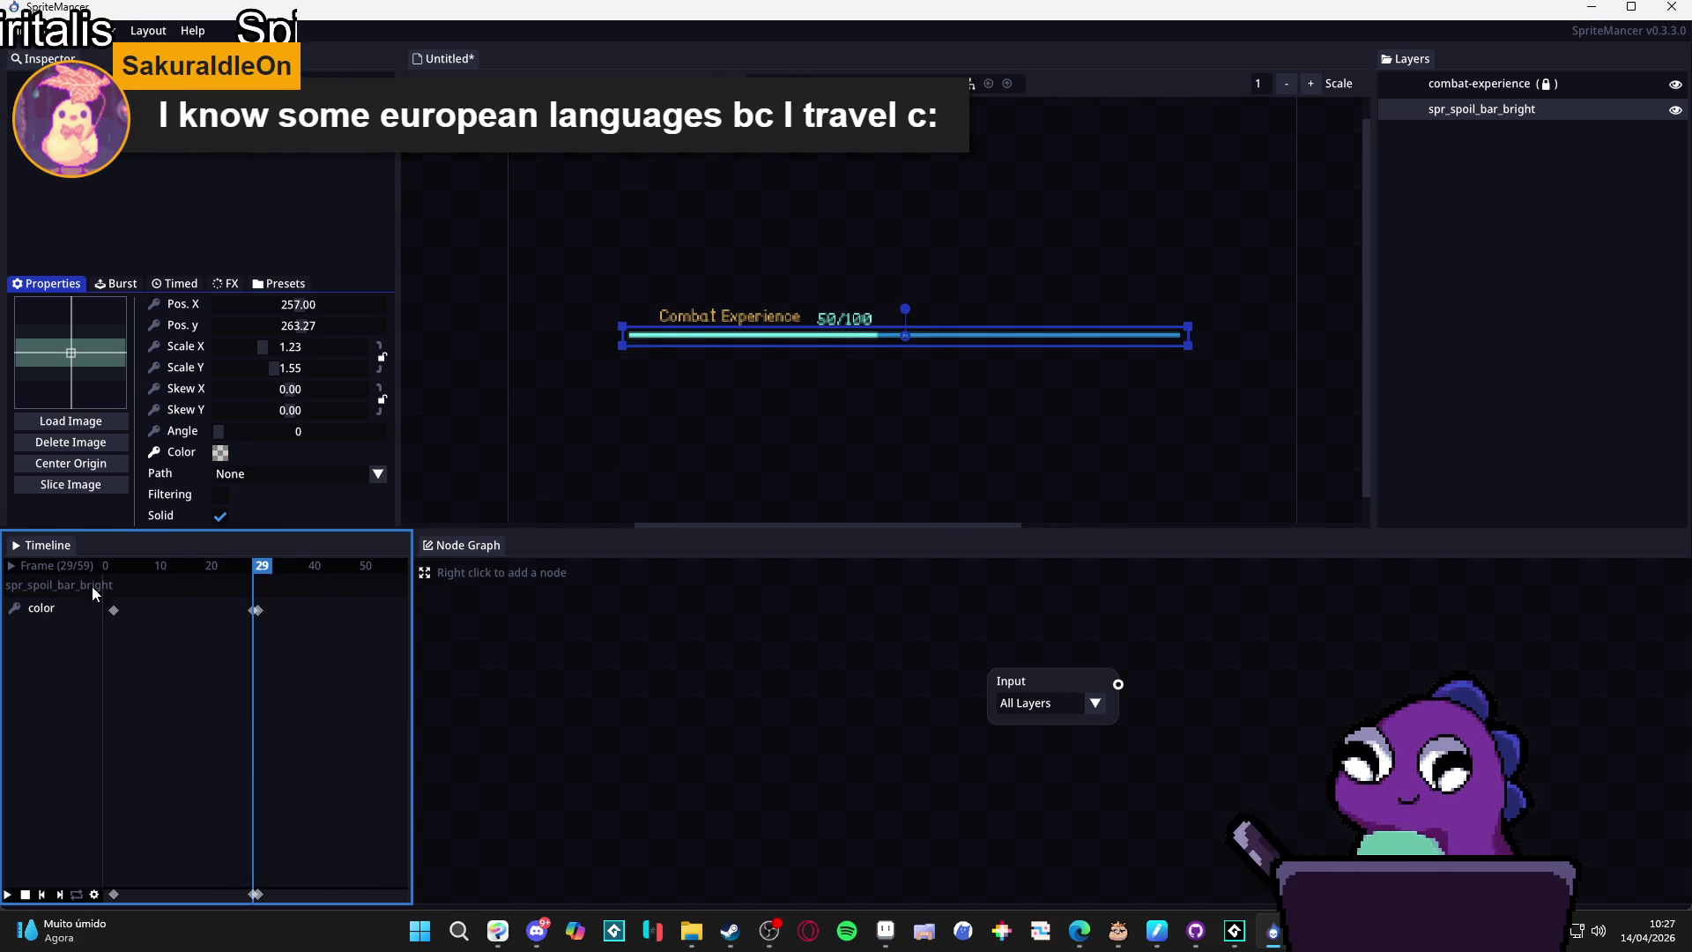
pyautogui.moveTo(91, 585)
pyautogui.mouseDown()
pyautogui.moveTo(186, 577)
pyautogui.moveTo(53, 564)
pyautogui.moveTo(257, 581)
pyautogui.moveTo(101, 581)
pyautogui.mouseUp()
pyautogui.moveTo(257, 611); pyautogui.dragTo(105, 615)
pyautogui.click(254, 611)
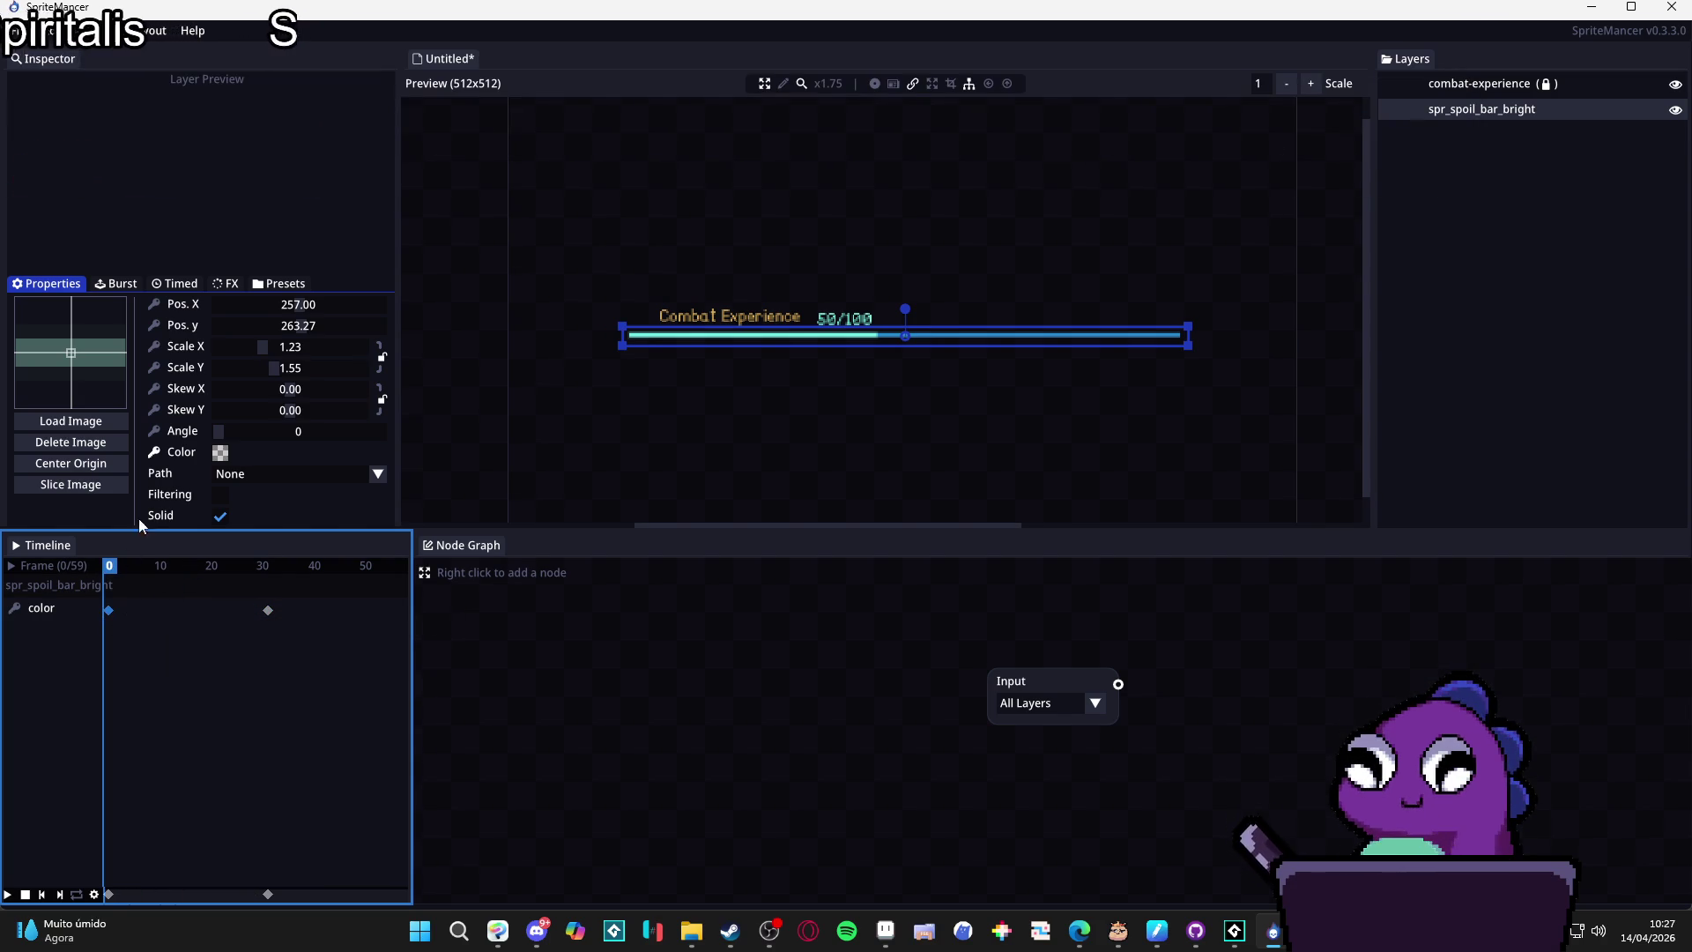
# Set the frame-0 colour keyframe to opaque white.
pyautogui.click(220, 452)
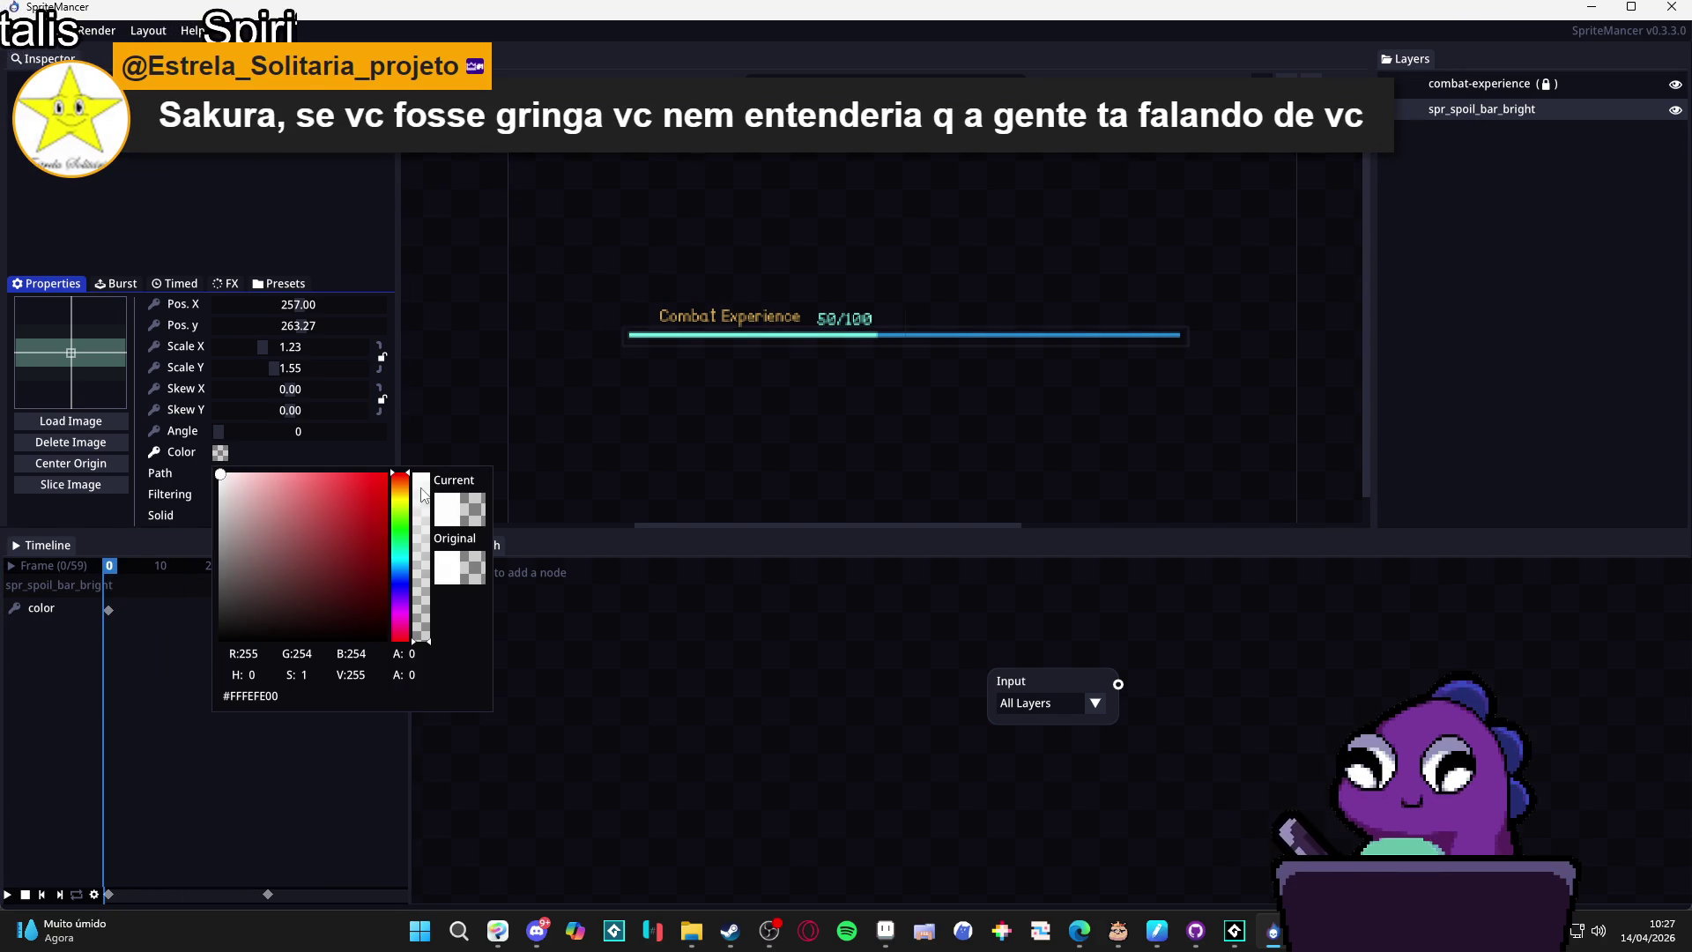
pyautogui.moveTo(421, 490); pyautogui.dragTo(410, 446)
pyautogui.click(124, 657)
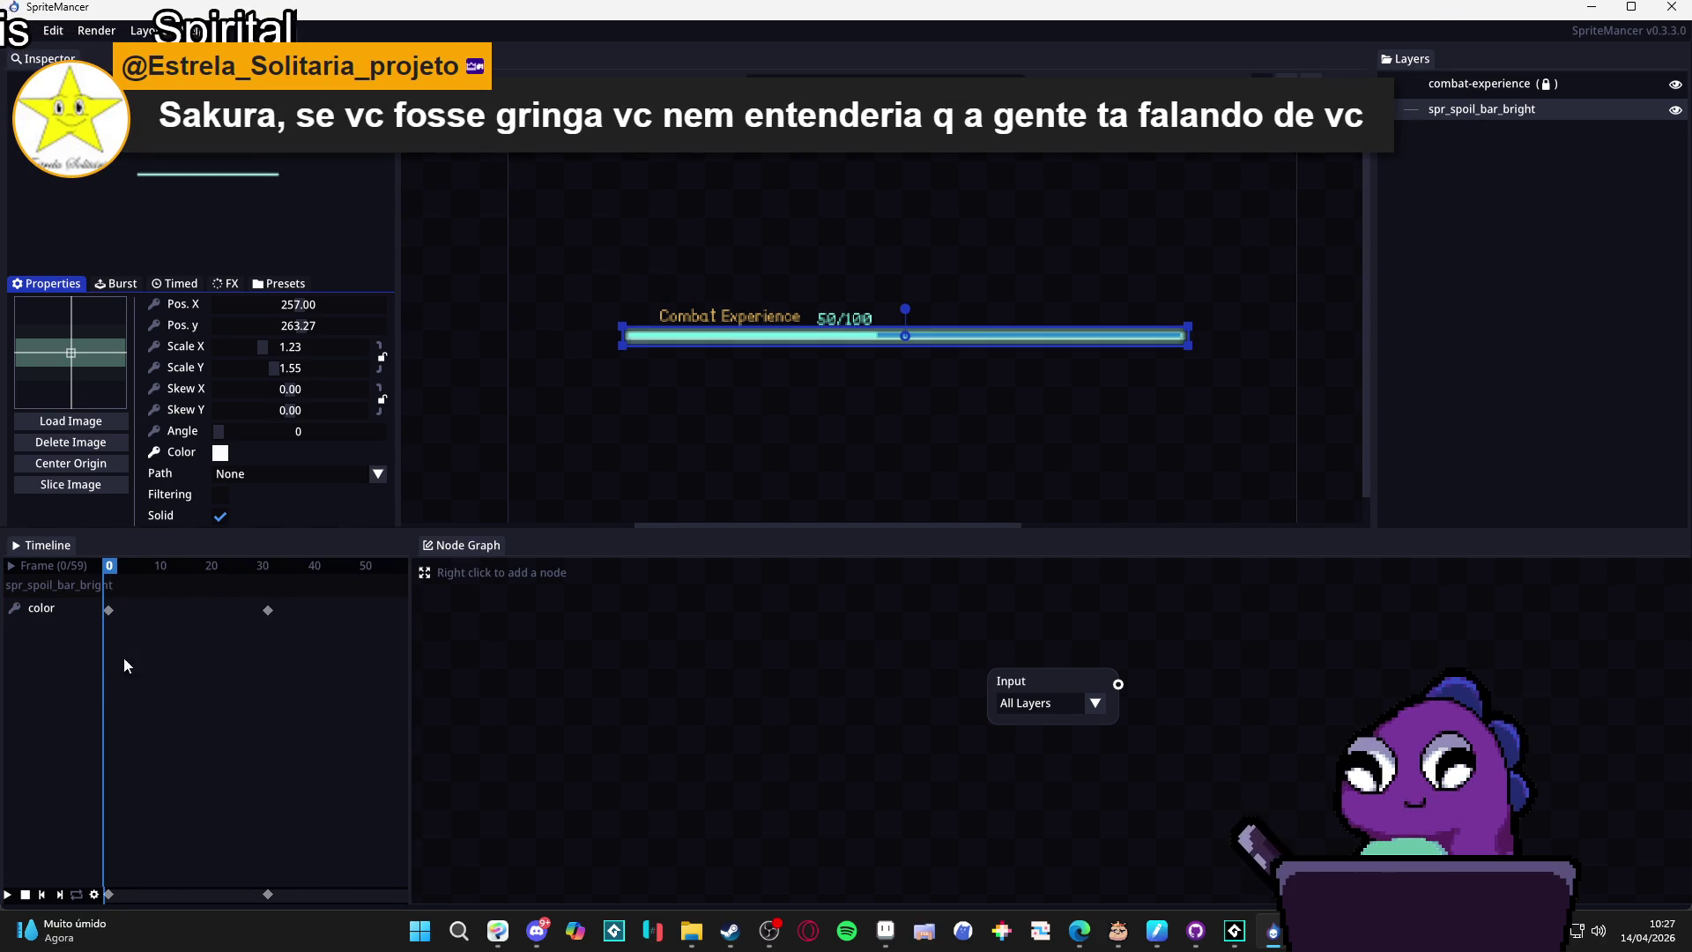
pyautogui.click(109, 609)
pyautogui.moveTo(155, 567)
pyautogui.mouseDown()
pyautogui.moveTo(298, 569)
pyautogui.moveTo(140, 573)
pyautogui.moveTo(273, 574)
pyautogui.mouseUp()
pyautogui.click(107, 589)
# Set the end colour keyframe near frame 31 to zero opacity.
pyautogui.click(268, 611)
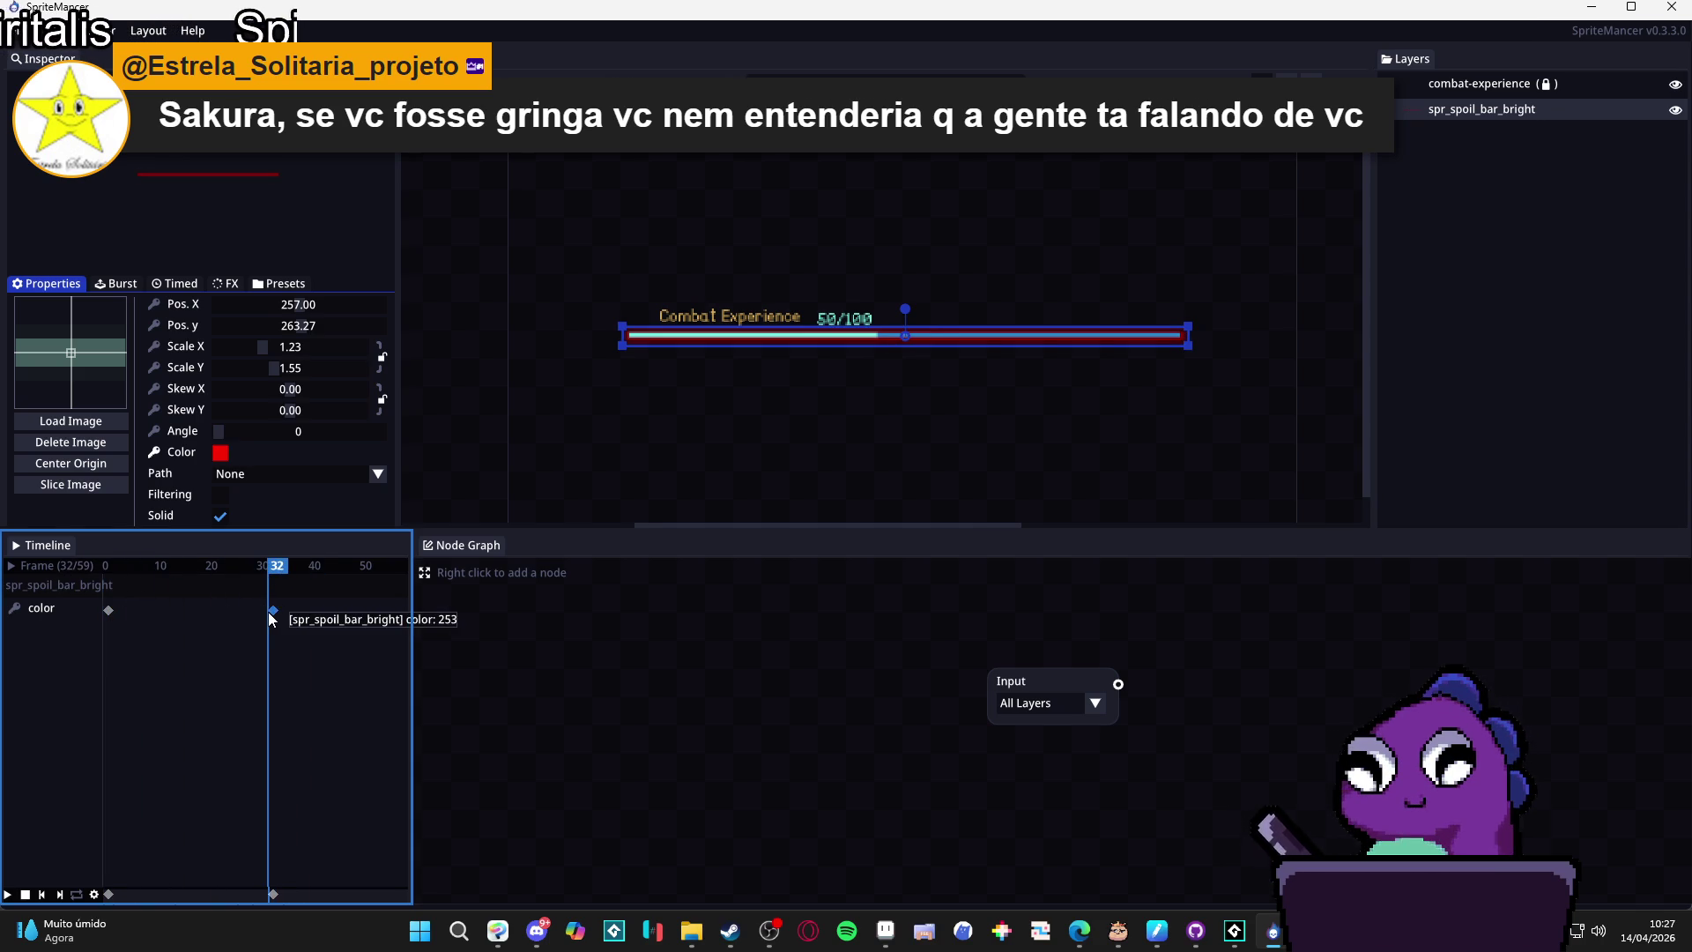
pyautogui.click(221, 452)
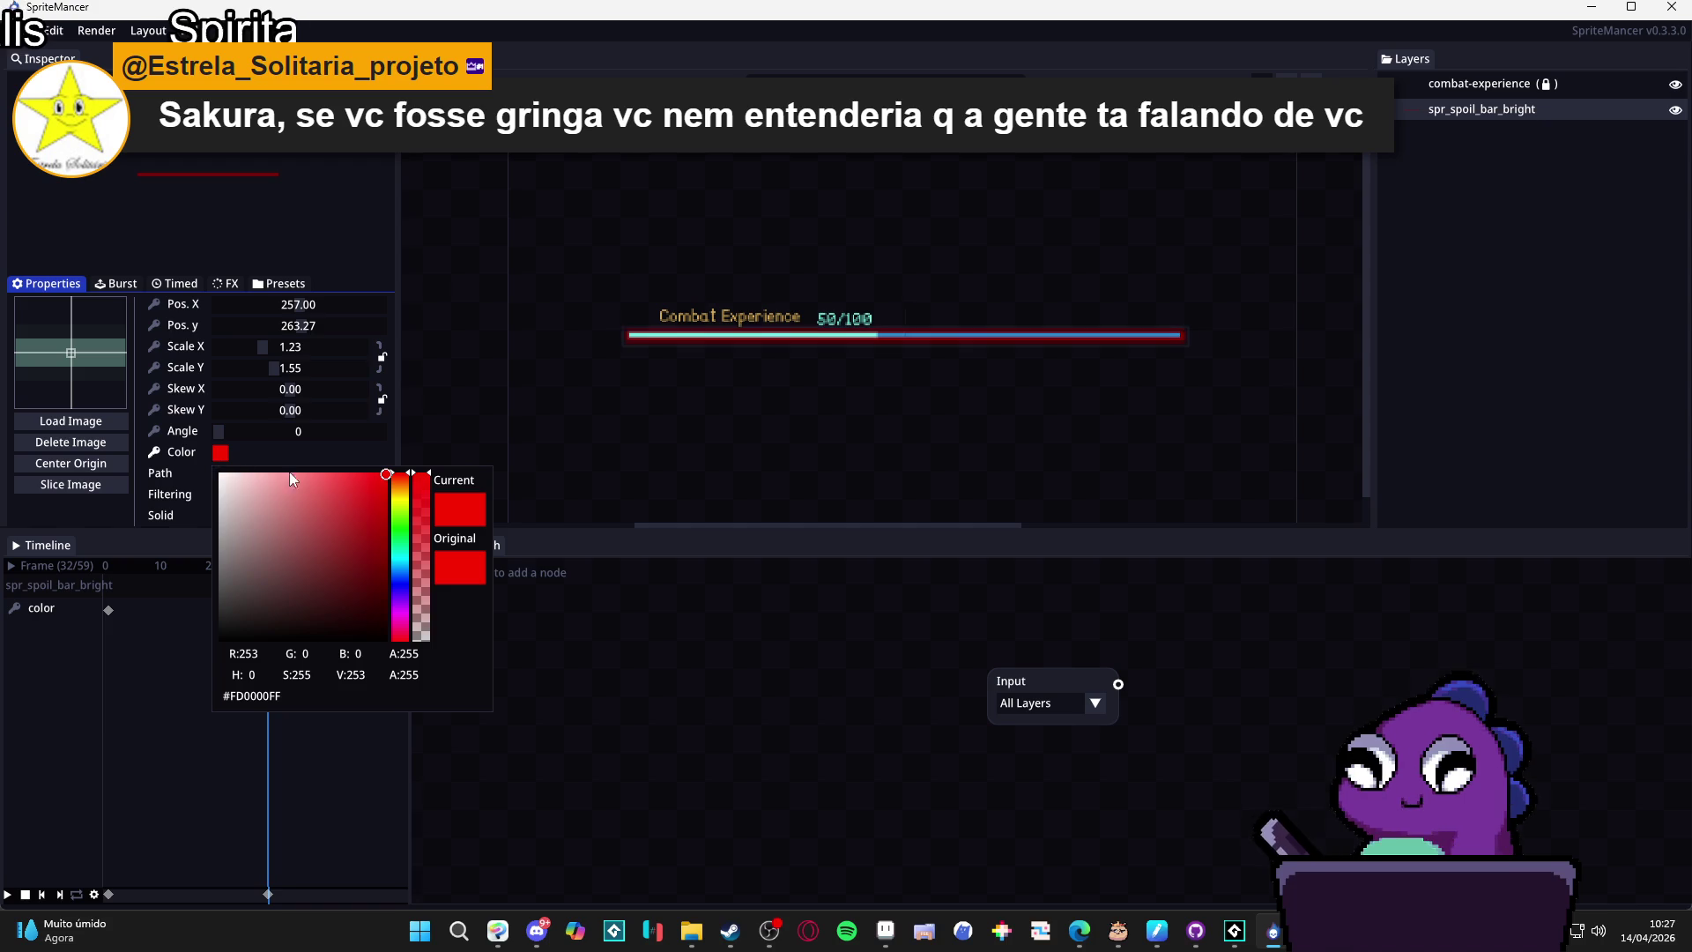
pyautogui.click(429, 638)
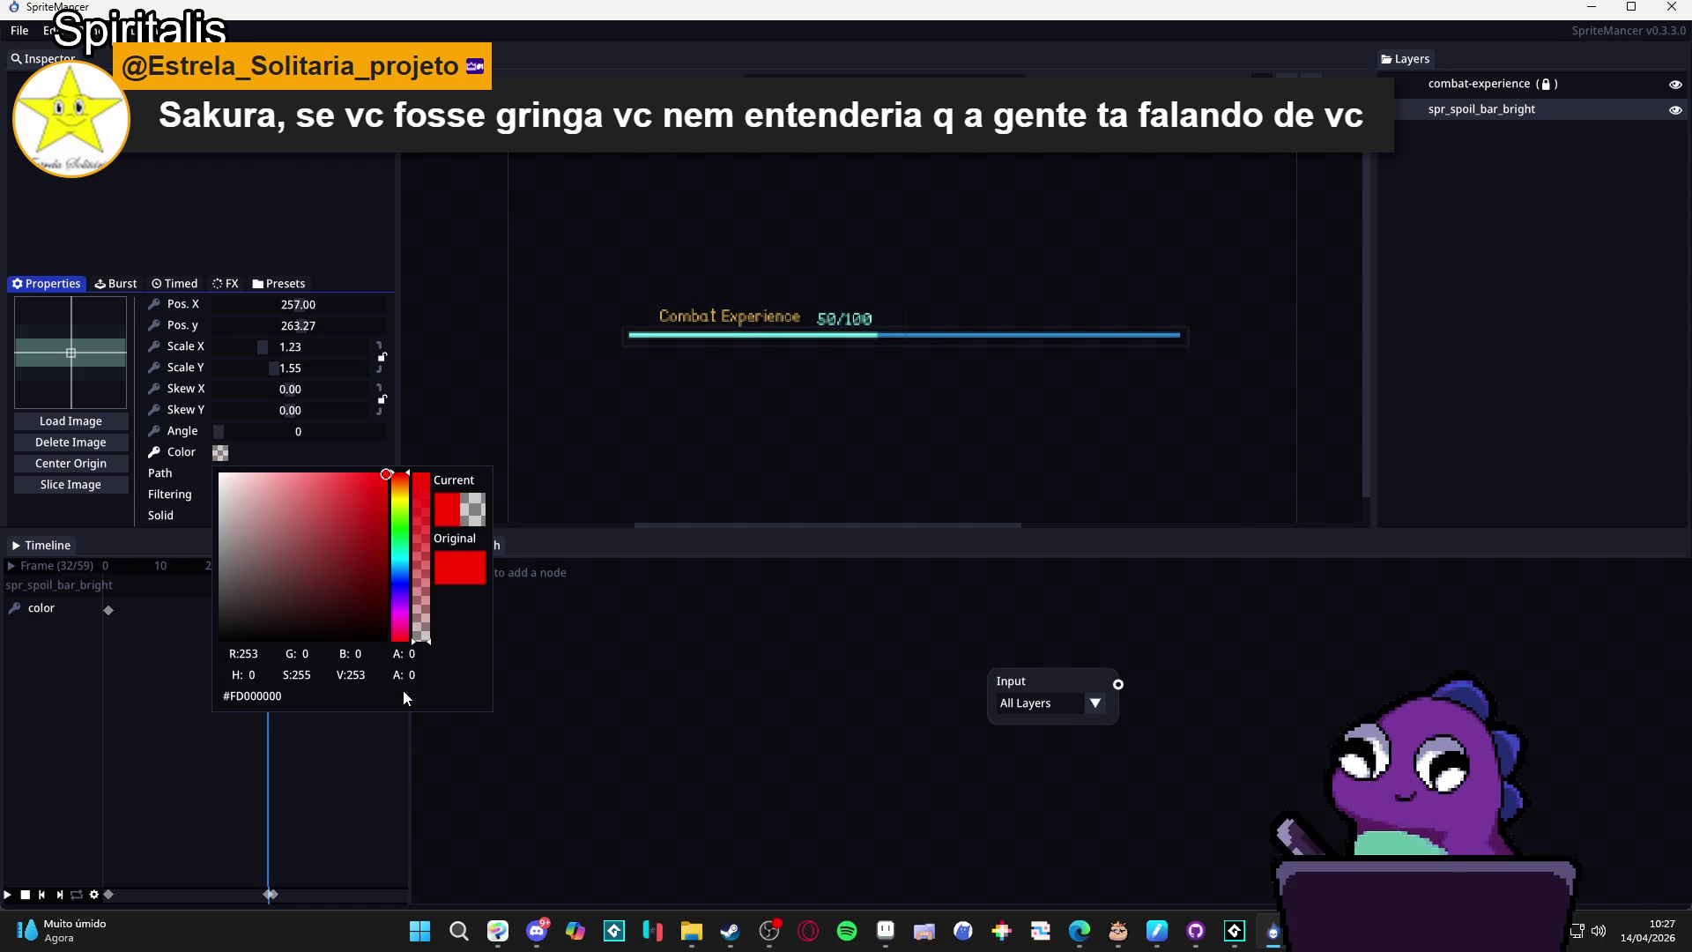
pyautogui.click(219, 765)
pyautogui.moveTo(237, 565)
pyautogui.mouseDown()
pyautogui.moveTo(100, 583)
pyautogui.moveTo(266, 585)
pyautogui.mouseUp()
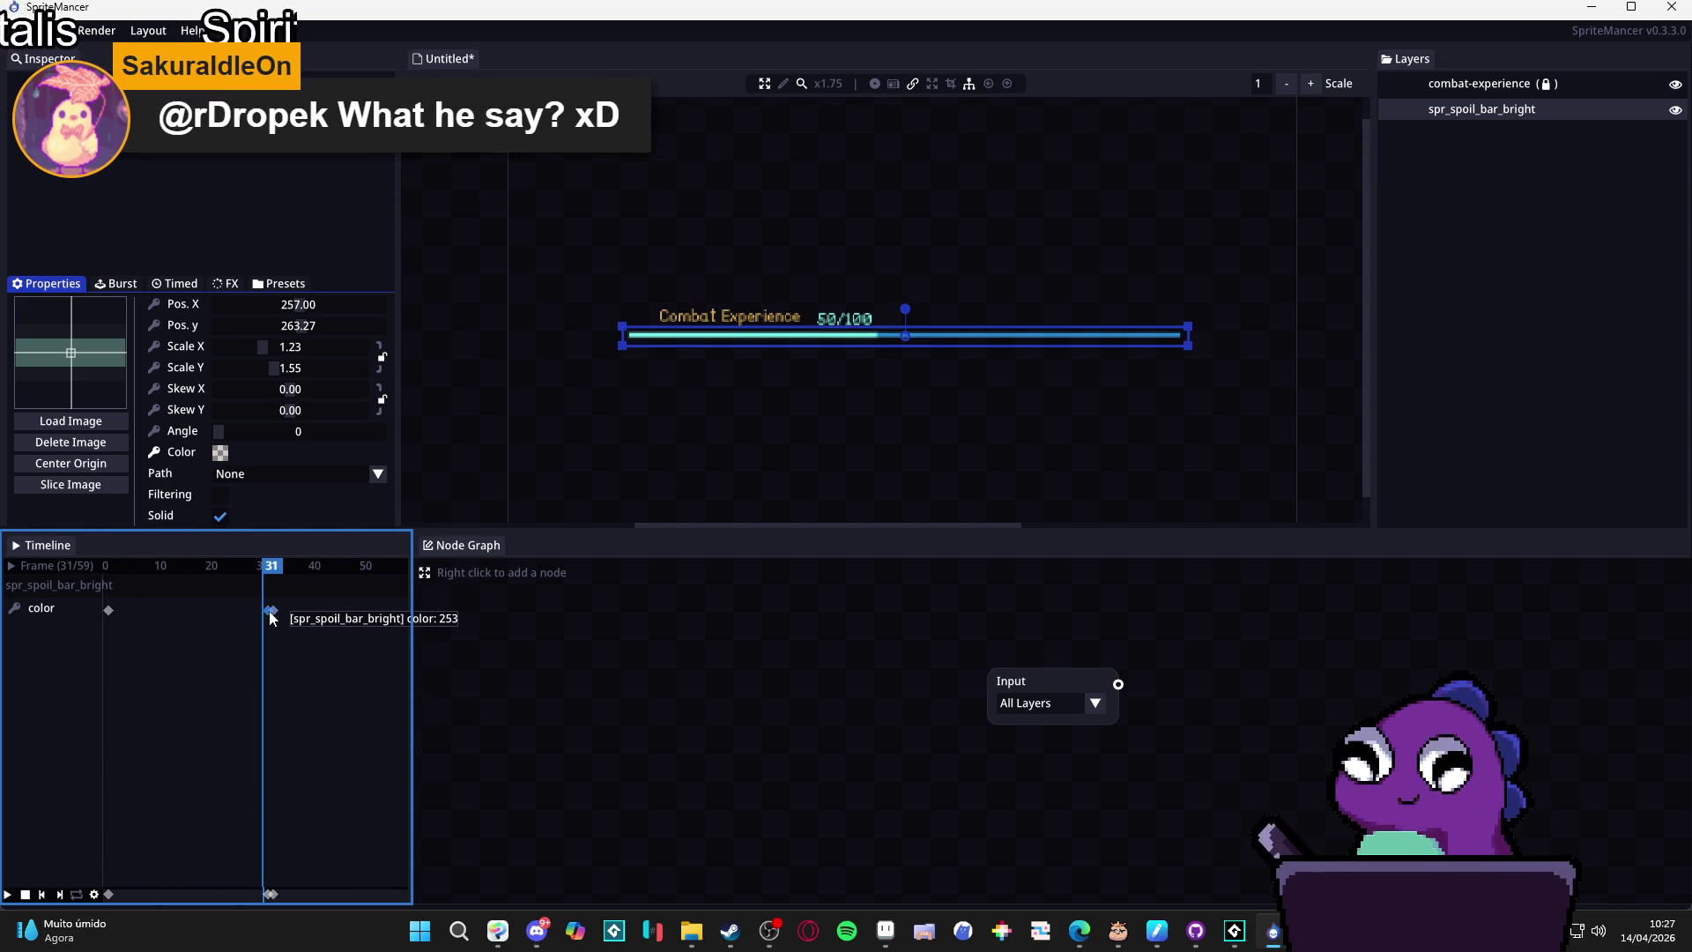
# Replace the frame-31 keyframe with a transparent near-white colour key.
pyautogui.rightClick(271, 612)
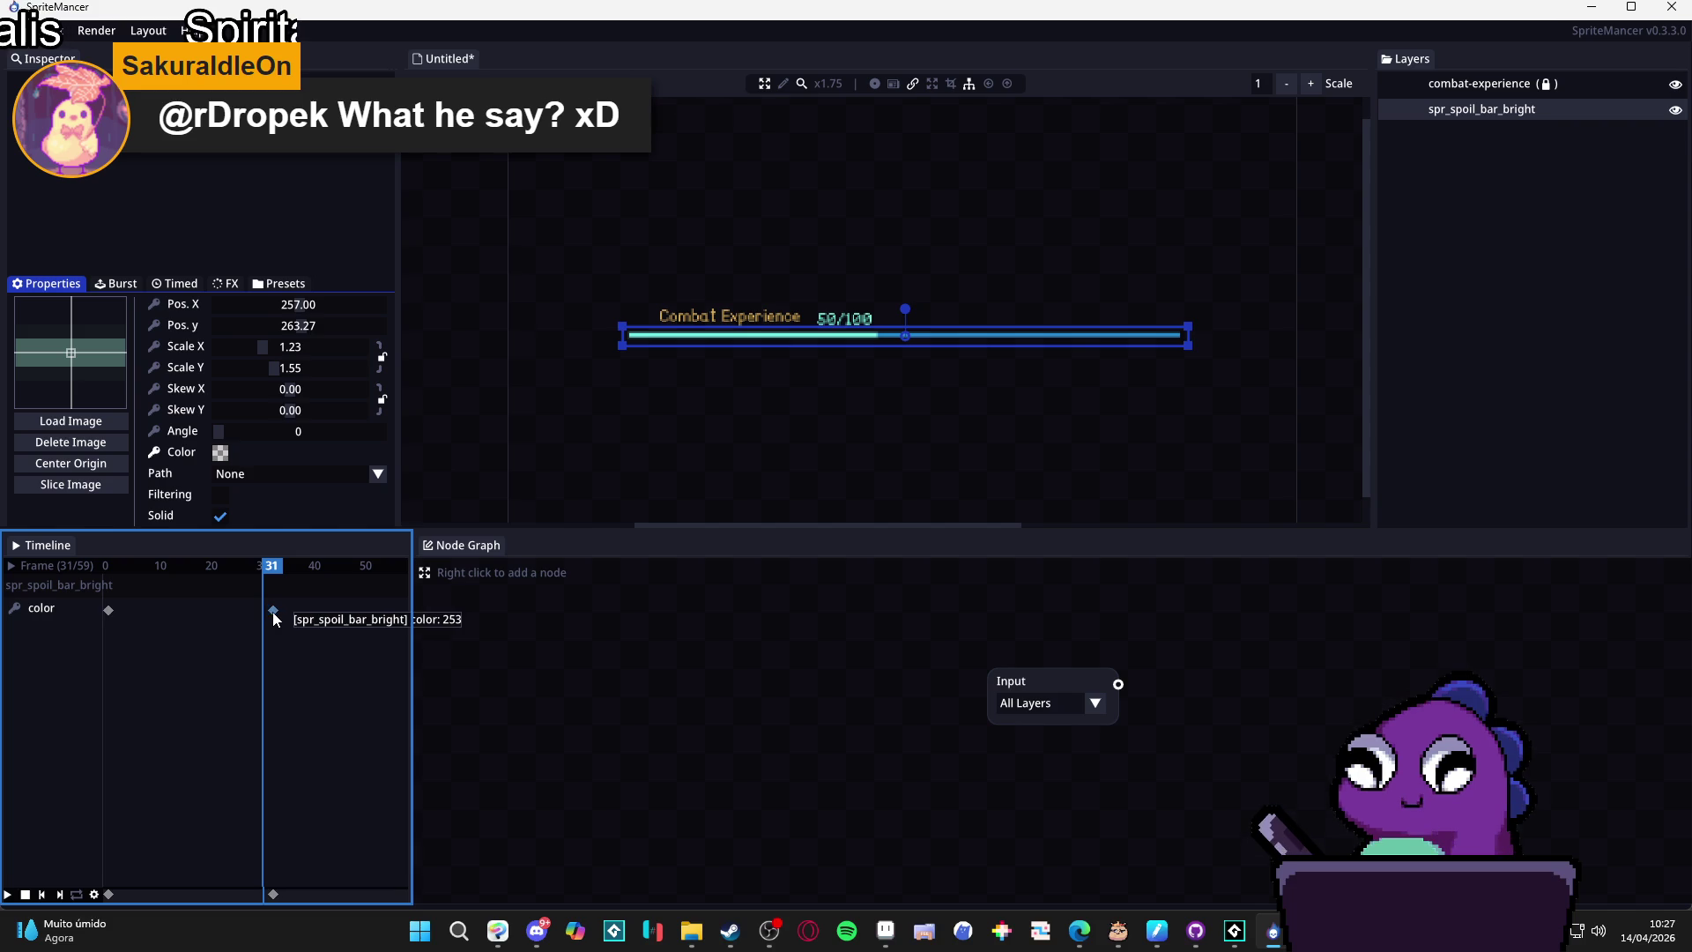
pyautogui.click(220, 453)
pyautogui.click(419, 634)
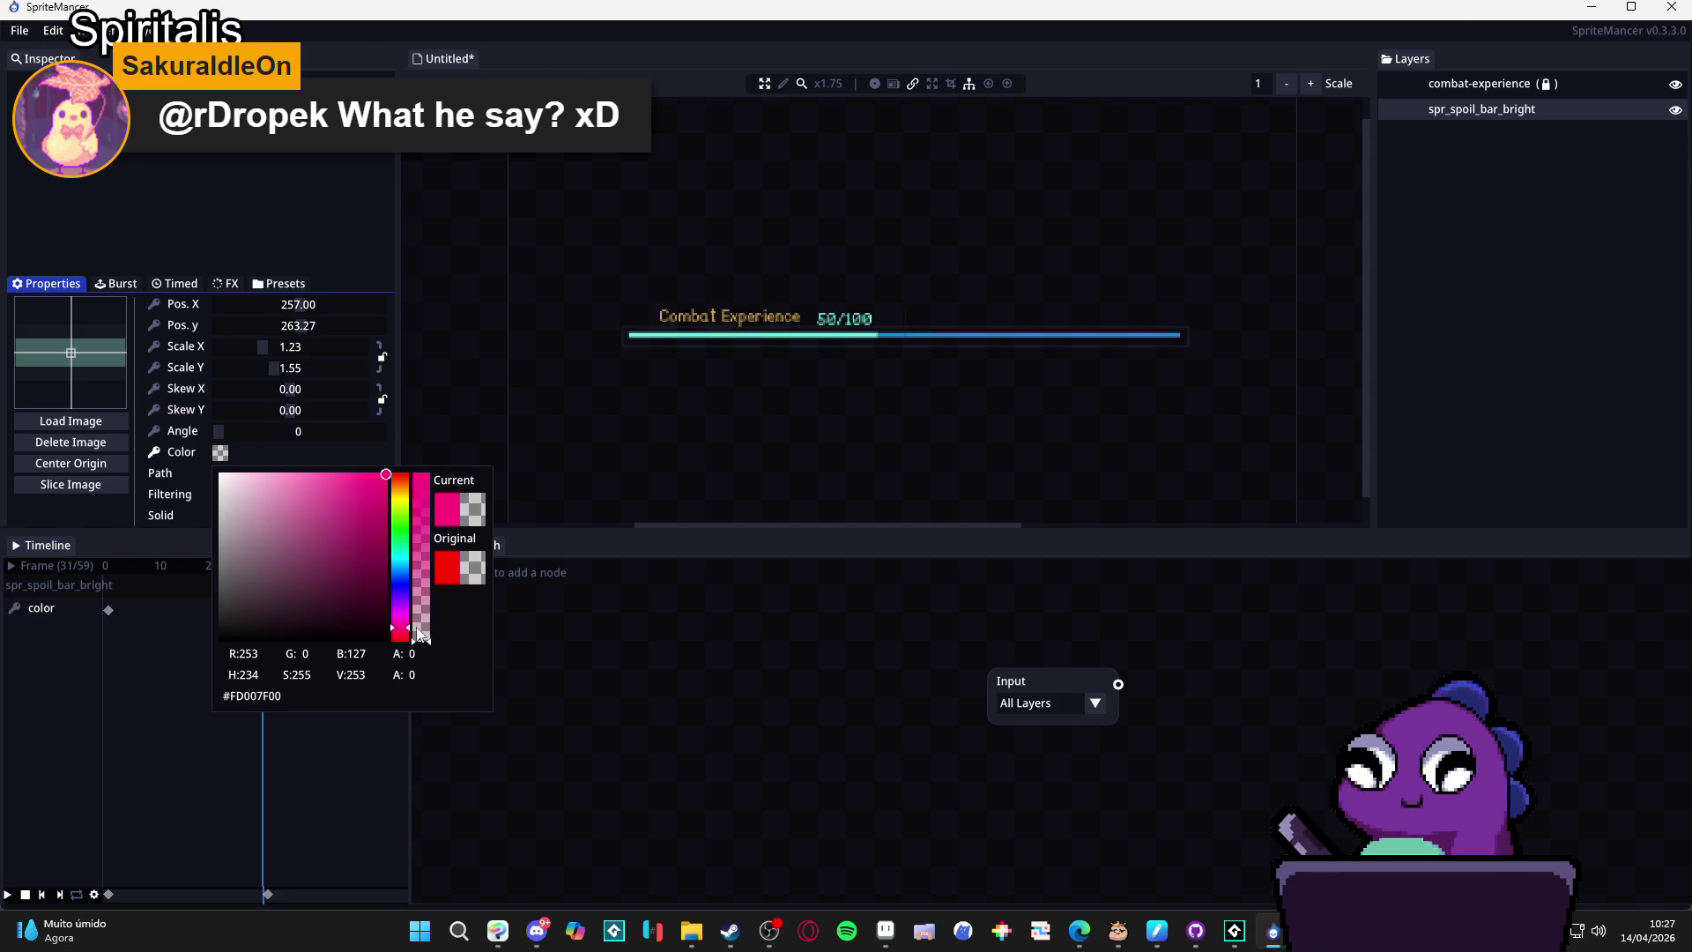
pyautogui.moveTo(420, 634); pyautogui.dragTo(432, 642)
pyautogui.moveTo(261, 537); pyautogui.dragTo(220, 474)
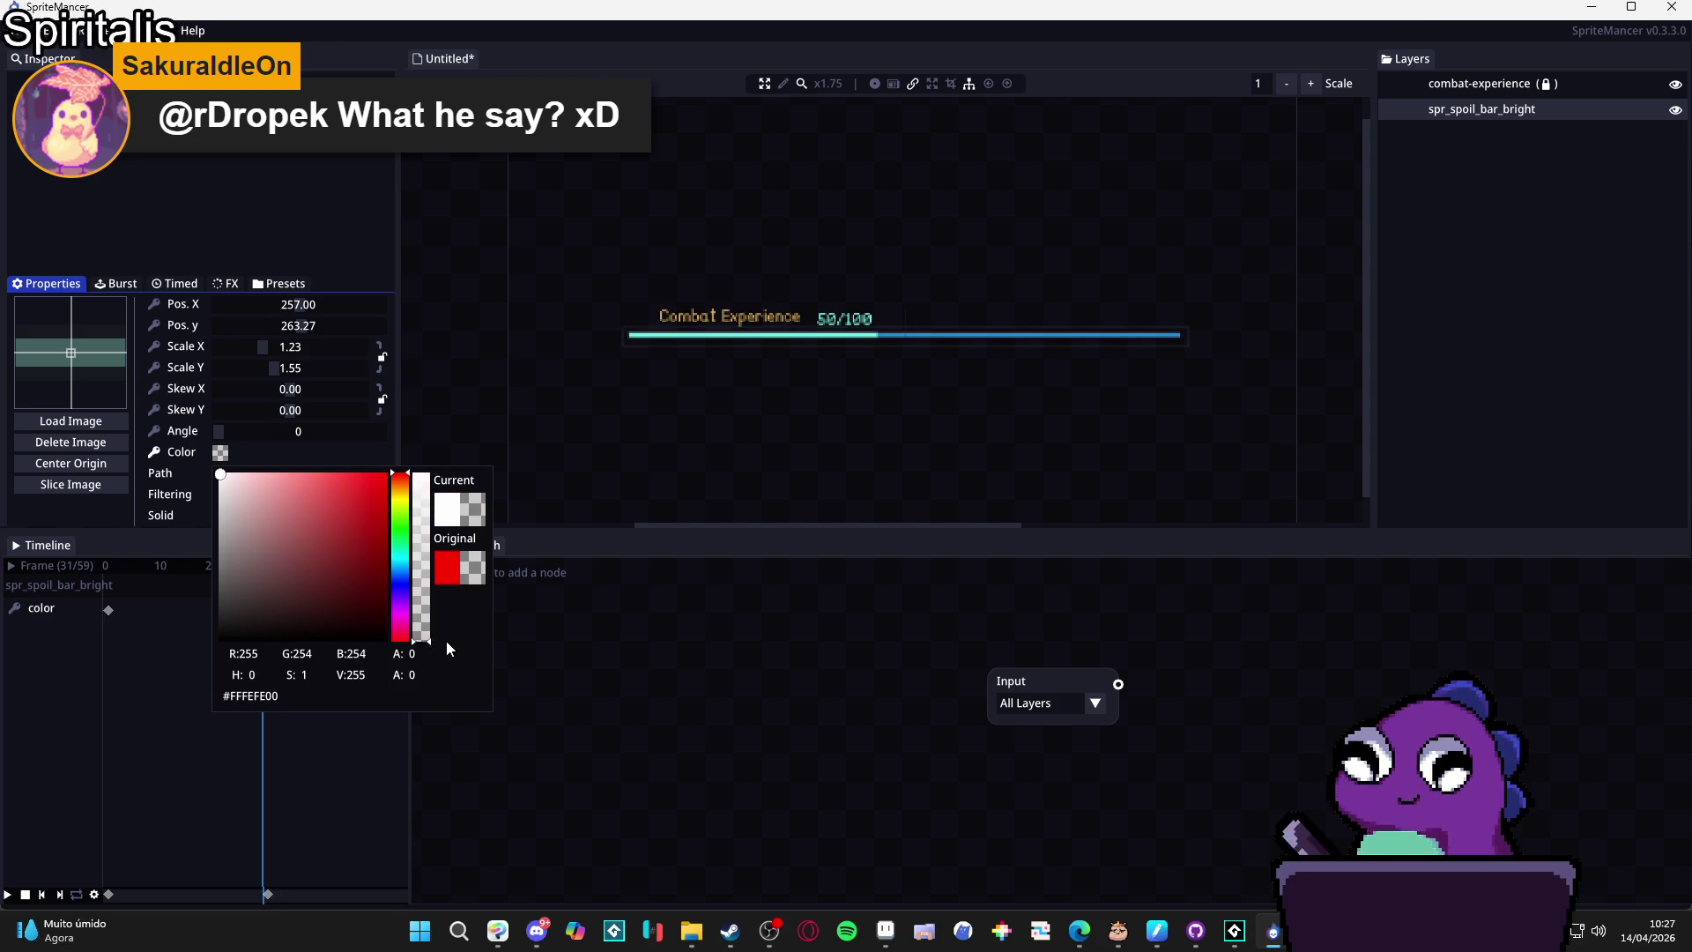
pyautogui.click(109, 700)
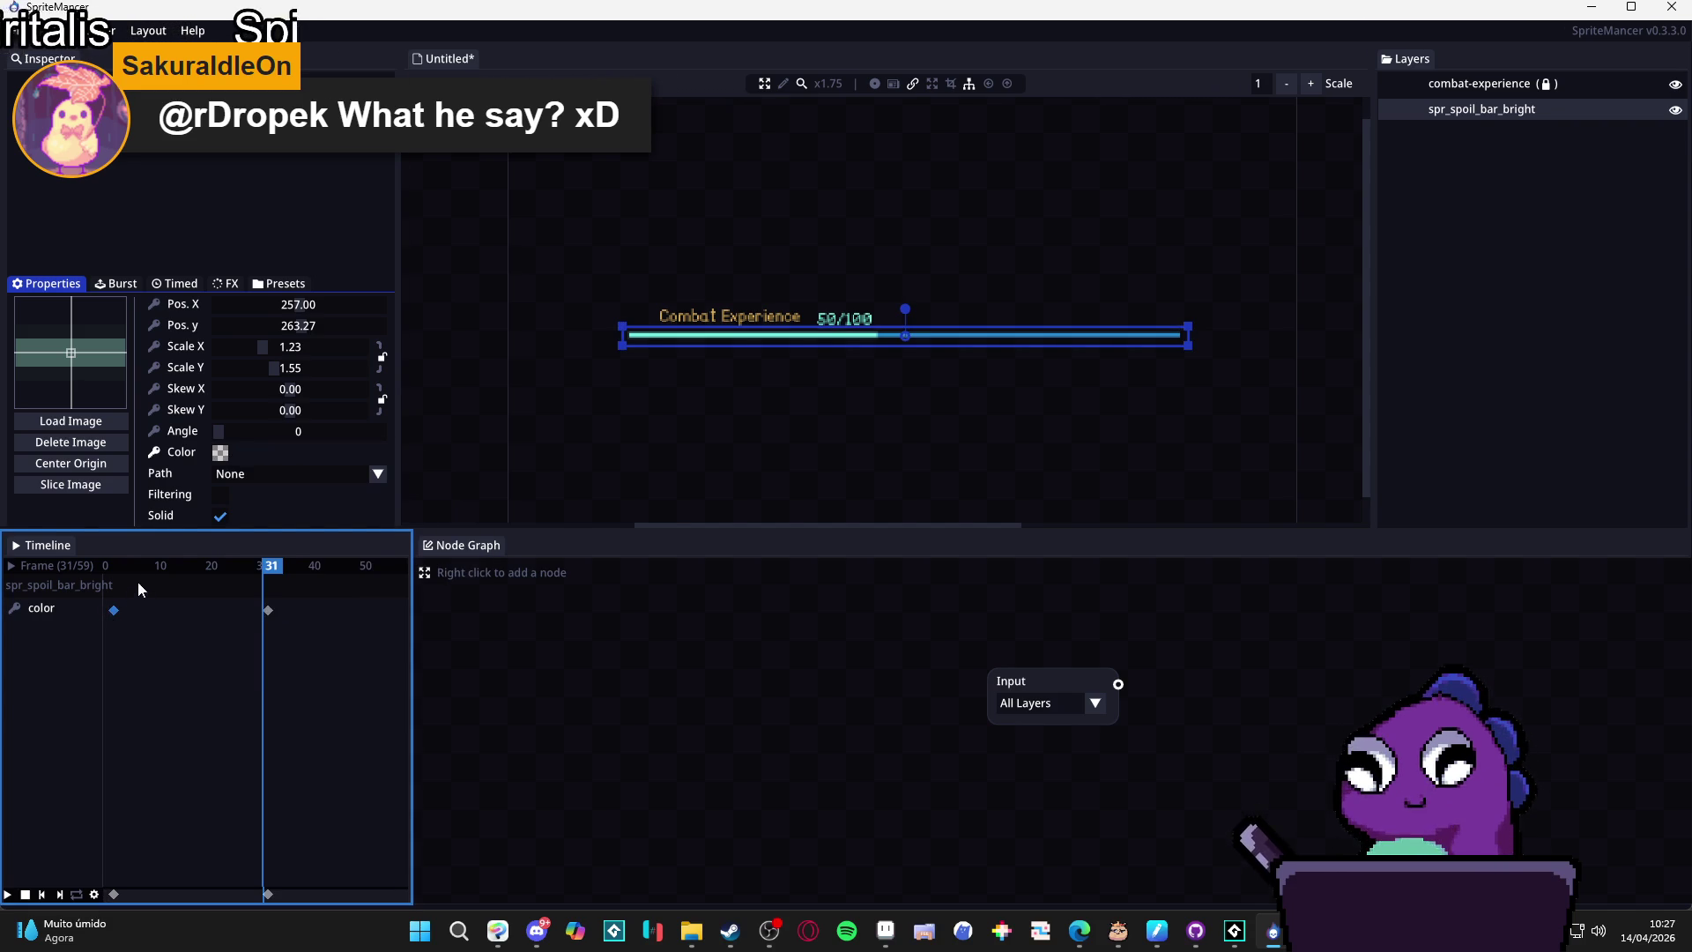
pyautogui.moveTo(137, 580)
pyautogui.mouseDown()
pyautogui.moveTo(102, 585)
pyautogui.moveTo(97, 606)
pyautogui.mouseUp()
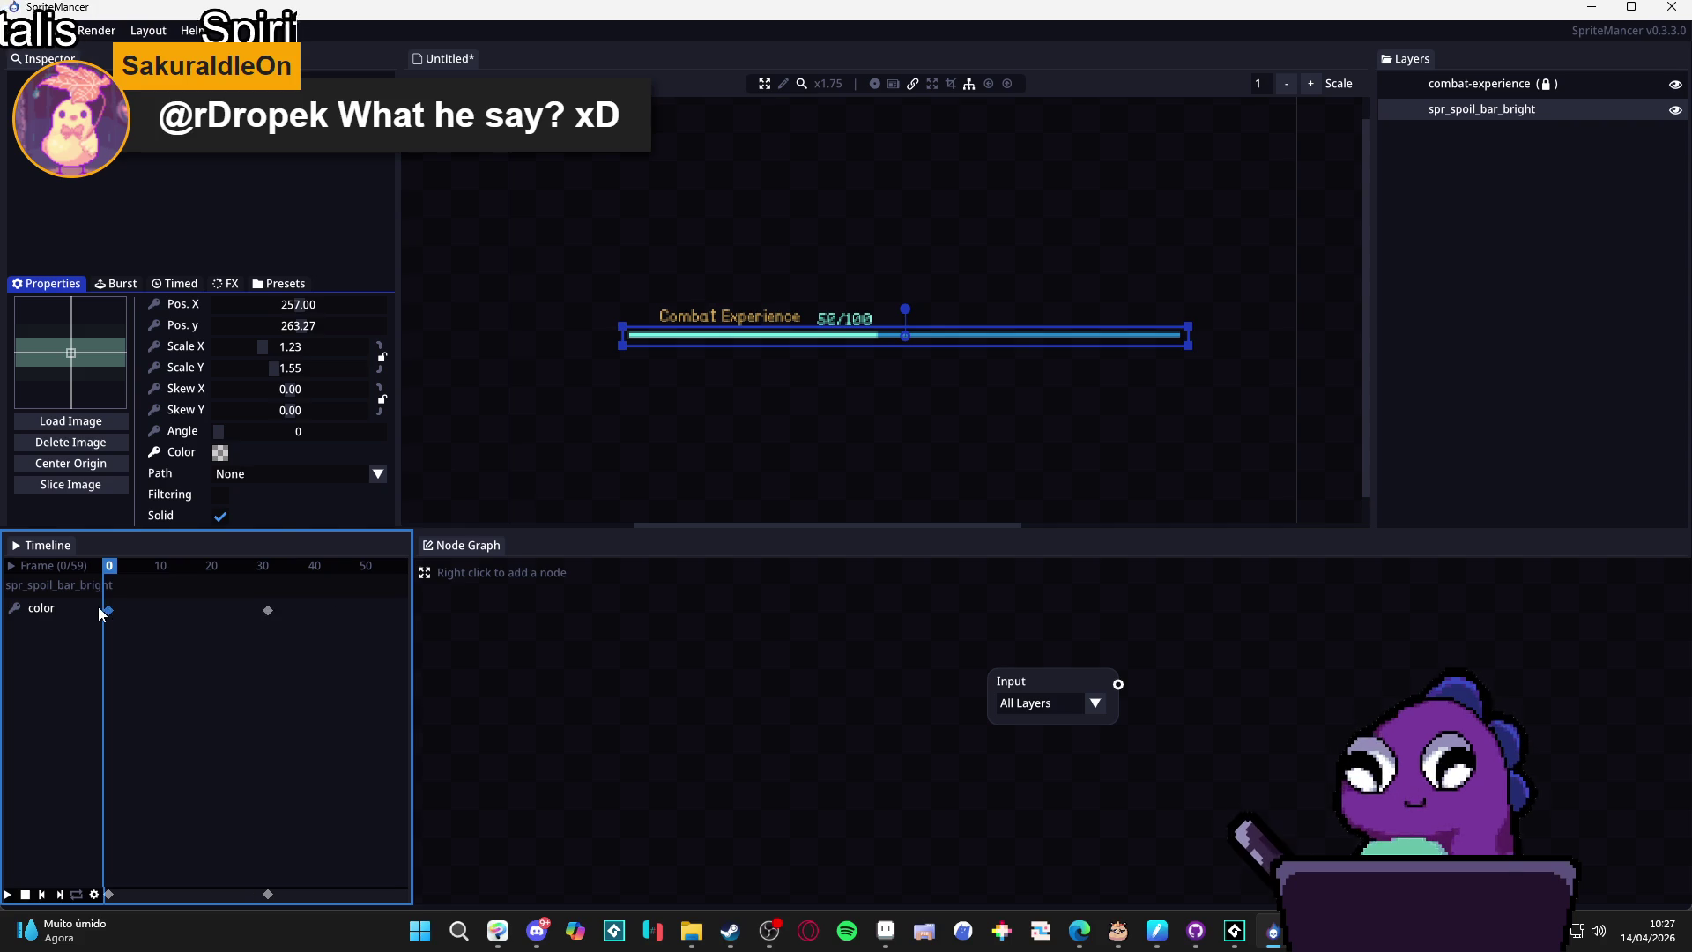
# Reconfirm the frame-0 start colour as opaque white #FFFEFEFF and preview the fade.
pyautogui.click(220, 452)
pyautogui.moveTo(423, 518); pyautogui.dragTo(398, 419)
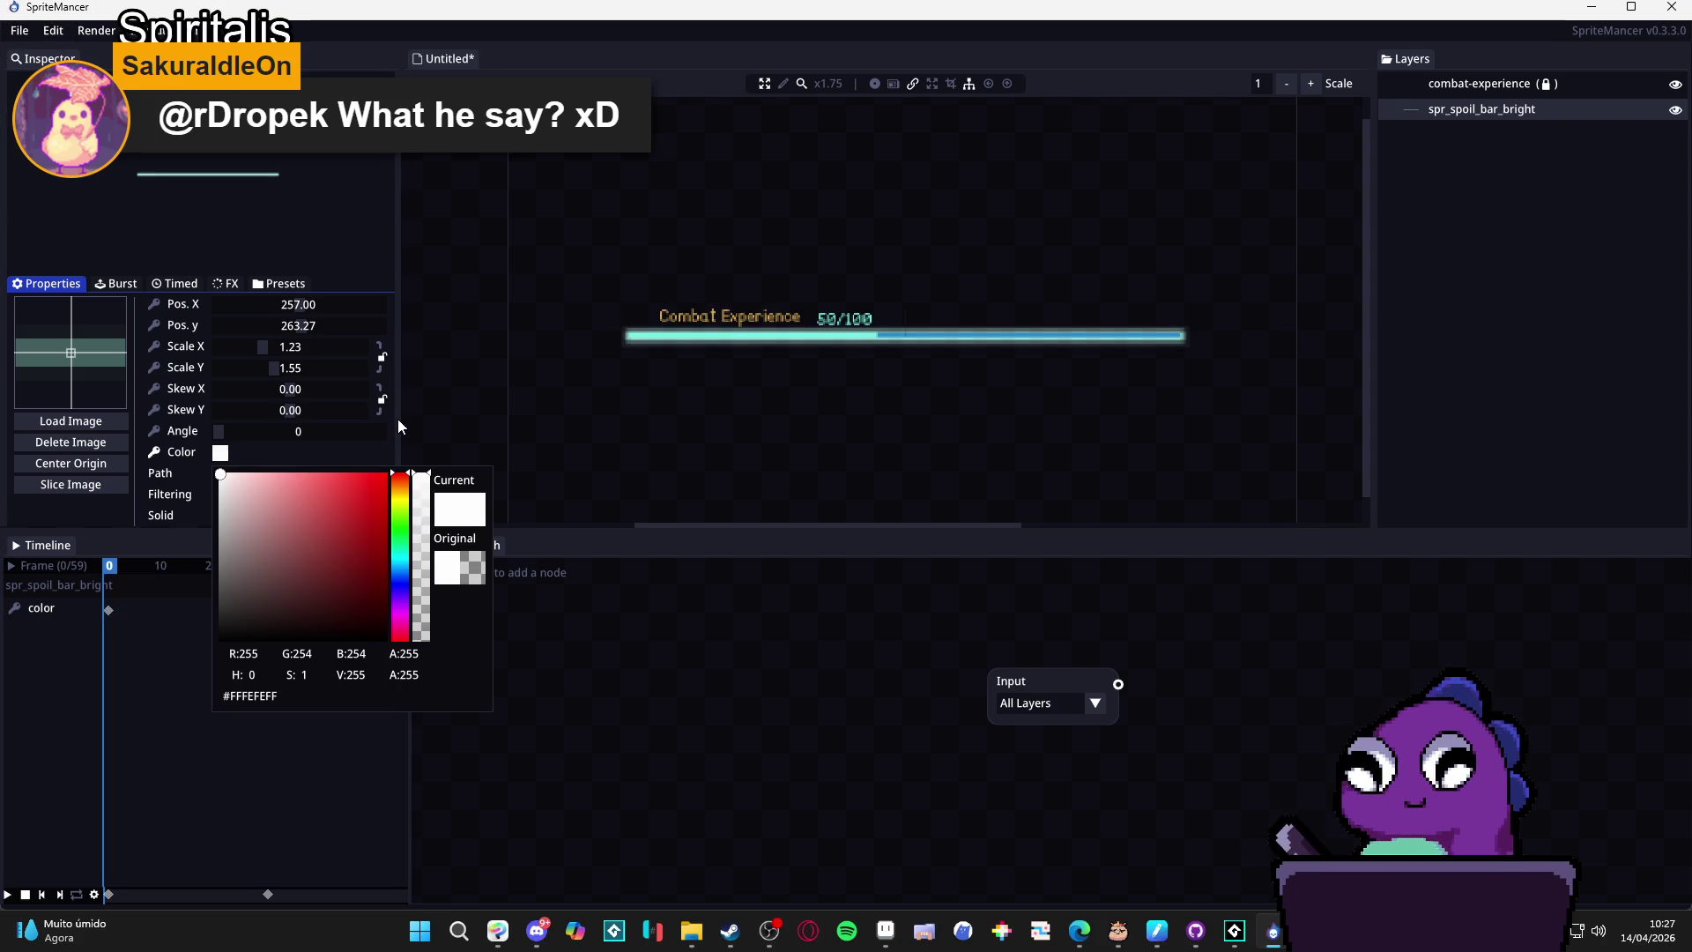
pyautogui.click(145, 611)
pyautogui.moveTo(128, 566)
pyautogui.mouseDown()
pyautogui.moveTo(317, 568)
pyautogui.moveTo(115, 591)
pyautogui.mouseUp()
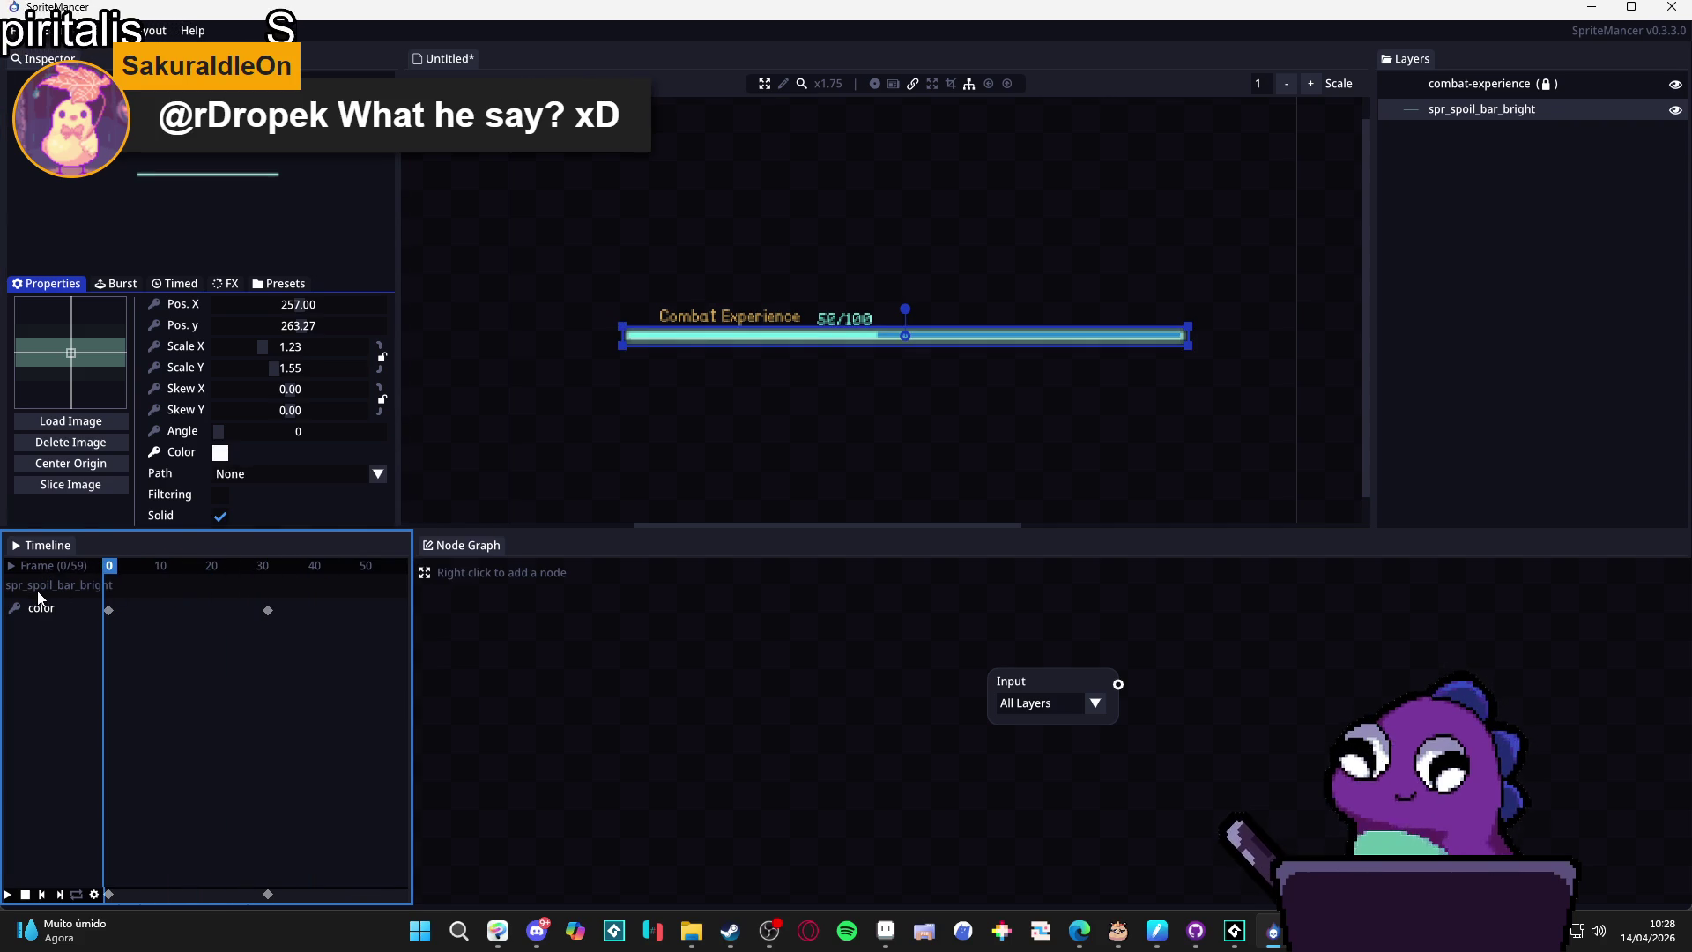
# Add a colour keyframe near frame 31 and drag it back to about frame 30.
pyautogui.click(268, 610)
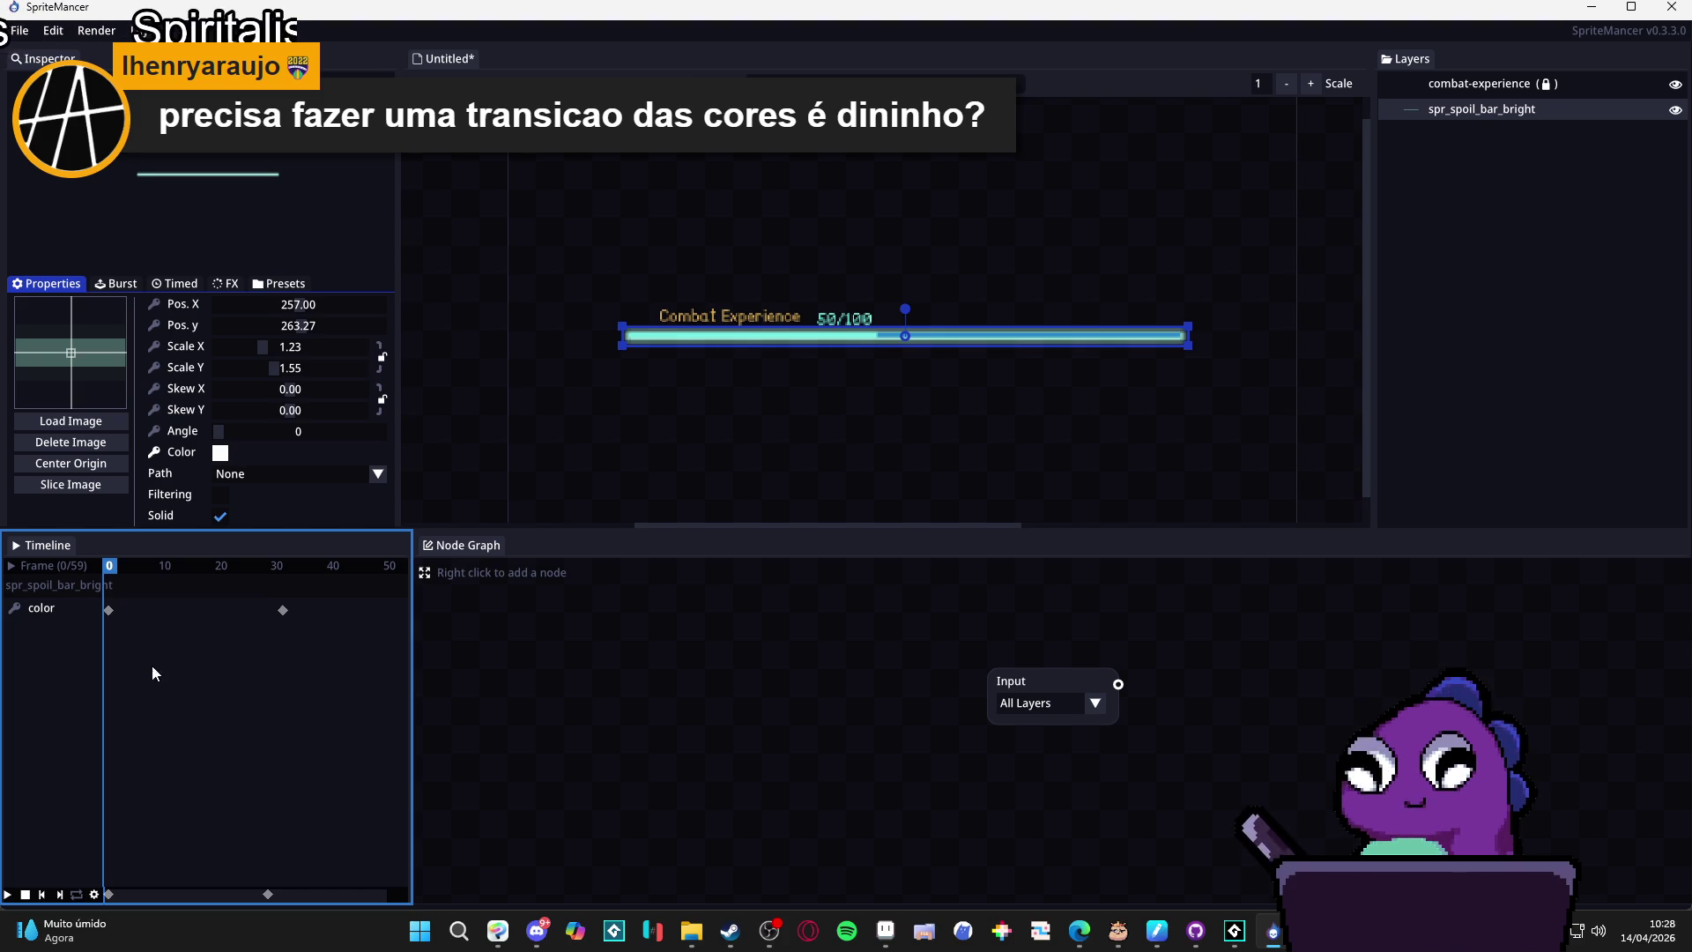
pyautogui.click(283, 609)
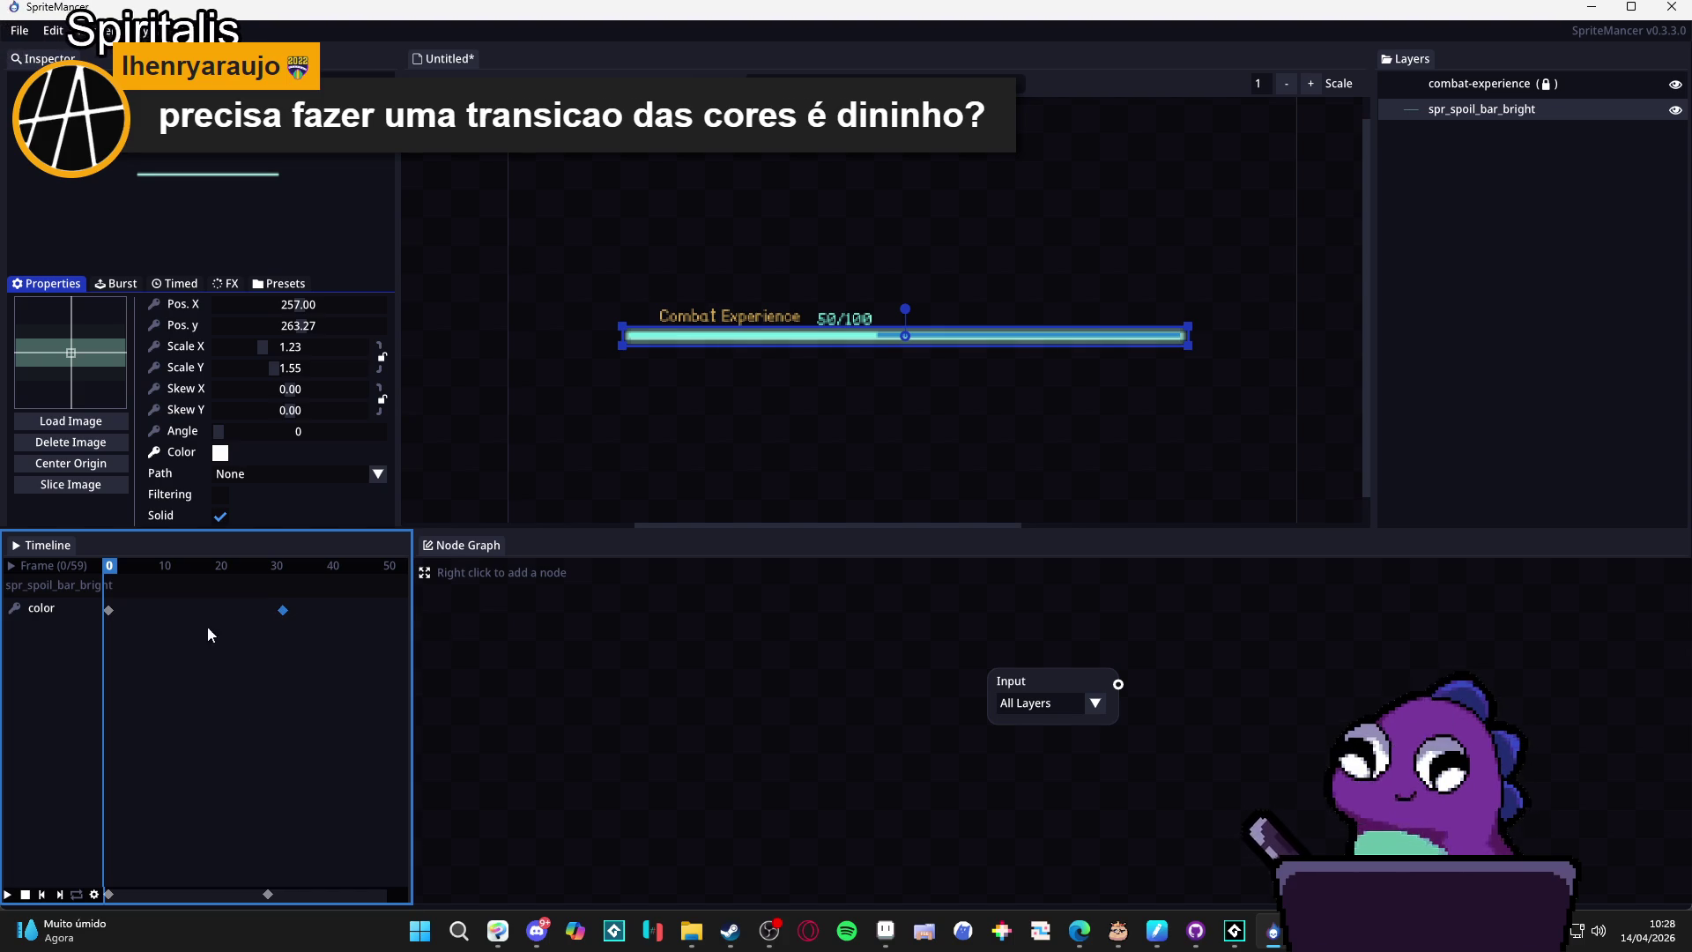
pyautogui.click(107, 610)
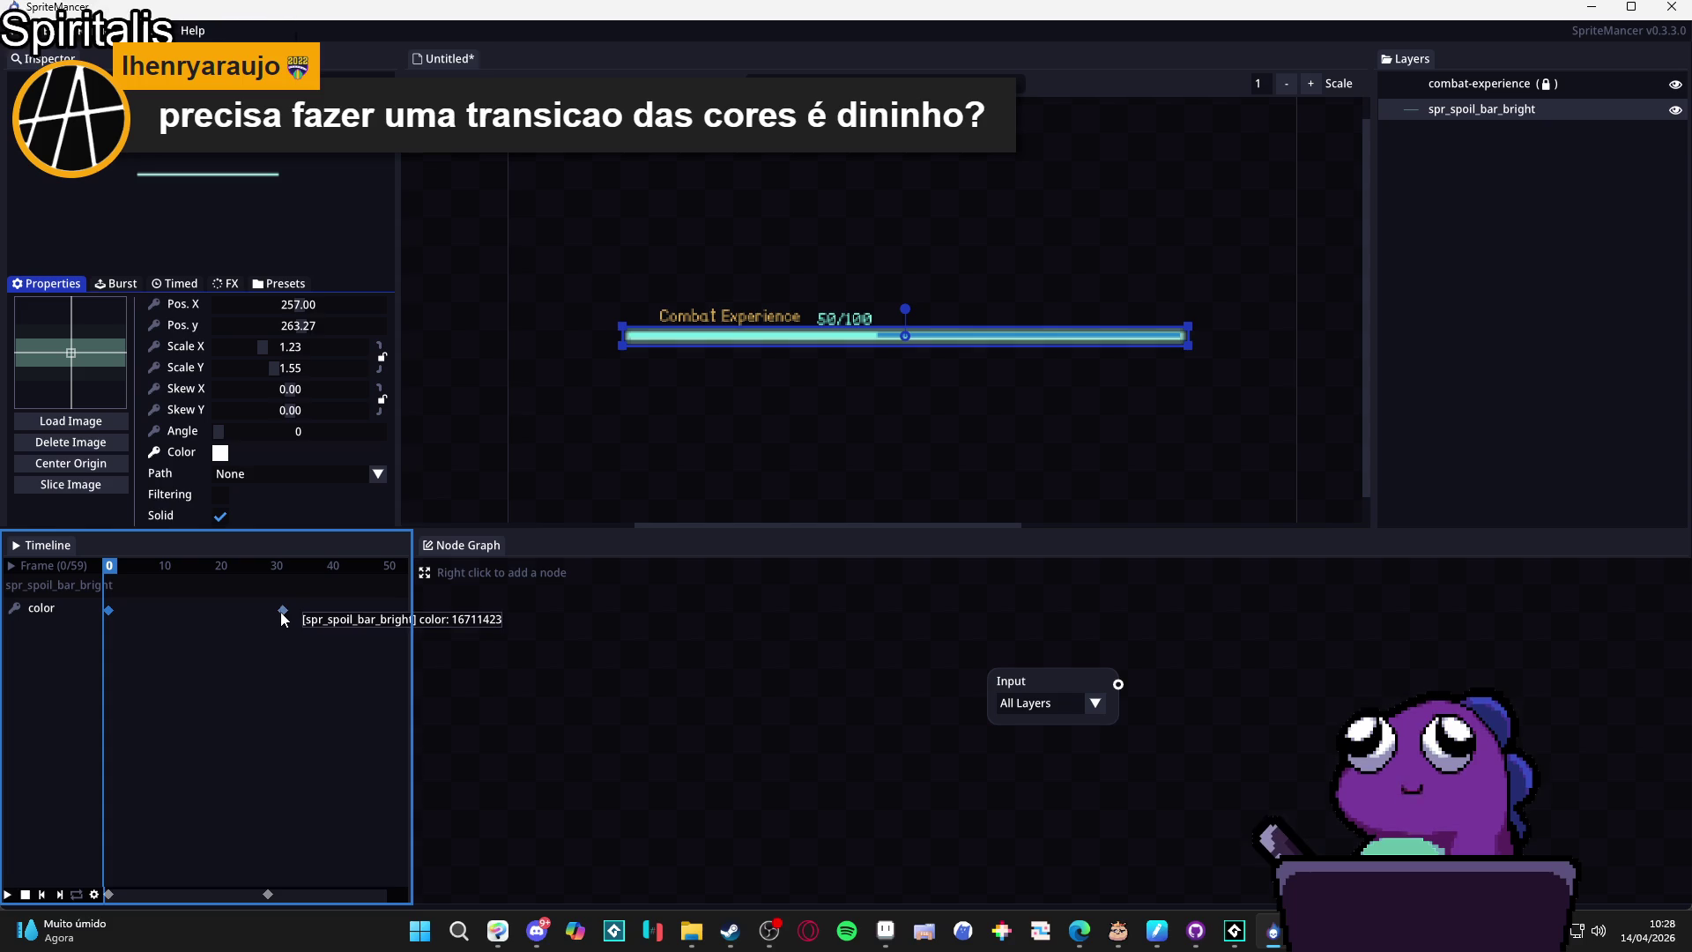
pyautogui.moveTo(280, 612)
pyautogui.mouseDown()
pyautogui.moveTo(221, 584)
pyautogui.moveTo(266, 583)
pyautogui.moveTo(134, 585)
pyautogui.mouseUp()
pyautogui.click(108, 612)
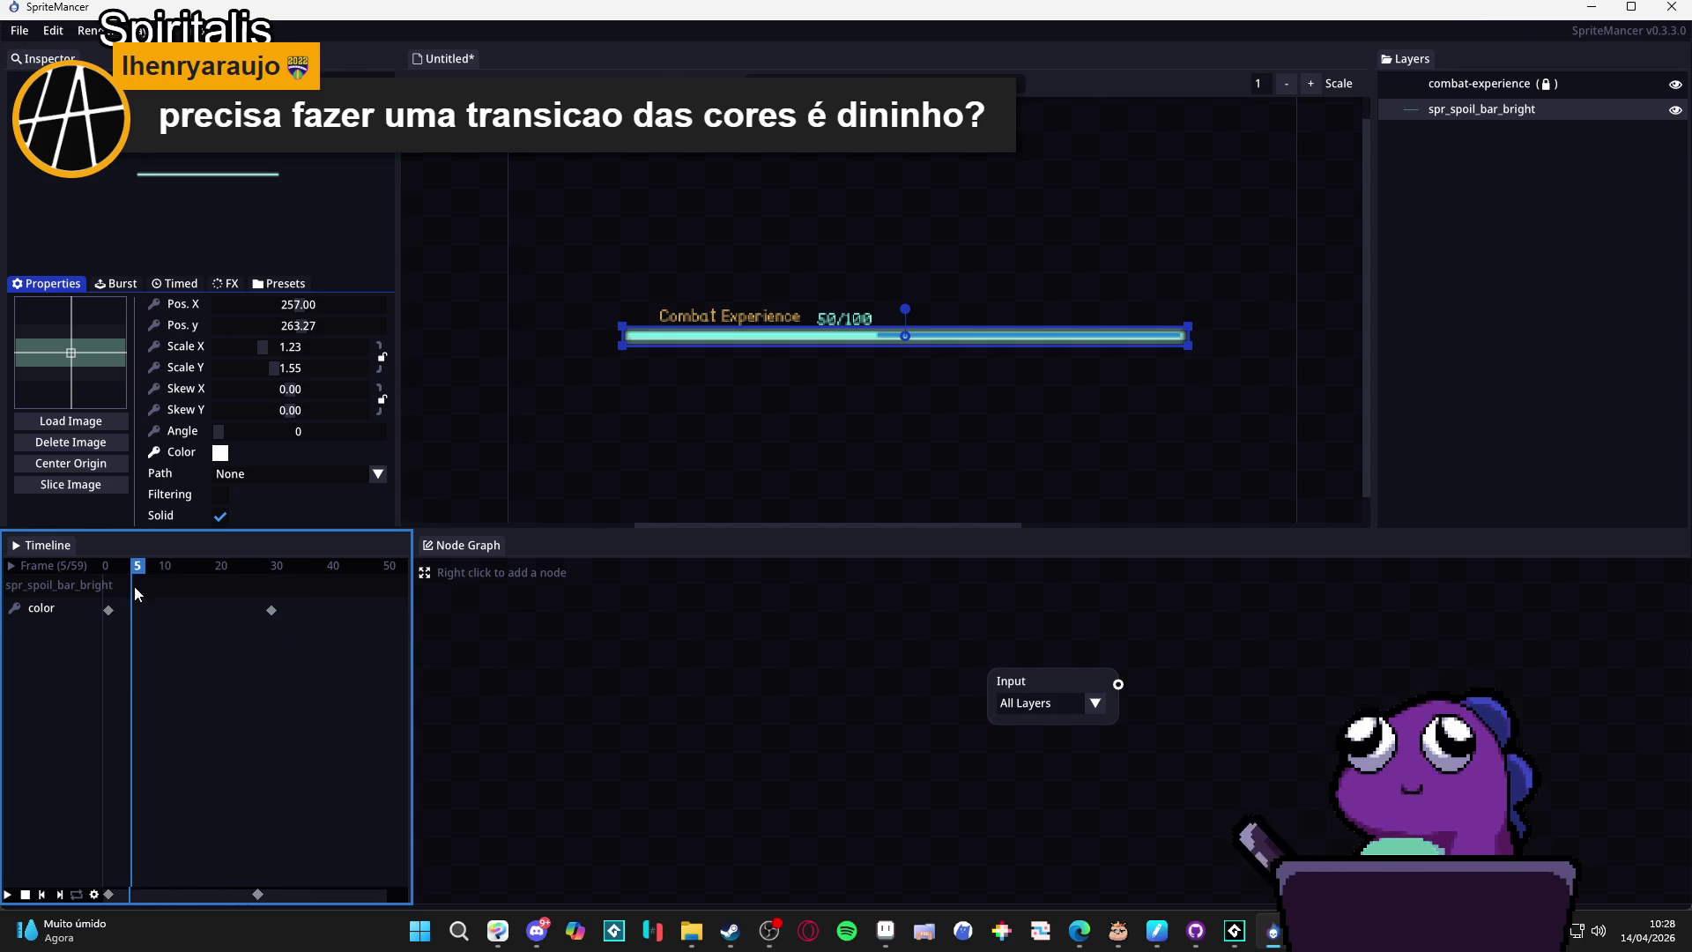
# Delete both colour keyframes and create a new particle emitter layer, Emitter 3.
pyautogui.rightClick(270, 612)
pyautogui.rightClick(109, 609)
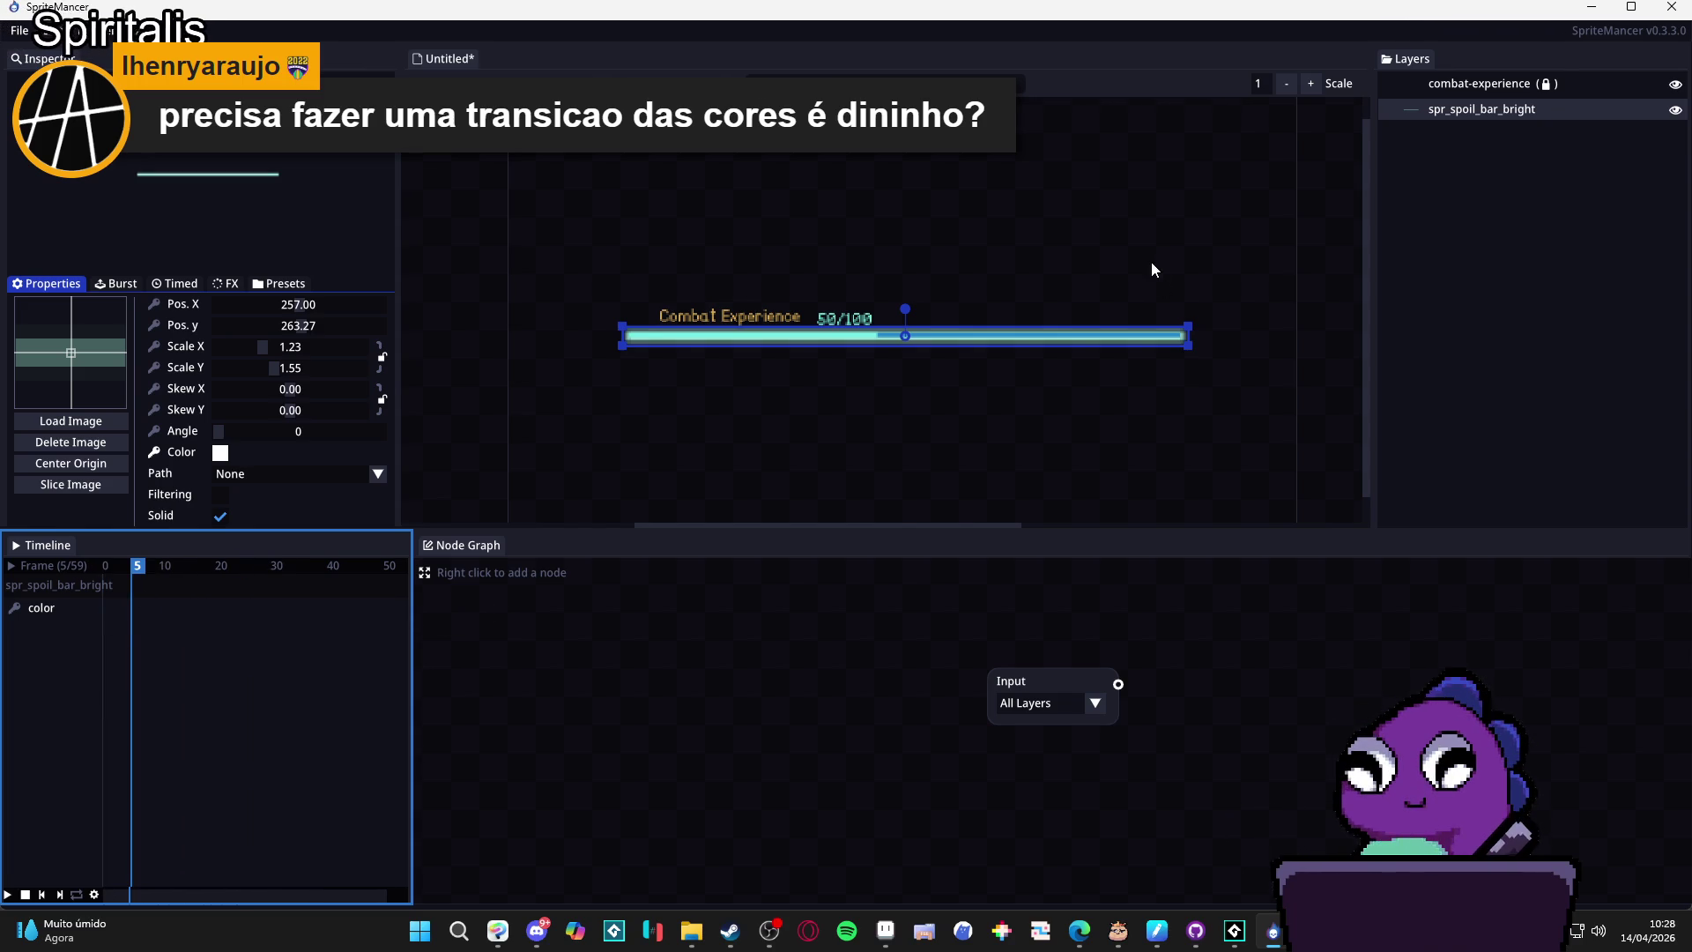
pyautogui.rightClick(1479, 148)
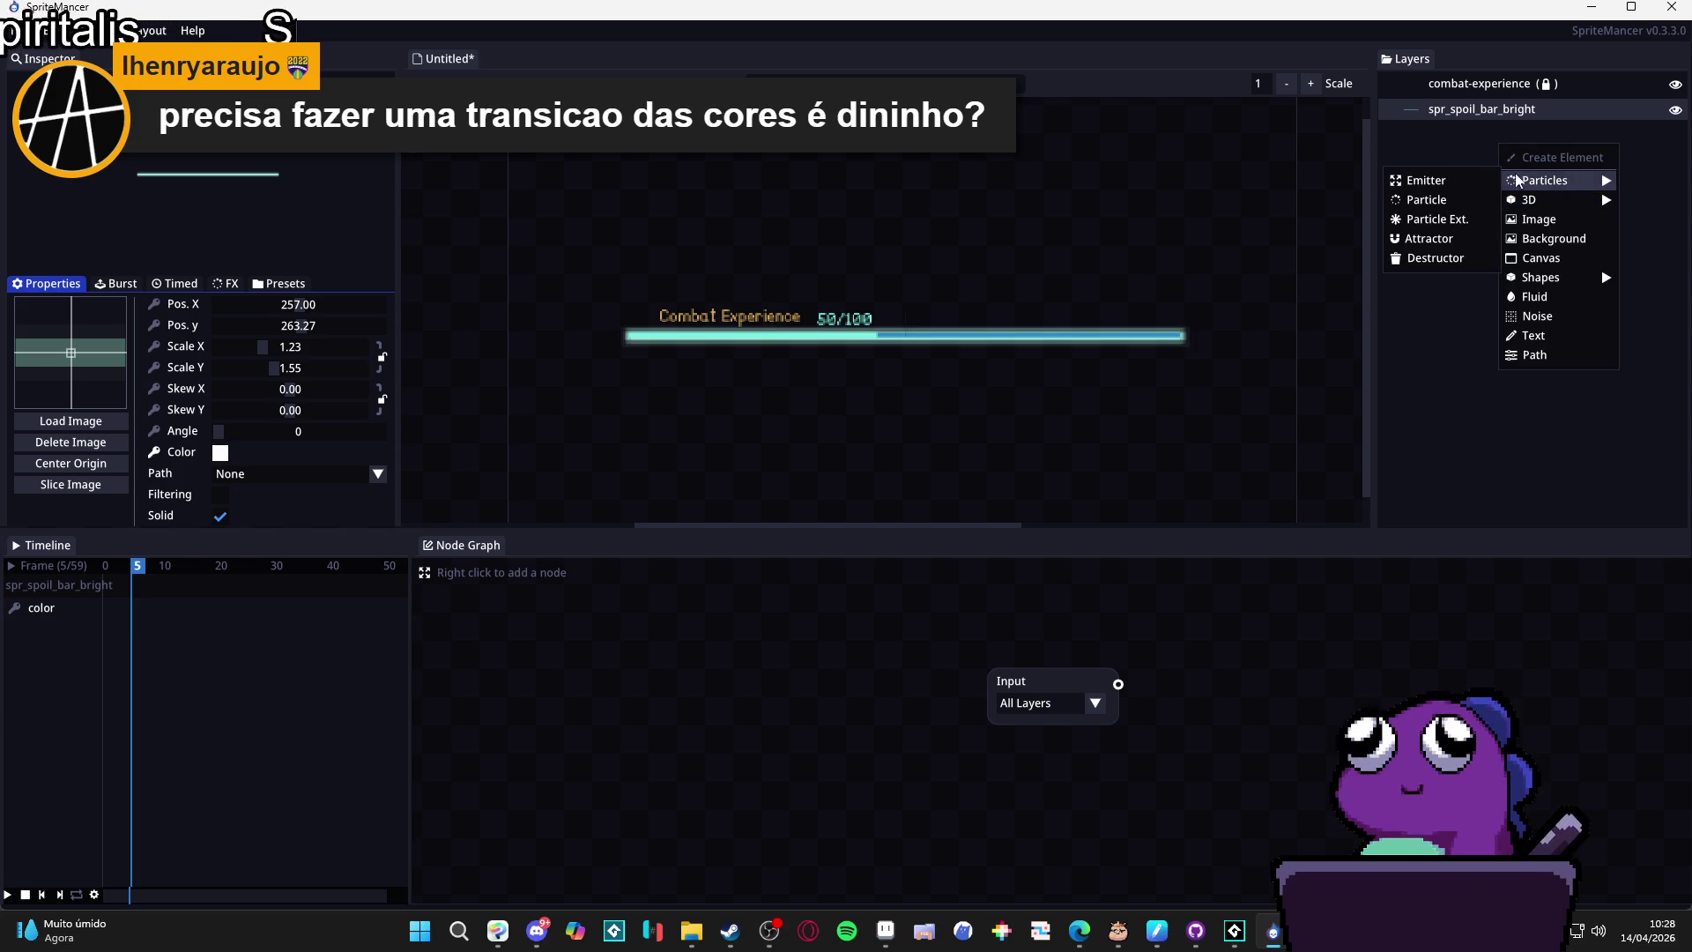
pyautogui.click(1440, 180)
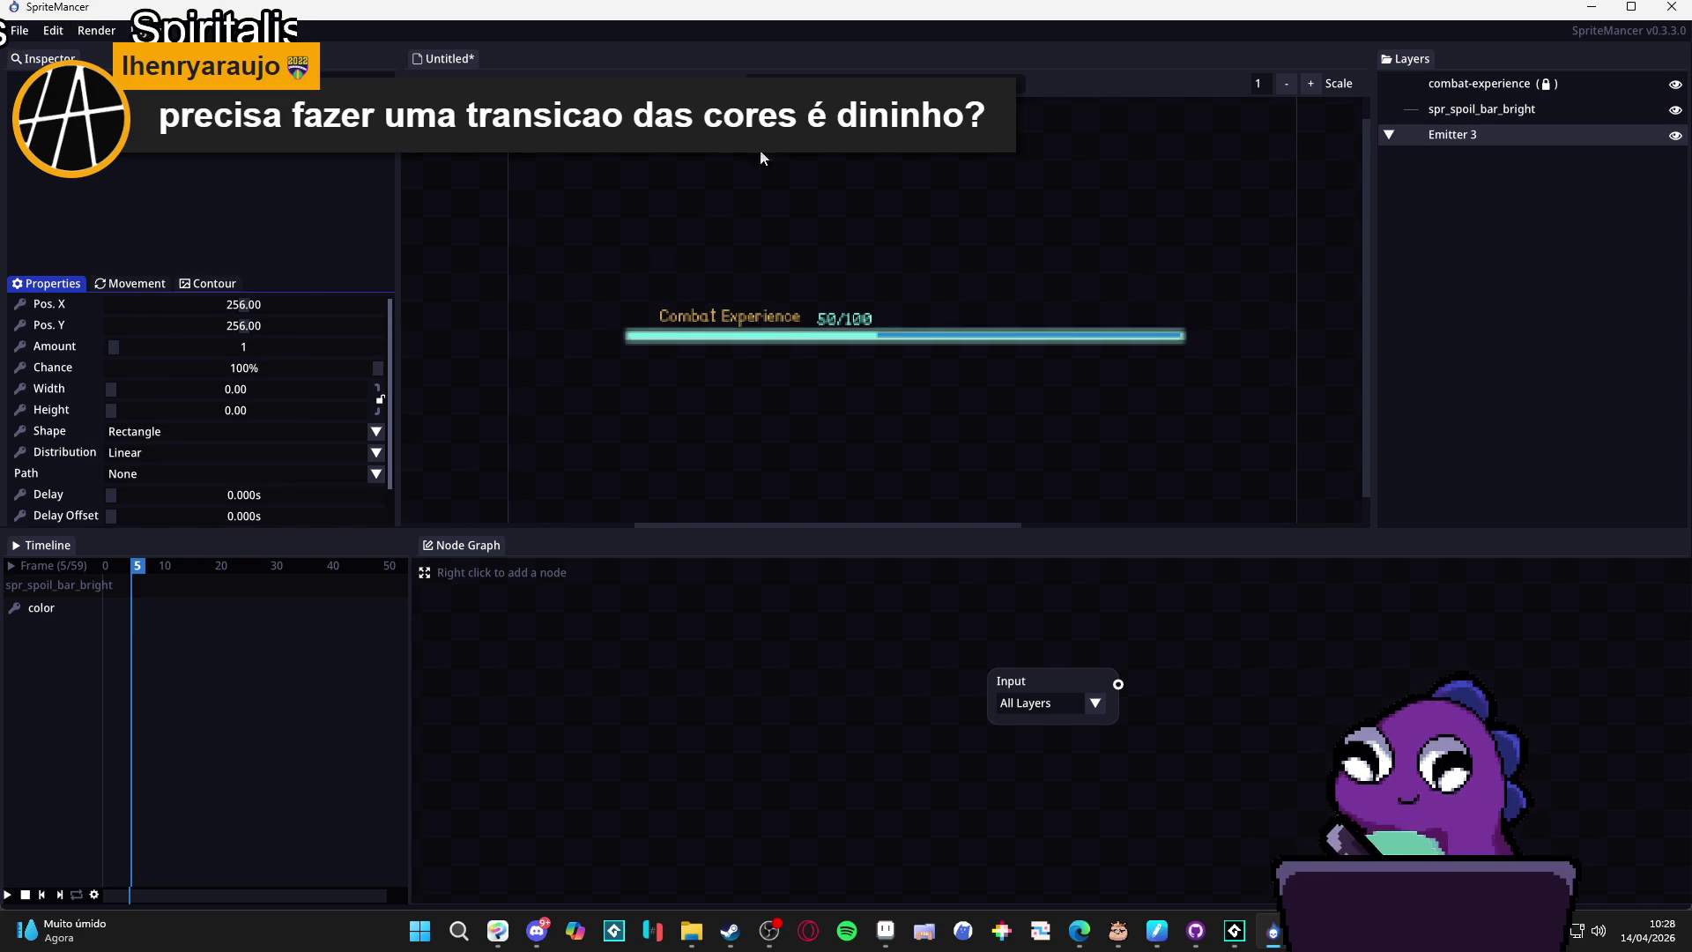
# Add a New Particle element inside Emitter 3.
pyautogui.rightClick(1445, 134)
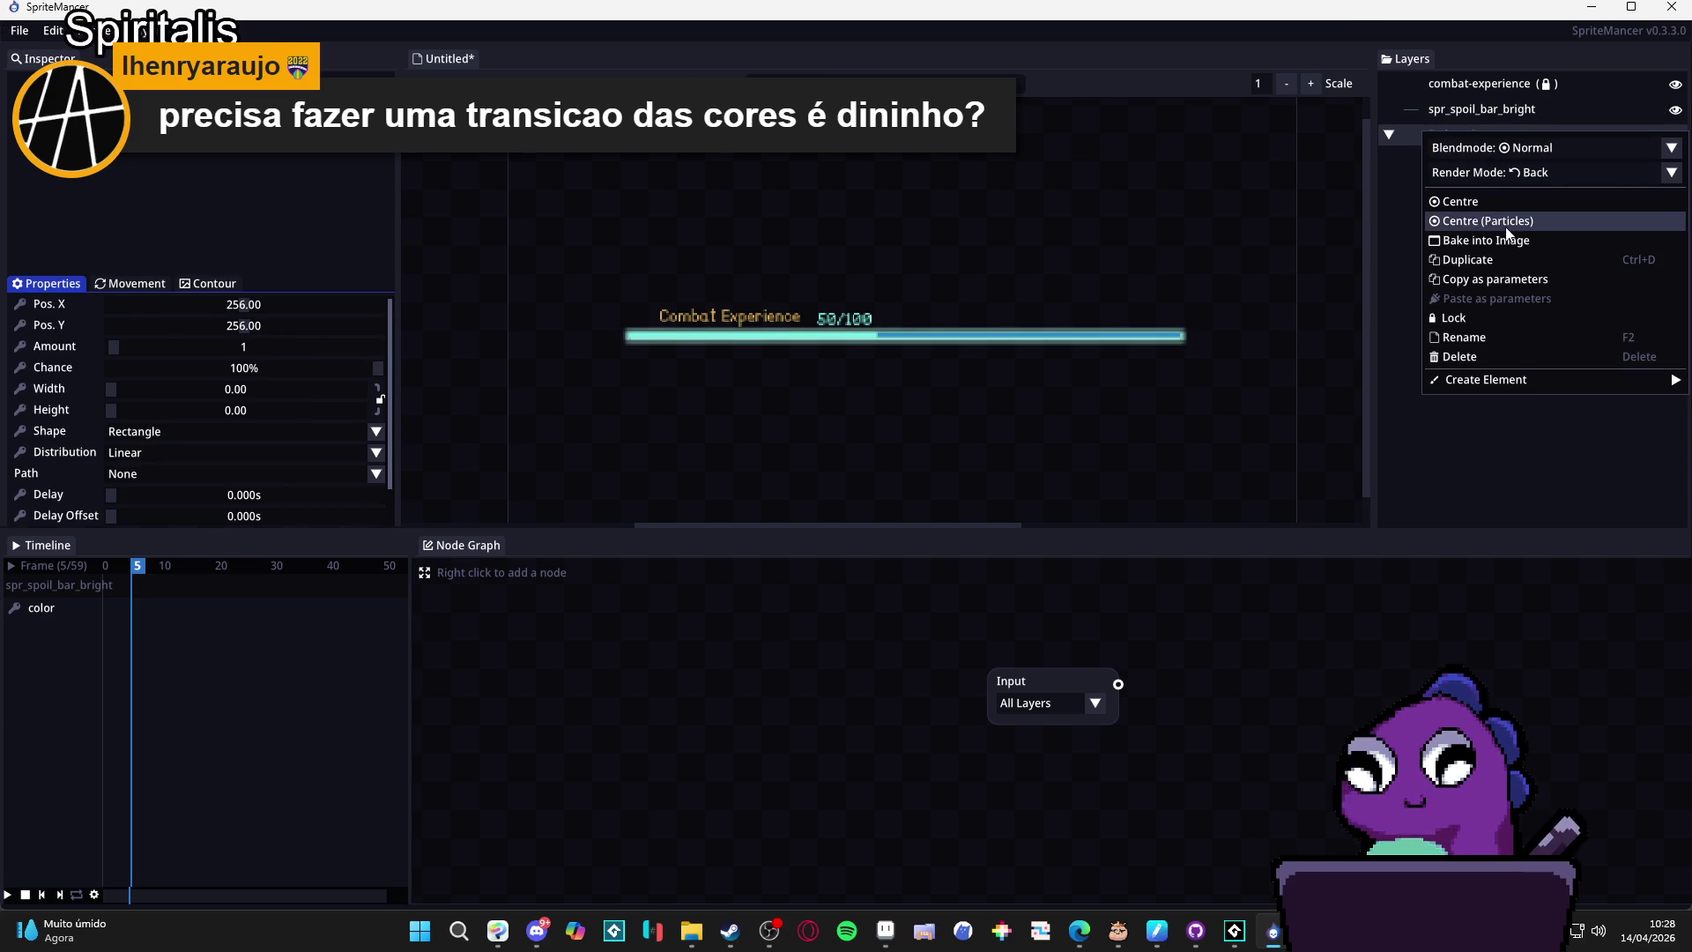
pyautogui.rightClick(1407, 136)
pyautogui.moveTo(1469, 386)
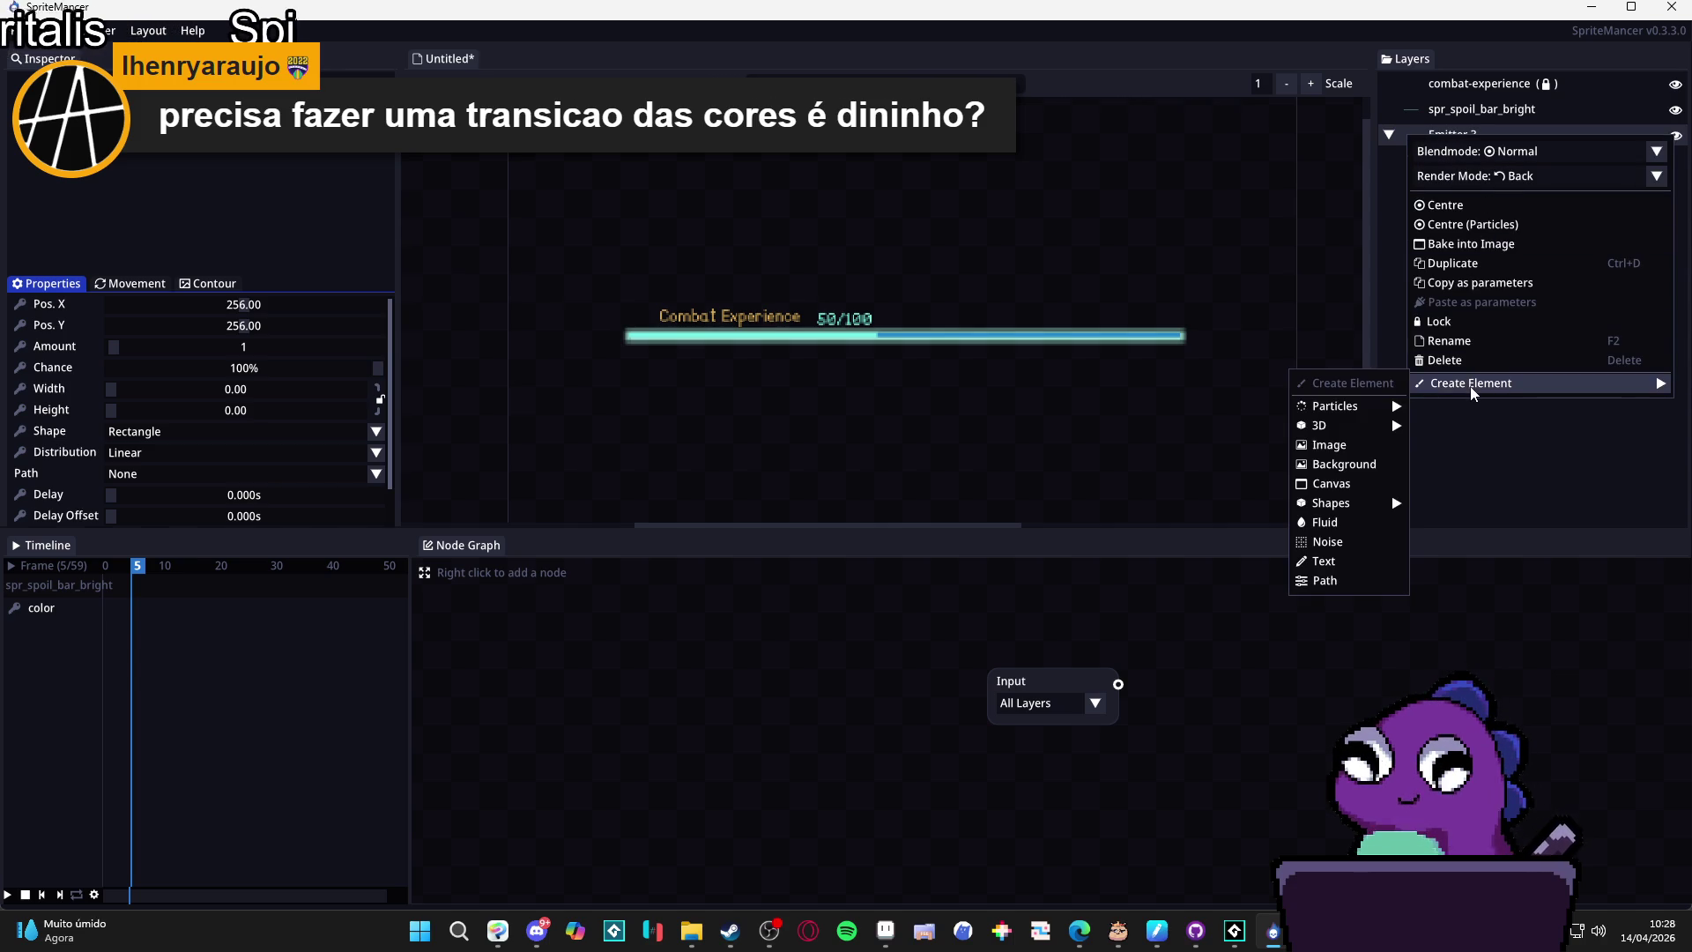
pyautogui.moveTo(1392, 406)
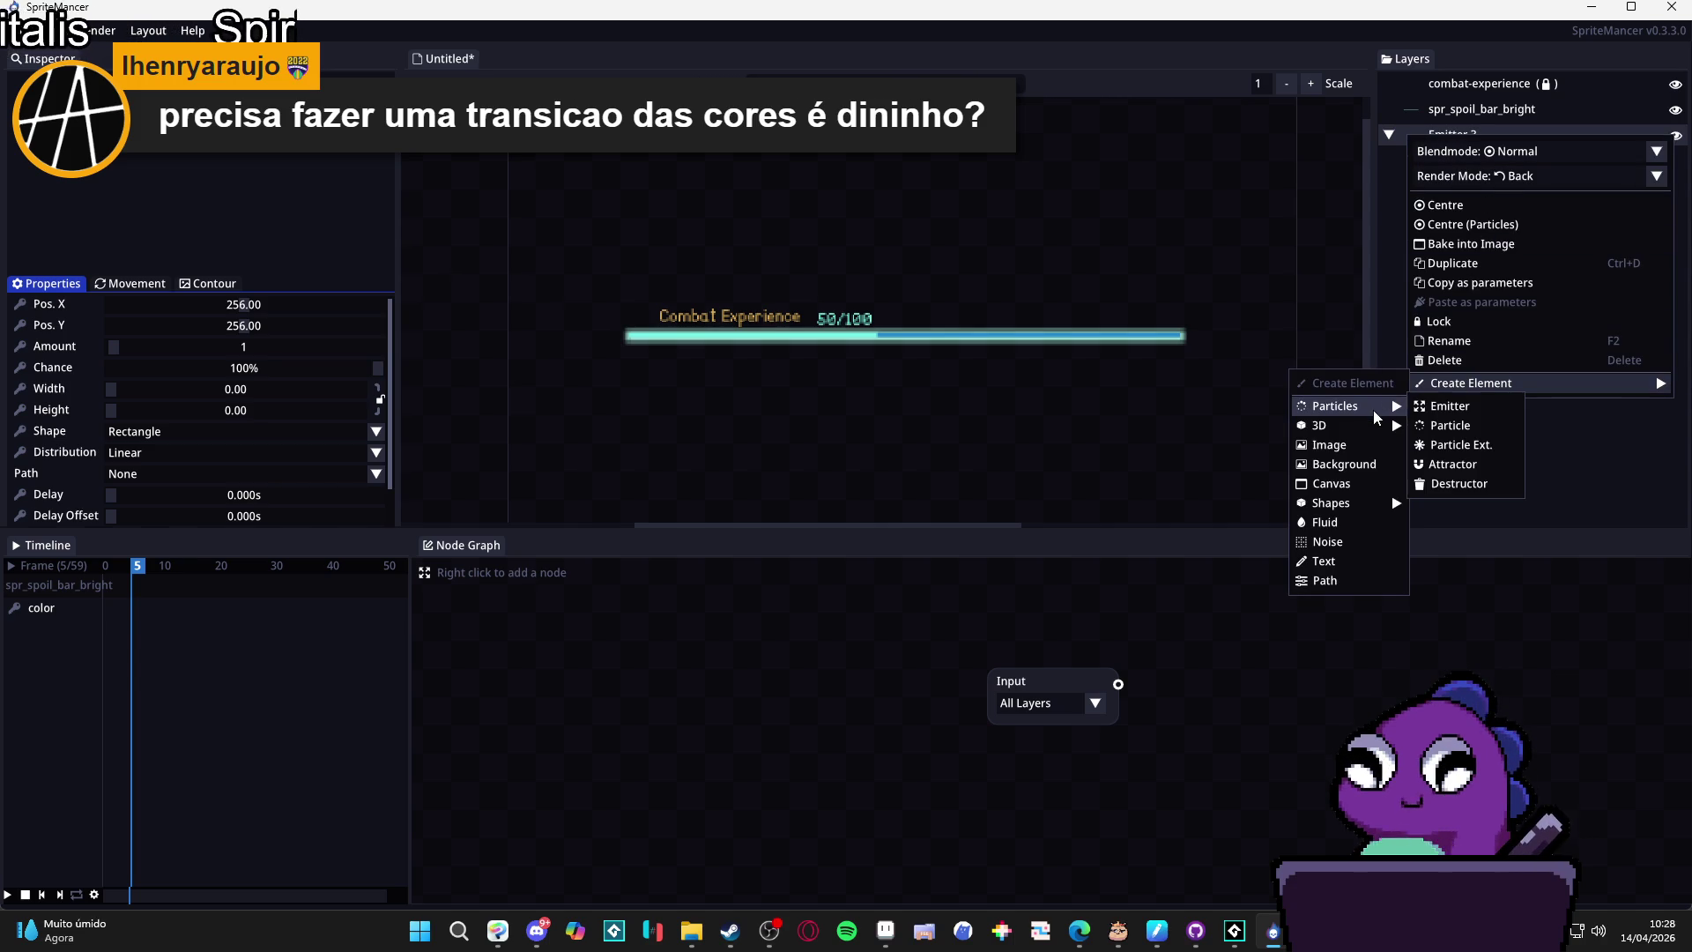
pyautogui.click(1483, 423)
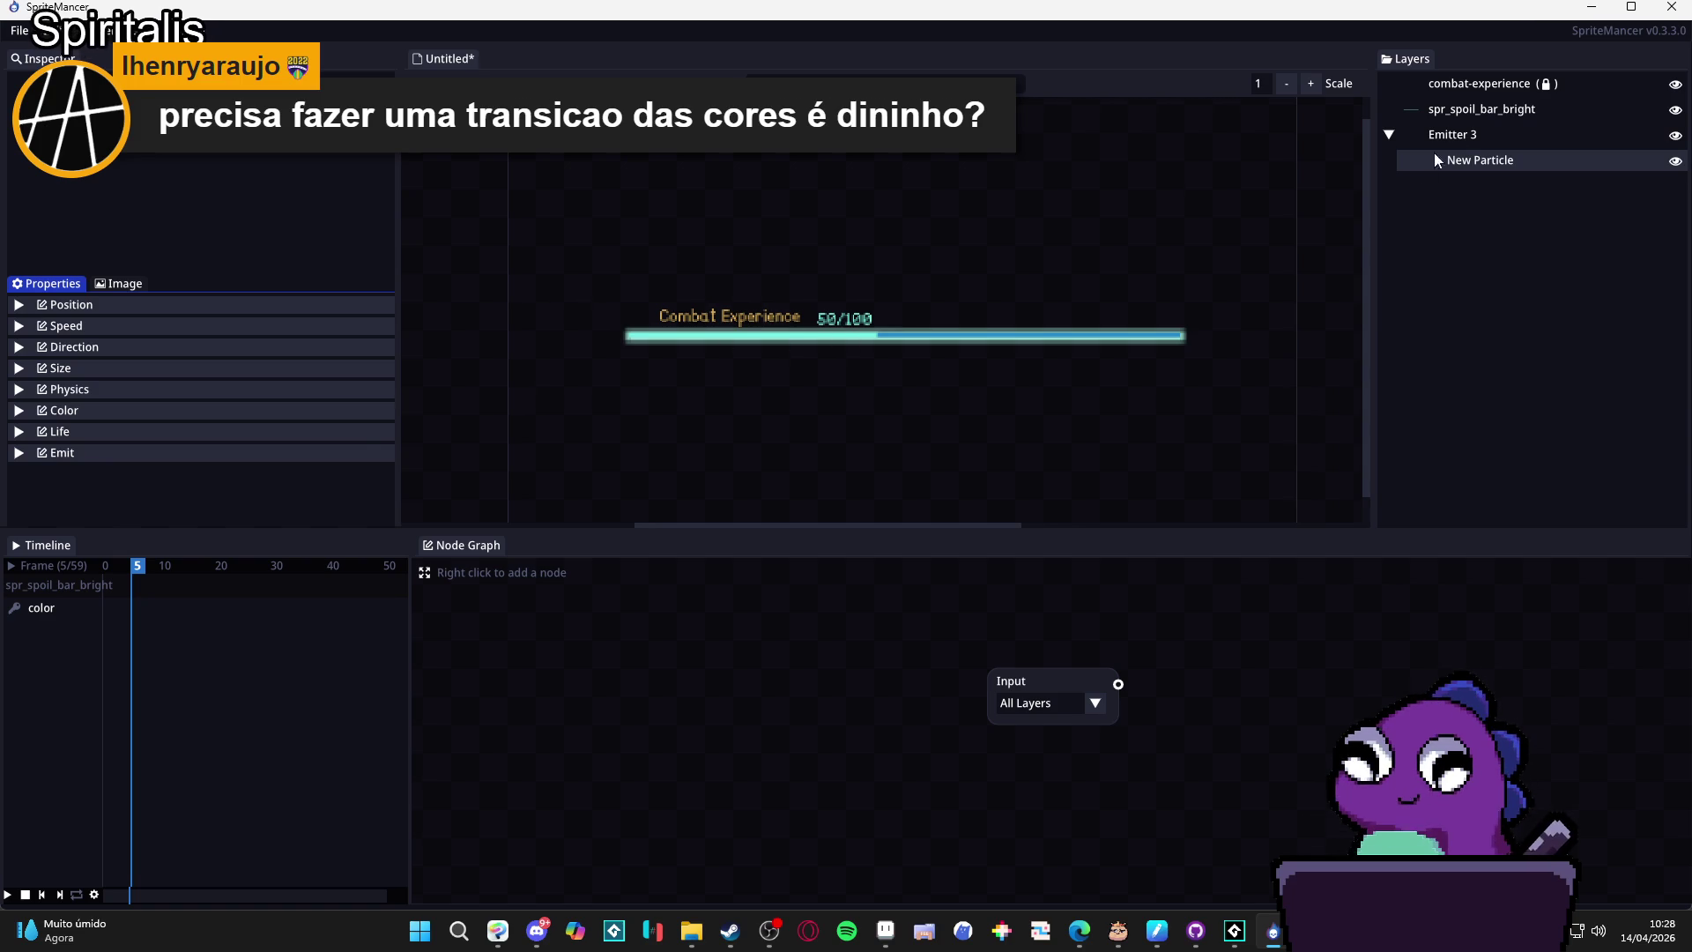
pyautogui.click(1452, 135)
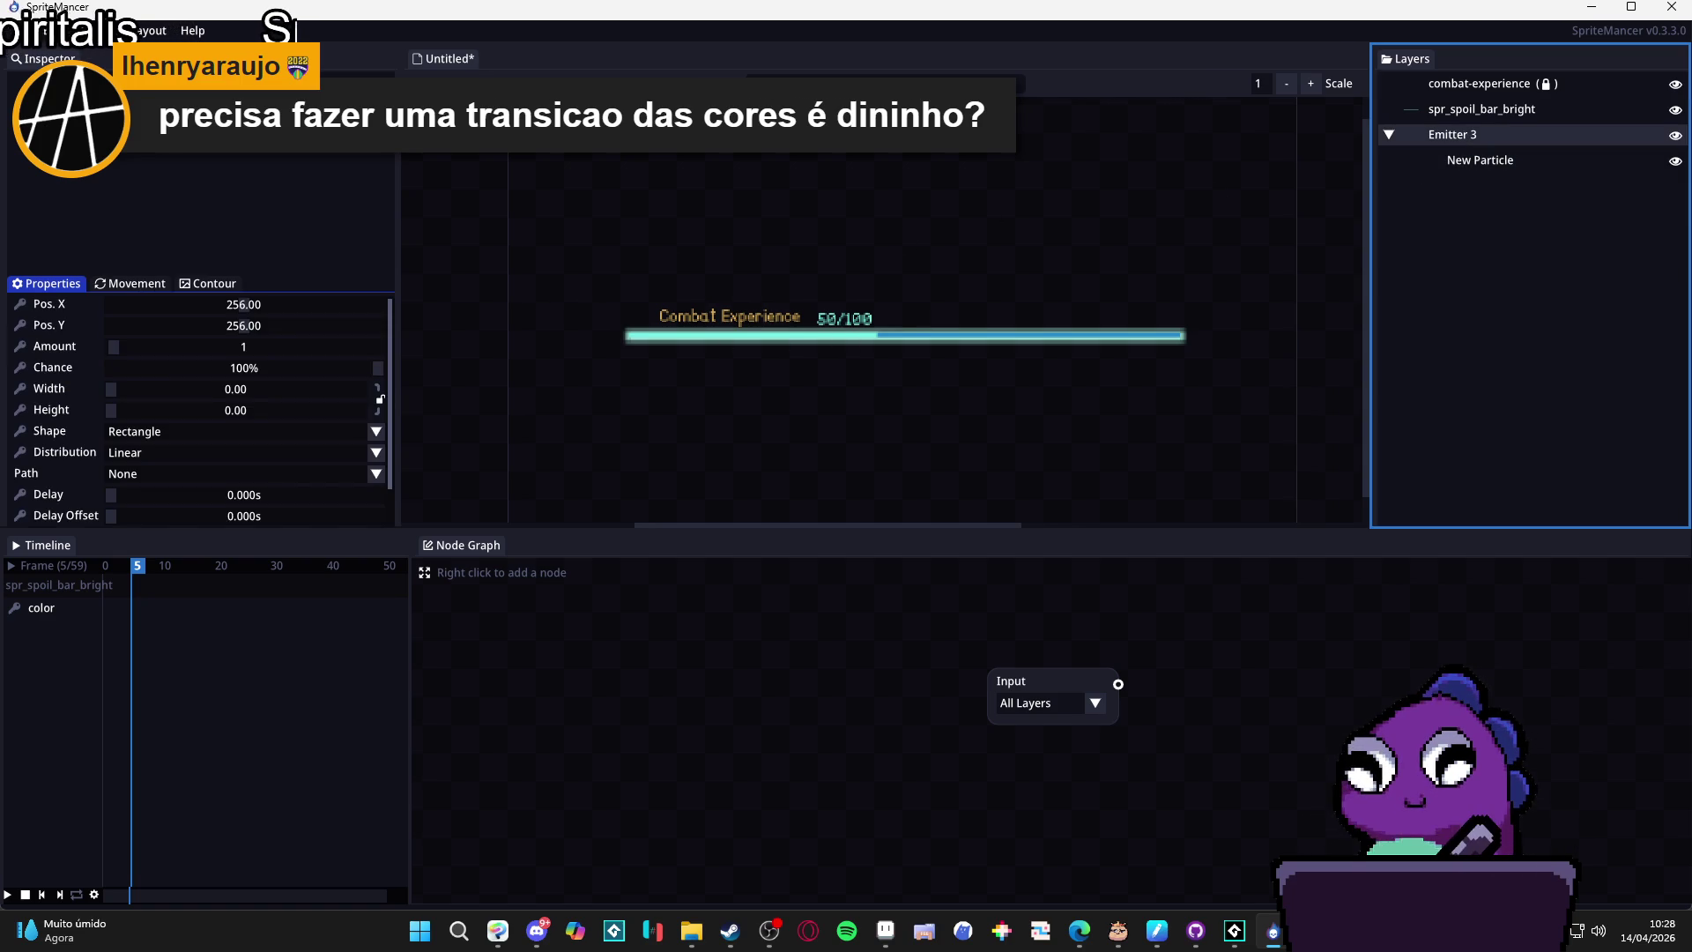
# Drag Emitter 3 onto the Combat Experience bar, to about 243.21, 262.86.
pyautogui.click(890, 105)
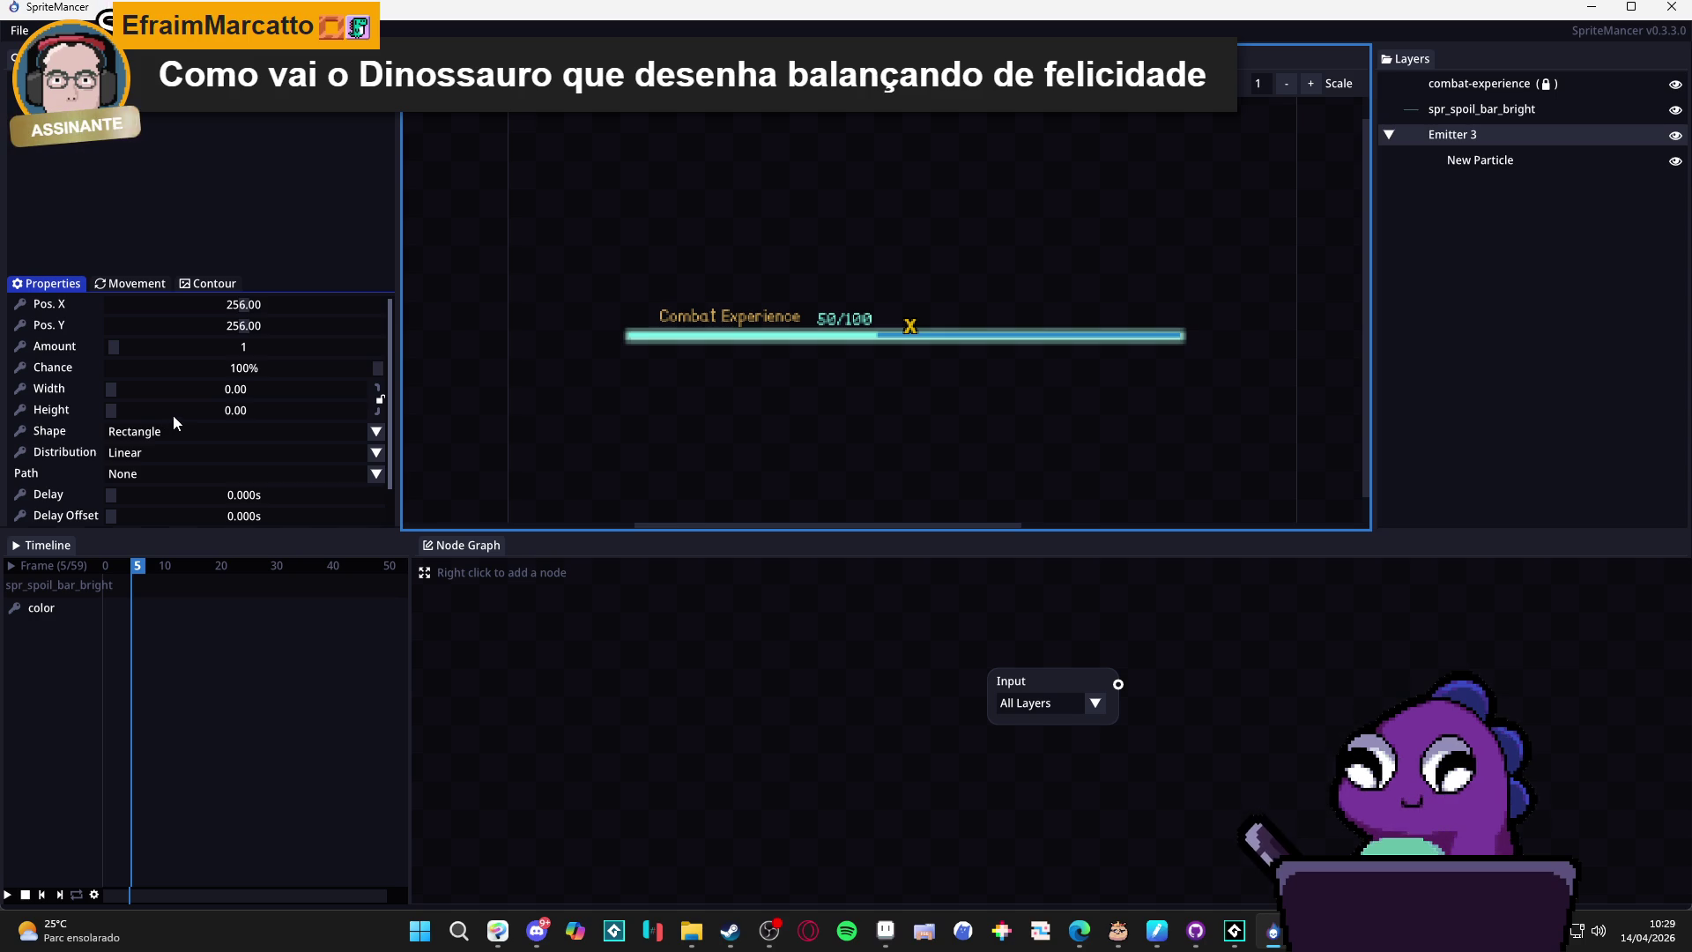
pyautogui.moveTo(907, 337); pyautogui.dragTo(914, 352)
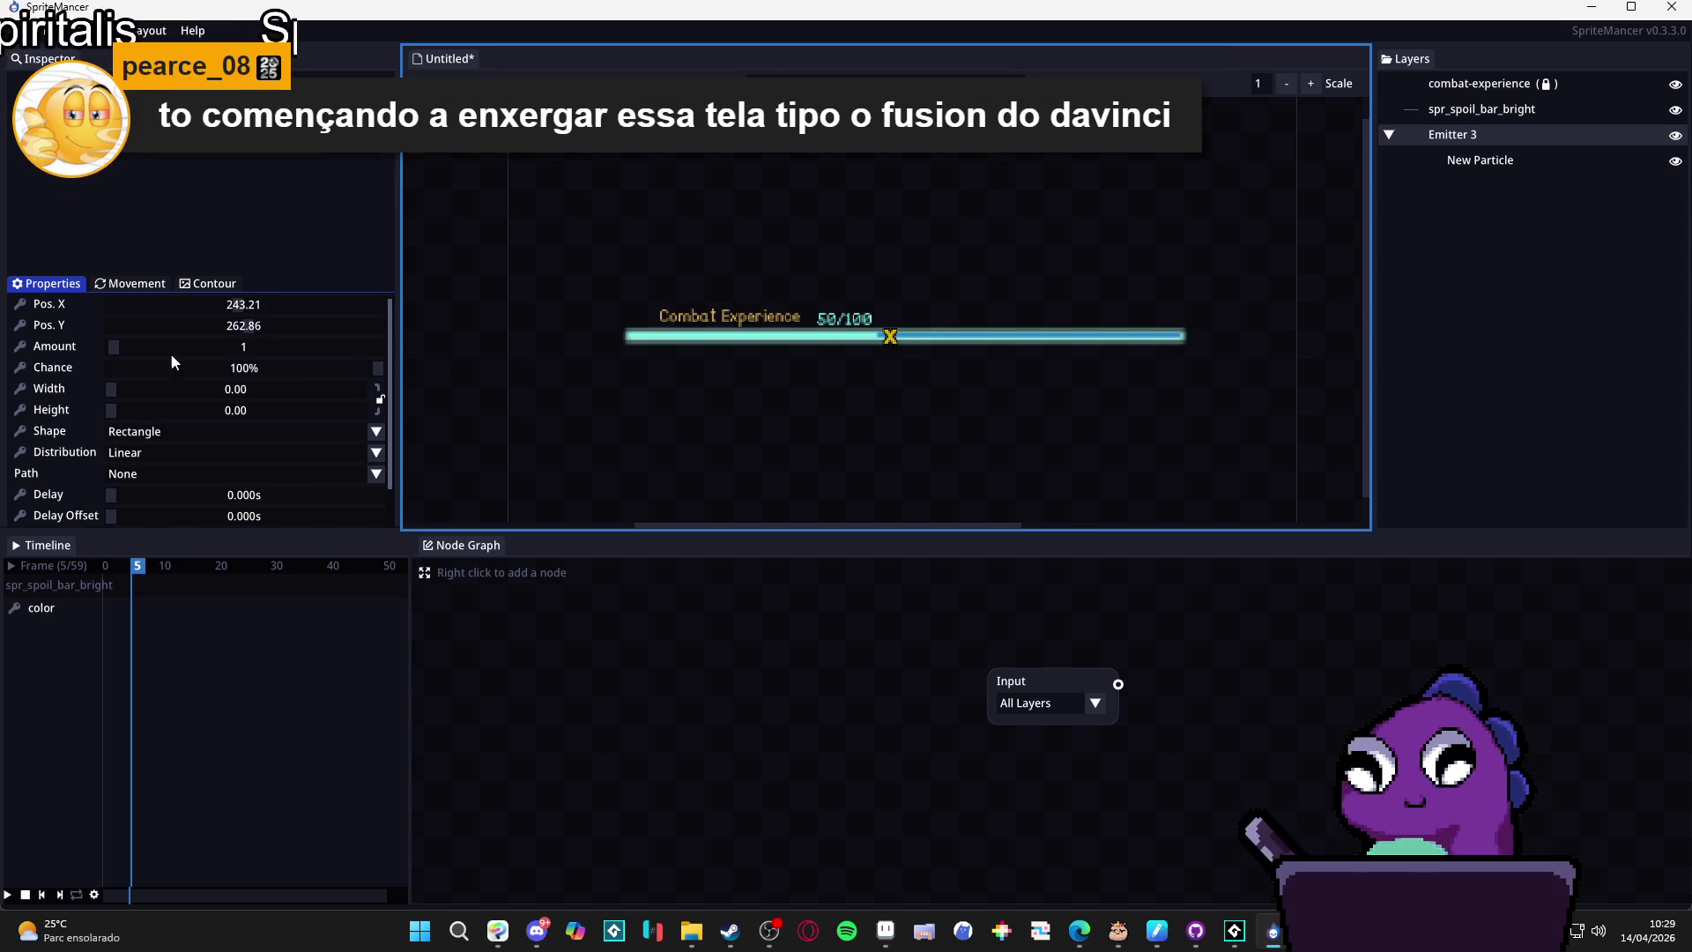
pyautogui.click(1454, 164)
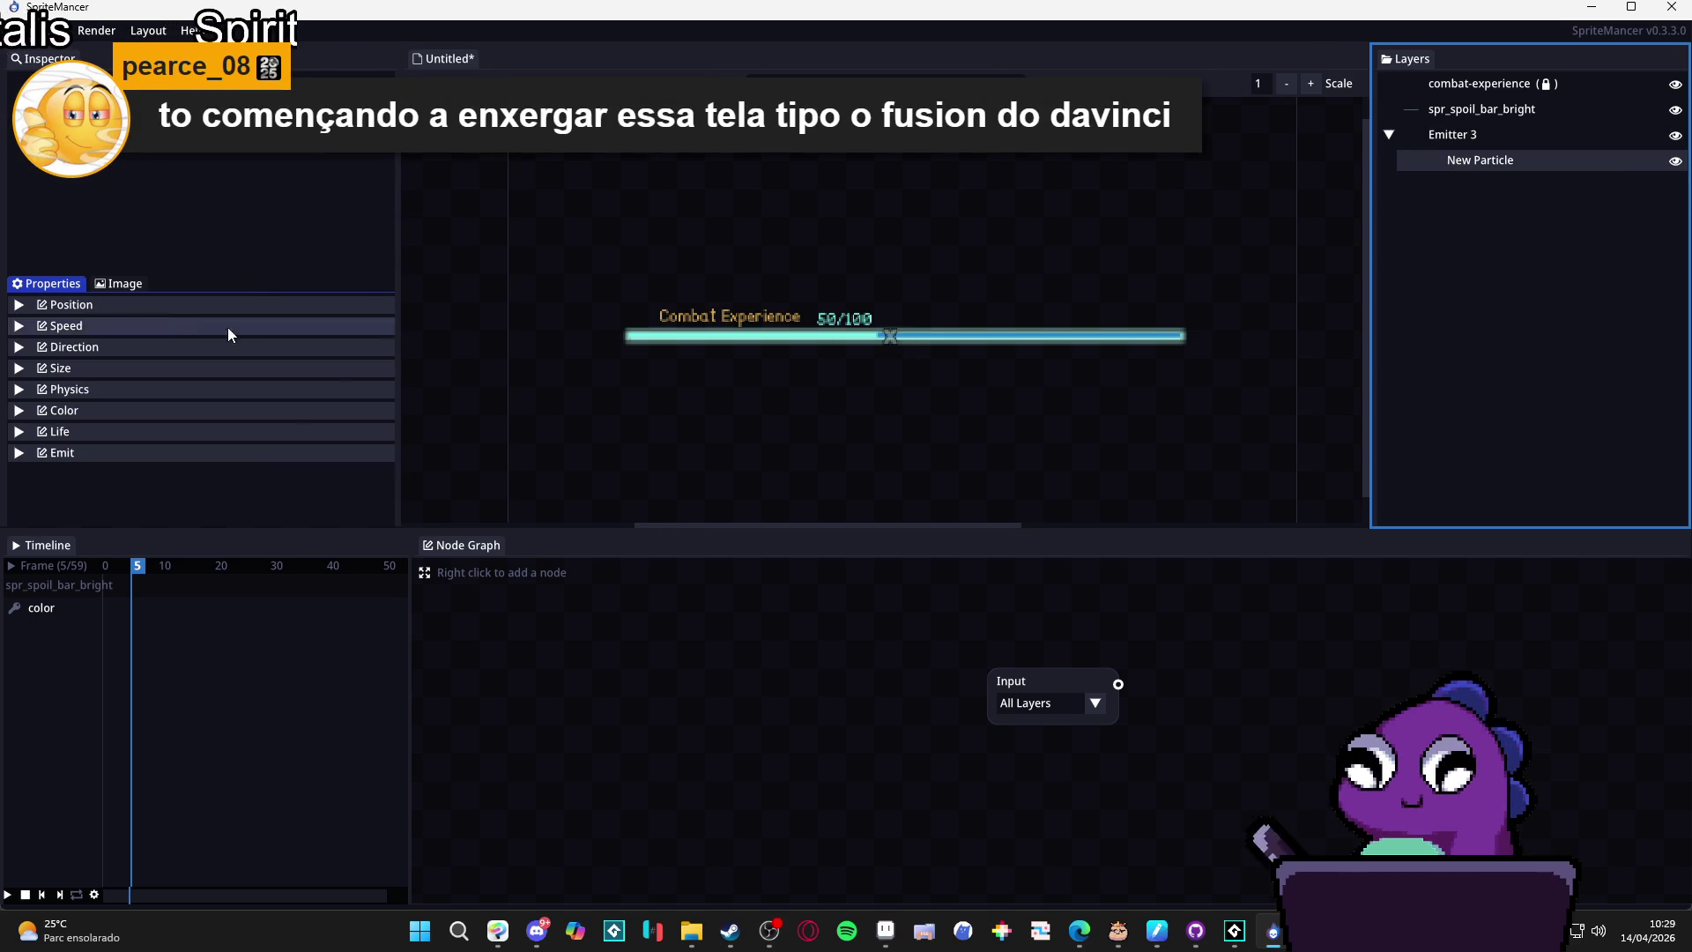
# Set Emitter 3's Amount to 20 with a 43.42 × 137.50 emission area.
pyautogui.click(1511, 137)
pyautogui.scroll(-3, 934, 261)
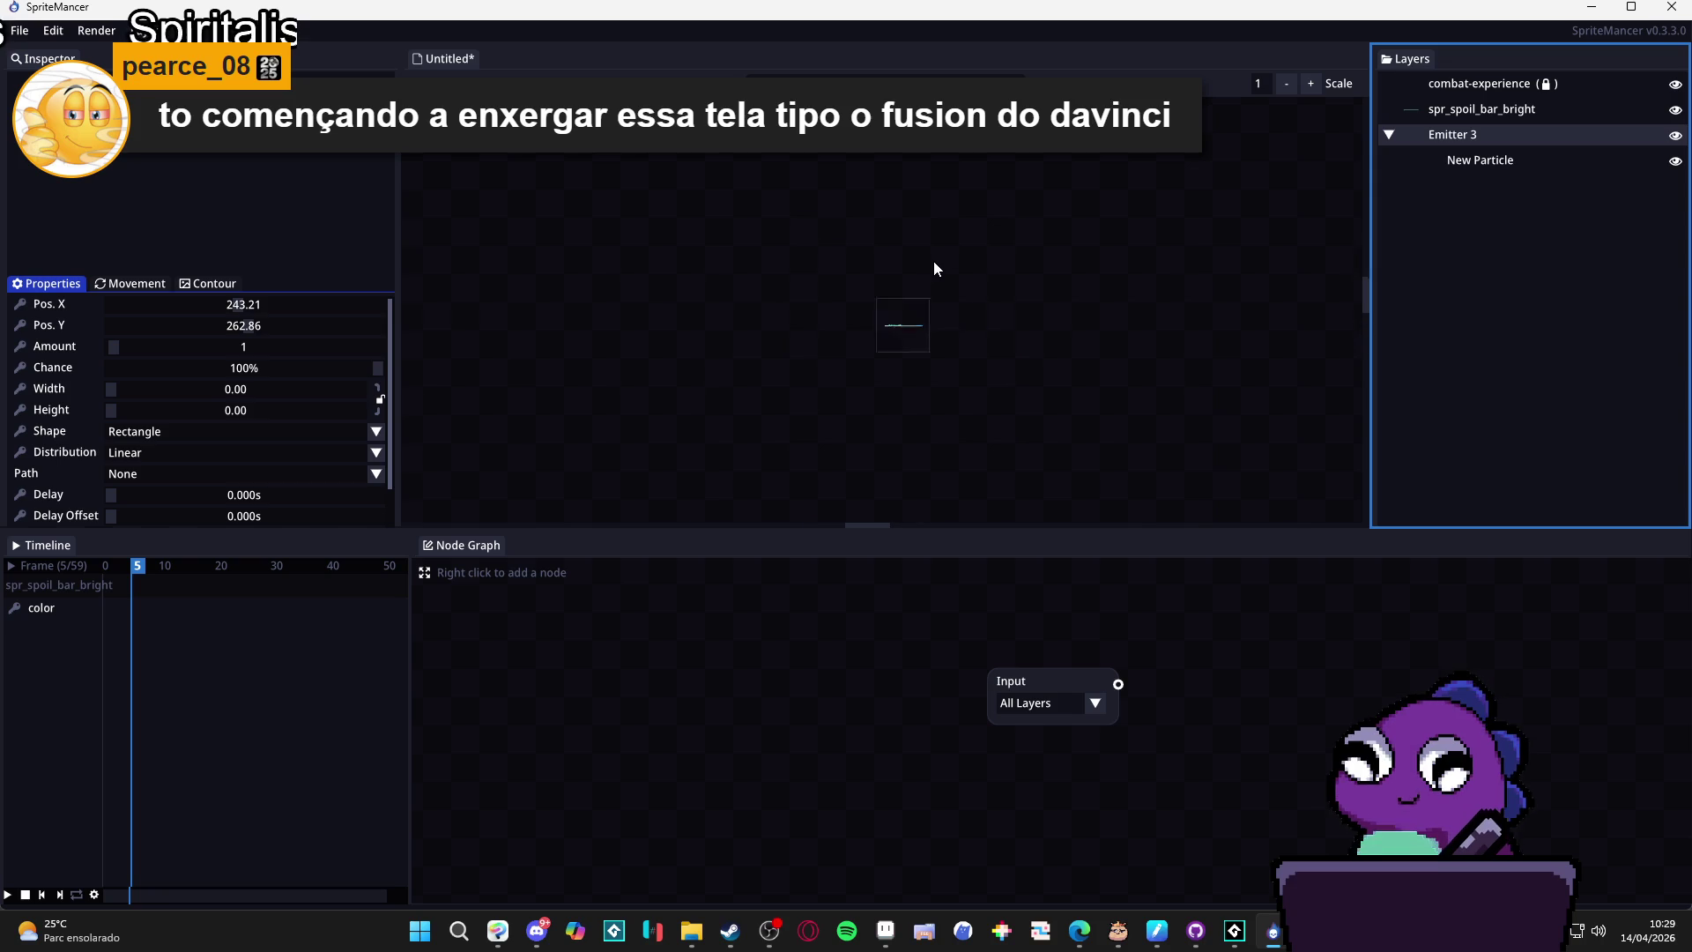
pyautogui.scroll(4, 904, 293)
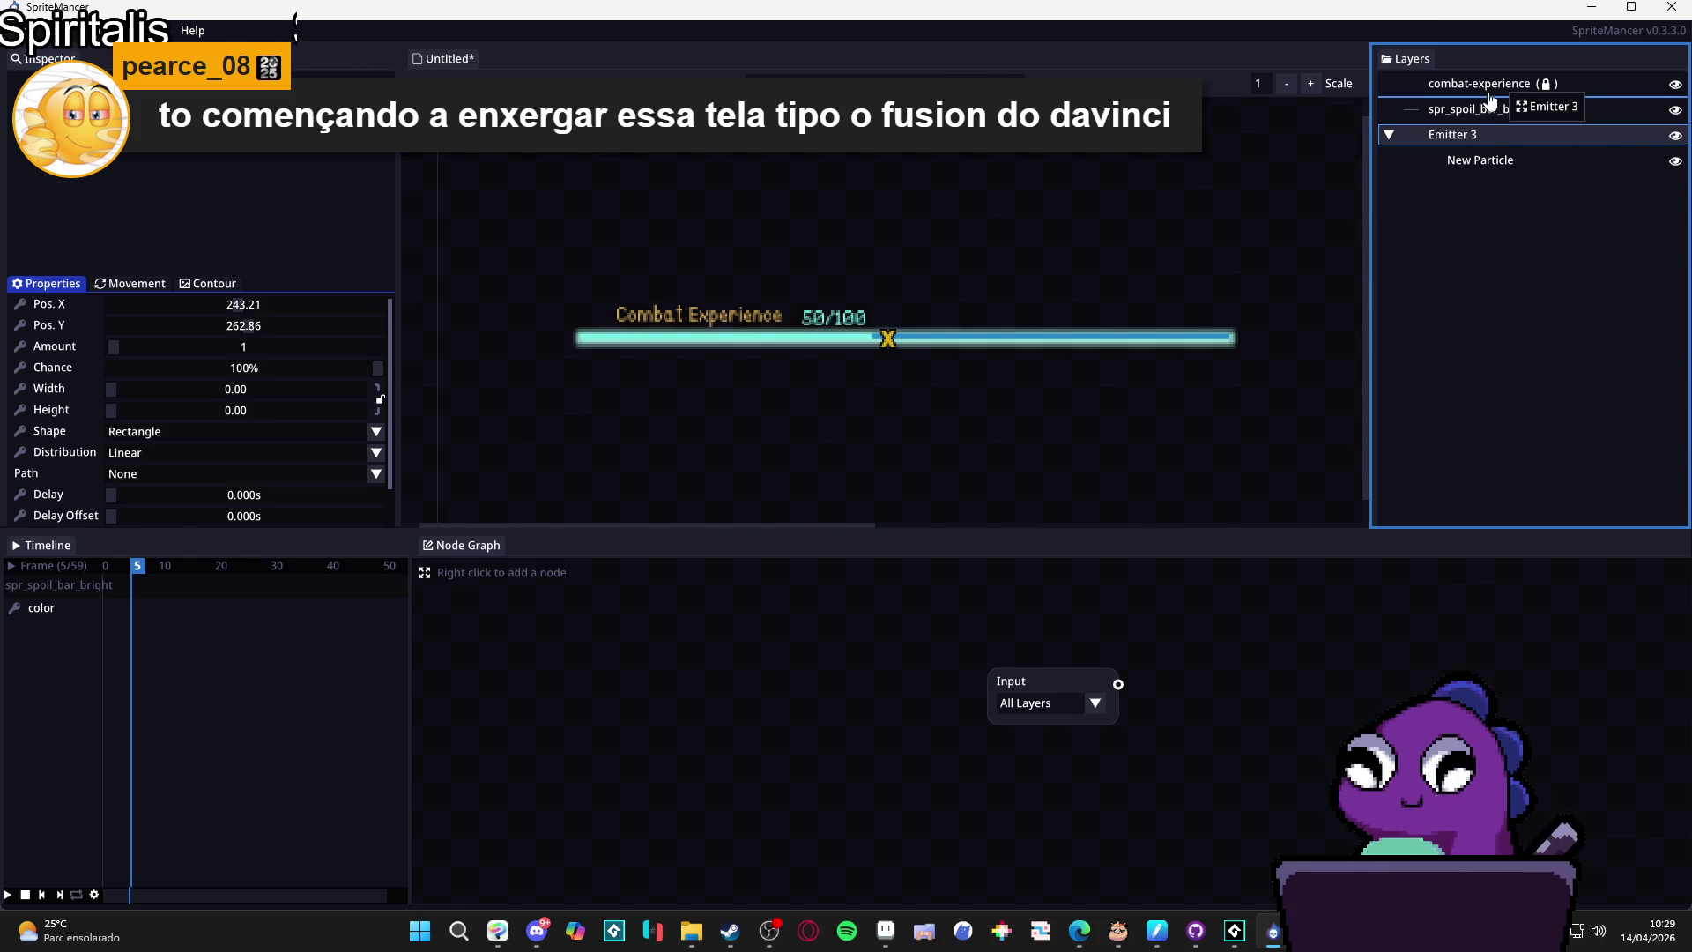
pyautogui.moveTo(1482, 87); pyautogui.dragTo(1478, 177)
pyautogui.click(1466, 162)
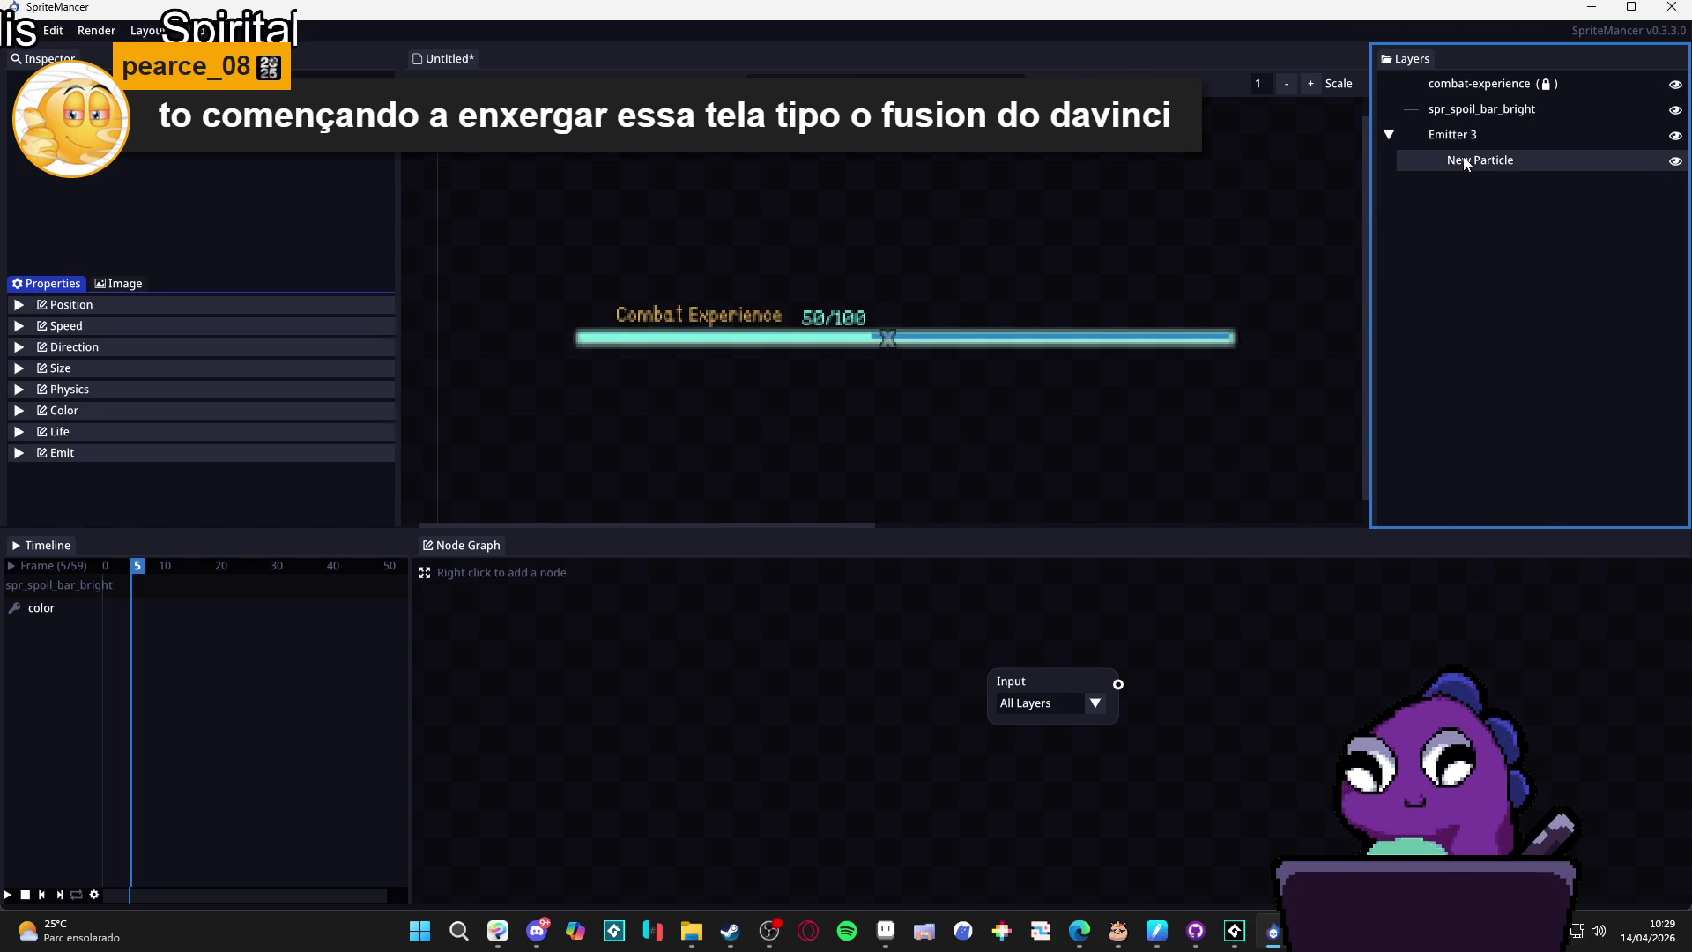
pyautogui.click(1470, 136)
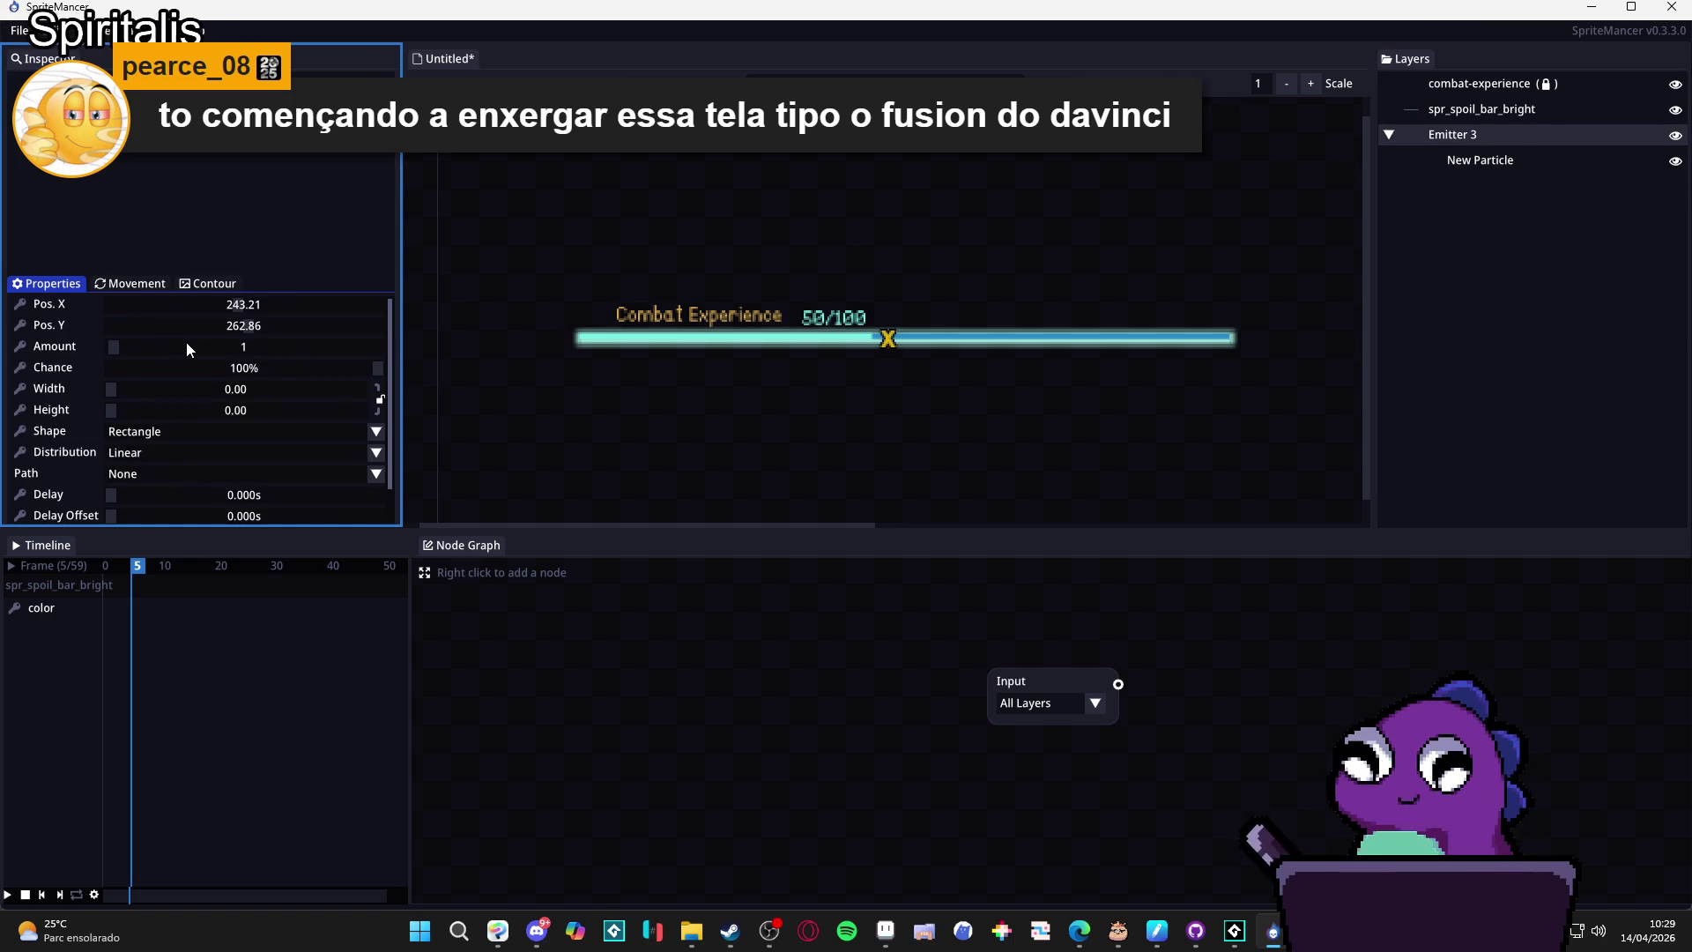
pyautogui.moveTo(187, 343); pyautogui.dragTo(201, 342)
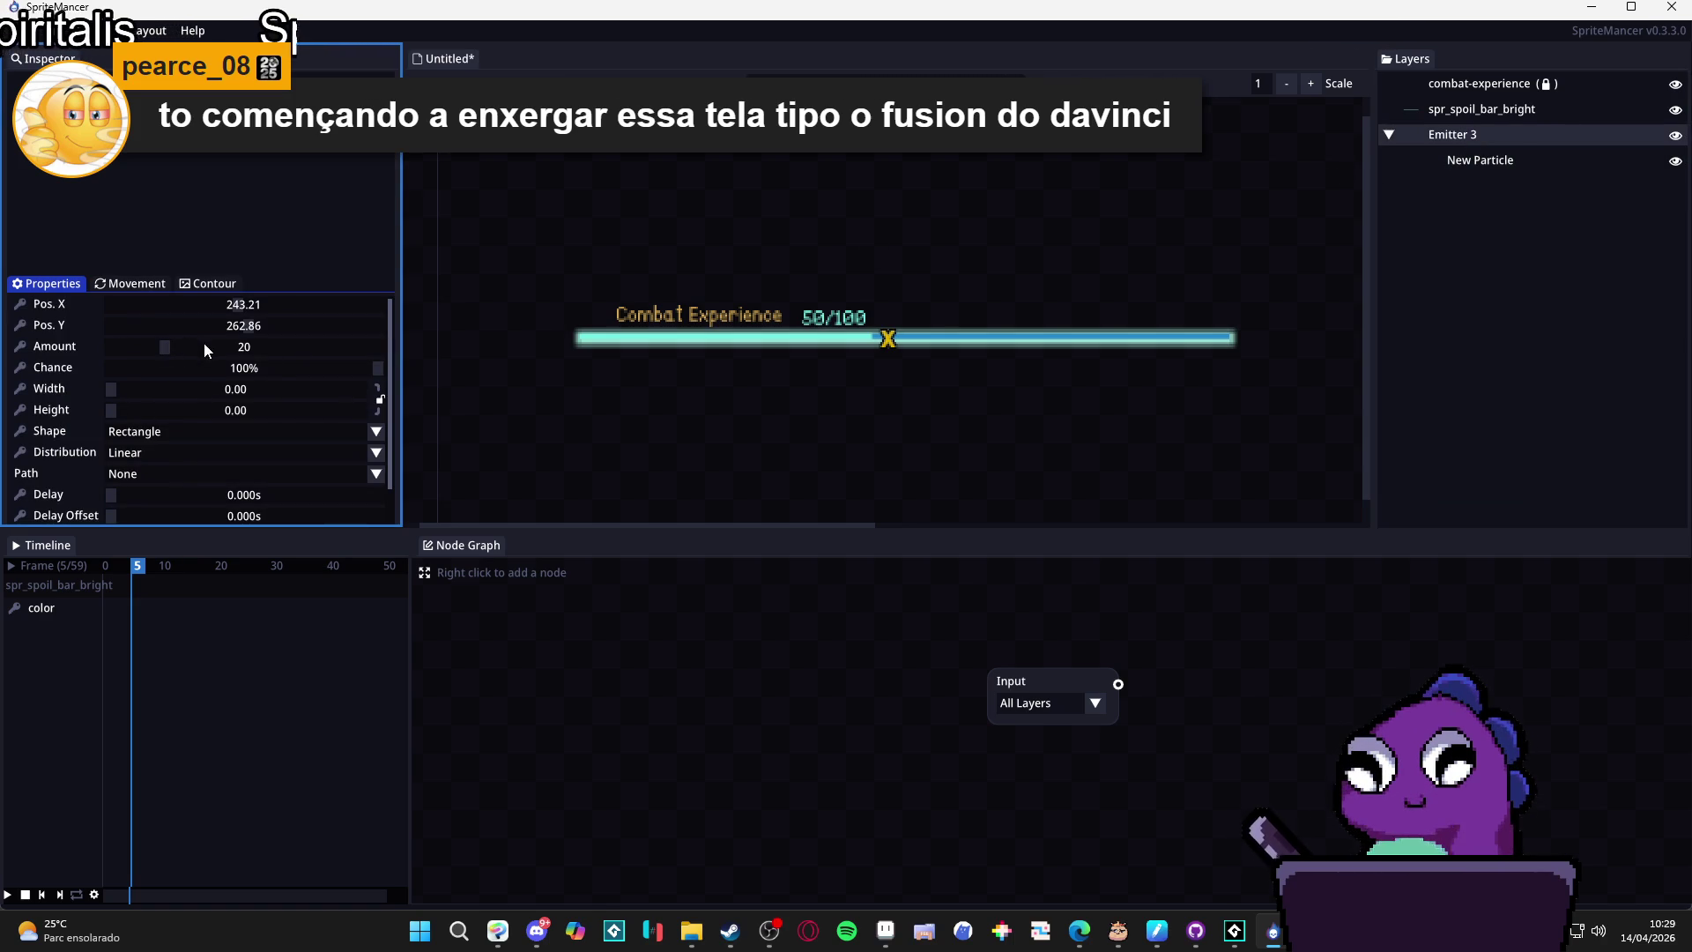
pyautogui.scroll(-2, 63, 362)
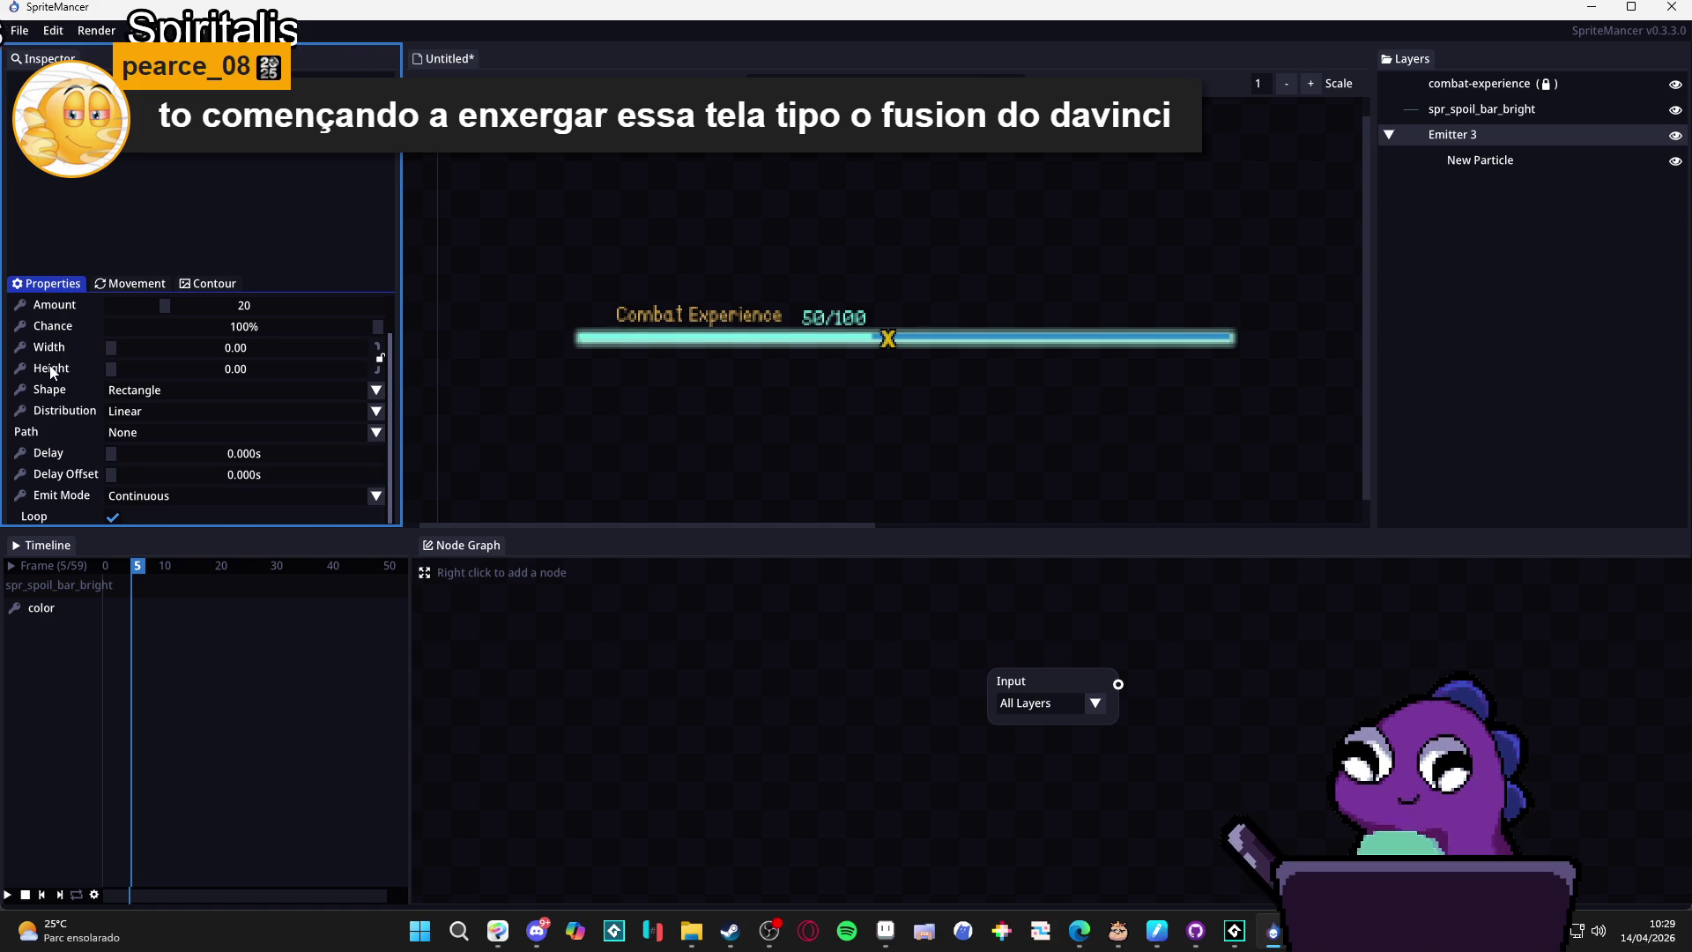
pyautogui.scroll(2, 55, 371)
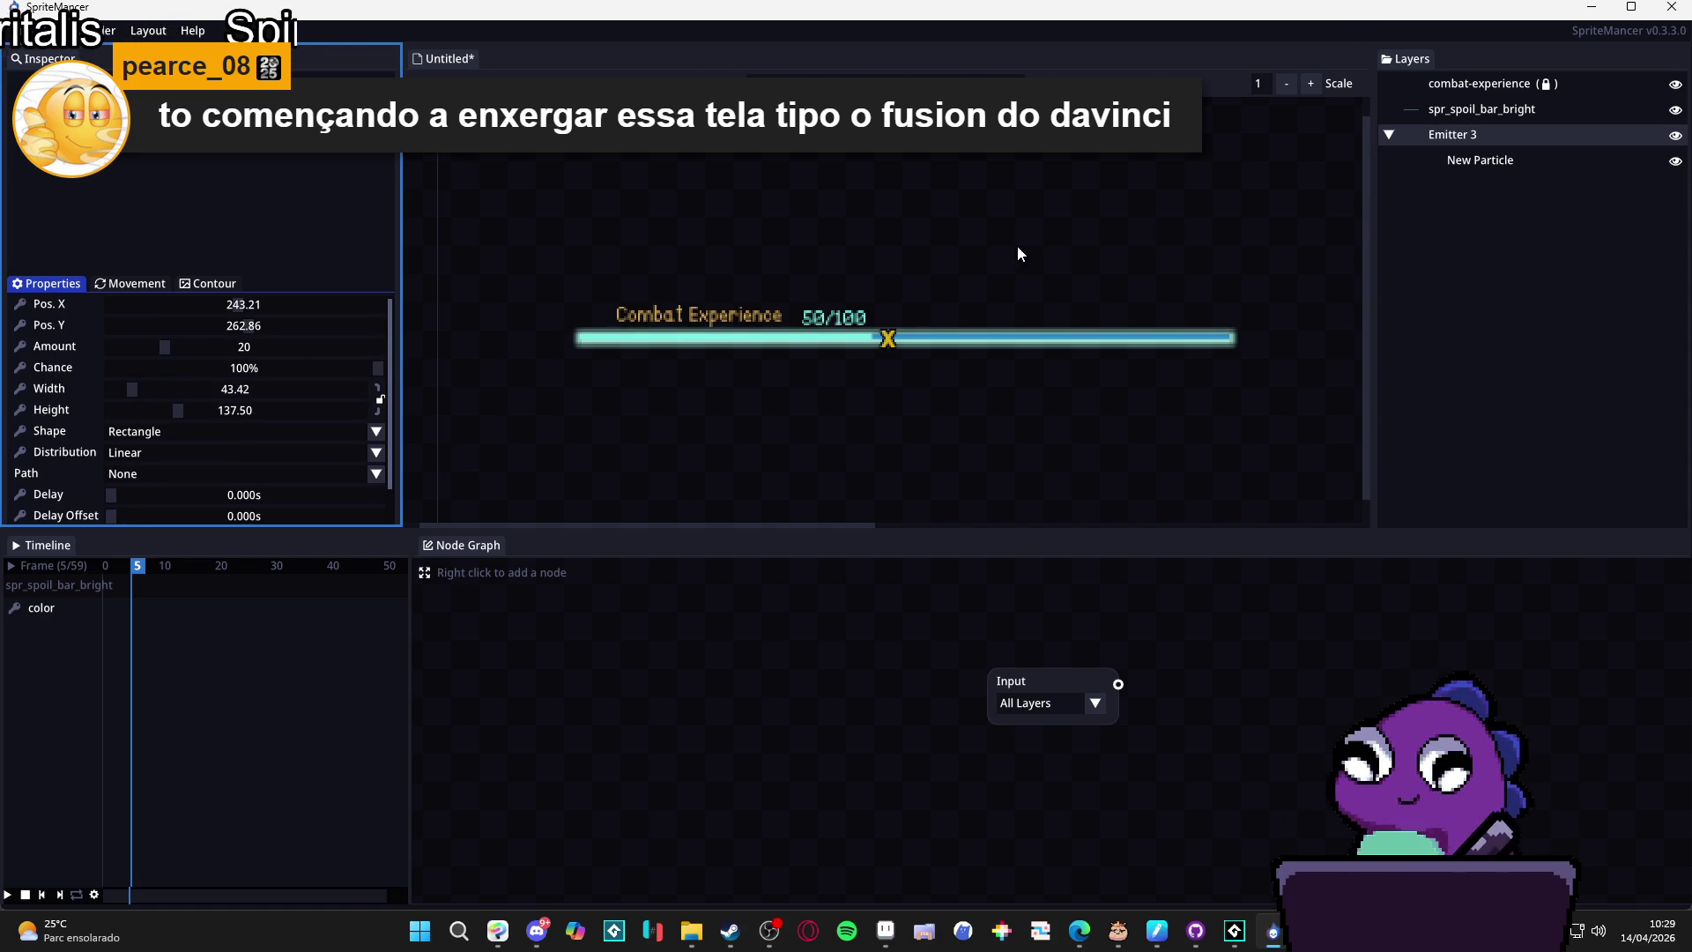
pyautogui.click(1548, 165)
pyautogui.click(113, 305)
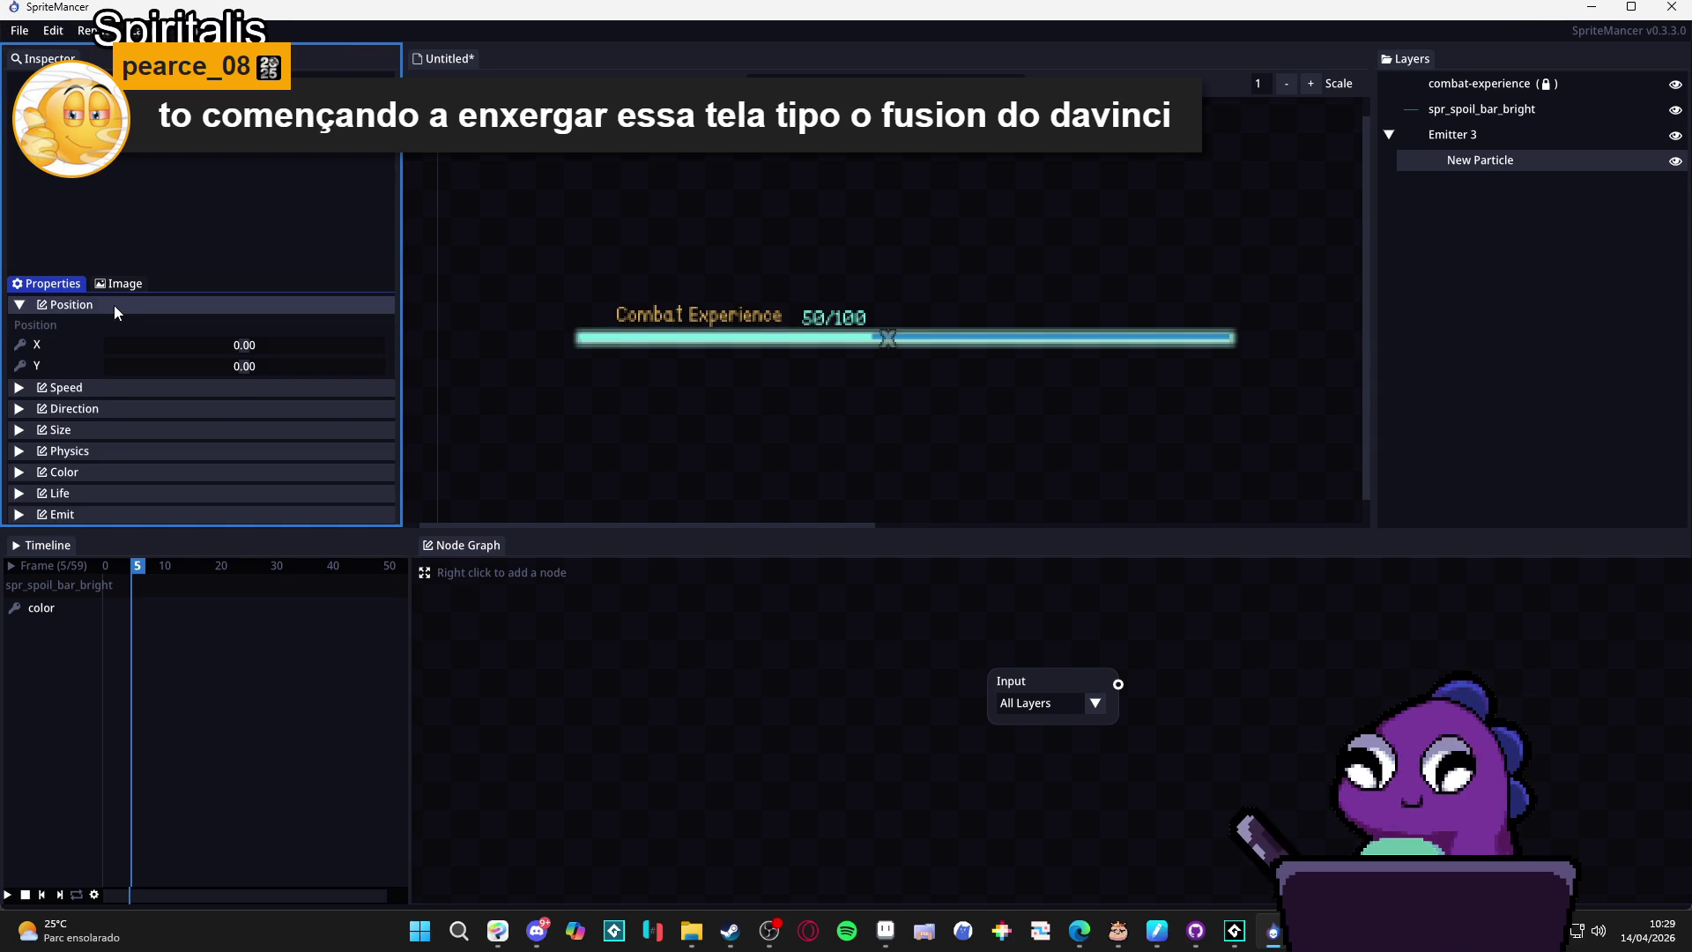
# Play the animation to preview the particles and widen the Timeline panel.
pyautogui.click(8, 895)
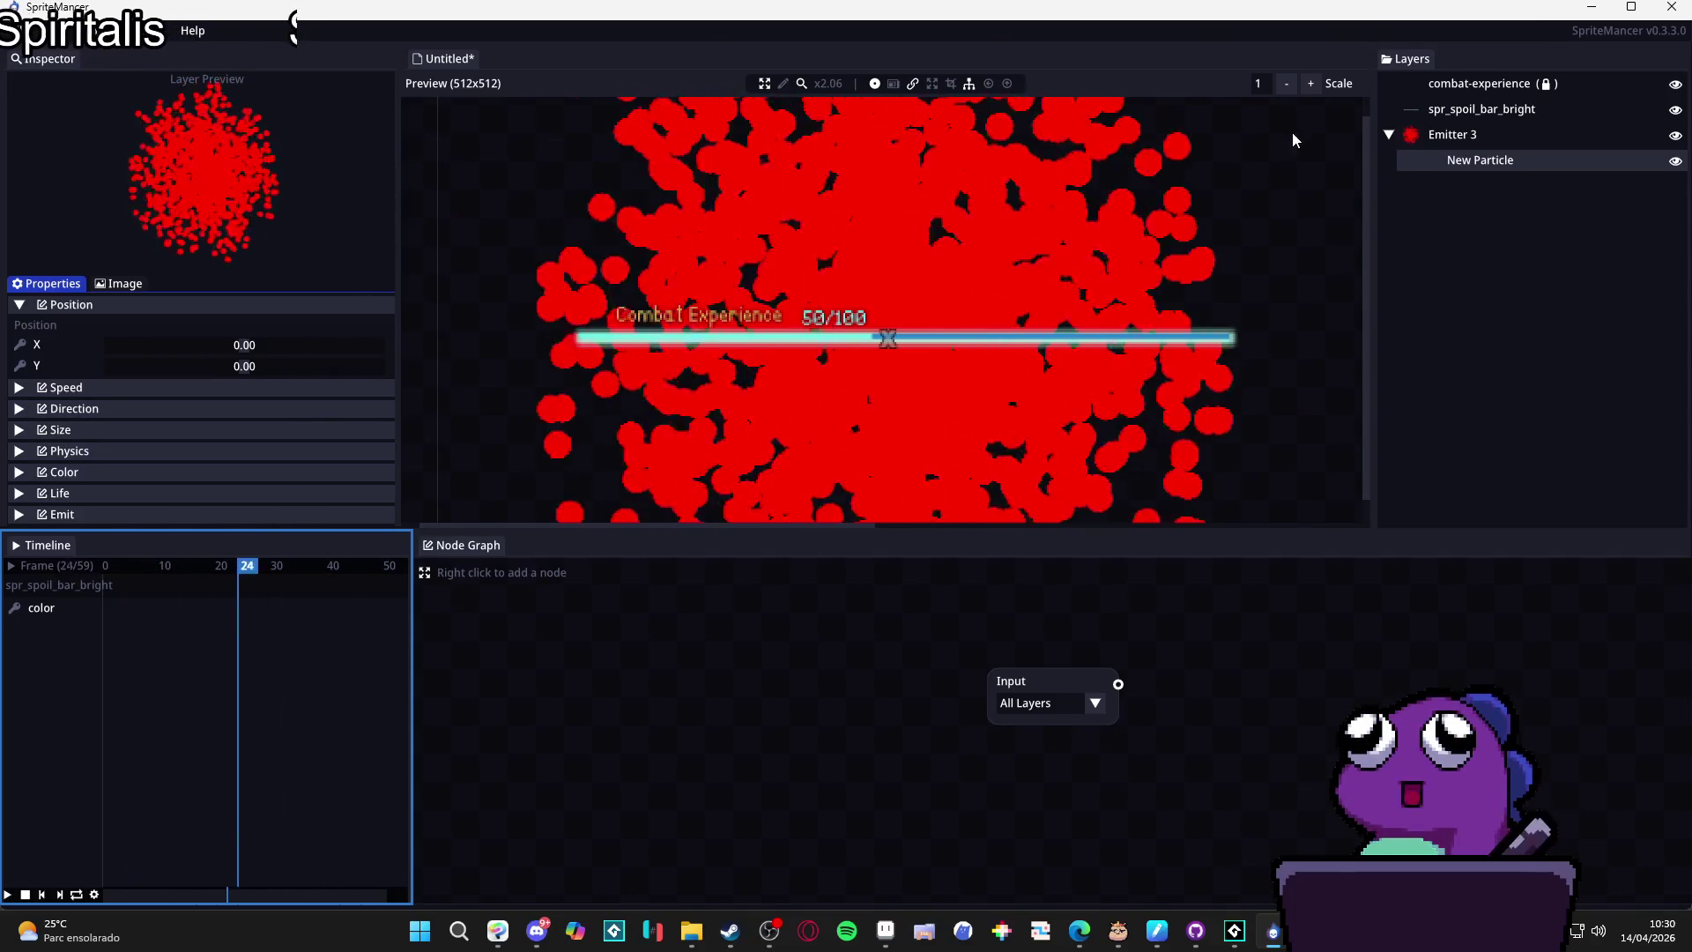
pyautogui.click(1456, 137)
pyautogui.click(1463, 161)
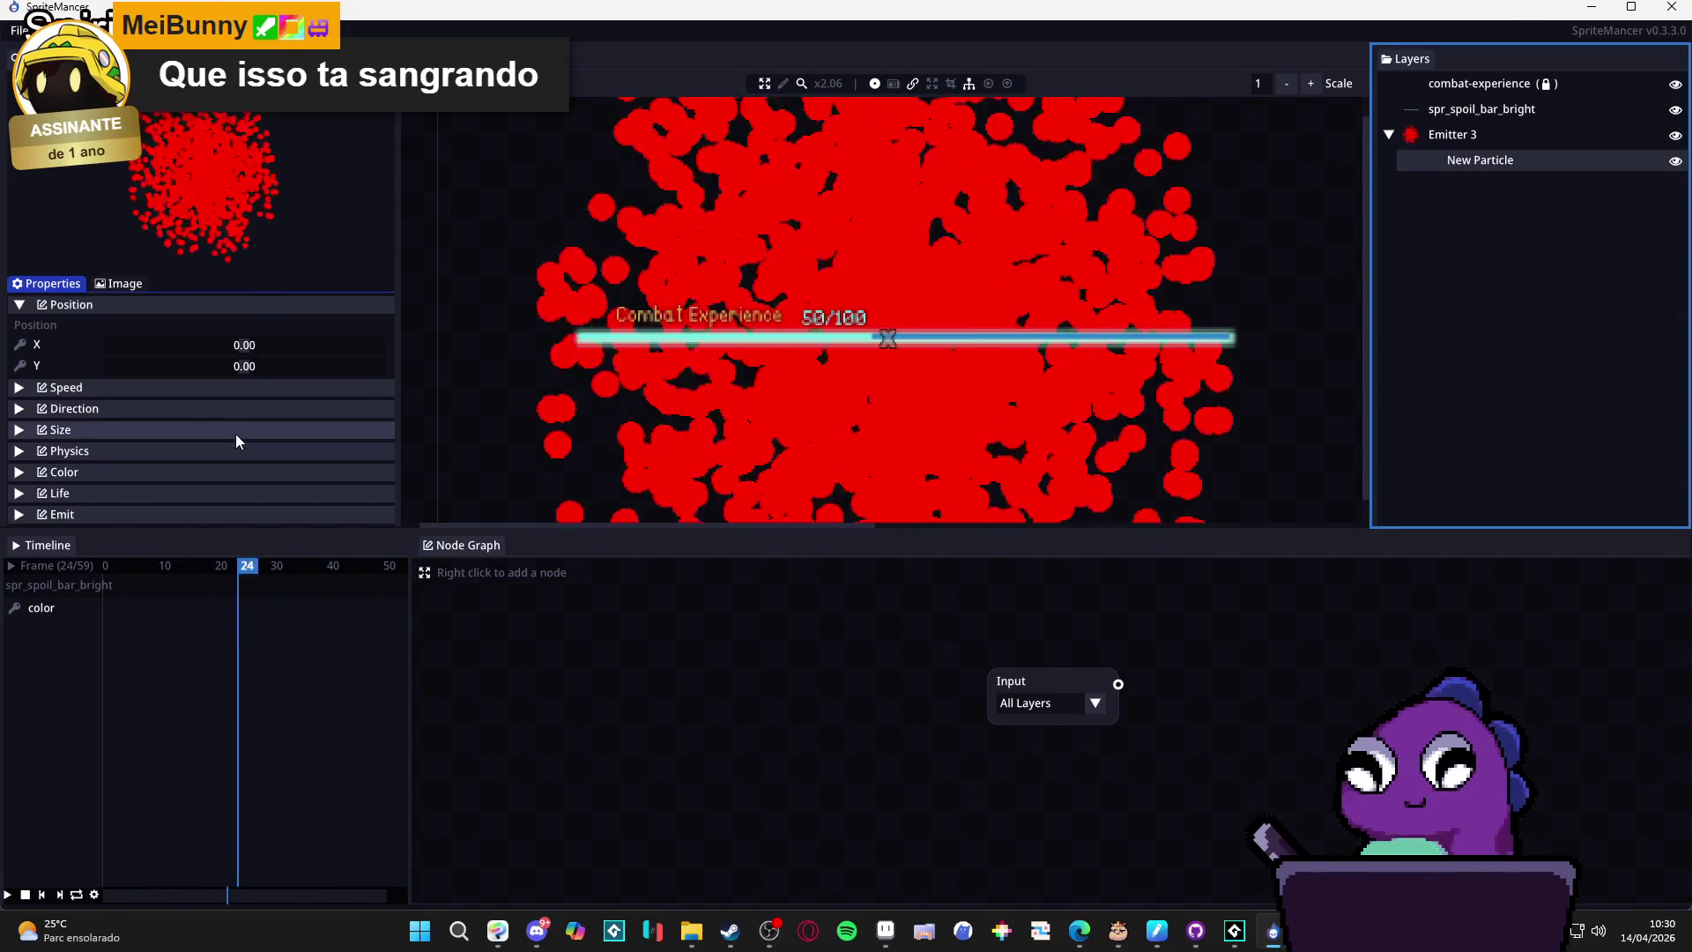
pyautogui.moveTo(409, 627); pyautogui.dragTo(649, 653)
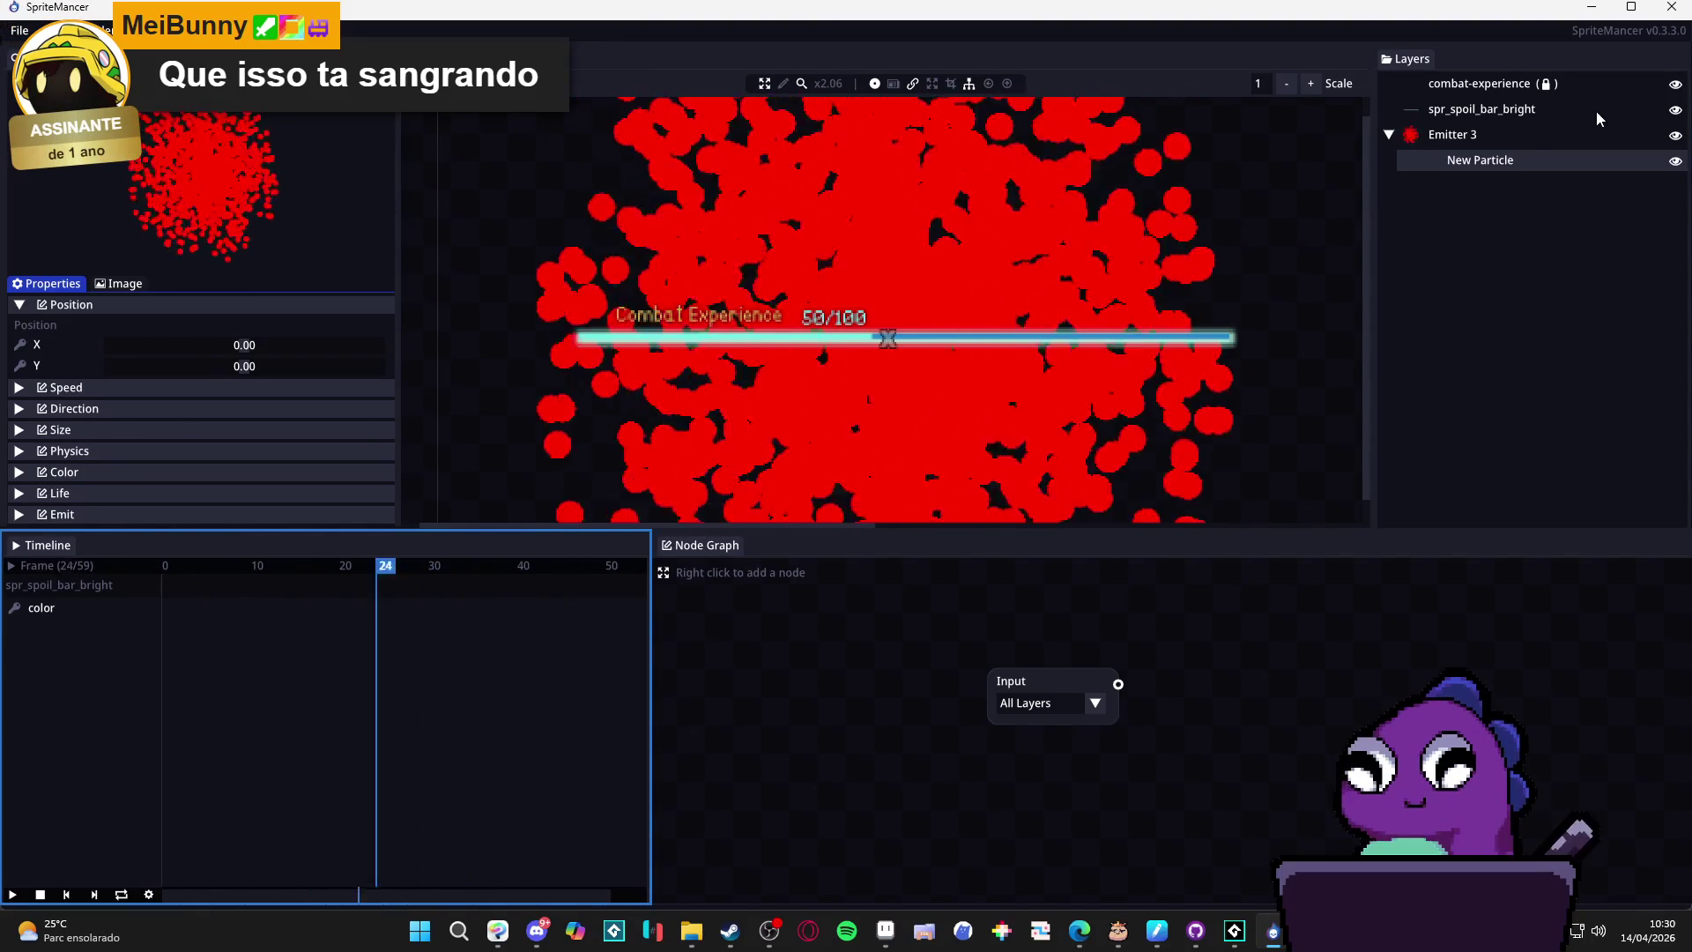
# Lower Emitter 3's particle Amount to 9.
pyautogui.click(1498, 134)
pyautogui.moveTo(163, 347)
pyautogui.mouseDown()
pyautogui.moveTo(114, 356)
pyautogui.moveTo(136, 357)
pyautogui.mouseUp()
pyautogui.scroll(-1, 88, 374)
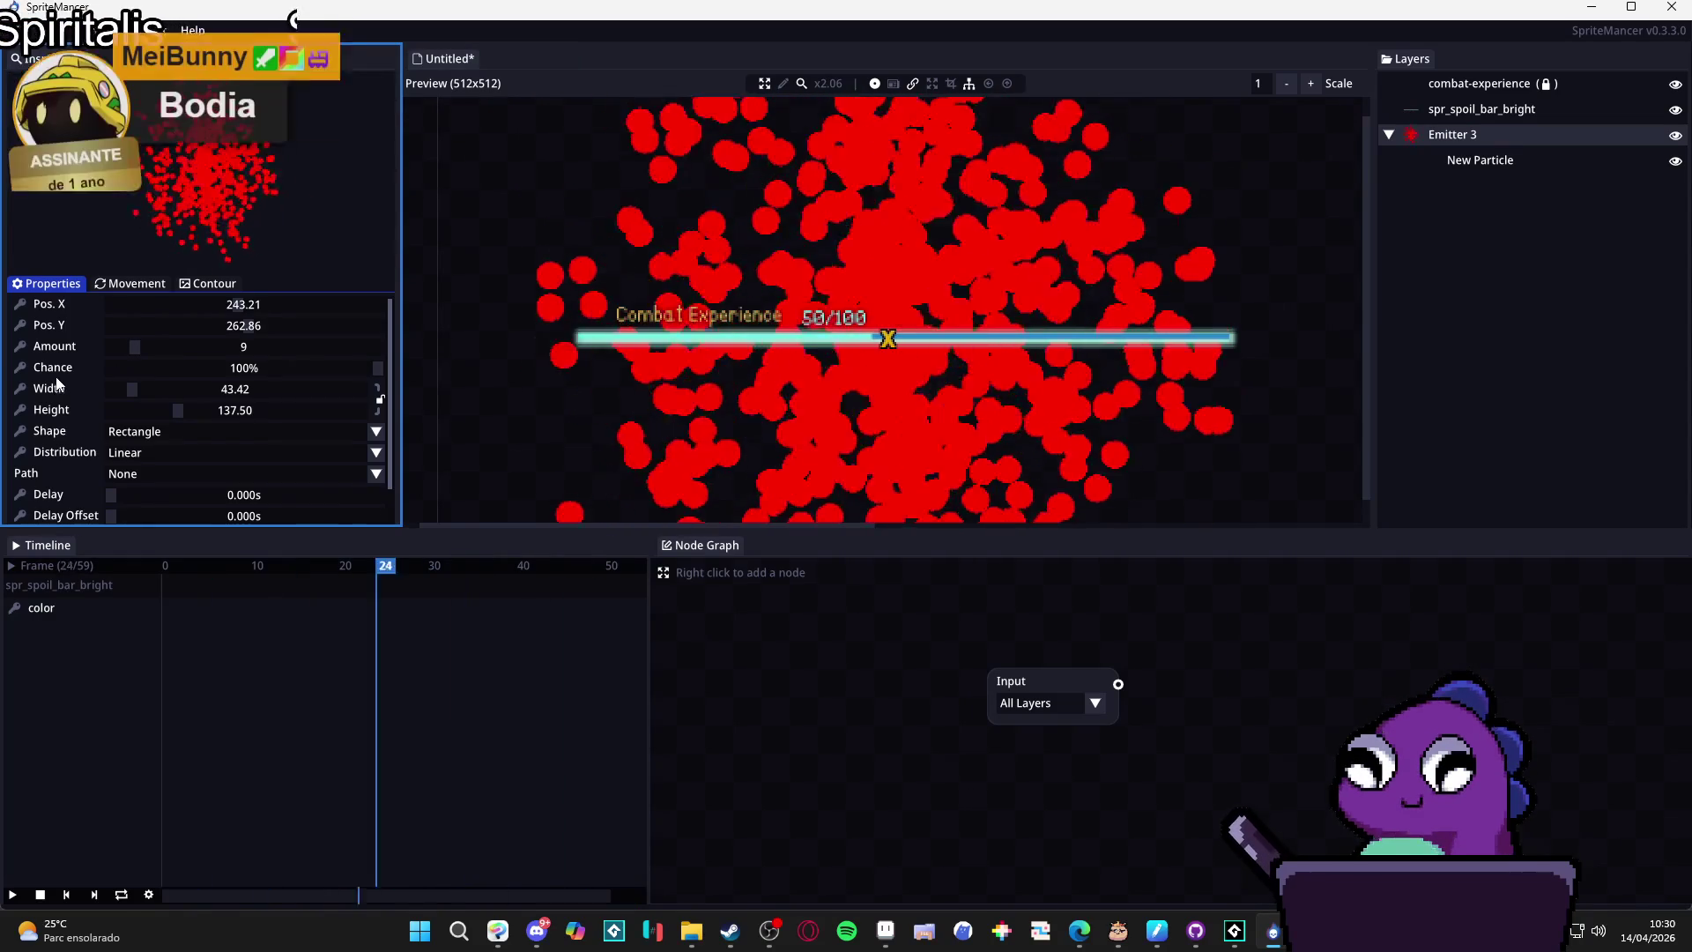
pyautogui.scroll(1, 57, 383)
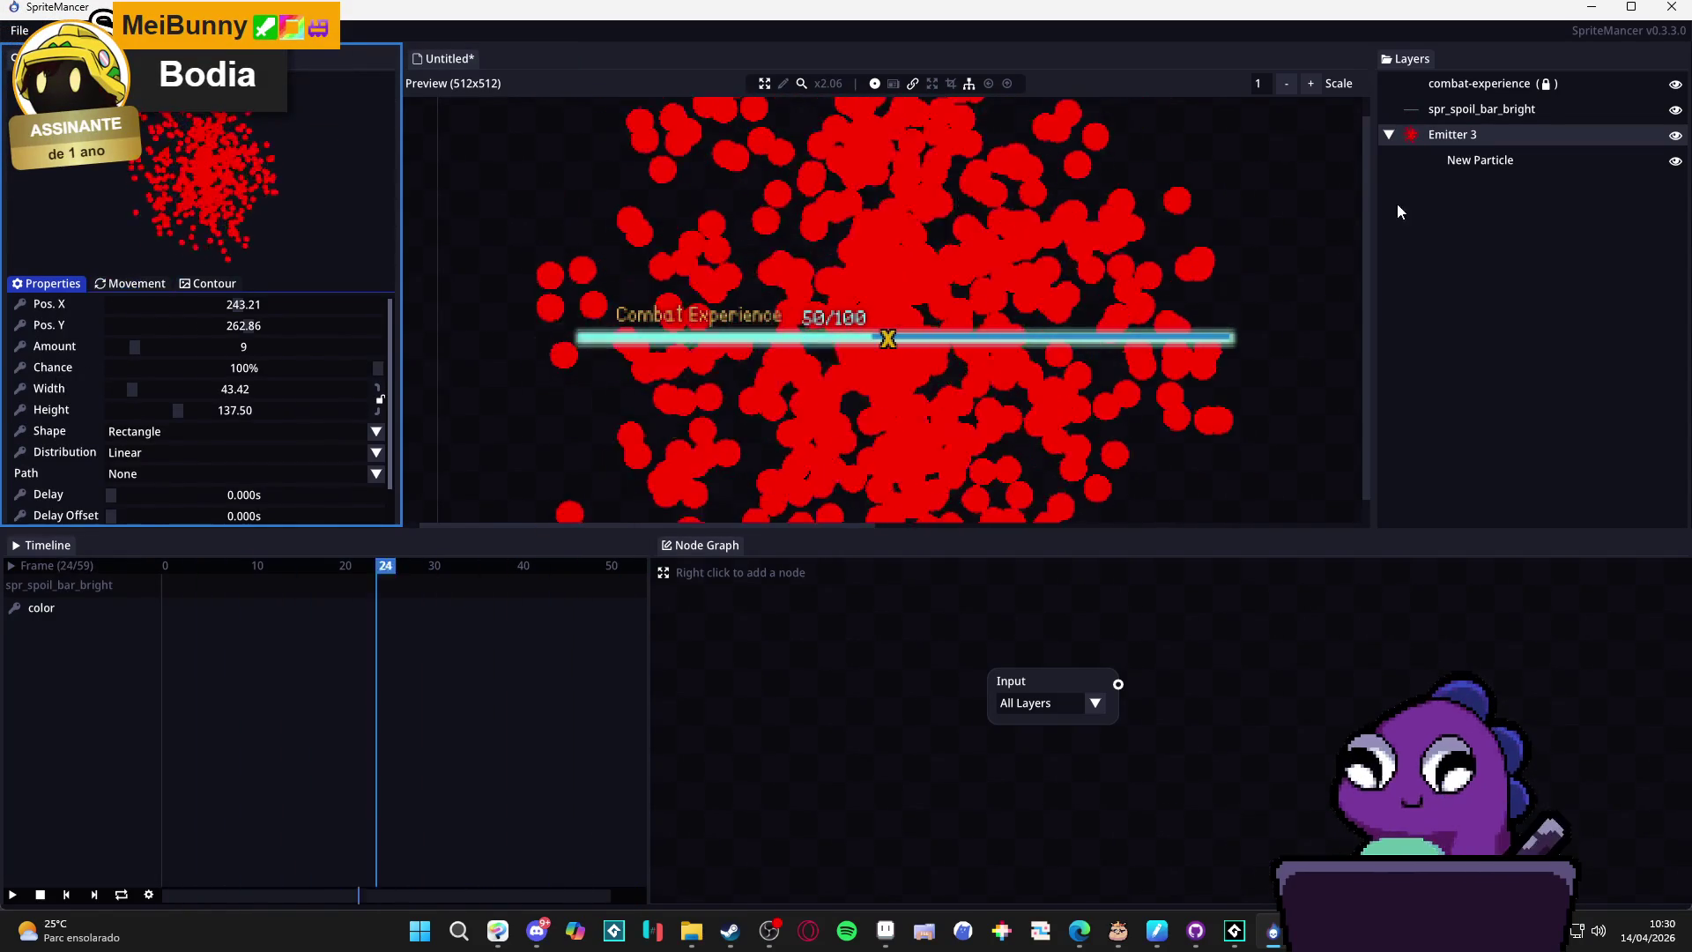
pyautogui.click(1467, 162)
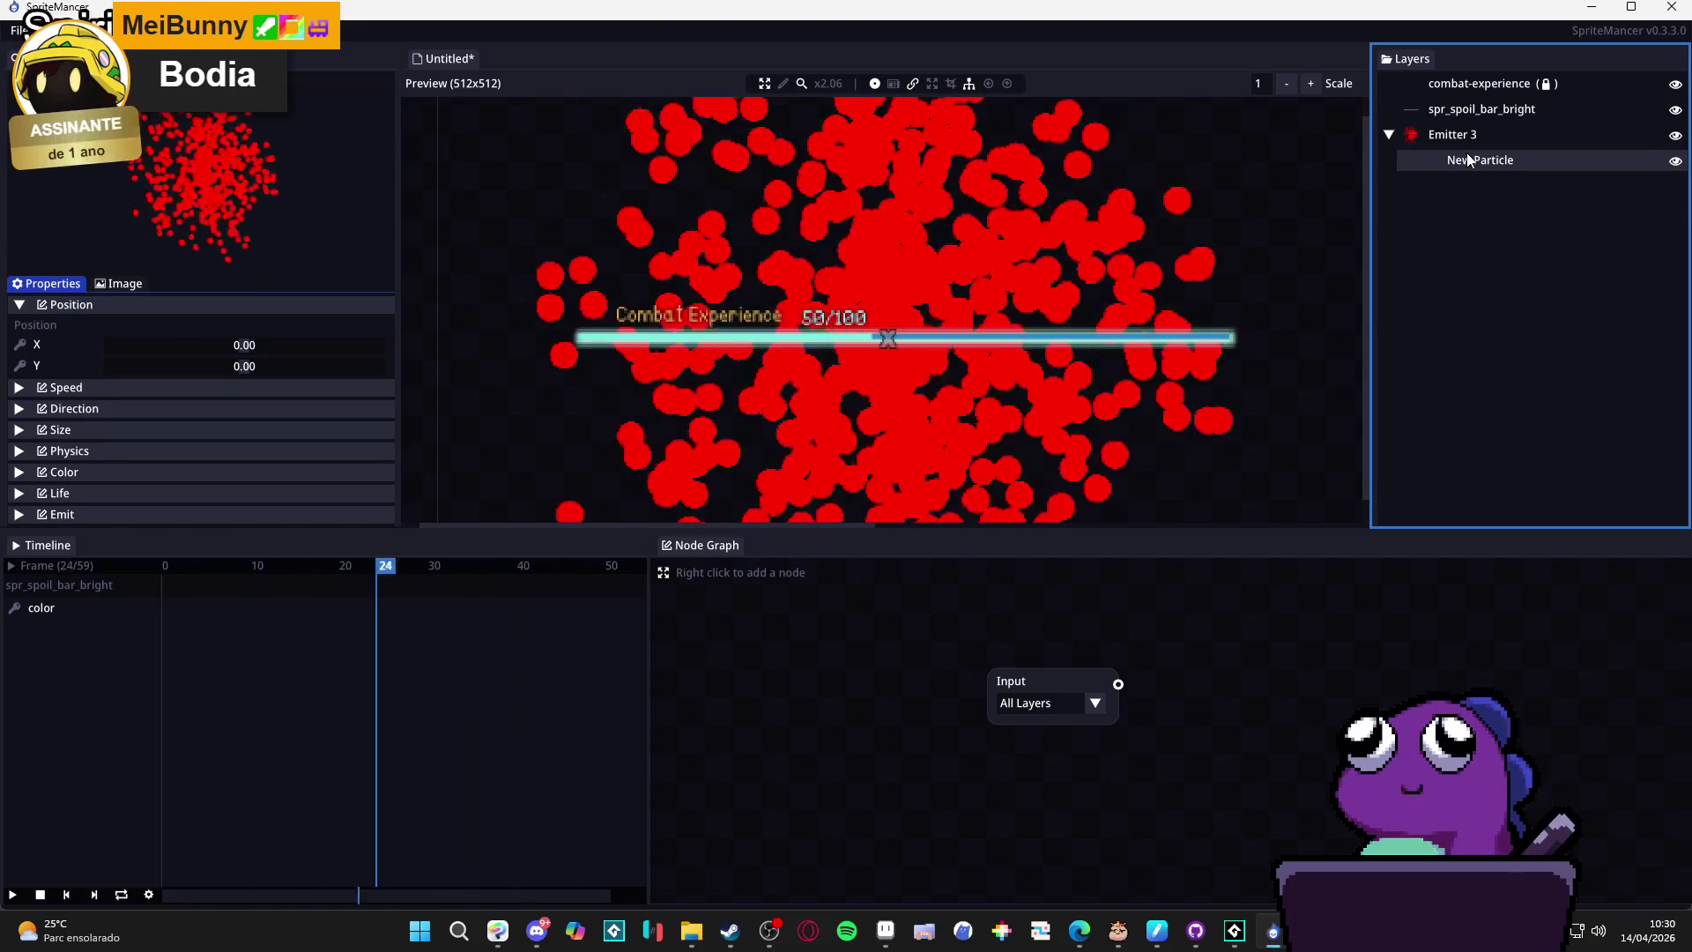
pyautogui.click(1463, 137)
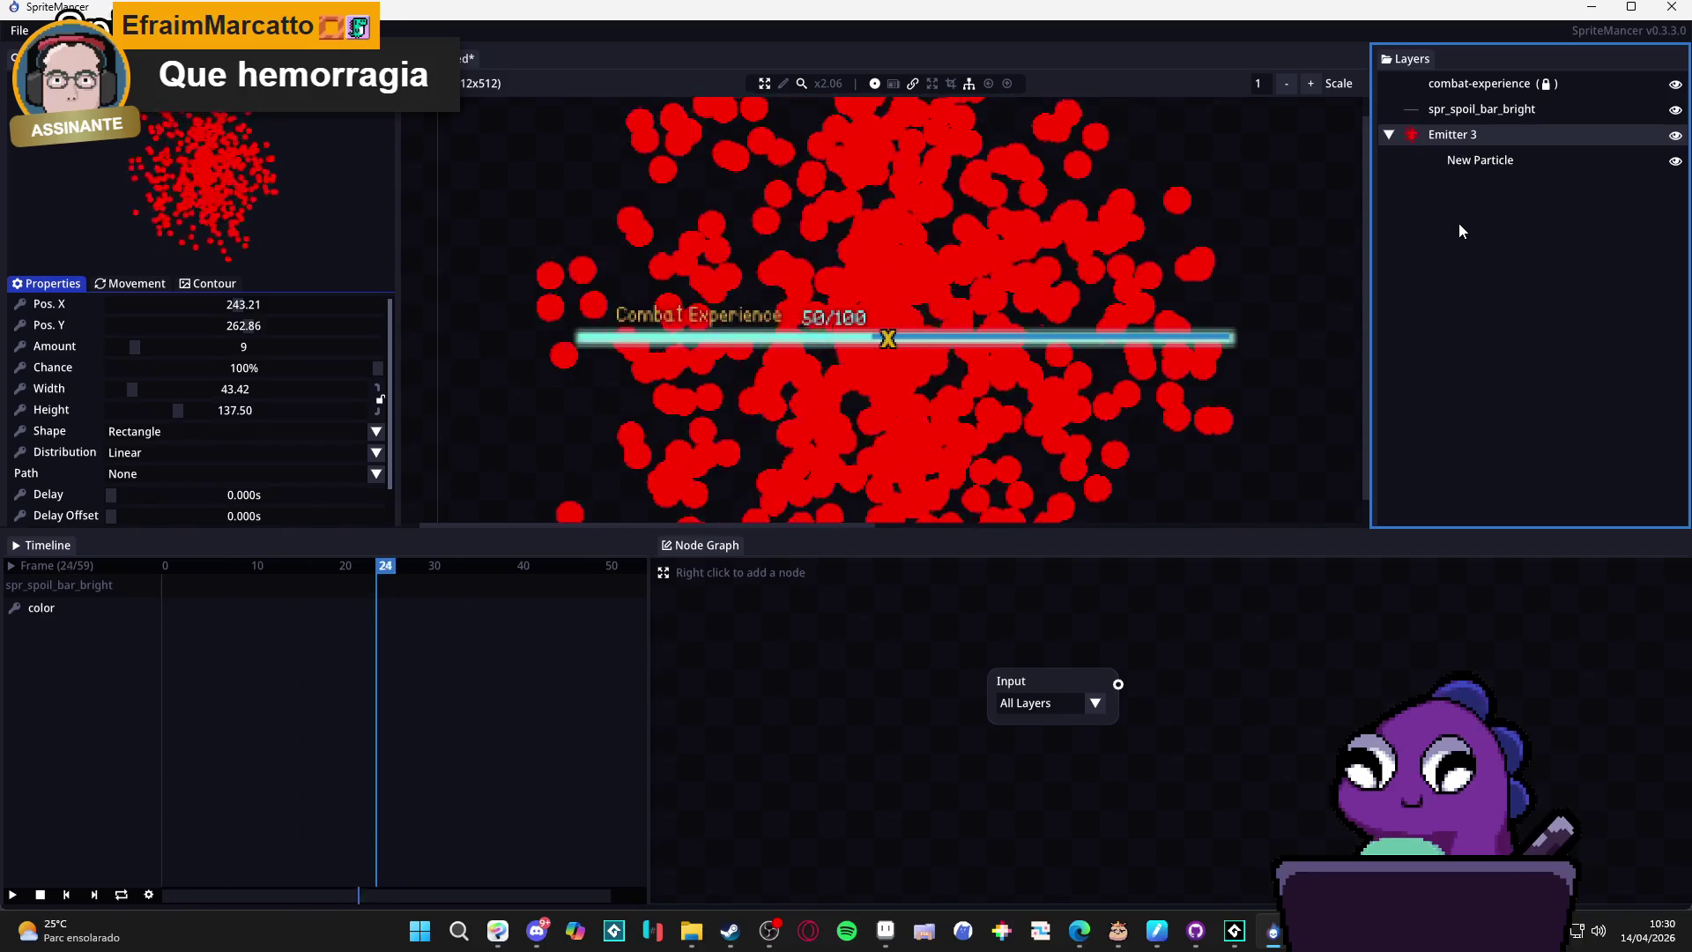
pyautogui.rightClick(1456, 226)
pyautogui.press('Escape')
pyautogui.click(1478, 156)
pyautogui.click(1468, 132)
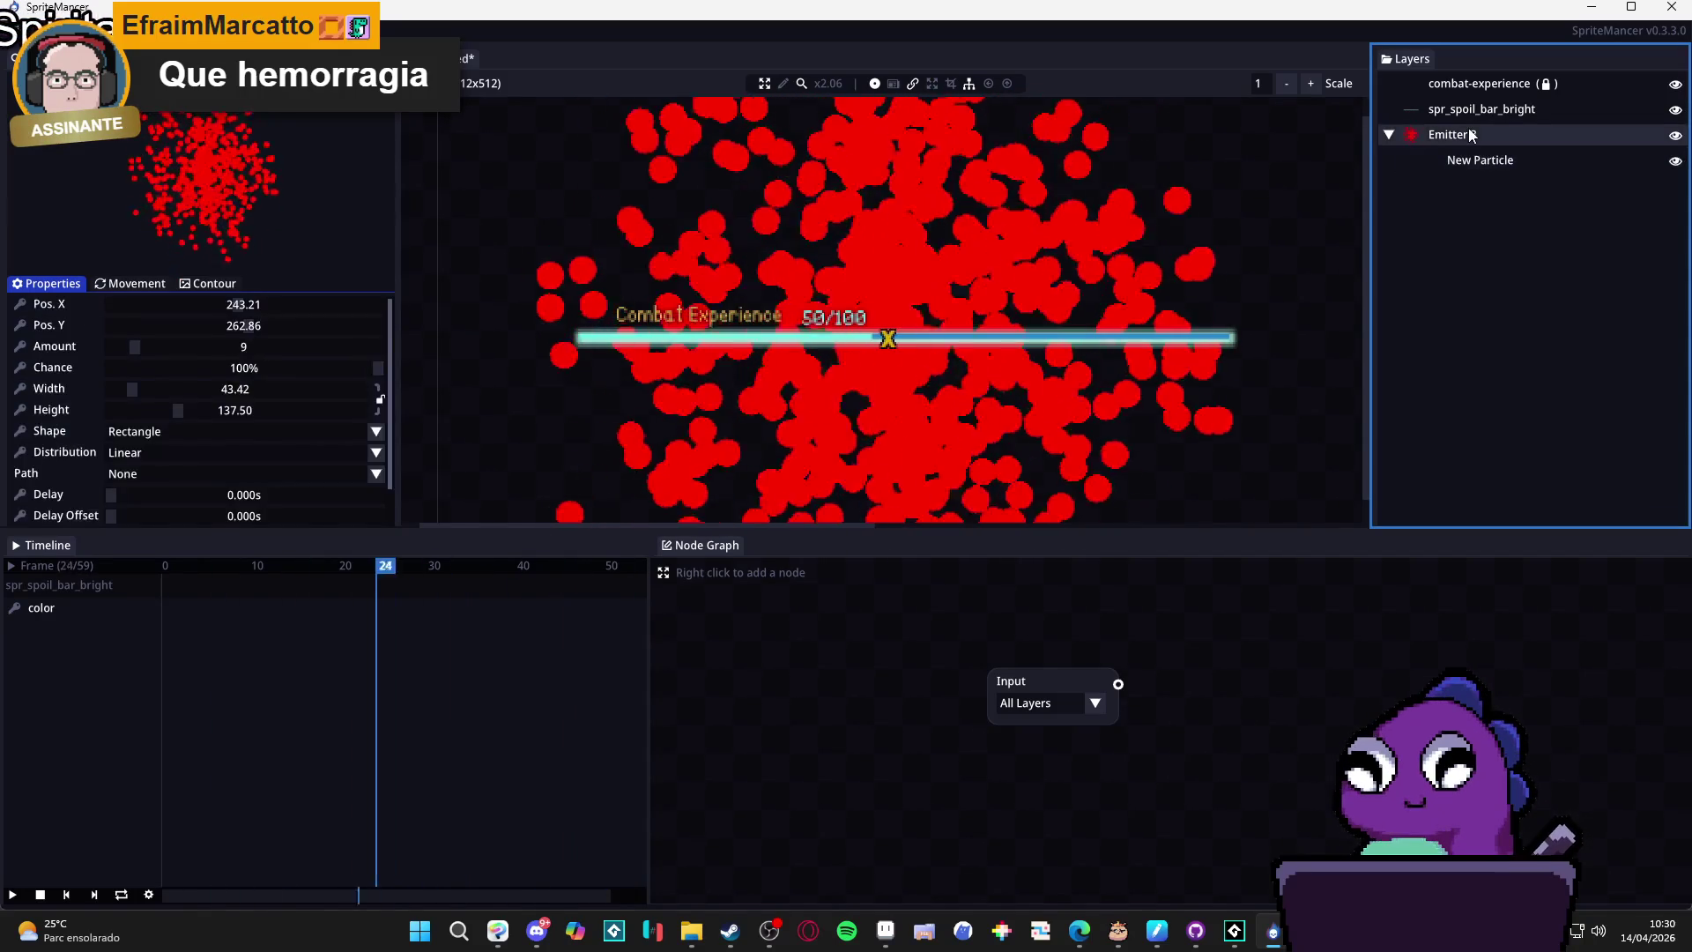
pyautogui.rightClick(1468, 132)
pyautogui.click(1579, 140)
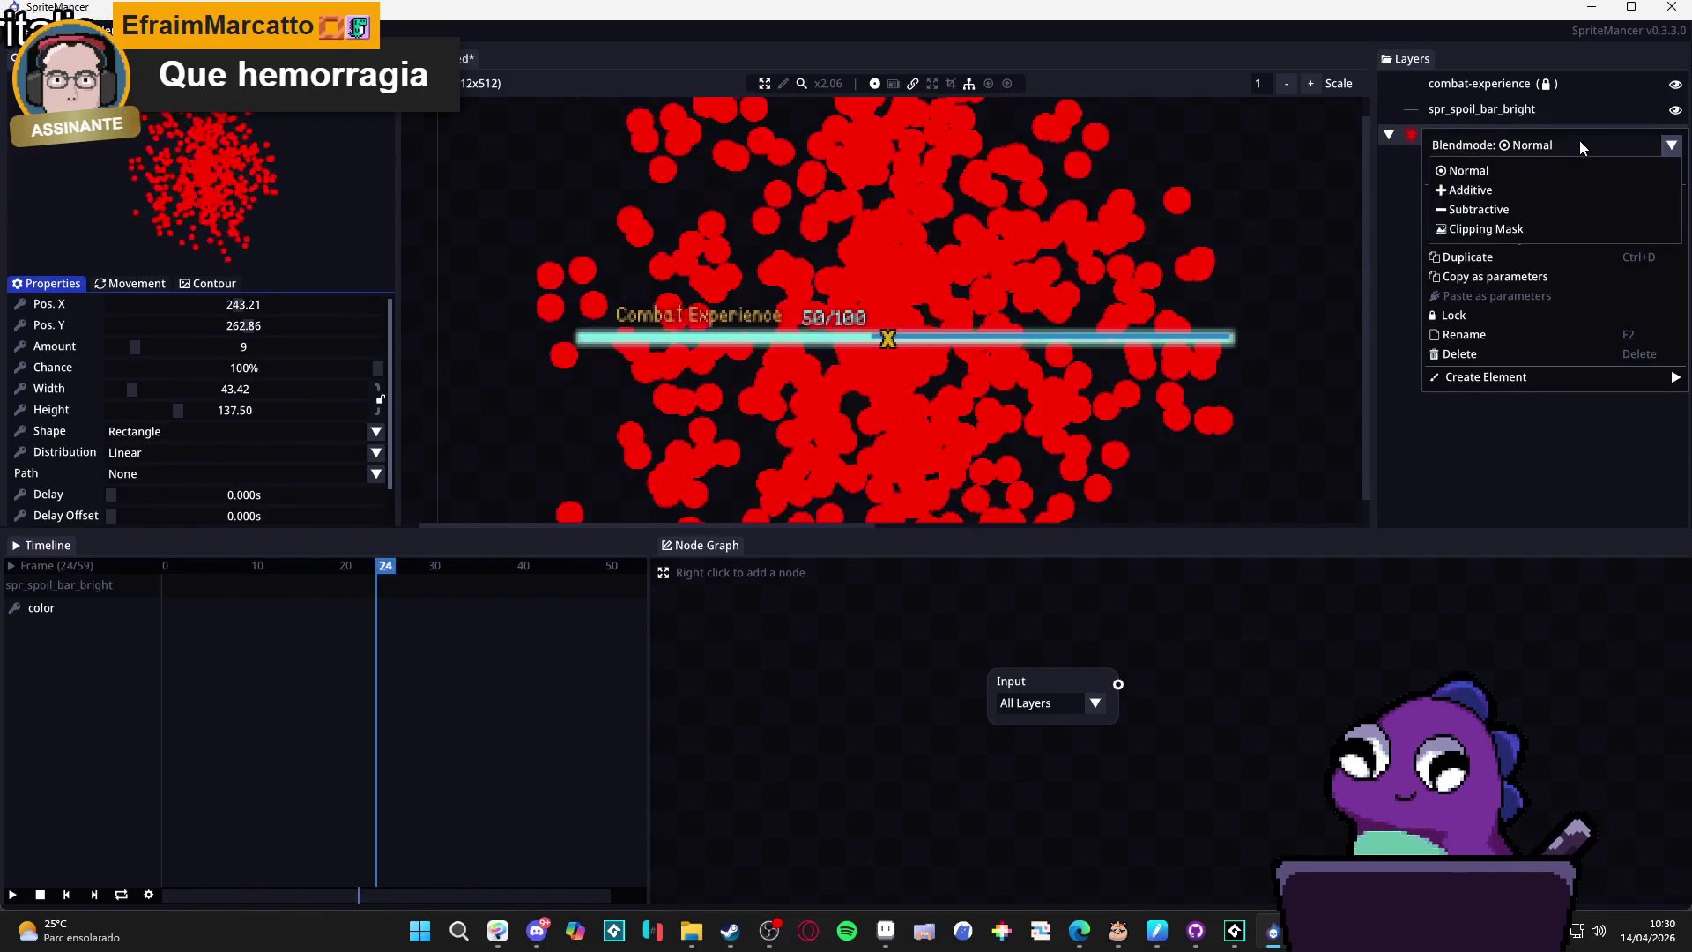
pyautogui.click(1555, 166)
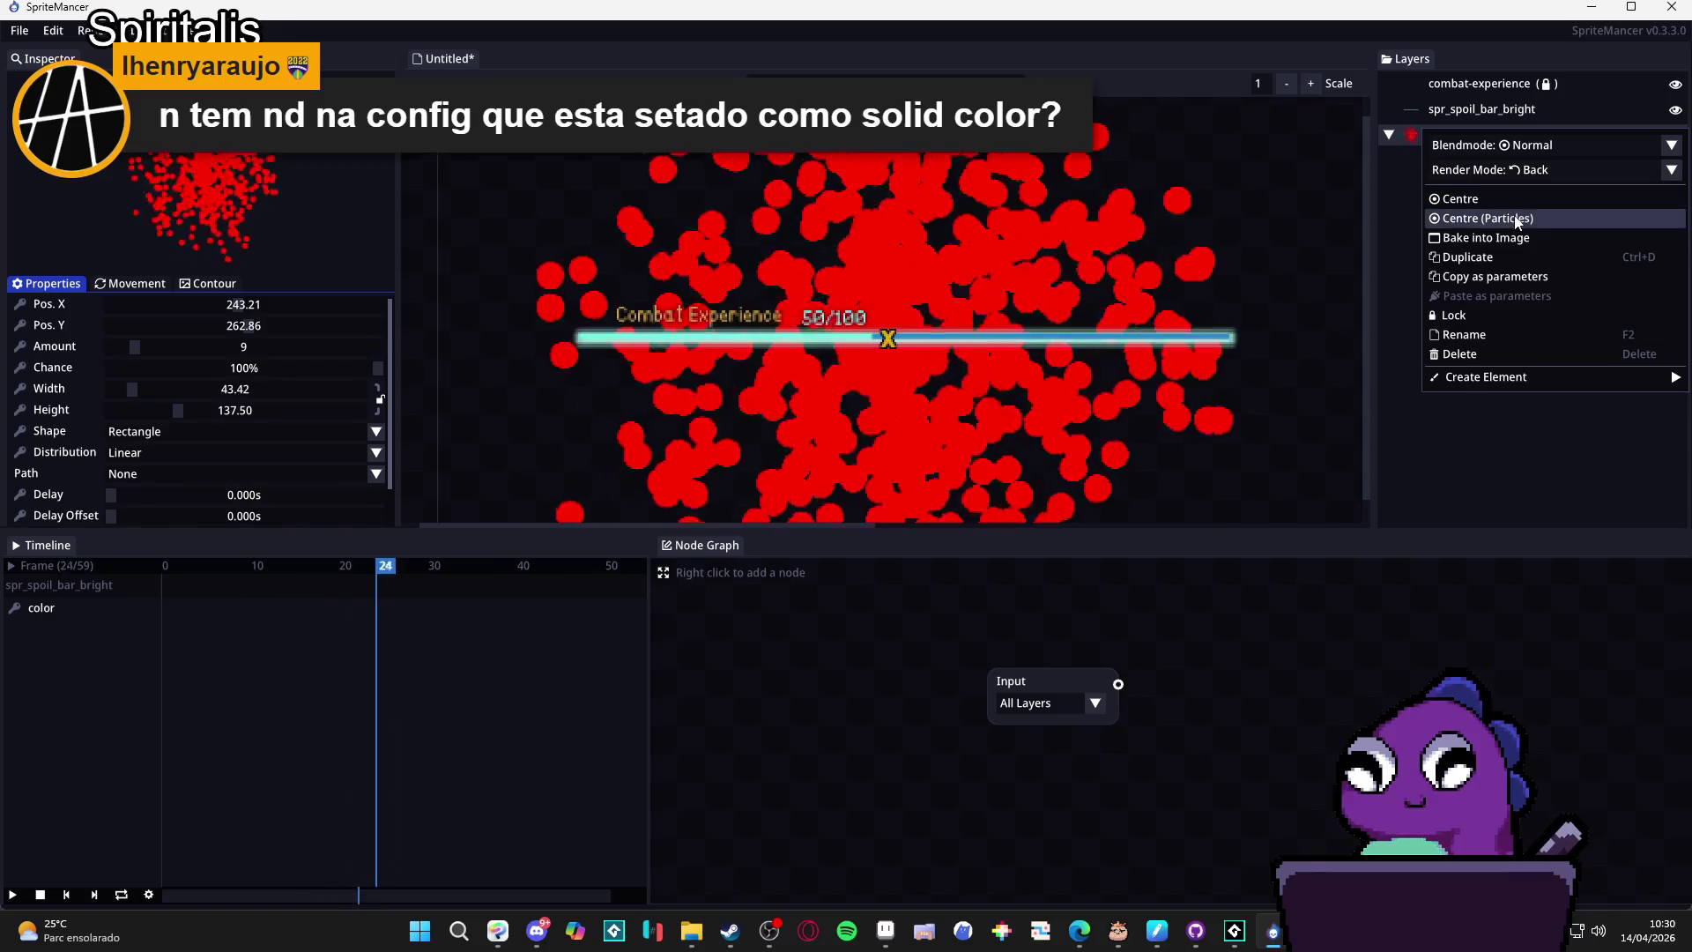
pyautogui.moveTo(1521, 377)
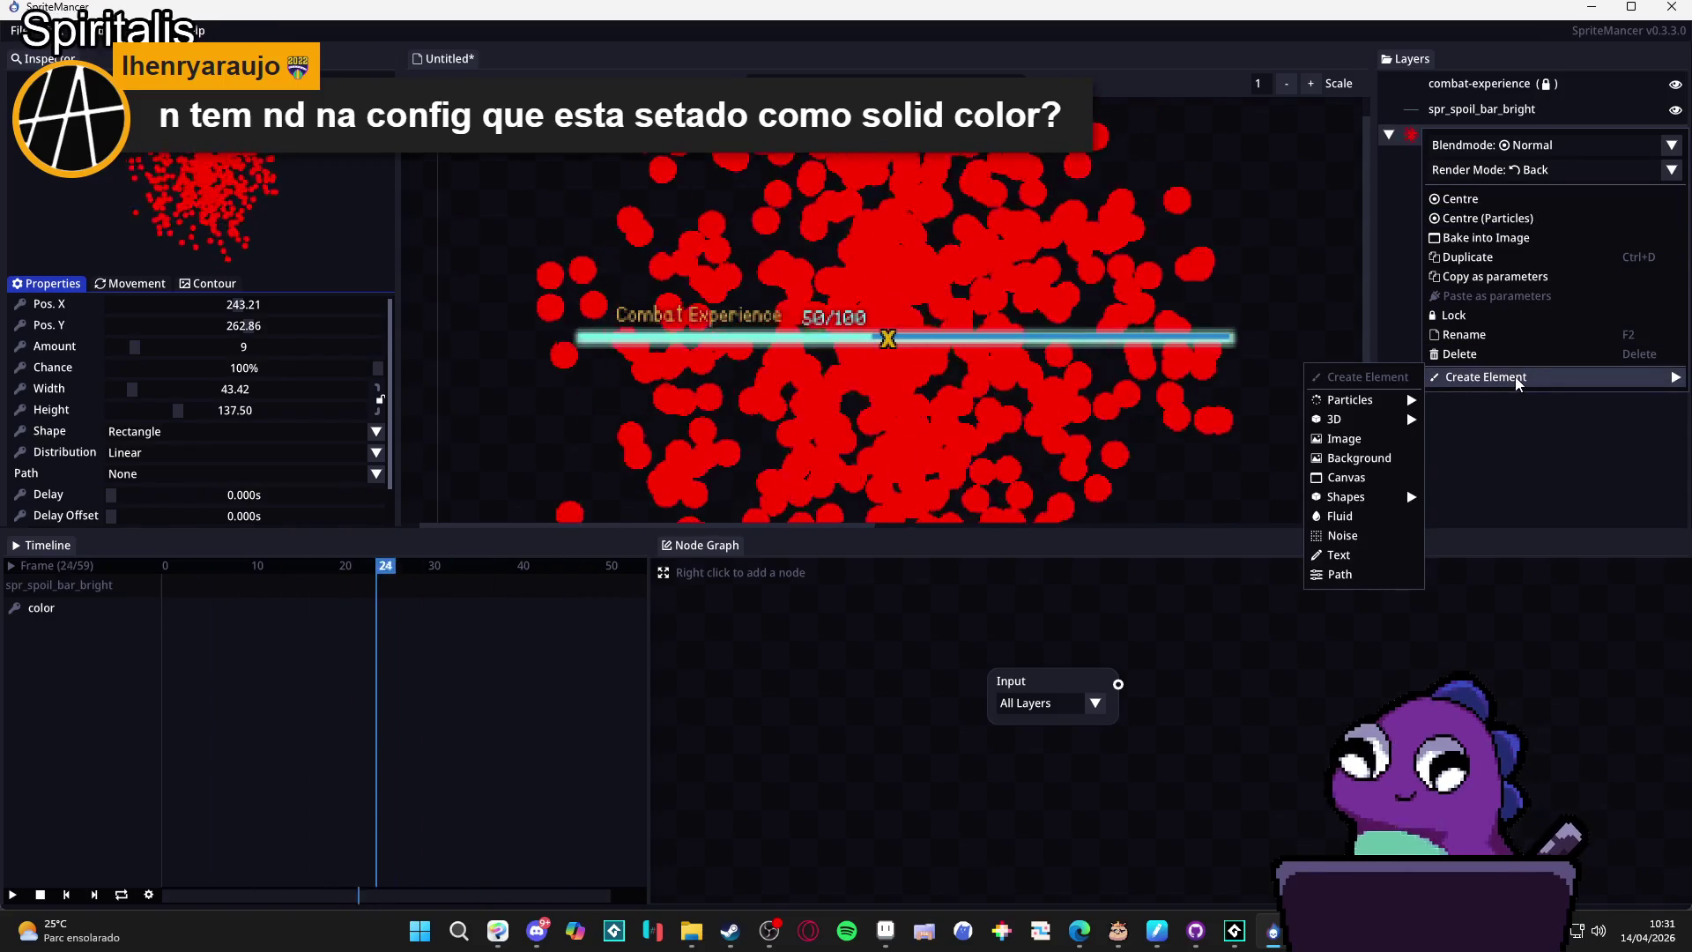
pyautogui.moveTo(1375, 405)
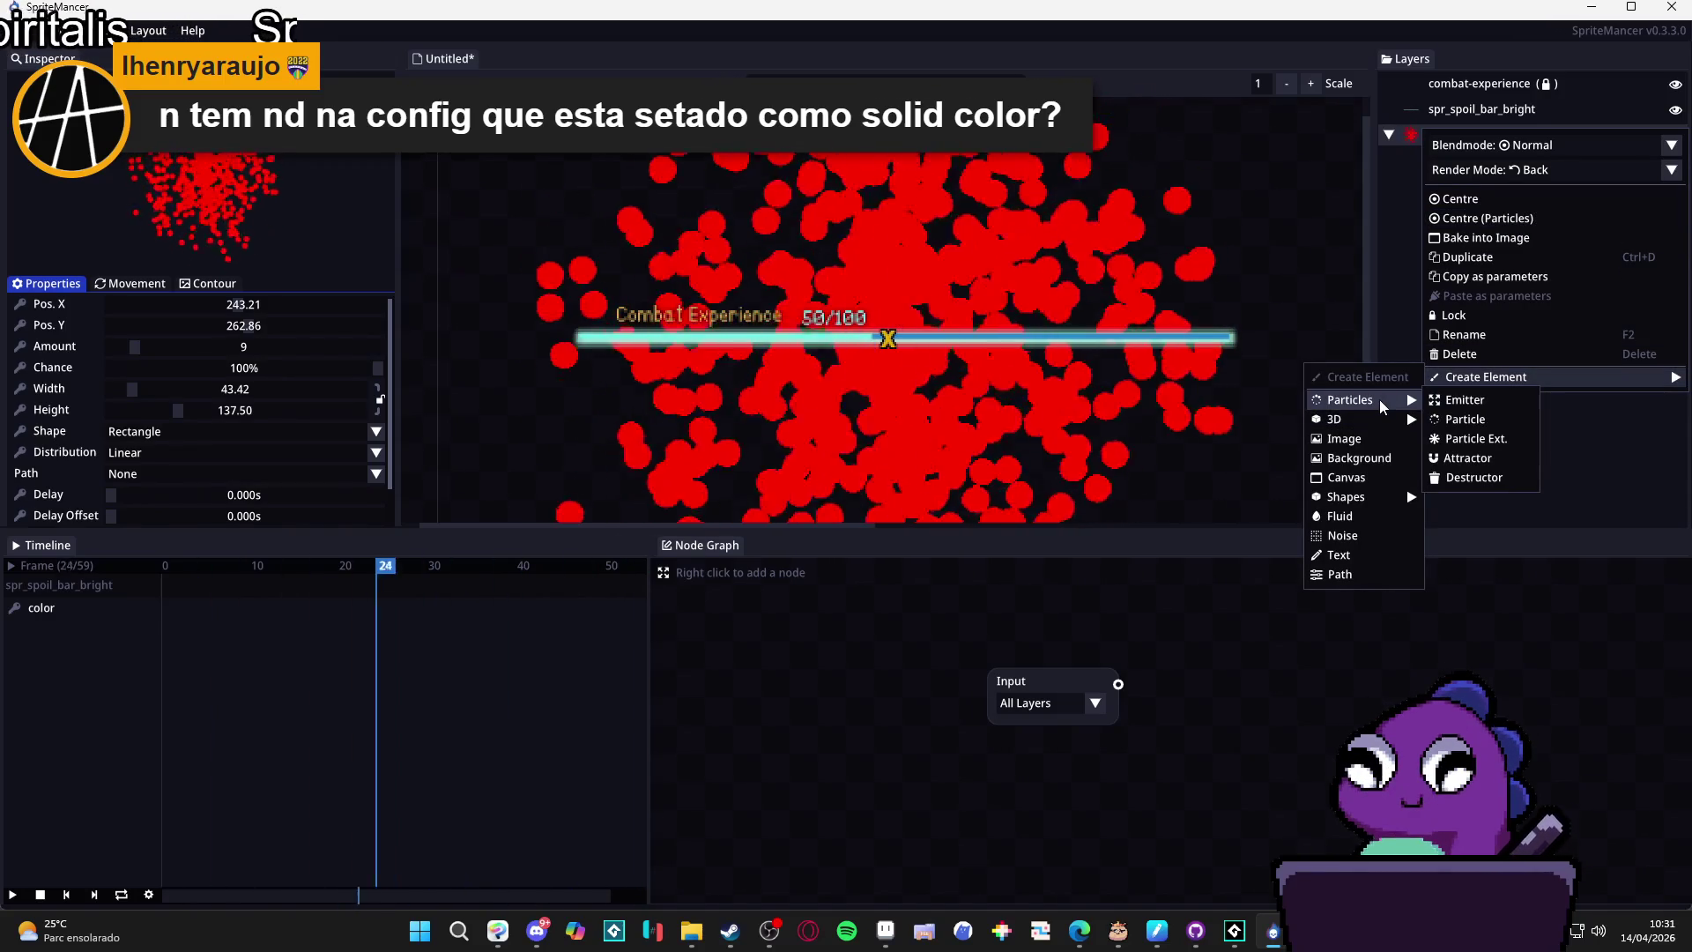
pyautogui.click(1463, 399)
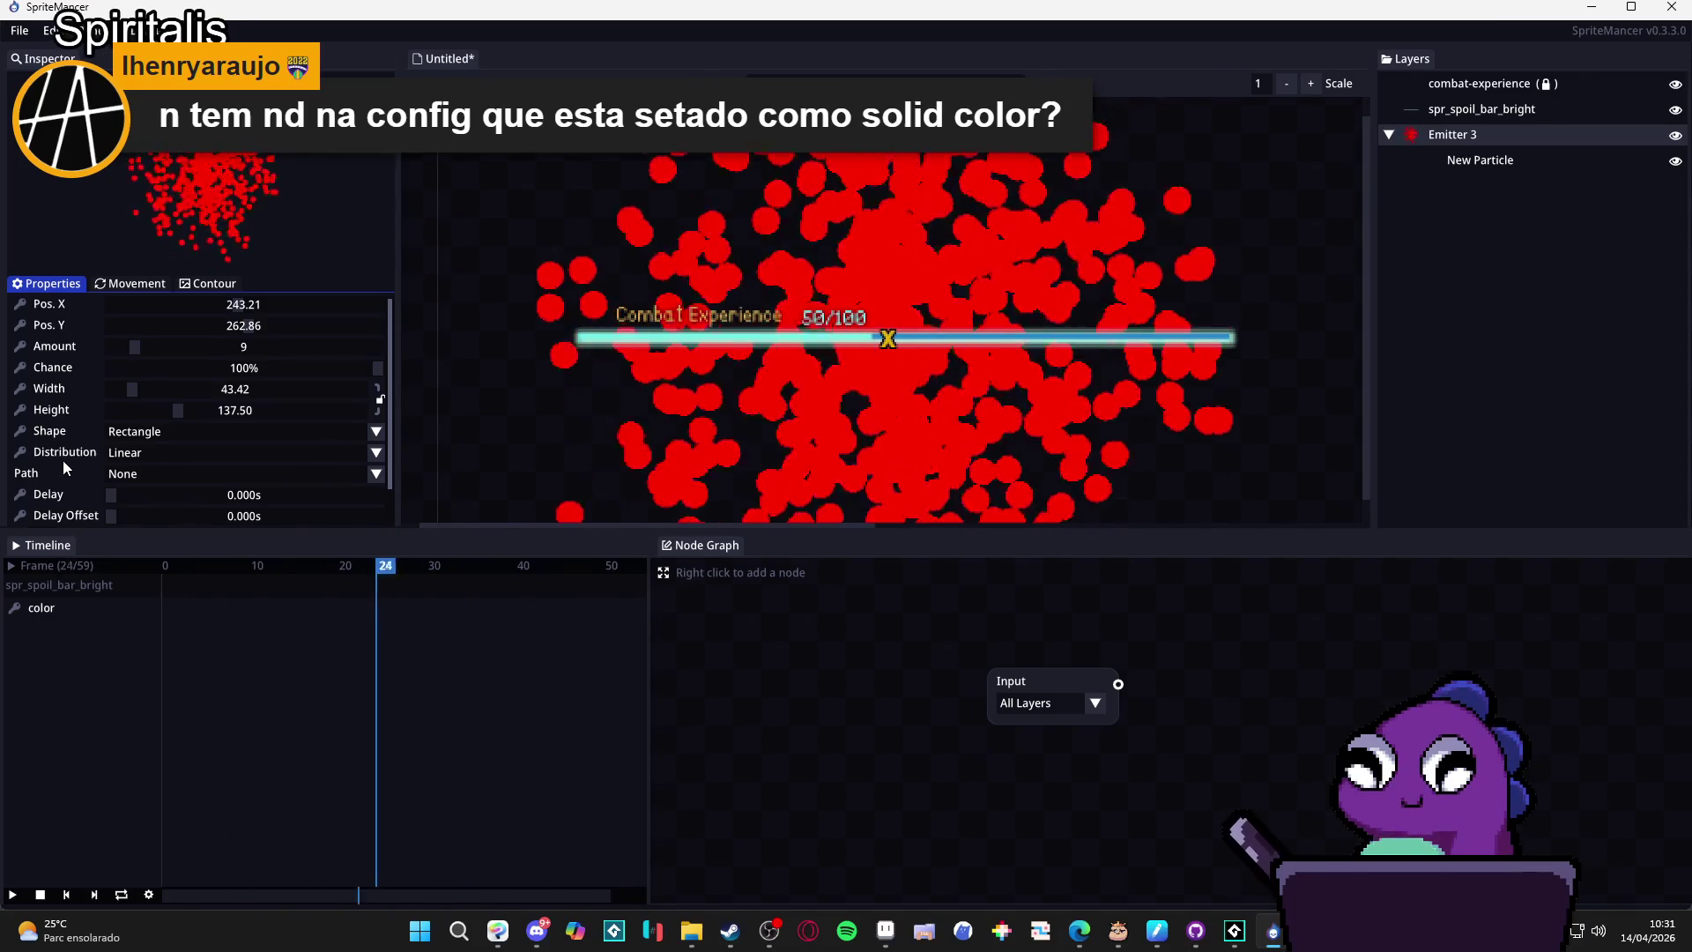
# Switch Emitter 3's emission mode to Burst.
pyautogui.scroll(-1, 65, 449)
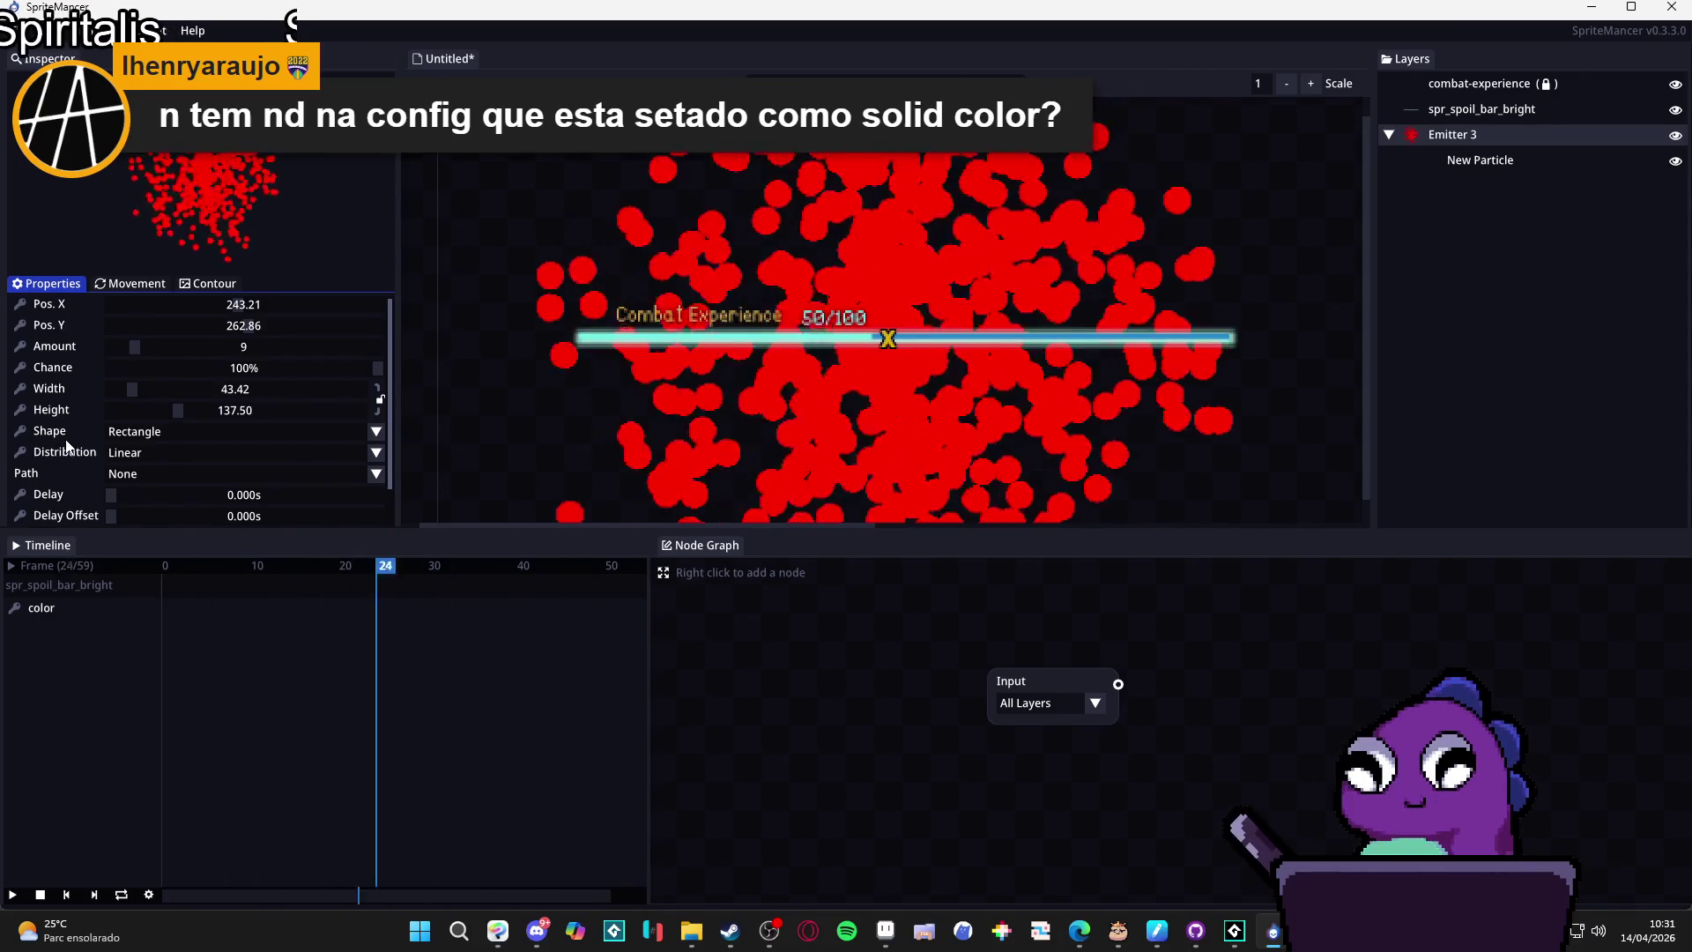
pyautogui.scroll(1, 65, 445)
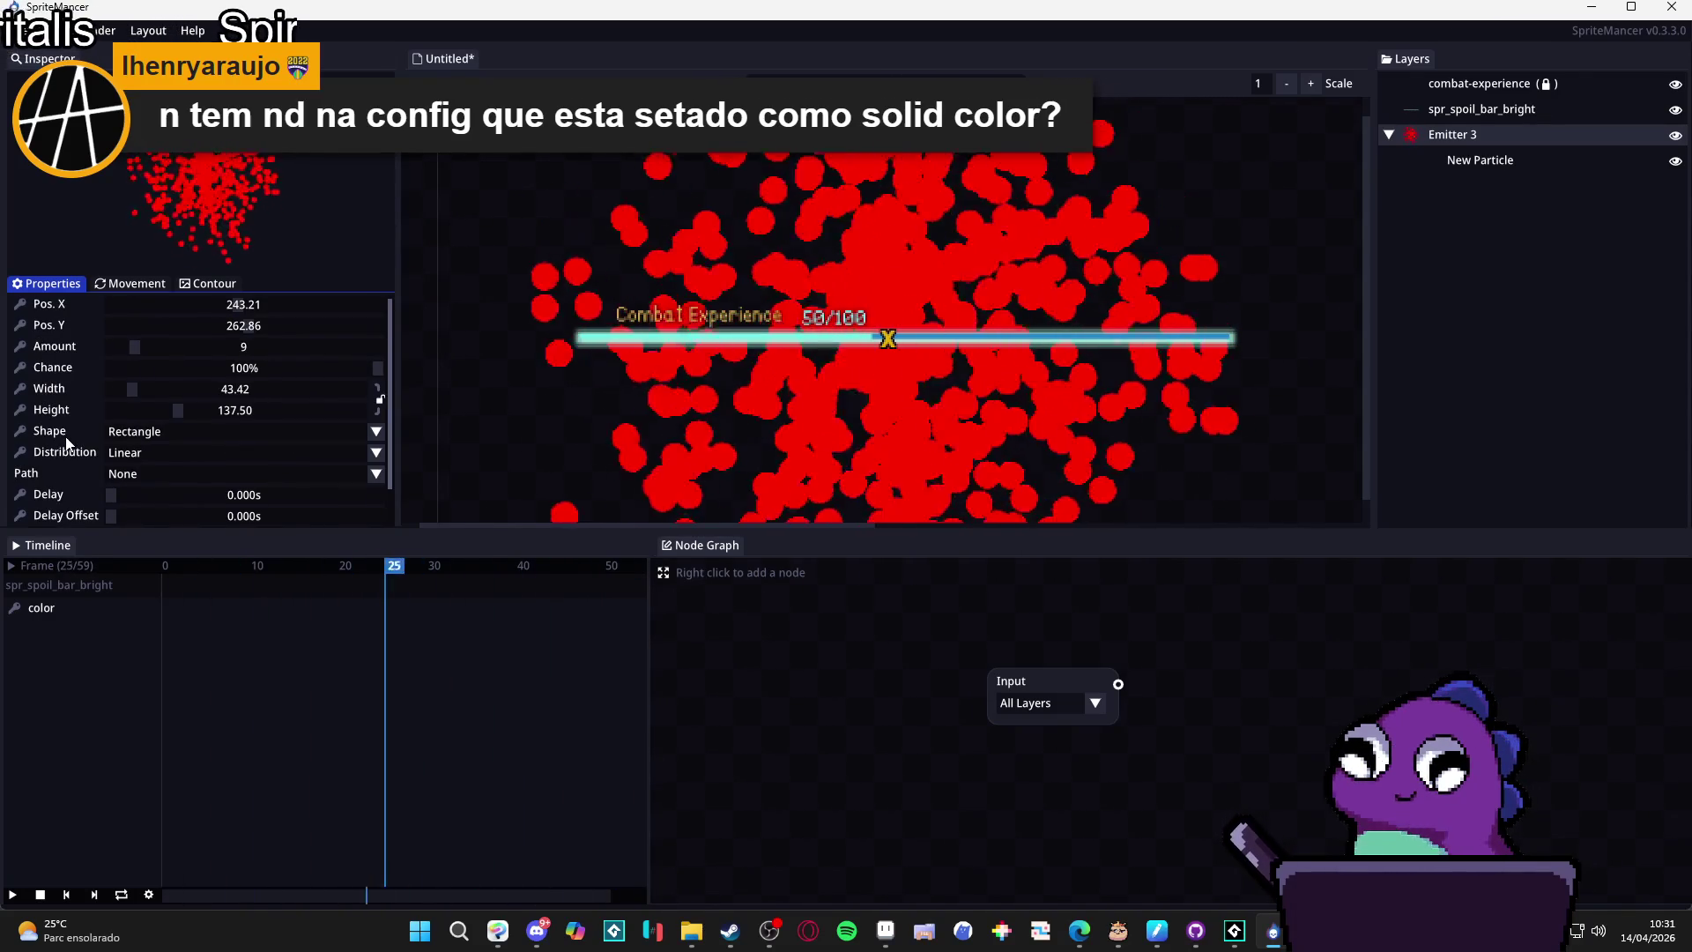
pyautogui.scroll(-1, 65, 442)
pyautogui.click(183, 495)
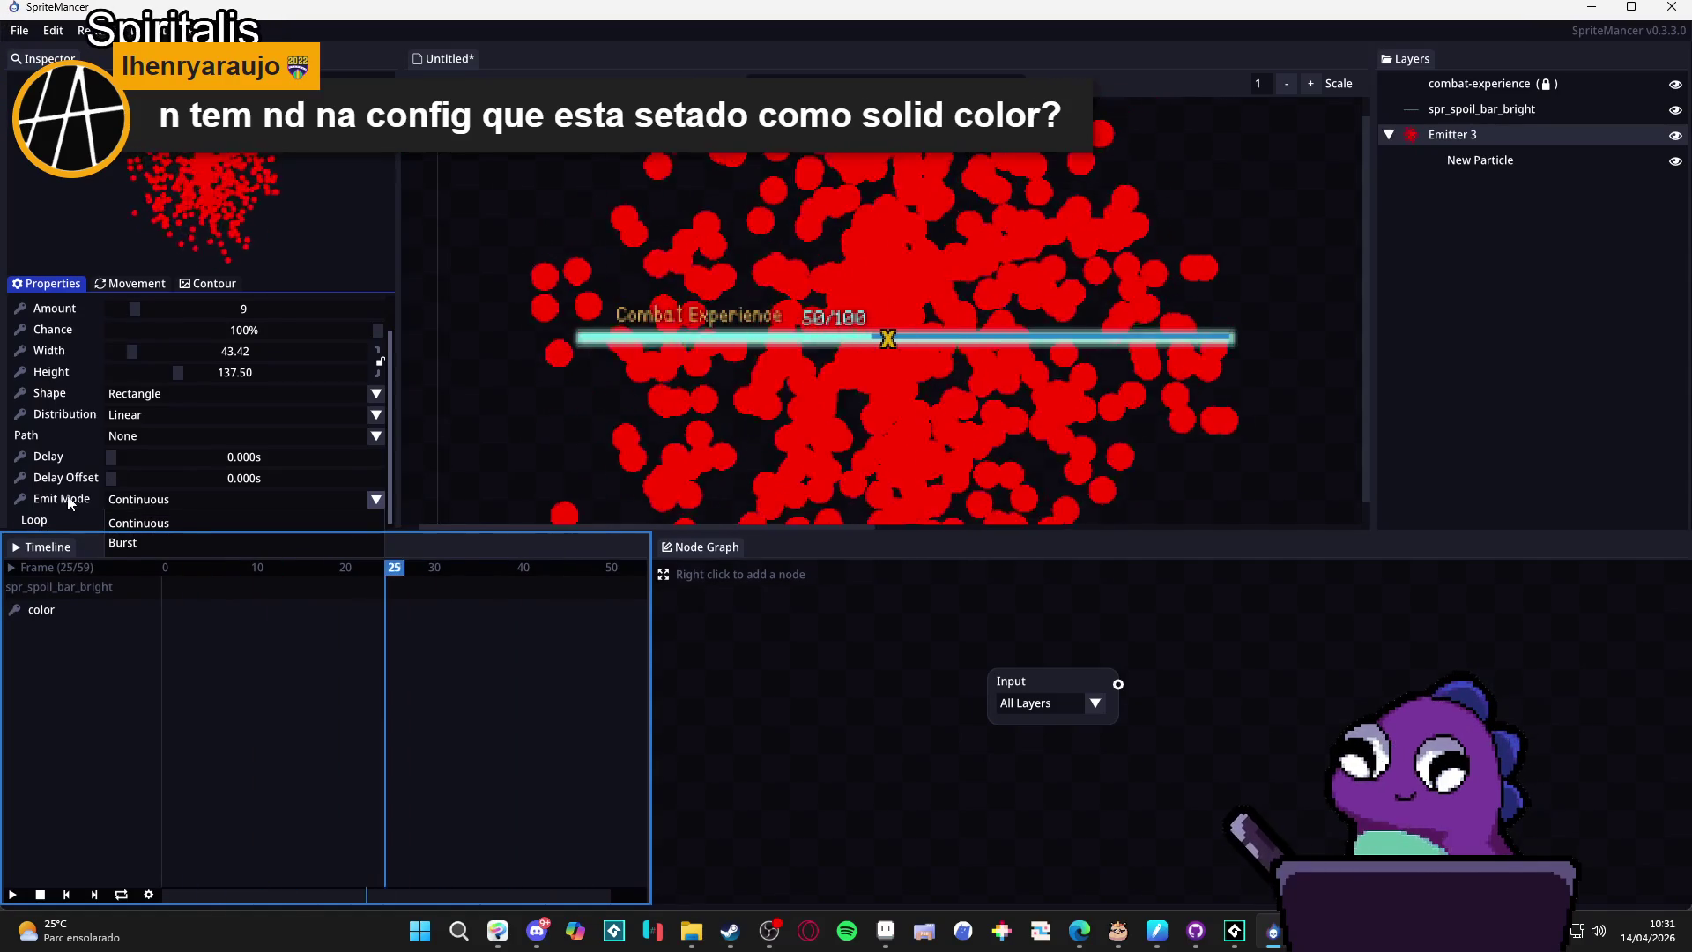
pyautogui.click(133, 541)
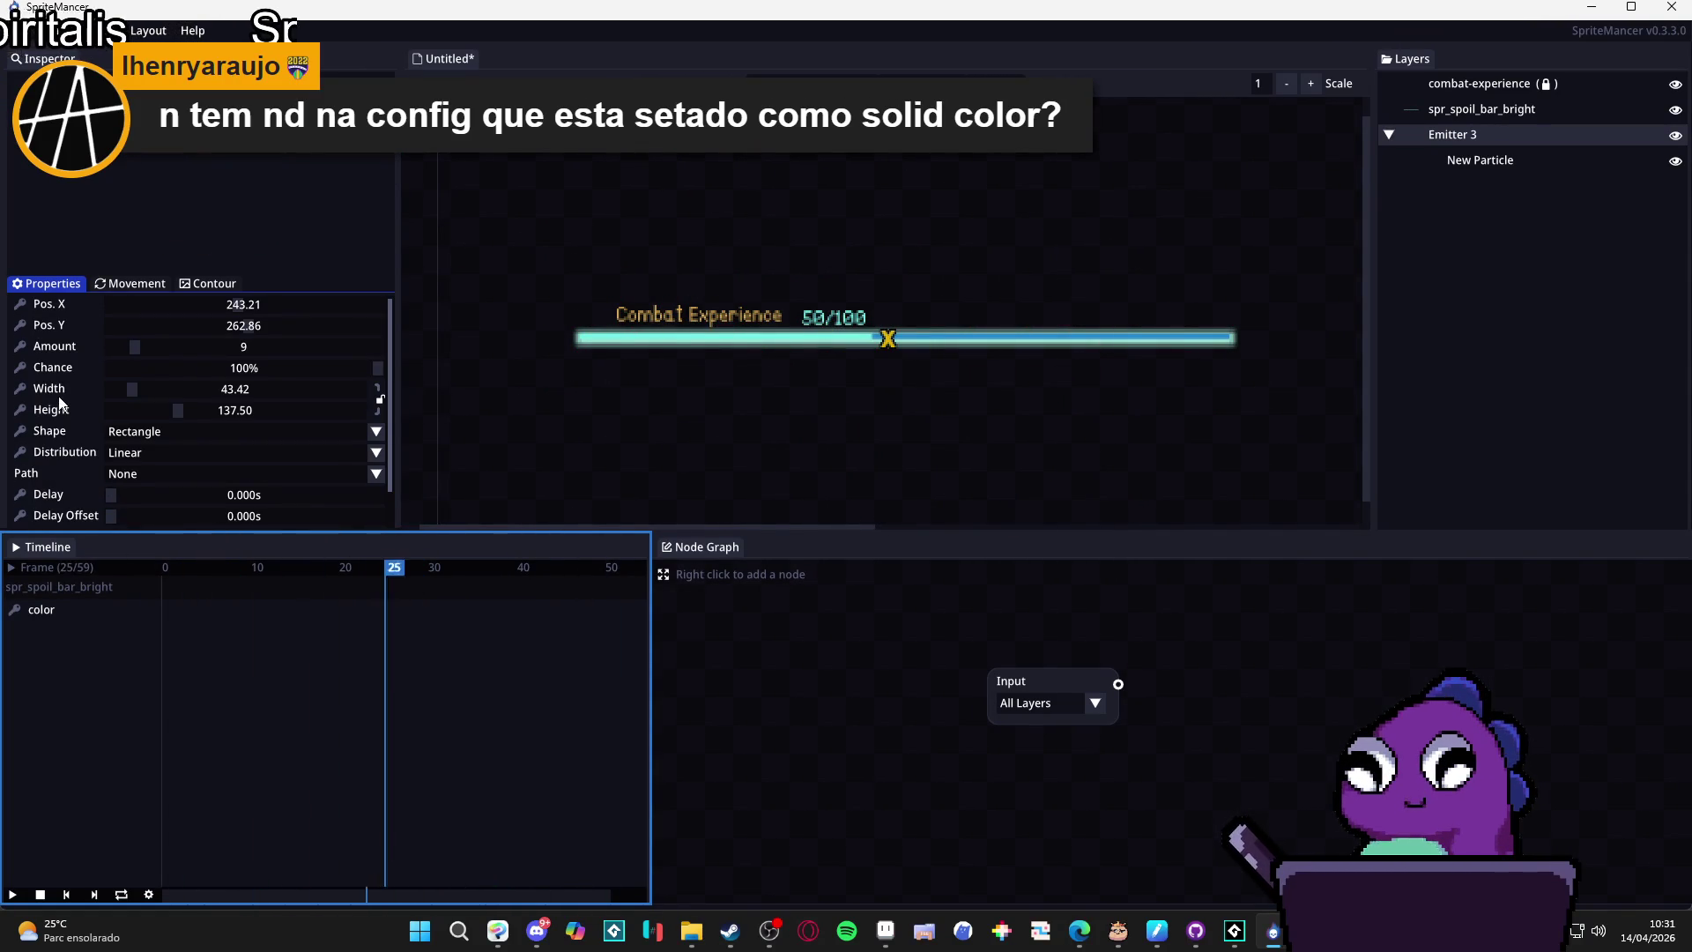
pyautogui.scroll(-1, 60, 404)
pyautogui.scroll(1, 61, 392)
pyautogui.moveTo(138, 351); pyautogui.dragTo(118, 353)
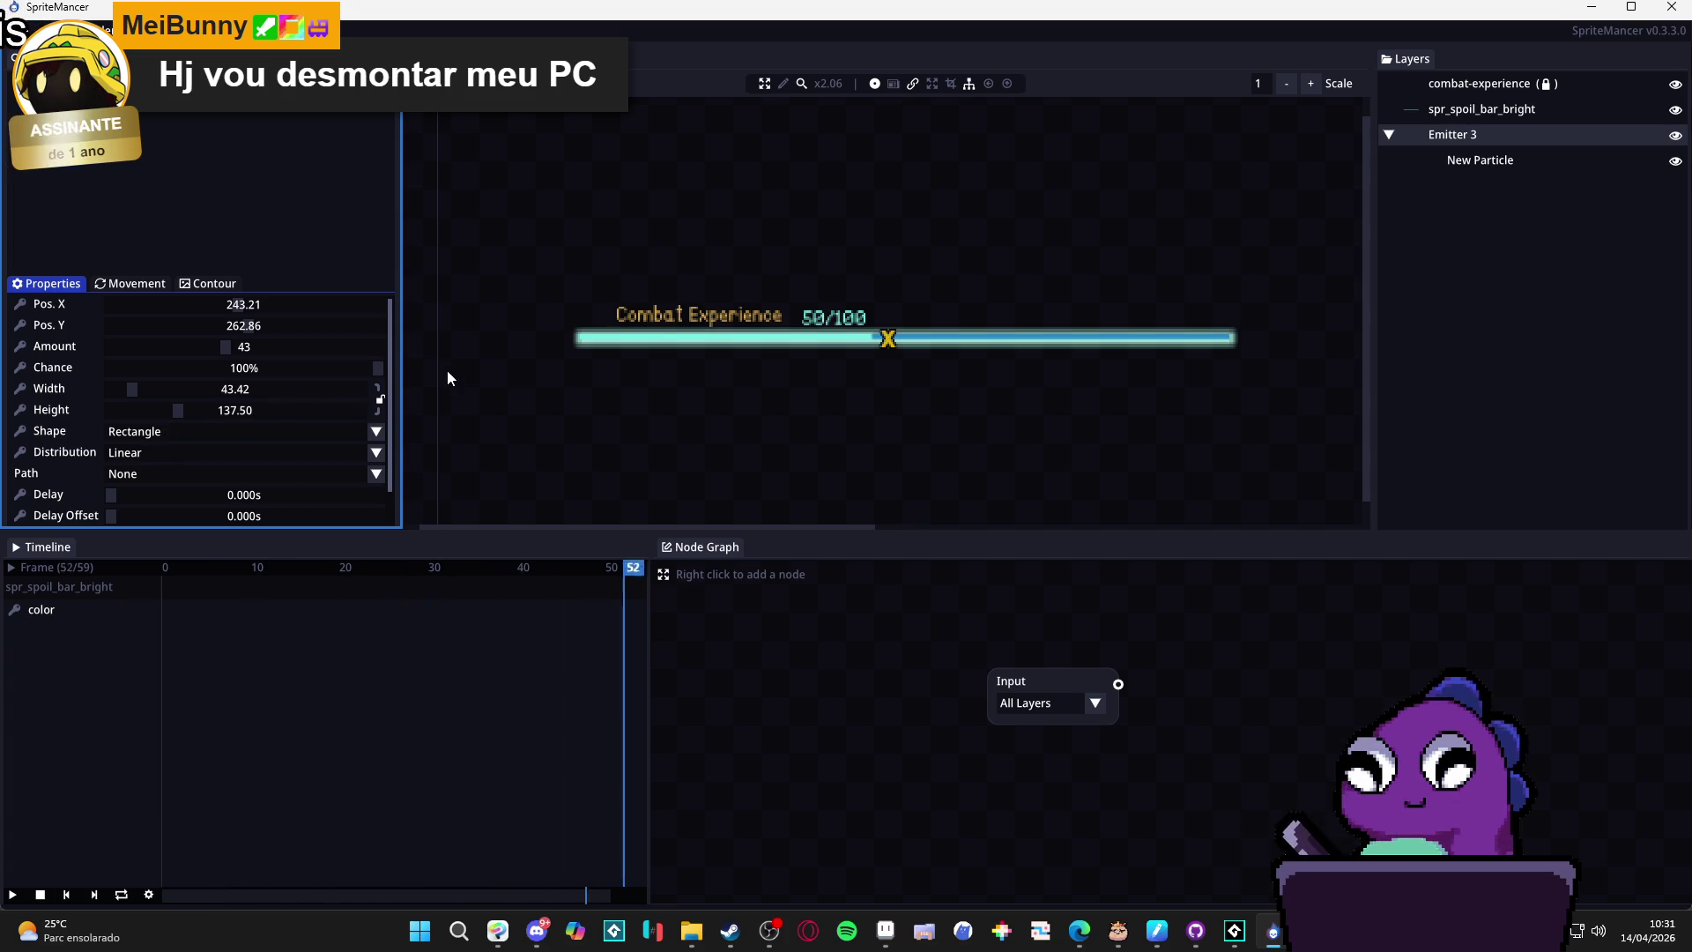
# Reset the preview zoom and hide the origin and name overlays.
pyautogui.click(763, 86)
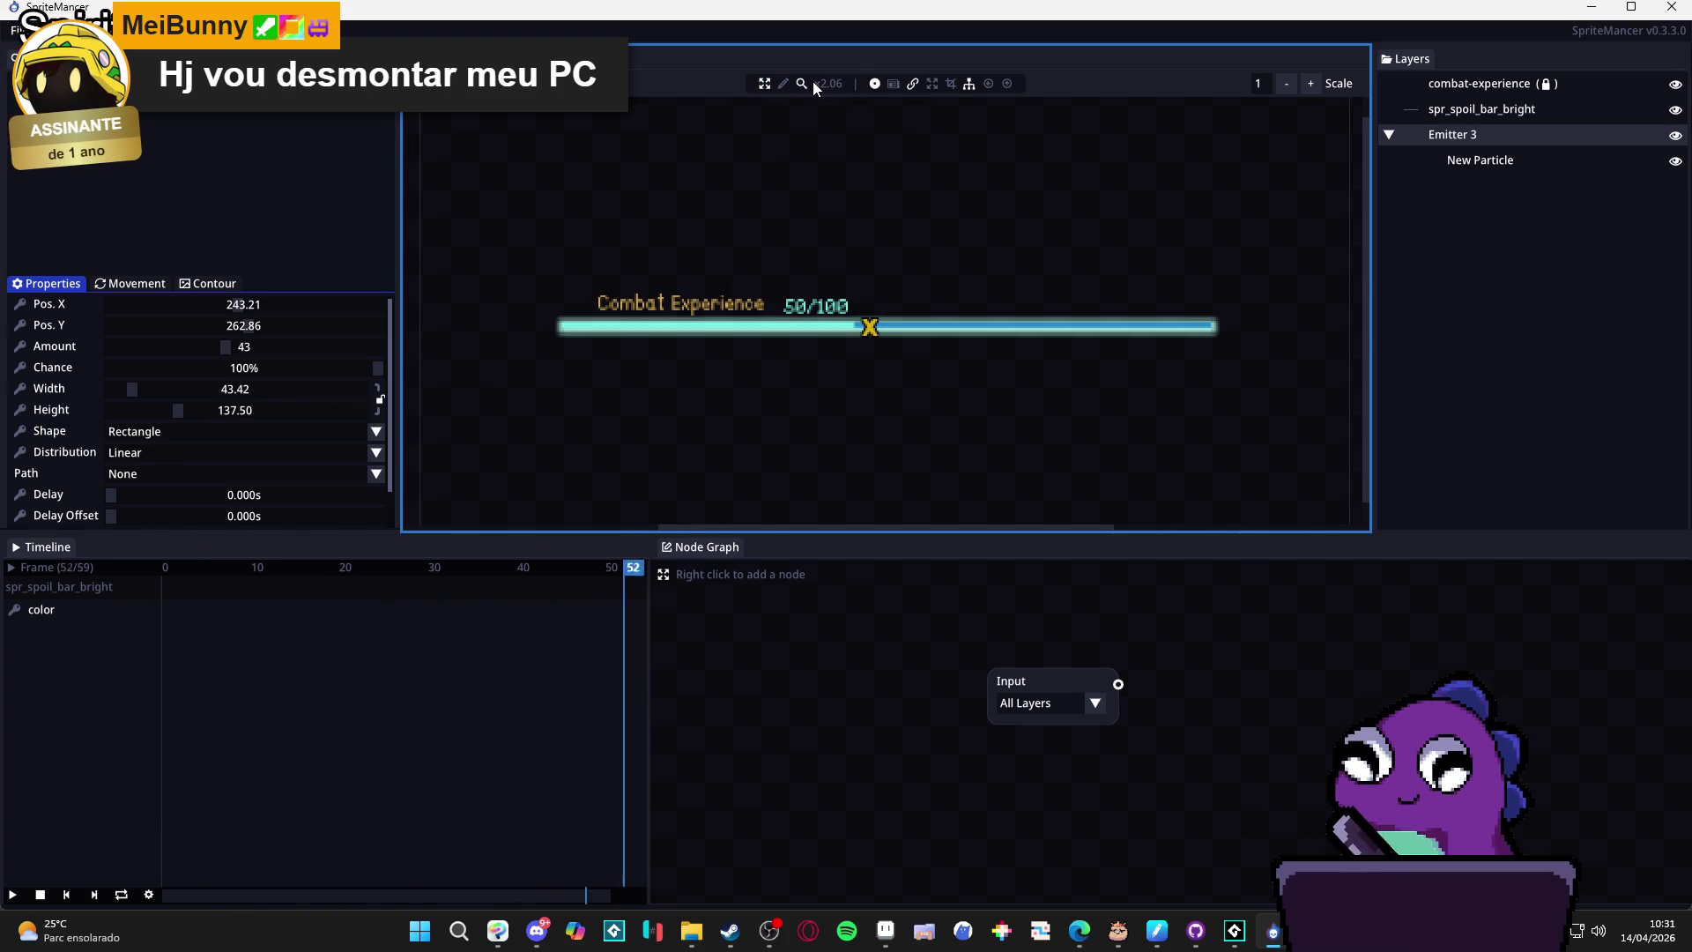
pyautogui.click(803, 83)
pyautogui.click(875, 85)
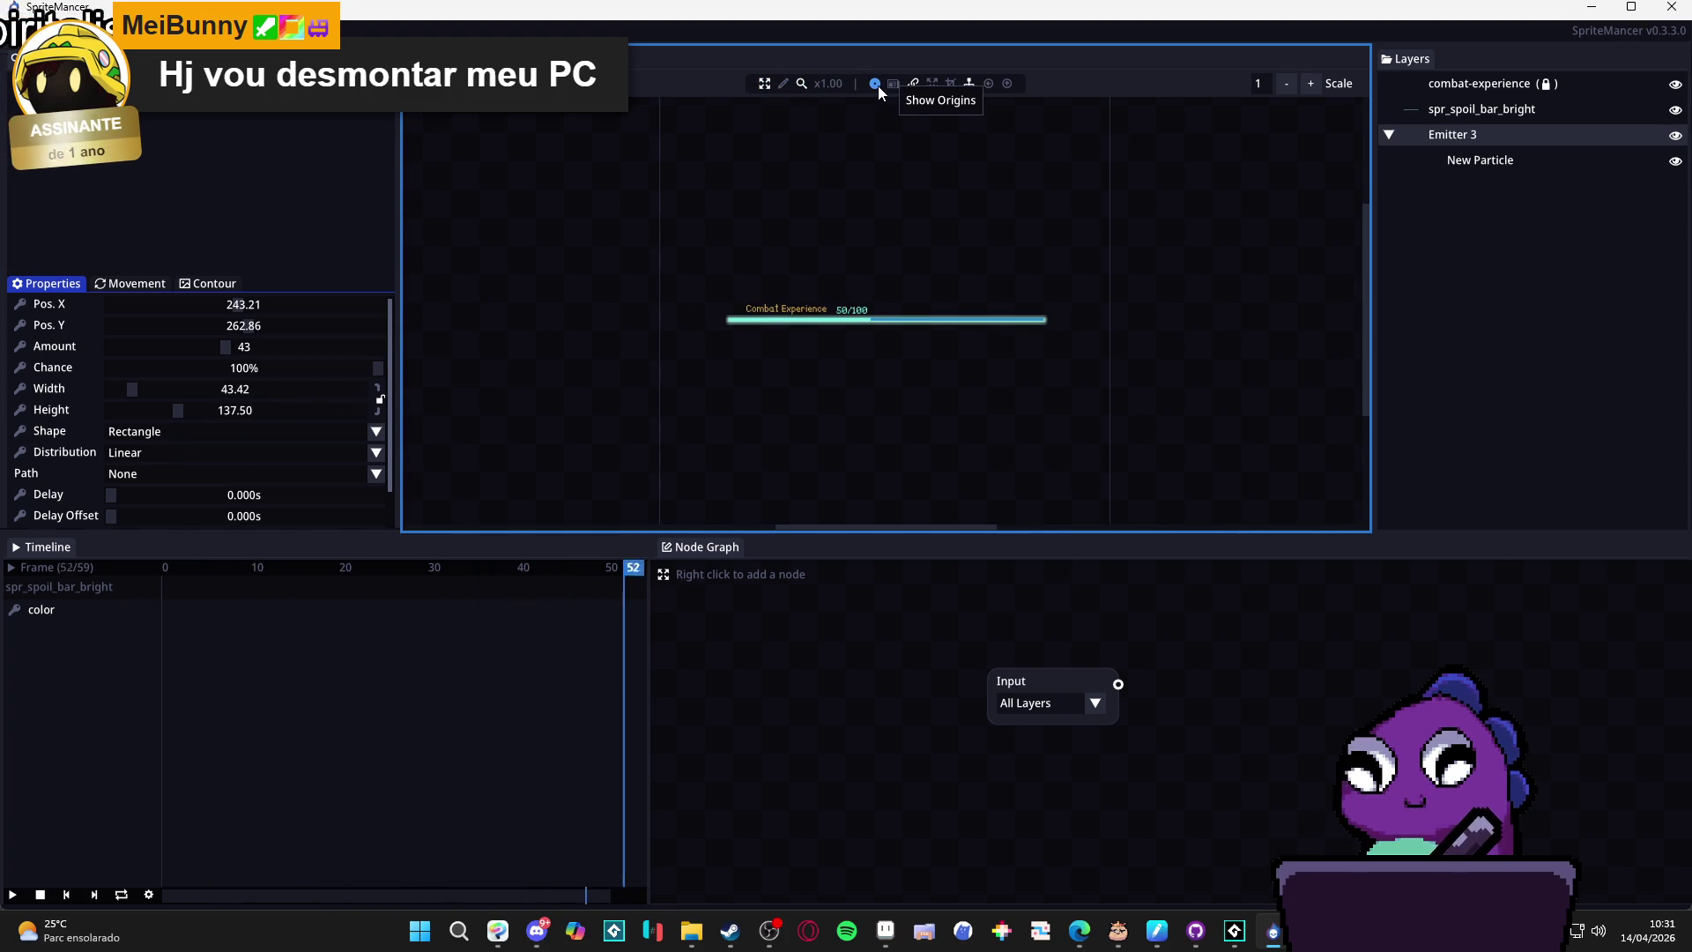
pyautogui.click(898, 87)
pyautogui.click(898, 86)
pyautogui.click(899, 86)
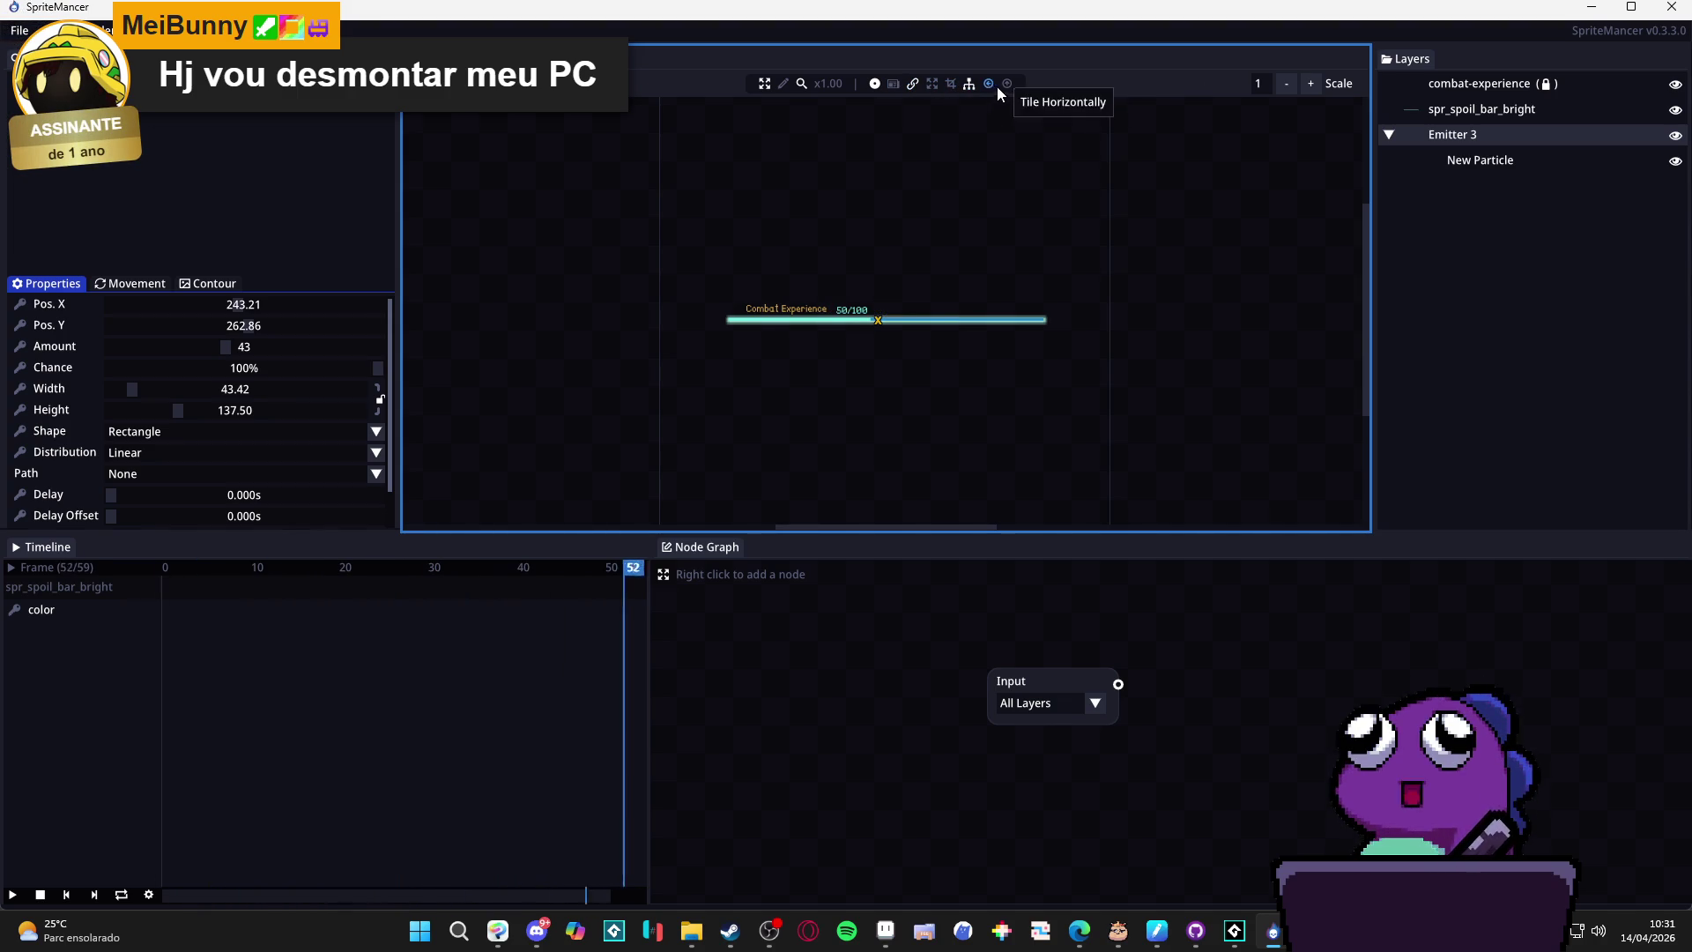
# Set Emitter 3 to burst 43 particles around the Combat Experience bar.
pyautogui.click(1474, 163)
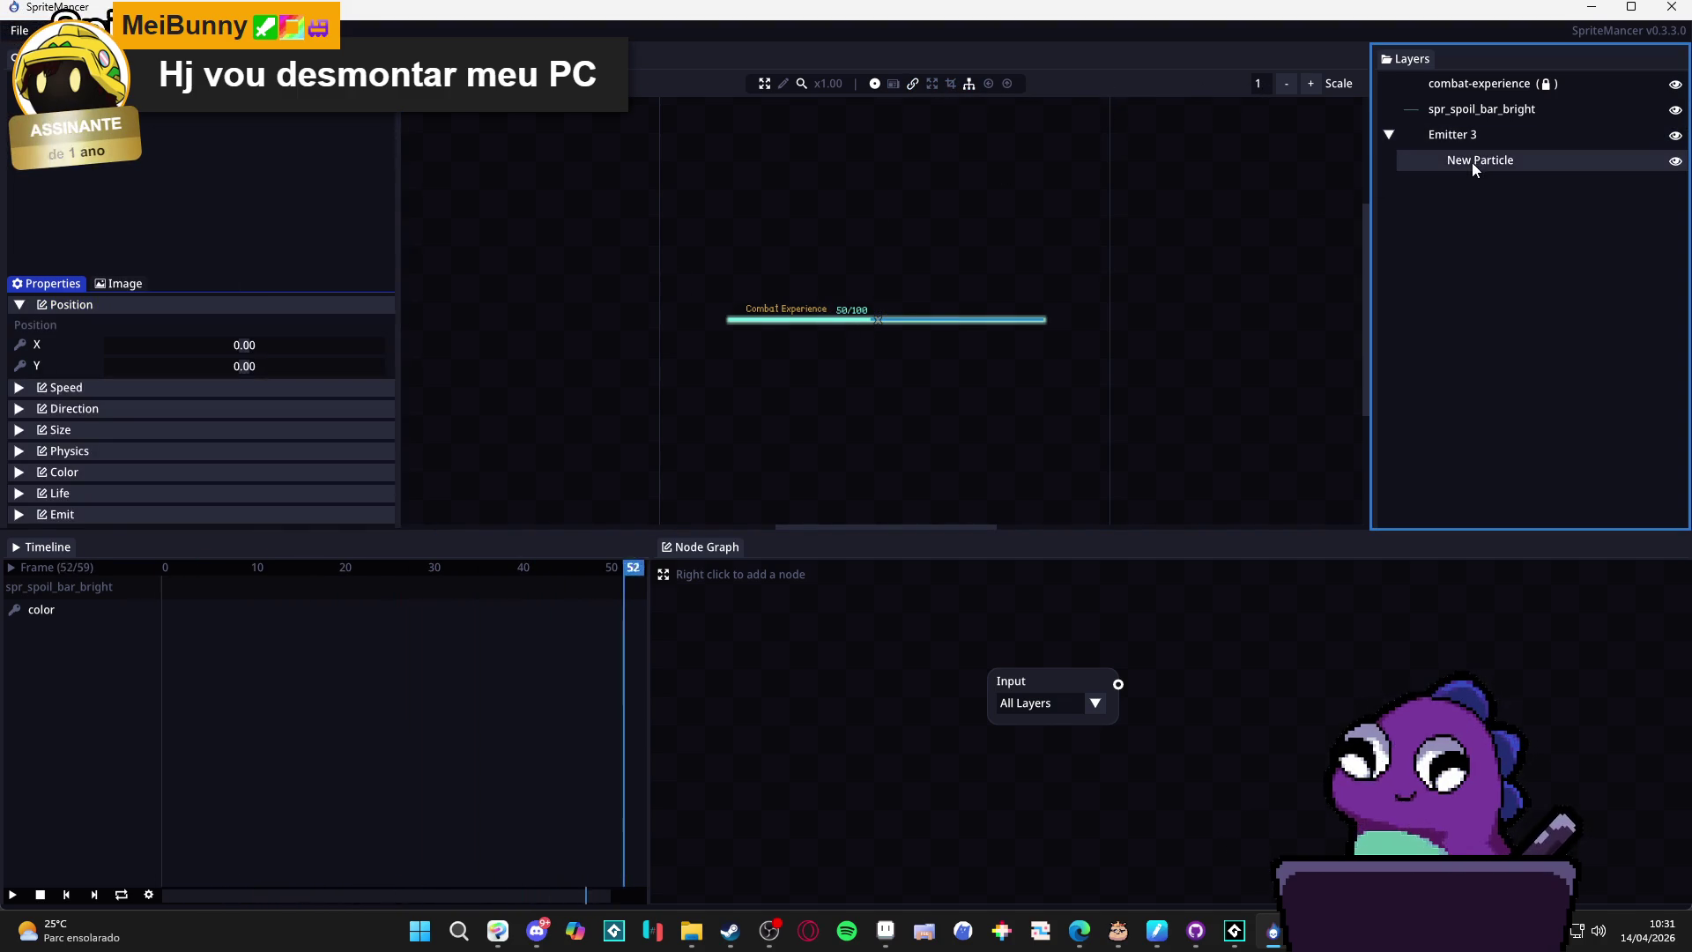
pyautogui.click(1460, 143)
pyautogui.scroll(-2, 56, 470)
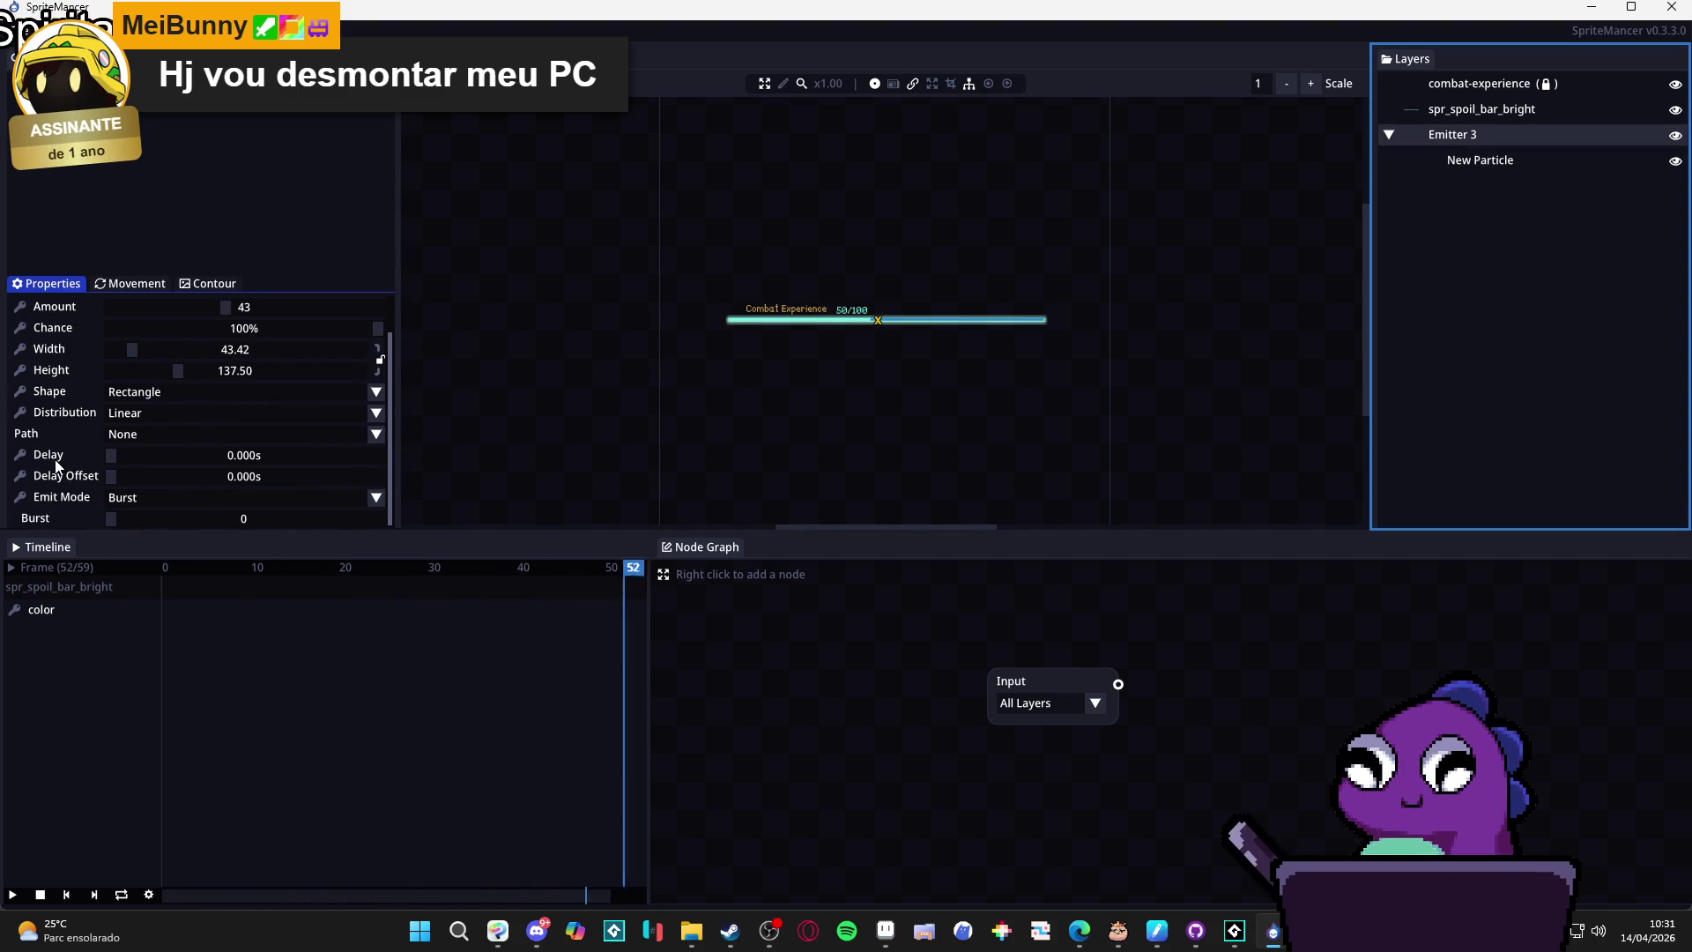
pyautogui.moveTo(111, 518)
pyautogui.mouseDown()
pyautogui.moveTo(134, 516)
pyautogui.moveTo(114, 520)
pyautogui.mouseUp()
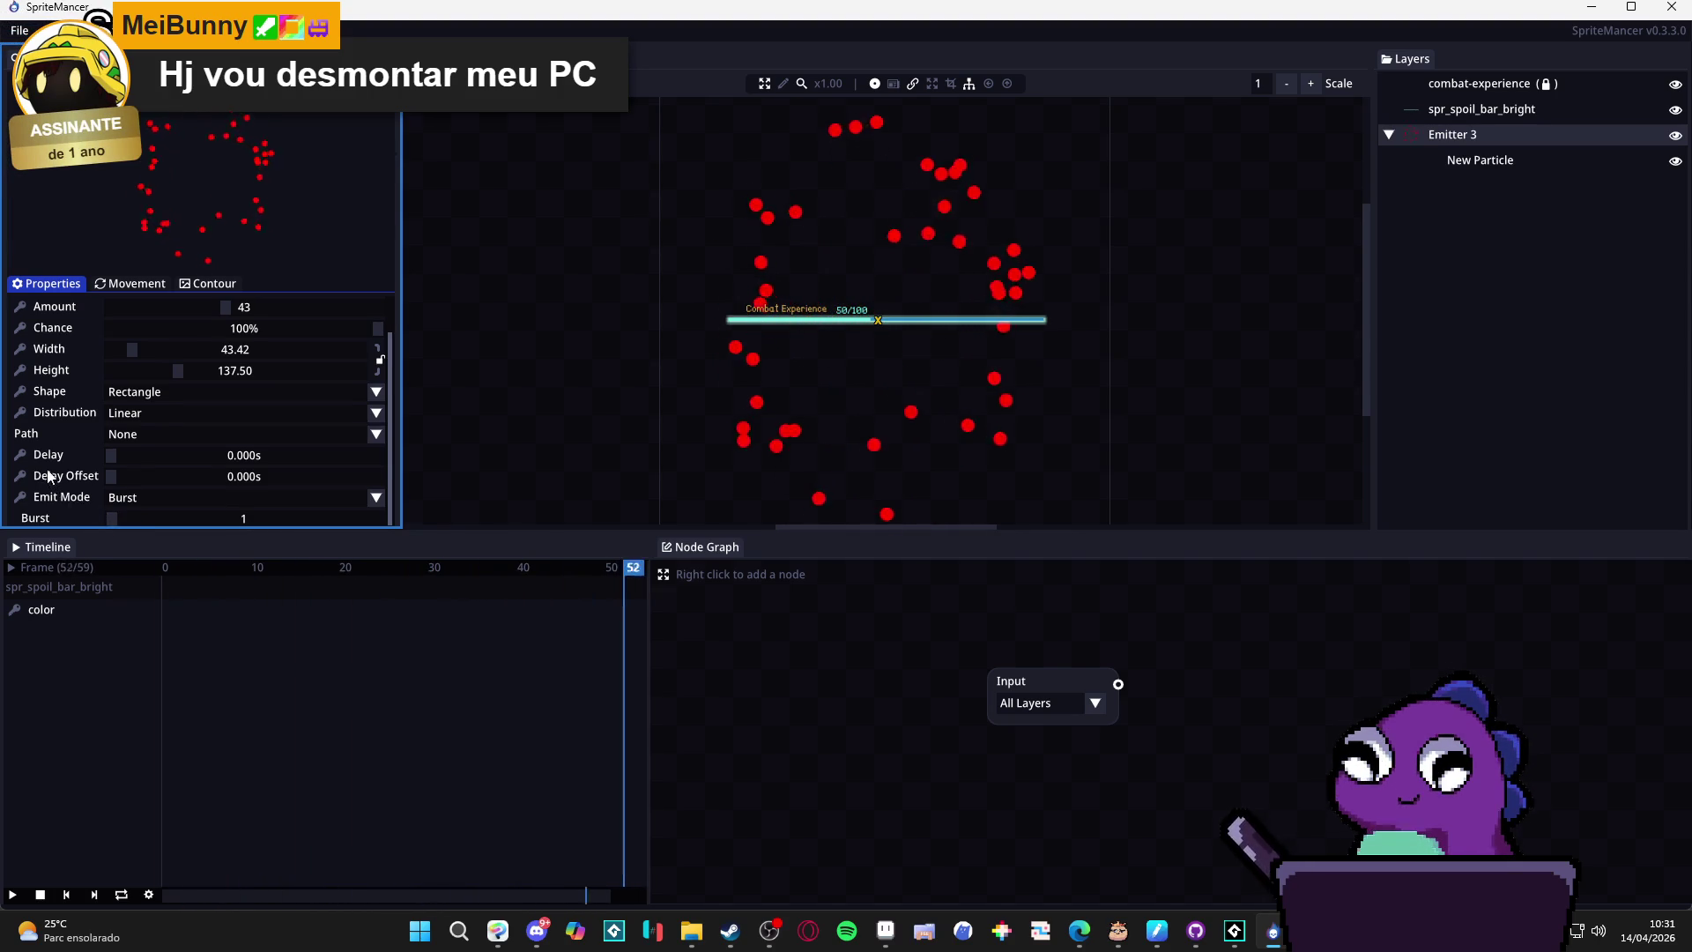
pyautogui.scroll(2, 49, 468)
pyautogui.scroll(5, 789, 310)
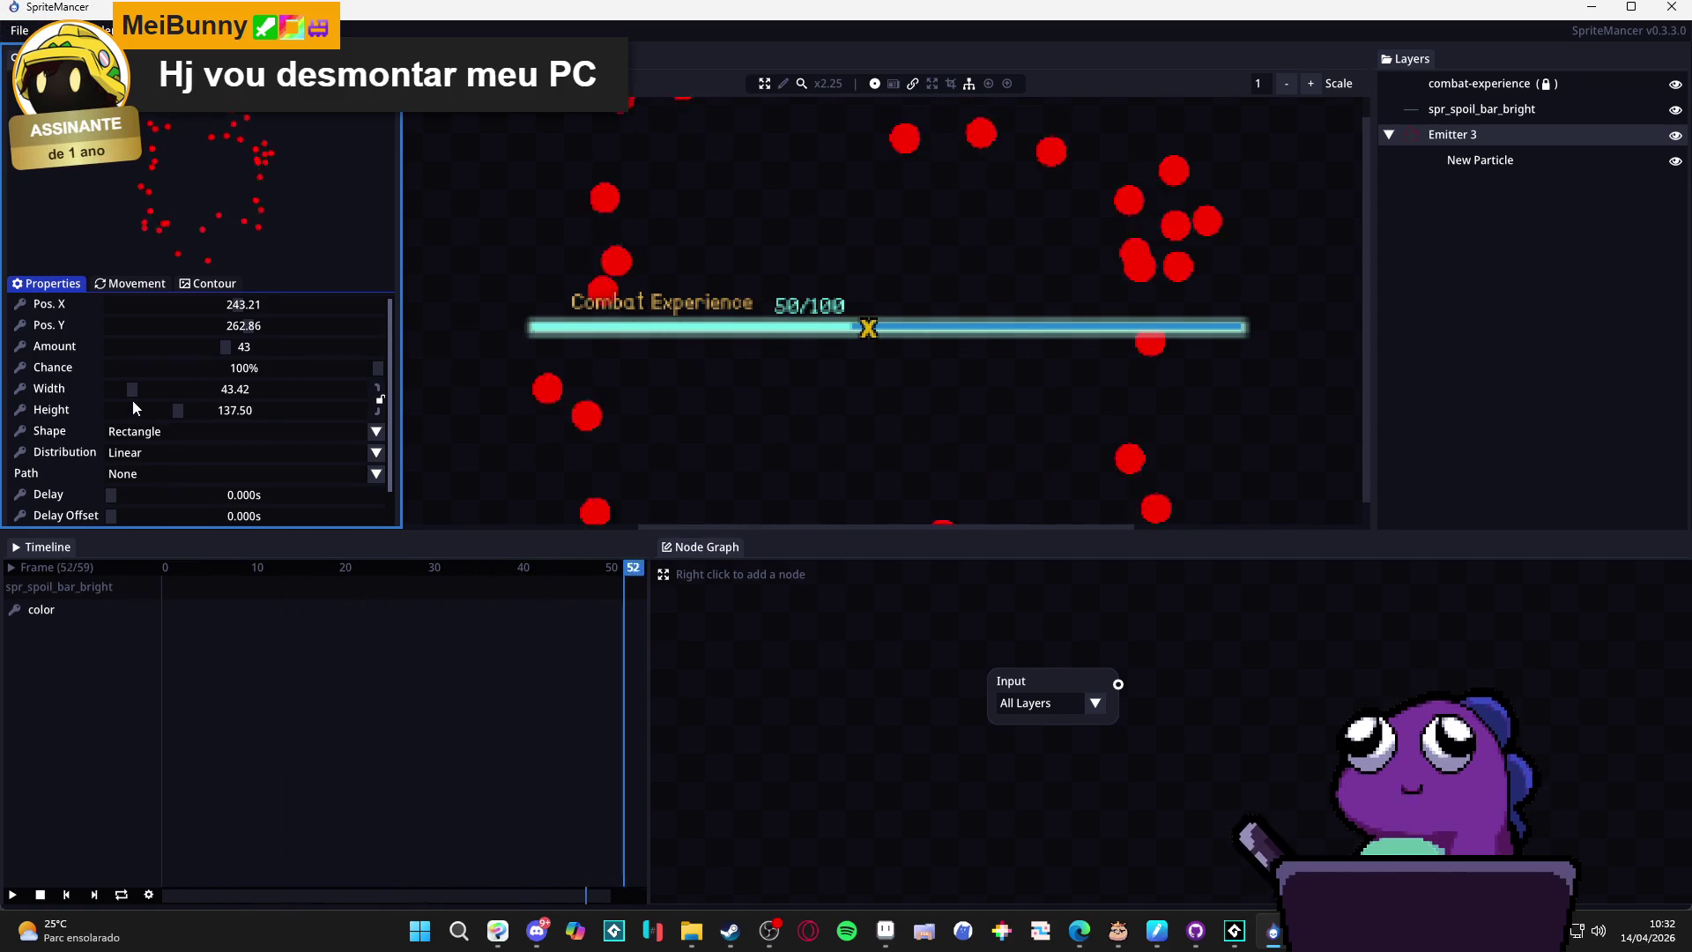
# Stretch Emitter 3's spawn area to 331.08 wide by 10.86 tall along the XP bar.
pyautogui.moveTo(133, 391)
pyautogui.mouseDown()
pyautogui.moveTo(273, 388)
pyautogui.moveTo(116, 407)
pyautogui.mouseUp()
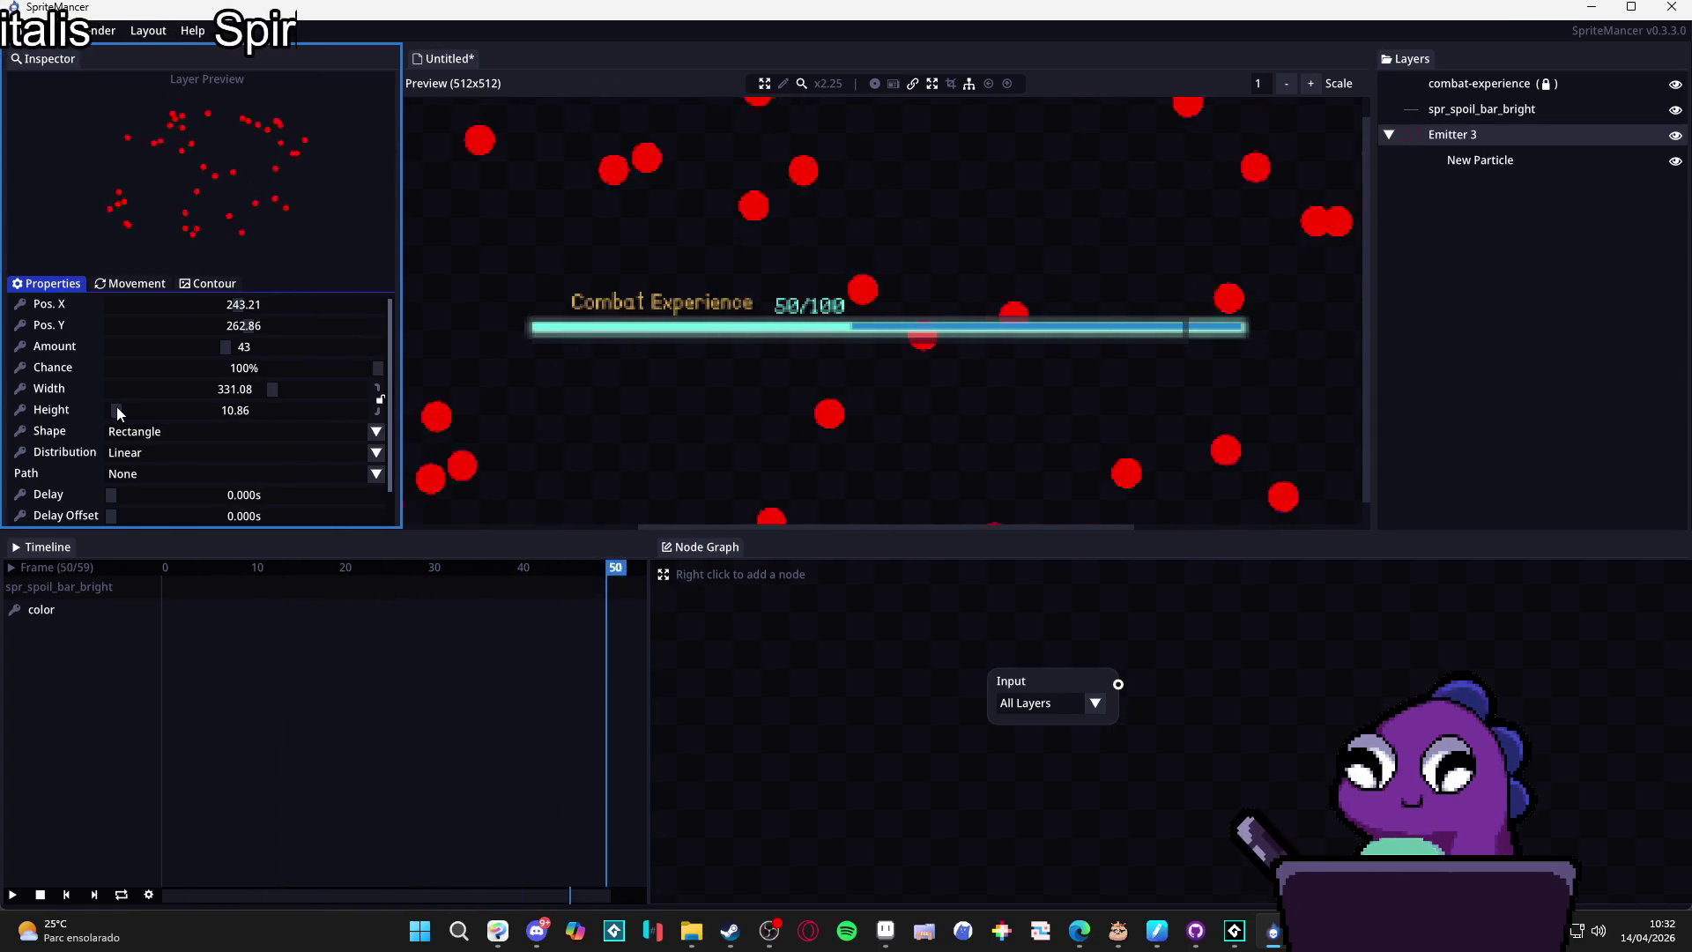
pyautogui.scroll(-1, 605, 350)
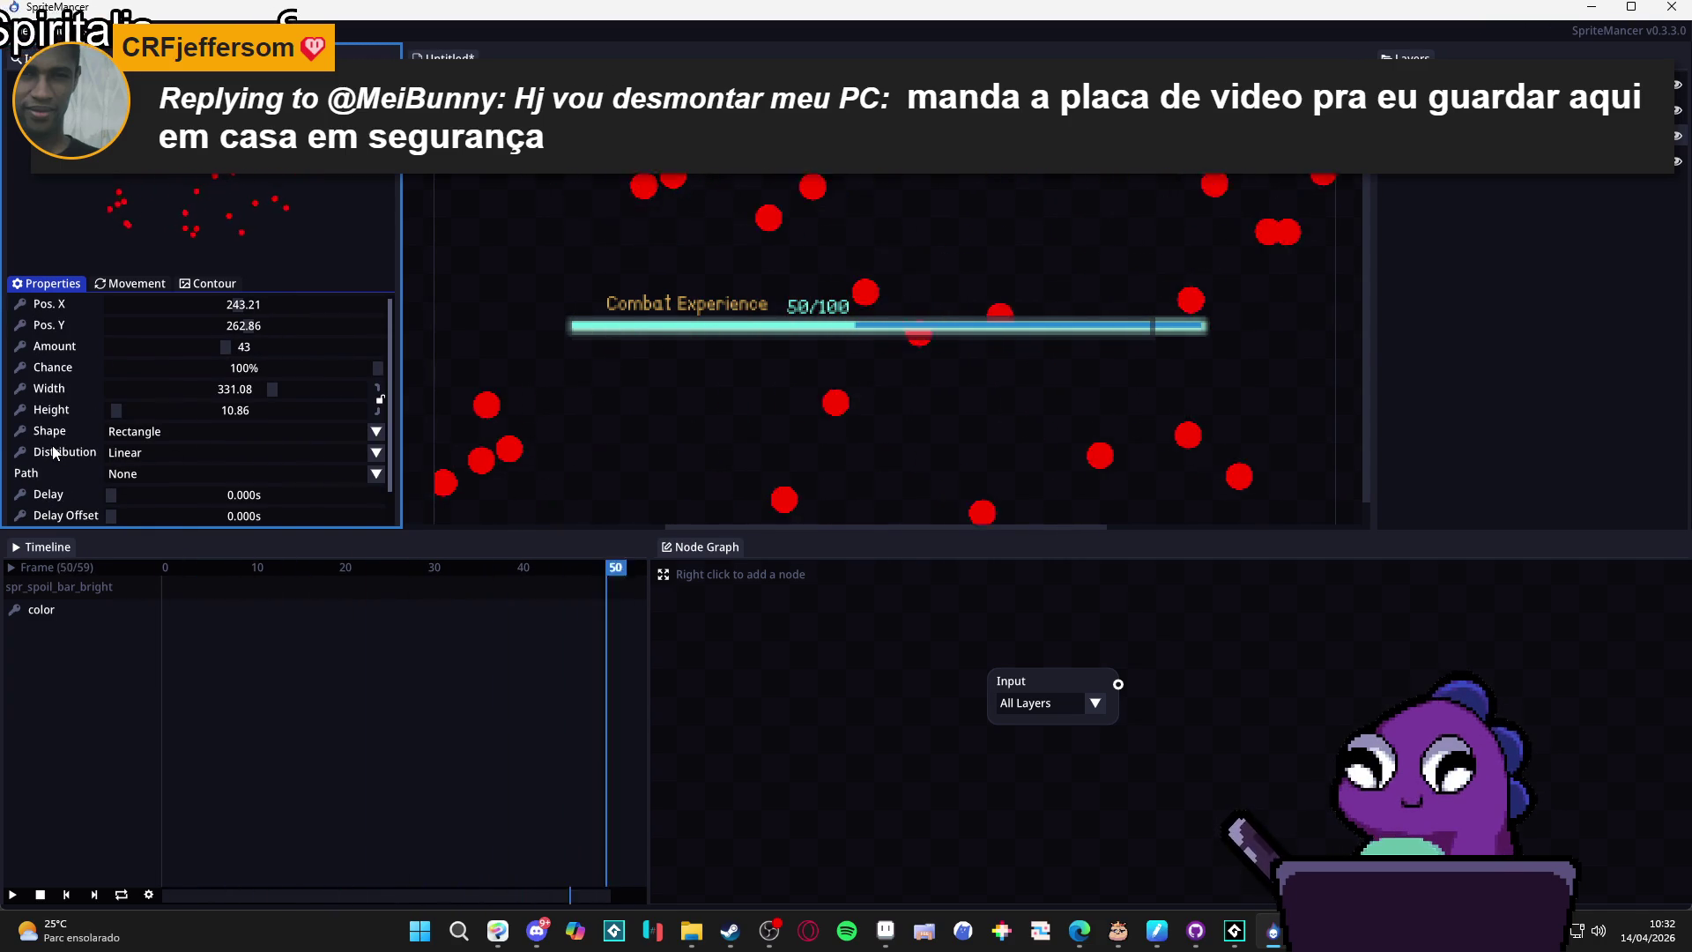
pyautogui.click(128, 284)
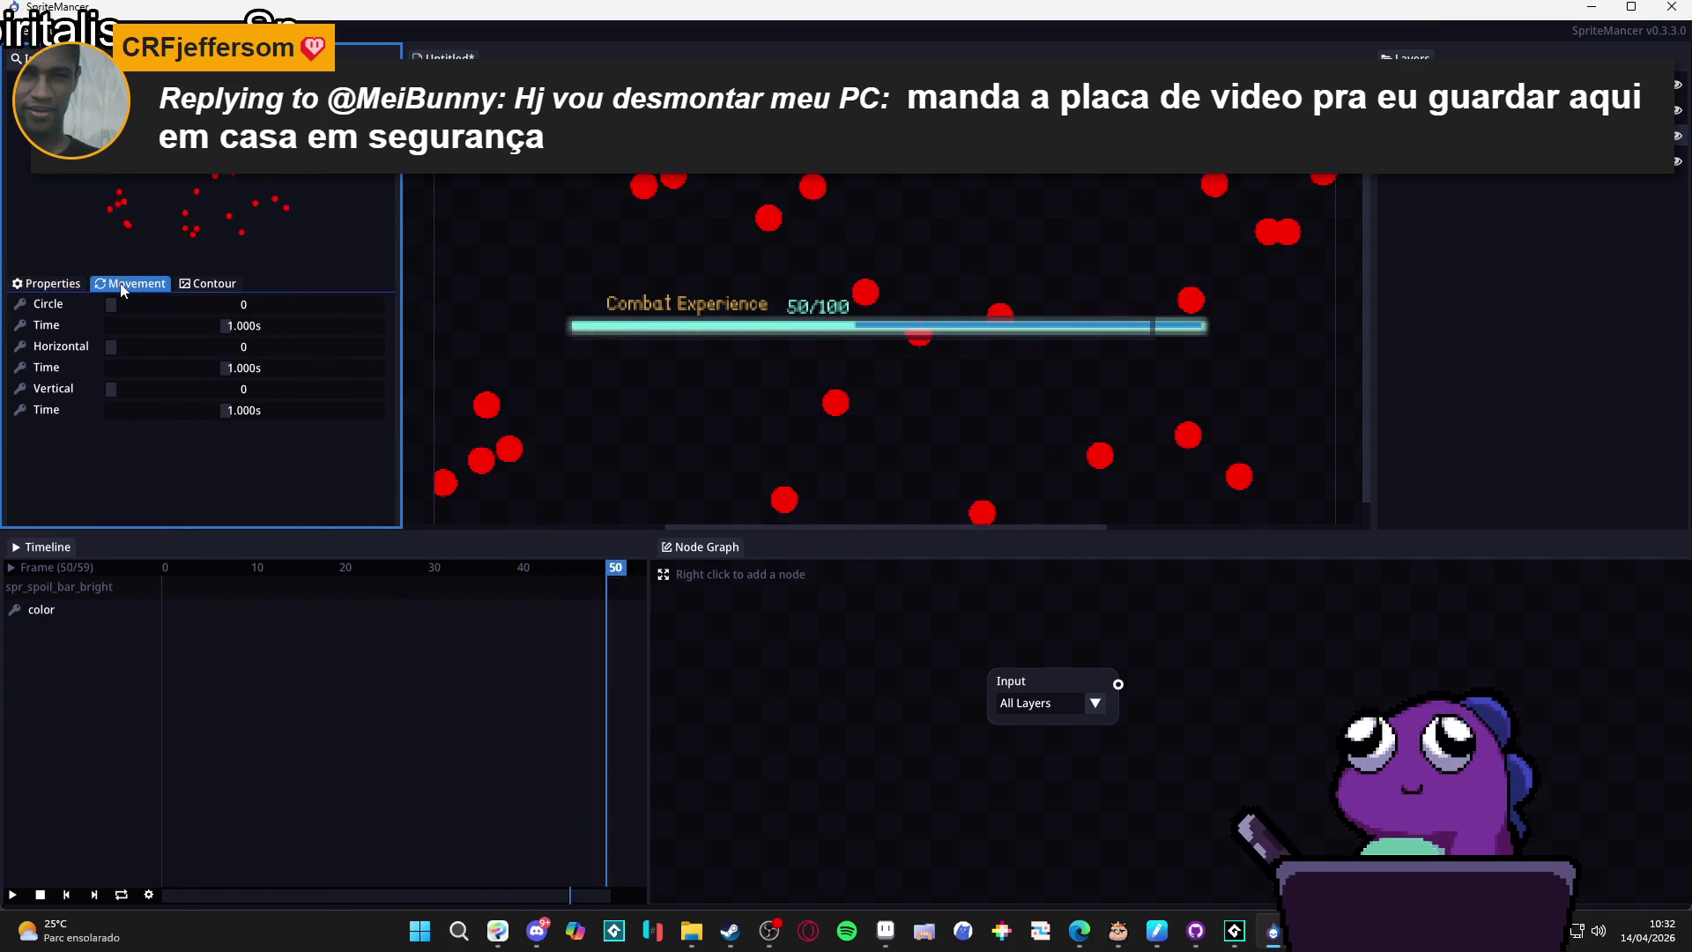
pyautogui.click(65, 289)
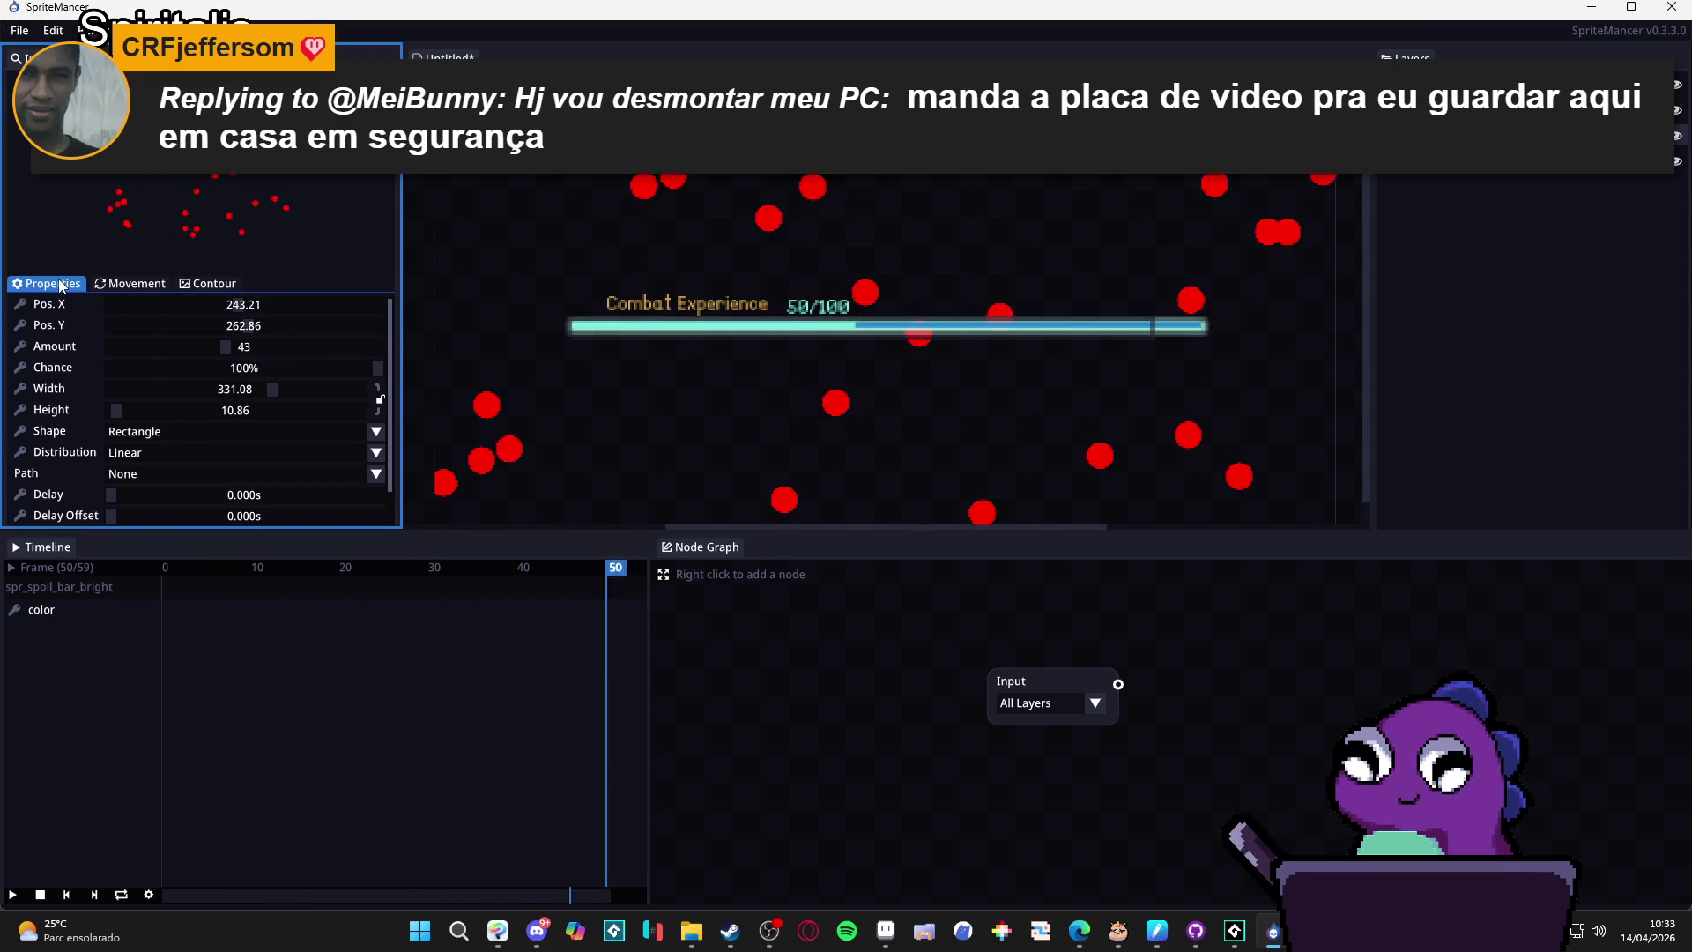
pyautogui.click(1412, 179)
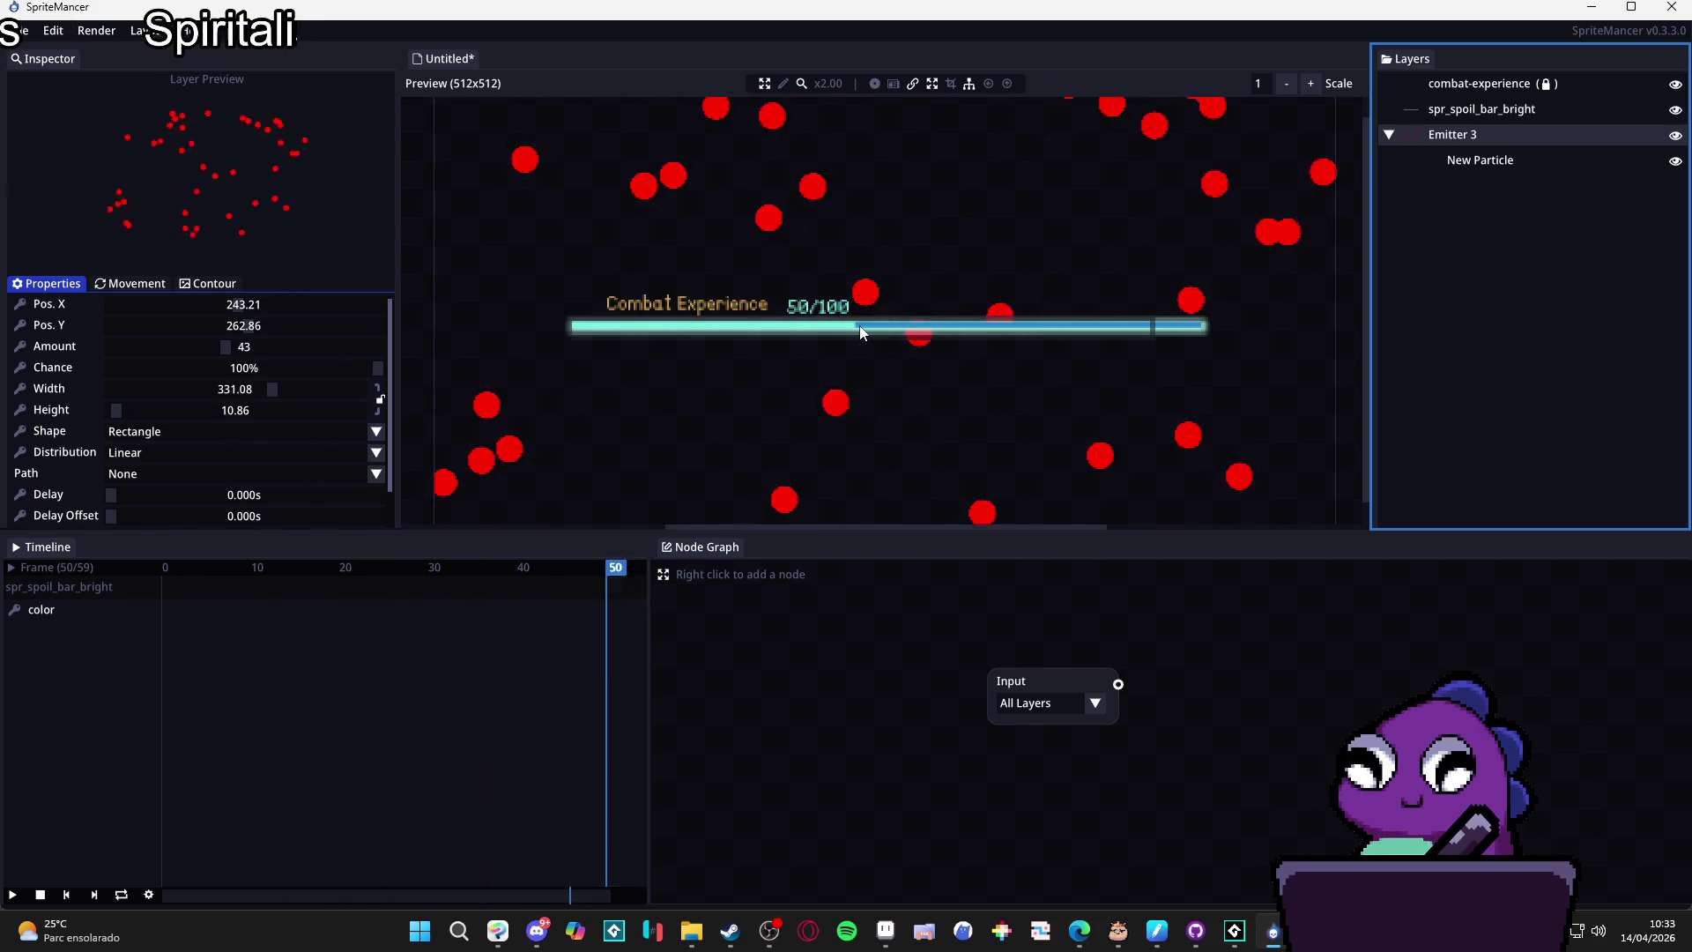
# Centre Emitter 3 at 257.50, 263.50, widen it to 367.27, and move it above combat-experience.
pyautogui.moveTo(860, 333); pyautogui.dragTo(890, 335)
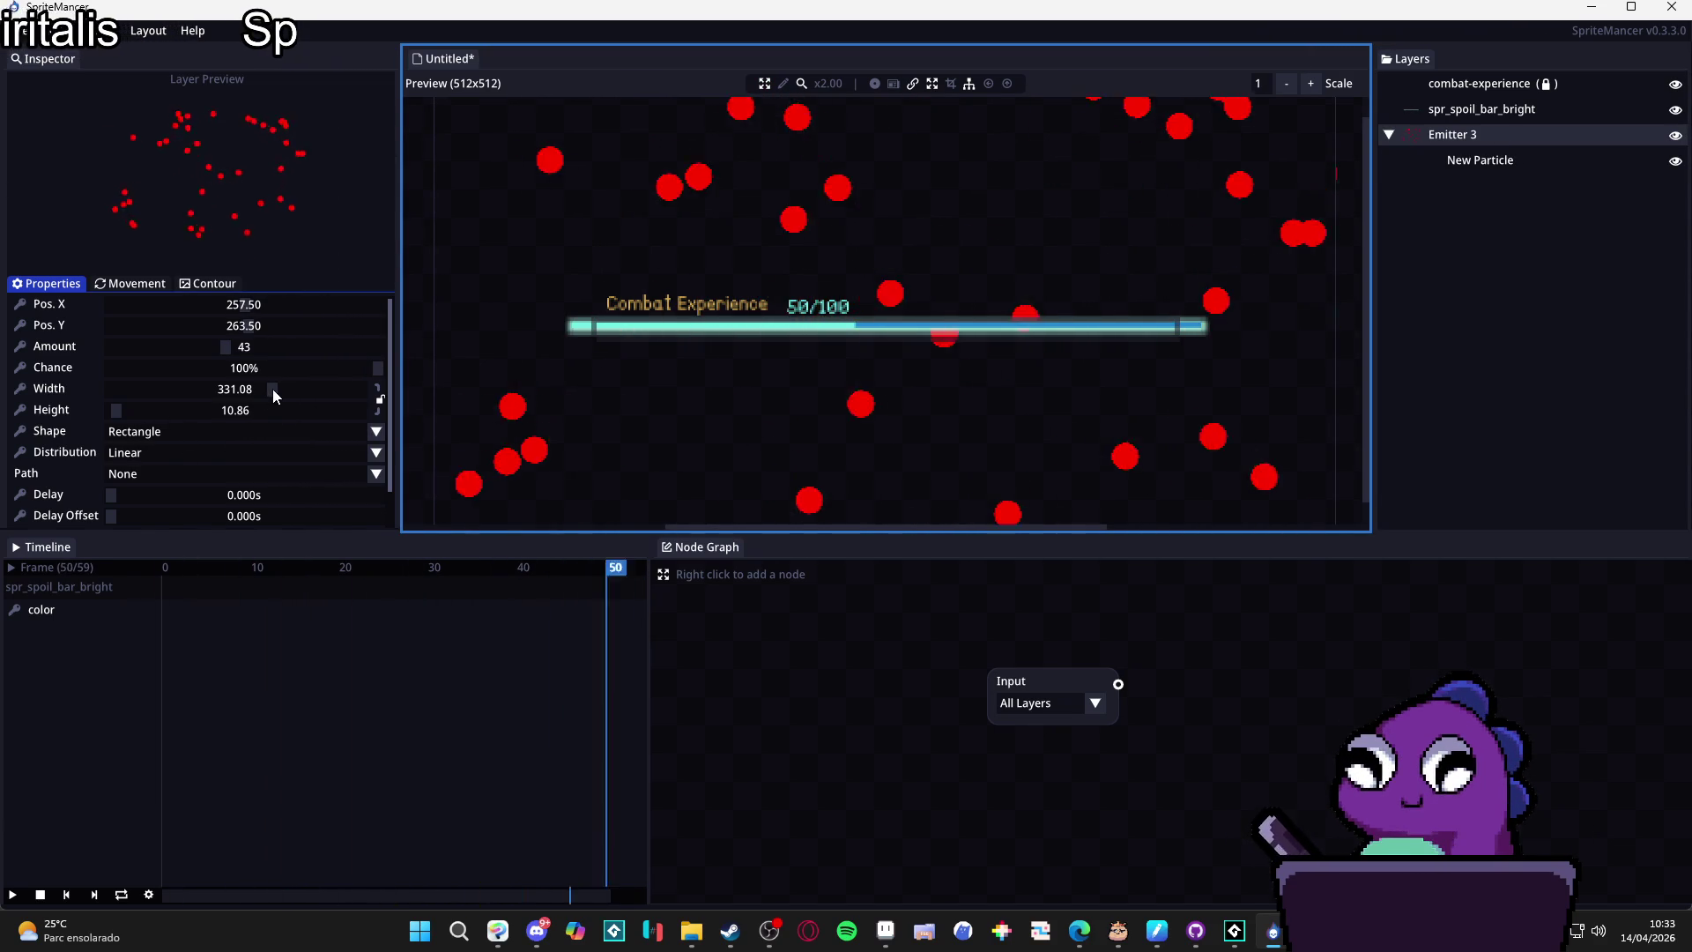
pyautogui.moveTo(273, 388); pyautogui.dragTo(290, 388)
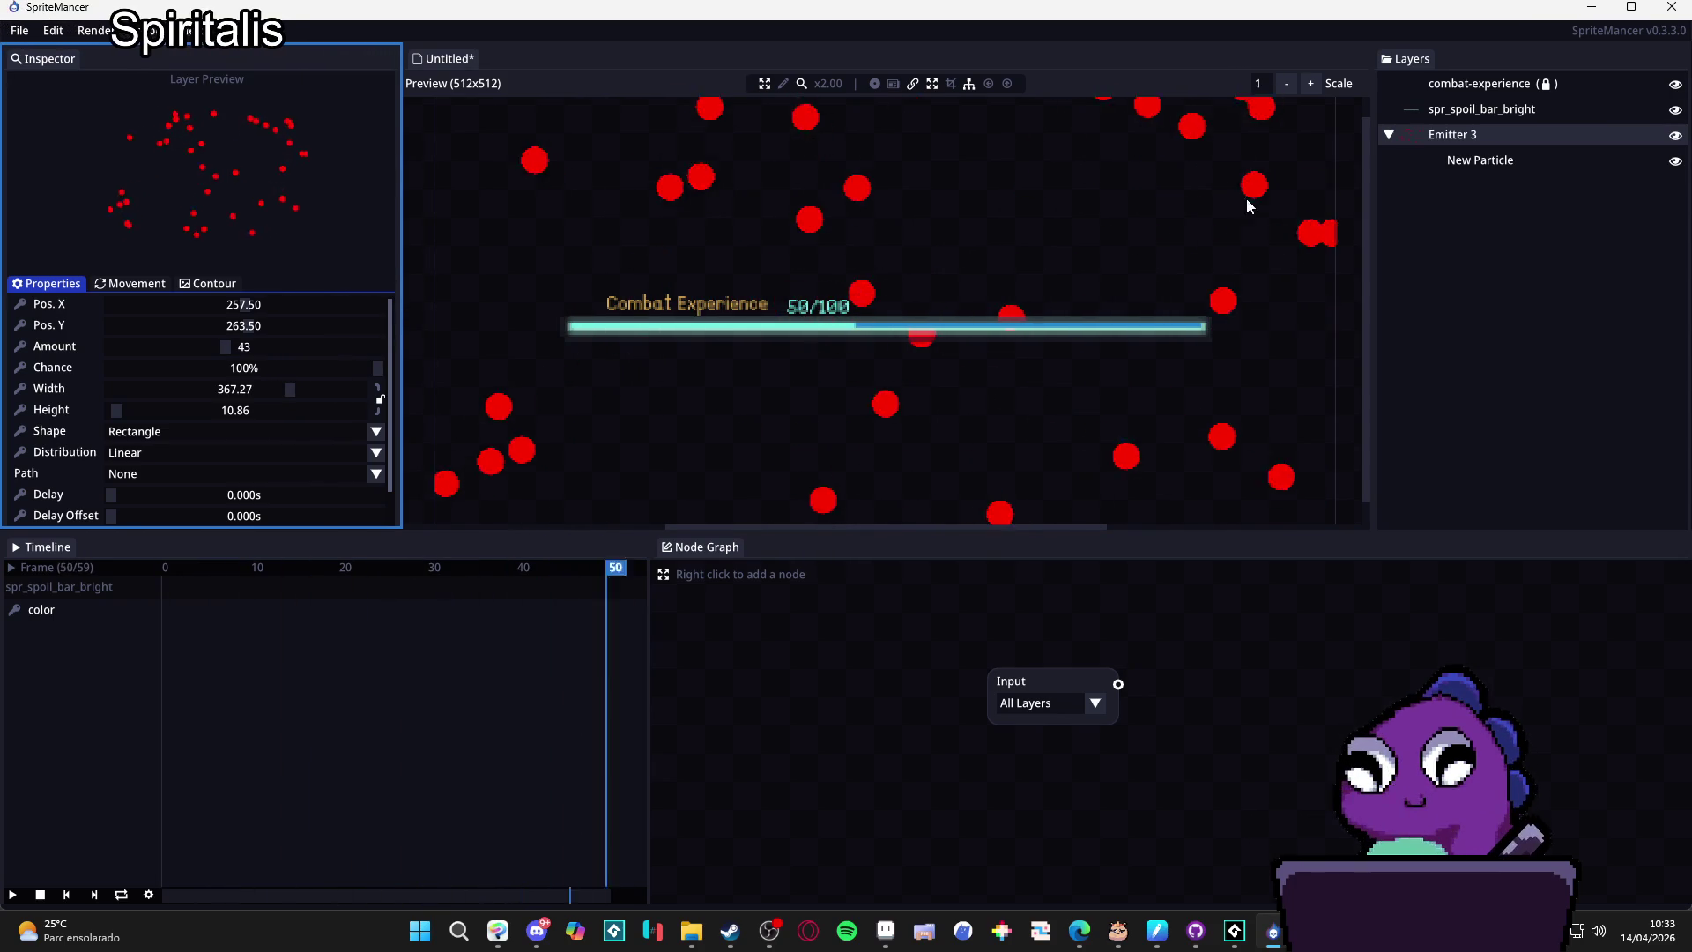
pyautogui.moveTo(1445, 134); pyautogui.dragTo(1451, 81)
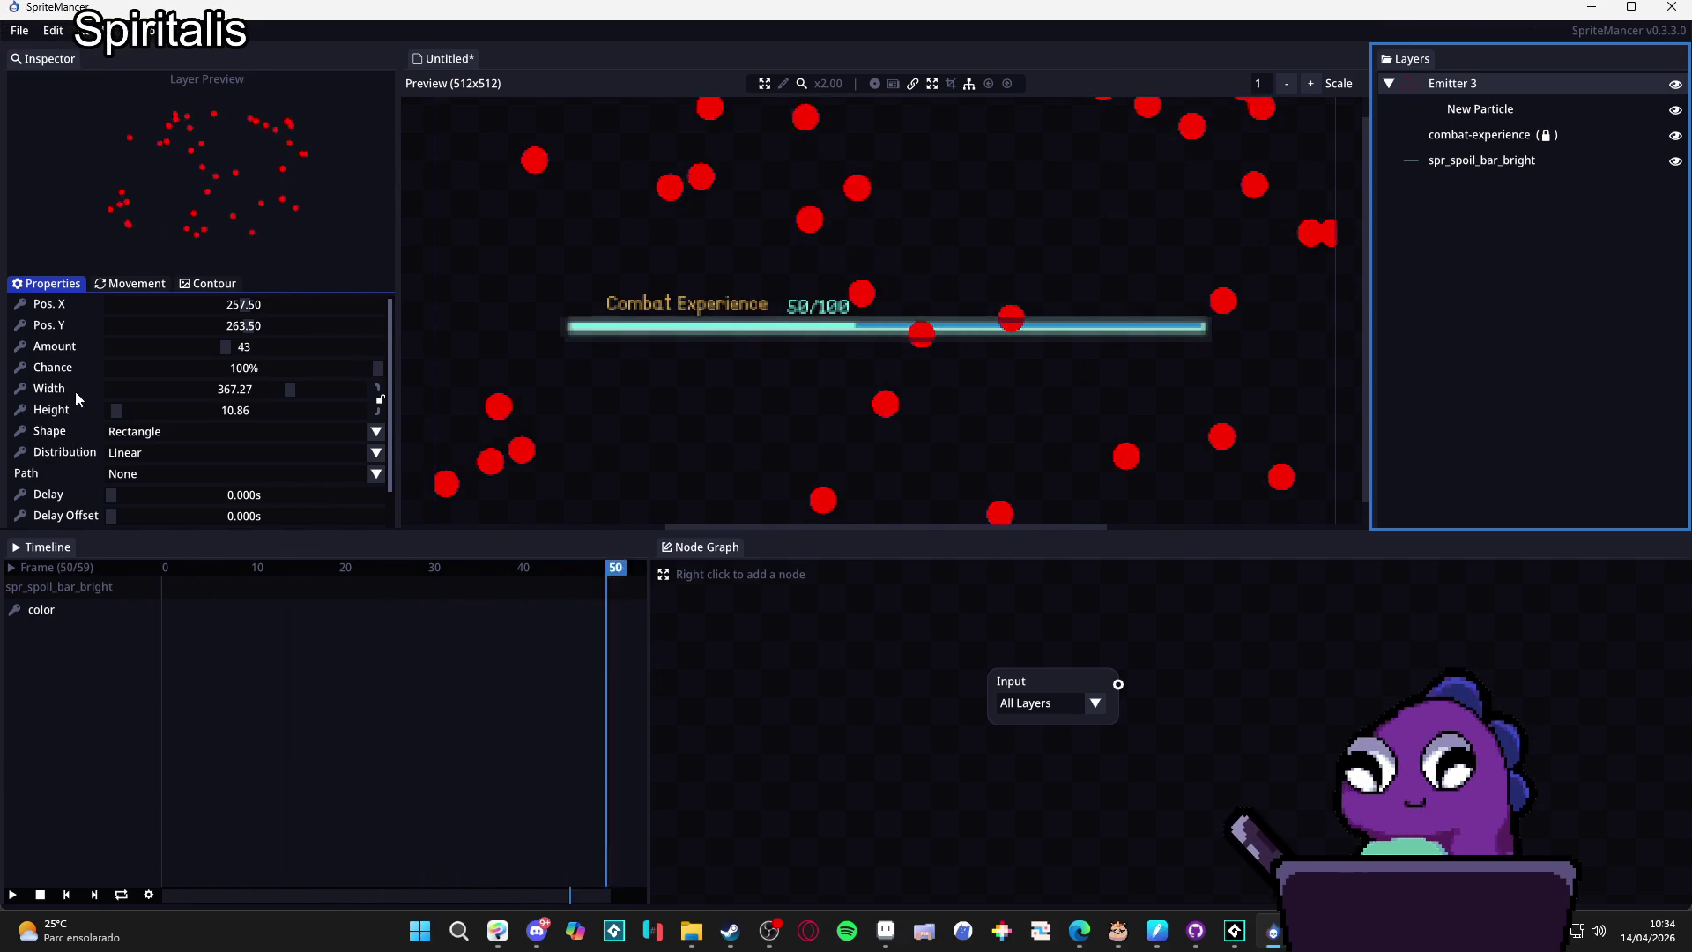
# Select the New Particle layer and bring up its colour settings.
pyautogui.click(1440, 113)
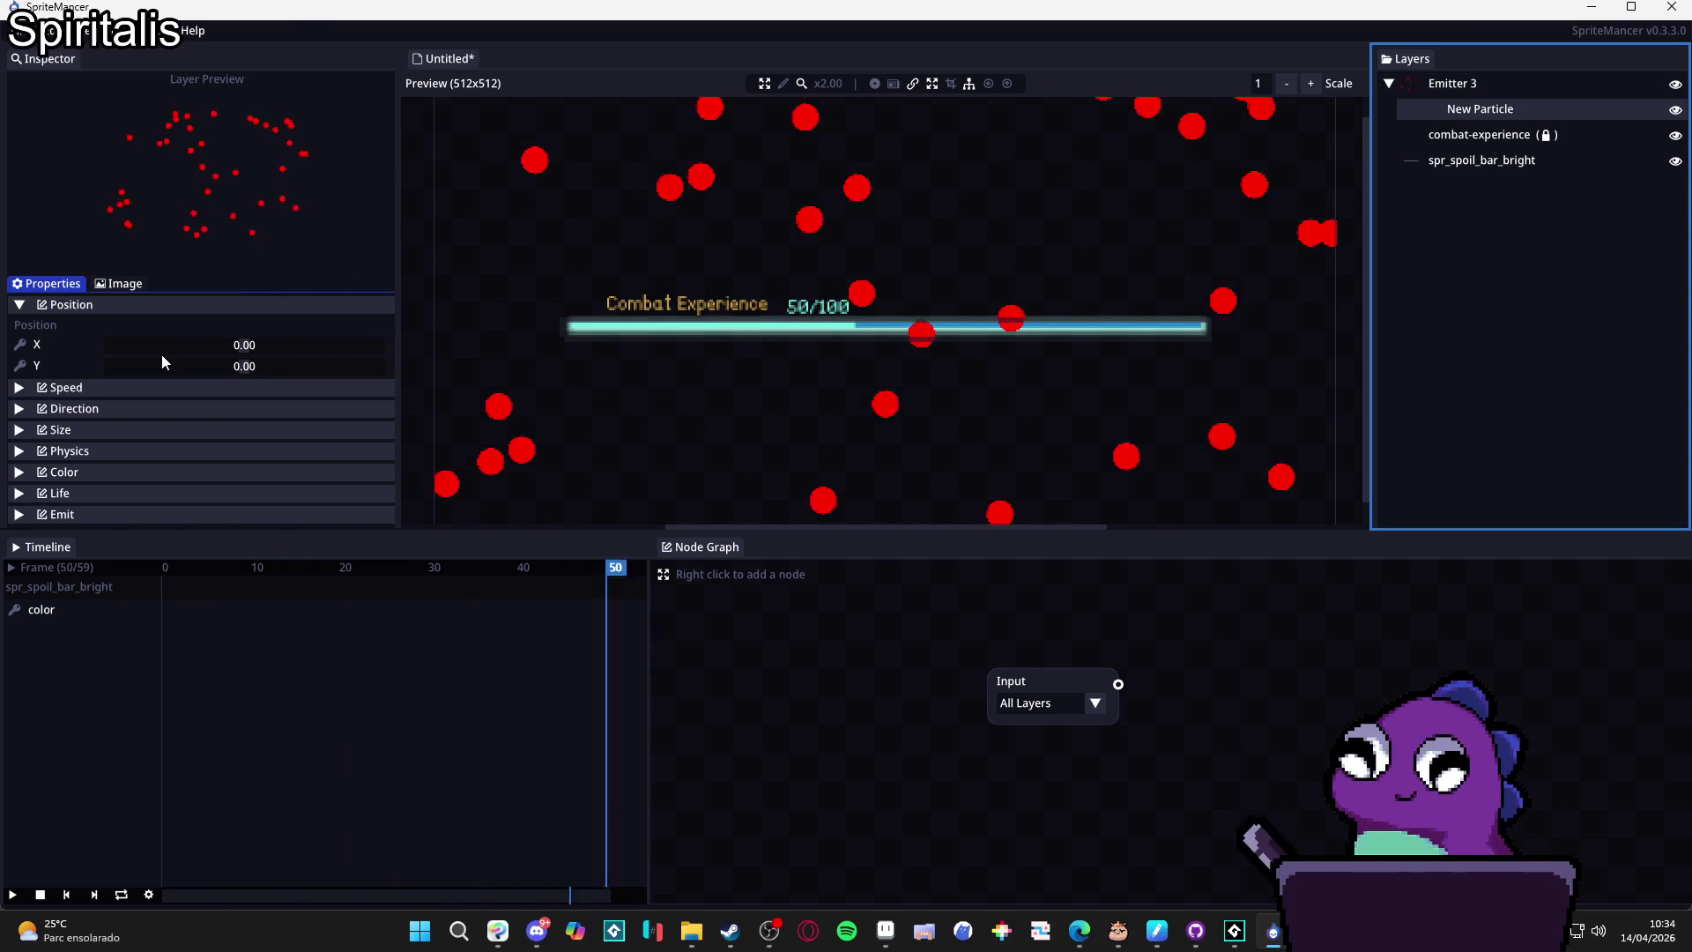
pyautogui.click(118, 285)
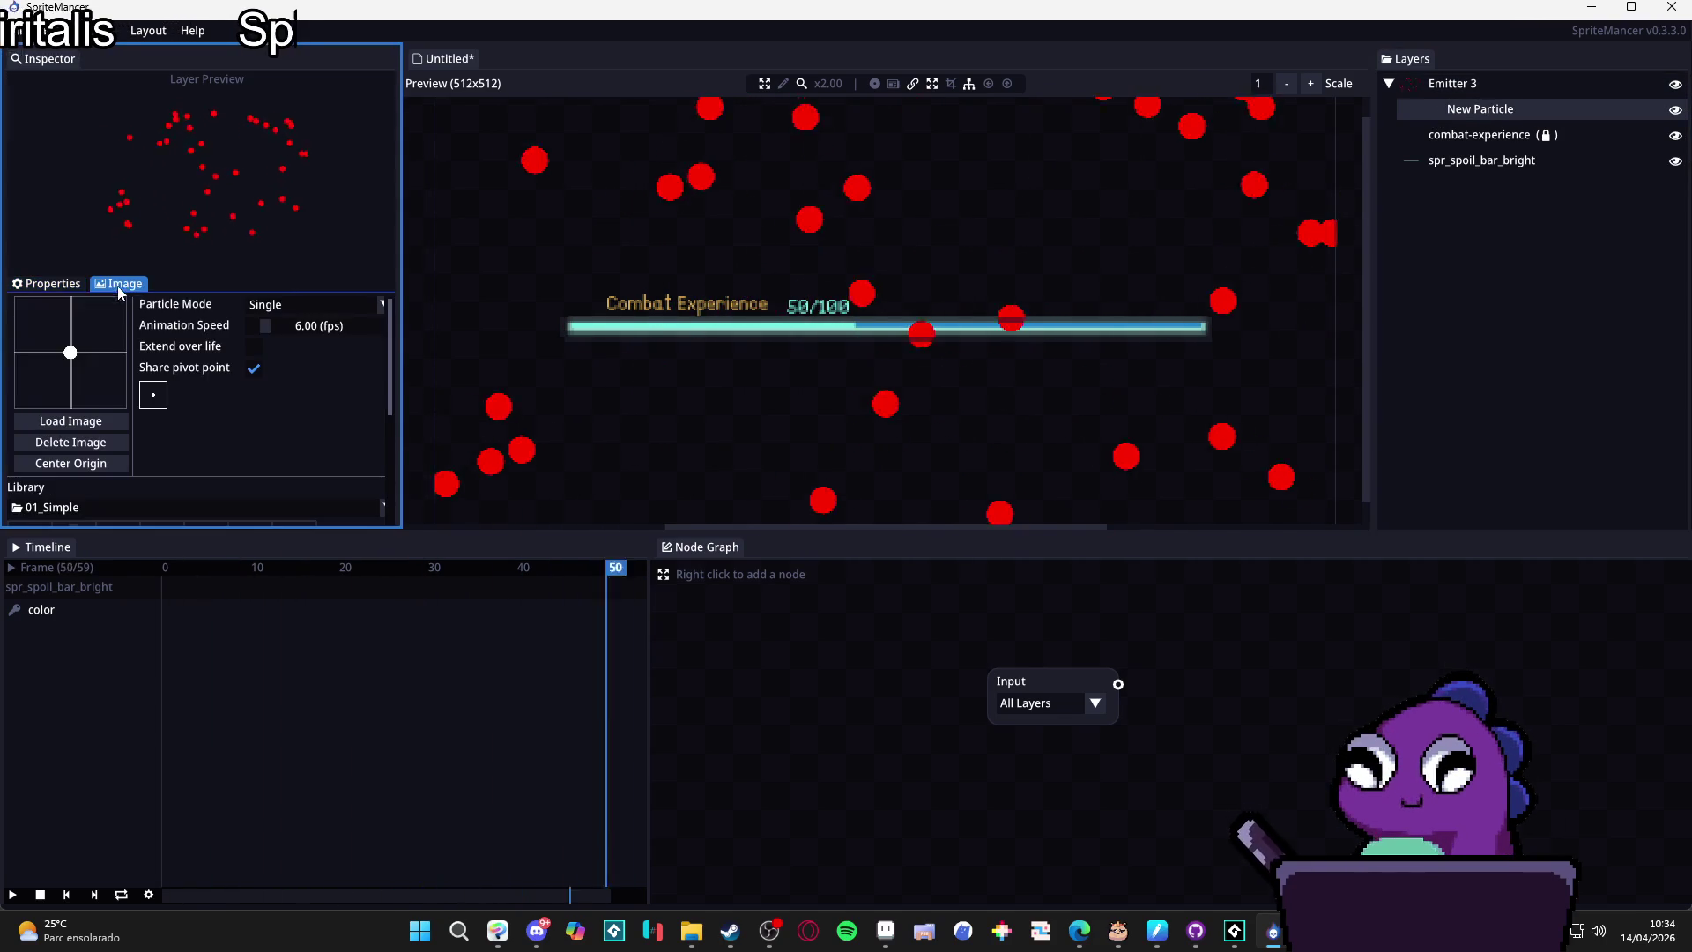
pyautogui.click(53, 284)
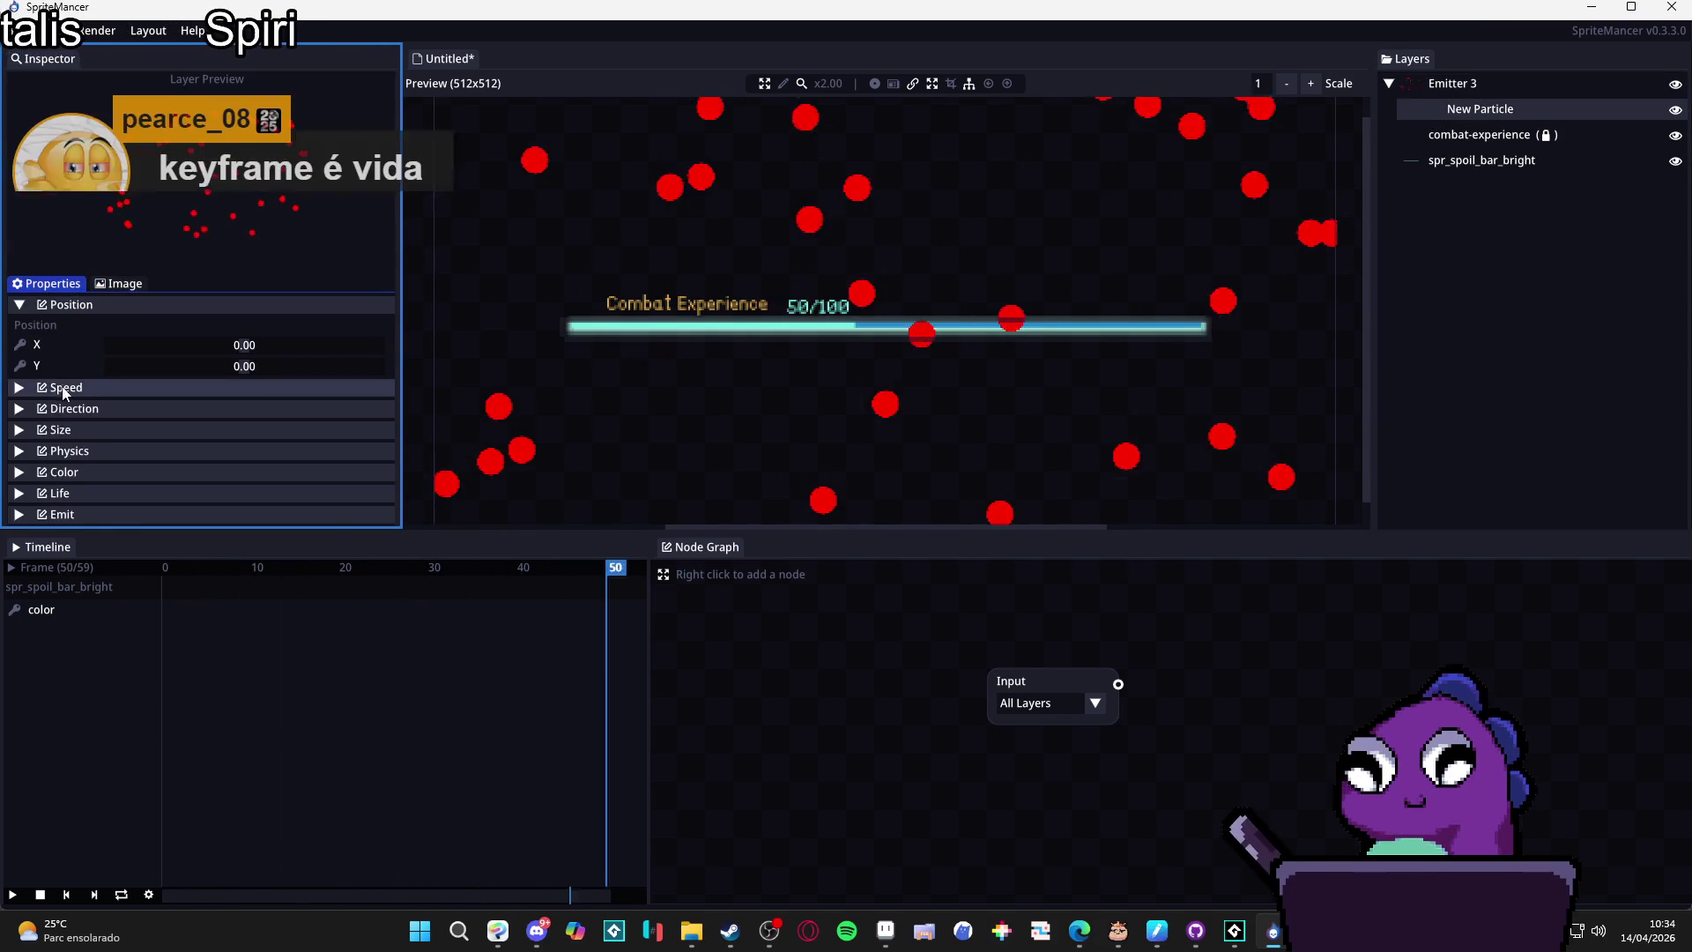
# Set the particles' Birth colour to bright cyan #05FAEF.
pyautogui.click(82, 470)
pyautogui.click(104, 413)
pyautogui.moveTo(208, 473); pyautogui.dragTo(60, 399)
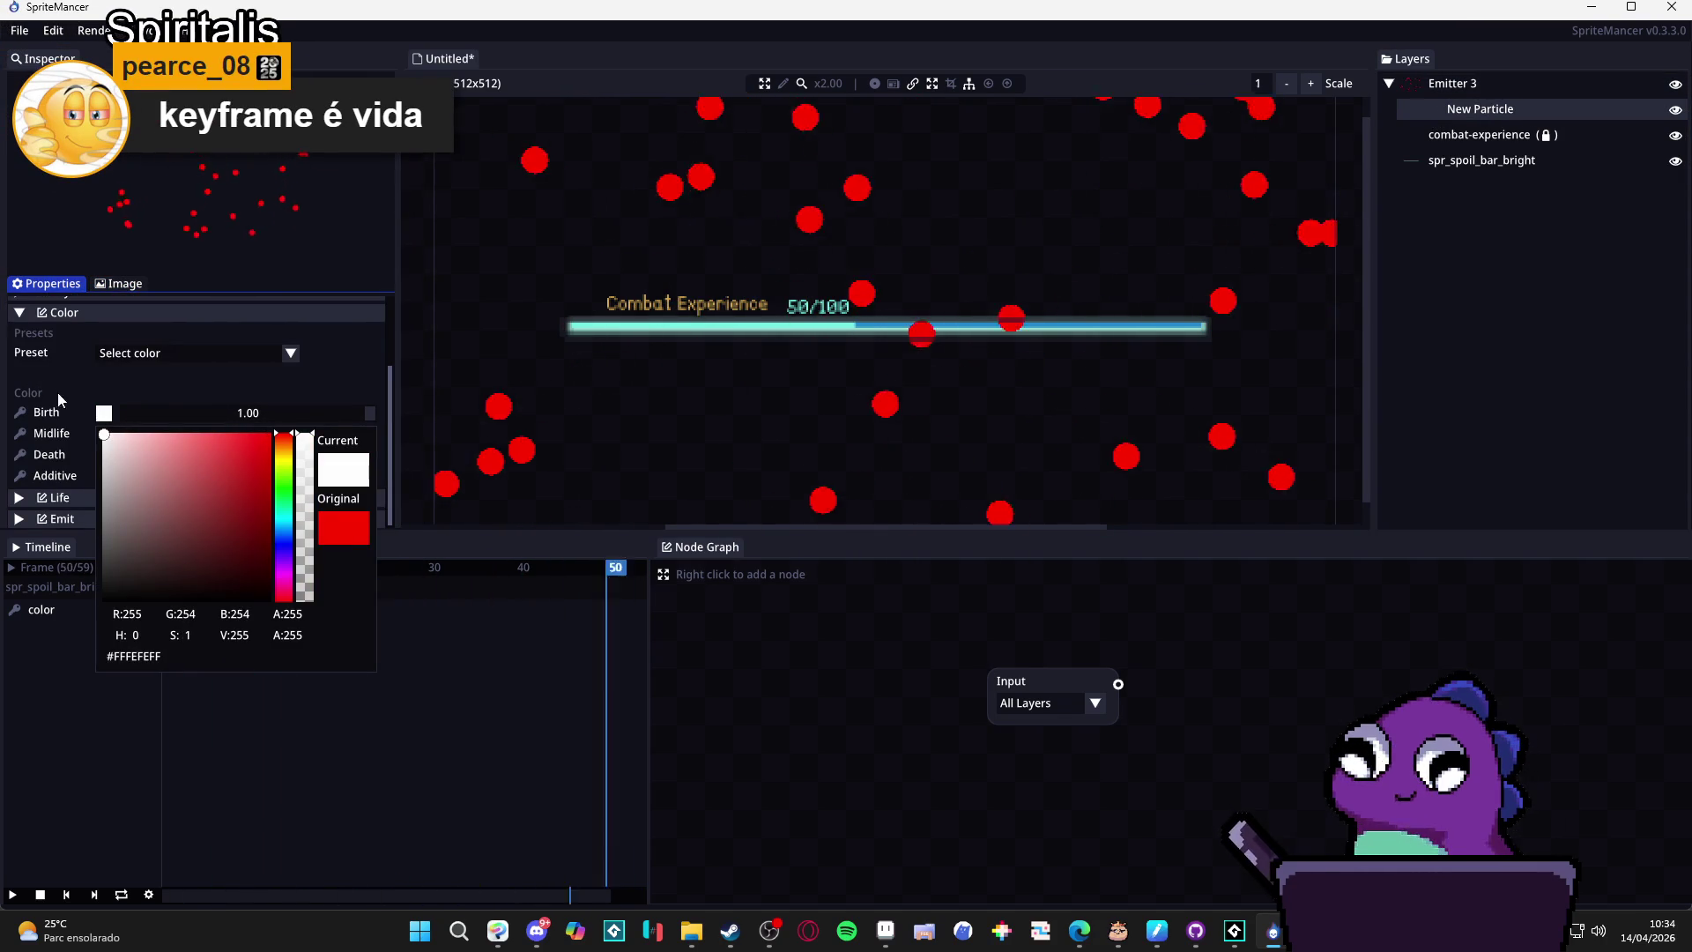
pyautogui.click(53, 432)
pyautogui.click(104, 412)
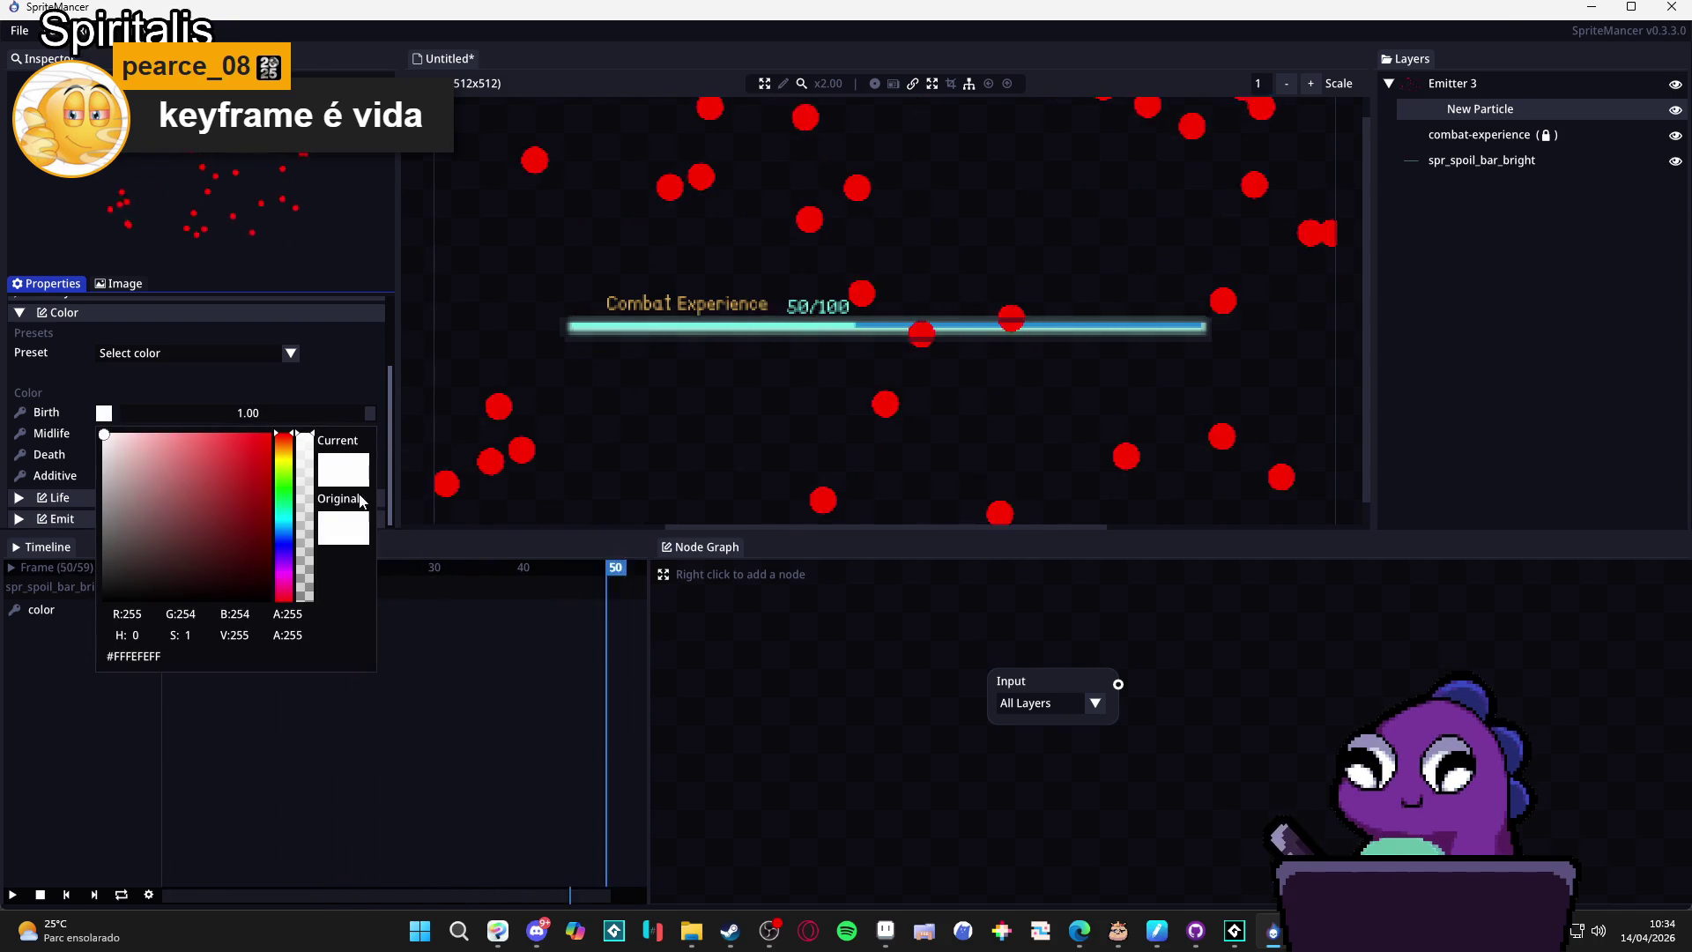
pyautogui.moveTo(283, 525); pyautogui.dragTo(224, 487)
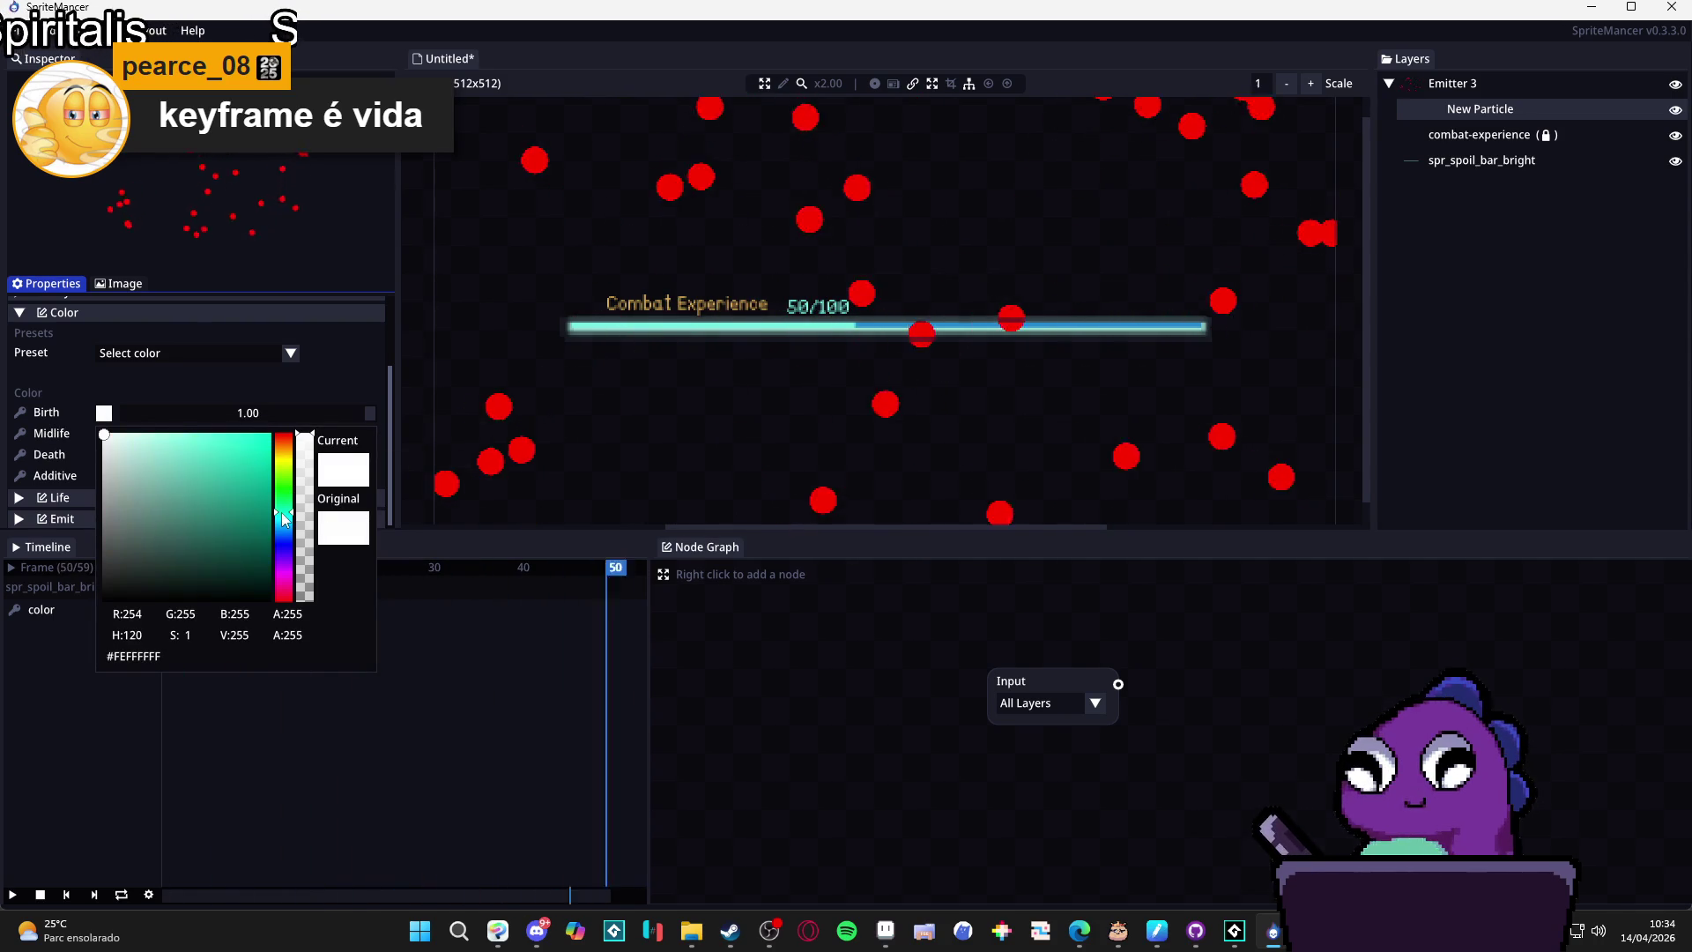
pyautogui.click(249, 466)
pyautogui.click(286, 516)
pyautogui.moveTo(251, 456); pyautogui.dragTo(268, 437)
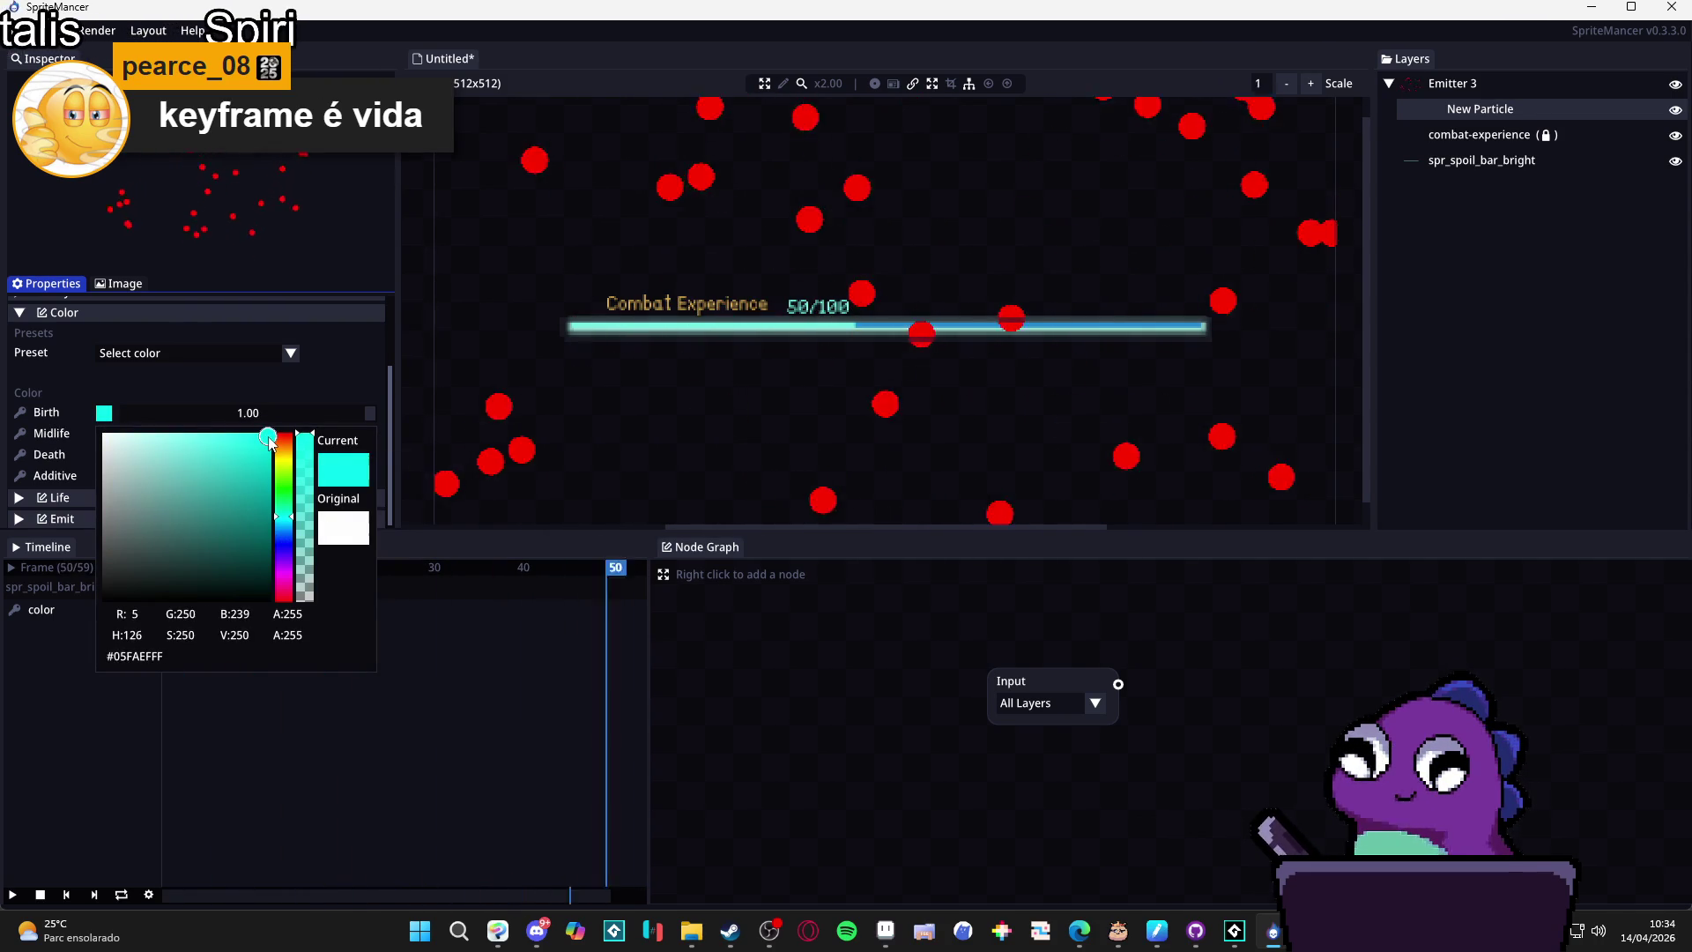
# Make Midlife white at alpha 121 and Death fully transparent, and enable Additive blending.
pyautogui.click(99, 464)
pyautogui.click(104, 433)
pyautogui.click(104, 456)
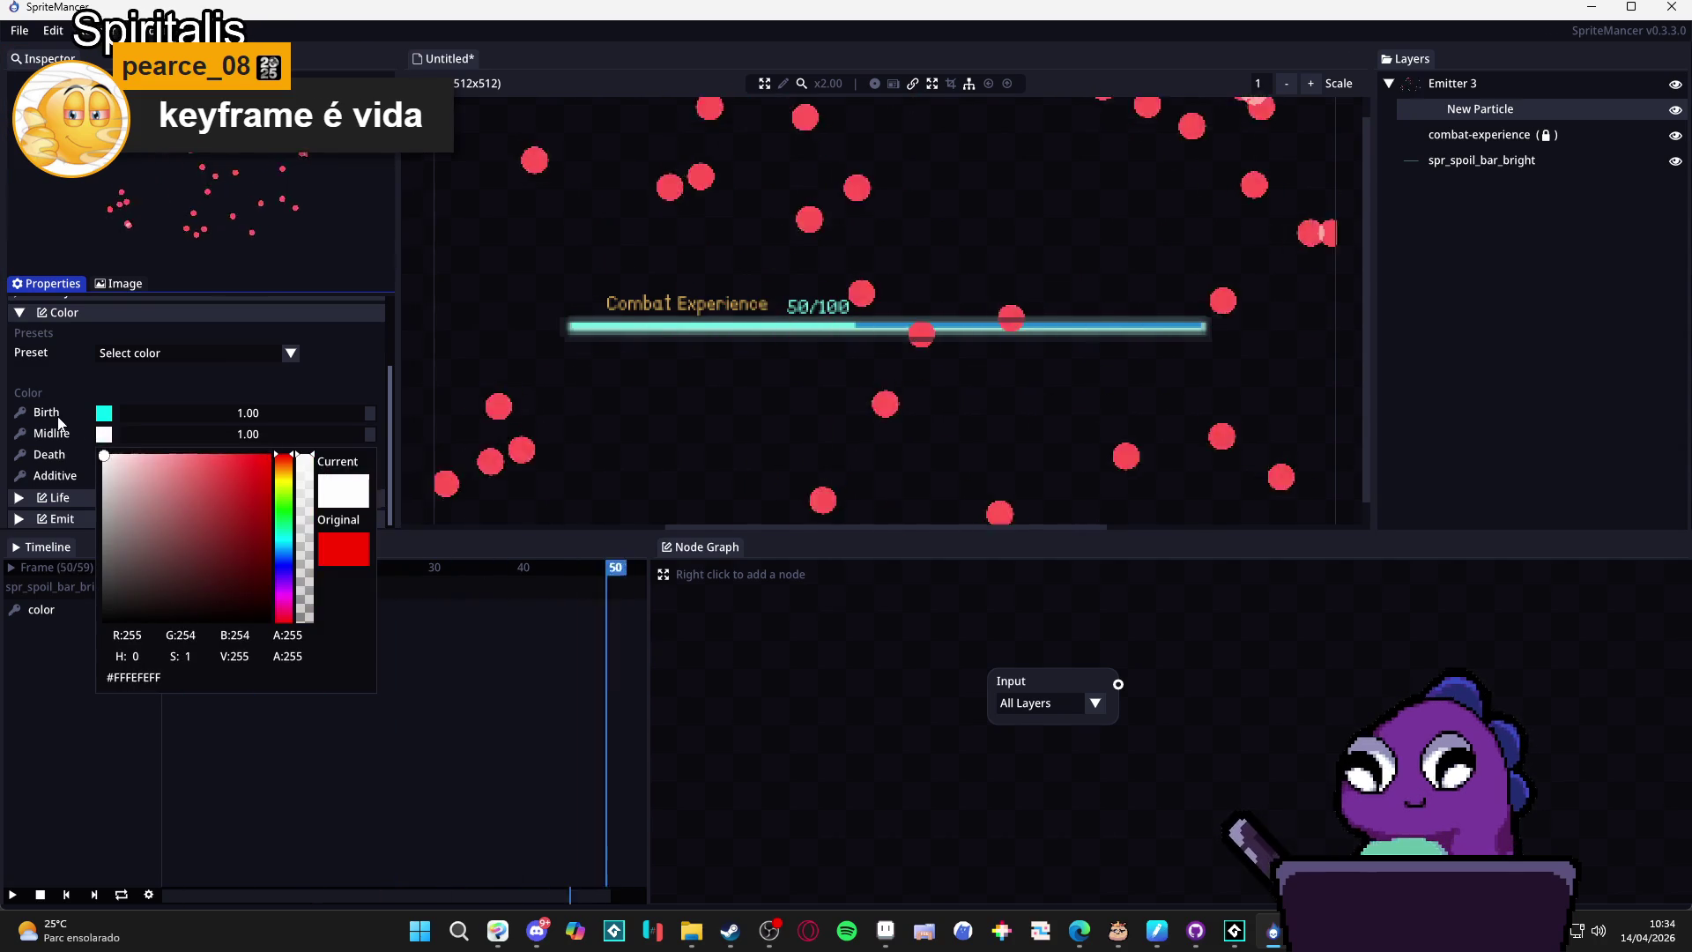
pyautogui.click(104, 455)
pyautogui.click(104, 454)
pyautogui.click(103, 477)
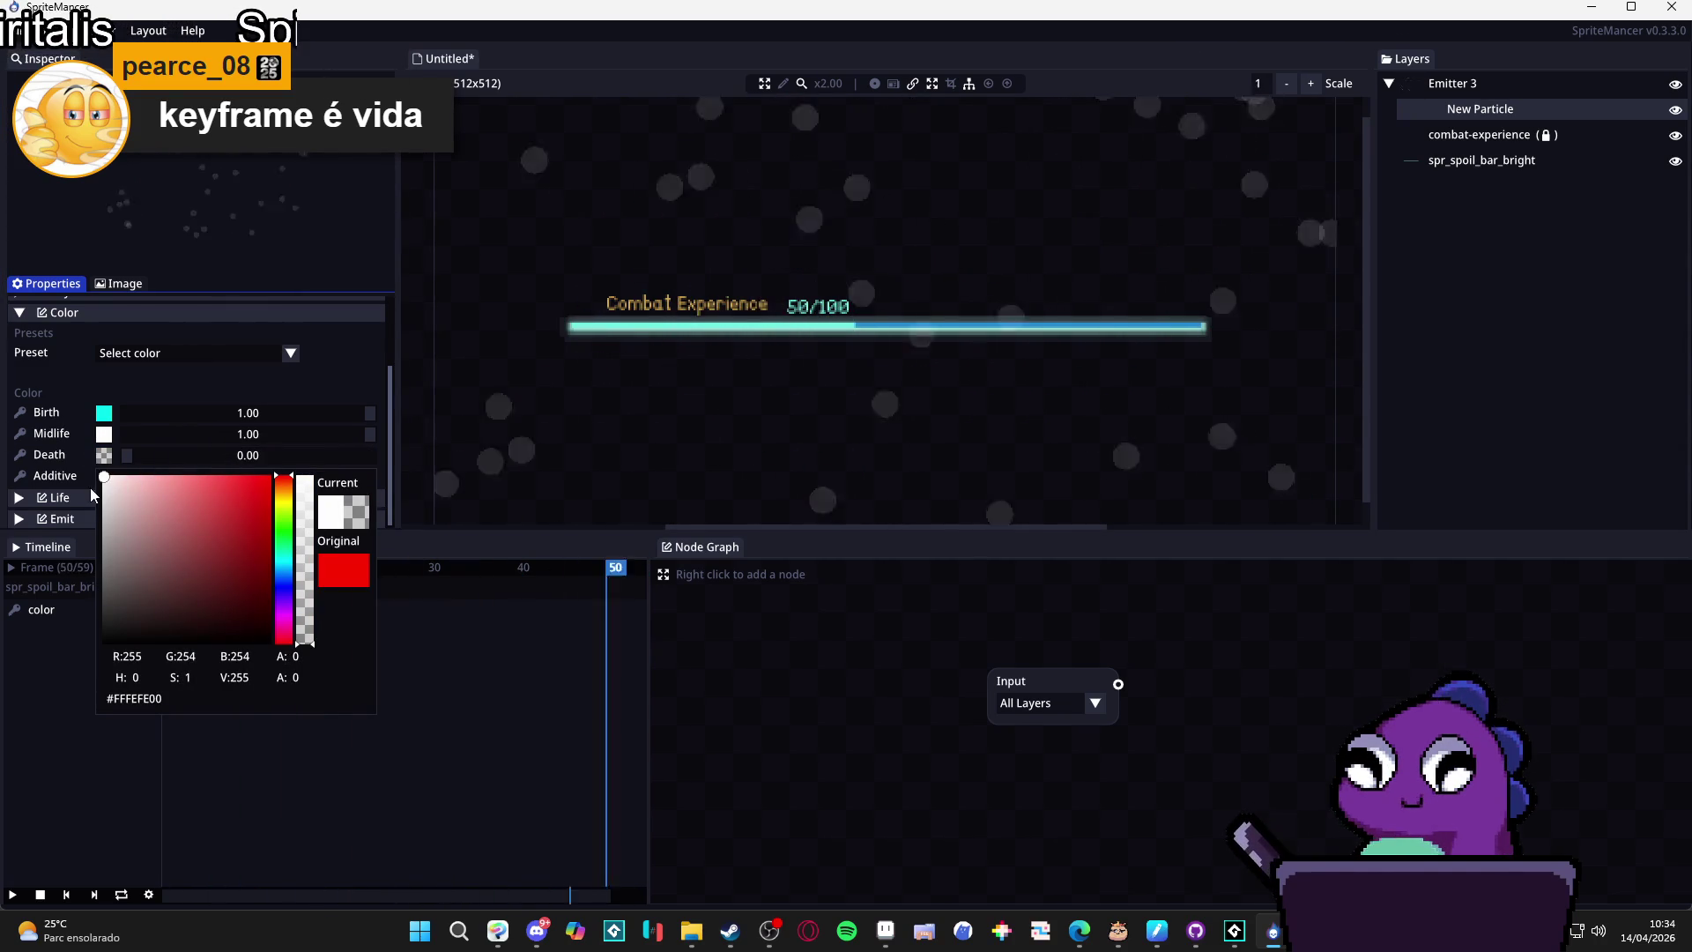
pyautogui.click(104, 434)
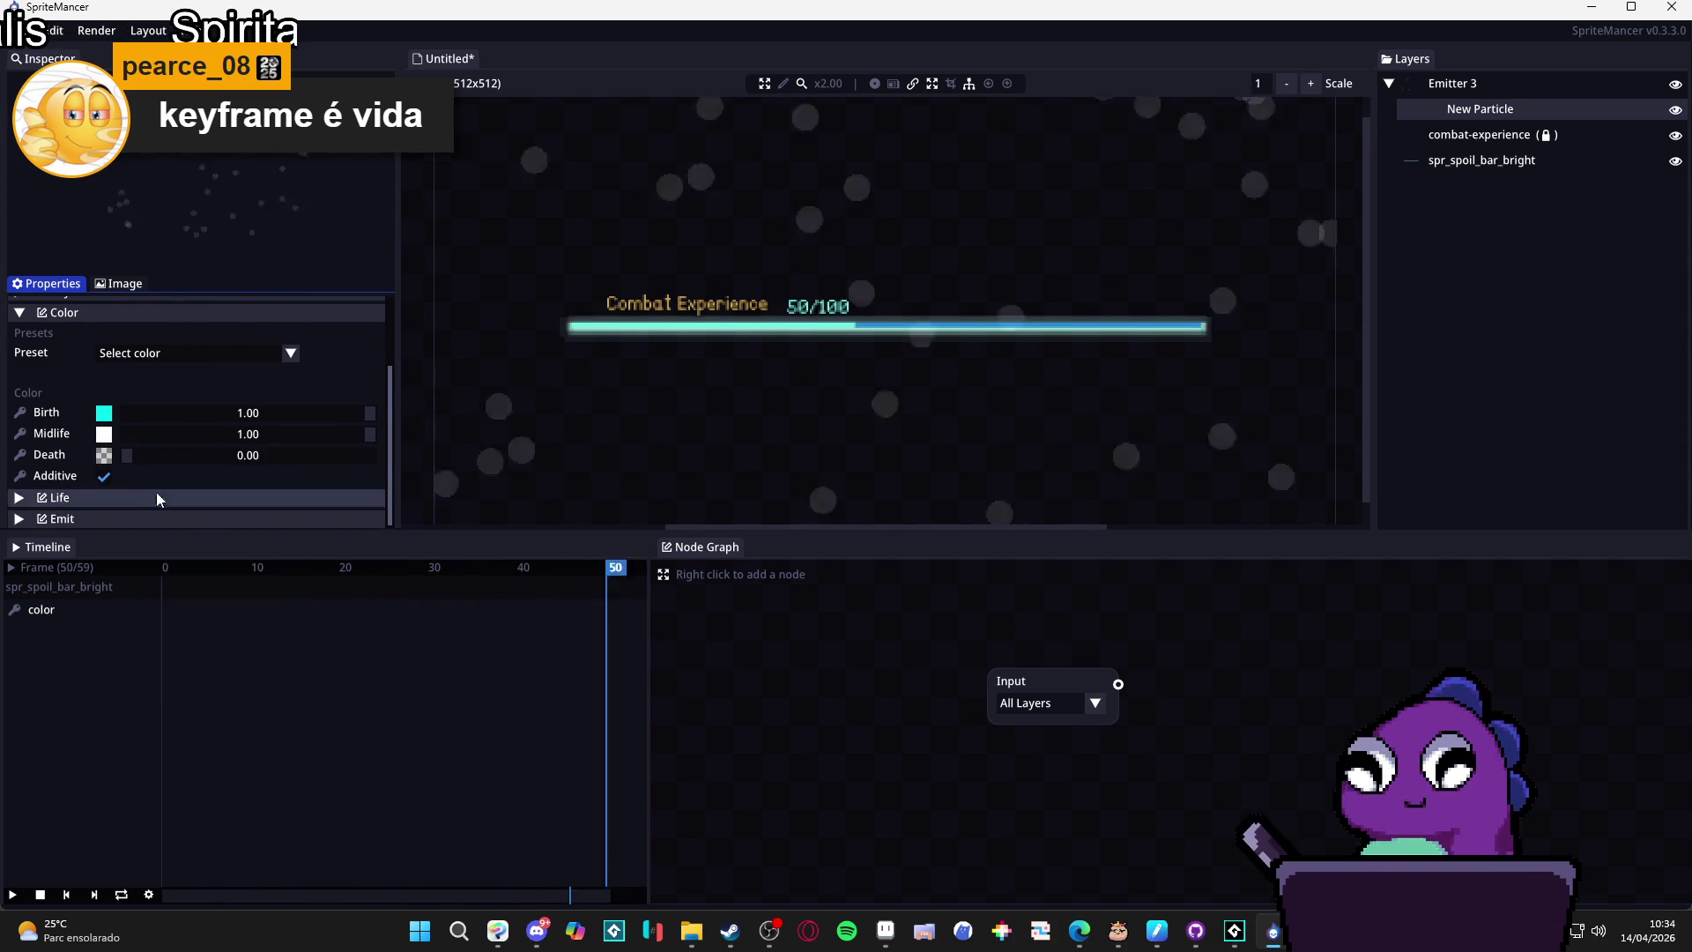
pyautogui.click(104, 434)
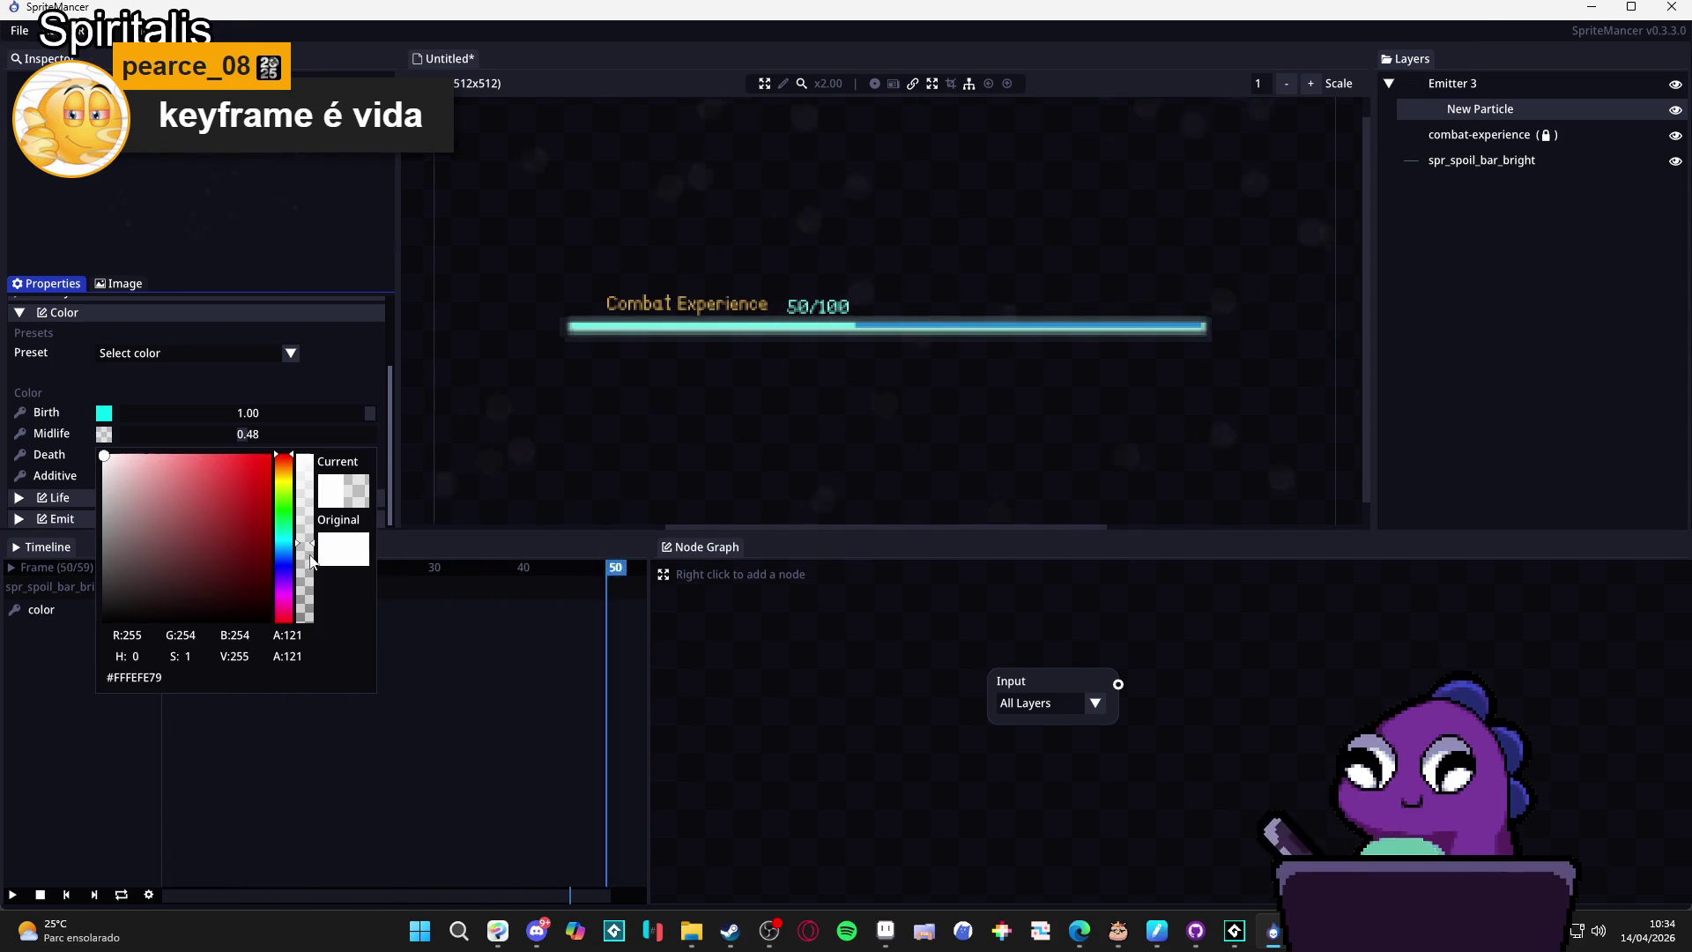
pyautogui.click(319, 395)
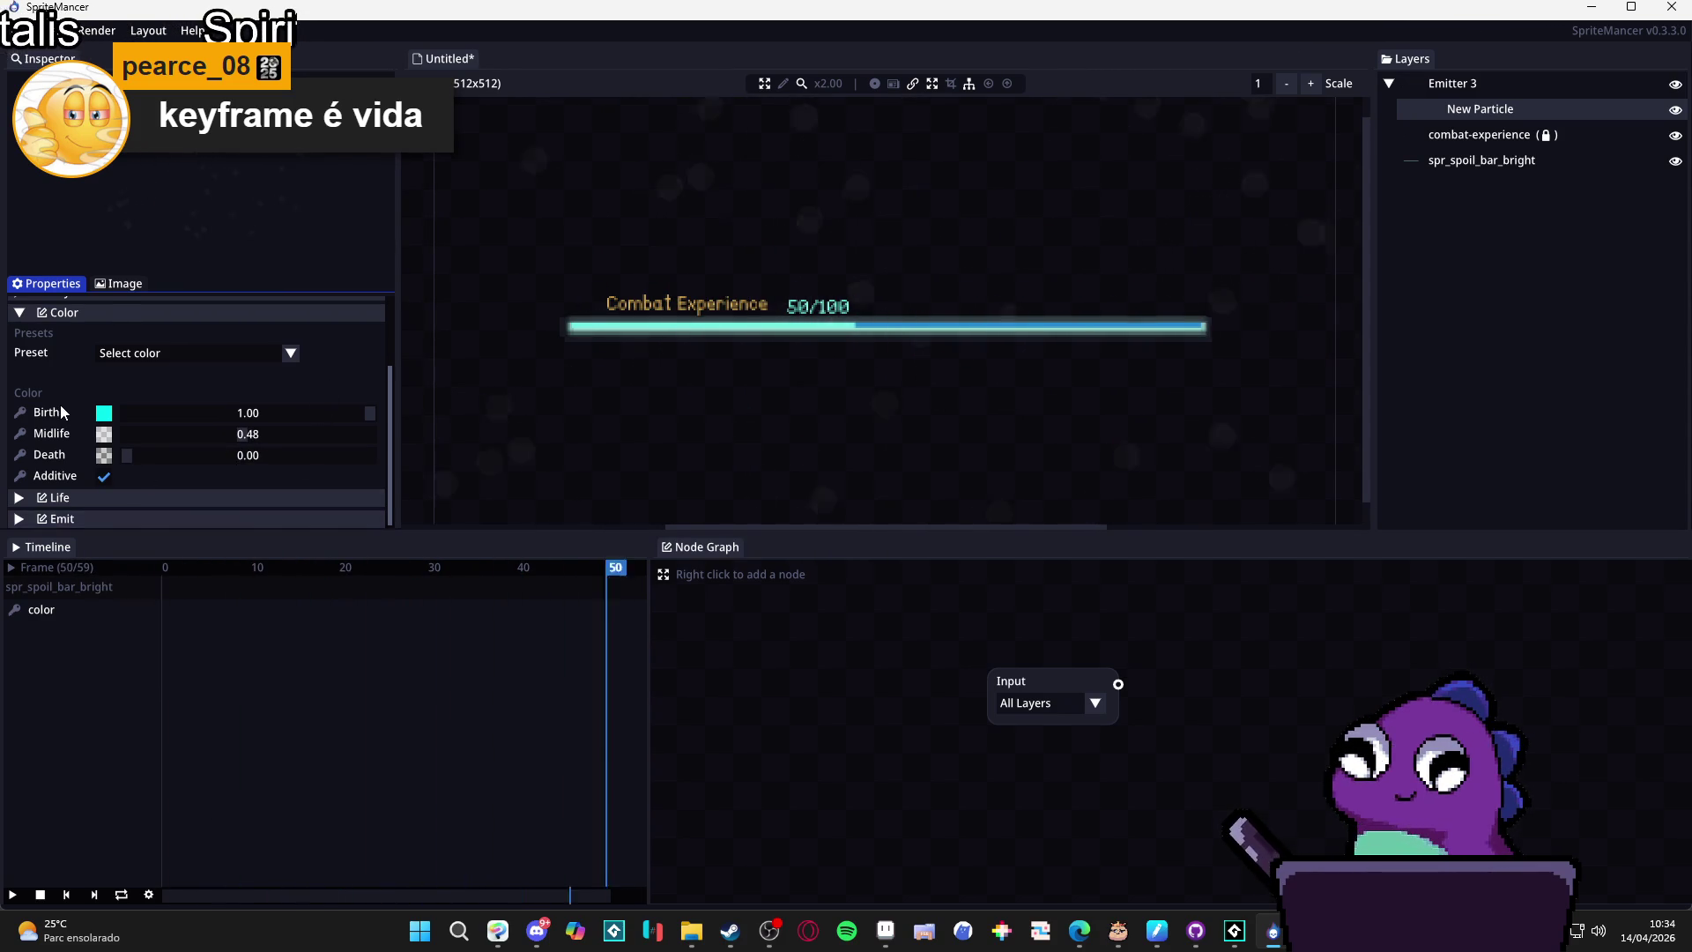
pyautogui.scroll(5, 71, 407)
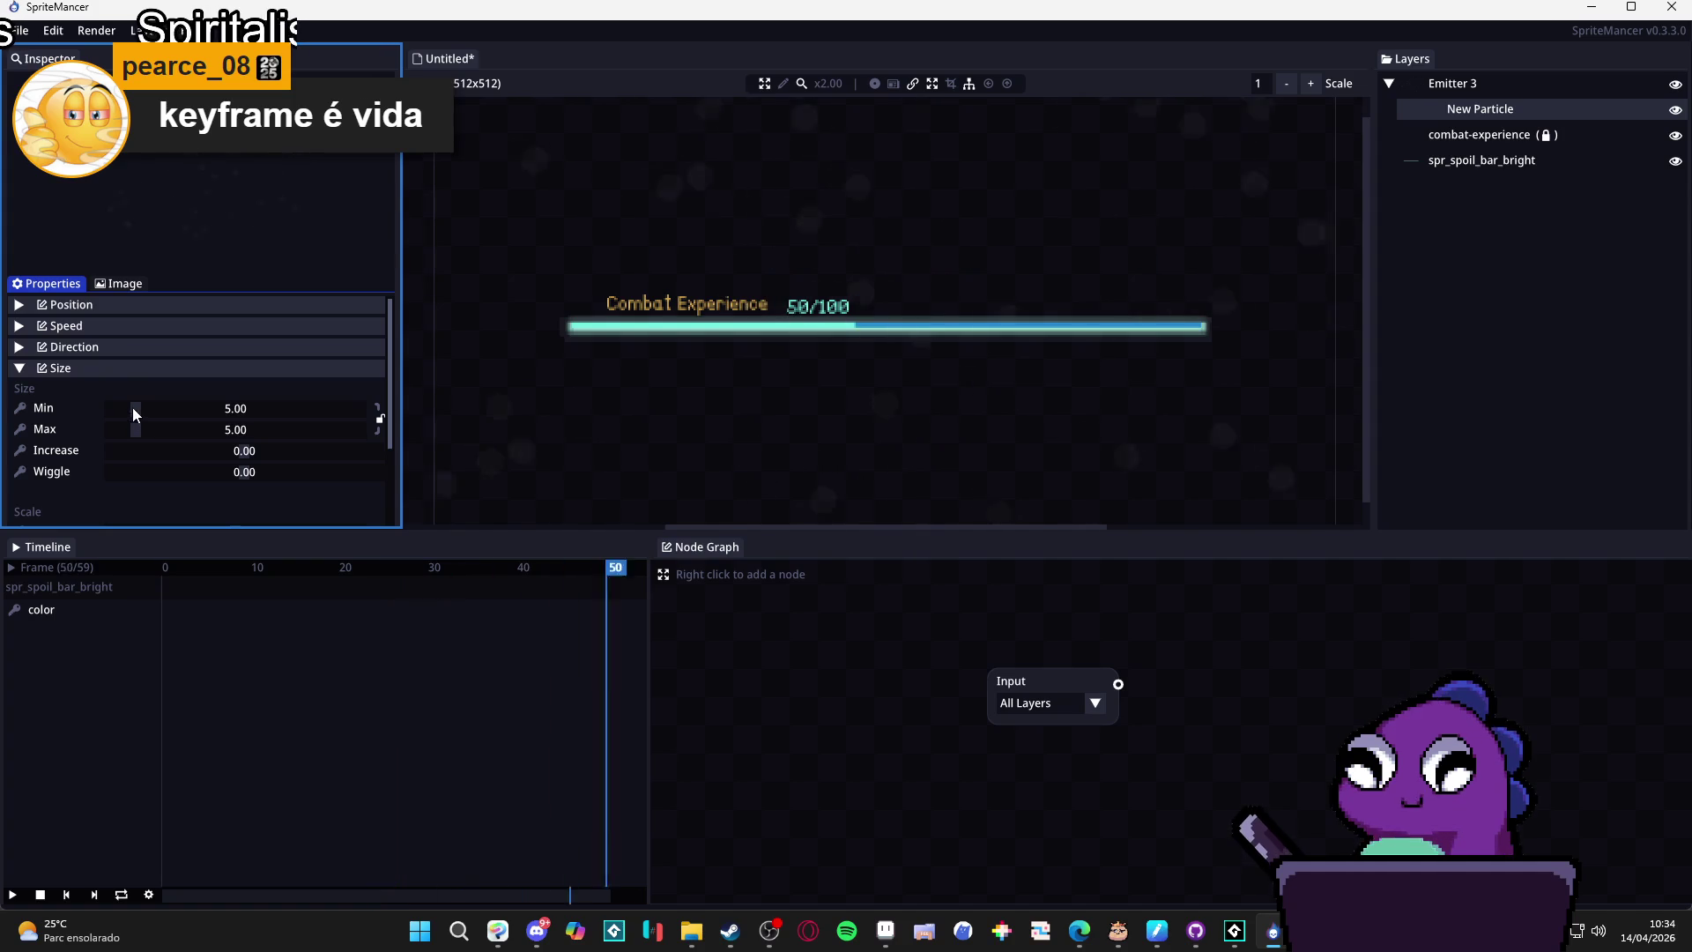
# Shrink the particles to size 1.77 with a -0.10 size increase and 0.00 wiggle.
pyautogui.moveTo(134, 408); pyautogui.dragTo(120, 430)
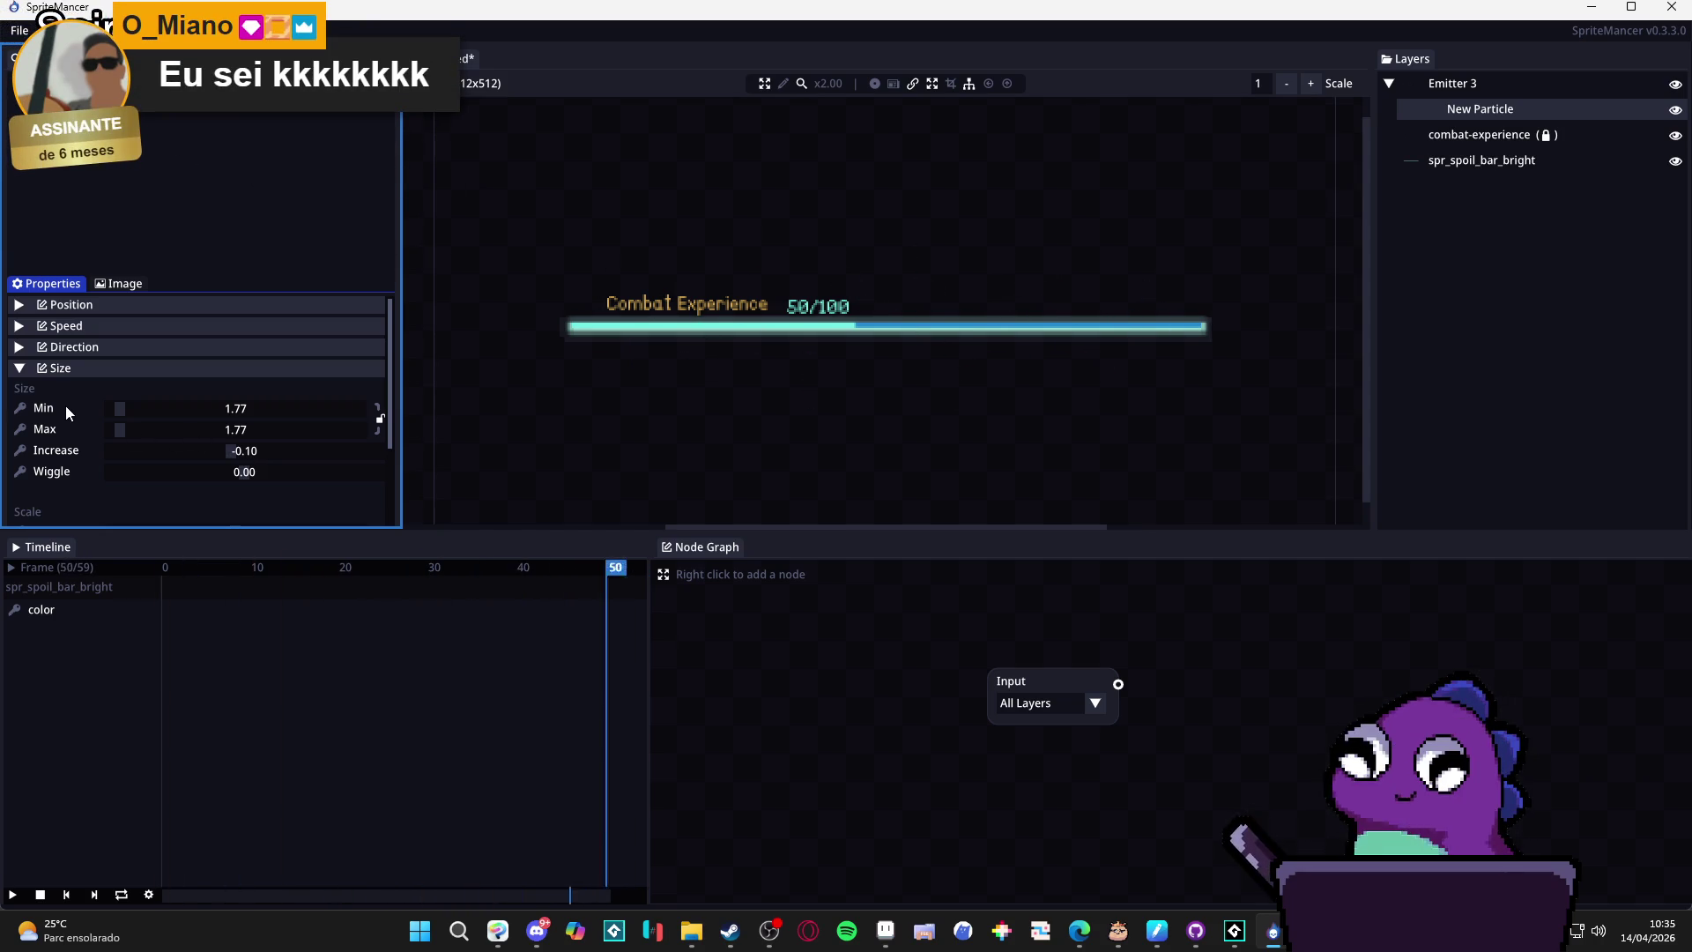
pyautogui.click(58, 370)
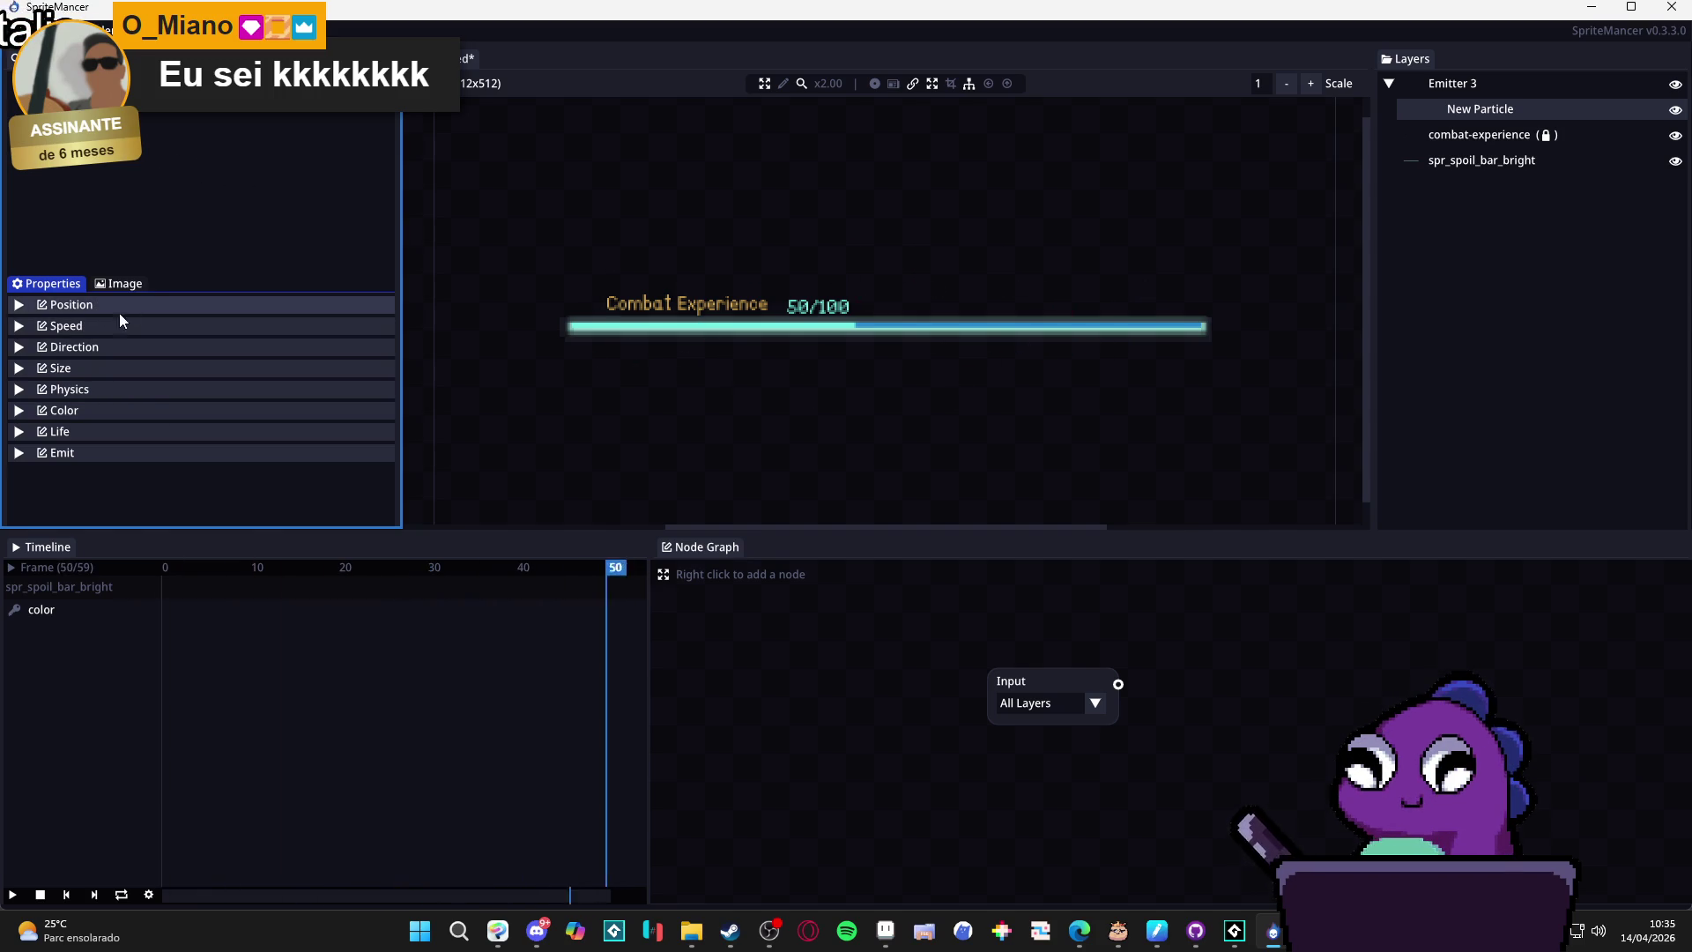
# View the New Particle's image settings and shape library, then return to Properties.
pyautogui.click(114, 285)
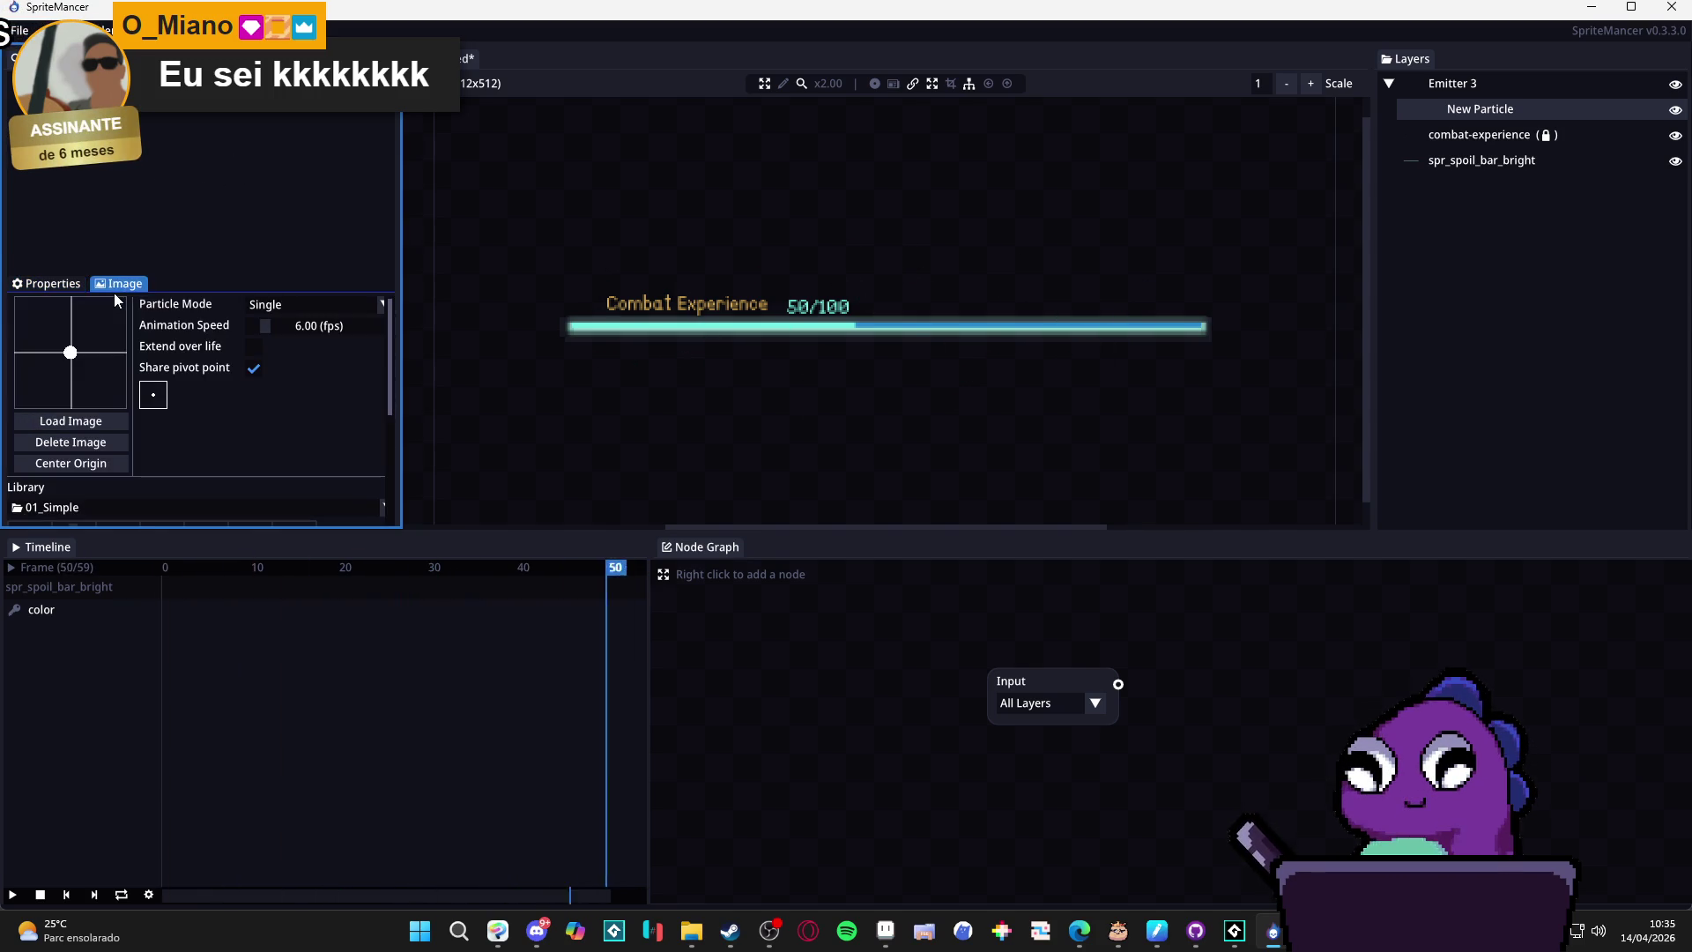
pyautogui.scroll(-3, 240, 425)
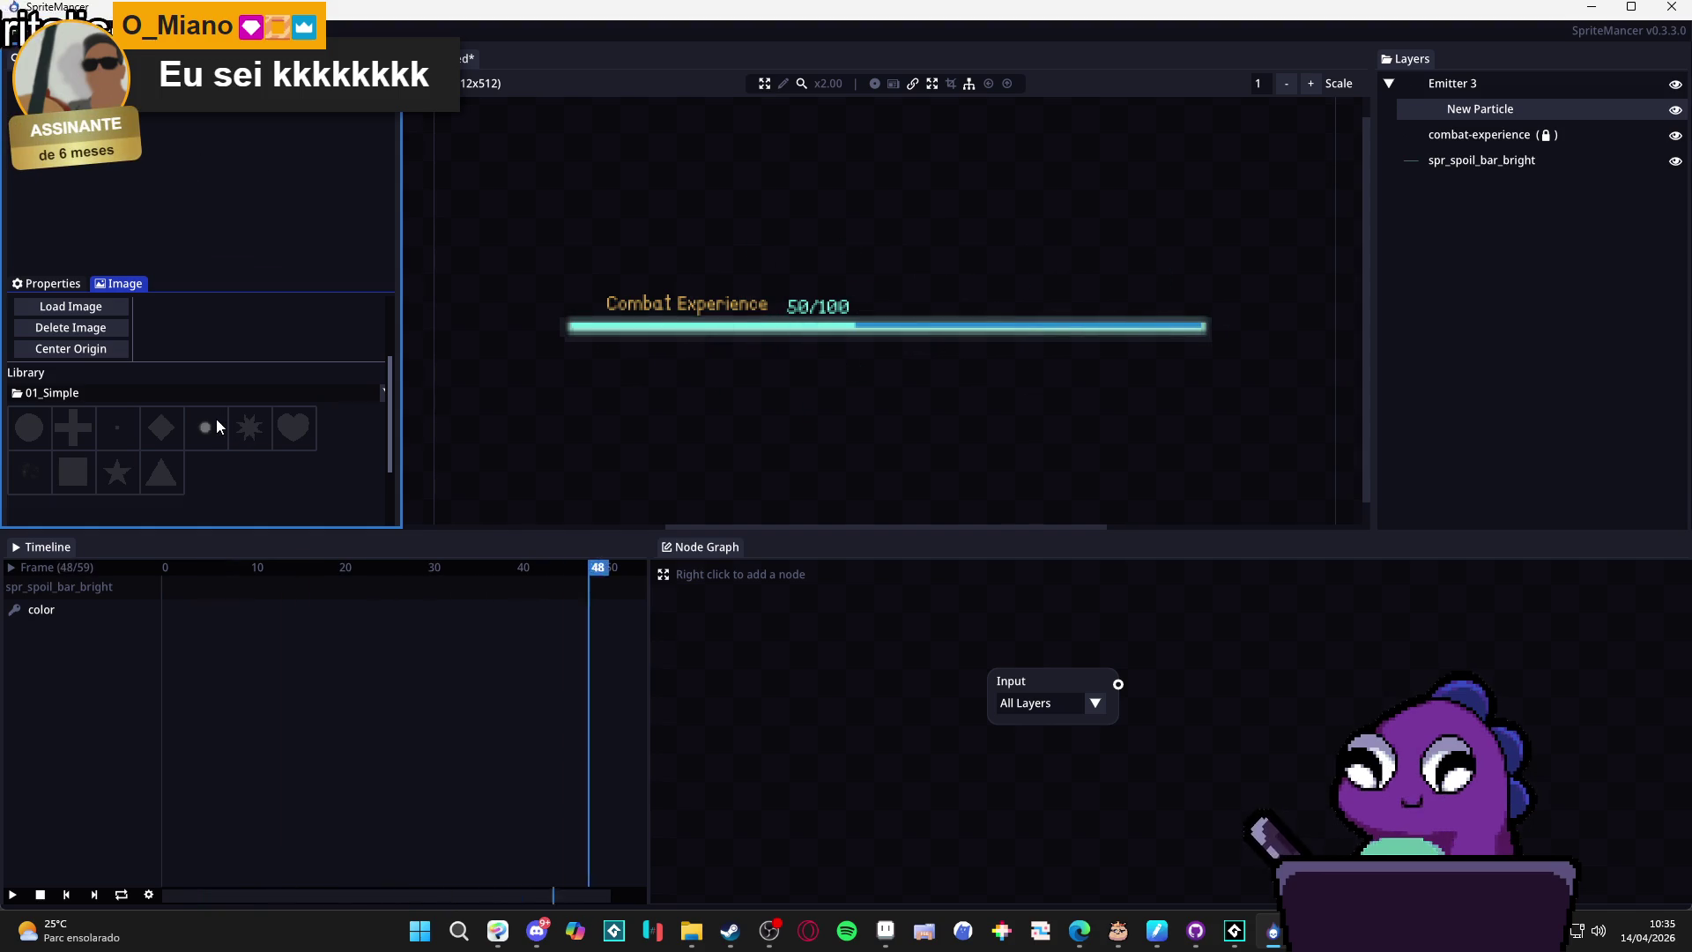
pyautogui.click(69, 285)
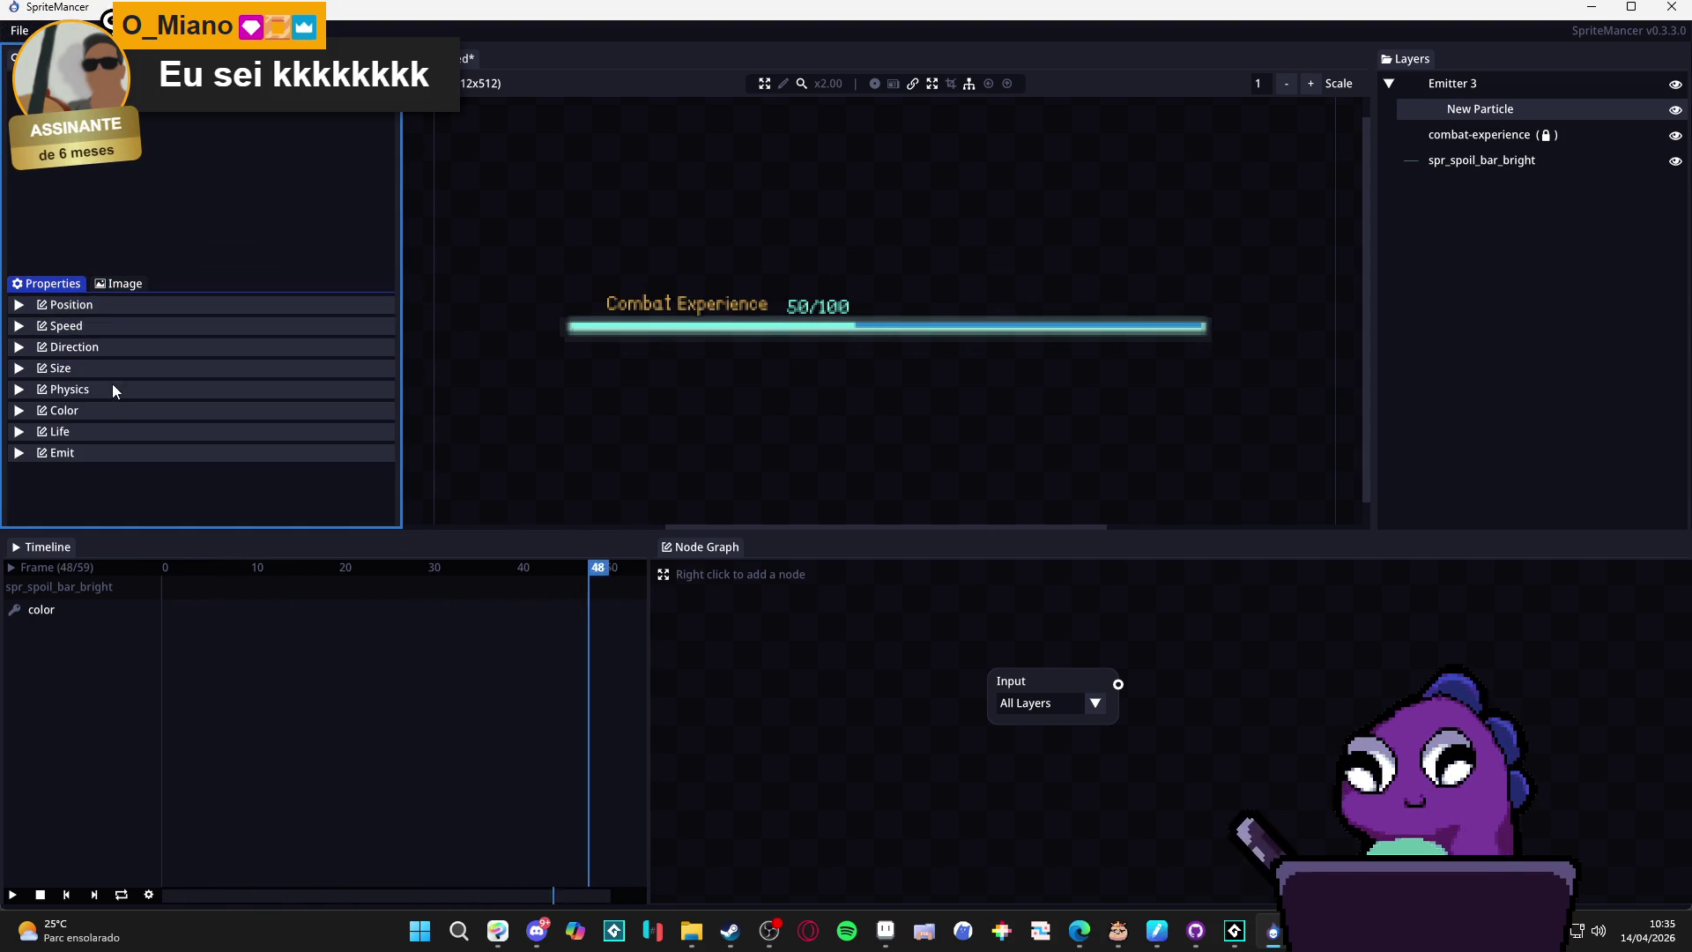
# Set the direction Wiggle to 2, then raise it to about 81.09.
pyautogui.click(114, 348)
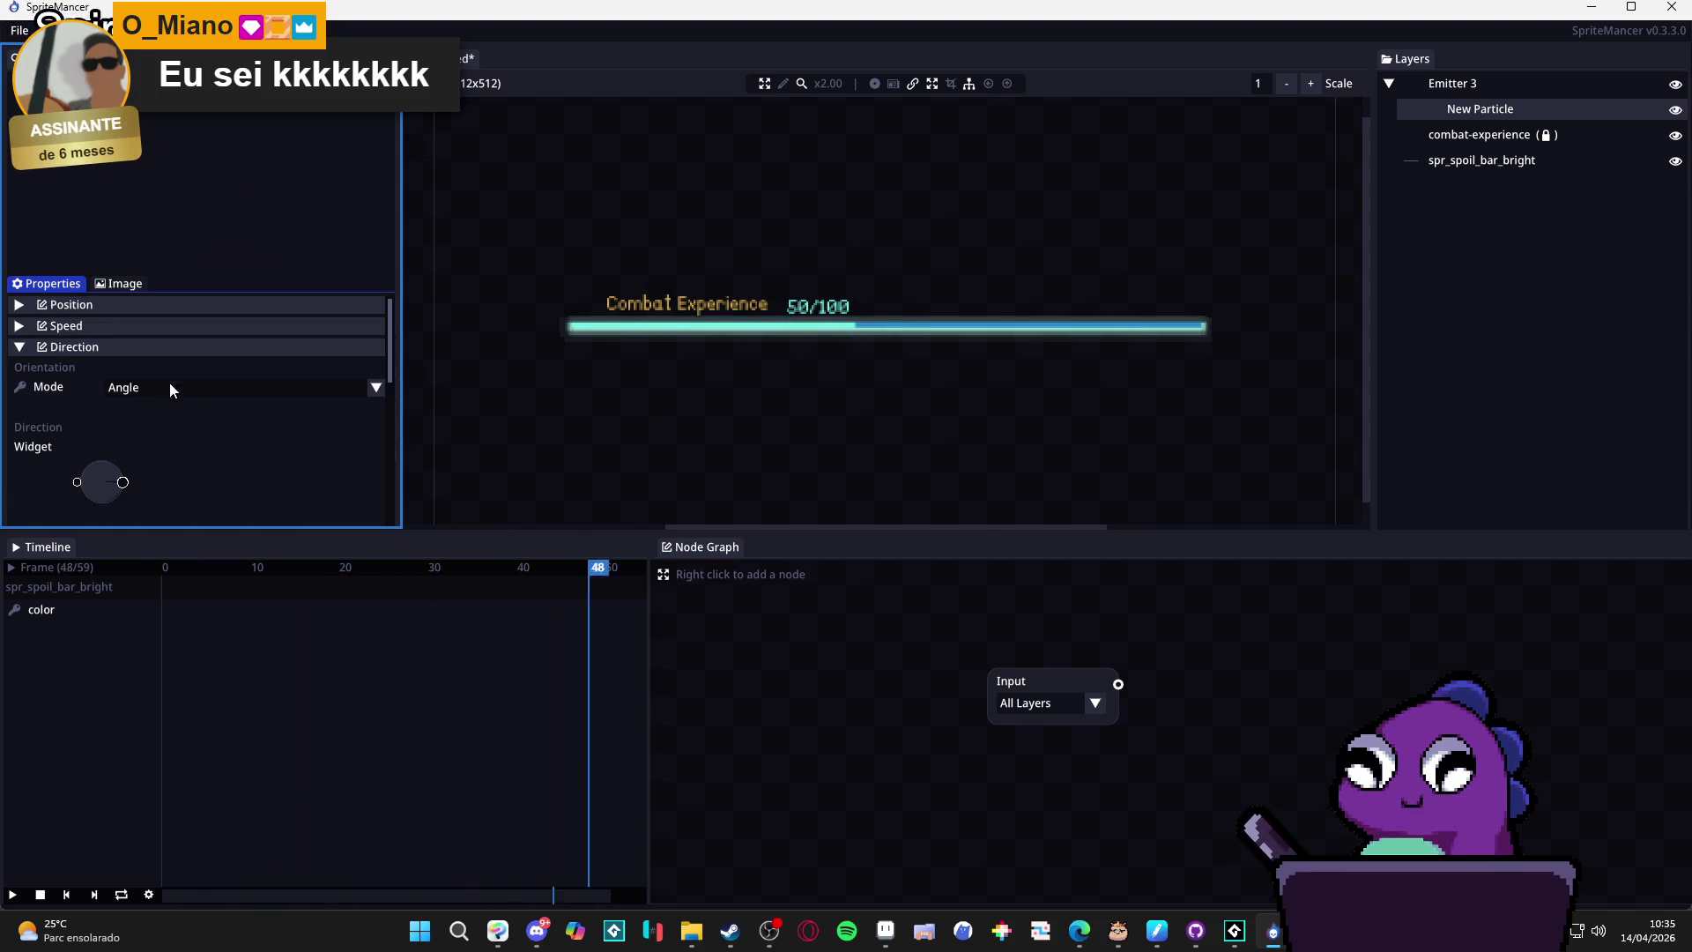
pyautogui.scroll(-3, 206, 432)
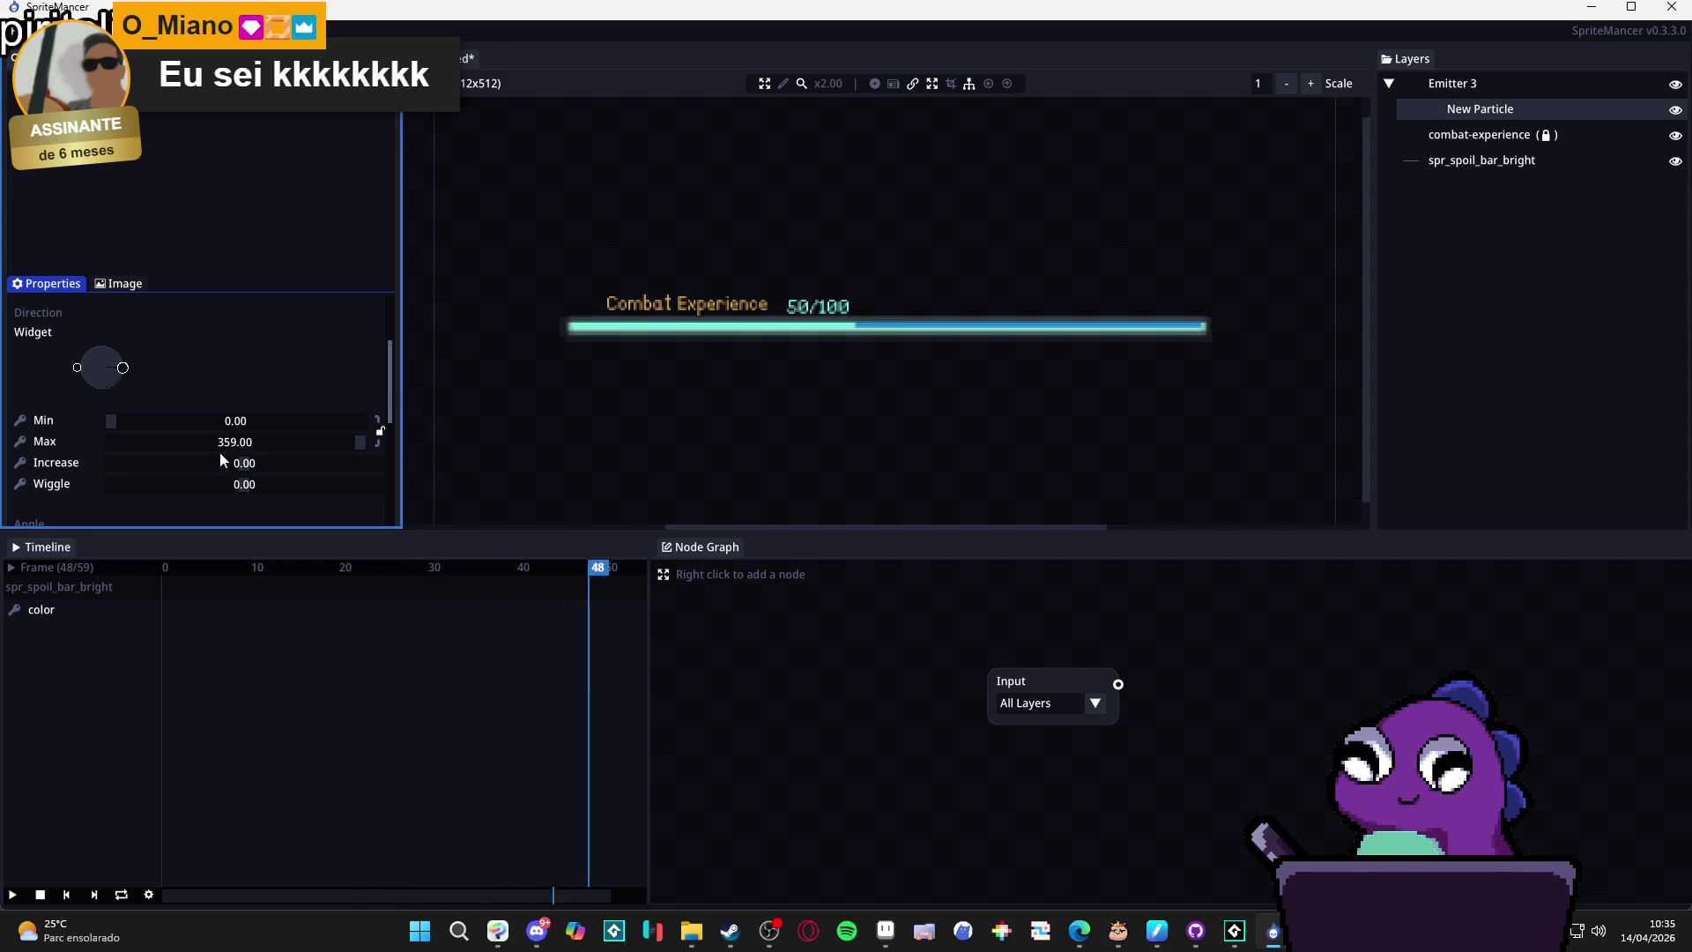
pyautogui.moveTo(261, 484); pyautogui.dragTo(272, 487)
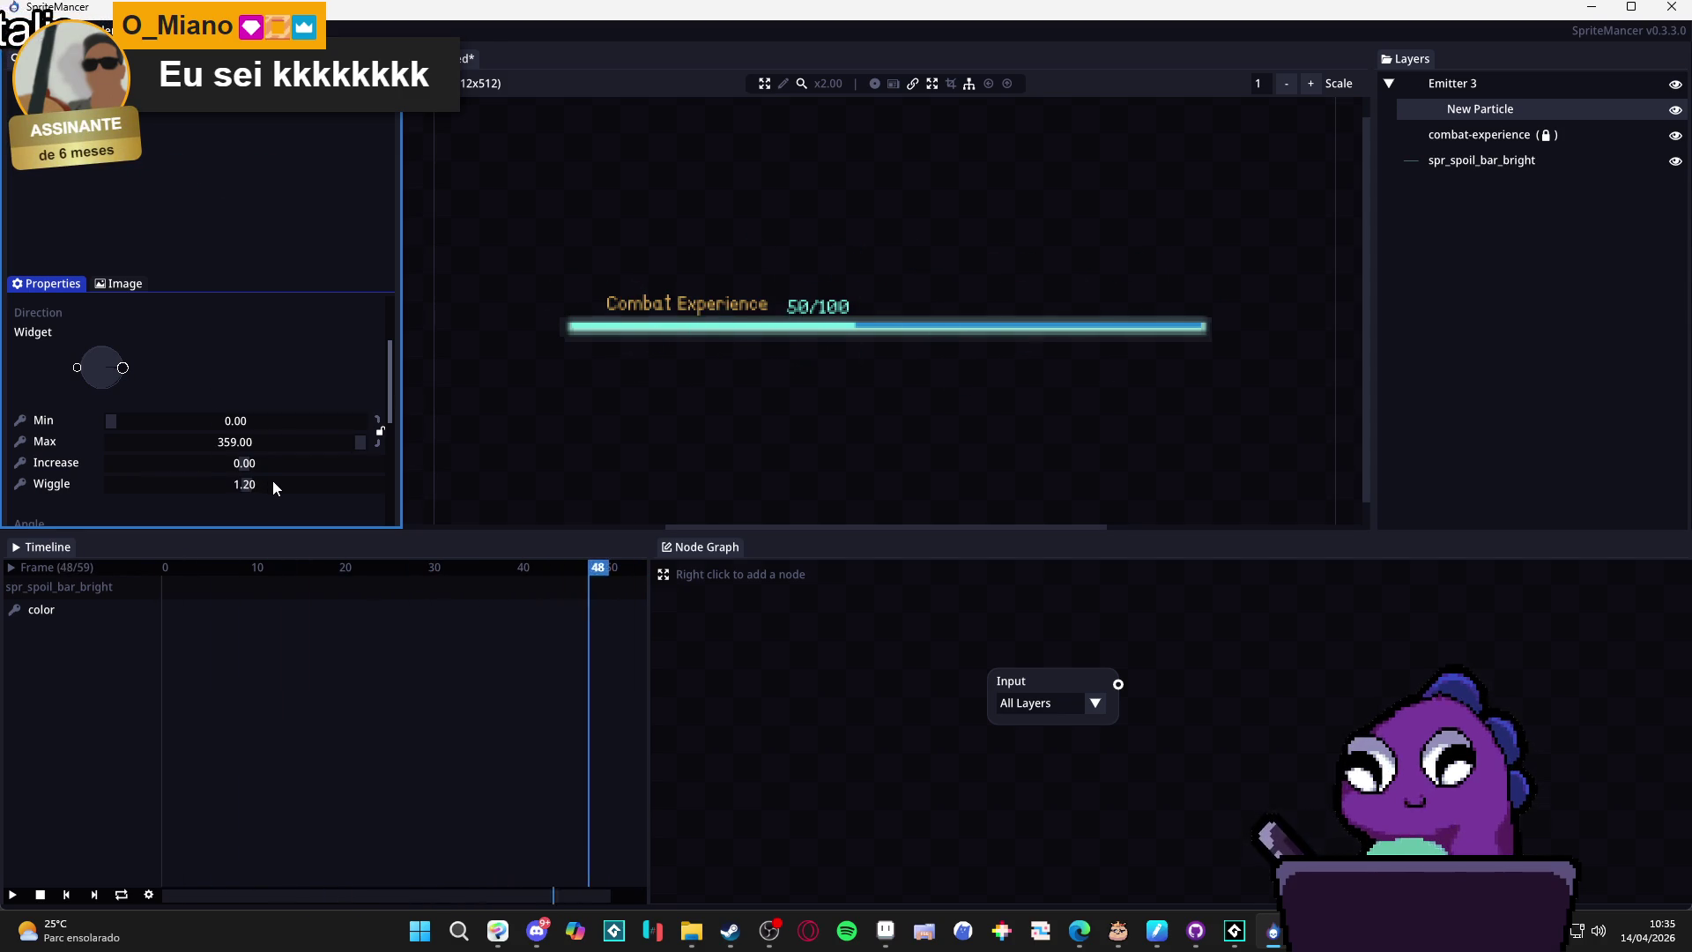
pyautogui.doubleClick(238, 484)
pyautogui.write('2')
pyautogui.press('Return')
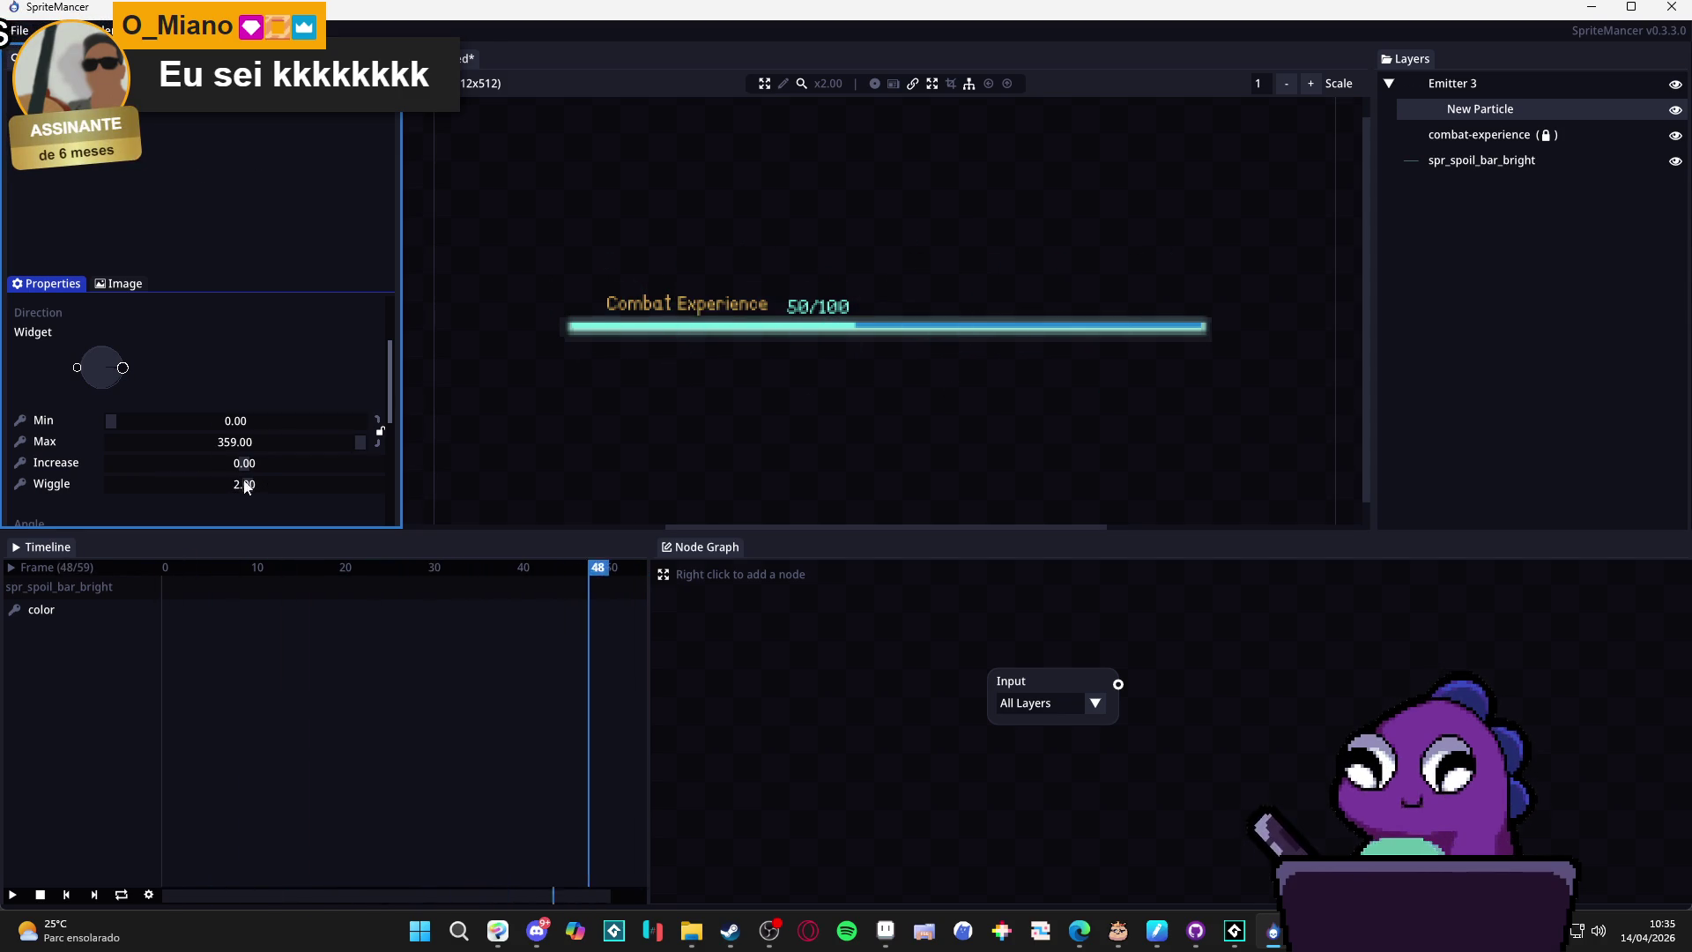
pyautogui.moveTo(246, 487)
pyautogui.mouseDown()
pyautogui.moveTo(379, 479)
pyautogui.moveTo(365, 474)
pyautogui.mouseUp()
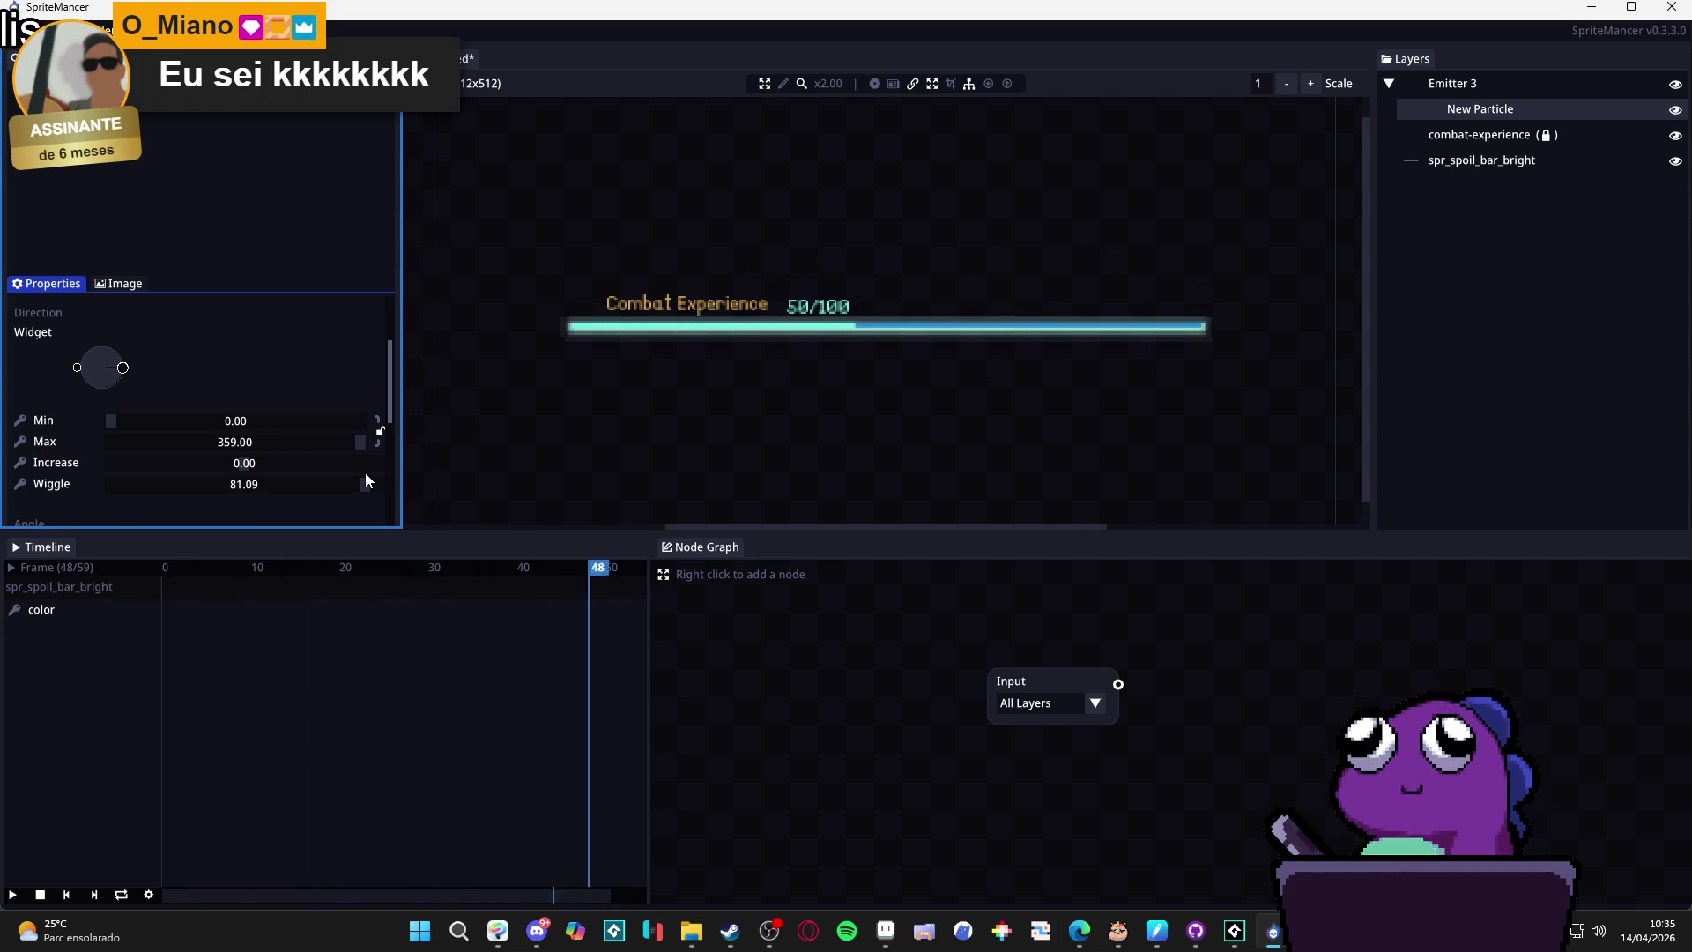
pyautogui.scroll(3, 339, 388)
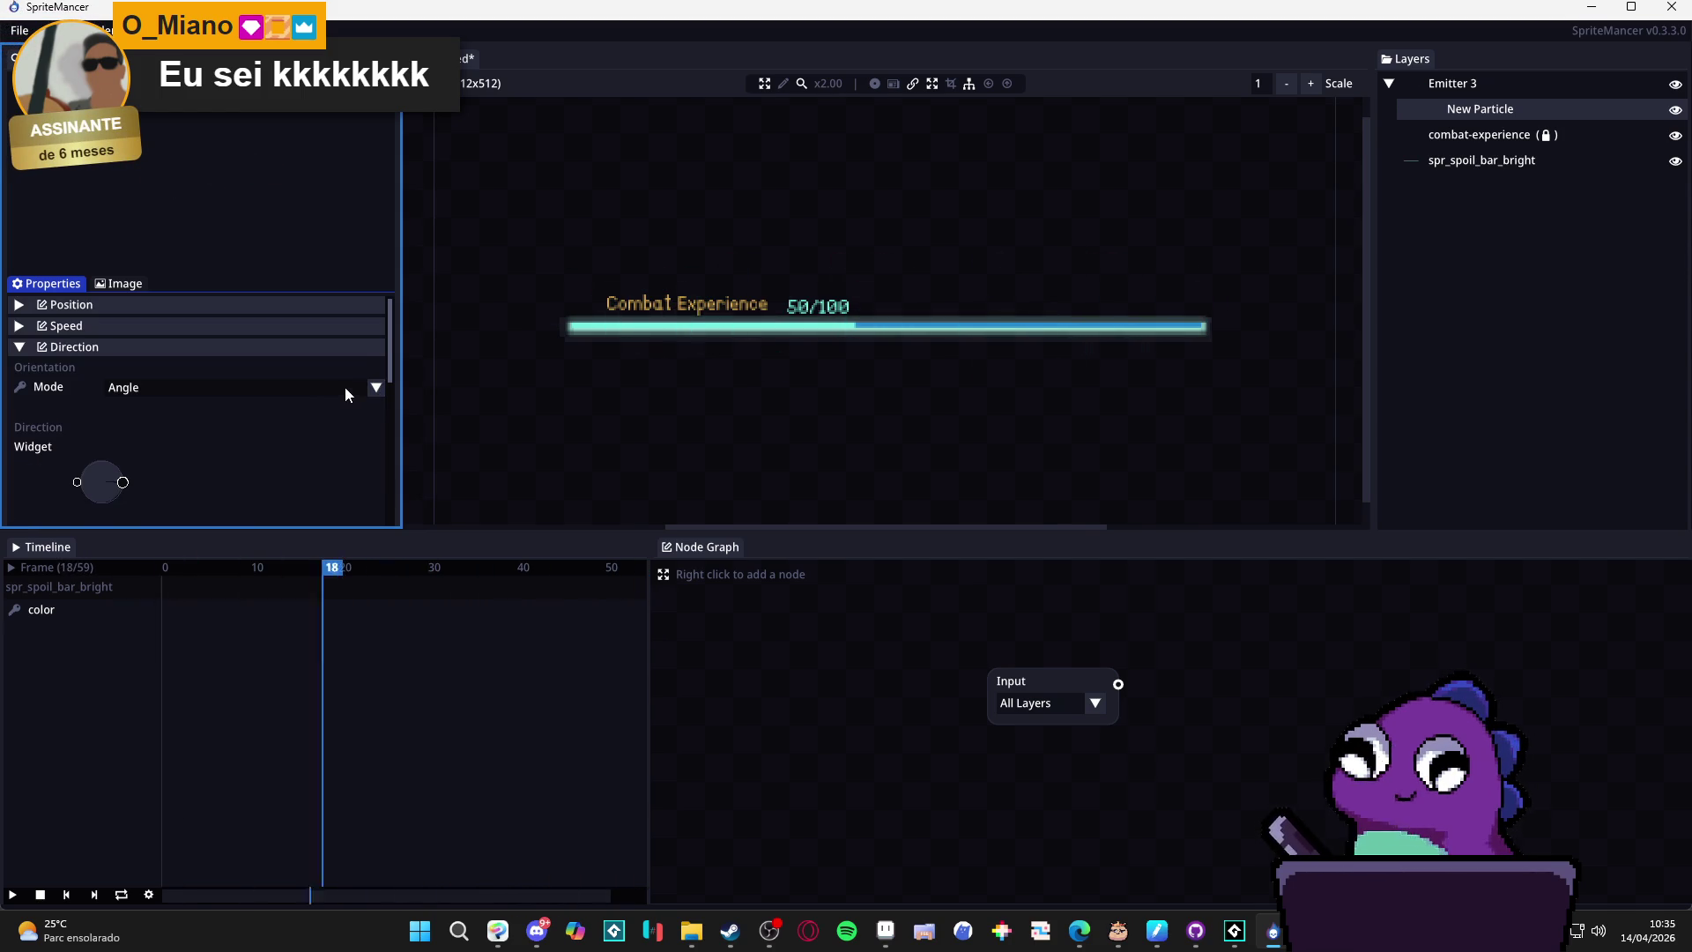
pyautogui.click(246, 349)
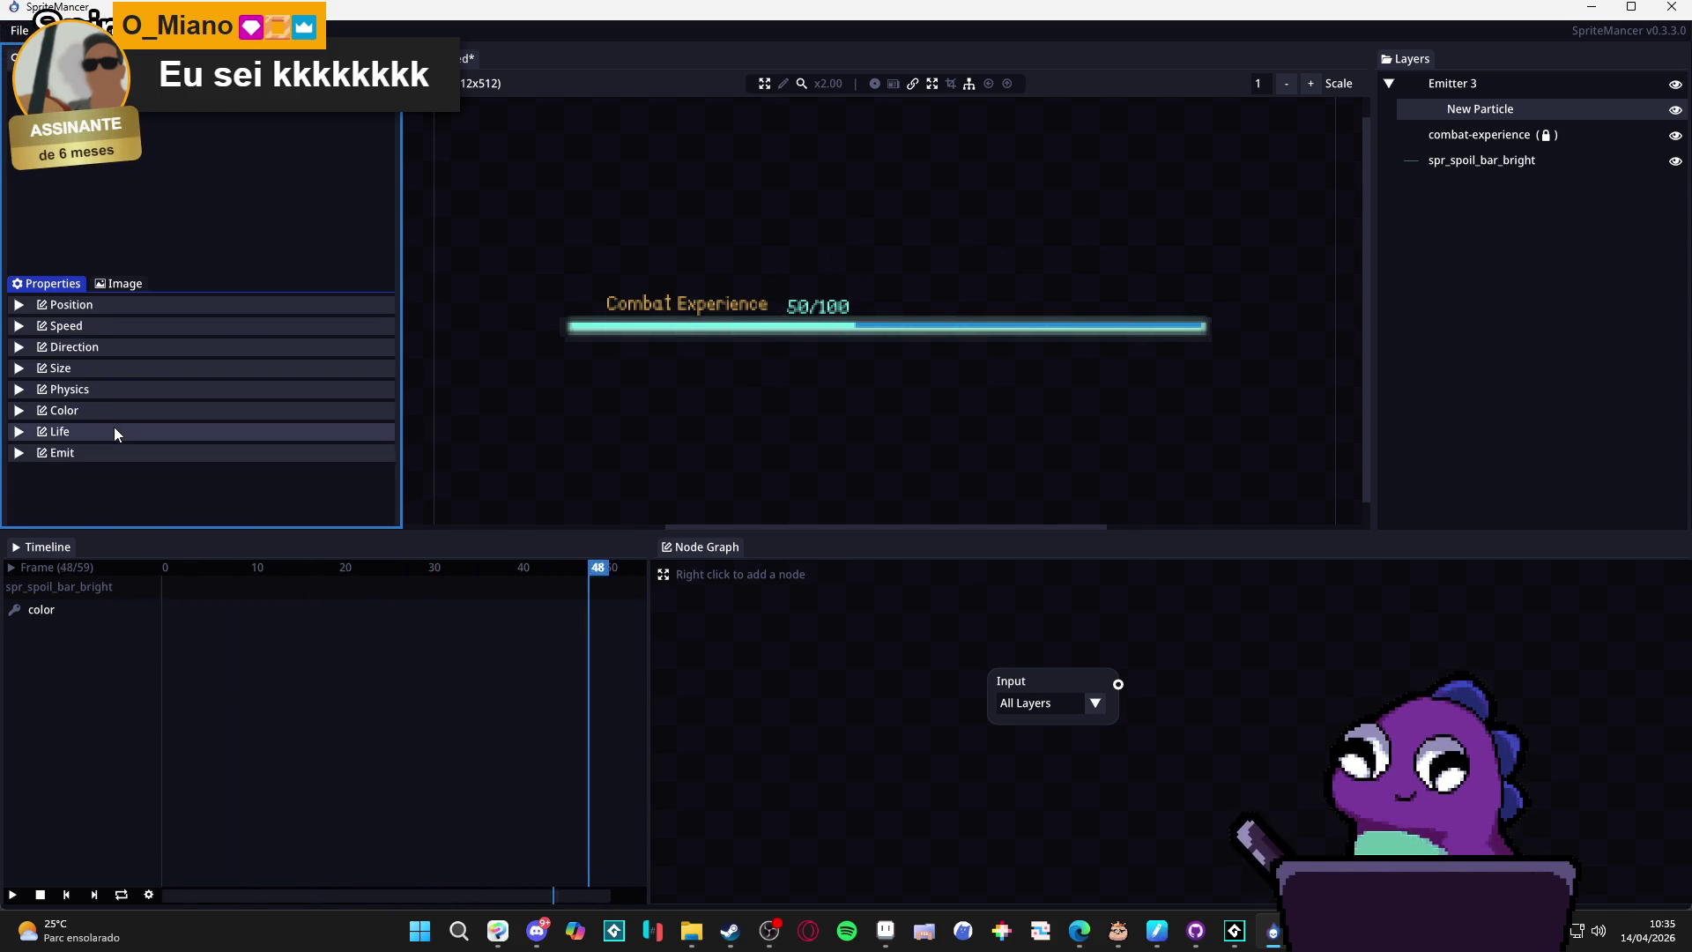
# Ease the particles' Size Increase from -0.10 to -0.05.
pyautogui.click(109, 364)
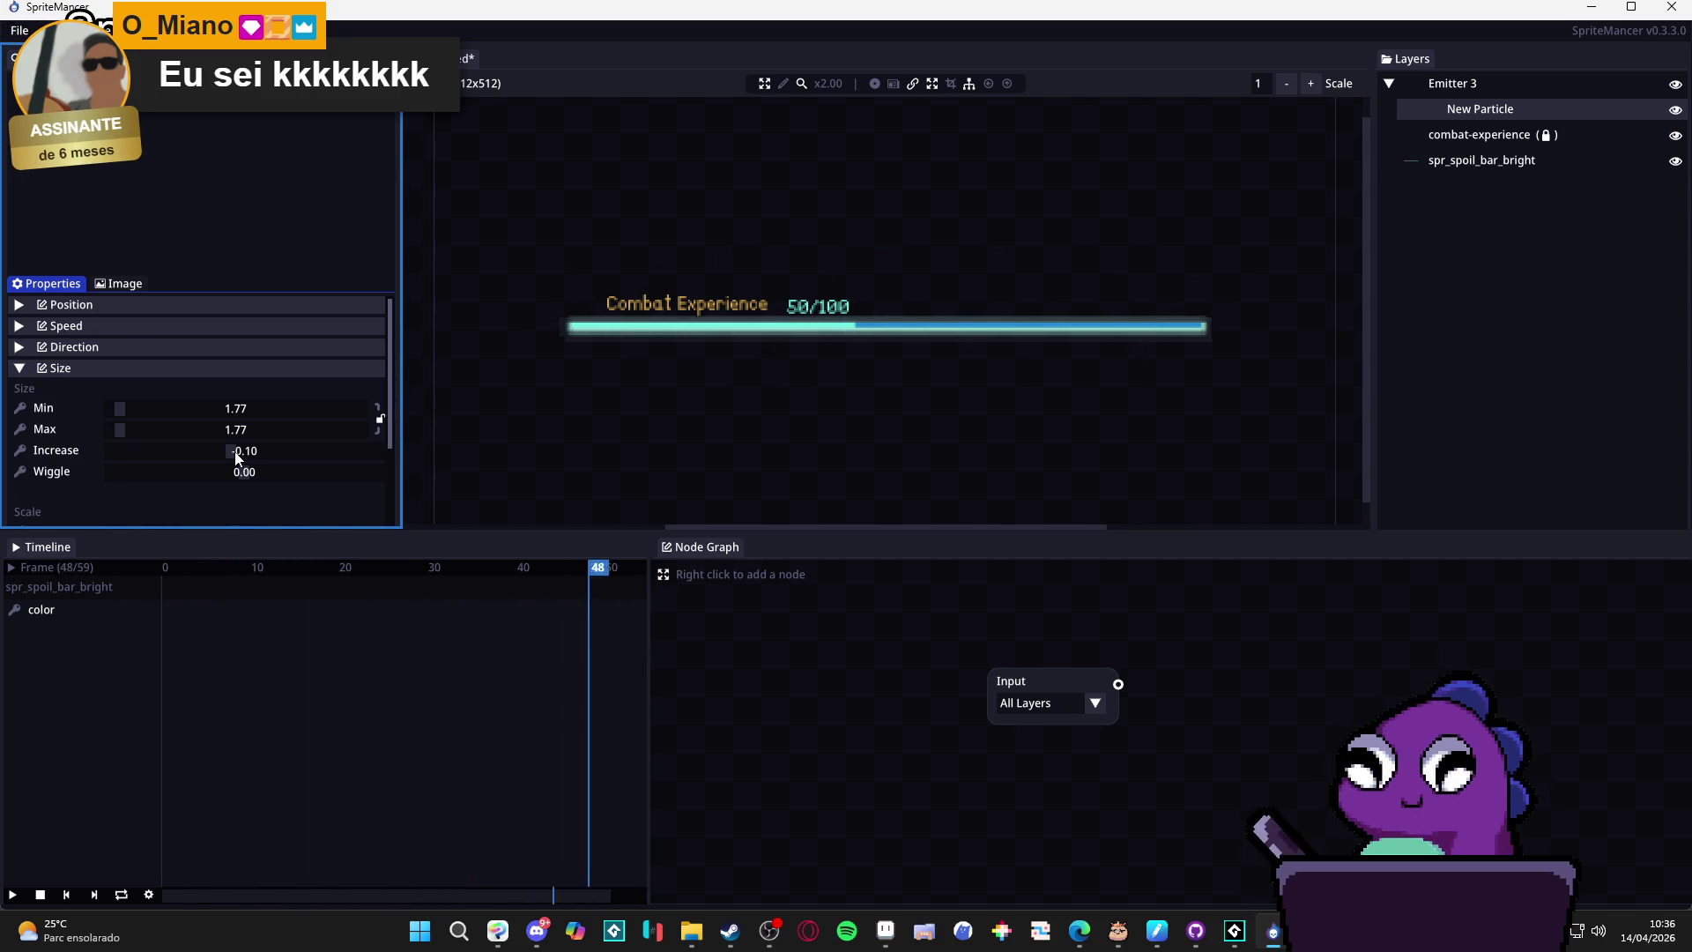
pyautogui.moveTo(235, 452); pyautogui.dragTo(240, 455)
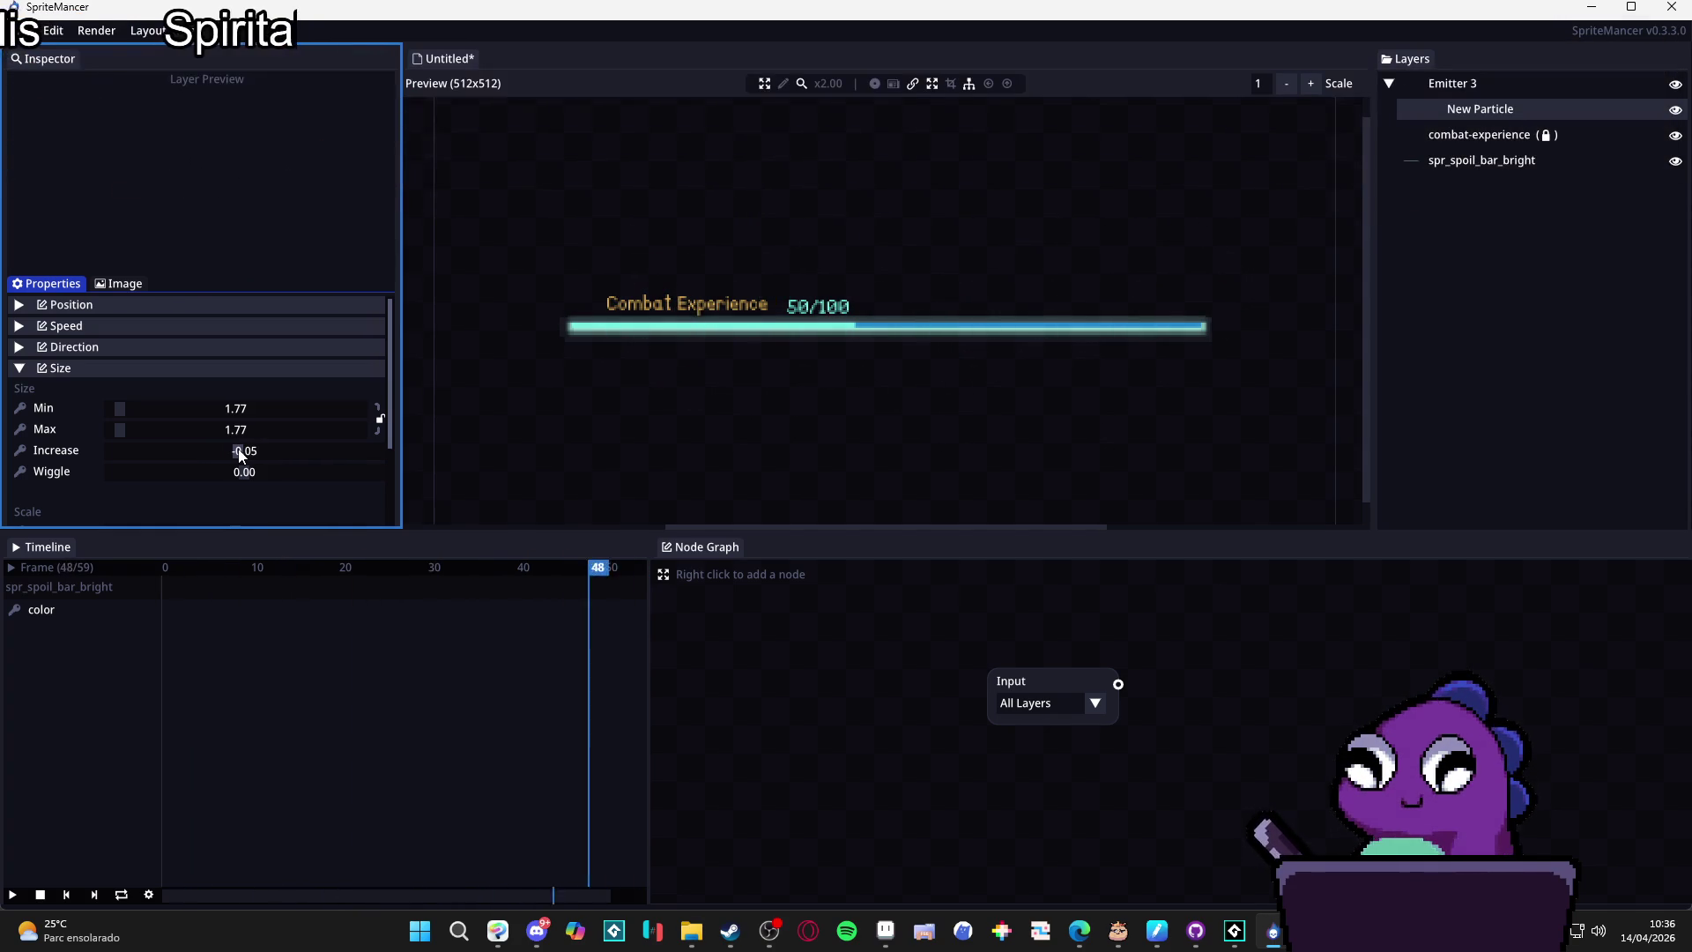
pyautogui.moveTo(239, 455); pyautogui.dragTo(239, 454)
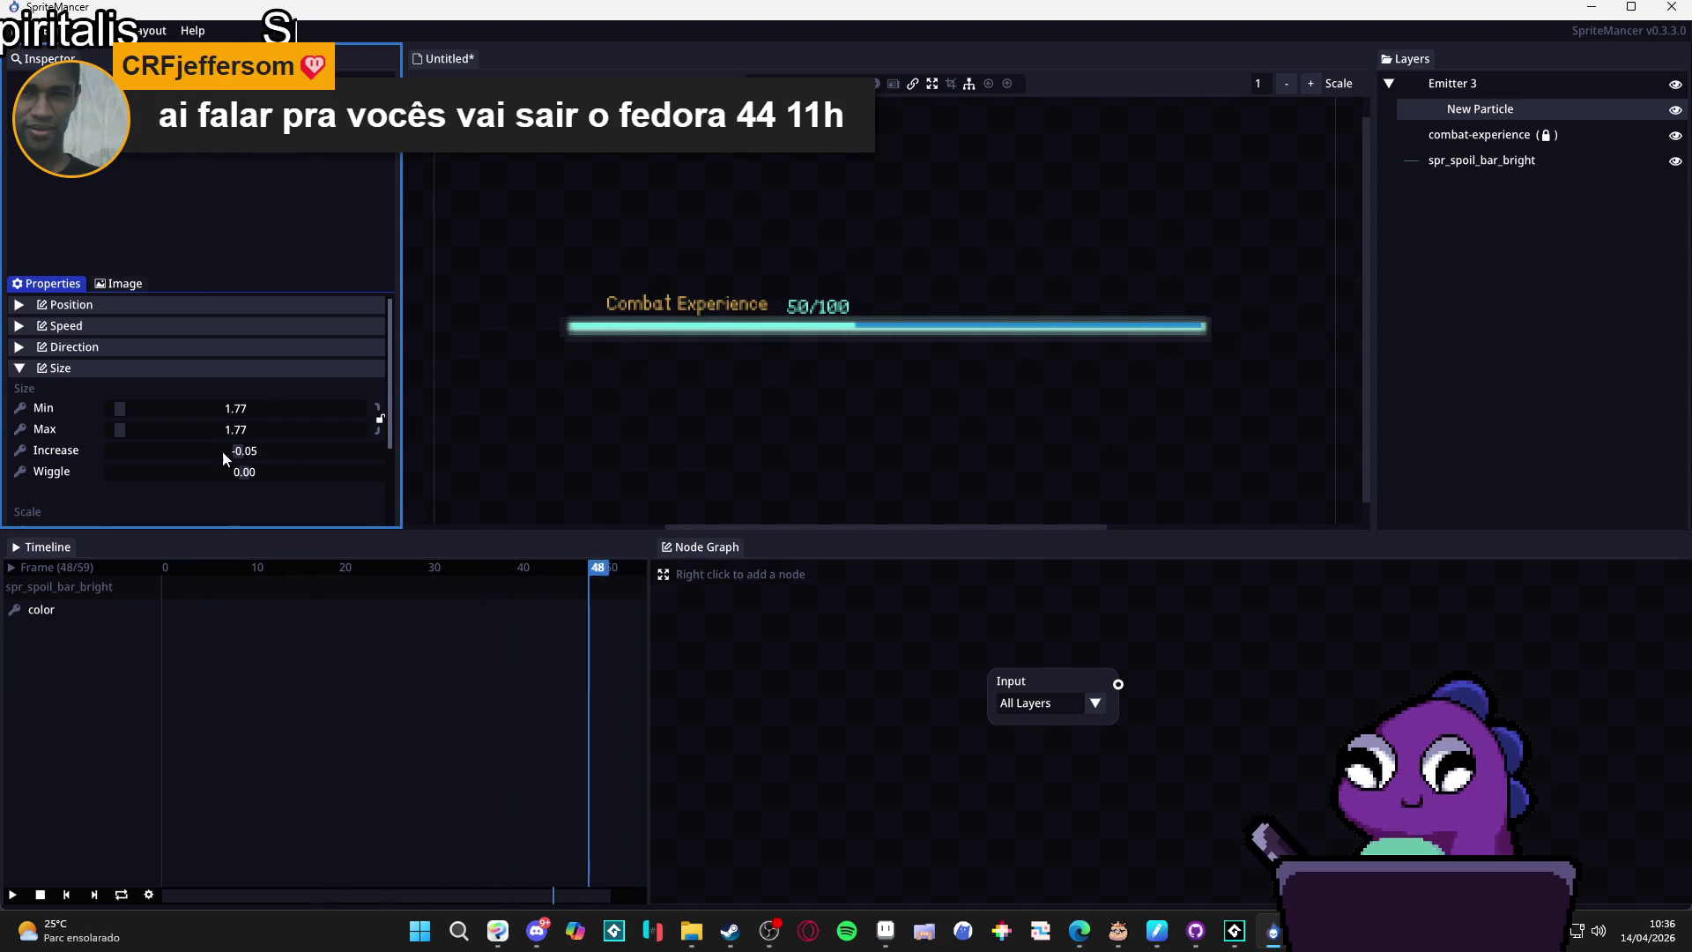
pyautogui.click(80, 369)
pyautogui.click(98, 409)
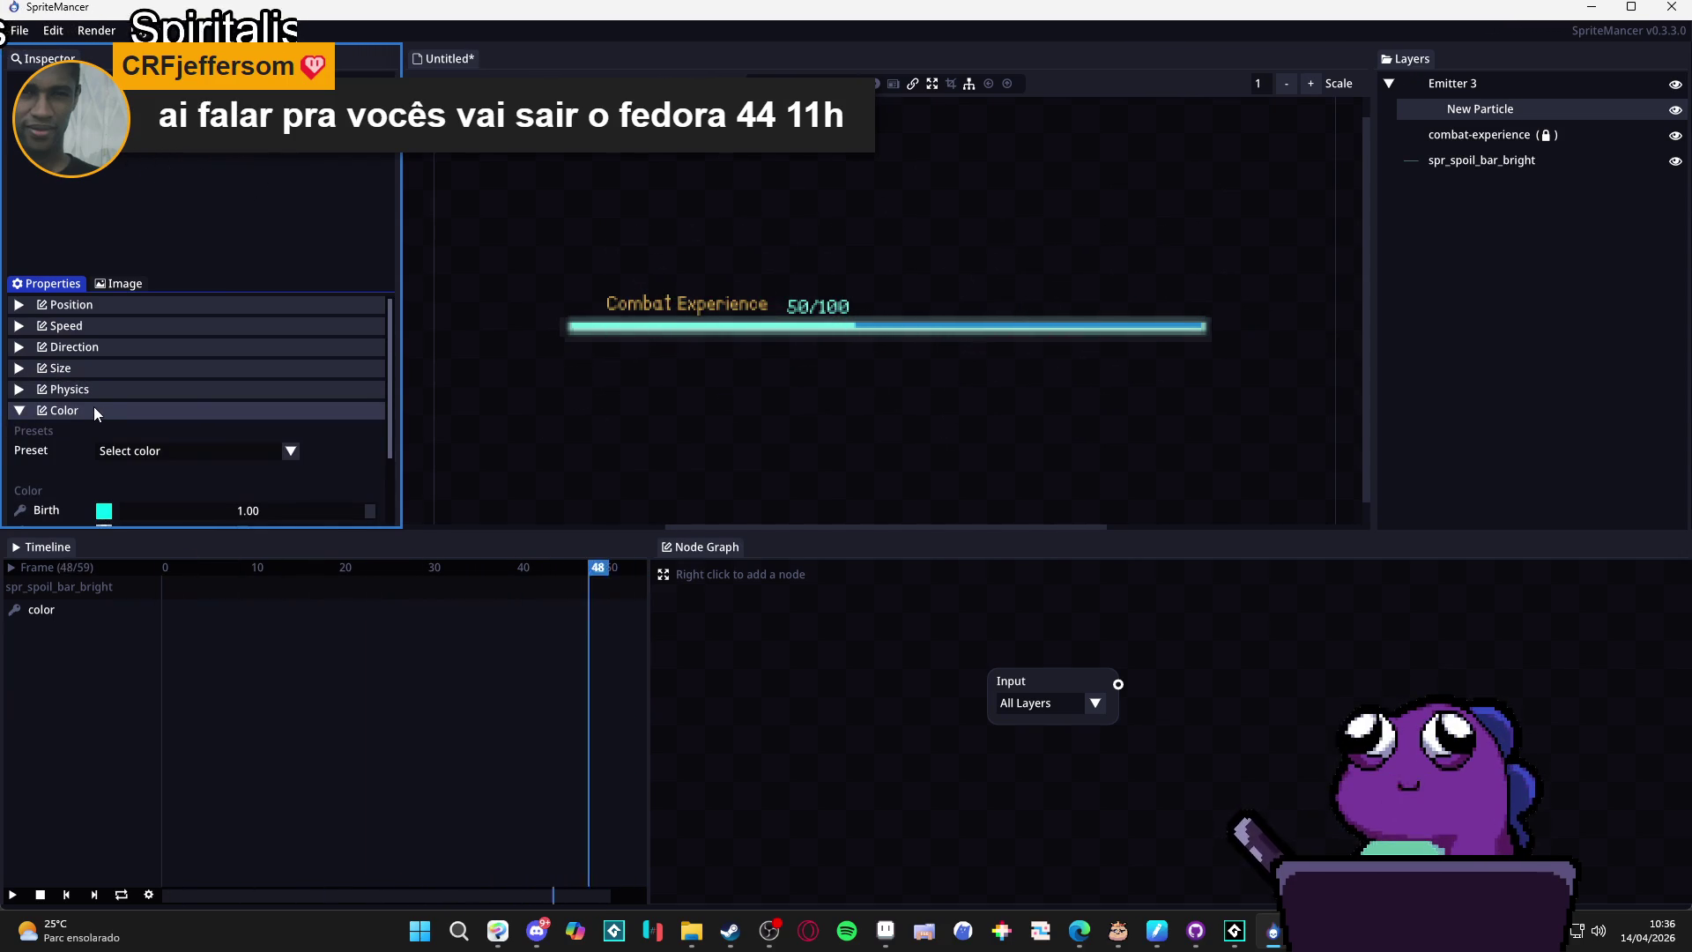
# Paste Birth's cyan #03F9EEFF into the Midlife colour and lower its alpha to 0.35.
pyautogui.scroll(-3, 76, 464)
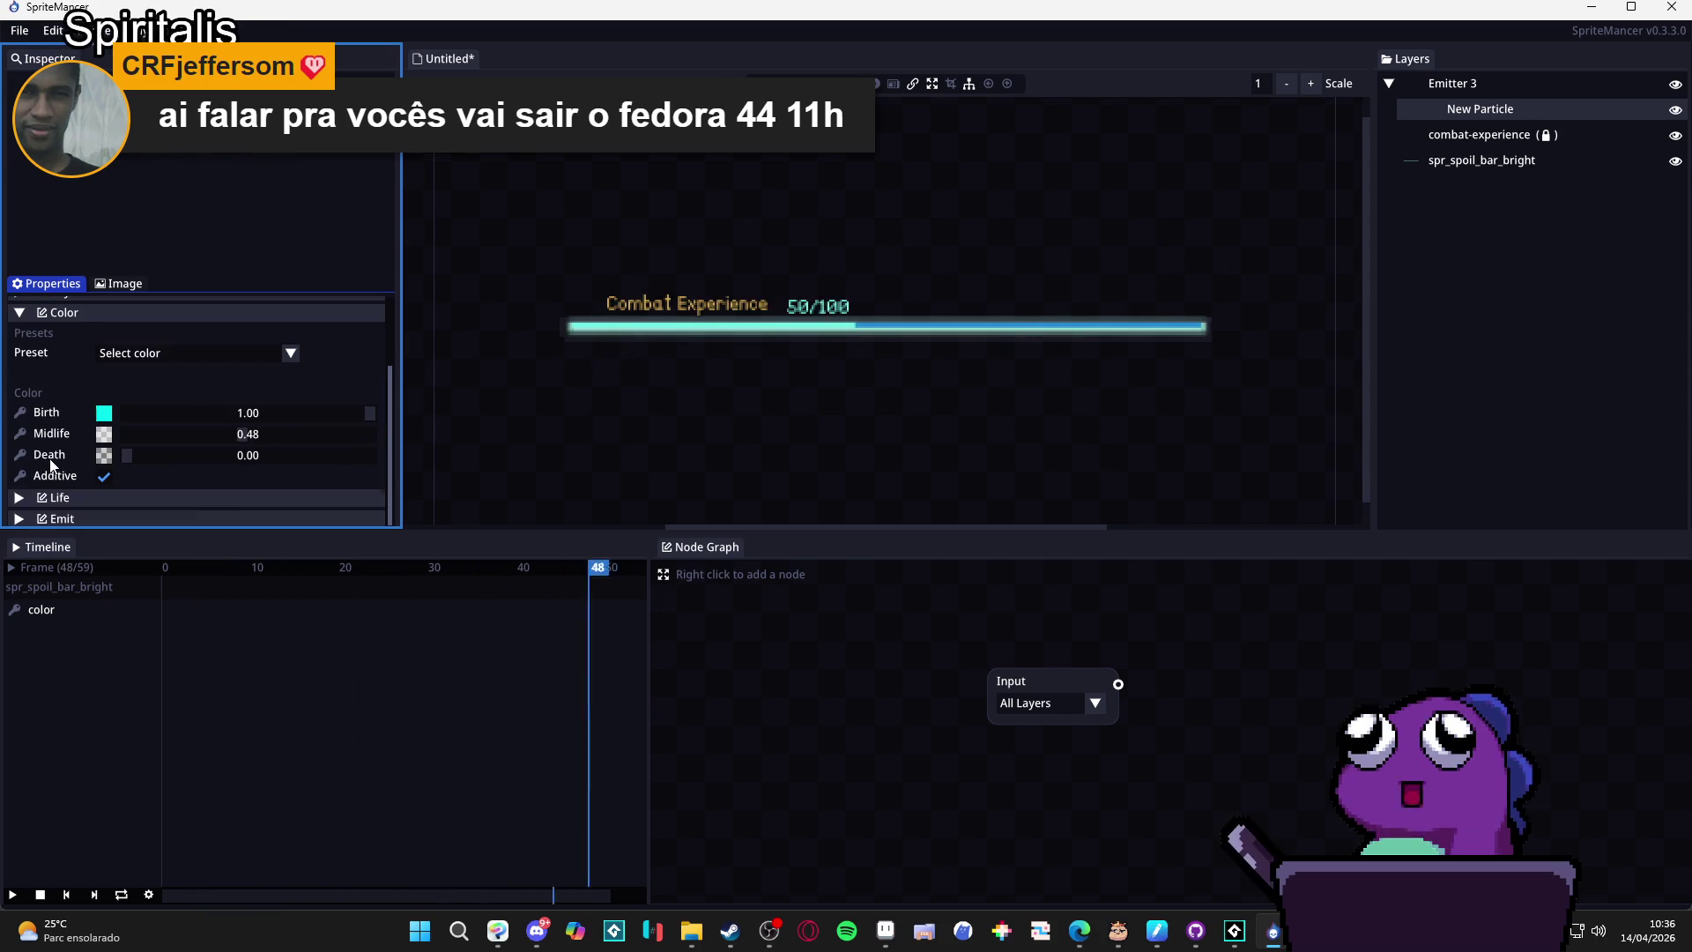
pyautogui.scroll(3, 33, 460)
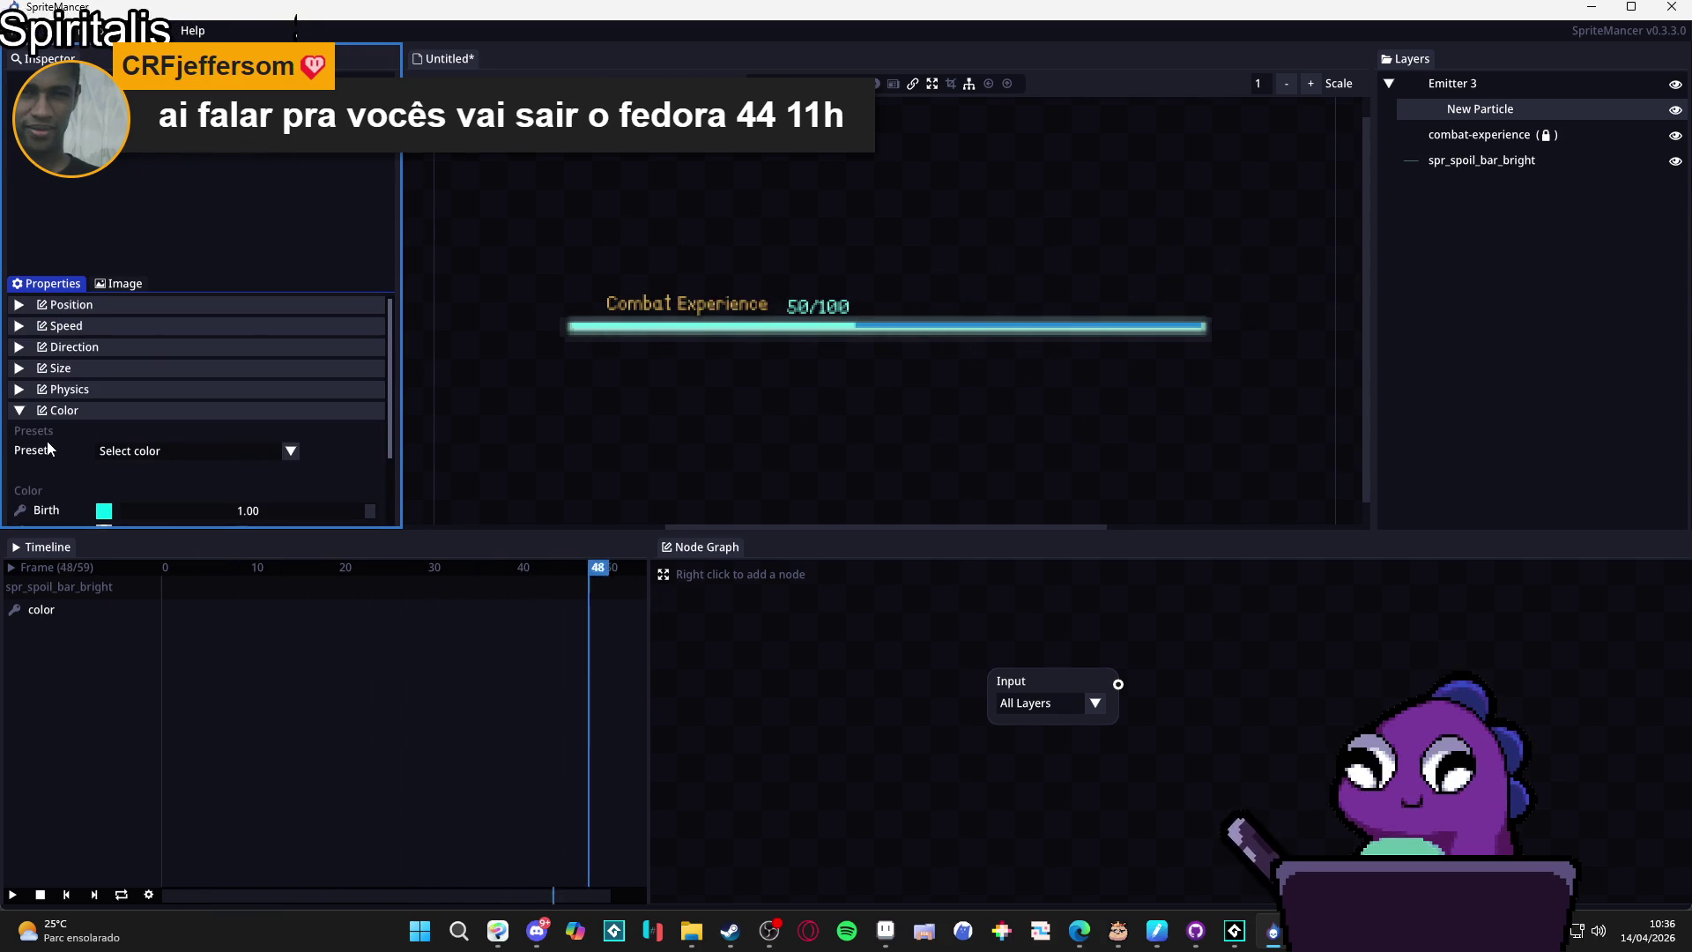
pyautogui.click(91, 410)
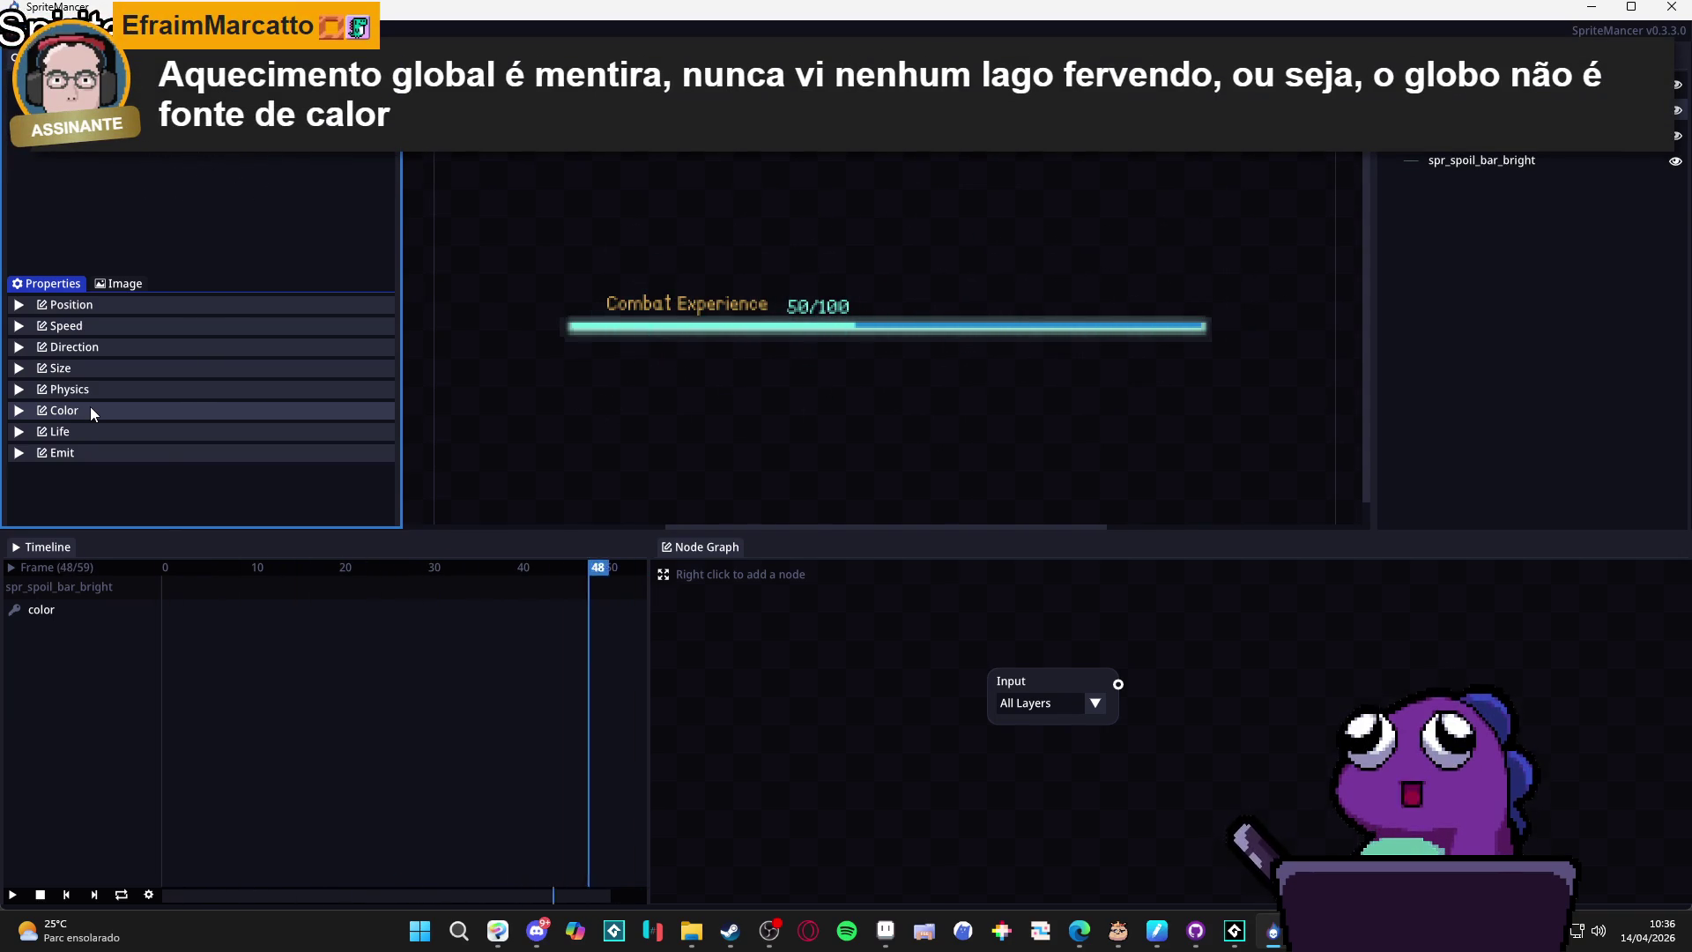
pyautogui.click(104, 411)
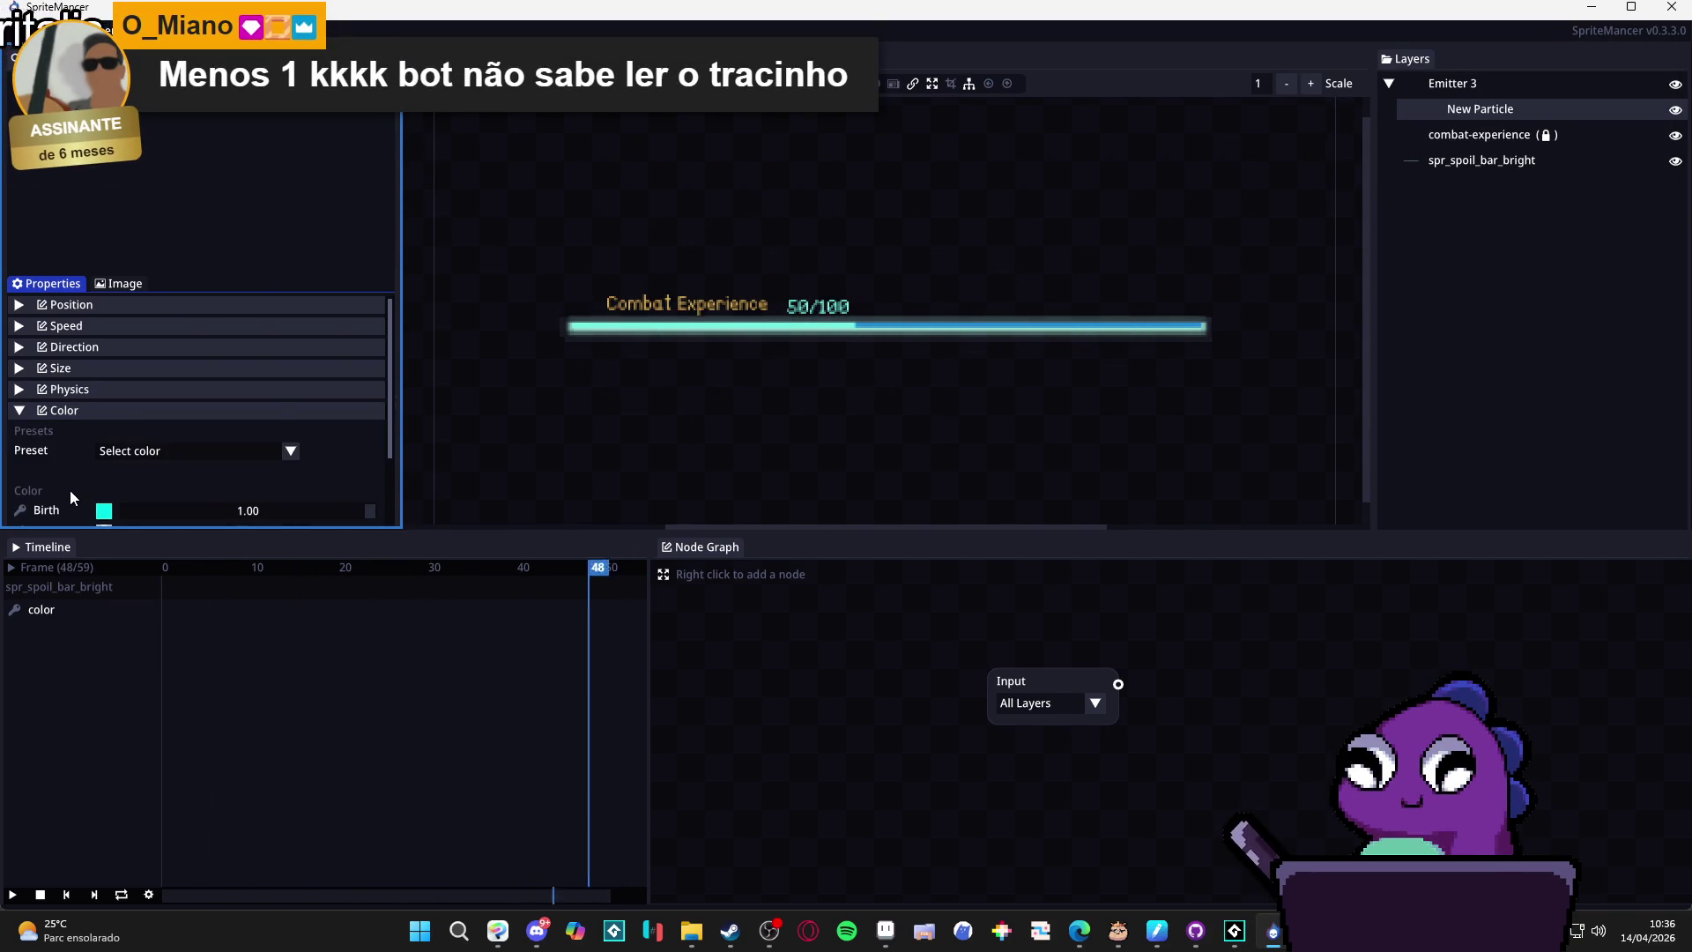
pyautogui.scroll(-2, 71, 490)
pyautogui.click(105, 475)
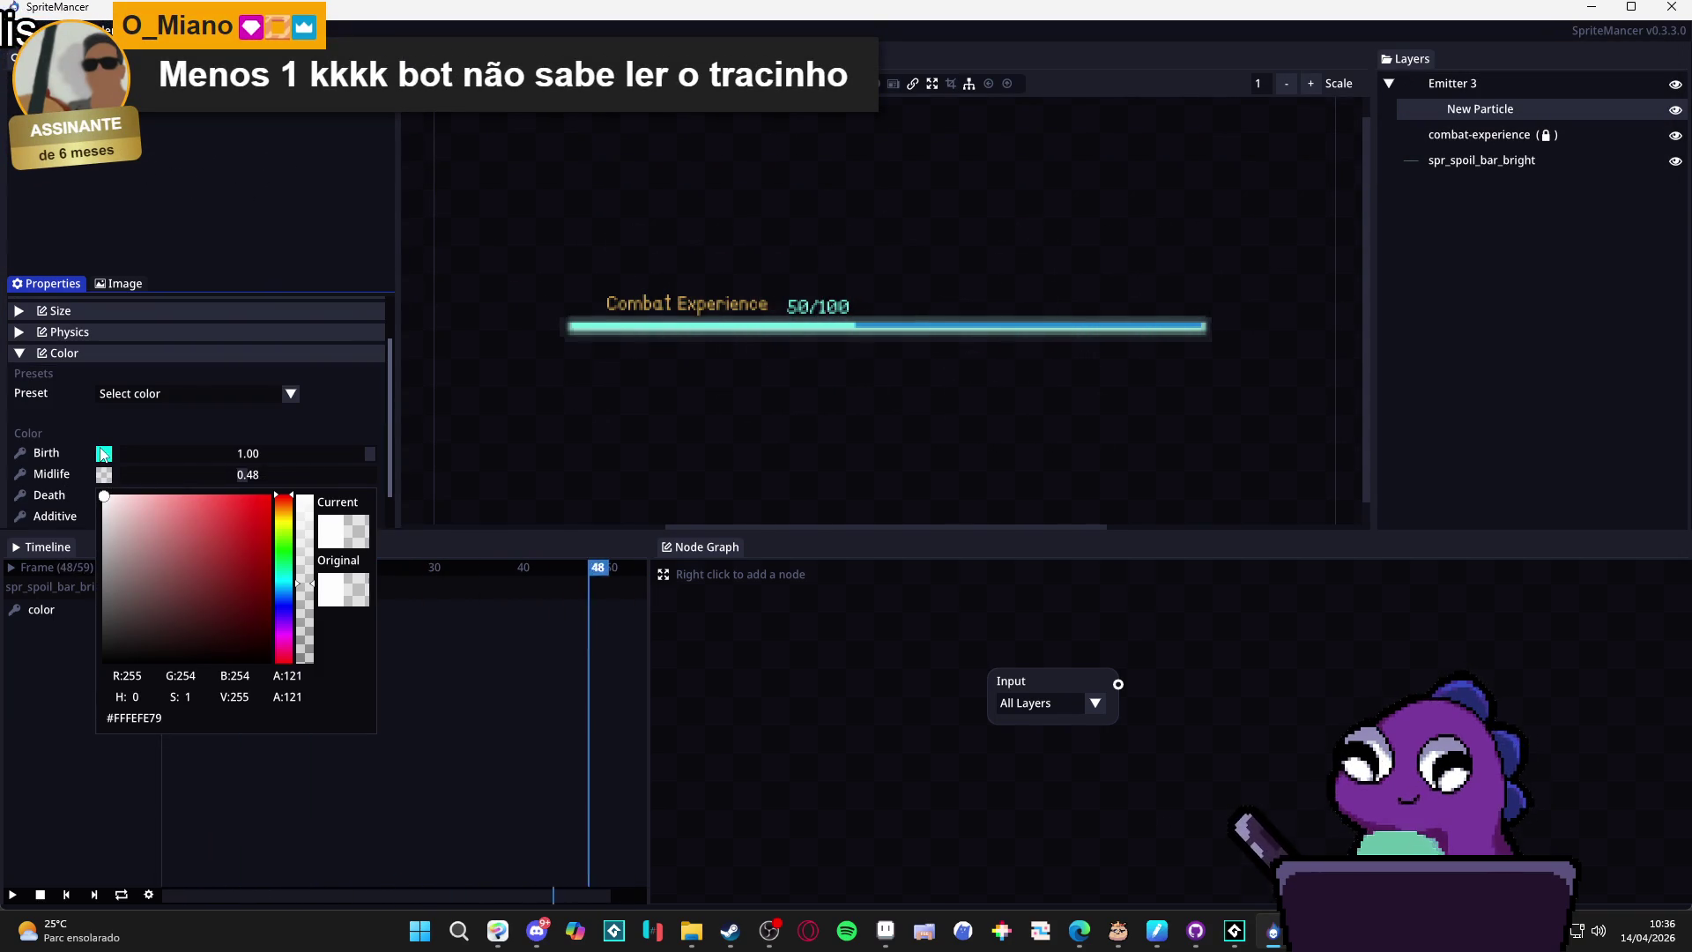
pyautogui.click(103, 453)
pyautogui.click(104, 454)
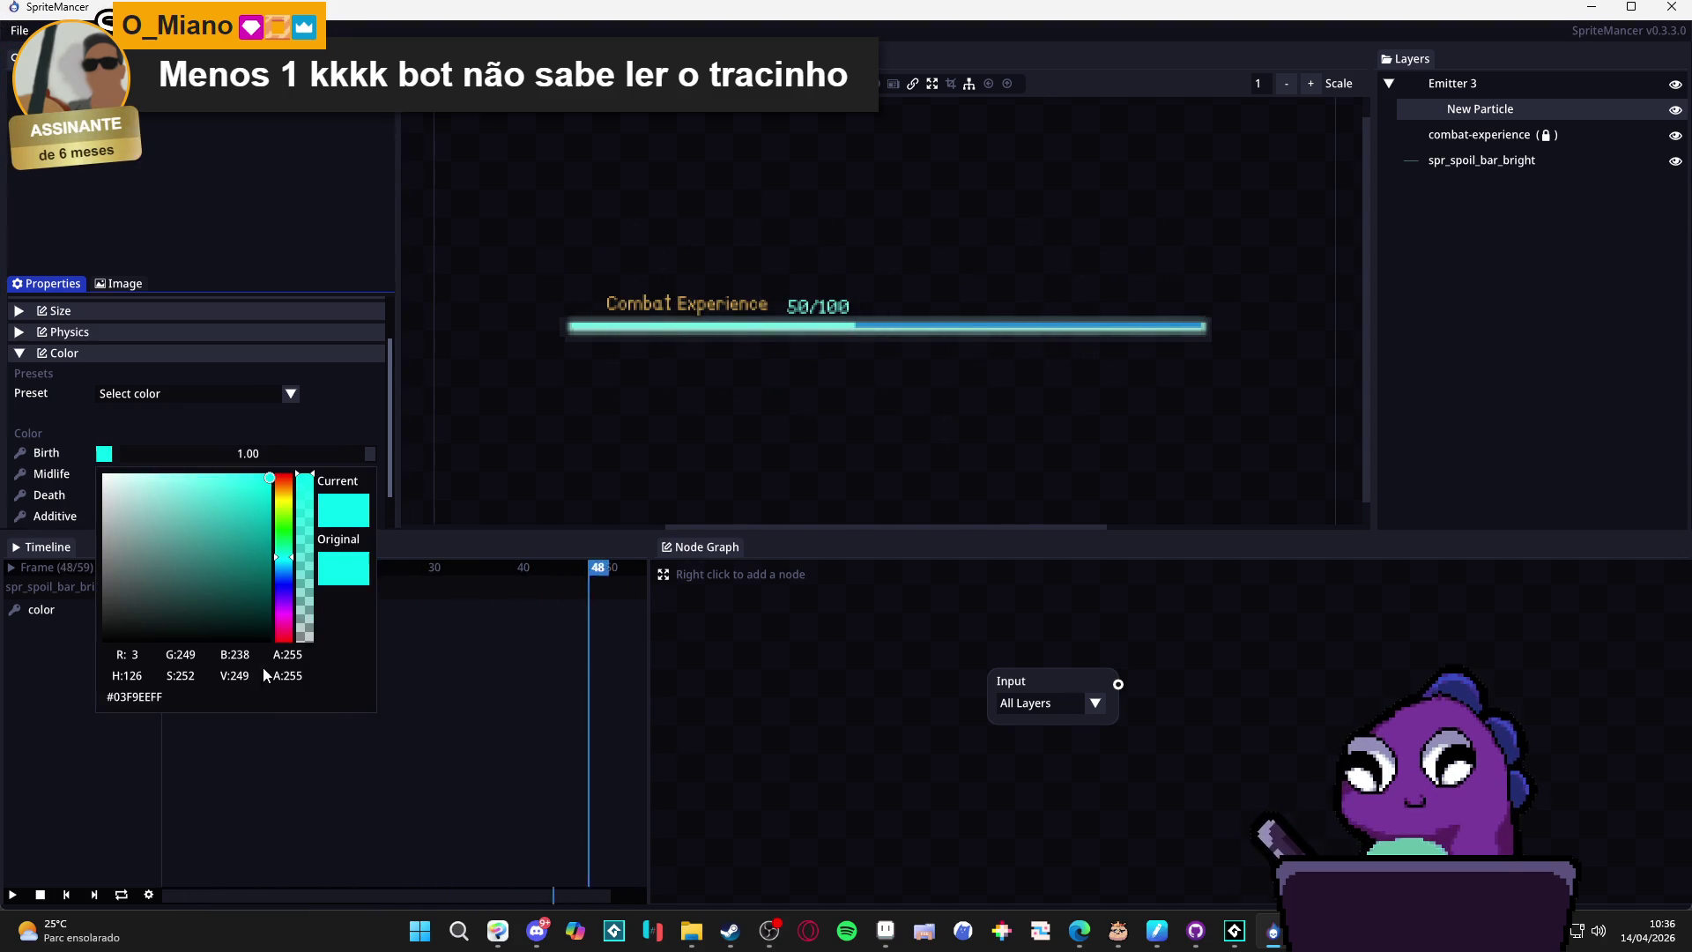
pyautogui.click(104, 475)
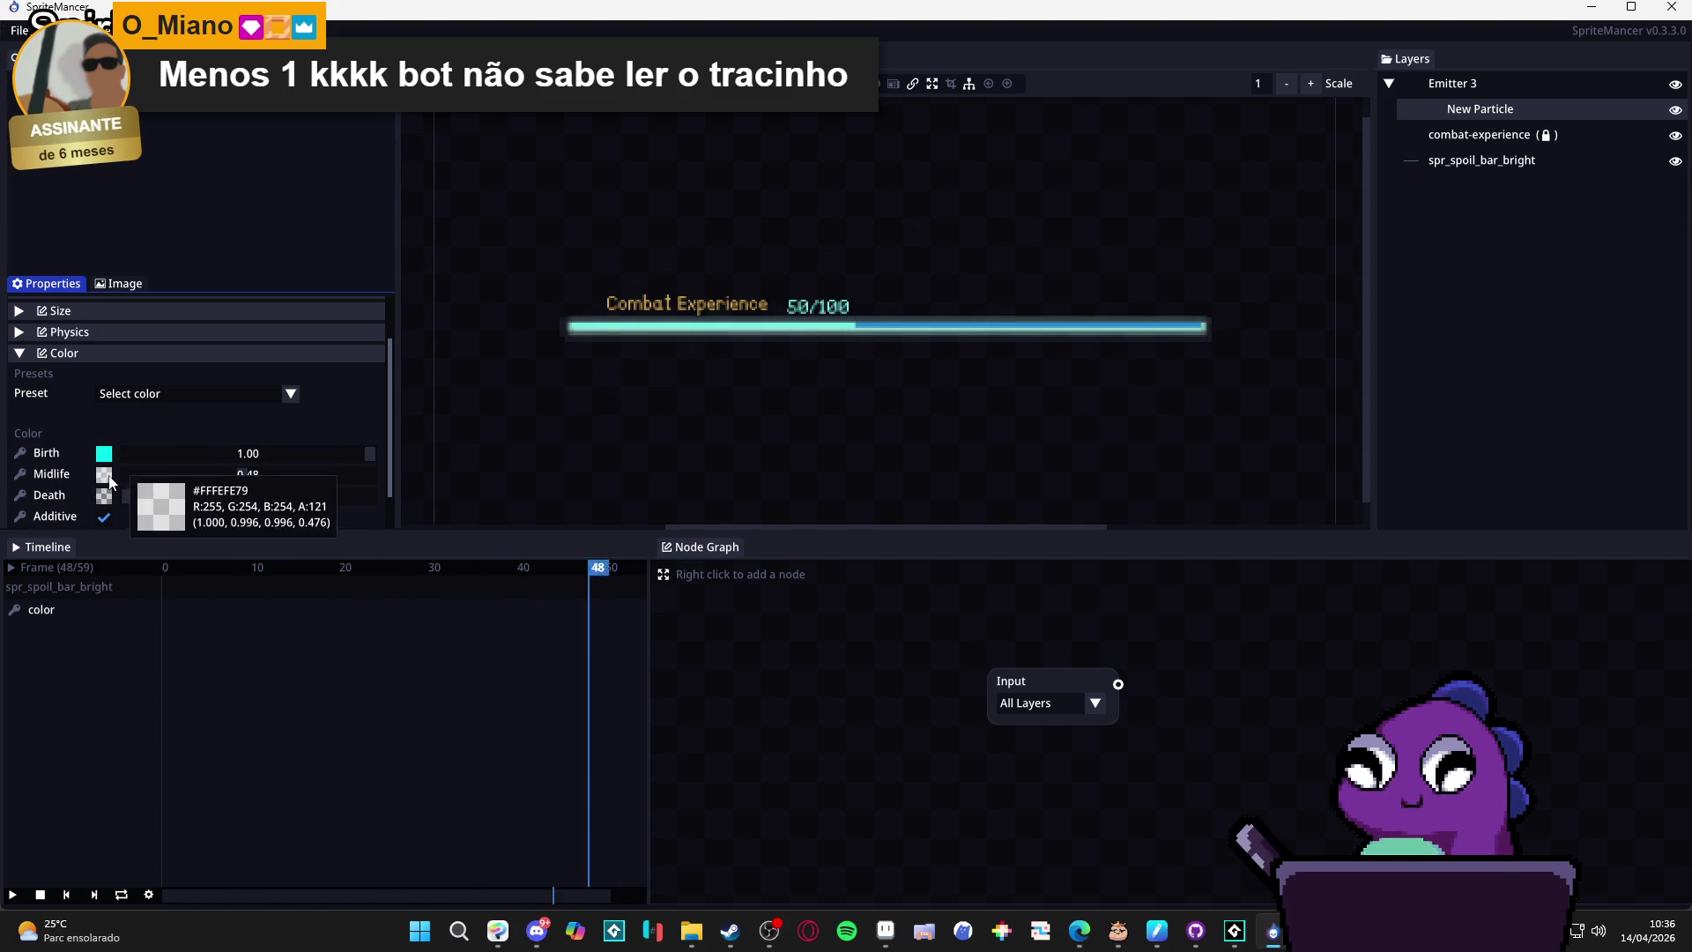
pyautogui.click(104, 475)
pyautogui.write('03F9EEFF')
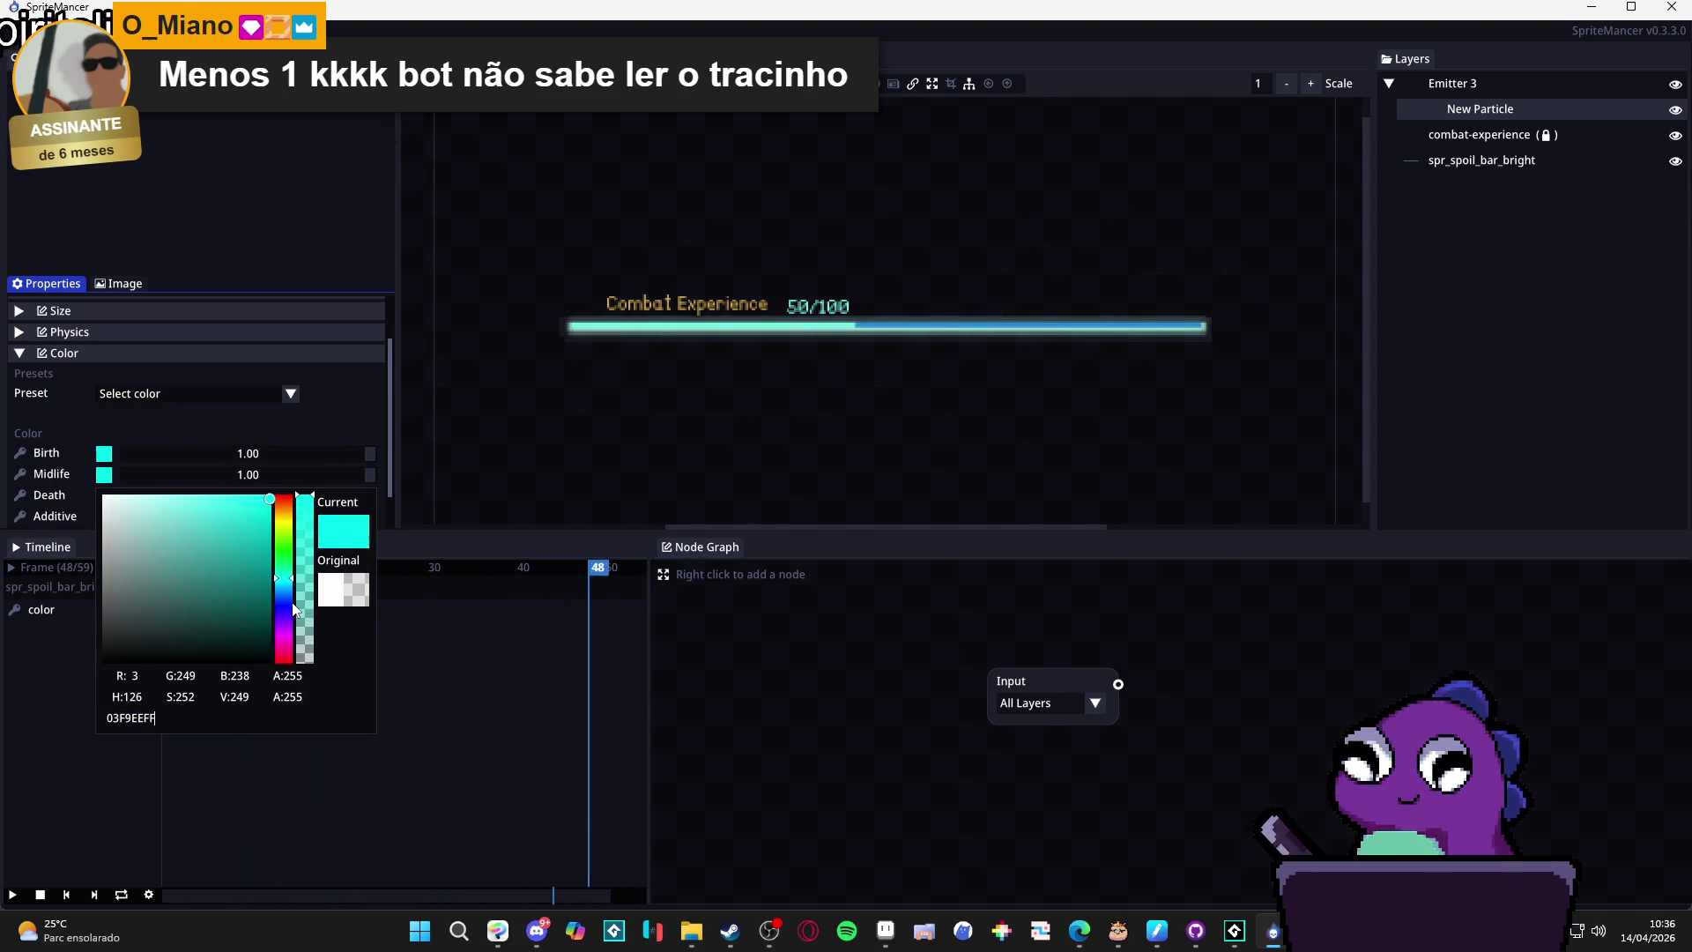
pyautogui.click(310, 589)
# Paste the same cyan into the Death colour with alpha 0.
pyautogui.click(104, 495)
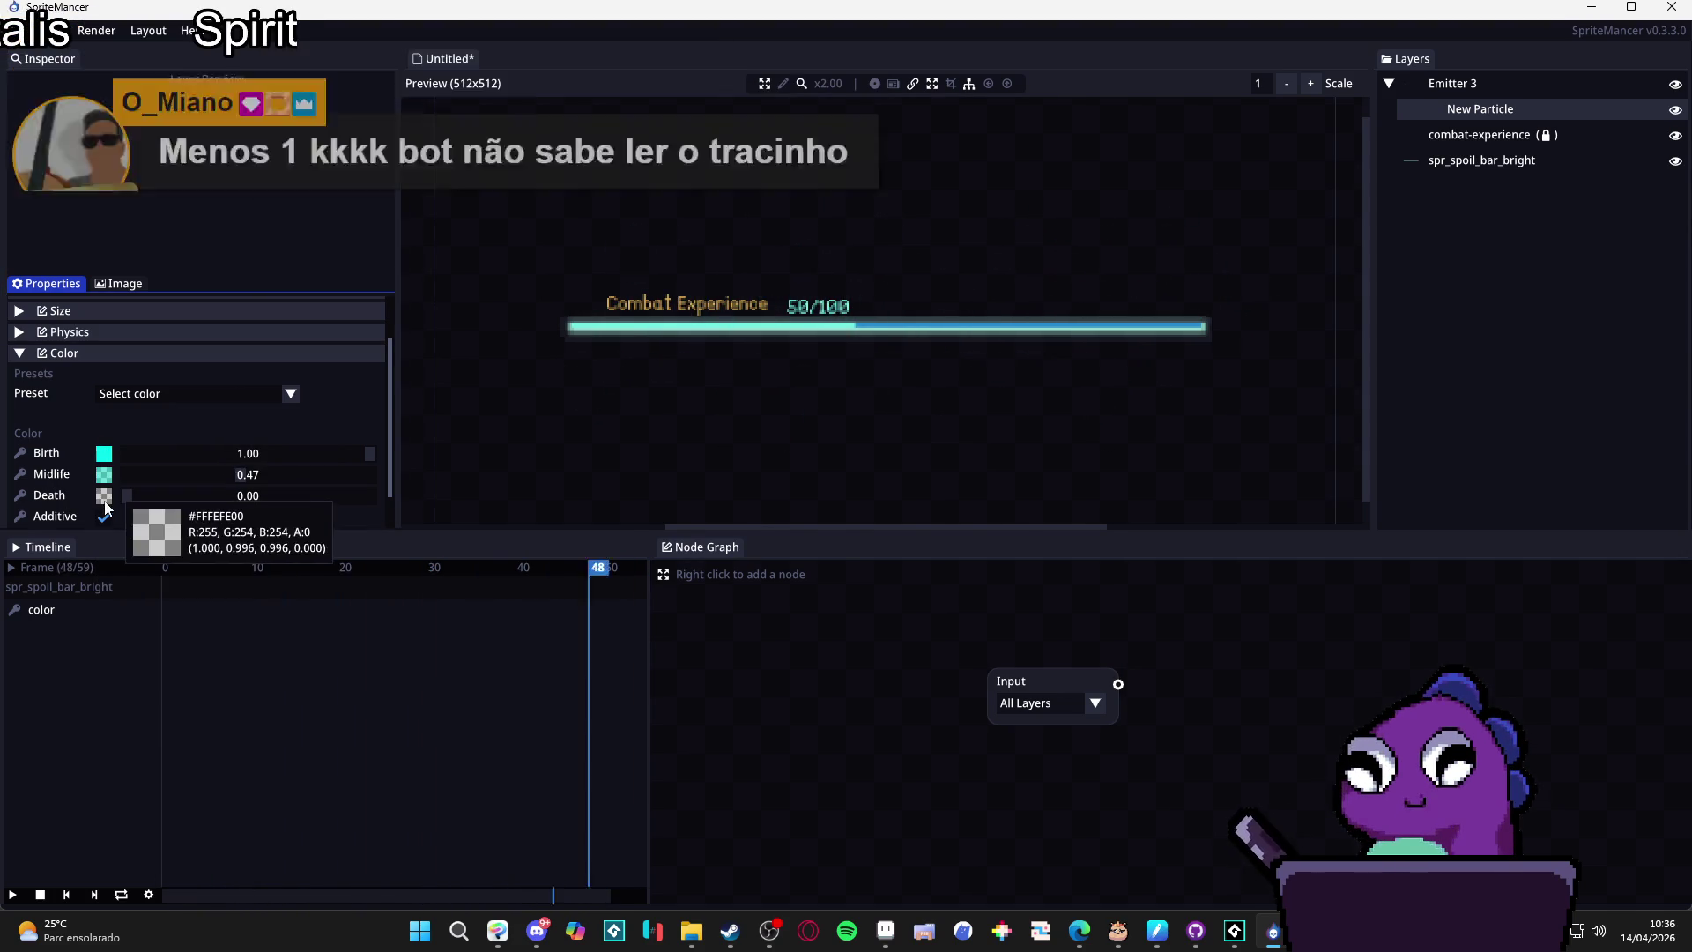
pyautogui.click(104, 495)
pyautogui.doubleClick(134, 738)
pyautogui.write('03F9EEFF')
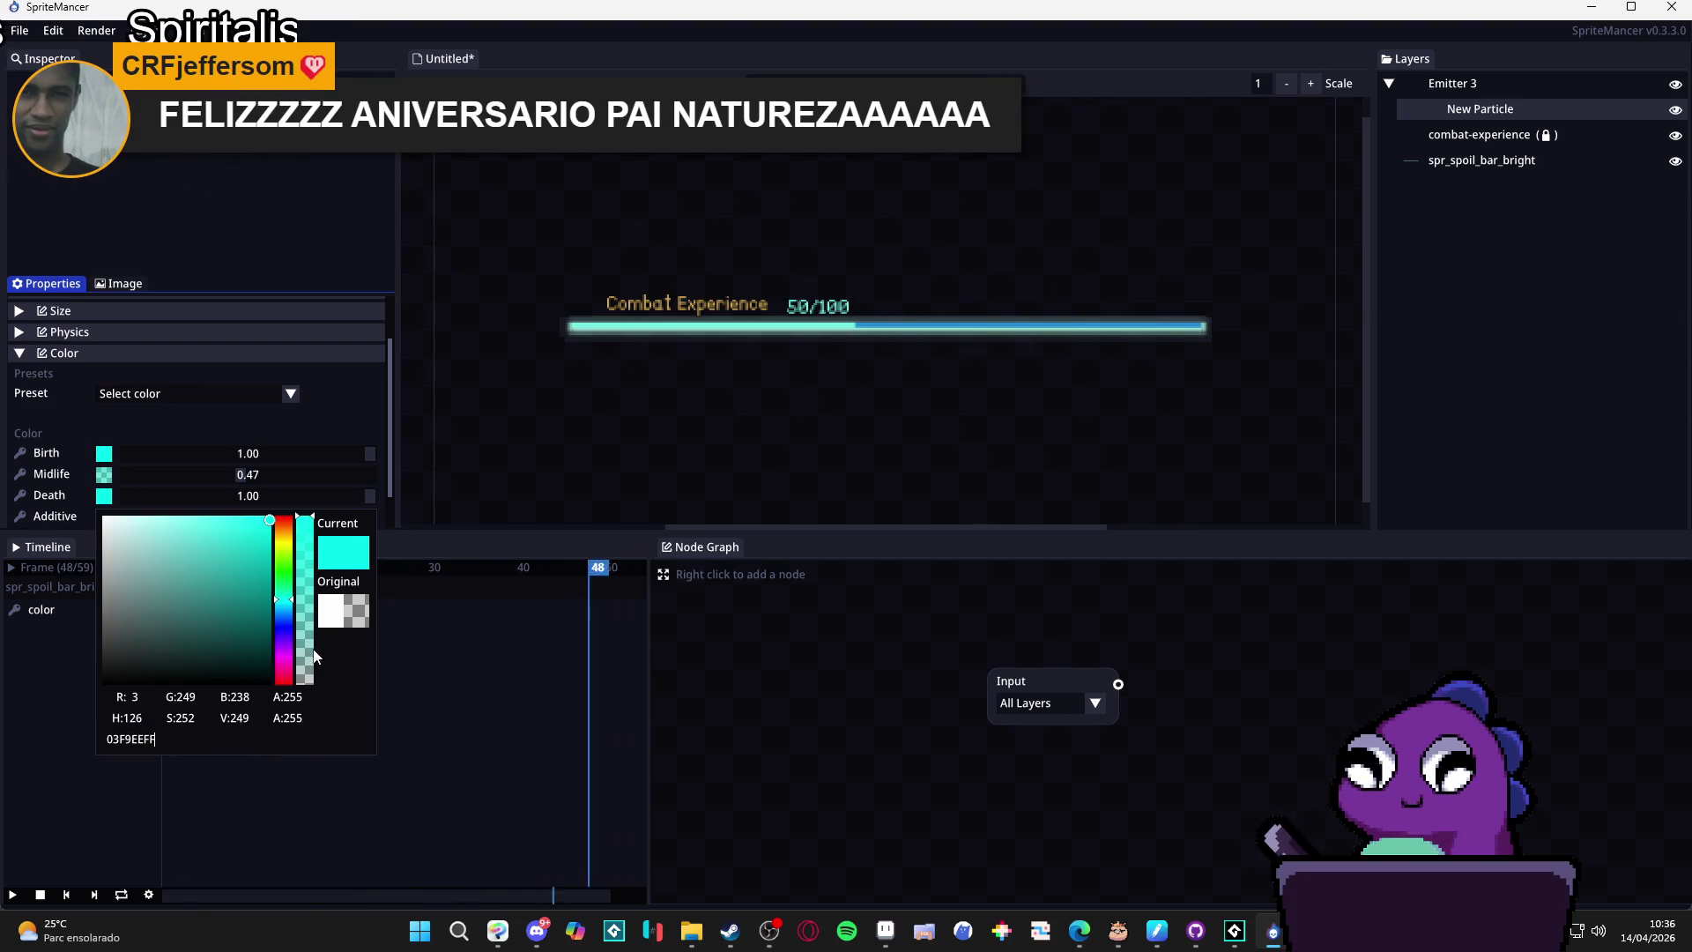
pyautogui.click(104, 474)
pyautogui.click(104, 474)
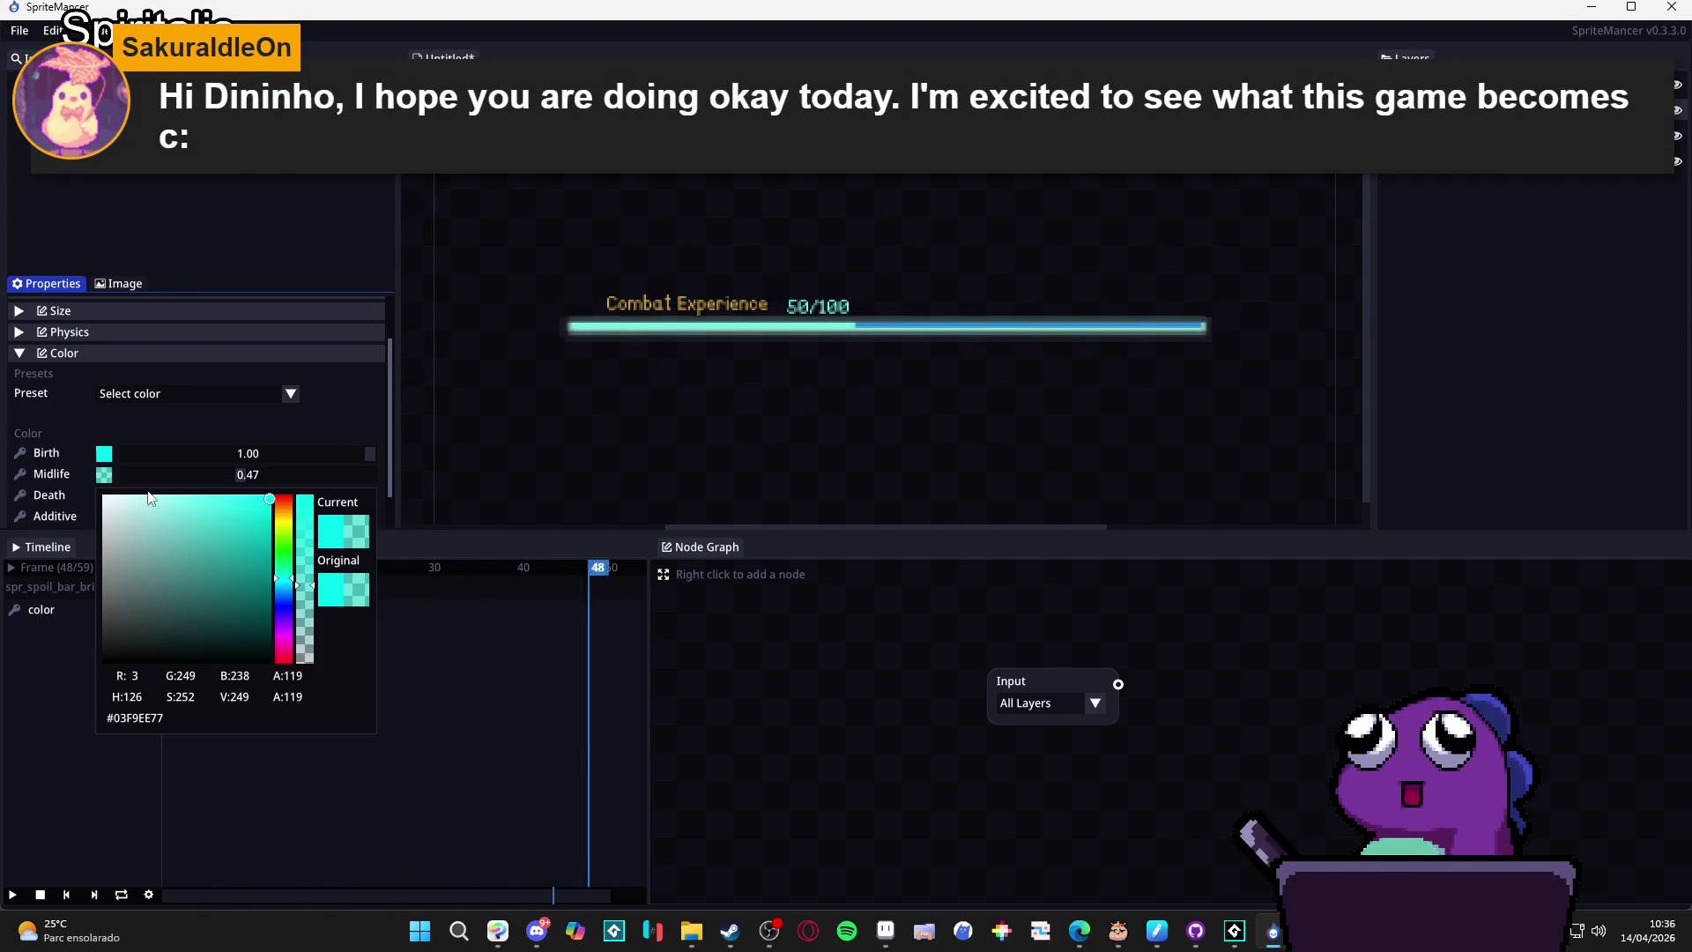
pyautogui.click(36, 500)
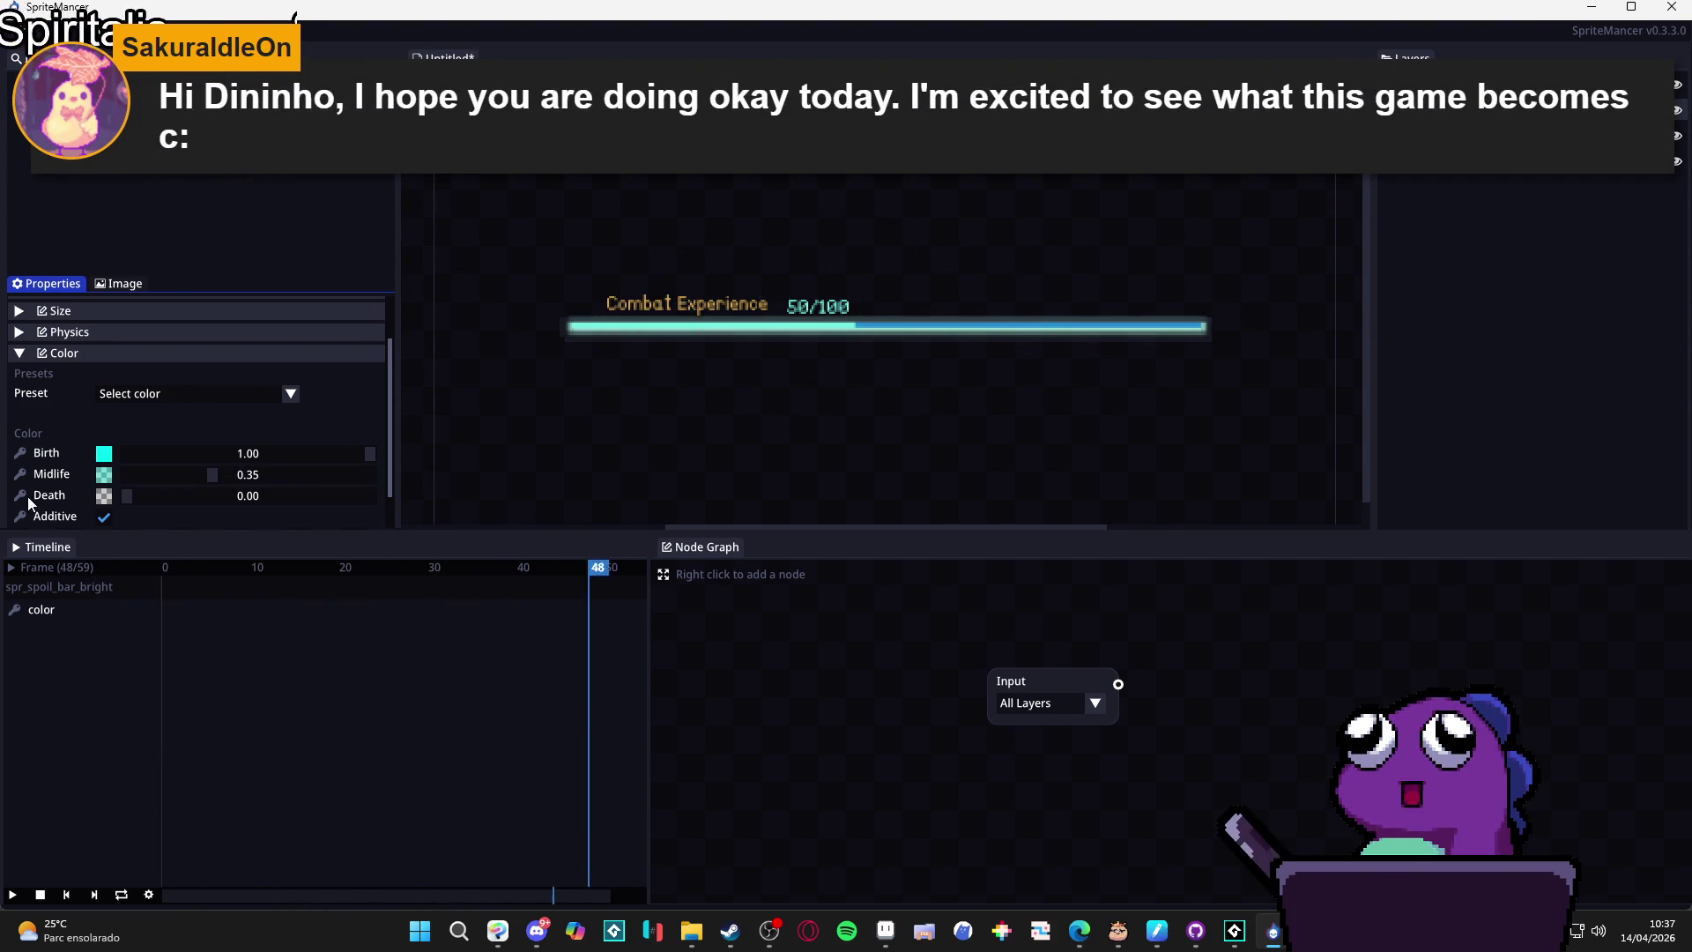
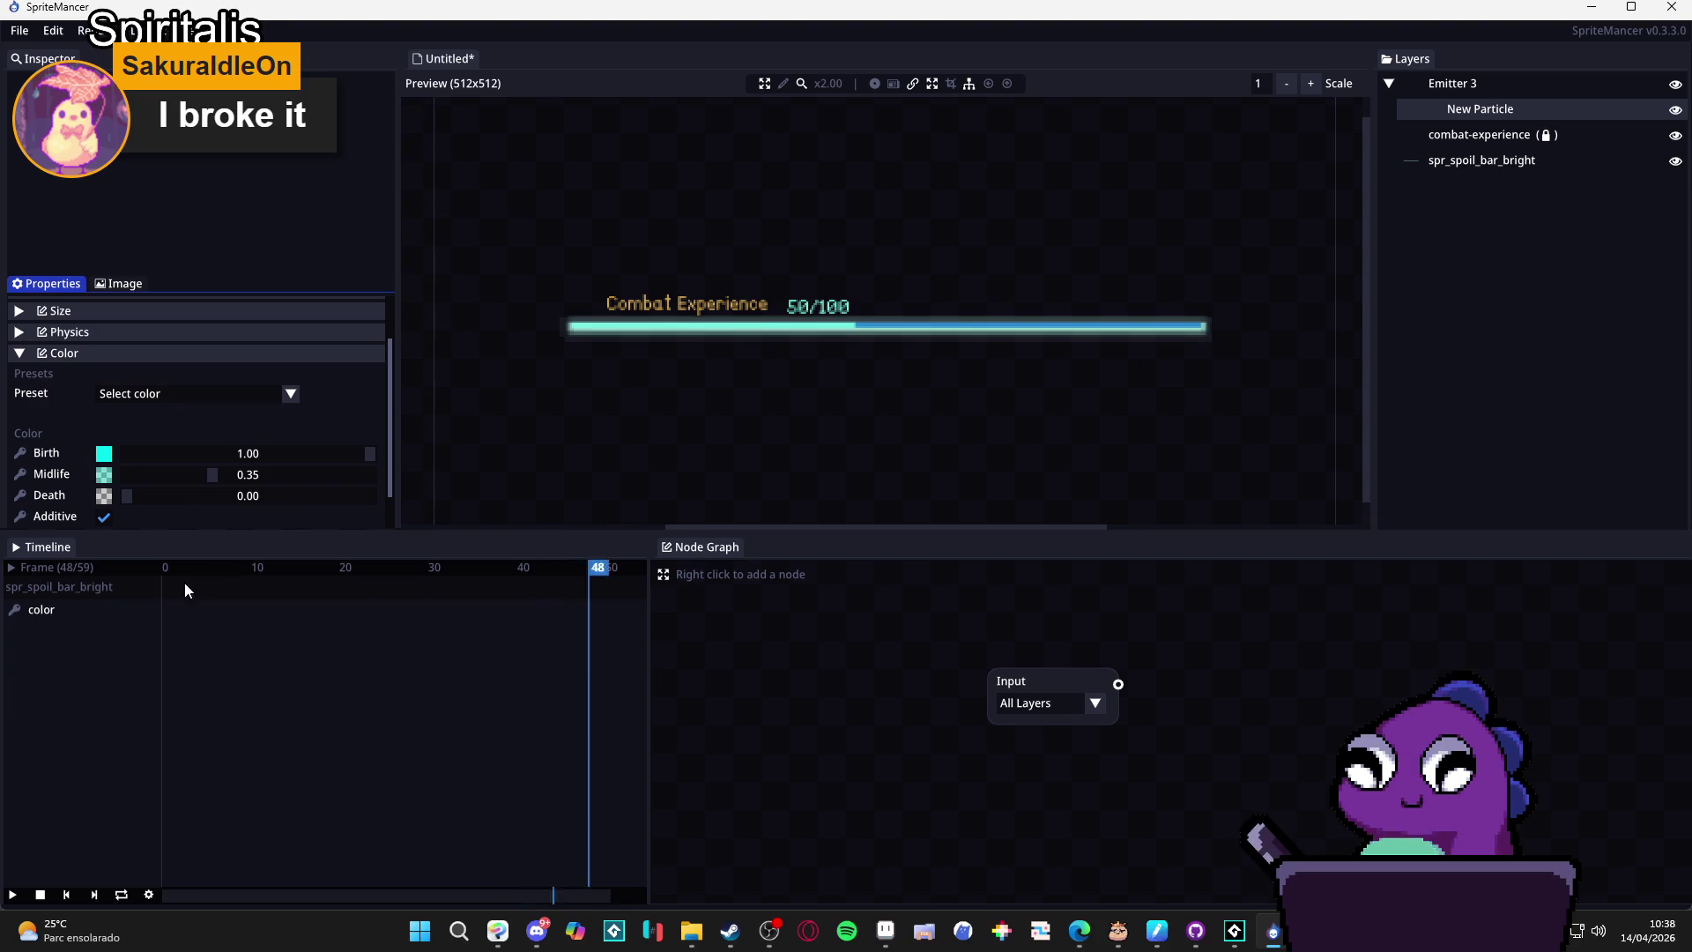
# Collapse the particle's Color section in SpriteMancer's Inspector and switch to Aseprite.
pyautogui.click(57, 351)
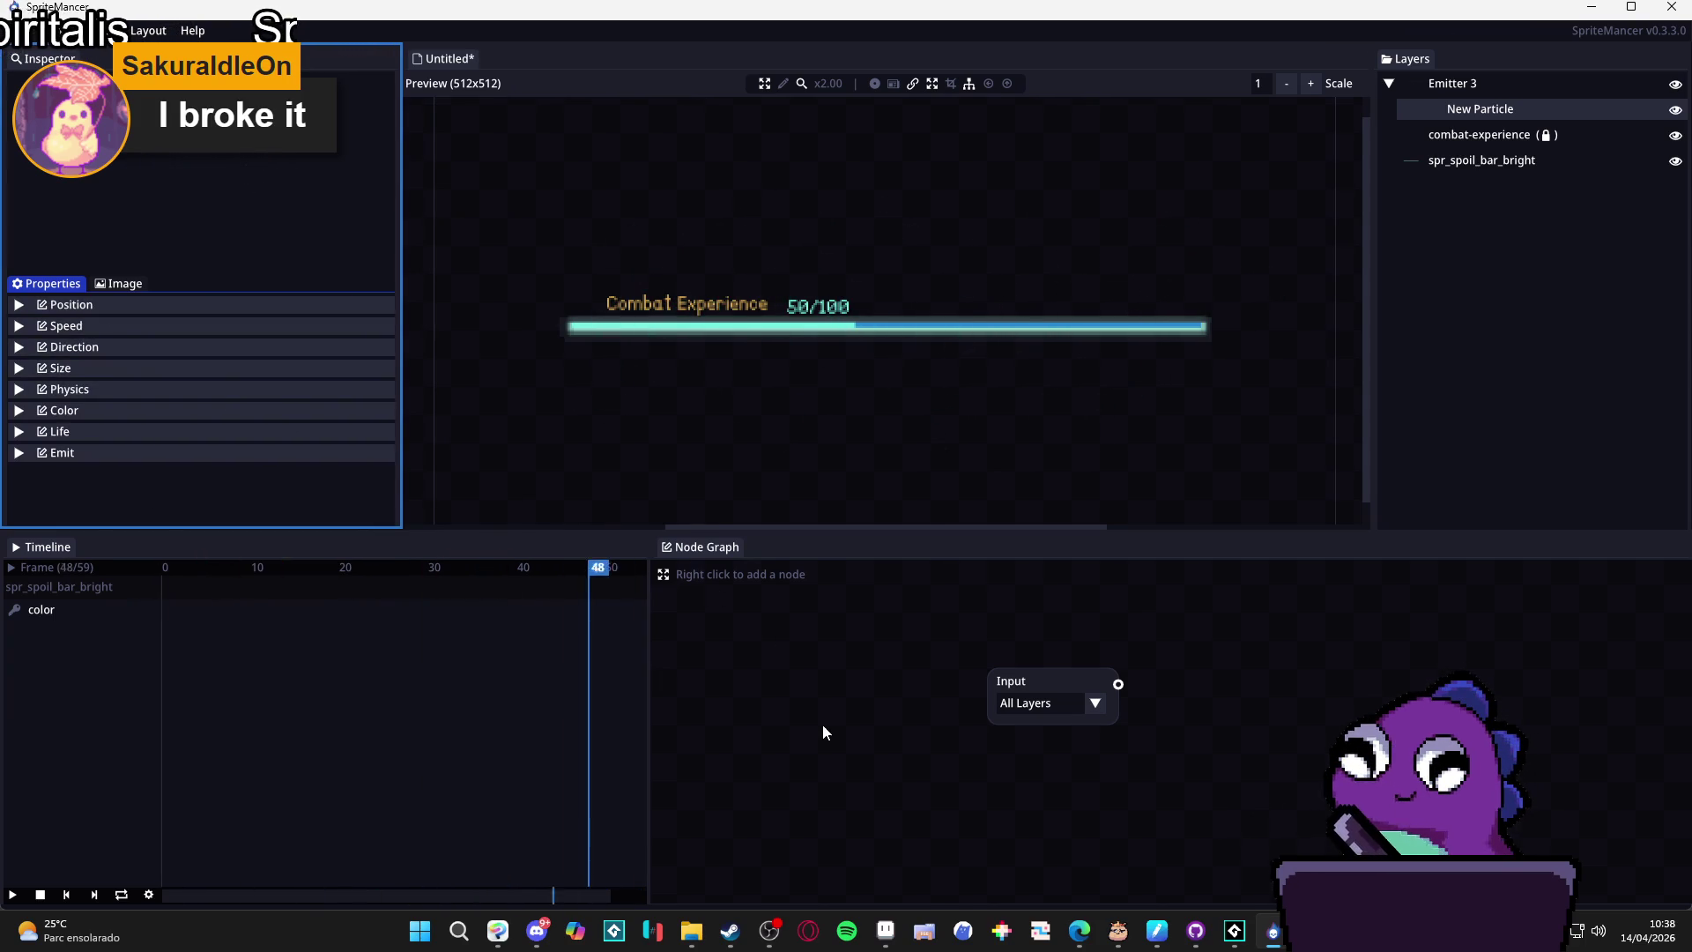
pyautogui.click(886, 935)
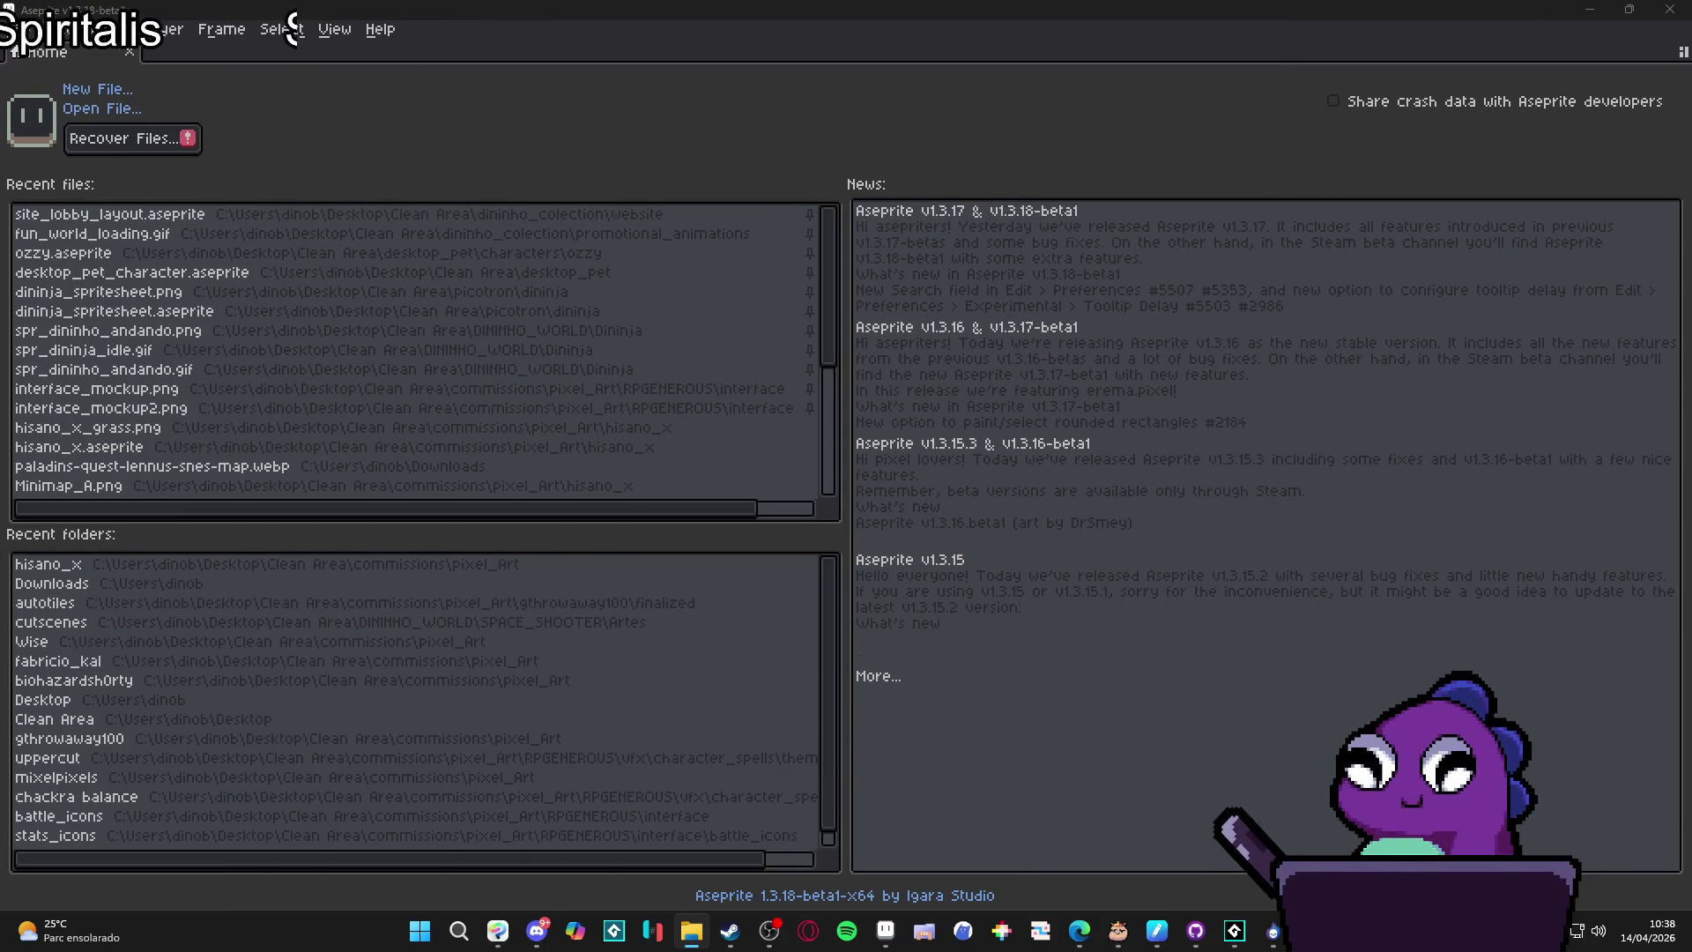
# Open only spr_spoil_card_ref1.png from the dropped spoil card PNGs and enlarge the timeline.
pyautogui.moveTo(864, 15); pyautogui.dragTo(851, 62)
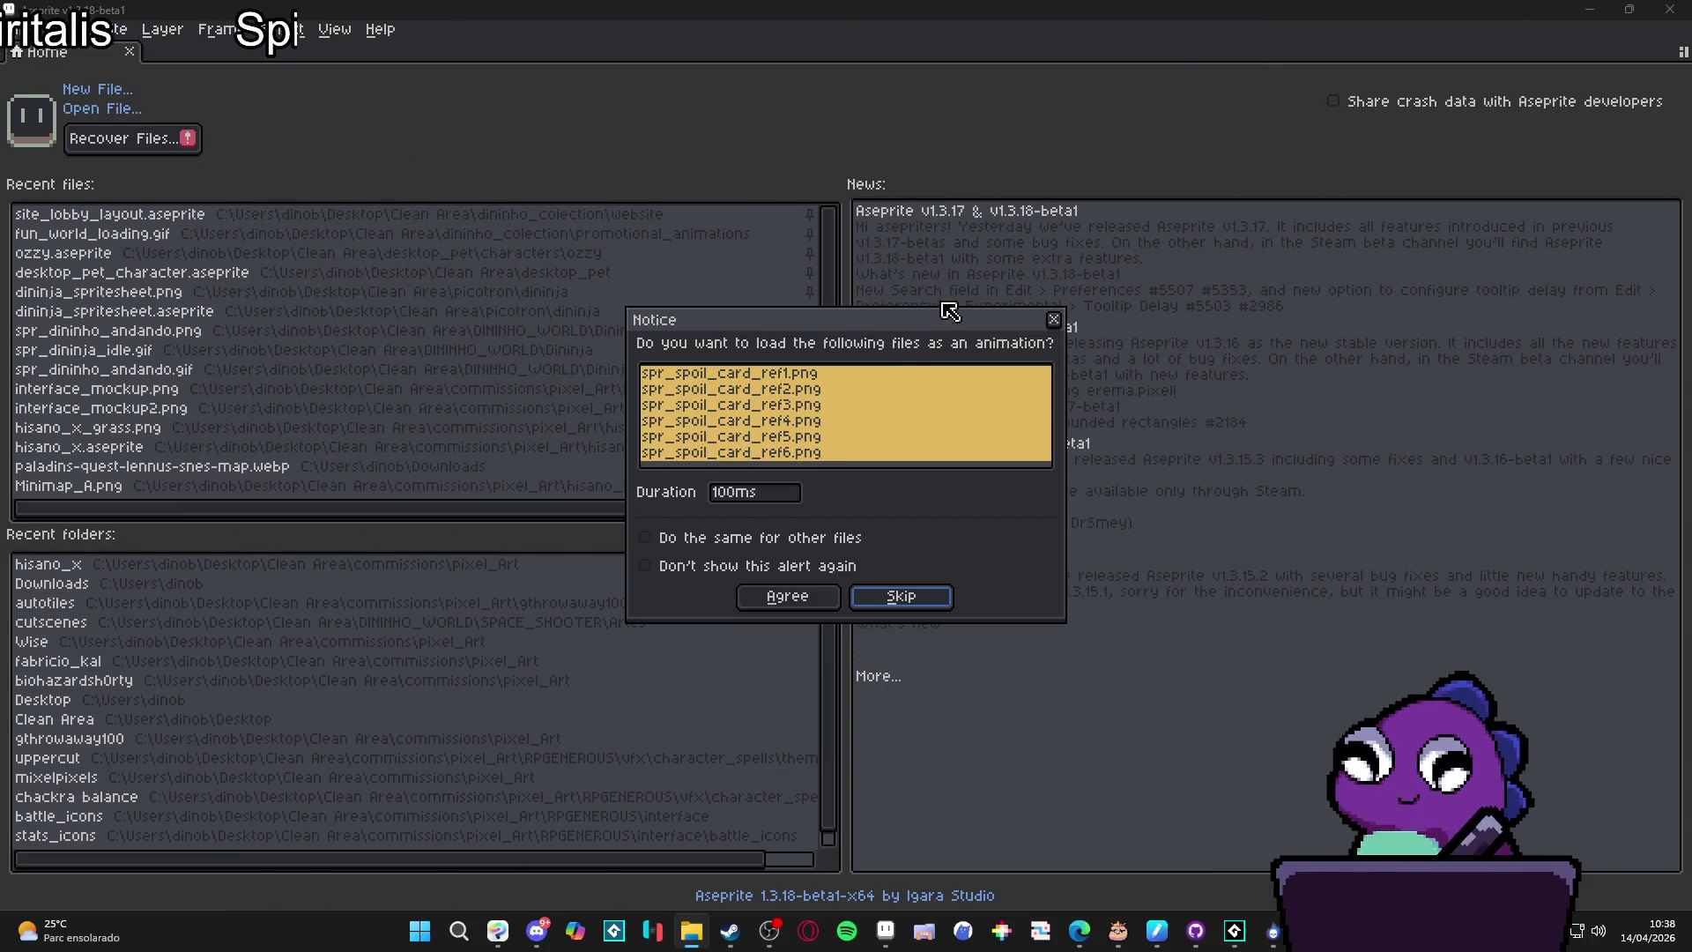
pyautogui.click(861, 604)
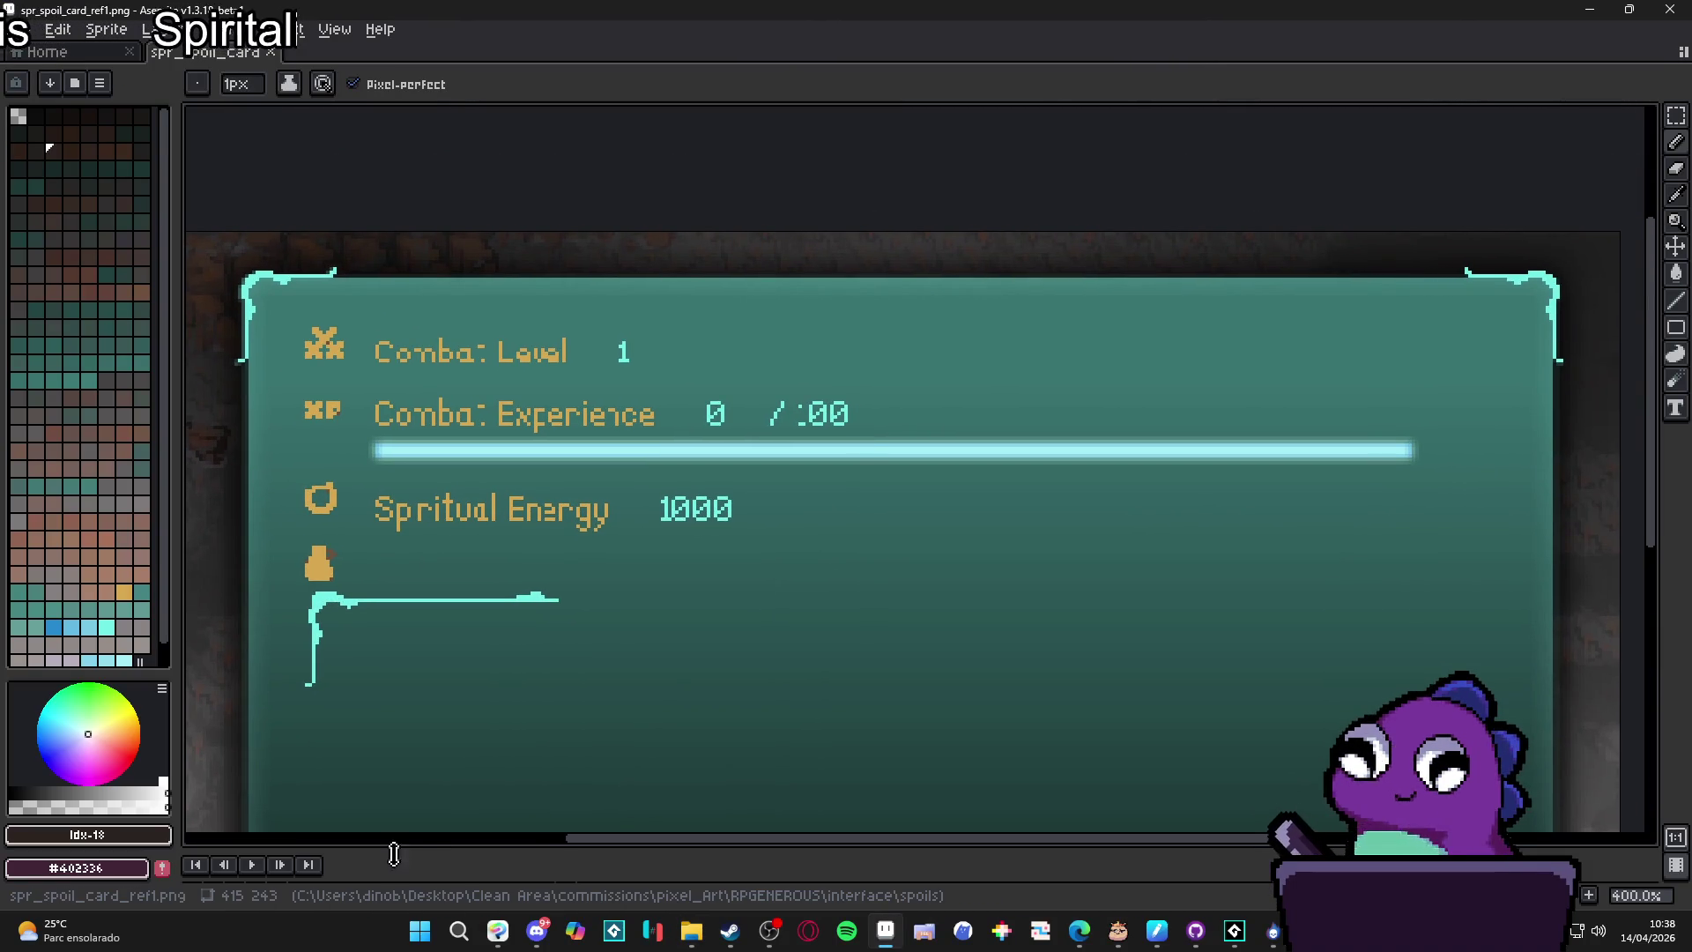
pyautogui.moveTo(418, 851); pyautogui.dragTo(445, 727)
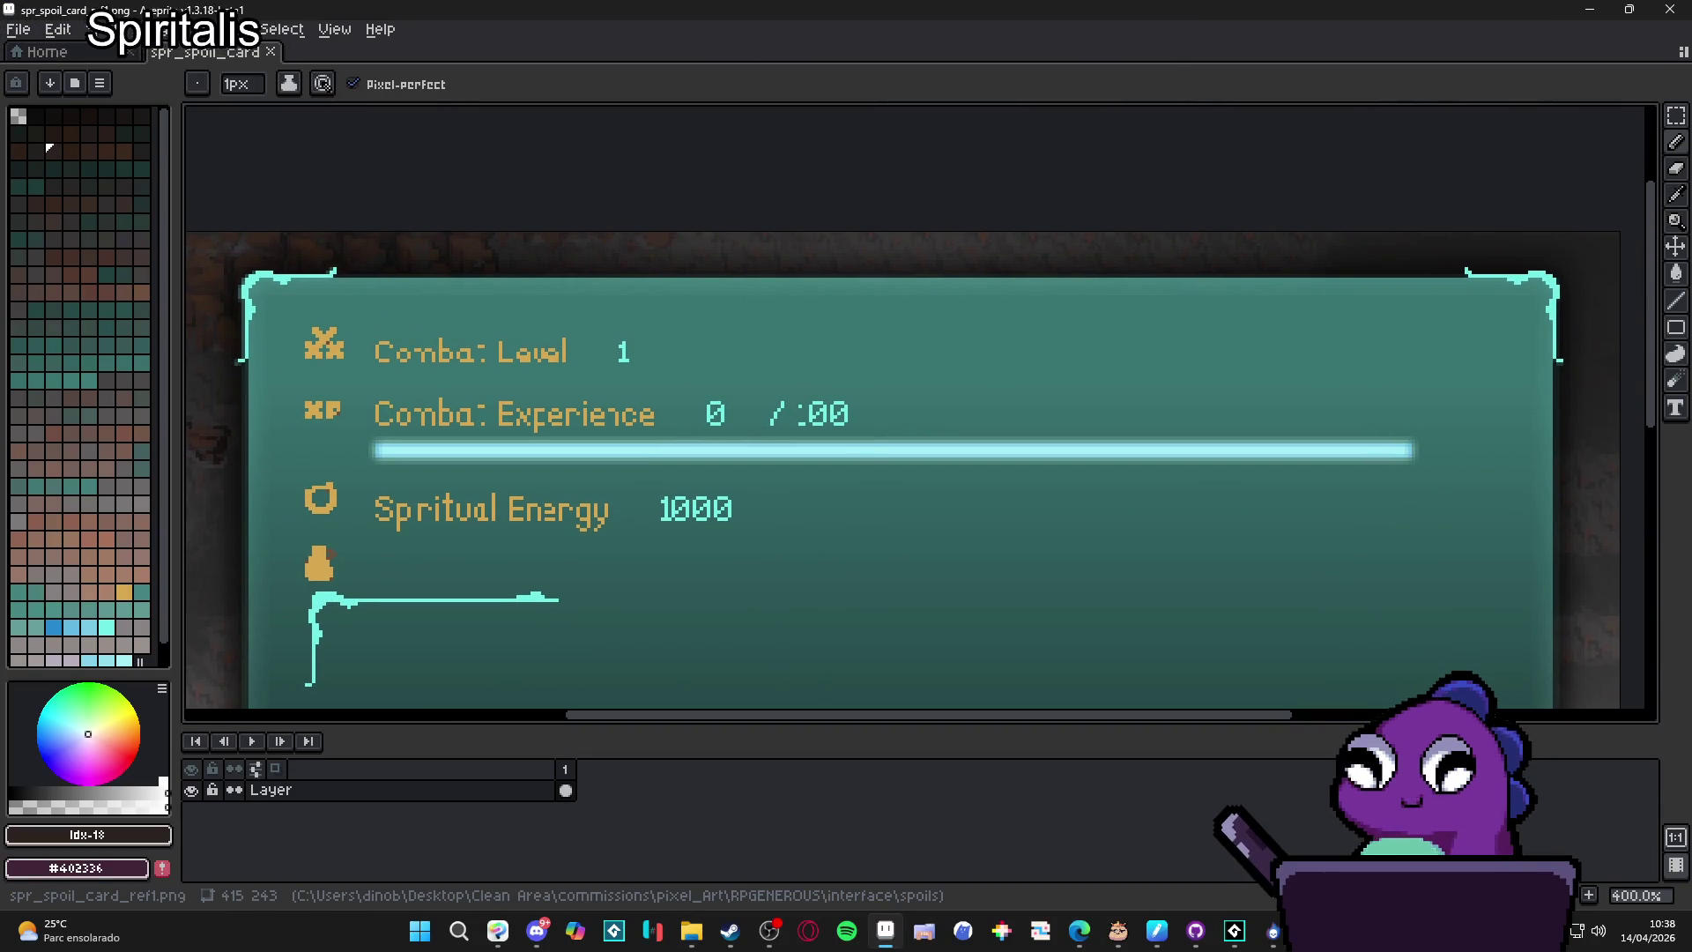
# Load the AAP-Splendor128 palette preset and add a new empty layer.
pyautogui.click(50, 83)
pyautogui.click(479, 319)
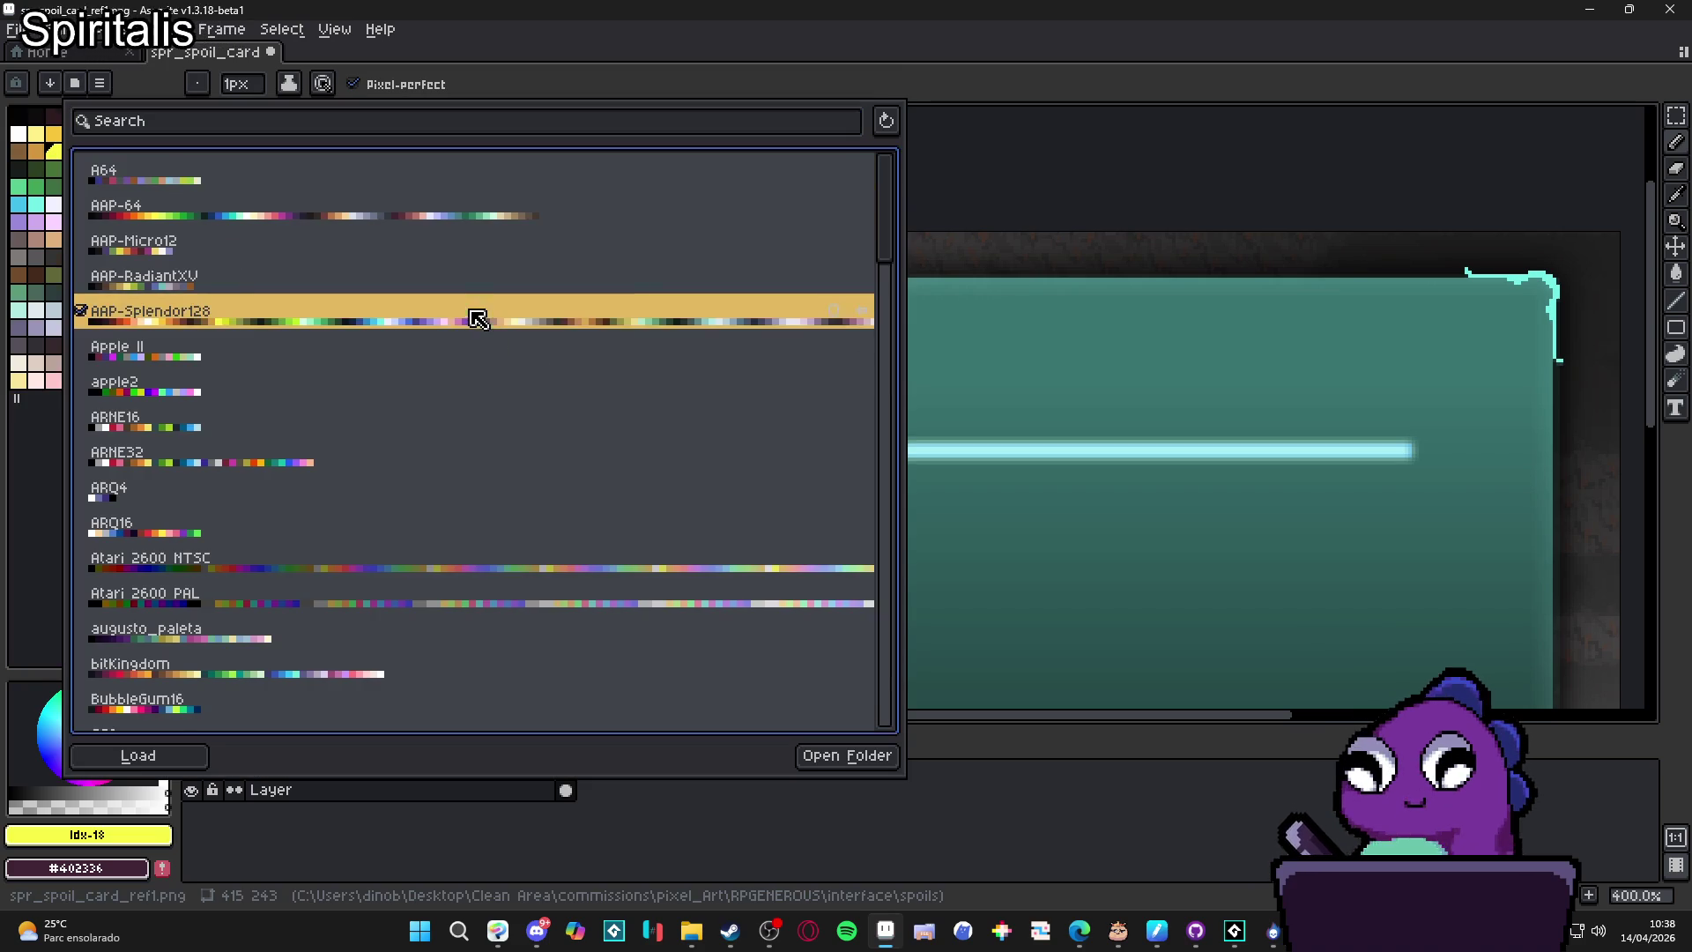
pyautogui.press('Escape')
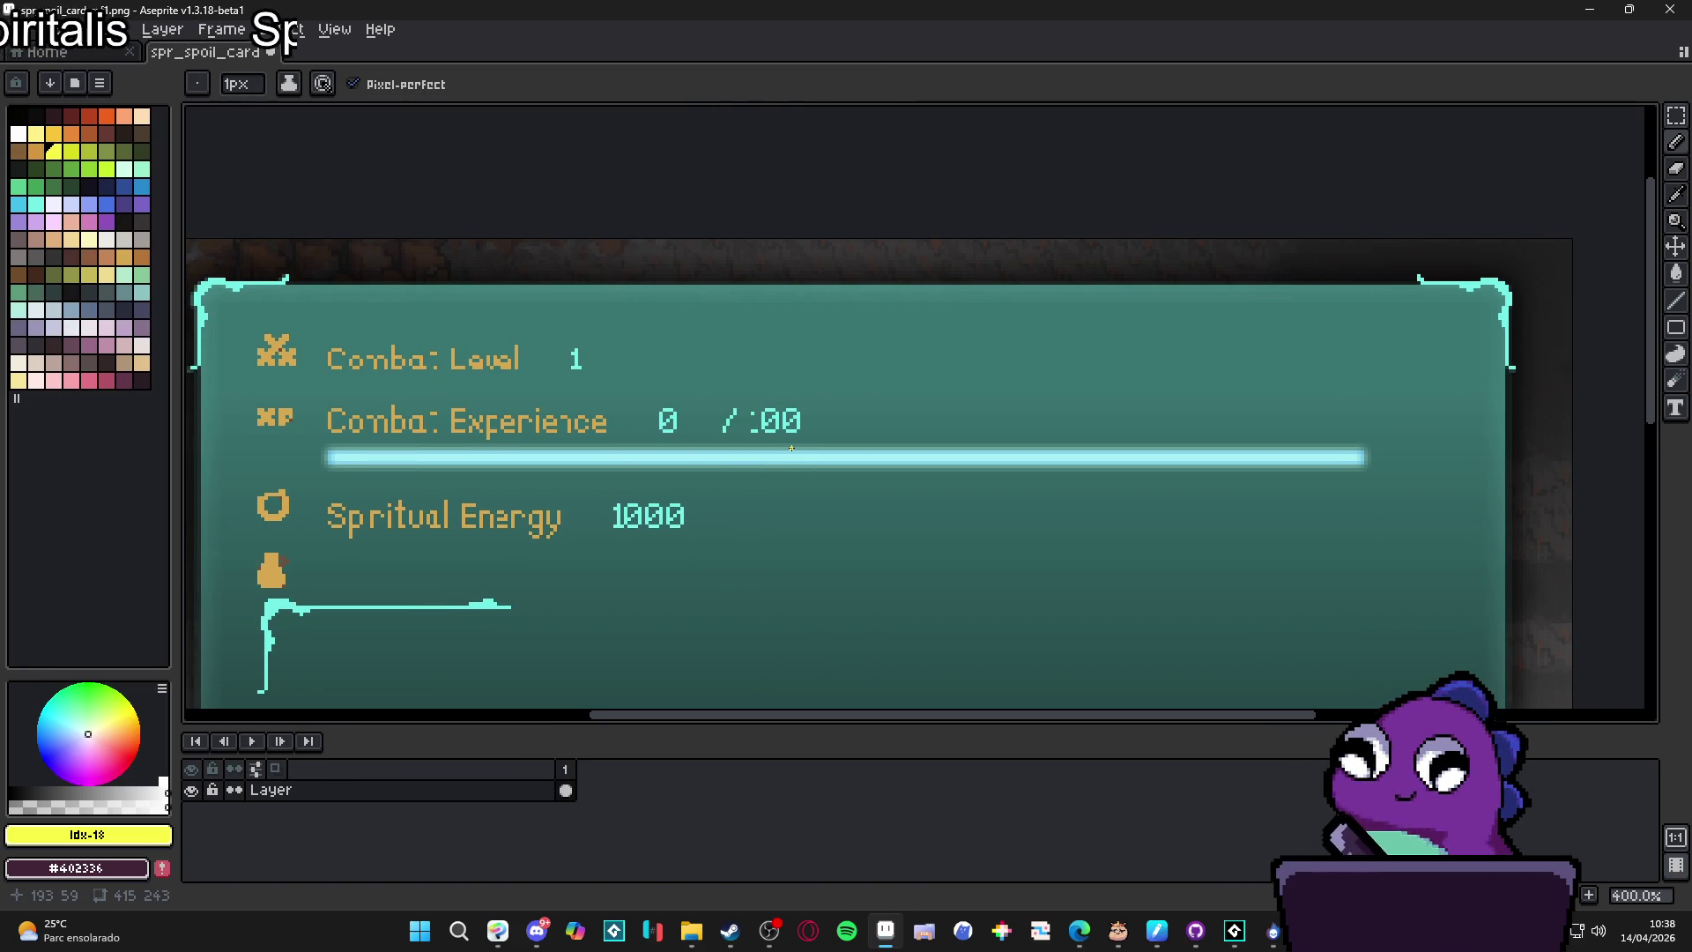
pyautogui.hotkey('shift', 'n')
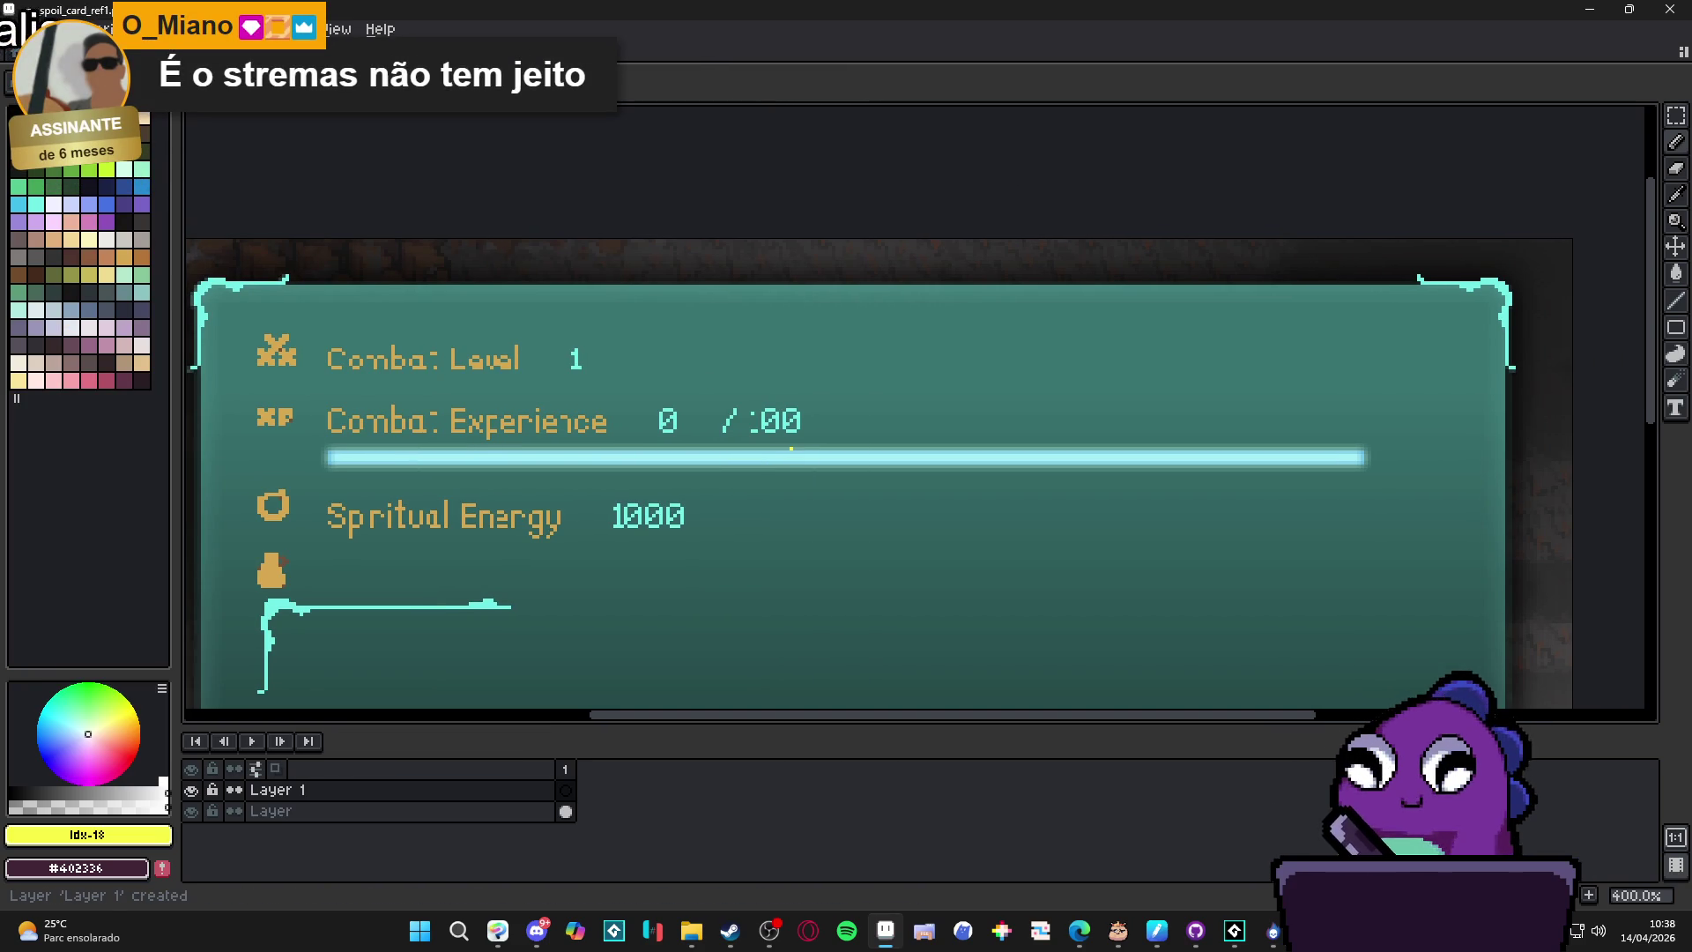
# With the Pencil, paint a light-cyan cross sparkle using colour picked from the experience bar.
pyautogui.press('b')
pyautogui.scroll(3, 833, 407)
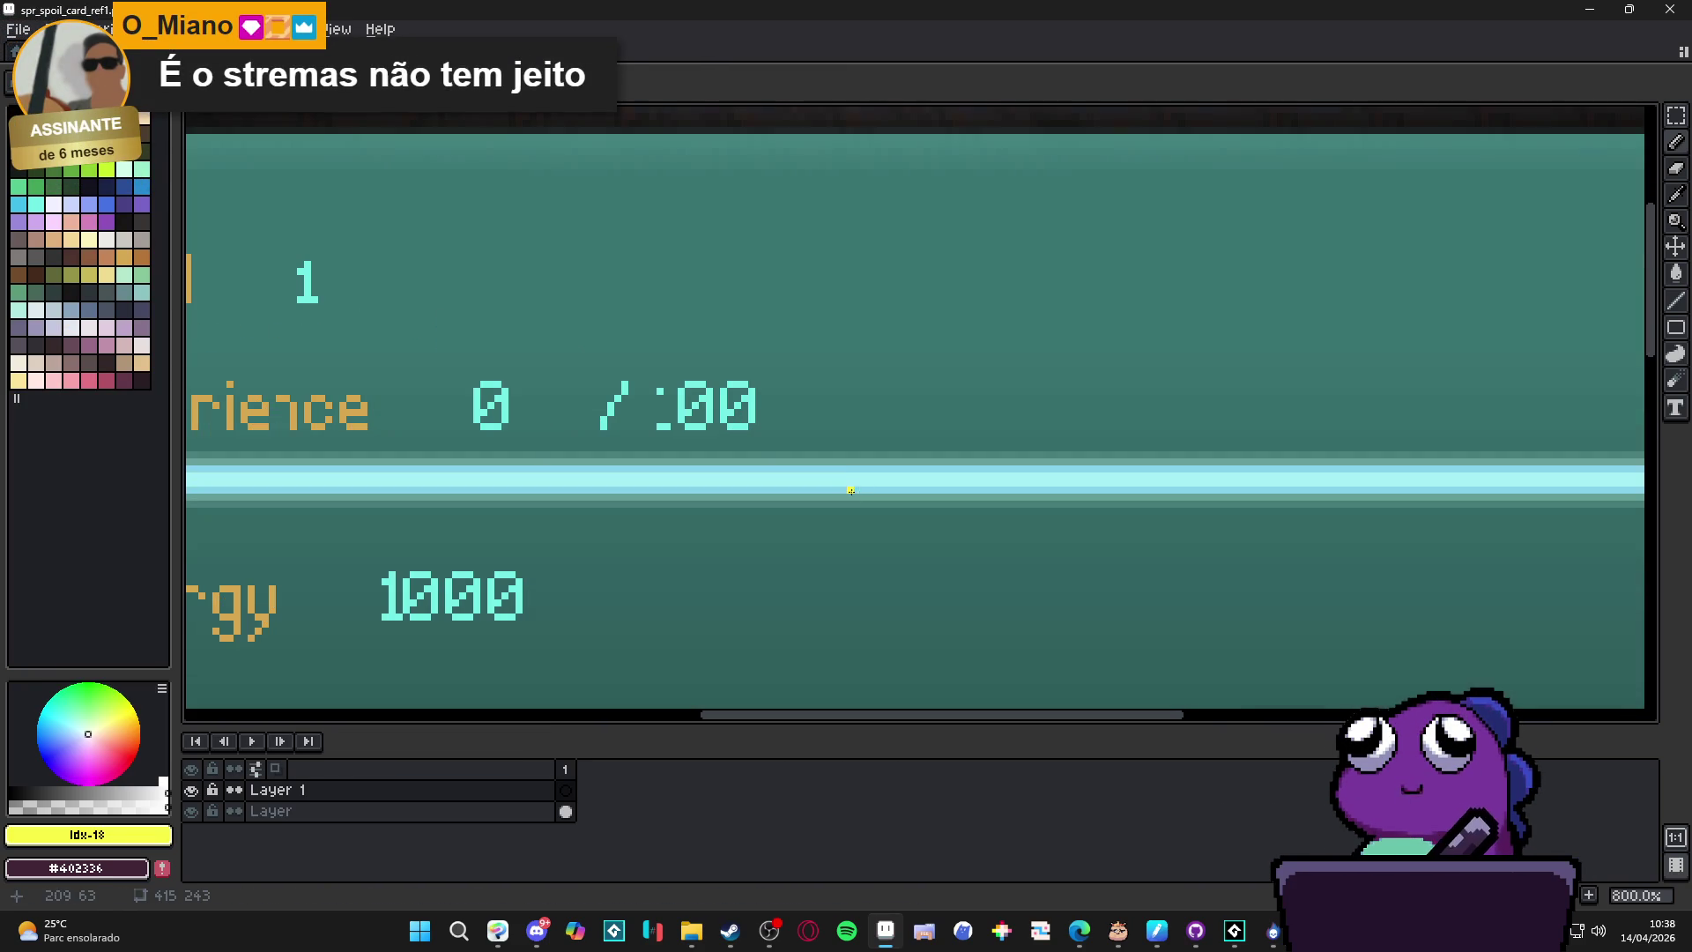
pyautogui.keyDown('alt'); pyautogui.click(854, 476); pyautogui.keyUp('alt')
pyautogui.scroll(2, 860, 462)
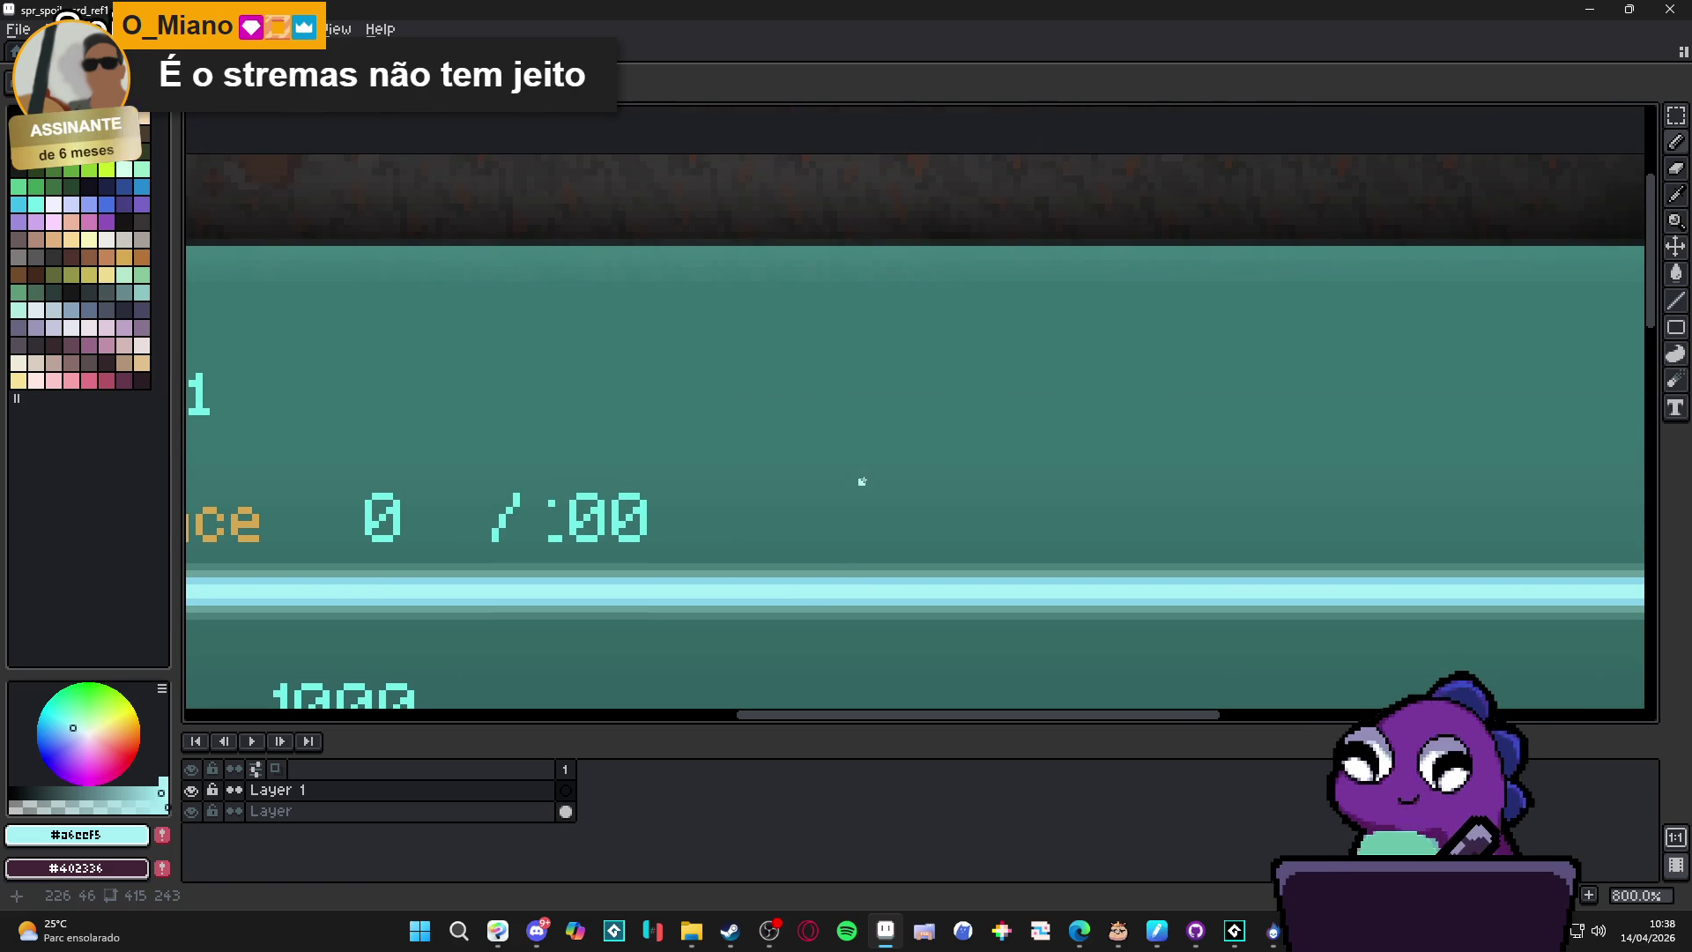
pyautogui.scroll(1, 847, 467)
pyautogui.moveTo(859, 465); pyautogui.dragTo(855, 517)
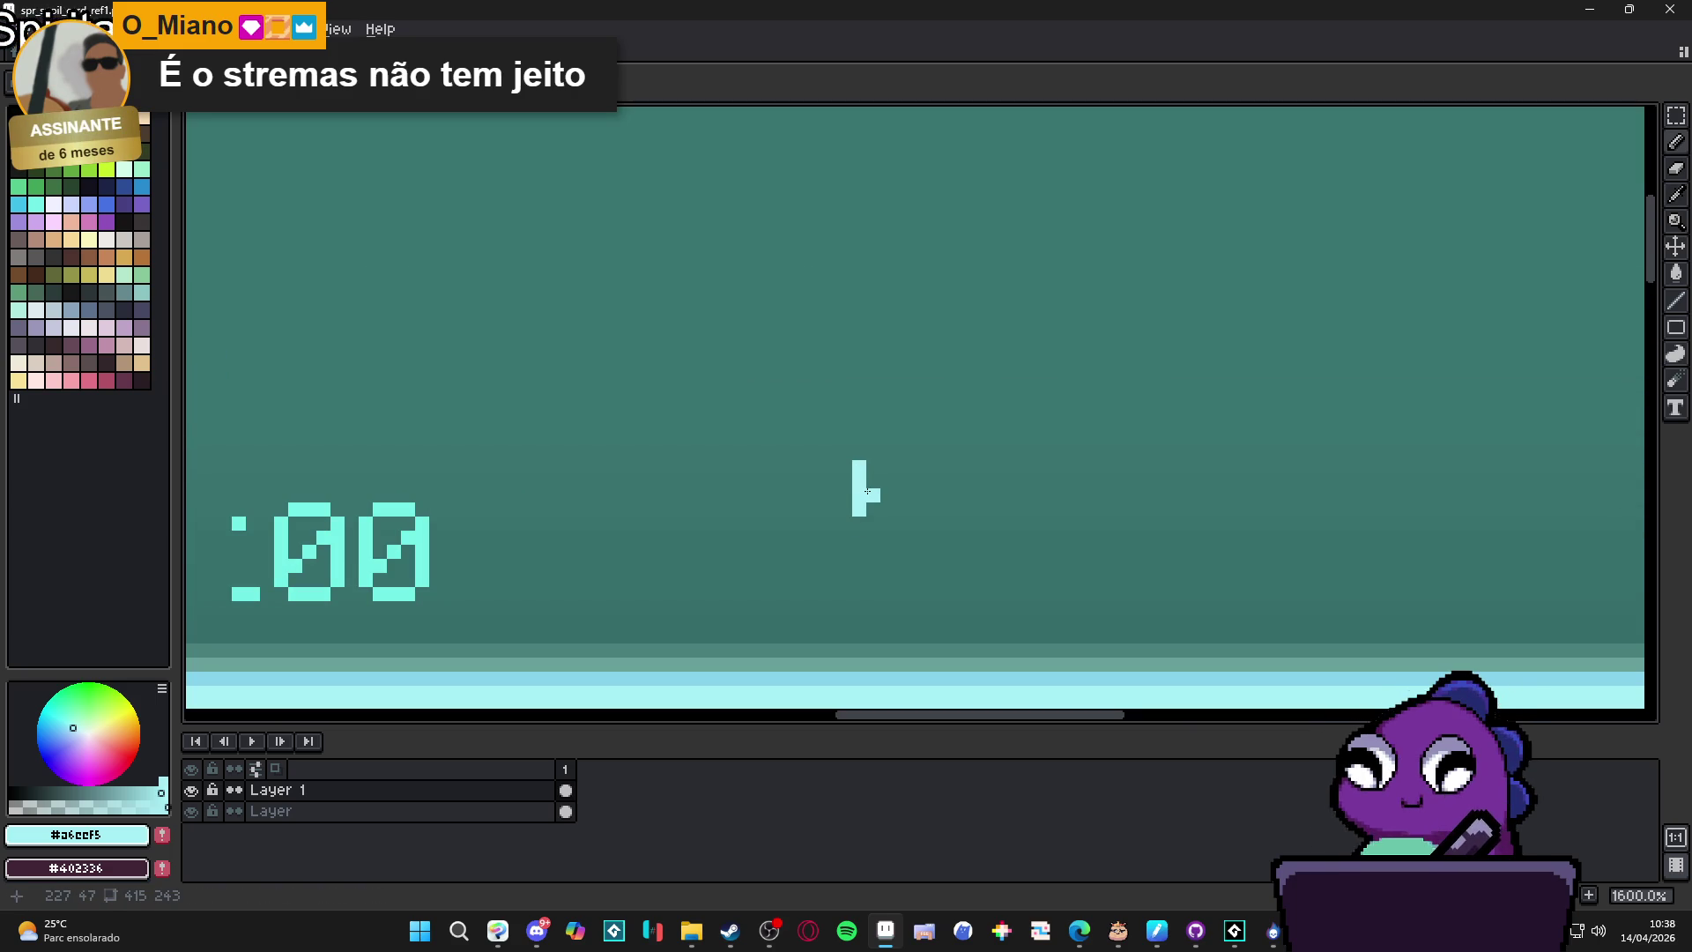
pyautogui.click(845, 494)
pyautogui.click(859, 522)
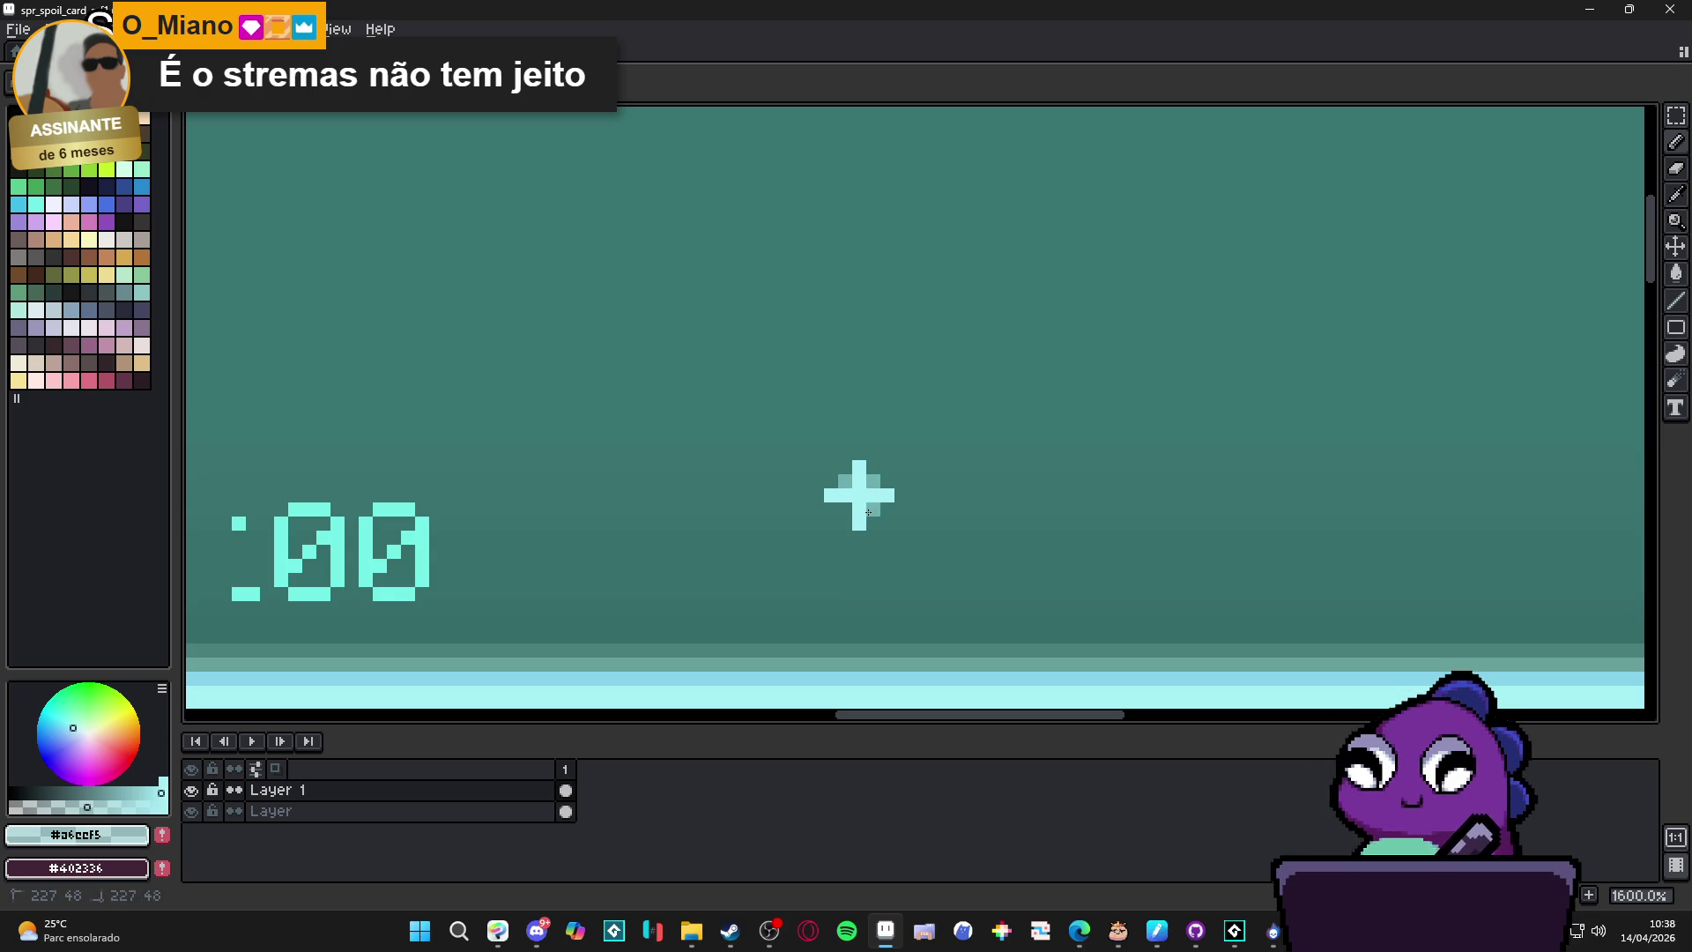
pyautogui.scroll(-4, 849, 510)
pyautogui.scroll(6, 837, 510)
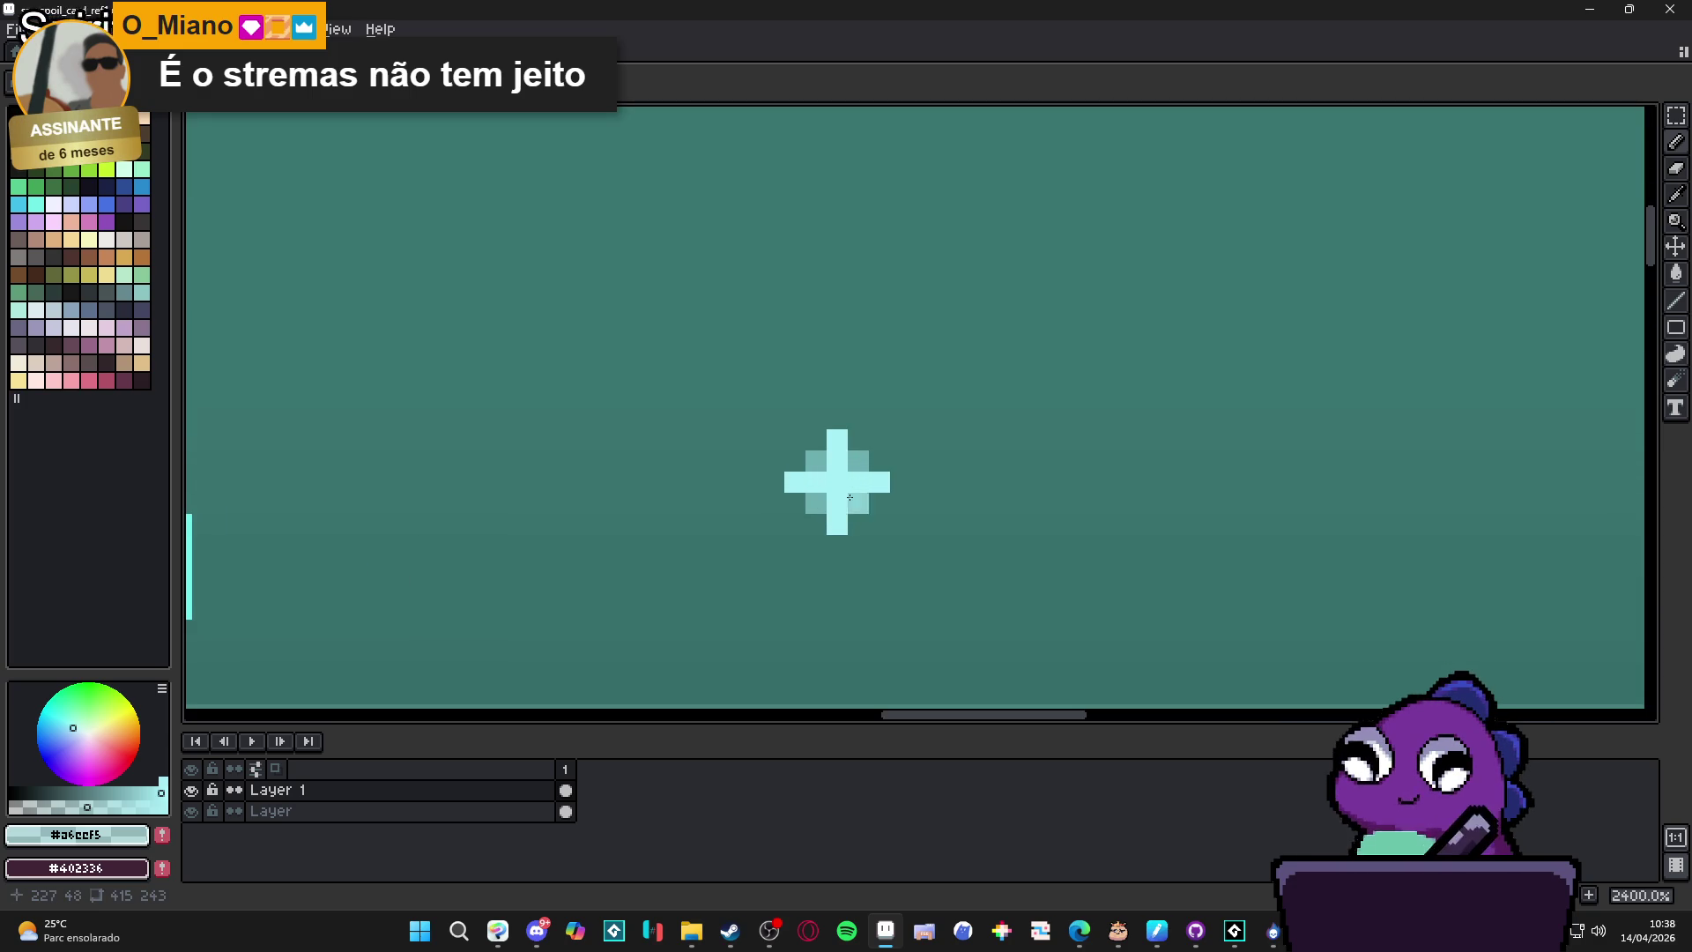
pyautogui.scroll(-1, 849, 497)
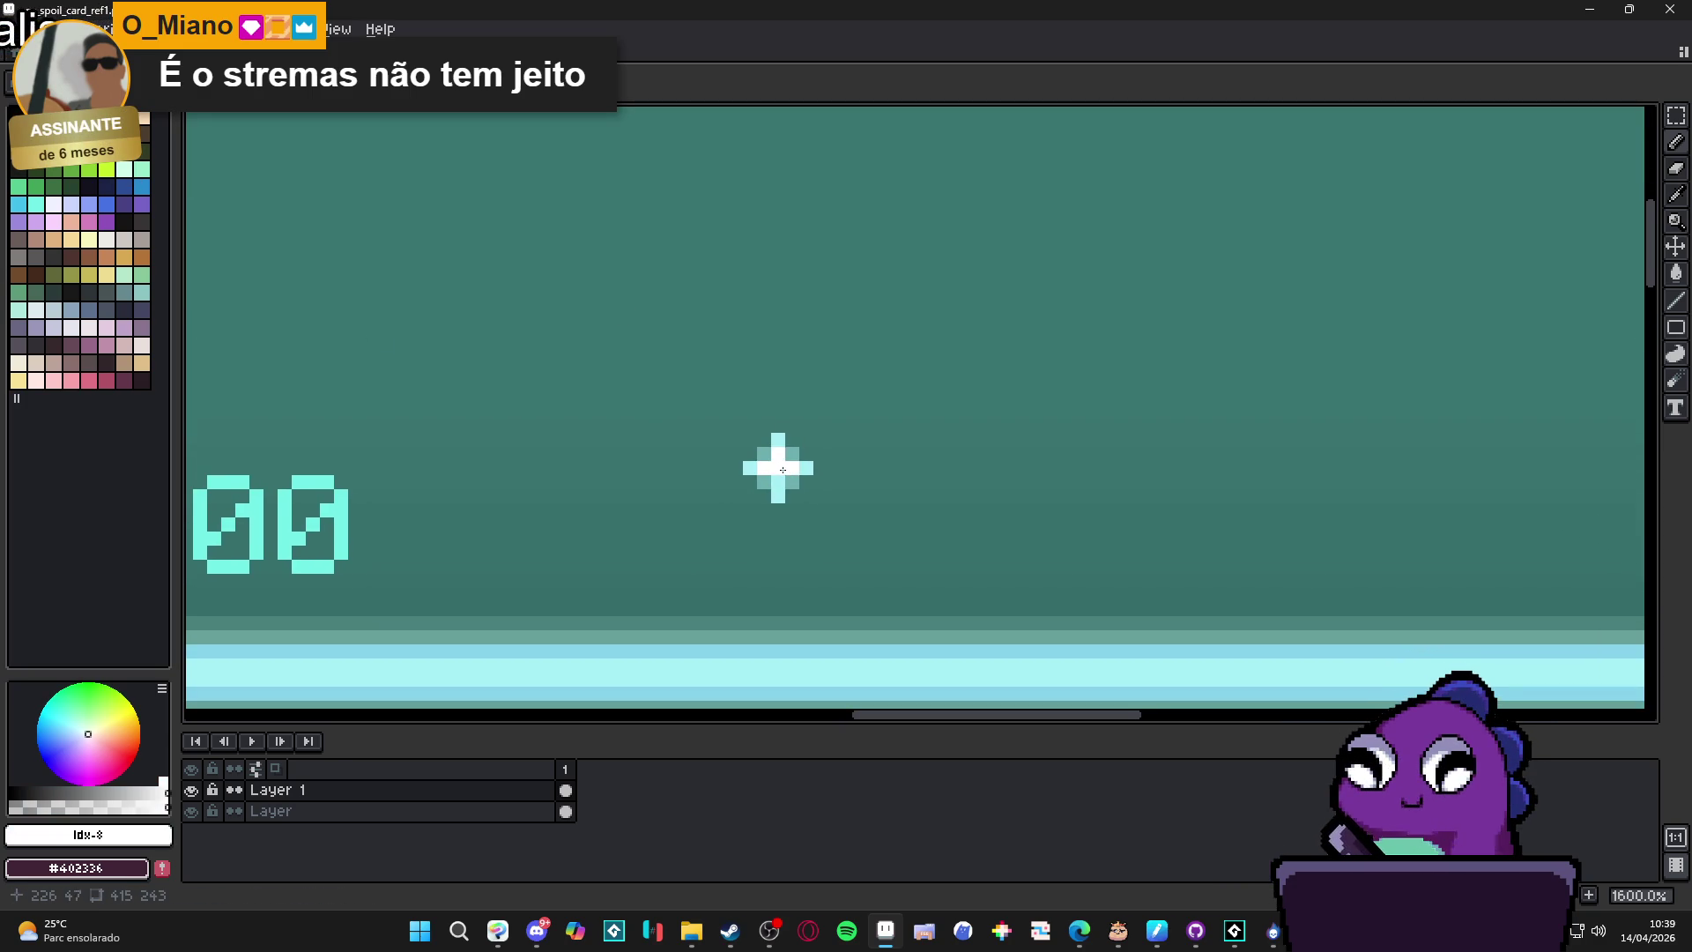
pyautogui.scroll(1, 792, 478)
# Start a second sparkle with a white centre pixel and mint pixels beside it.
pyautogui.keyDown('alt'); pyautogui.click(705, 472); pyautogui.keyUp('alt')
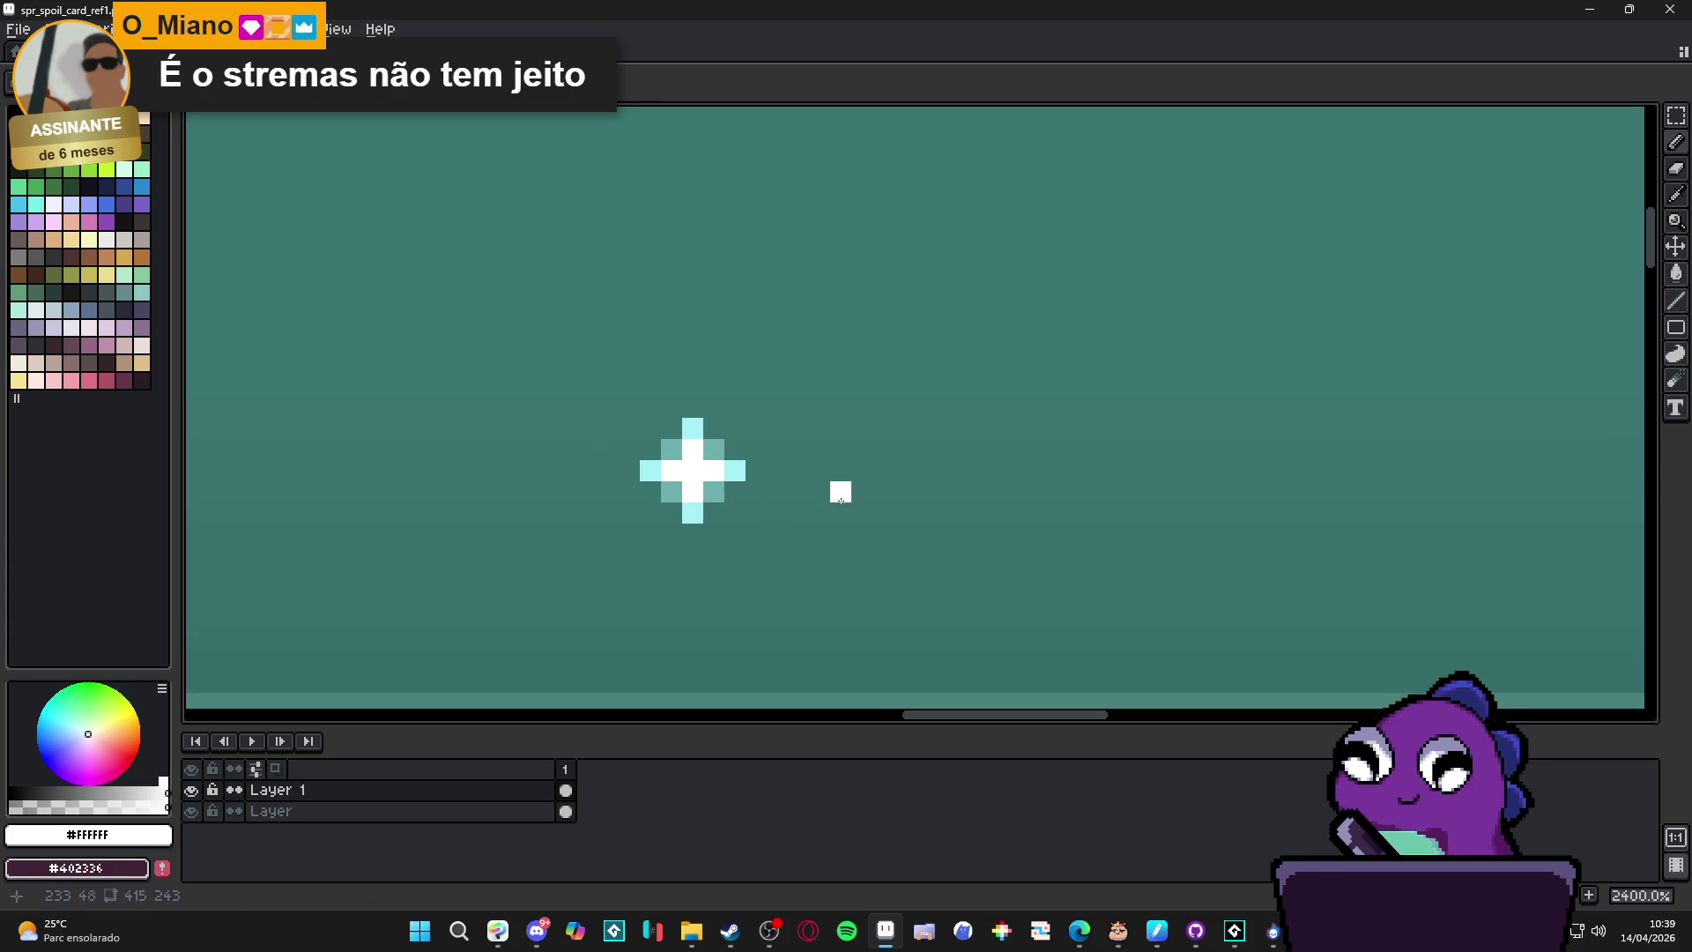
pyautogui.moveTo(938, 462); pyautogui.dragTo(783, 489)
pyautogui.keyDown('alt'); pyautogui.click(559, 476); pyautogui.keyUp('alt')
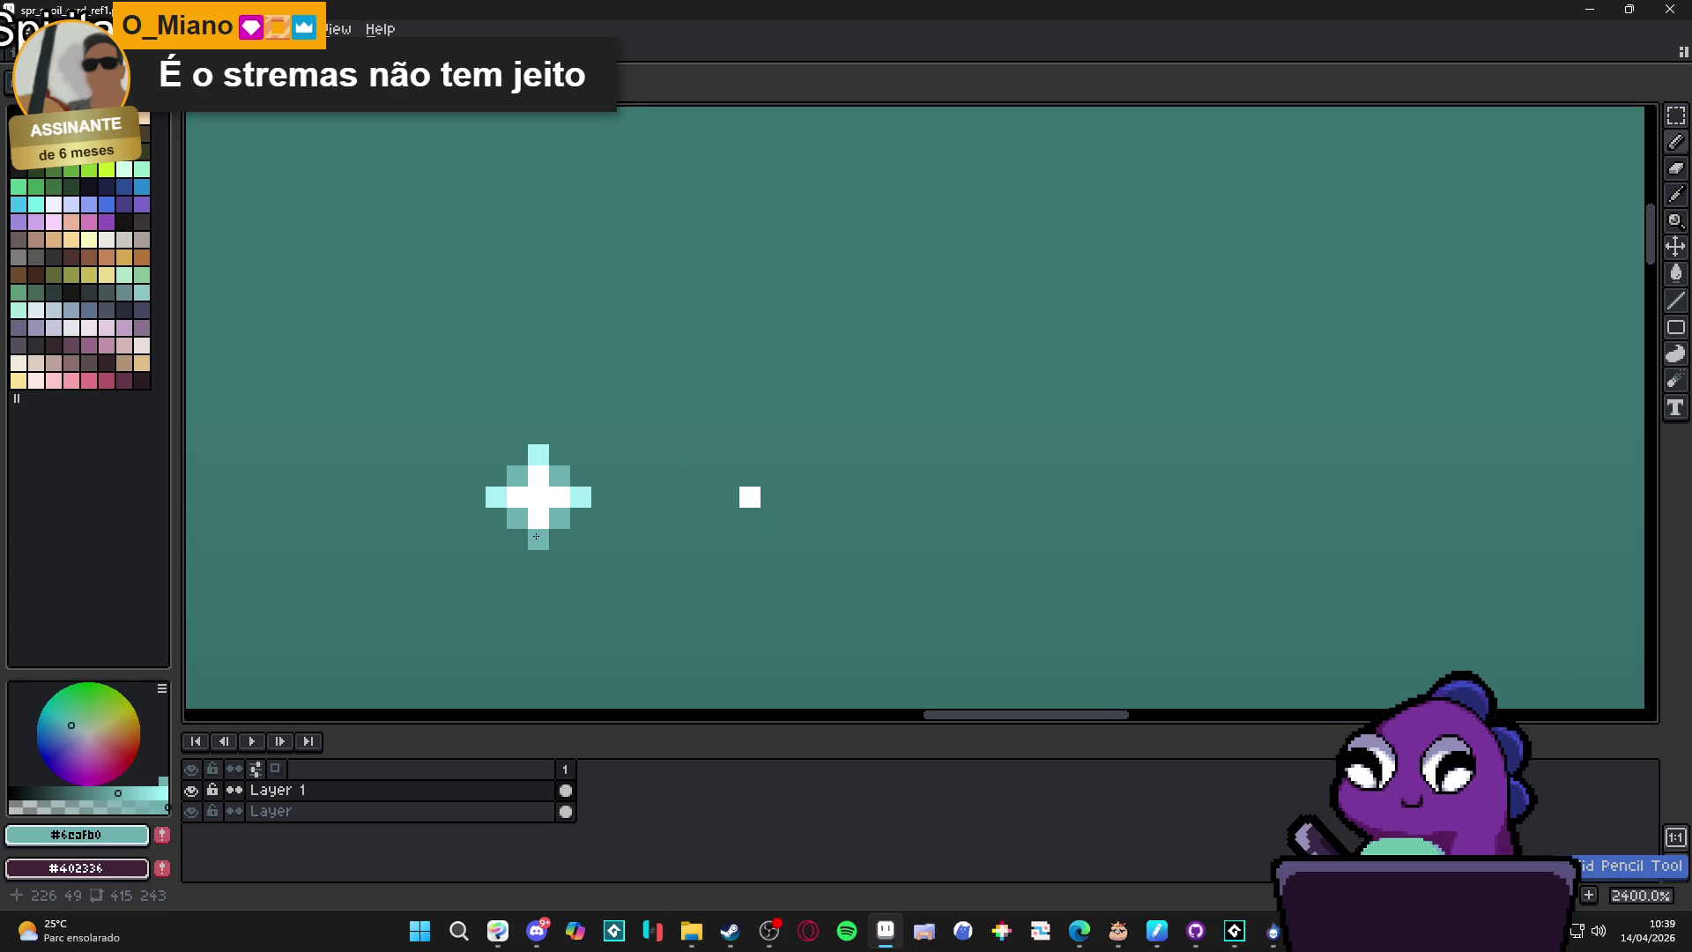
pyautogui.click(141, 169)
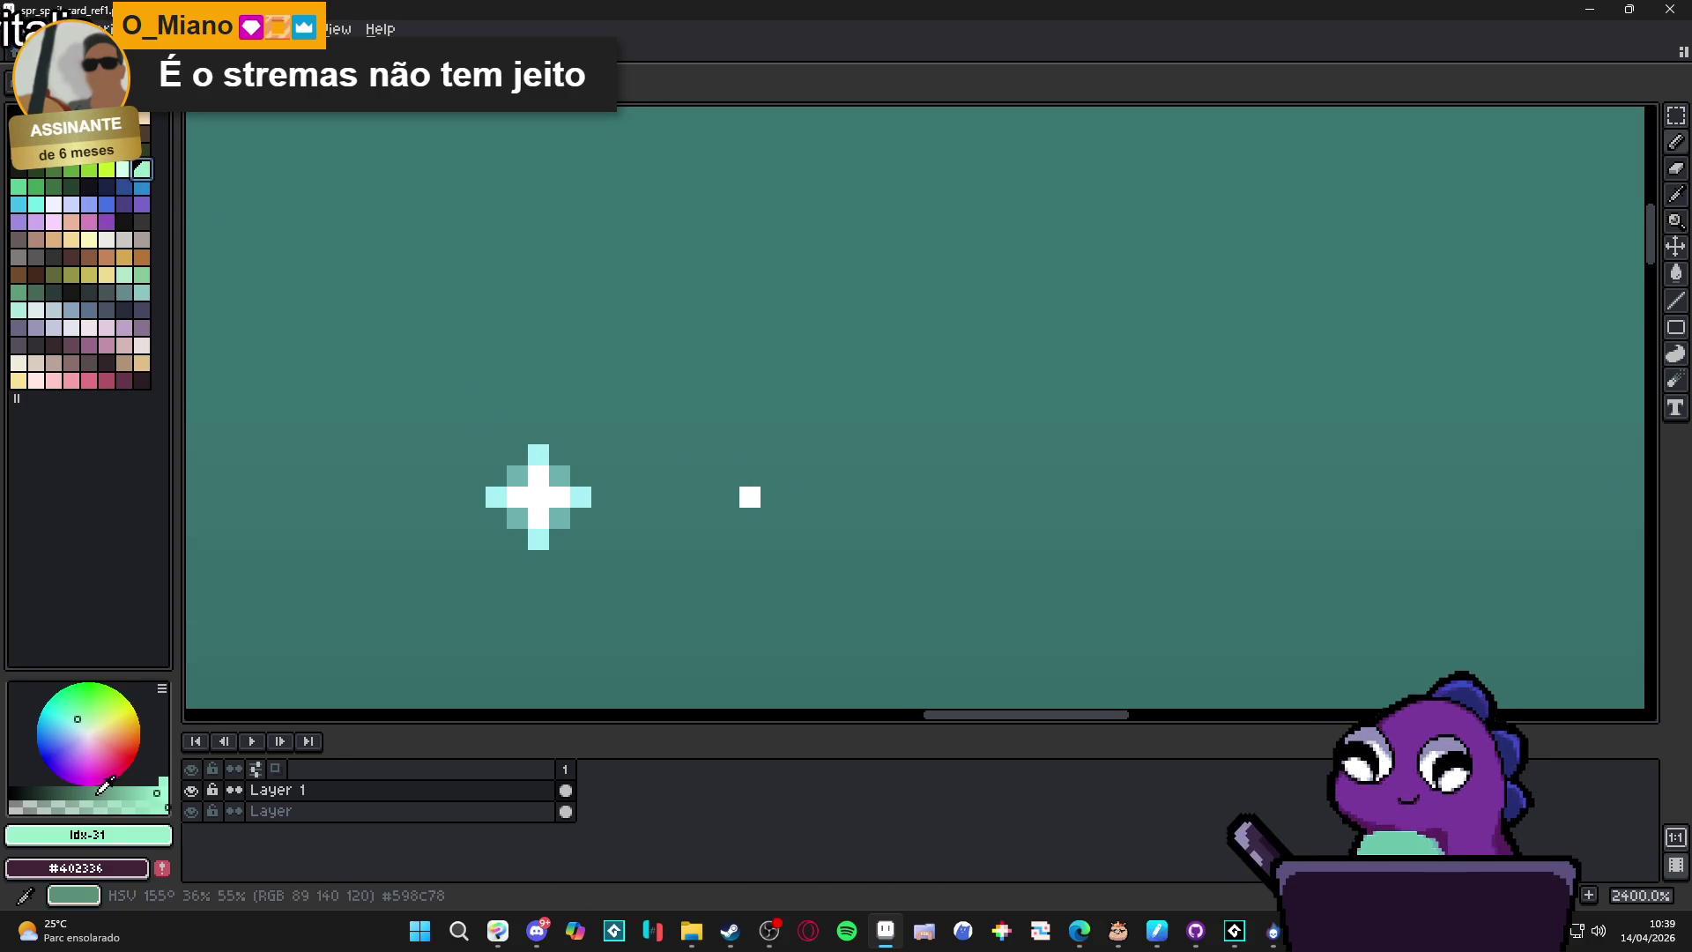
pyautogui.click(750, 476)
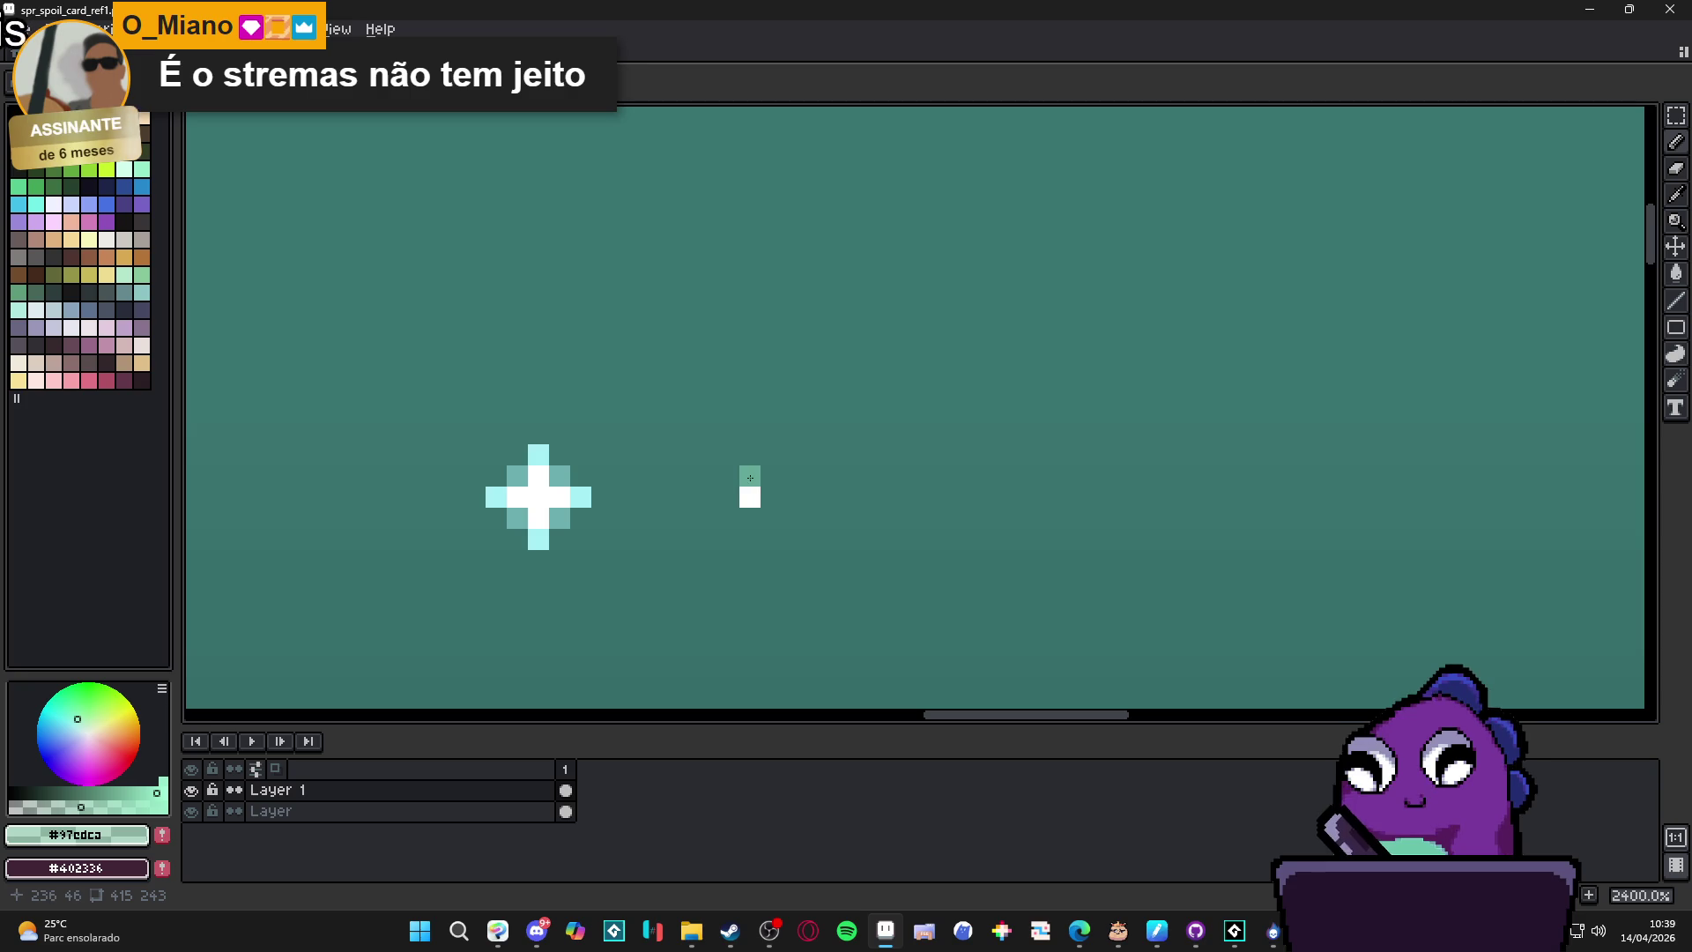
pyautogui.click(769, 494)
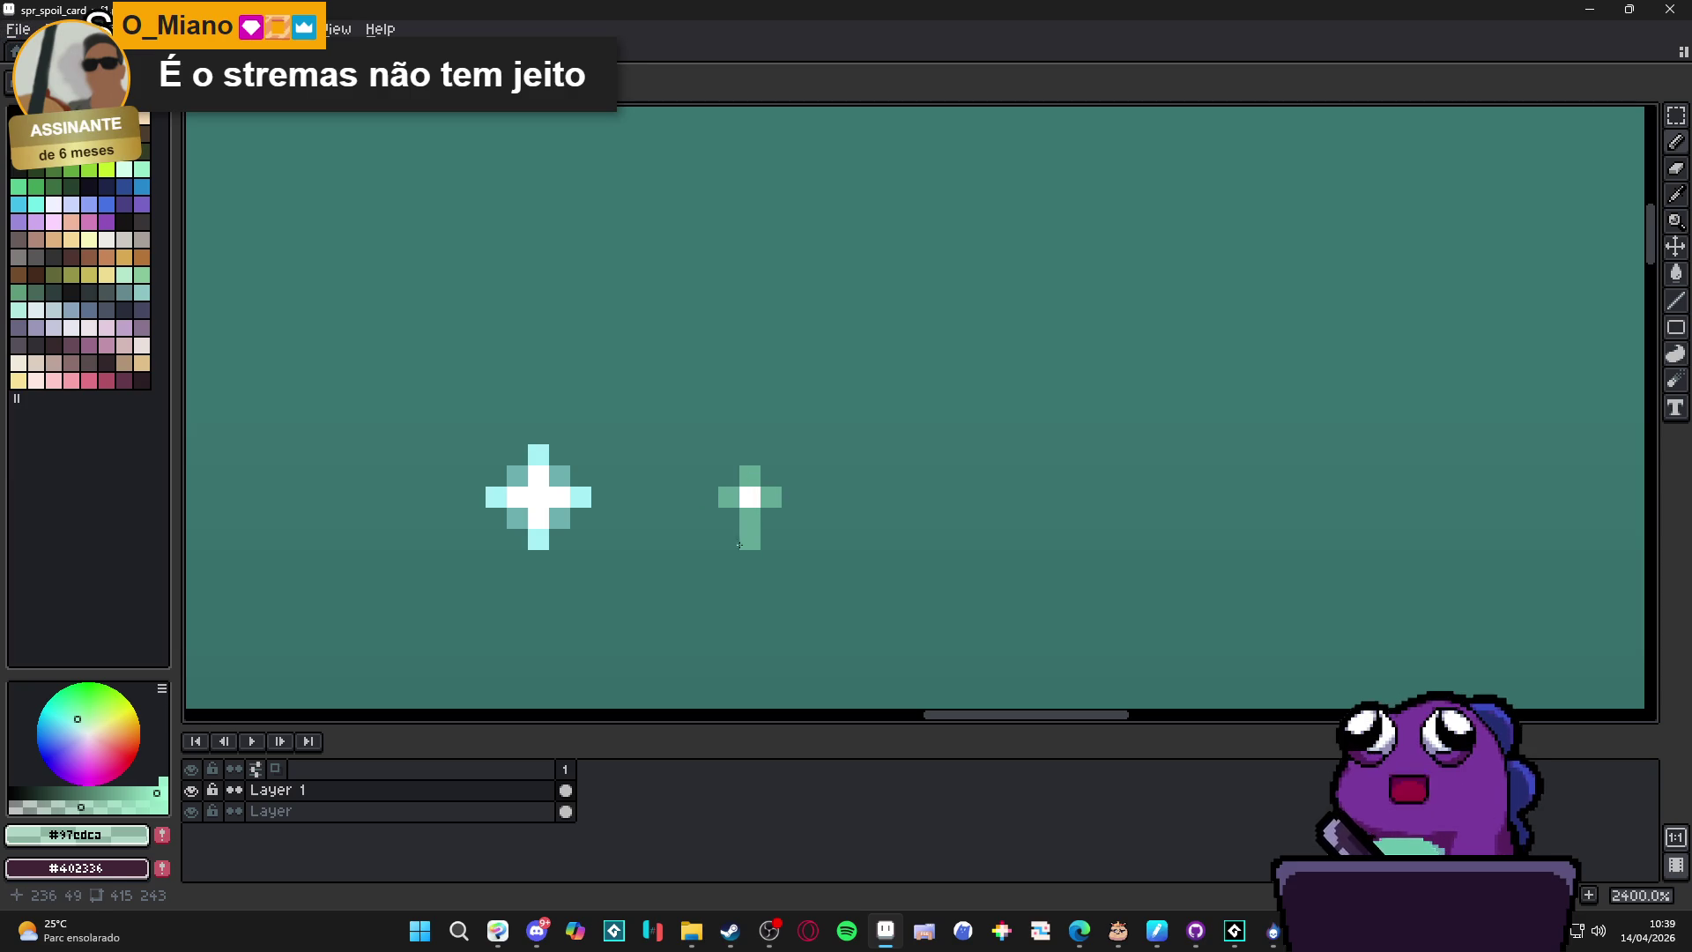
pyautogui.hotkey('ctrl', 'z')
# Undo stray cyan pixels and repaint teal pixels above and right of the white centre.
pyautogui.click(35, 204)
pyautogui.click(664, 455)
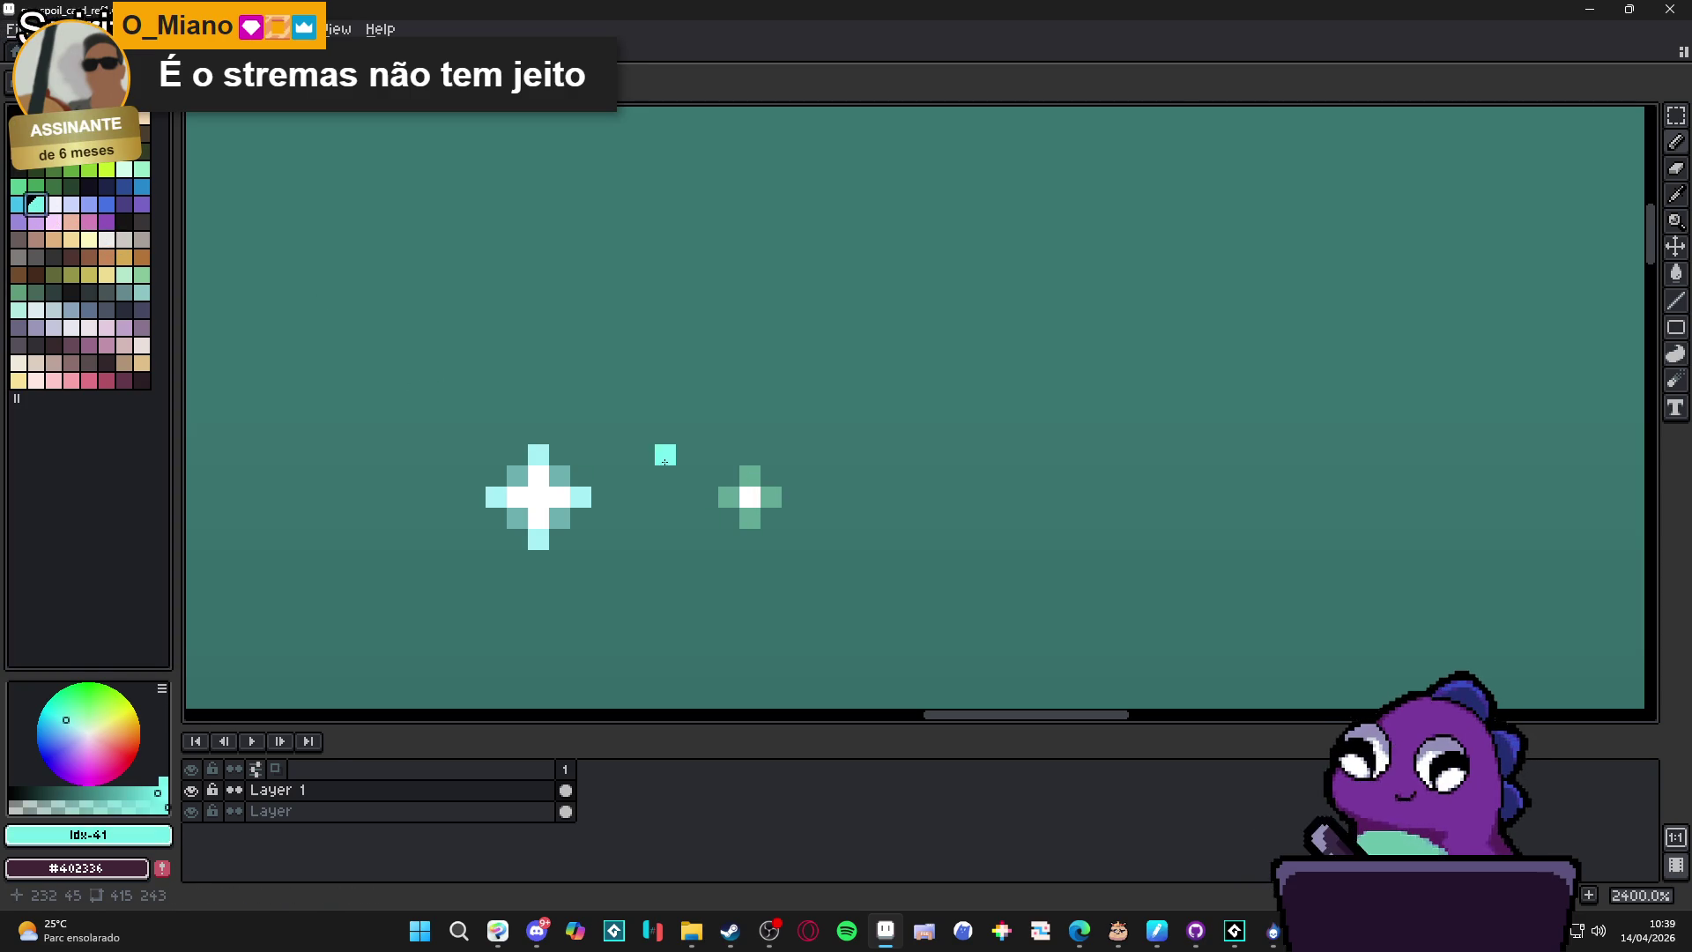
pyautogui.hotkey('ctrl', 'z')
pyautogui.press('e')
pyautogui.press('-')
pyautogui.press('-')
pyautogui.press('-')
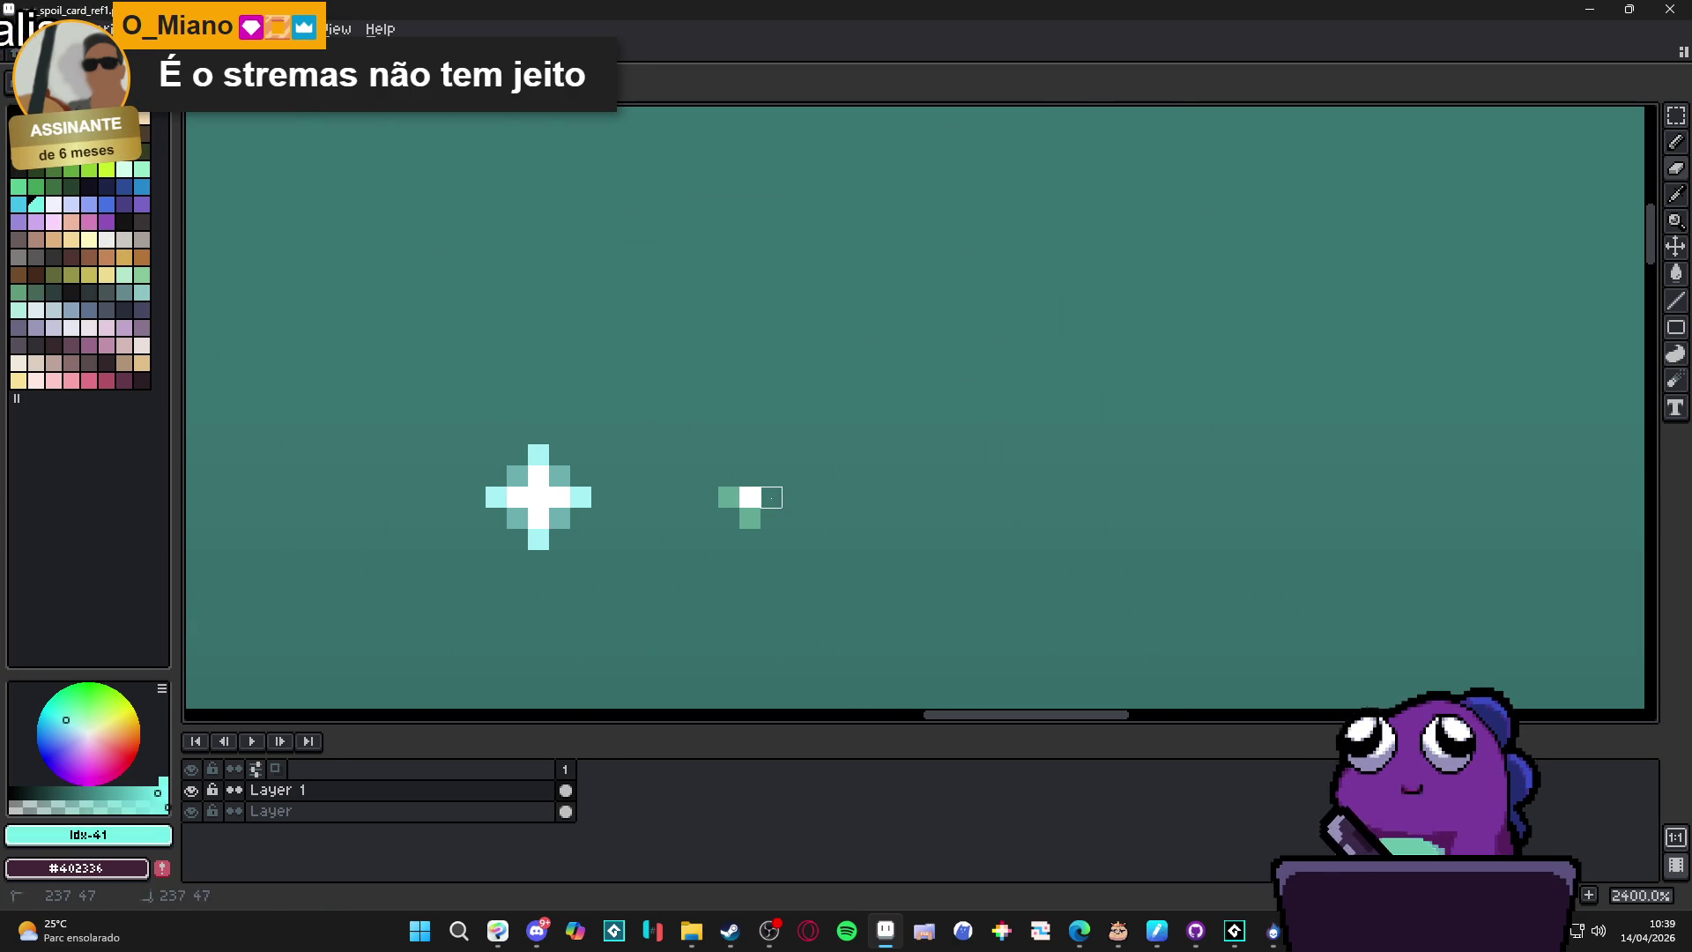
pyautogui.hotkey('ctrl', 'z')
pyautogui.hotkey('ctrl', 'z')
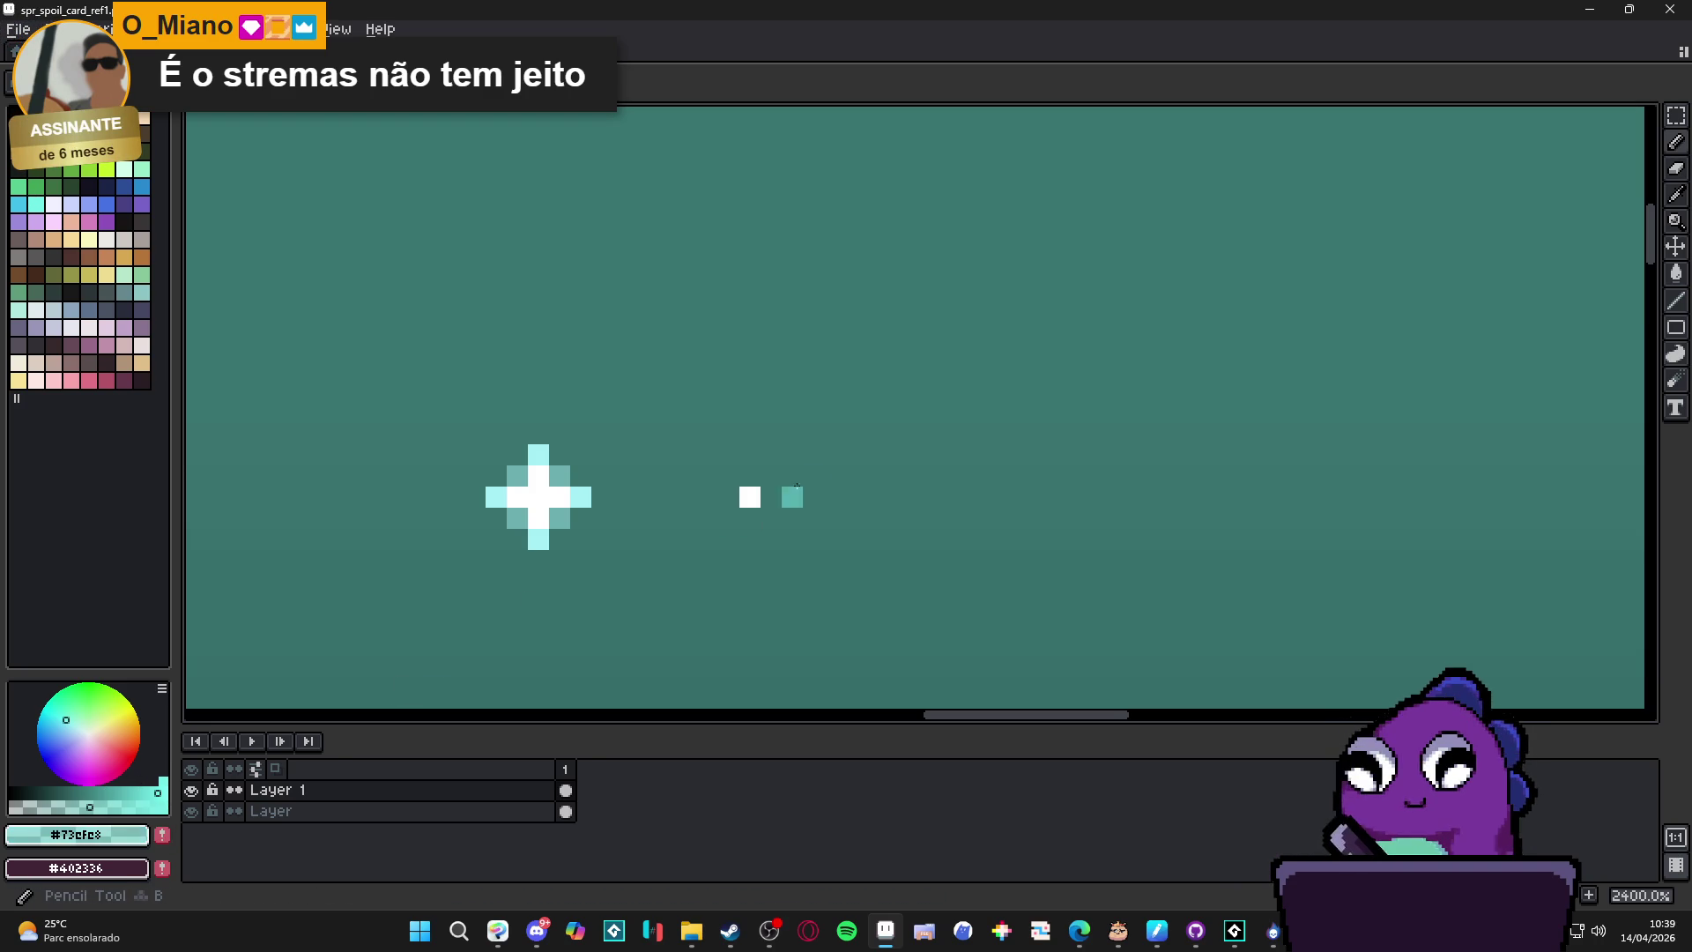
pyautogui.click(750, 476)
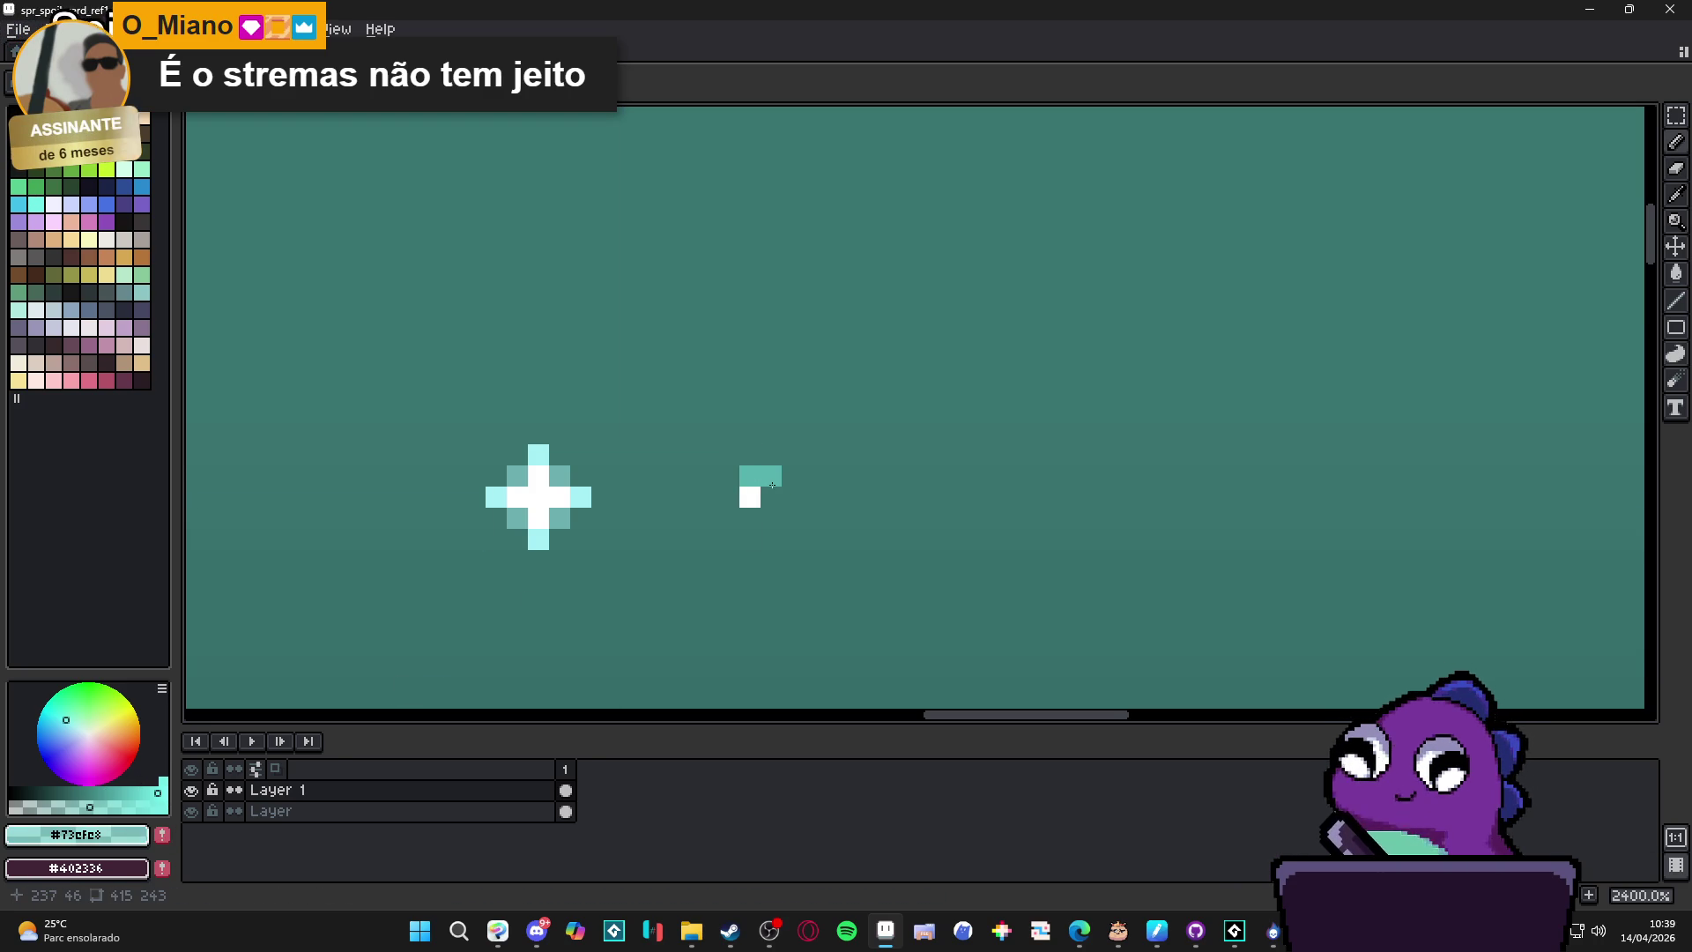
pyautogui.click(771, 497)
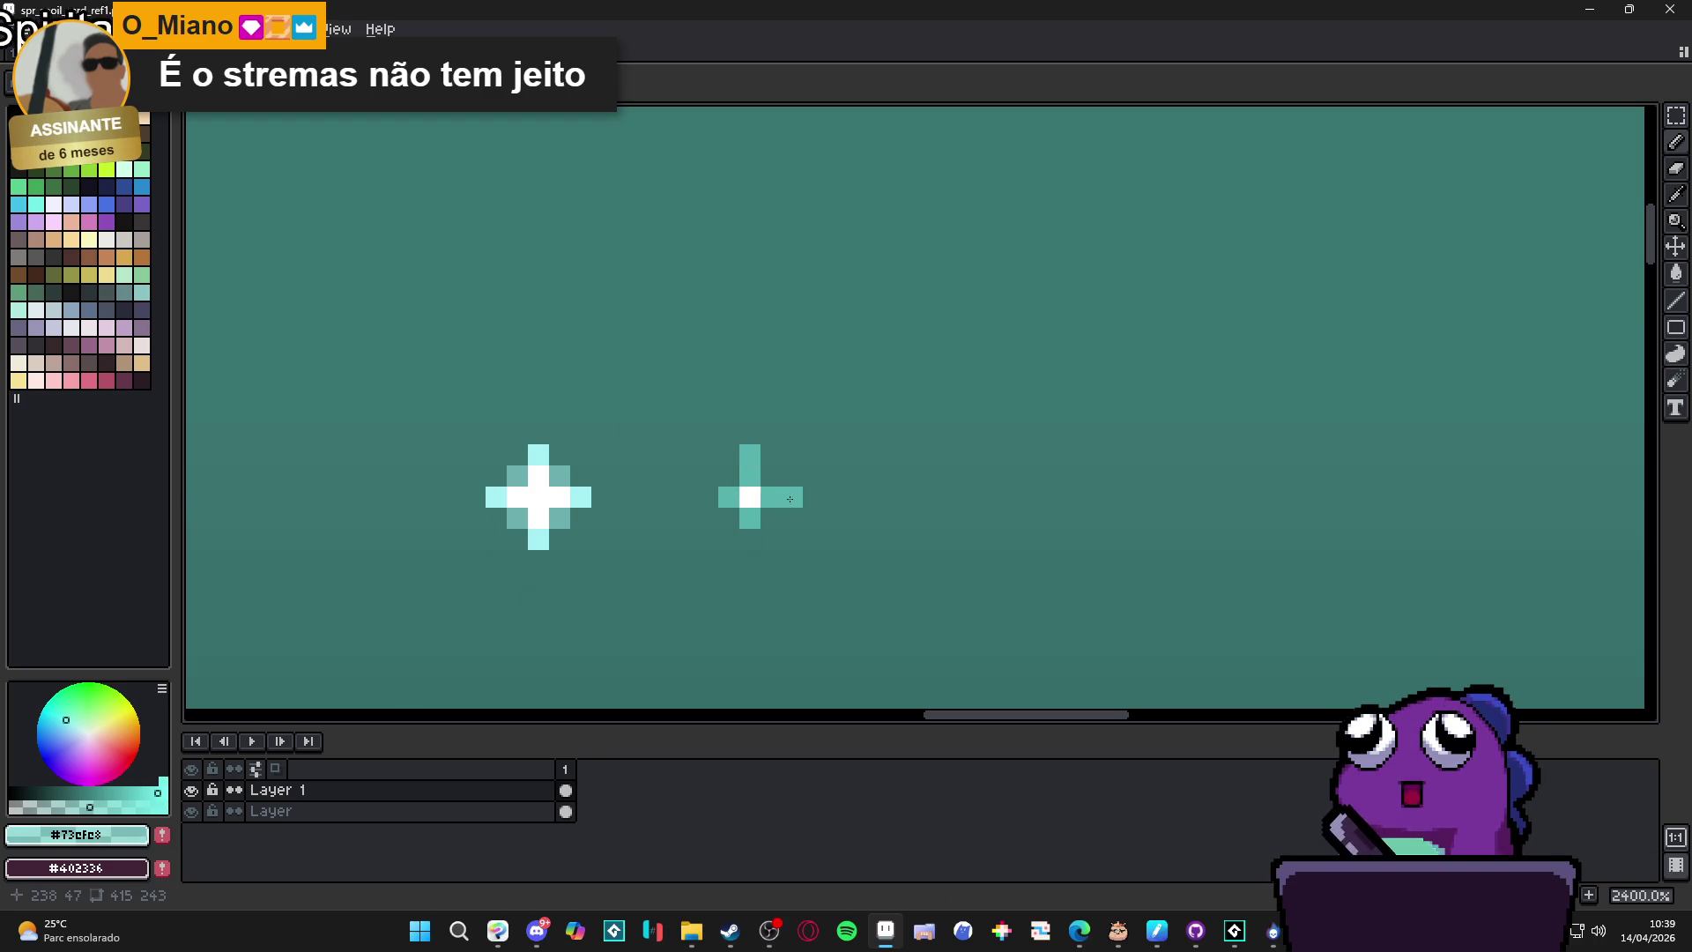
# Fill the second sparkle into a teal diamond and brighten pixels around its centre.
pyautogui.hotkey('ctrl', 'a')
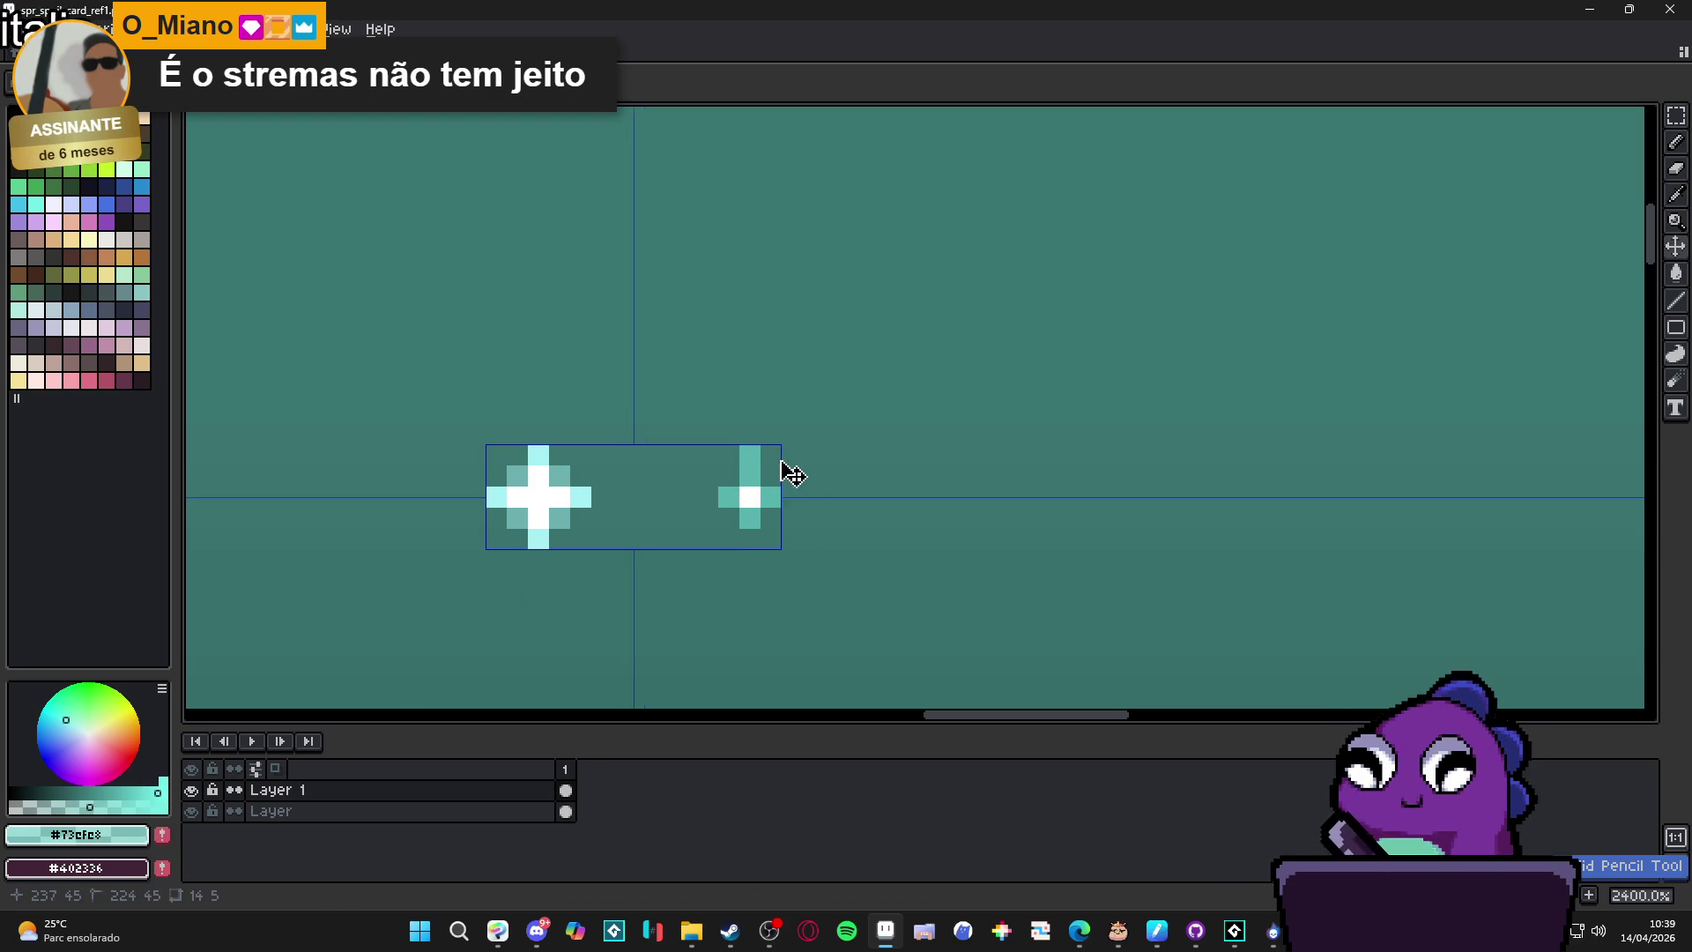
pyautogui.hotkey('ctrl', 'd')
pyautogui.moveTo(729, 487); pyautogui.dragTo(753, 537)
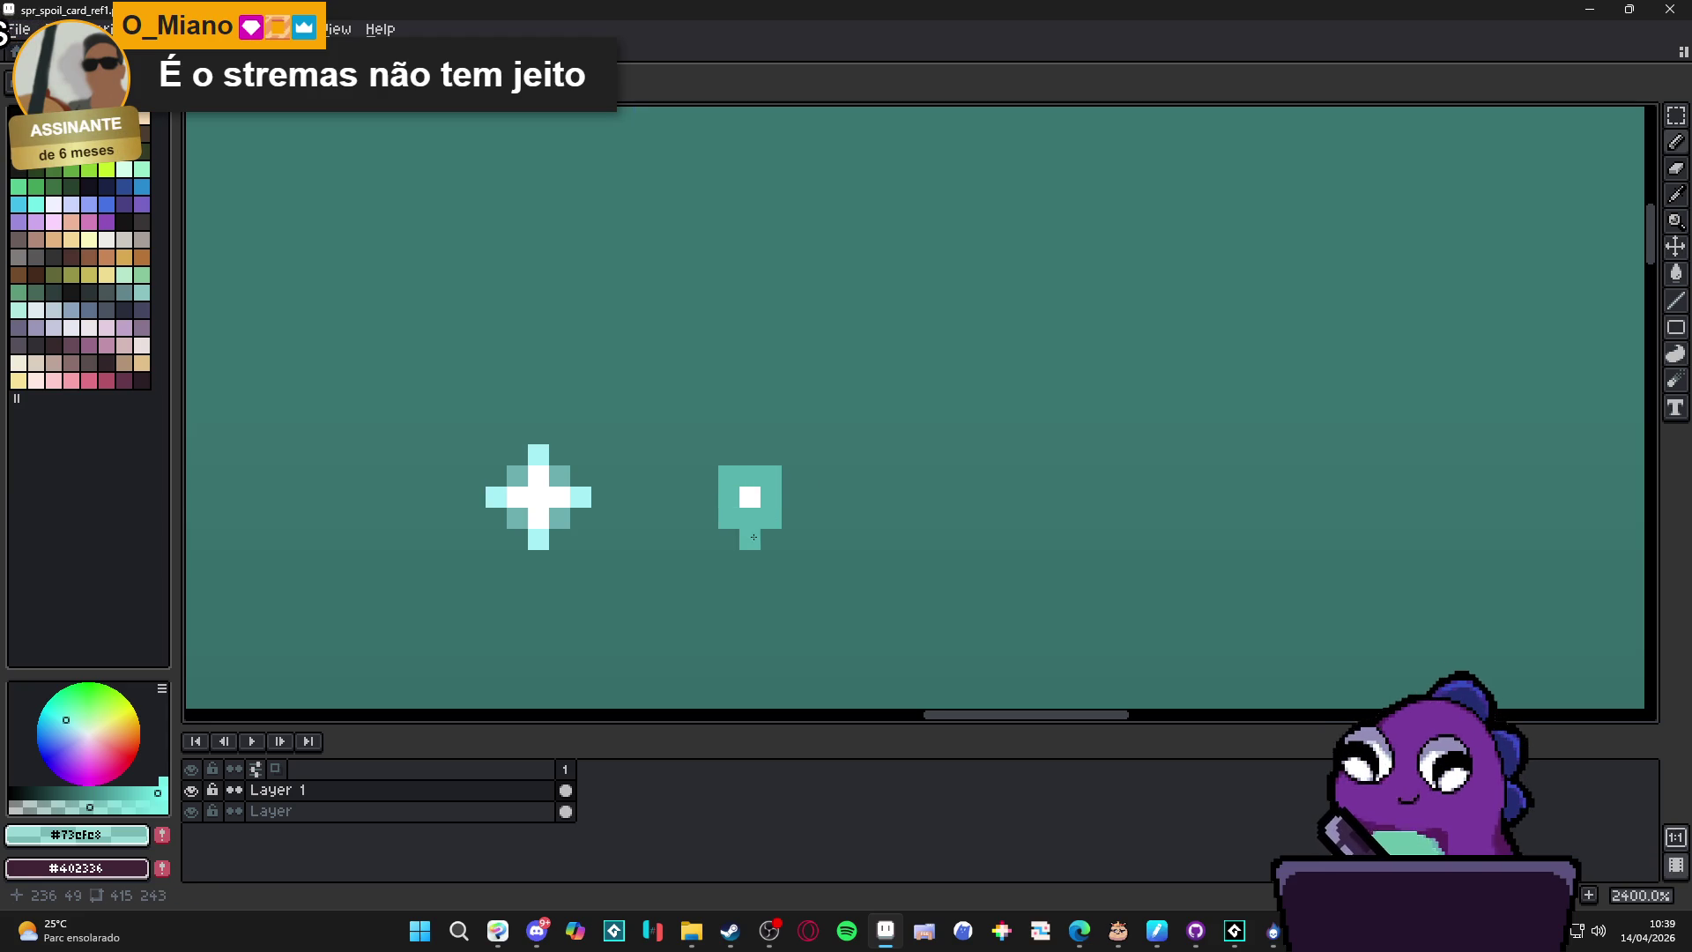
pyautogui.click(728, 497)
pyautogui.click(750, 475)
pyautogui.click(771, 497)
# Brighten the last centre pixel, then undo and redo recent strokes on the right sparkle.
pyautogui.click(750, 518)
pyautogui.scroll(-3, 774, 533)
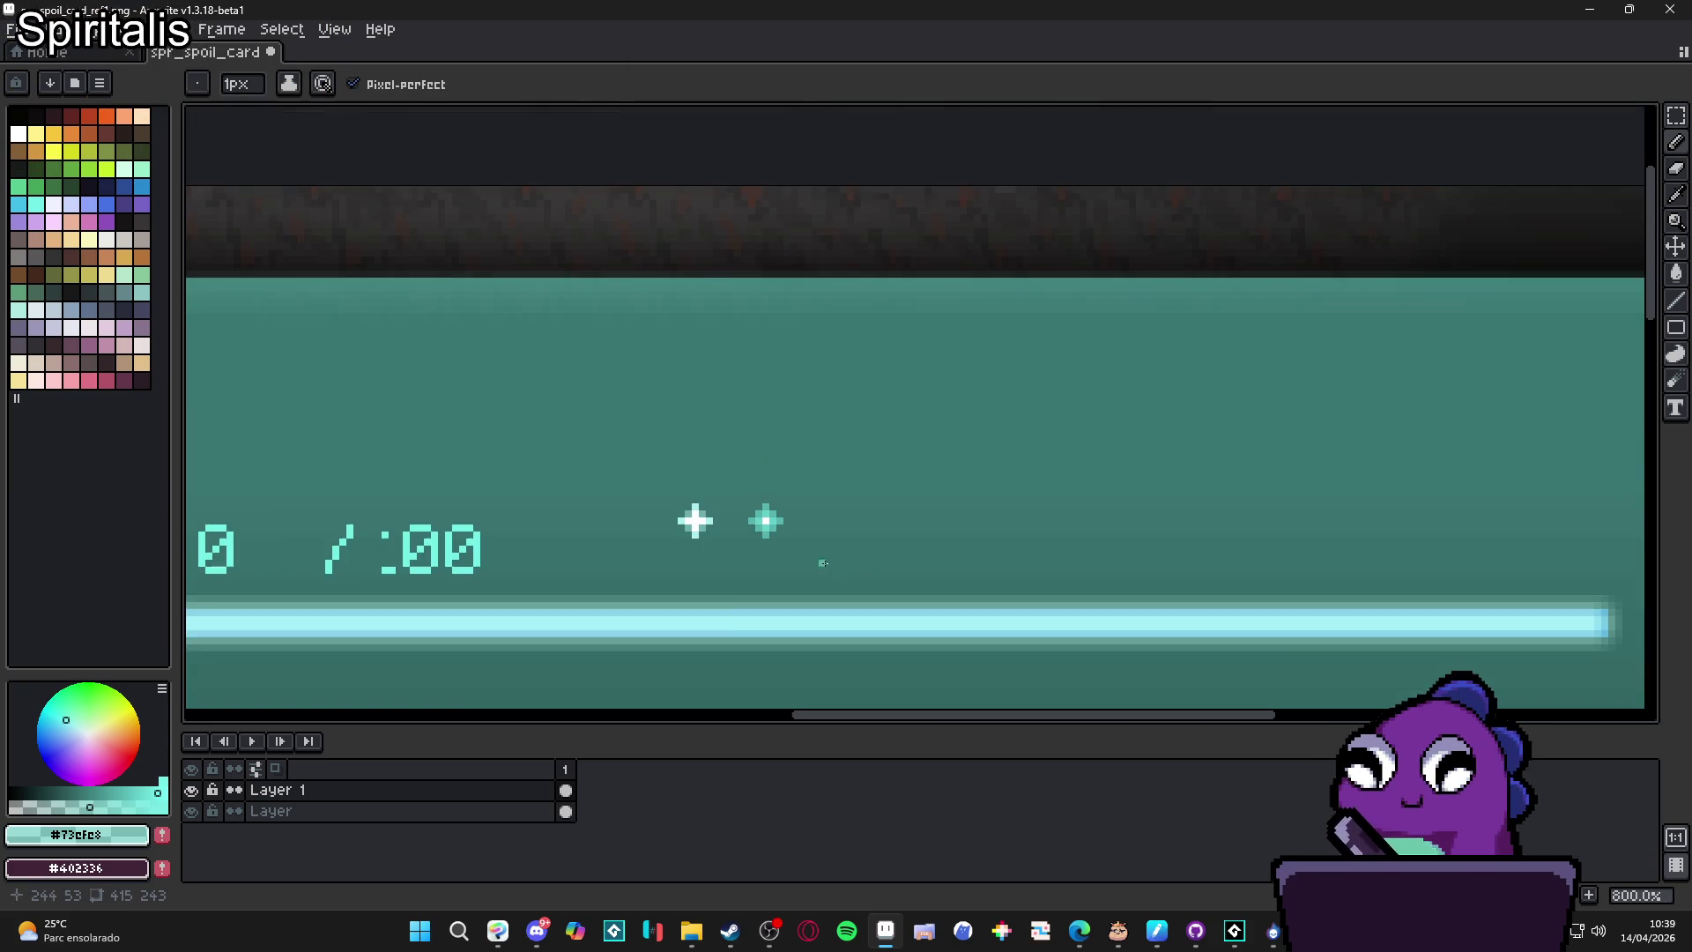
pyautogui.hotkey('ctrl', 'z')
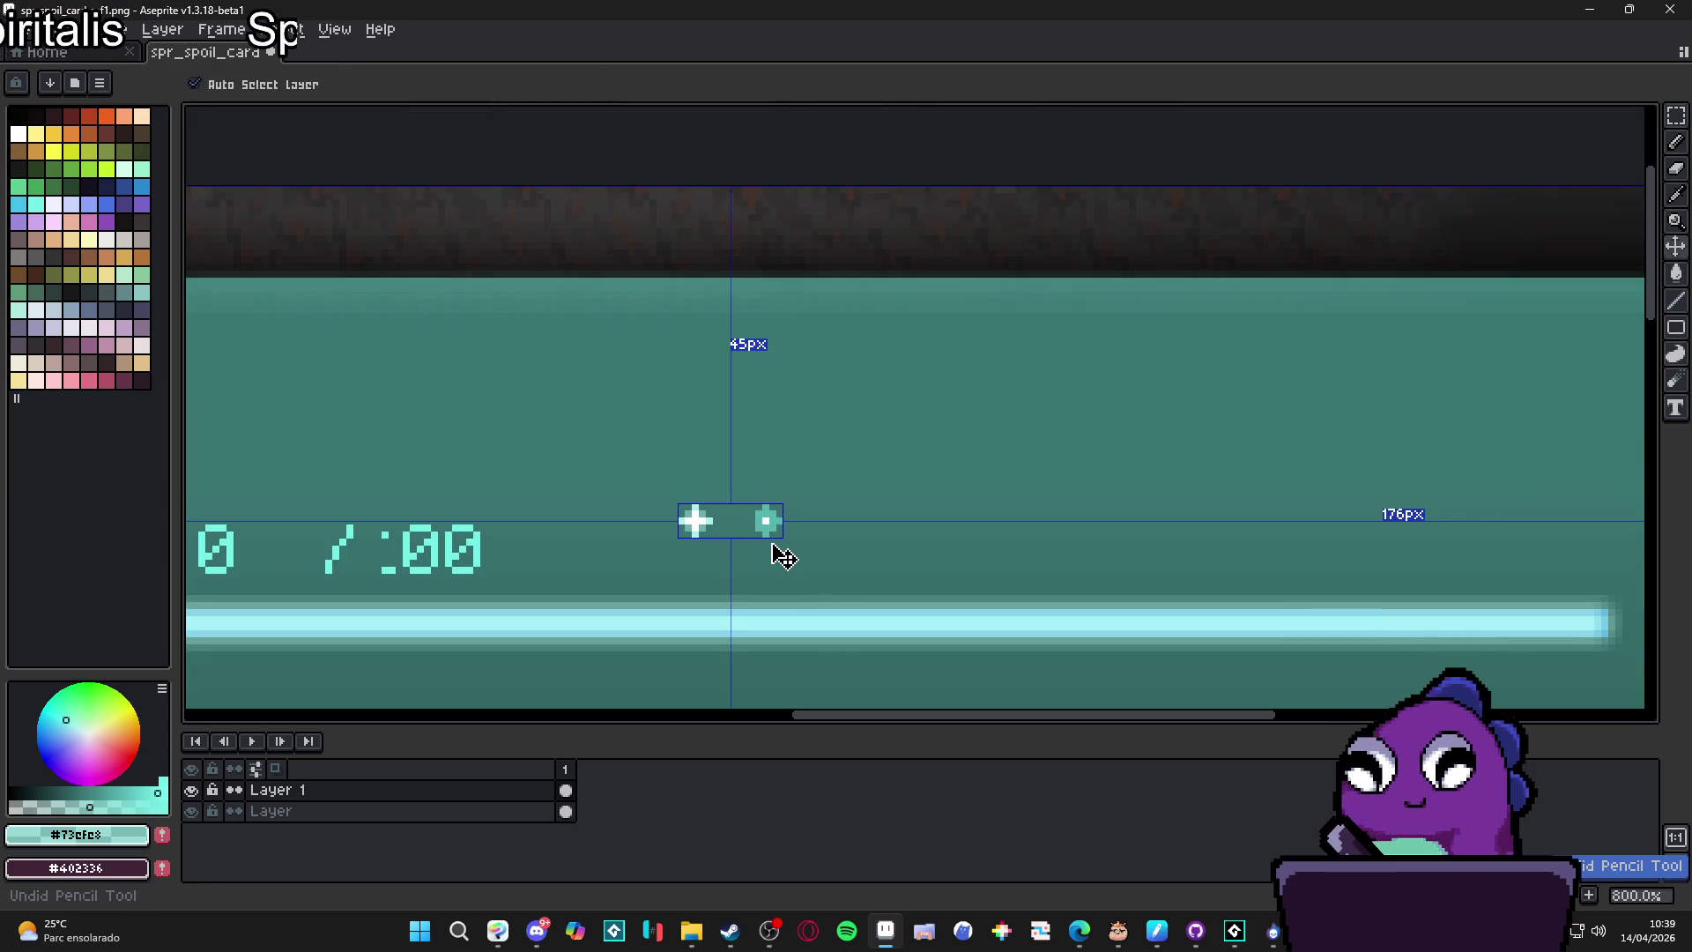
pyautogui.hotkey('ctrl', 'z')
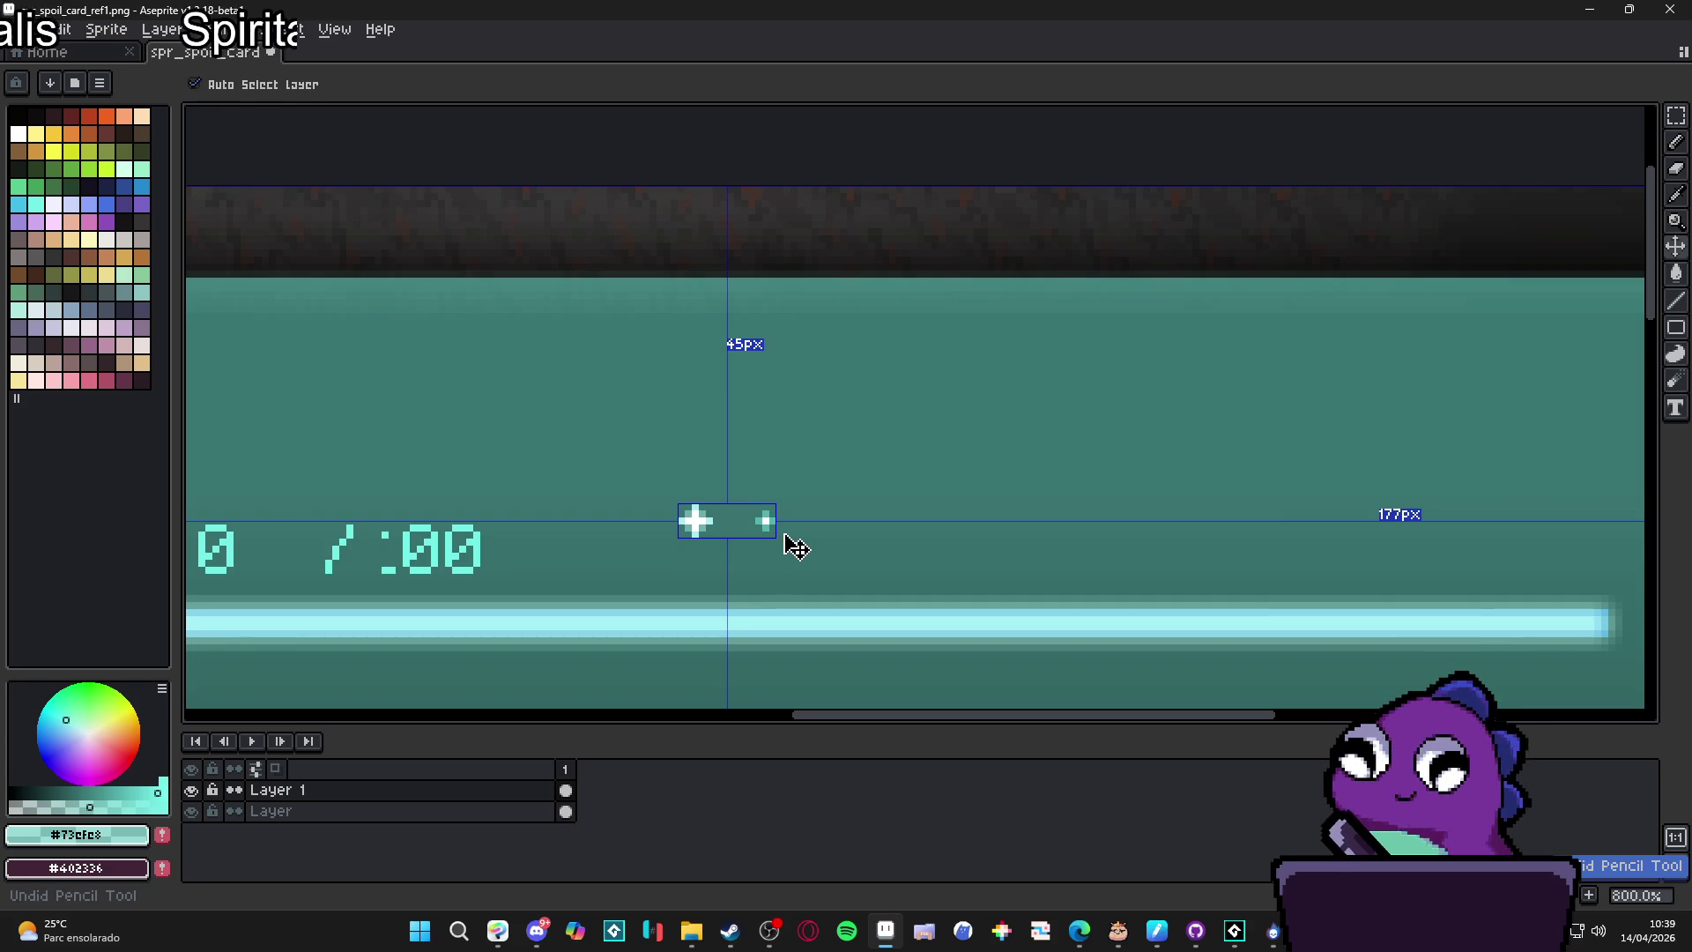
pyautogui.scroll(4, 787, 539)
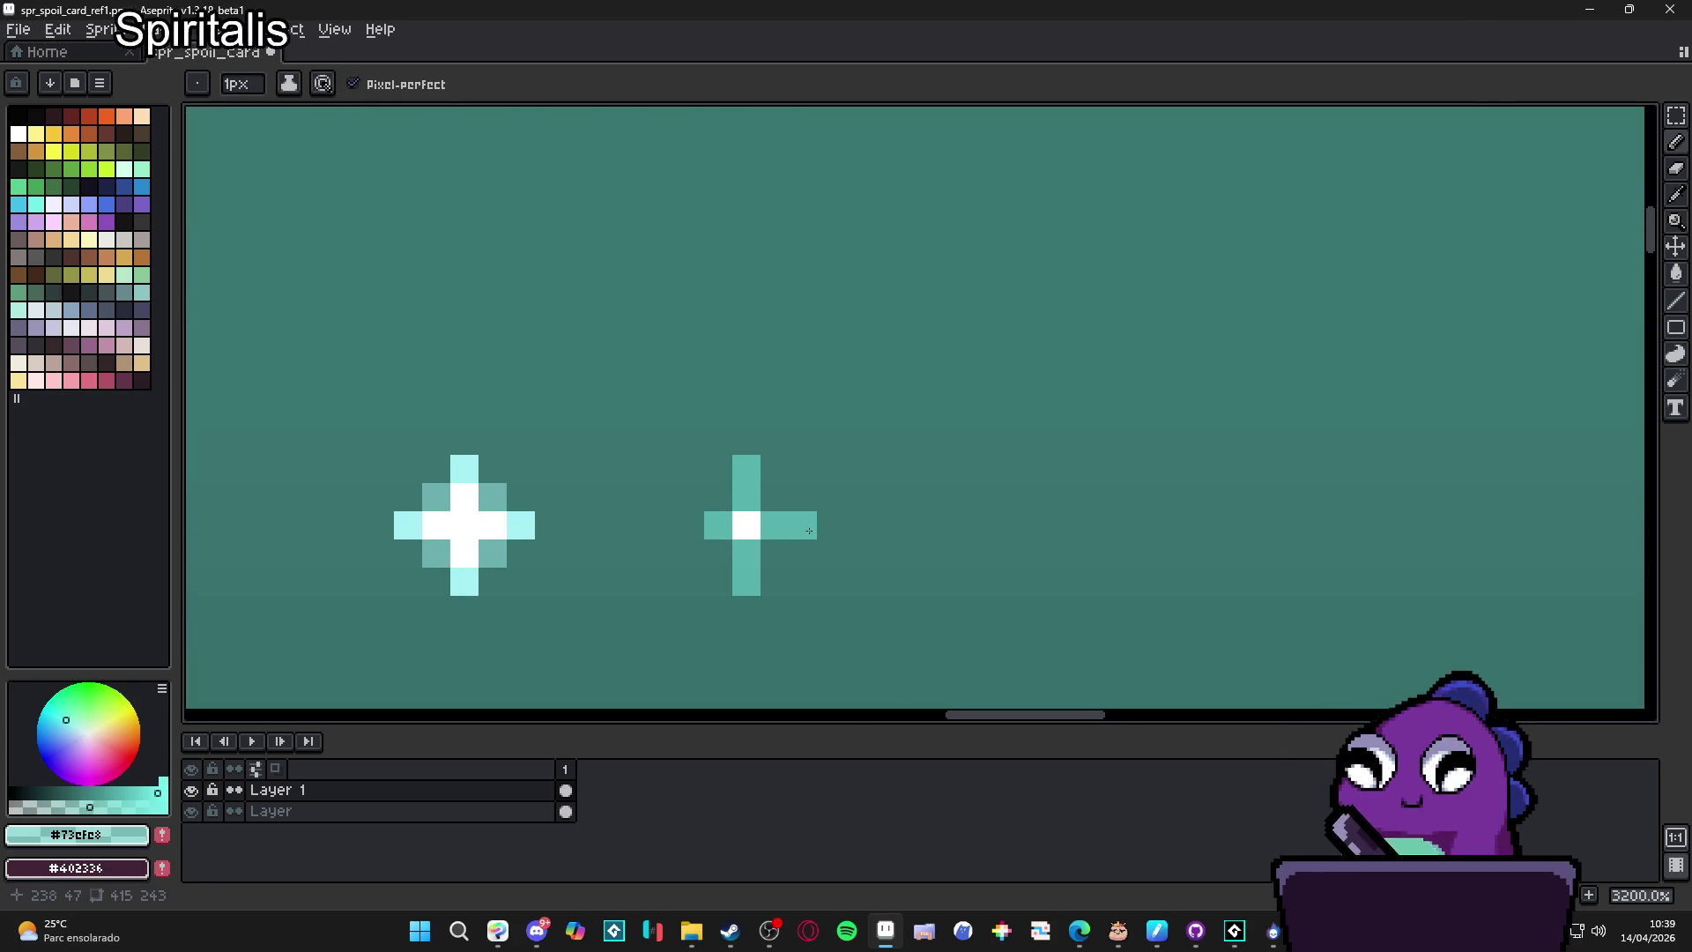
pyautogui.hotkey('ctrl', 'y')
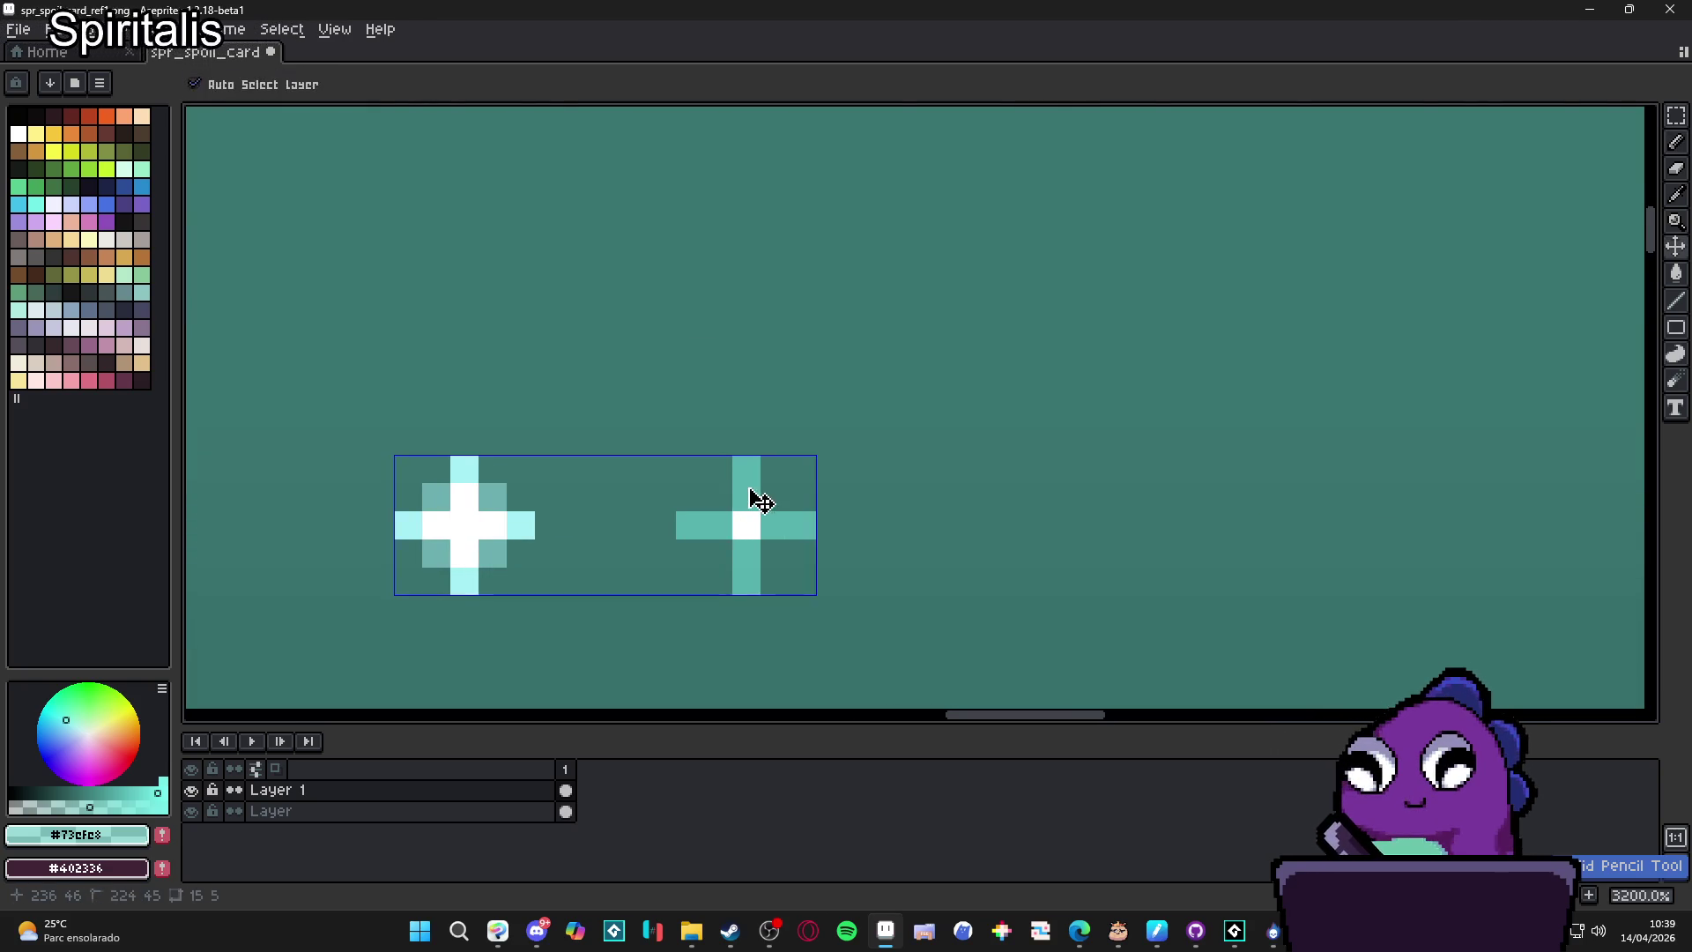
pyautogui.moveTo(760, 500); pyautogui.dragTo(906, 481)
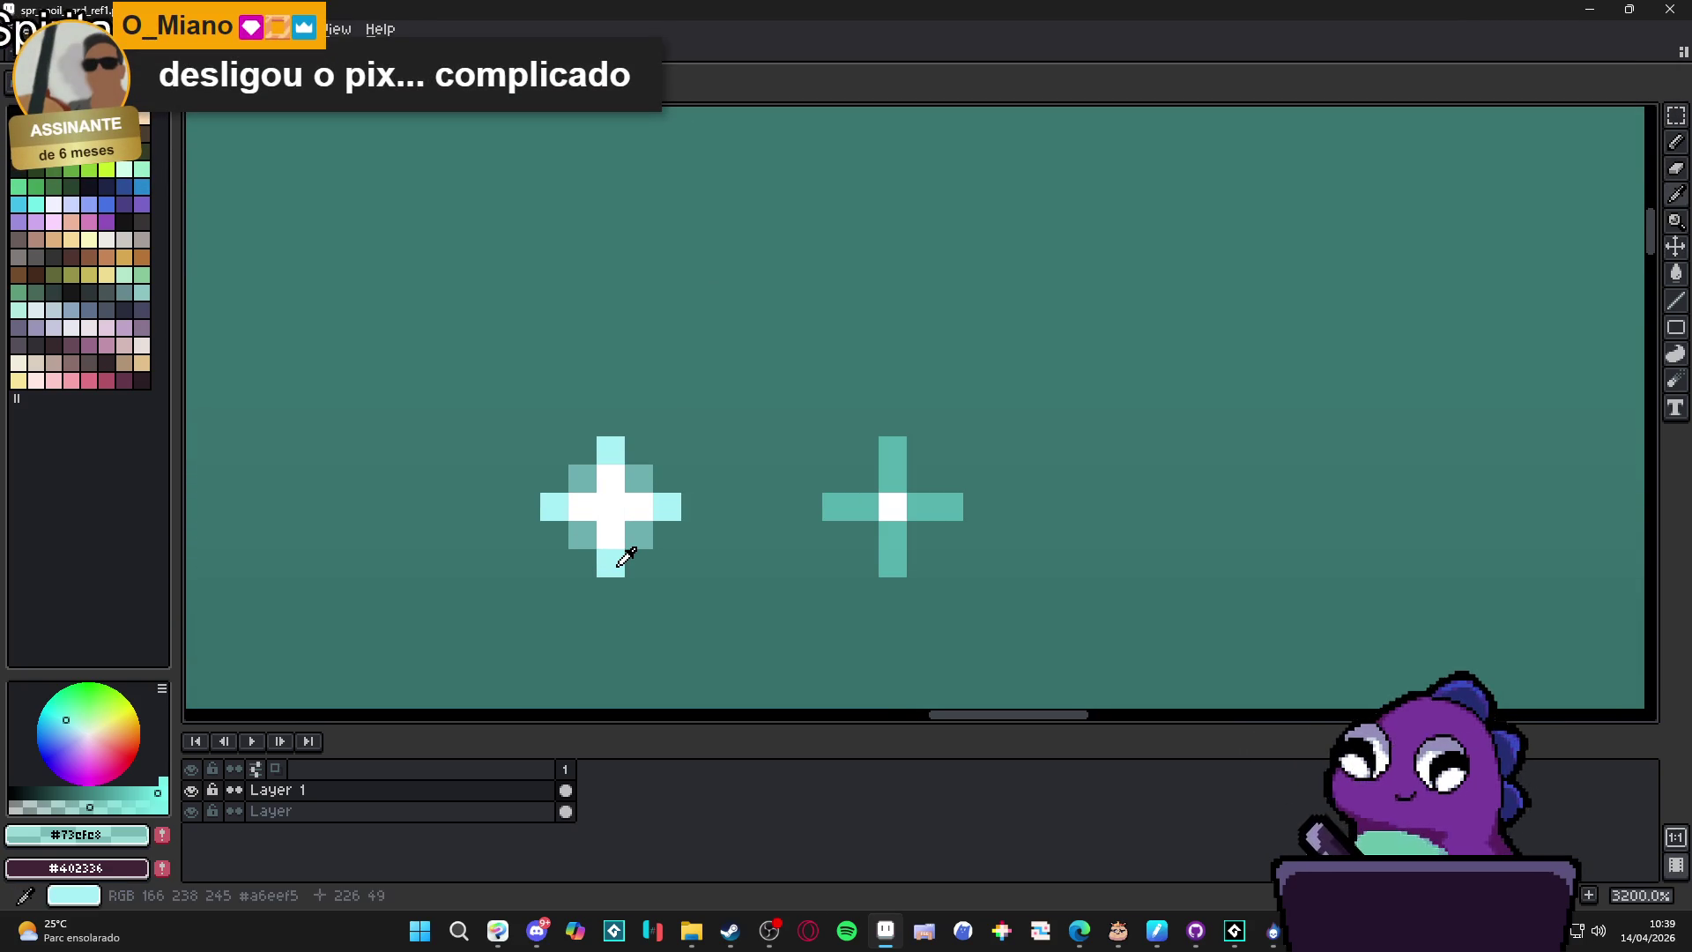
# Compare pale green, blue and light cyan palette colours, settling on #73cfc8.
pyautogui.click(626, 556)
pyautogui.click(142, 169)
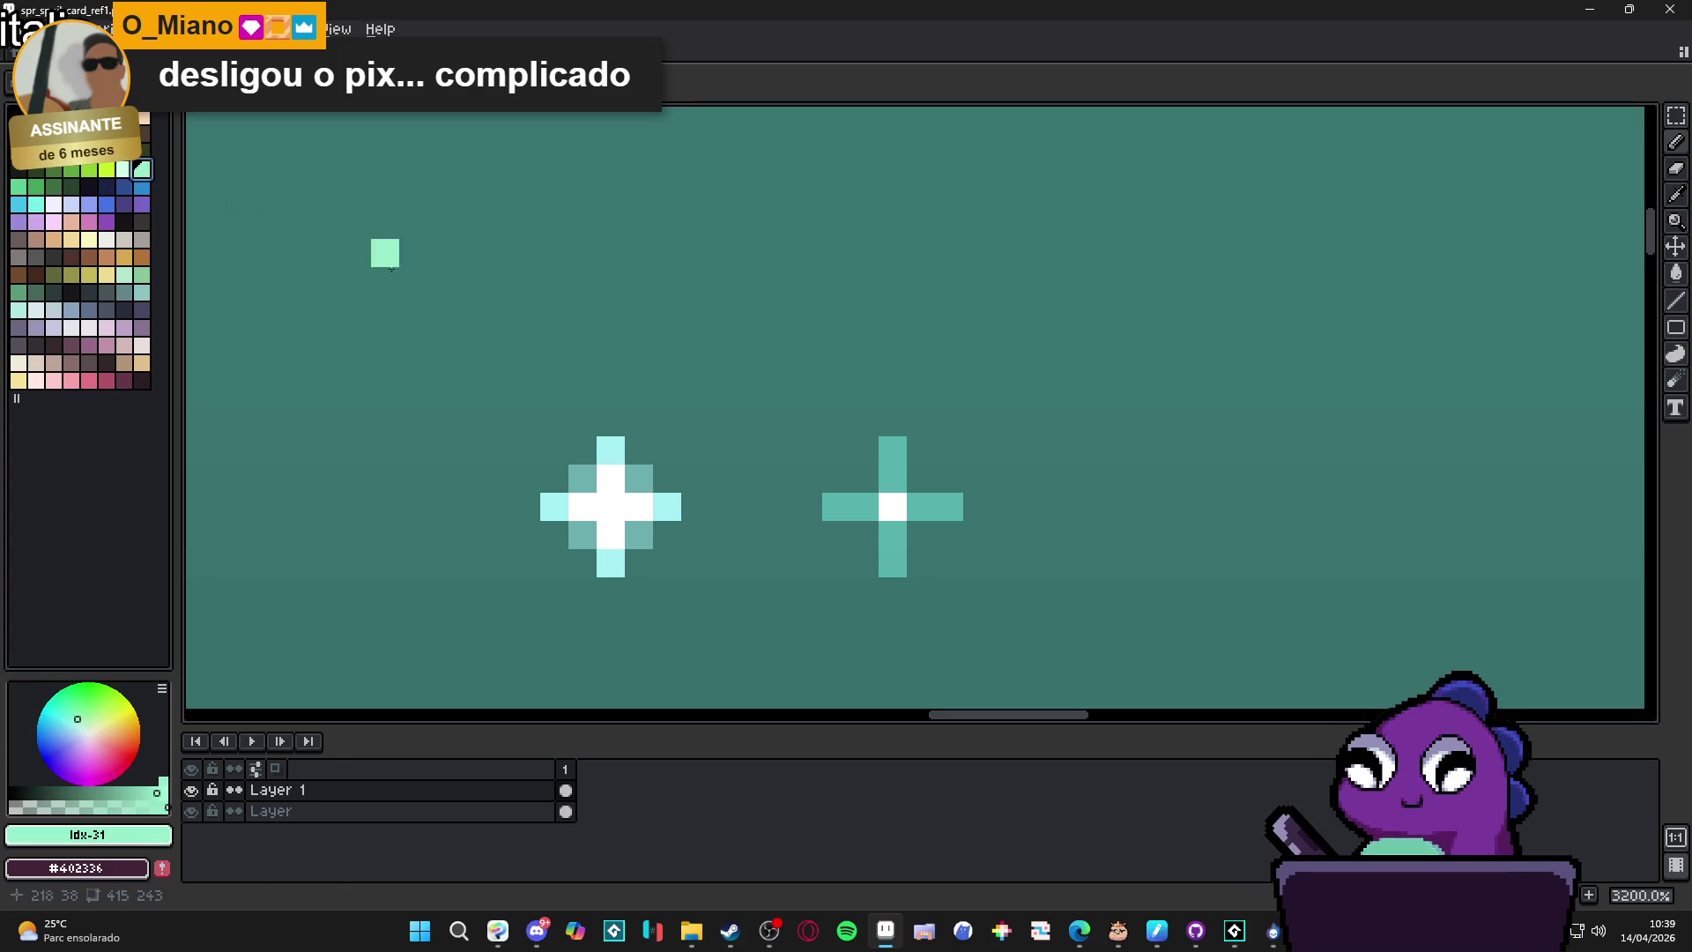
pyautogui.click(37, 204)
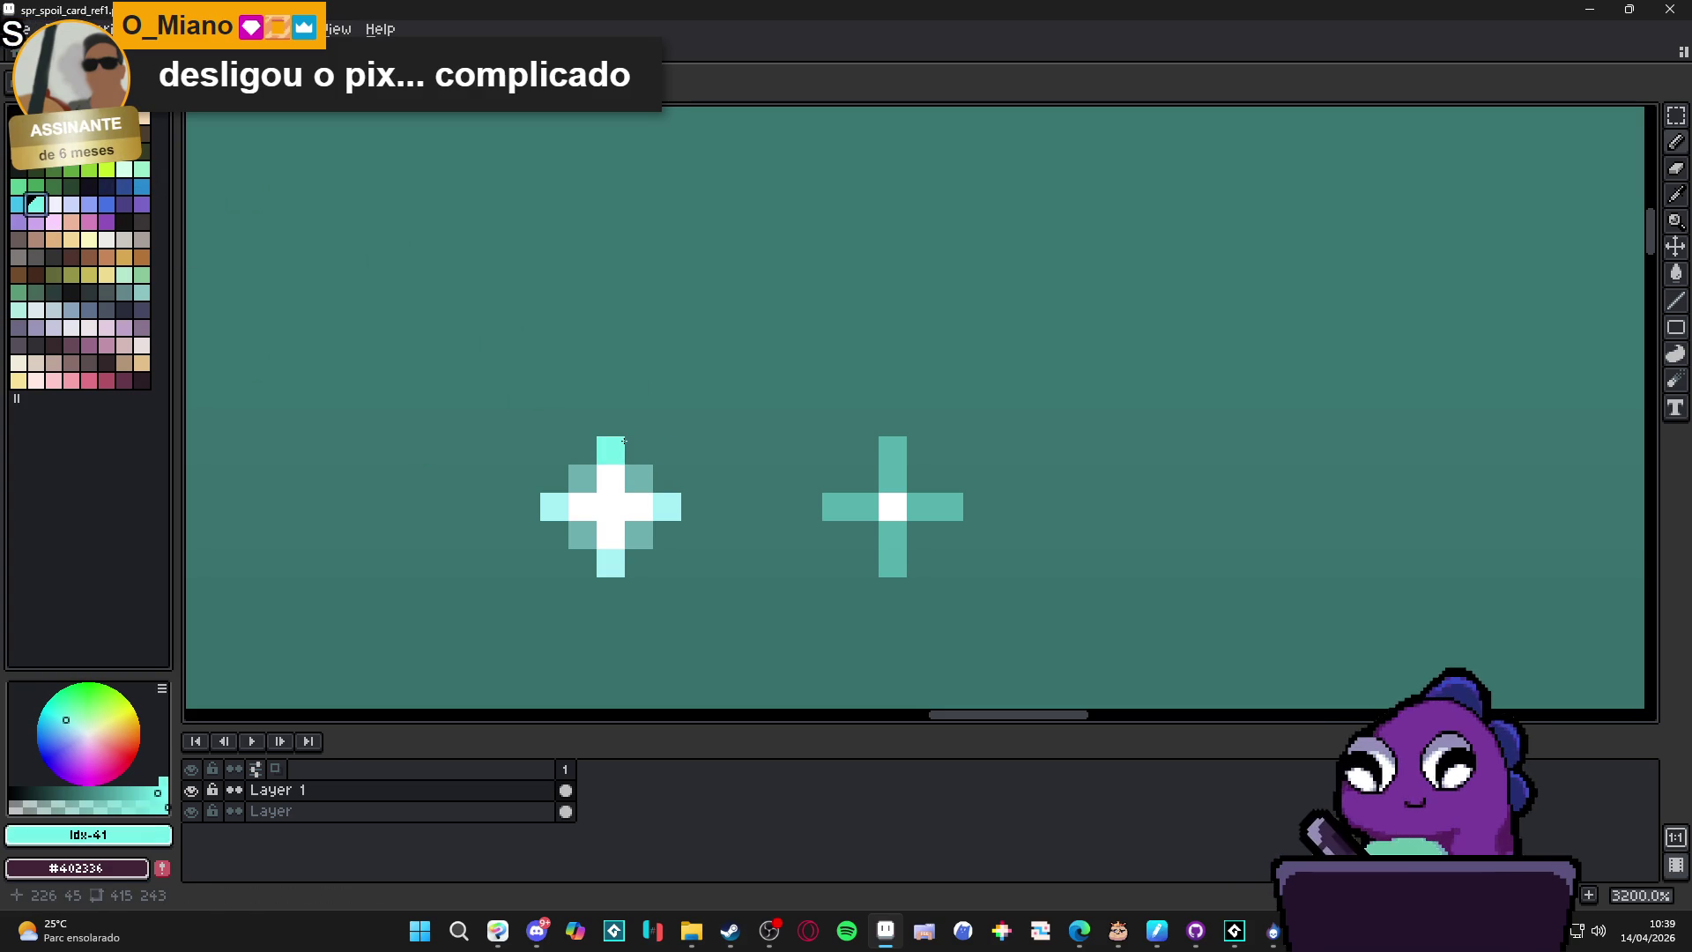
pyautogui.click(19, 205)
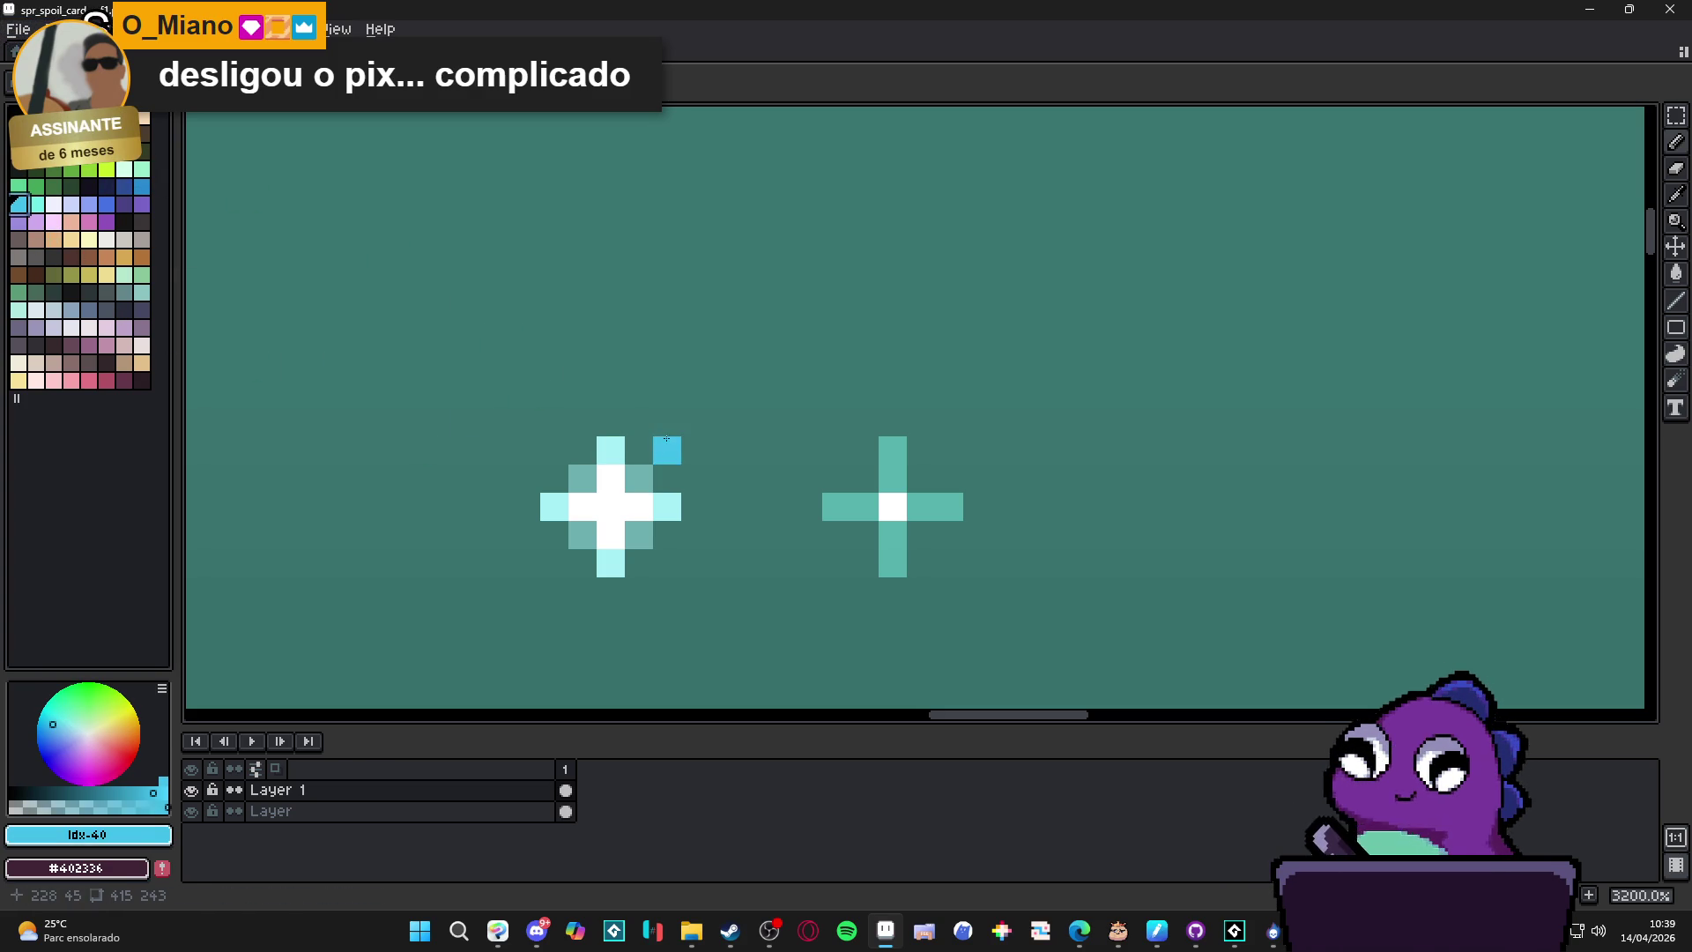
pyautogui.click(36, 205)
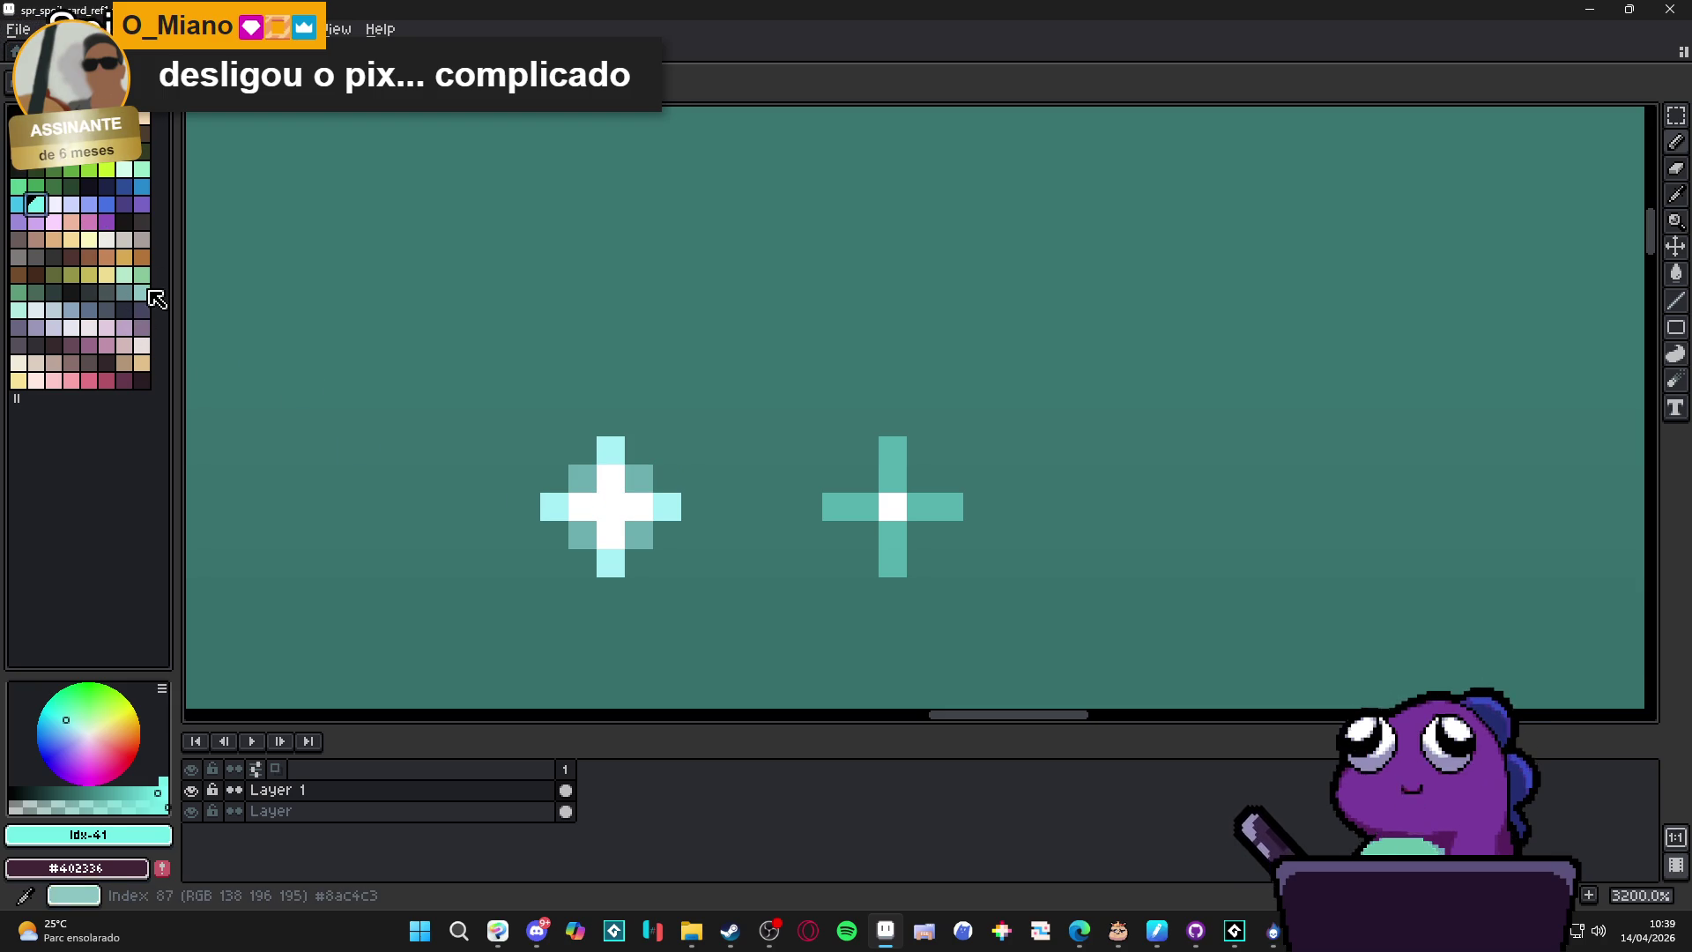
pyautogui.click(141, 169)
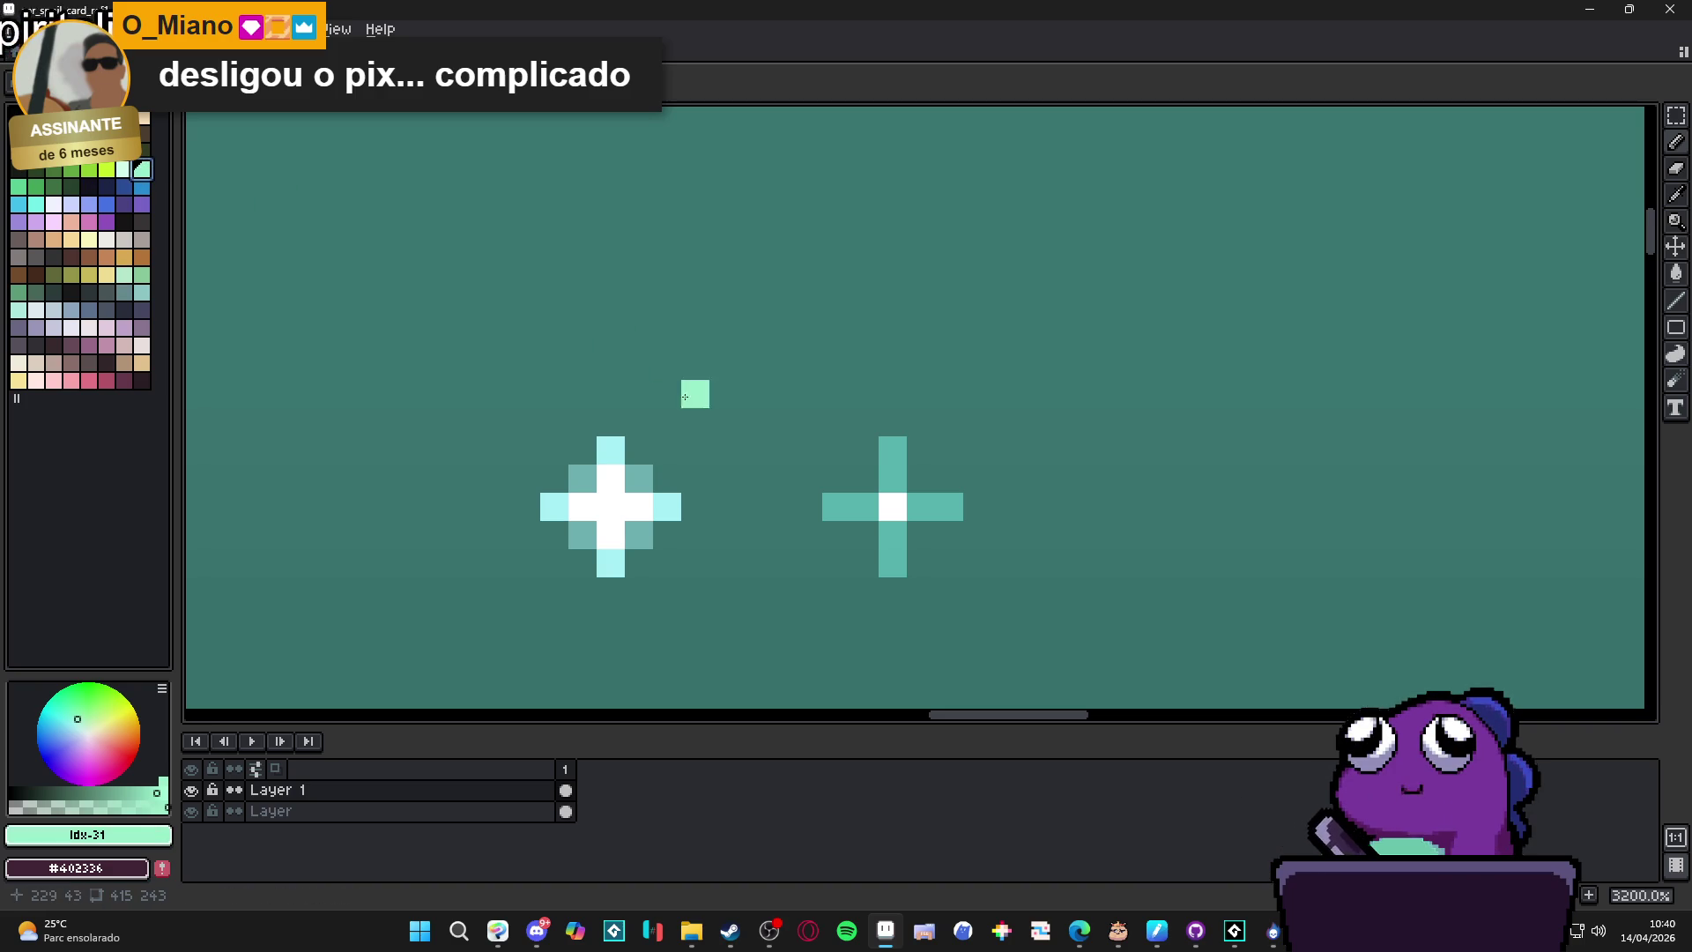
pyautogui.click(19, 203)
pyautogui.click(36, 203)
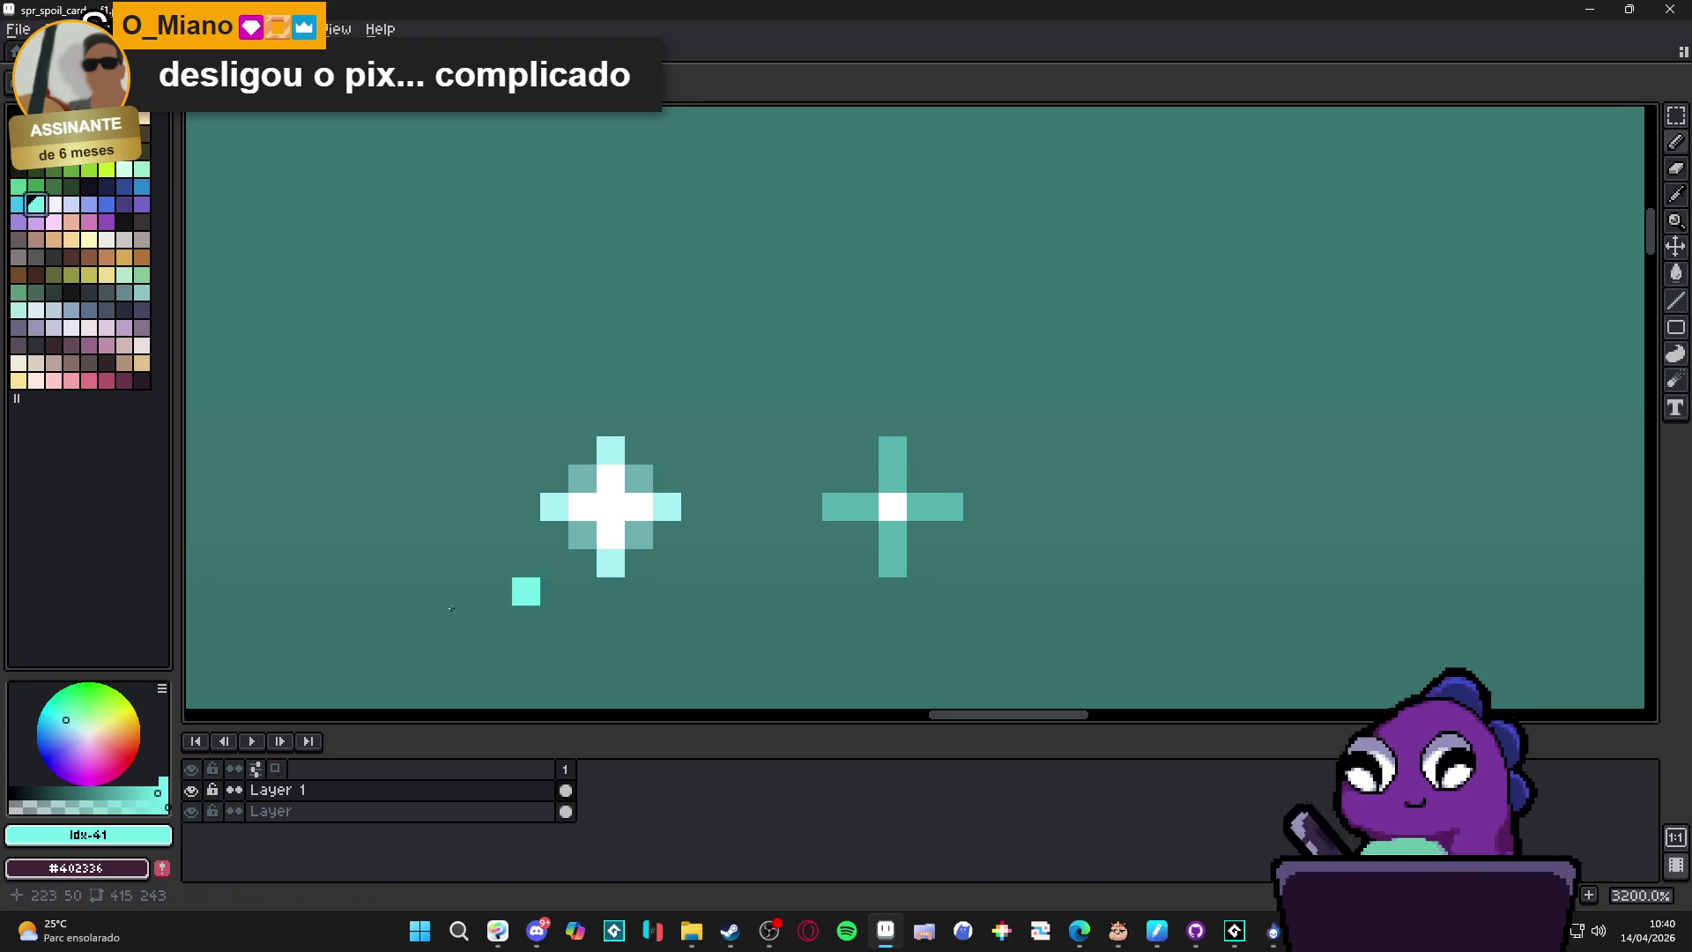
pyautogui.click(80, 806)
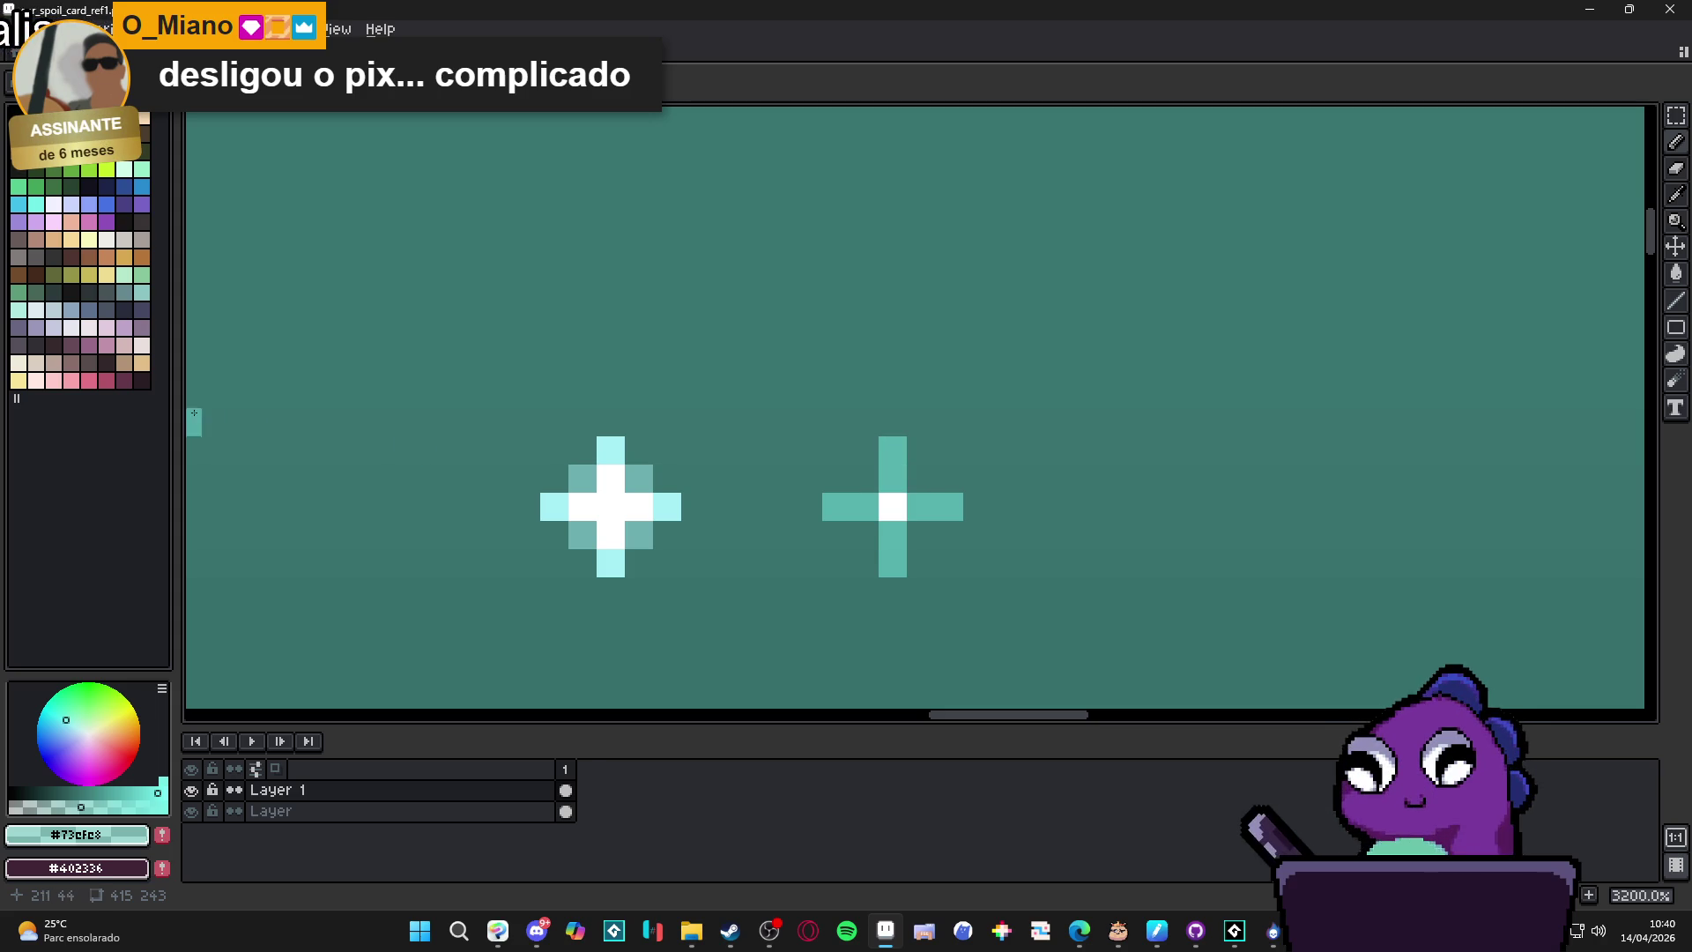
# Add #73cfc8 shading pixels in the cross's four diagonal corners.
pyautogui.click(921, 478)
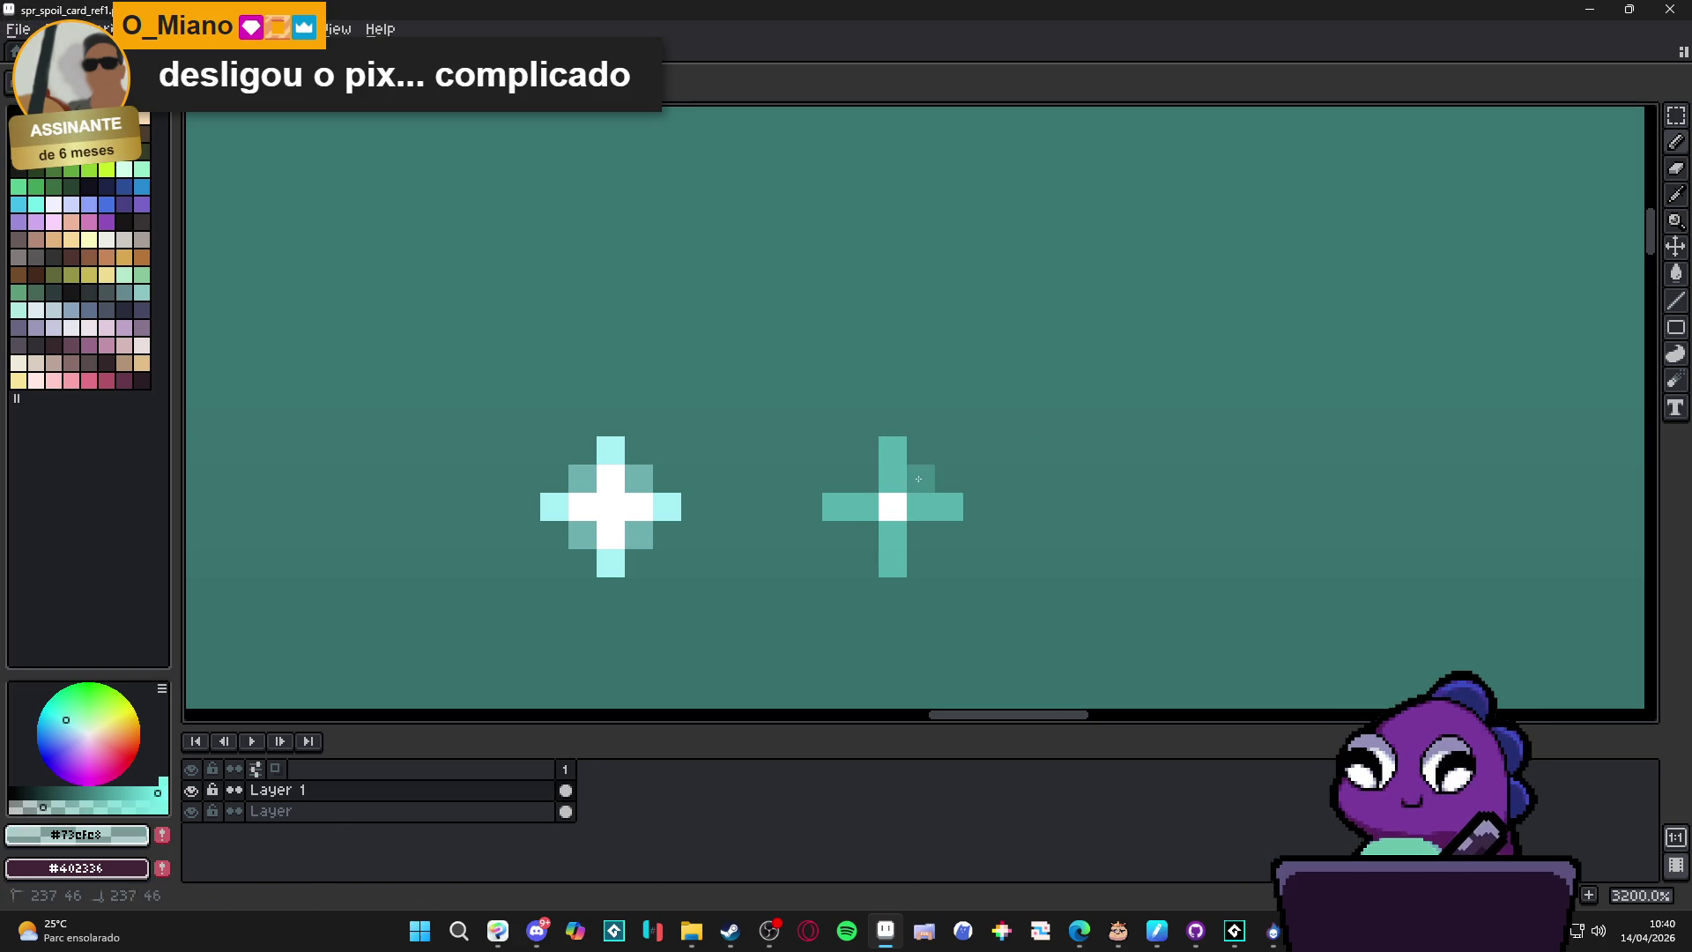
pyautogui.click(864, 478)
pyautogui.click(865, 535)
pyautogui.click(920, 534)
pyautogui.scroll(-4, 989, 542)
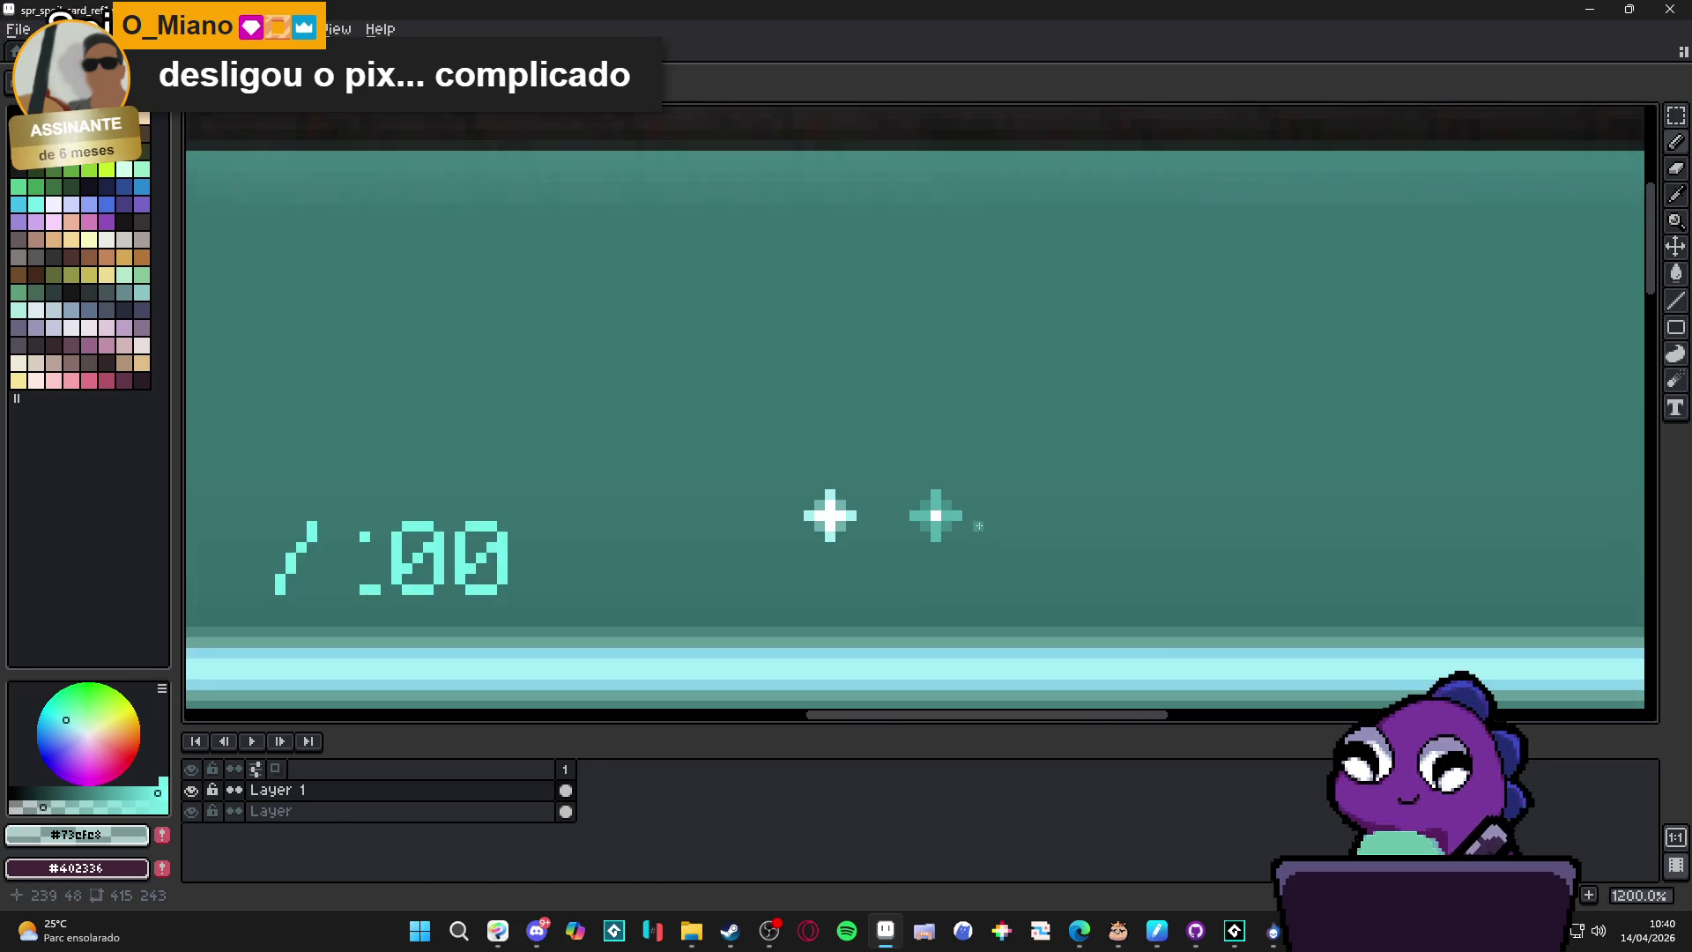
pyautogui.hscroll(2, 921, 533)
pyautogui.scroll(3, 921, 533)
# Erase the right sparkle's white centre and its two side pixels.
pyautogui.press('e')
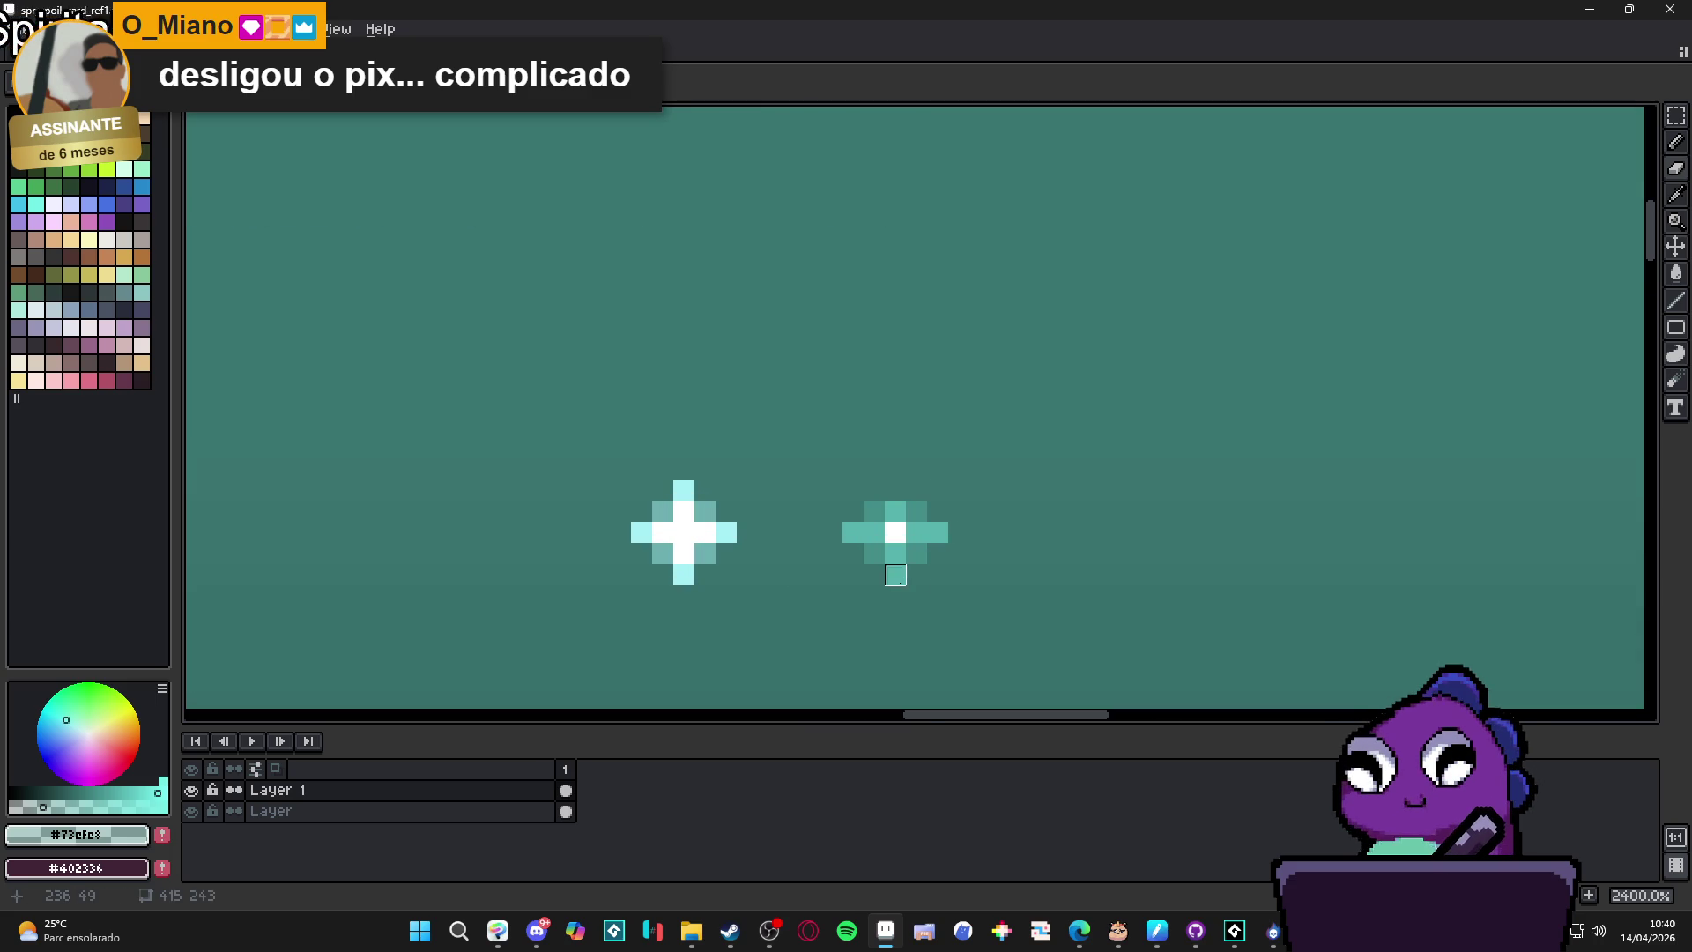
pyautogui.click(853, 531)
pyautogui.click(938, 531)
pyautogui.press('b')
pyautogui.click(895, 531)
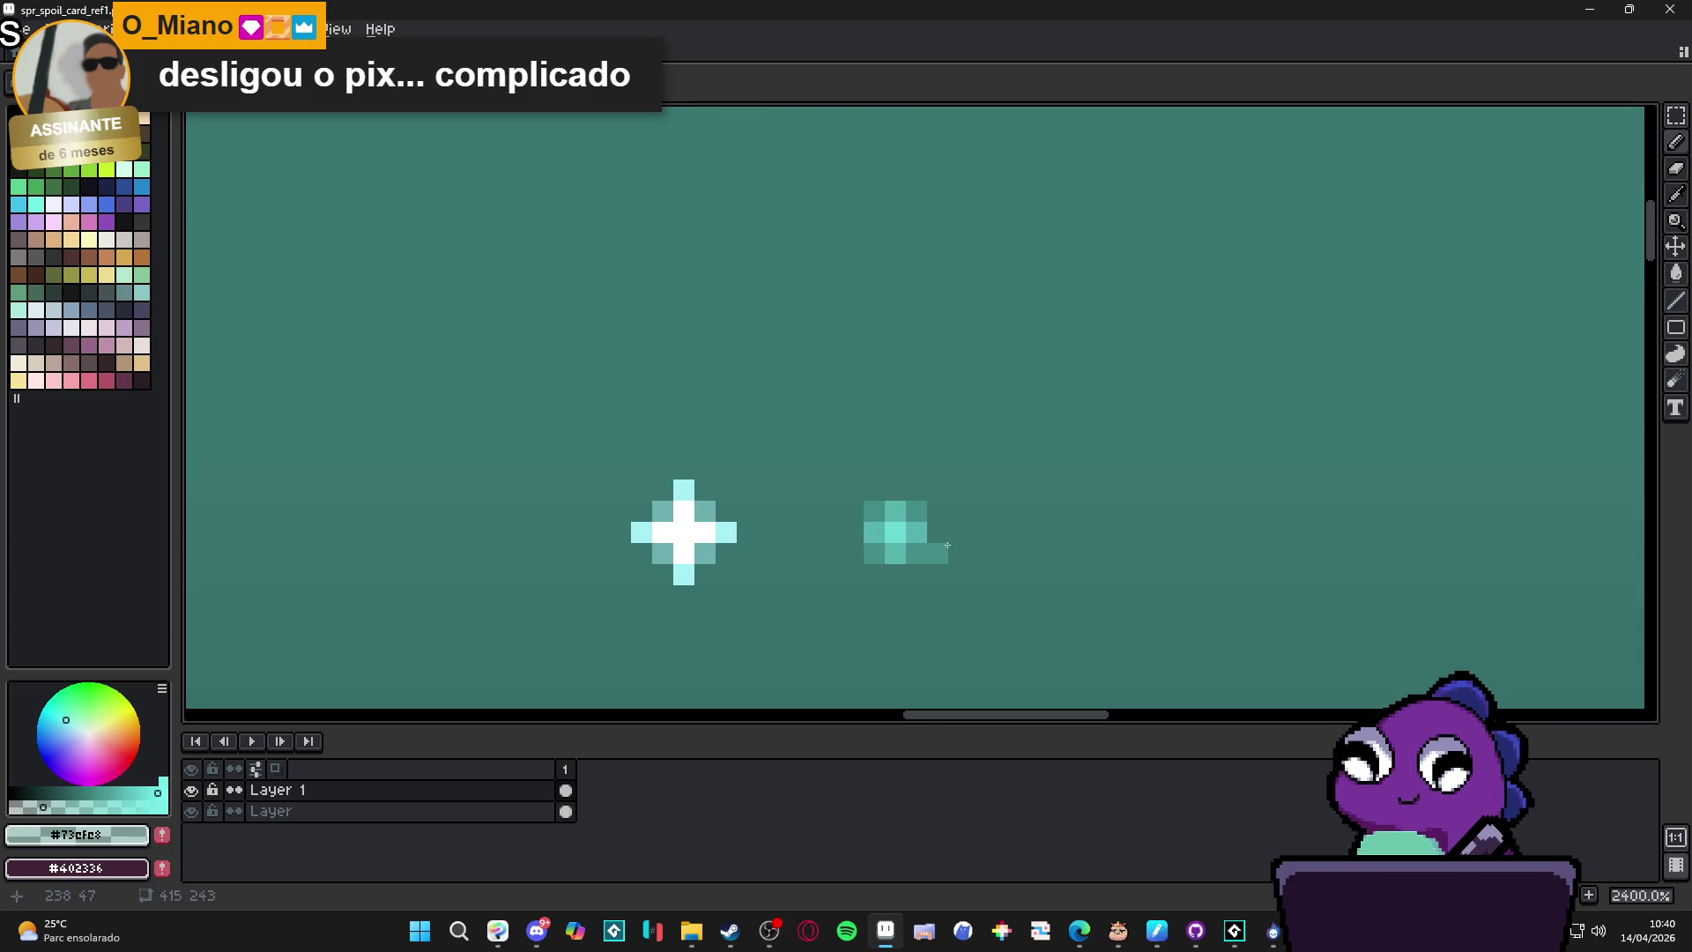
pyautogui.scroll(-4, 1013, 593)
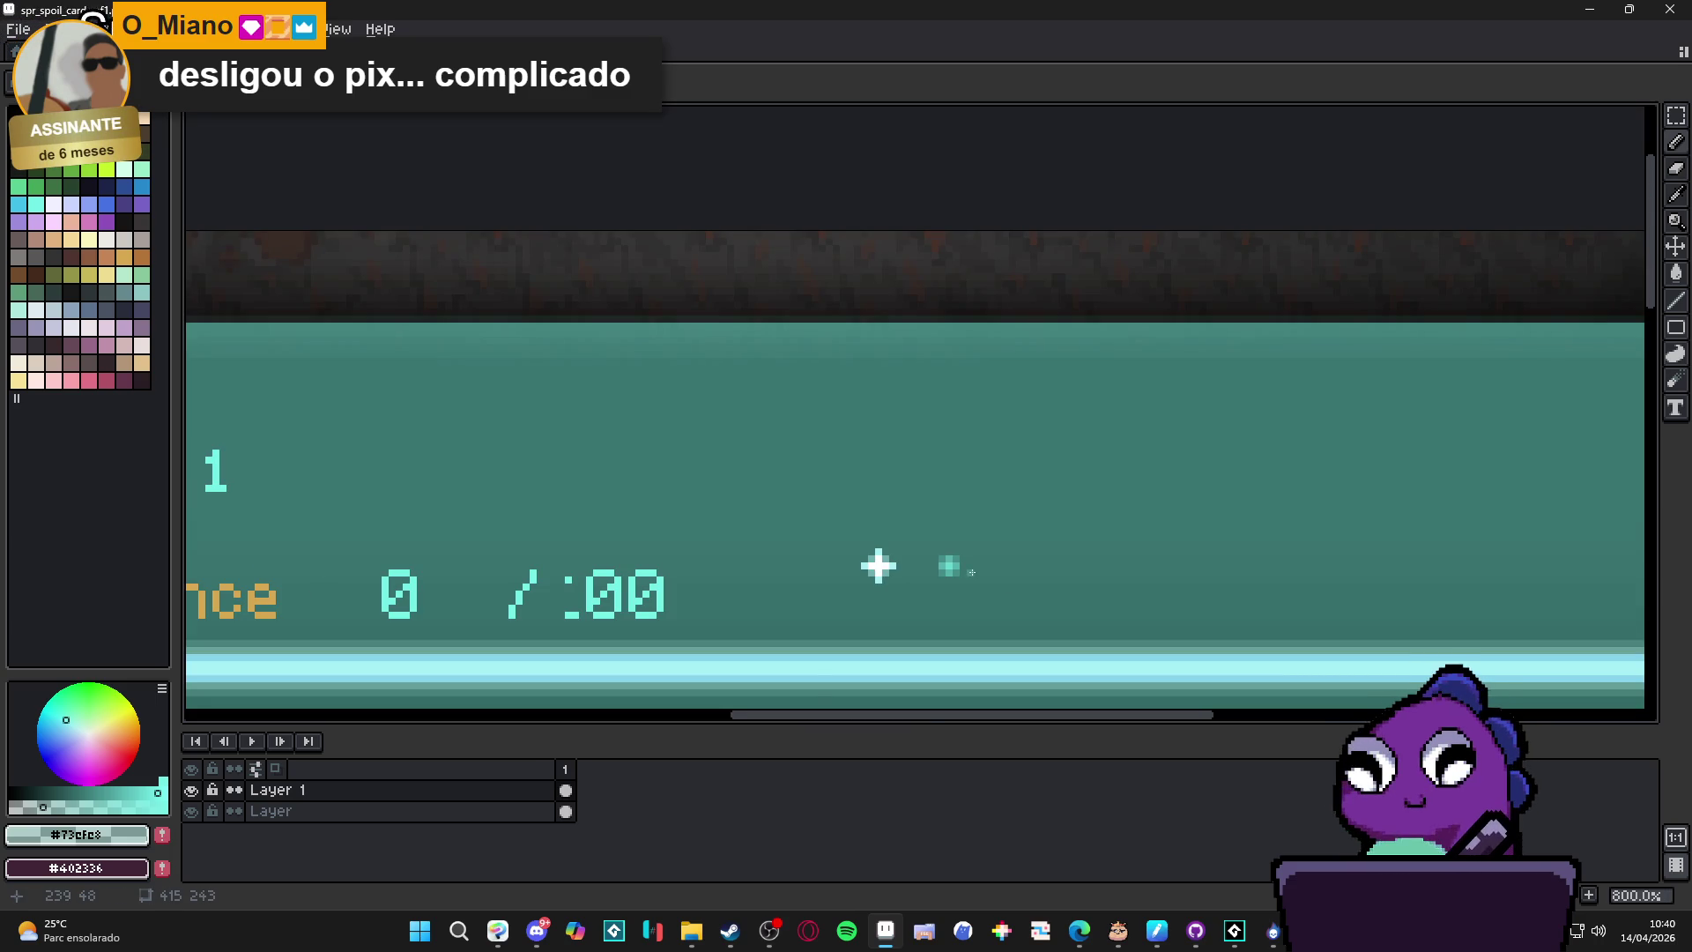
pyautogui.scroll(2, 963, 561)
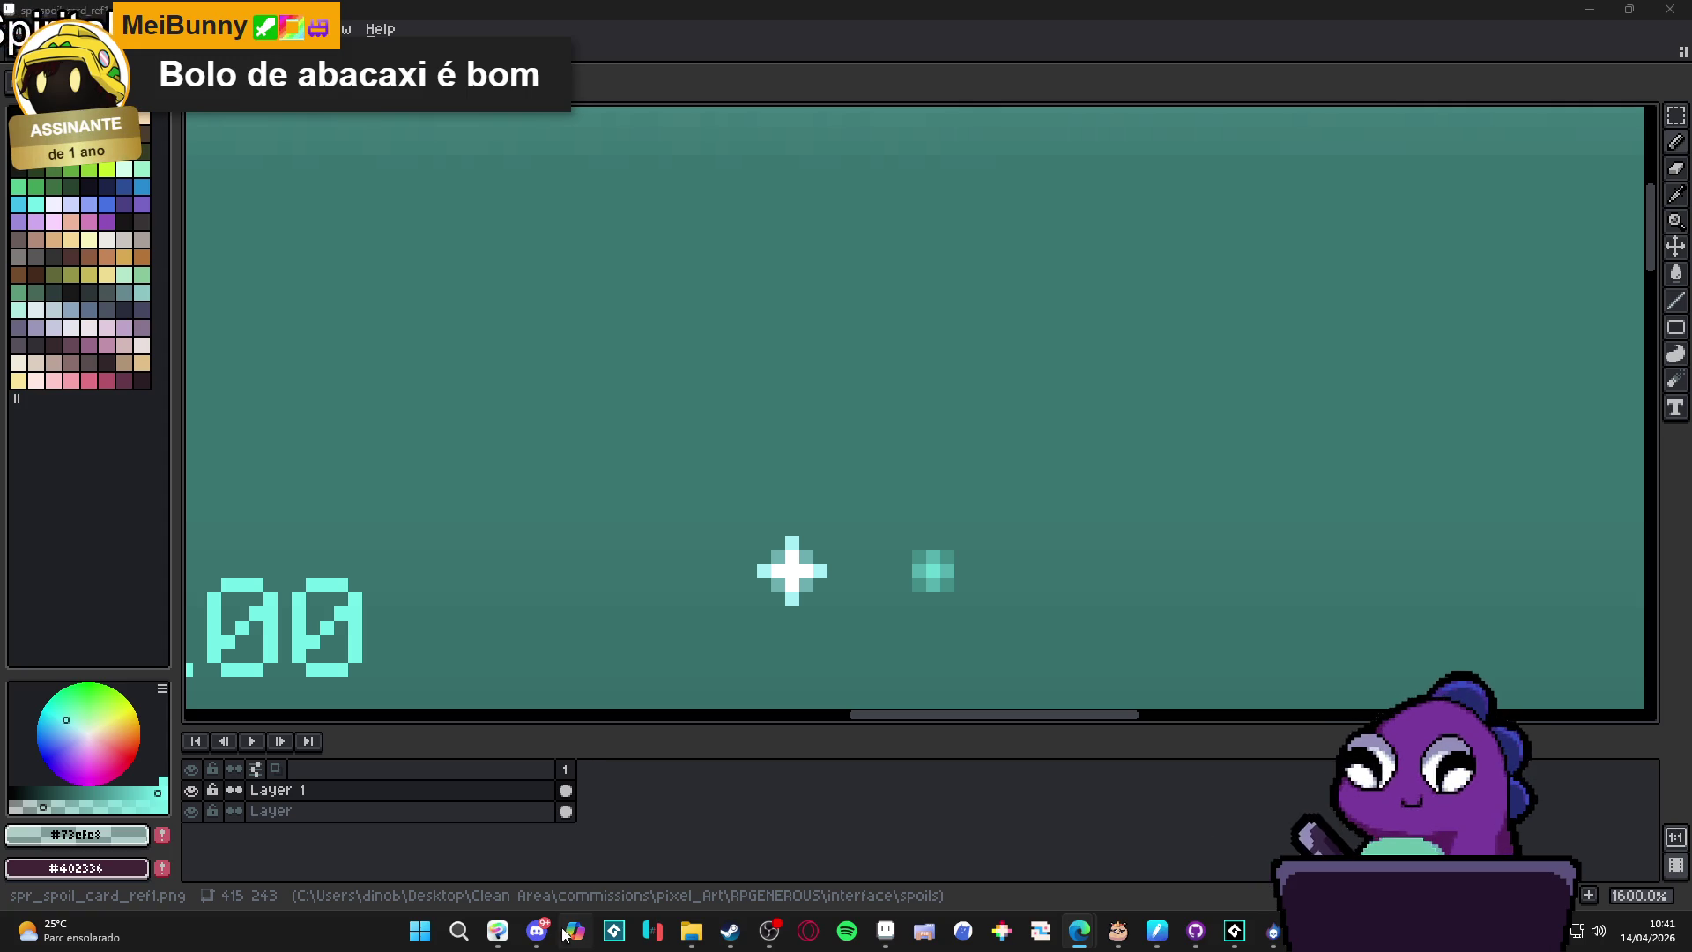
# Switch from Aseprite to File Explorer showing spr_spoil_card_ref1–ref6 in the spoils folder.
pyautogui.click(768, 947)
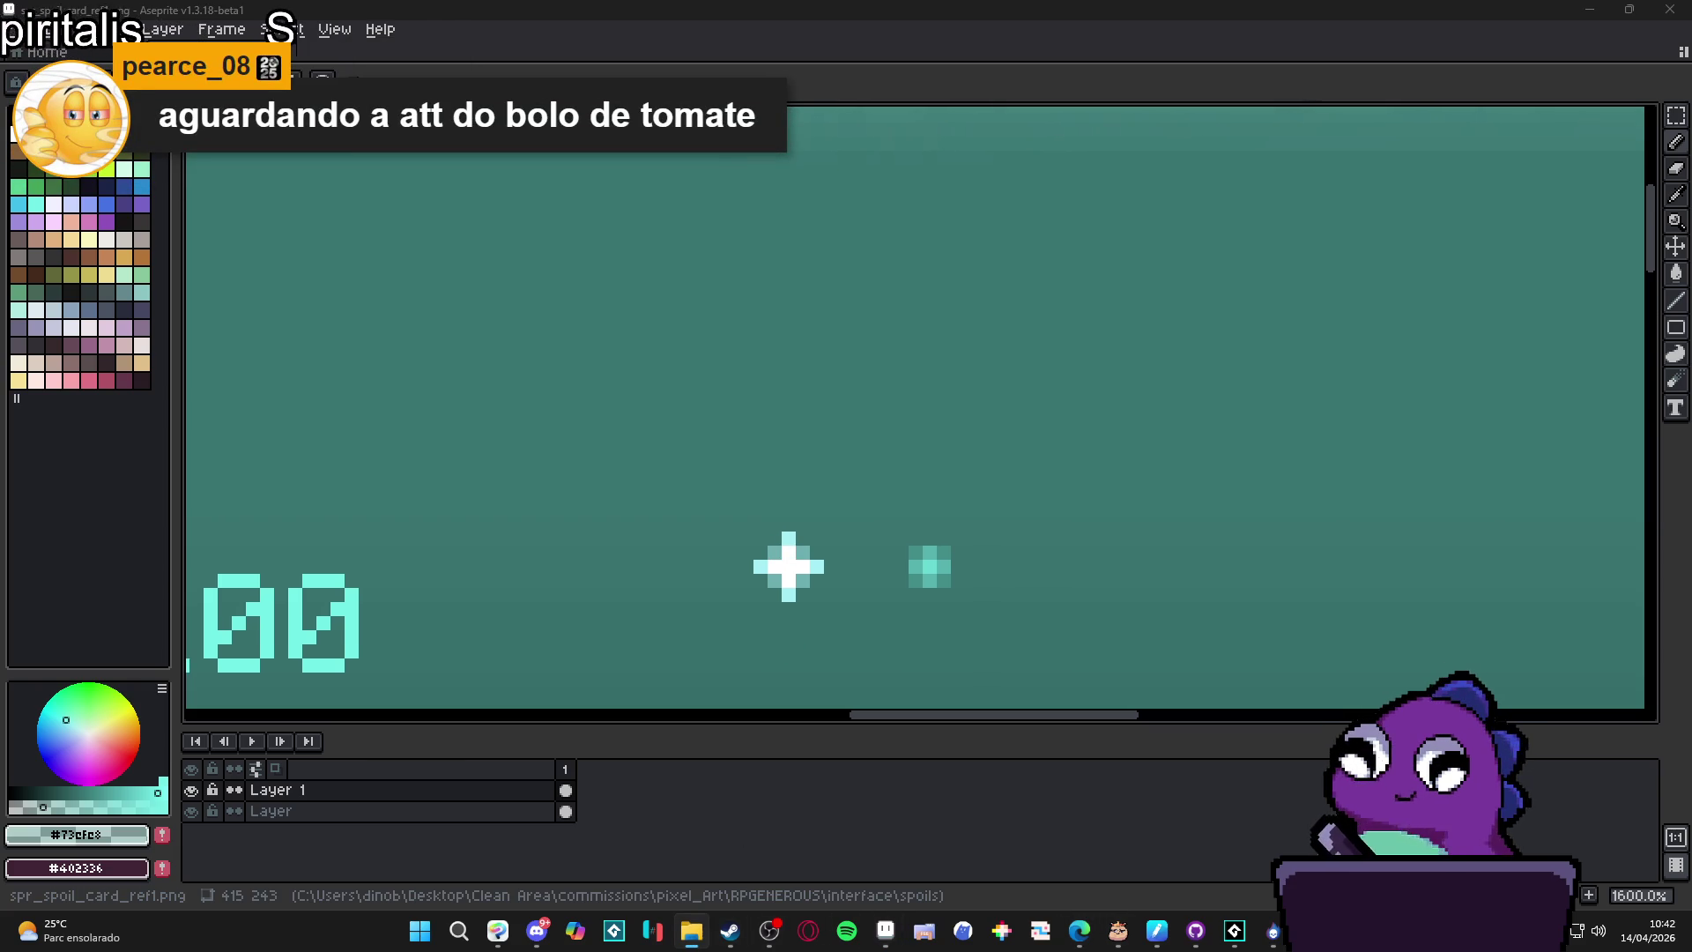
pyautogui.hotkey('alt', 'Tab')
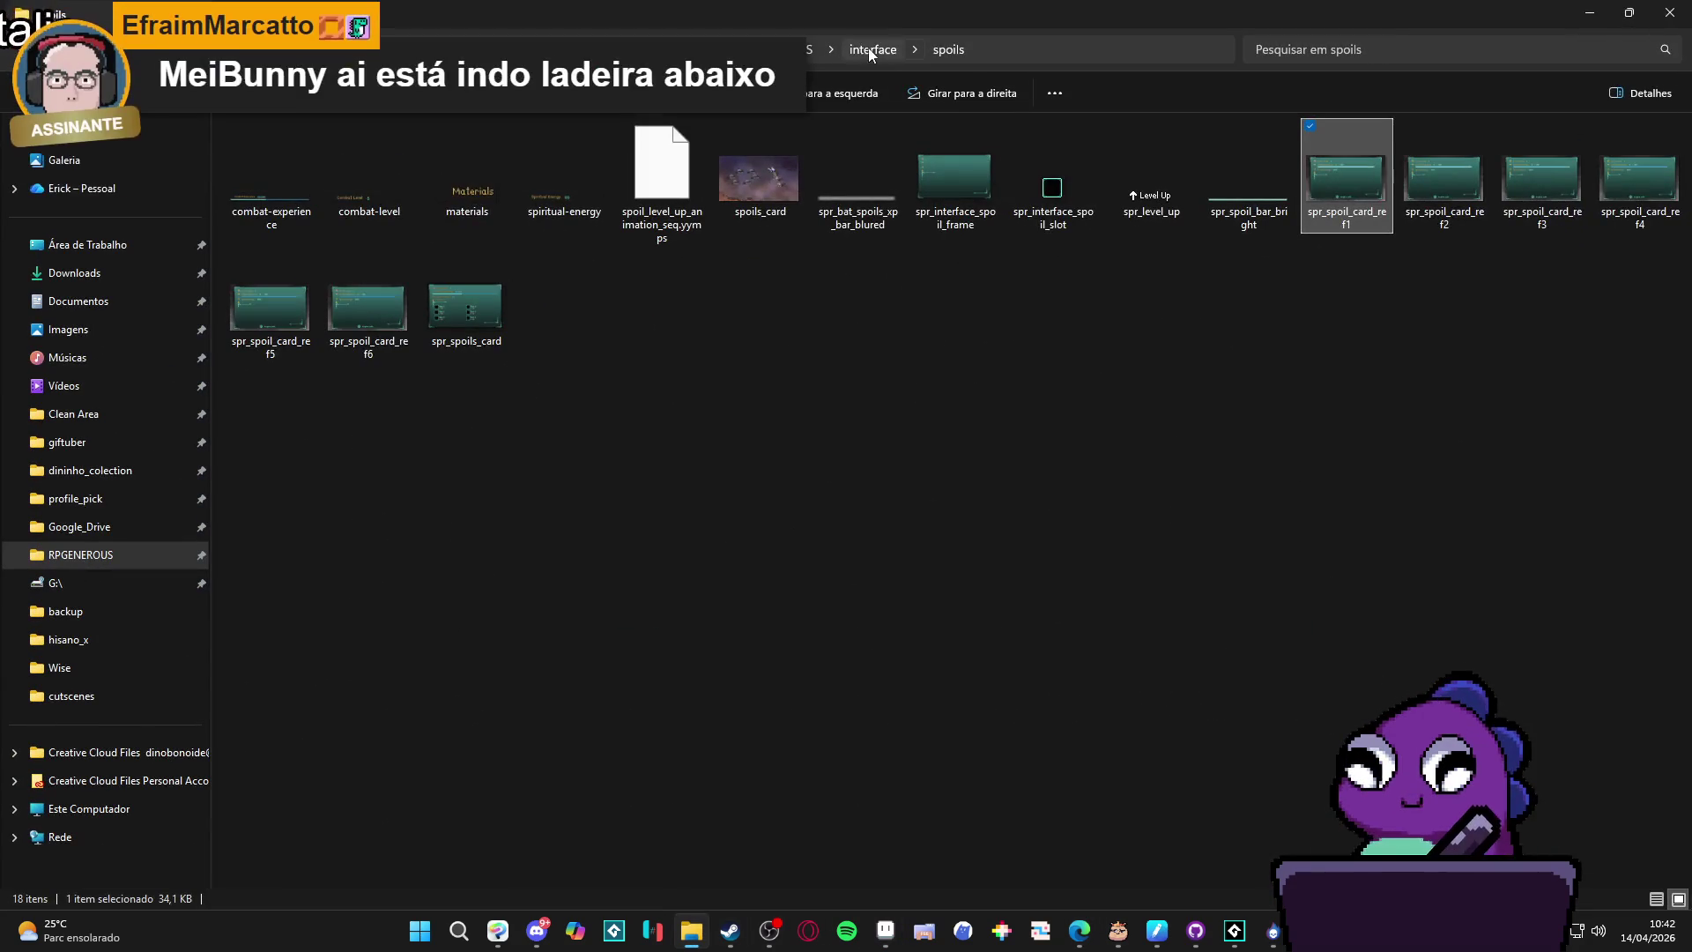
# Navigate up from the spoils folder to RPGENEROUS, abandoning a search in interface.
pyautogui.click(870, 49)
pyautogui.click(1392, 49)
pyautogui.write('part')
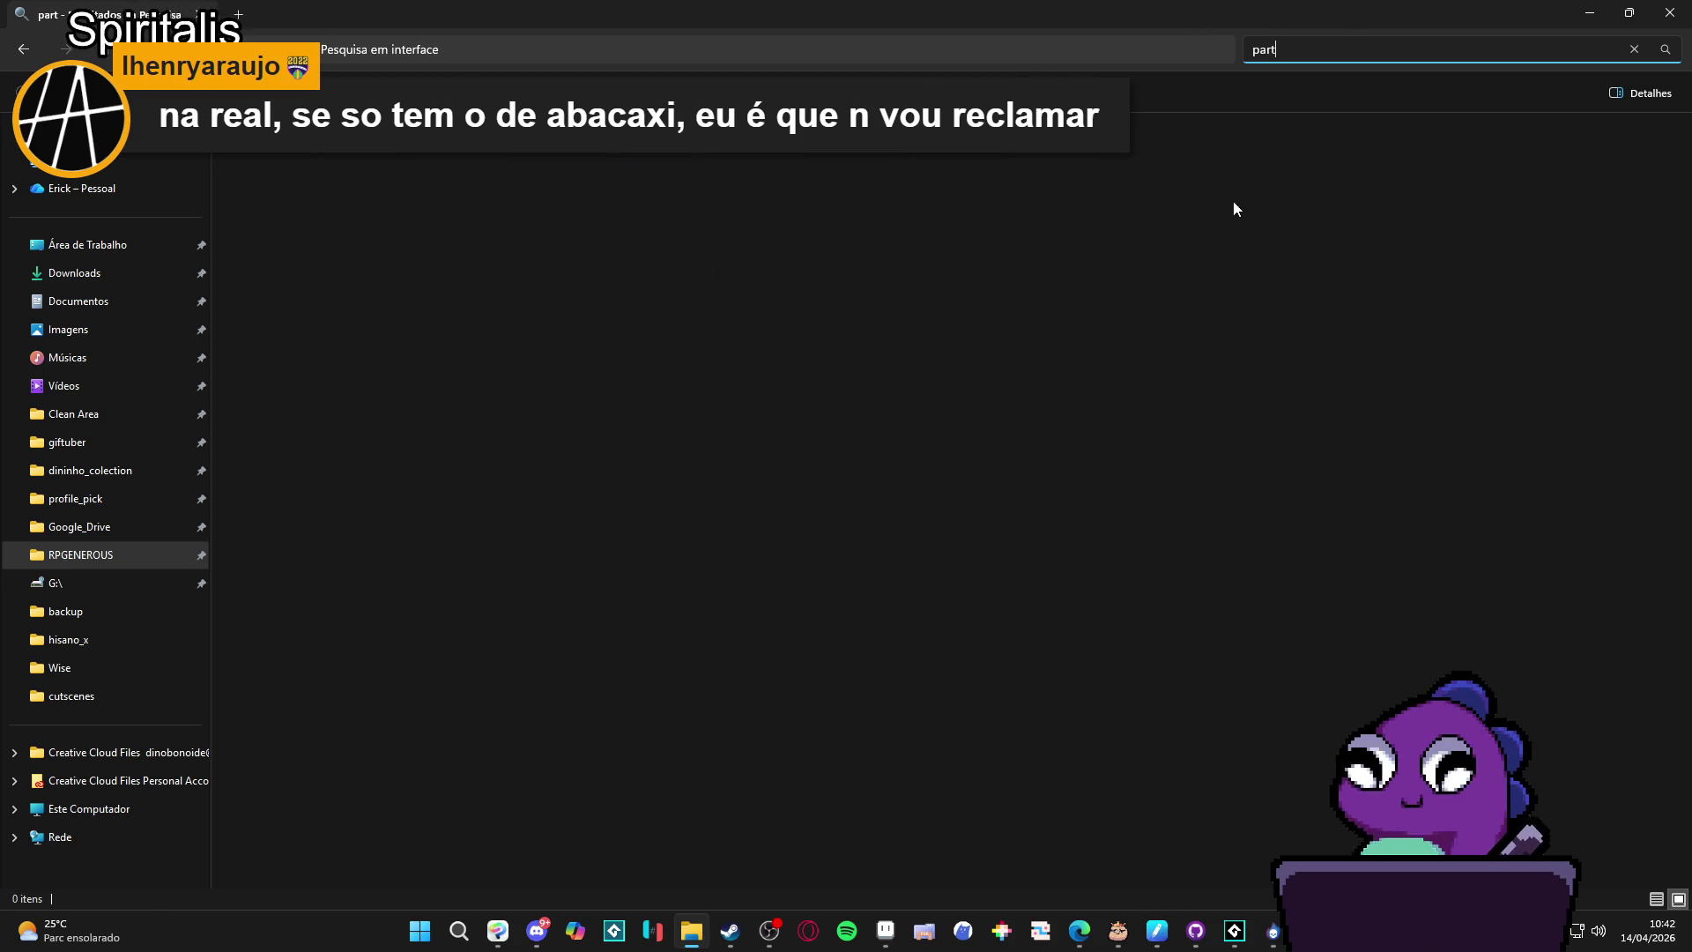
pyautogui.press('Escape')
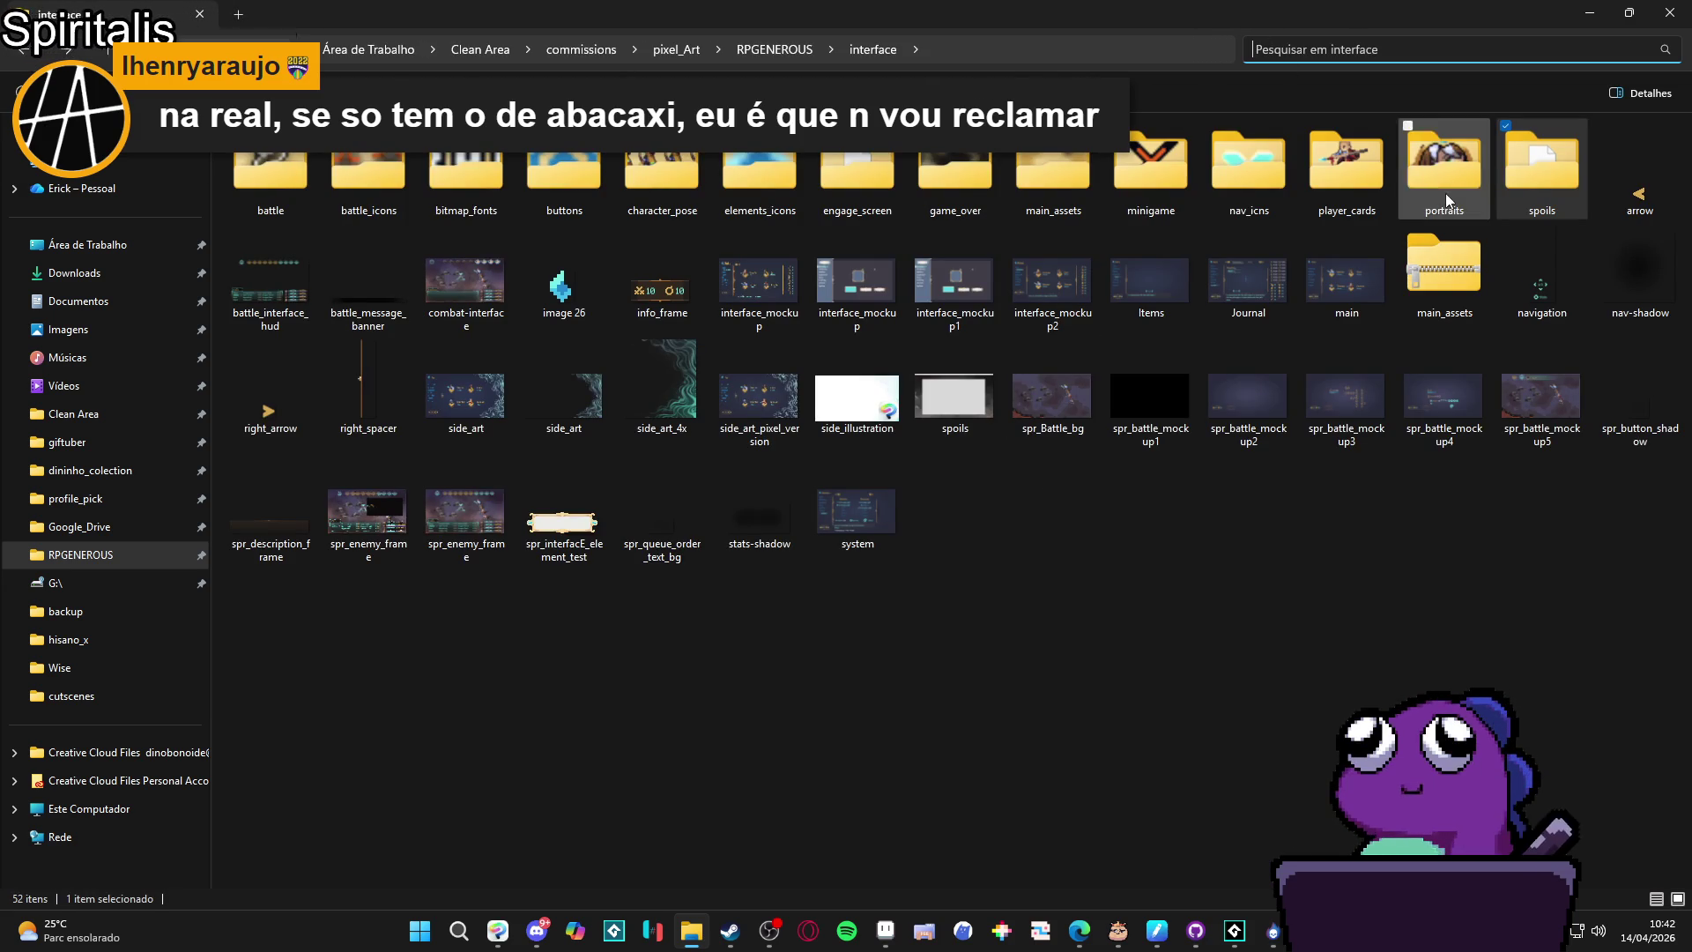
pyautogui.click(766, 57)
pyautogui.write('part')
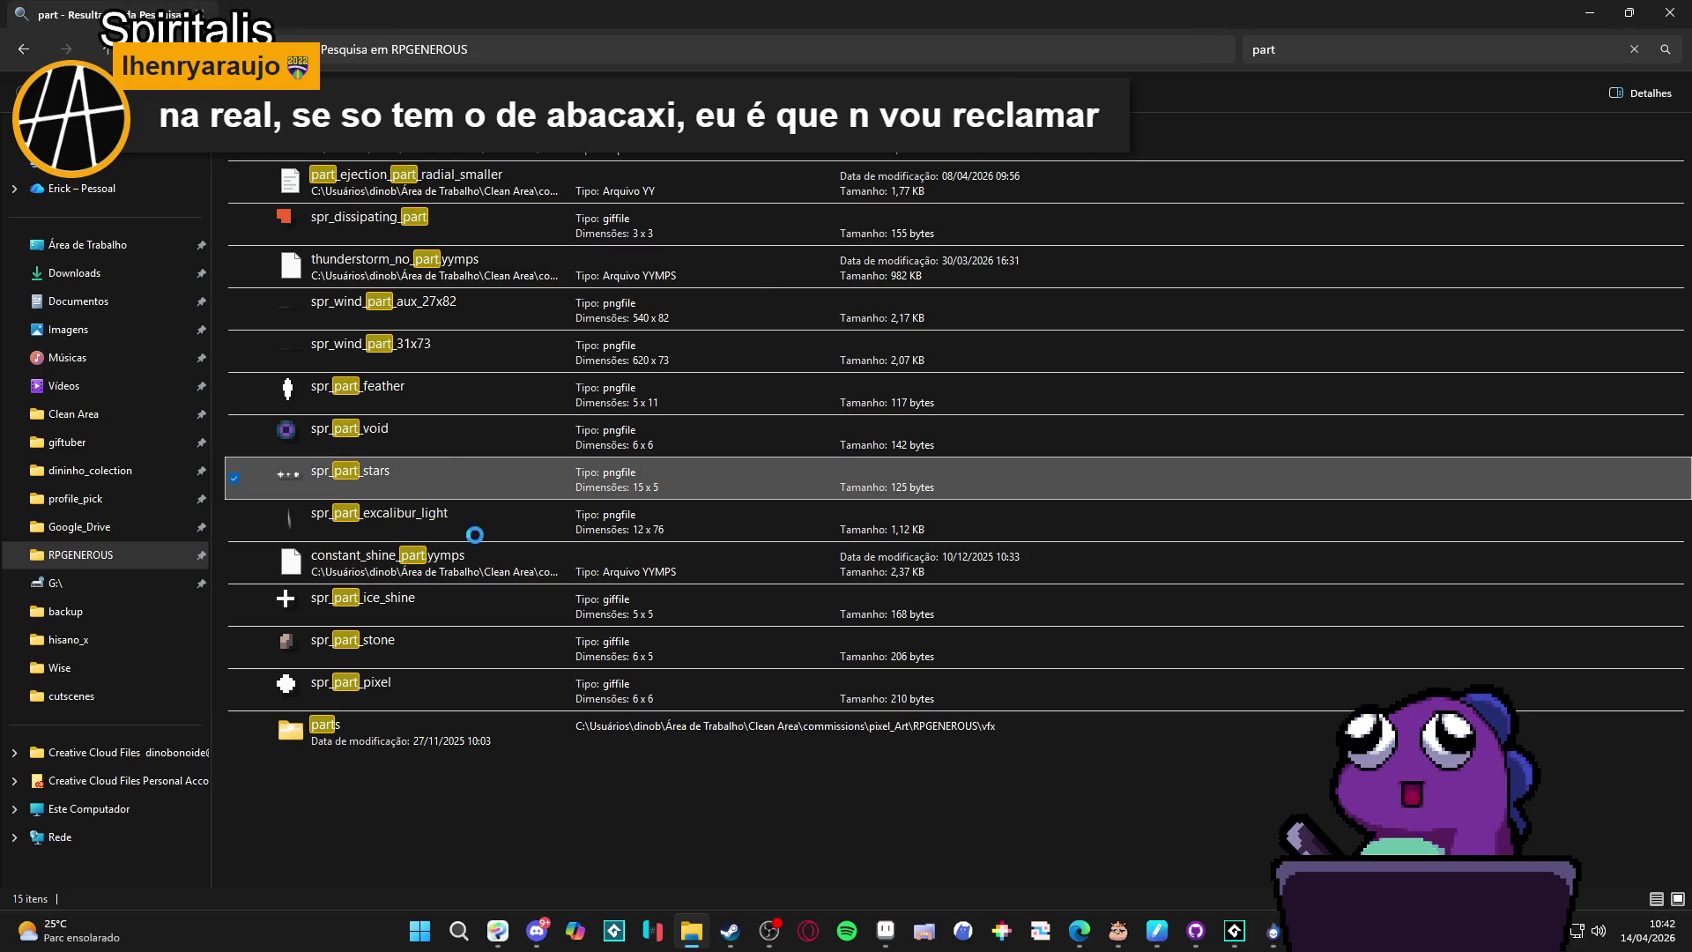
# Open spr_part_stars' file location in rythm of the skies and enlarge the thumbnails.
pyautogui.rightClick(467, 475)
pyautogui.click(604, 871)
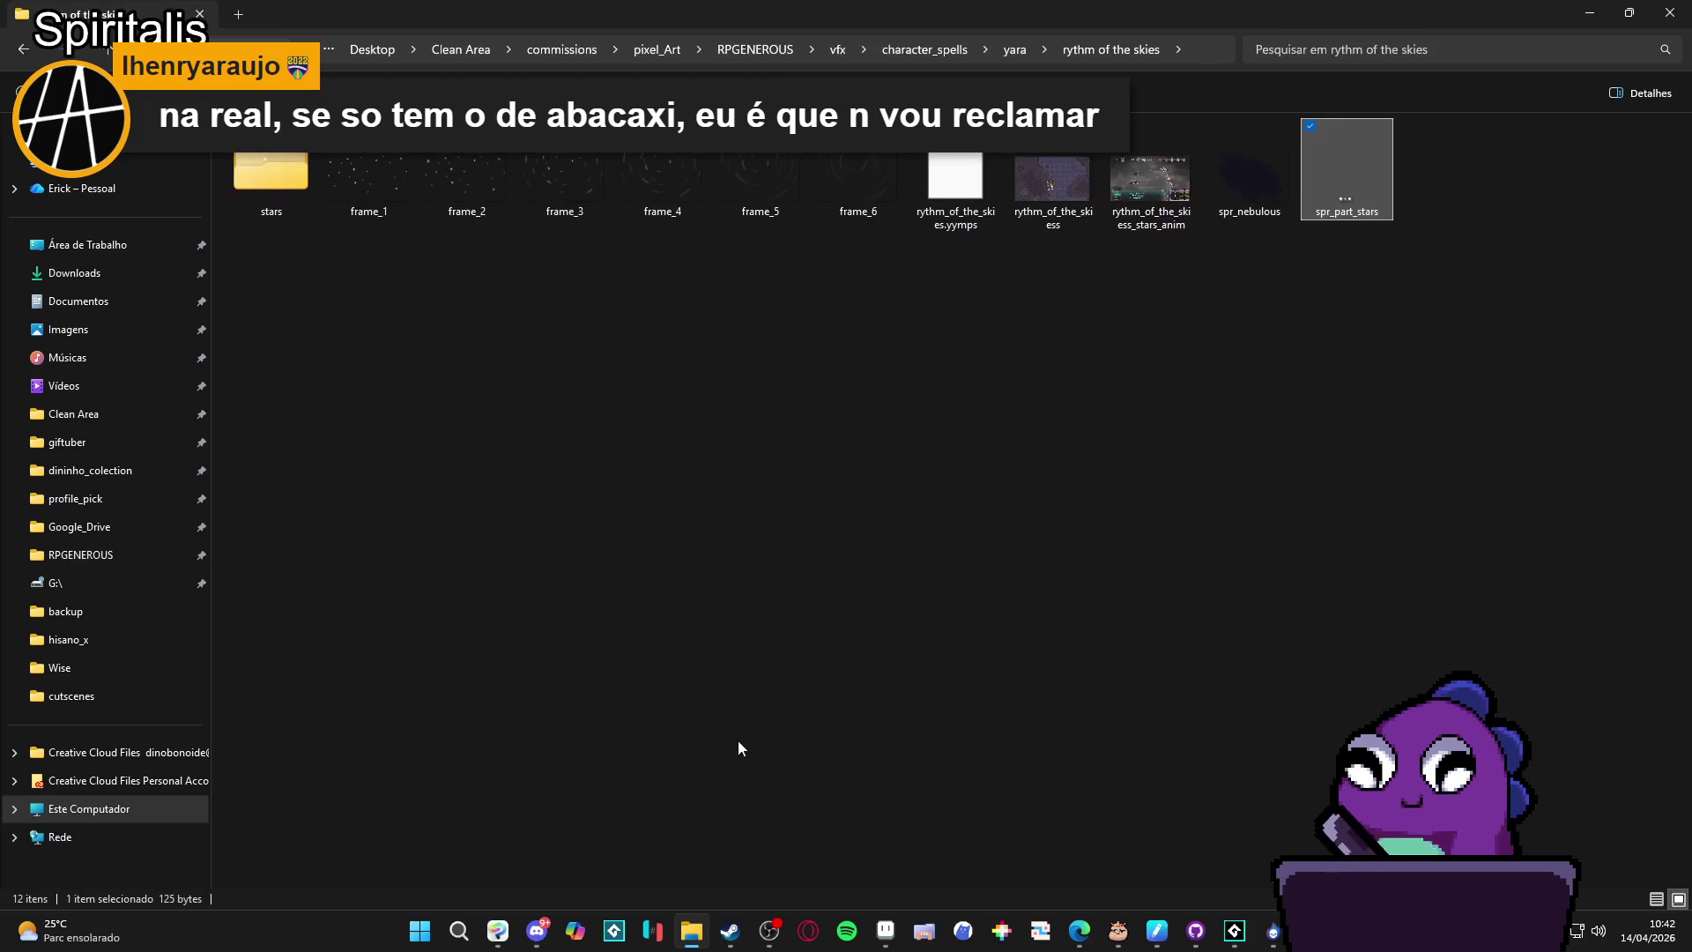
pyautogui.keyDown('ctrl'); pyautogui.scroll(3, 1376, 205); pyautogui.keyUp('ctrl')
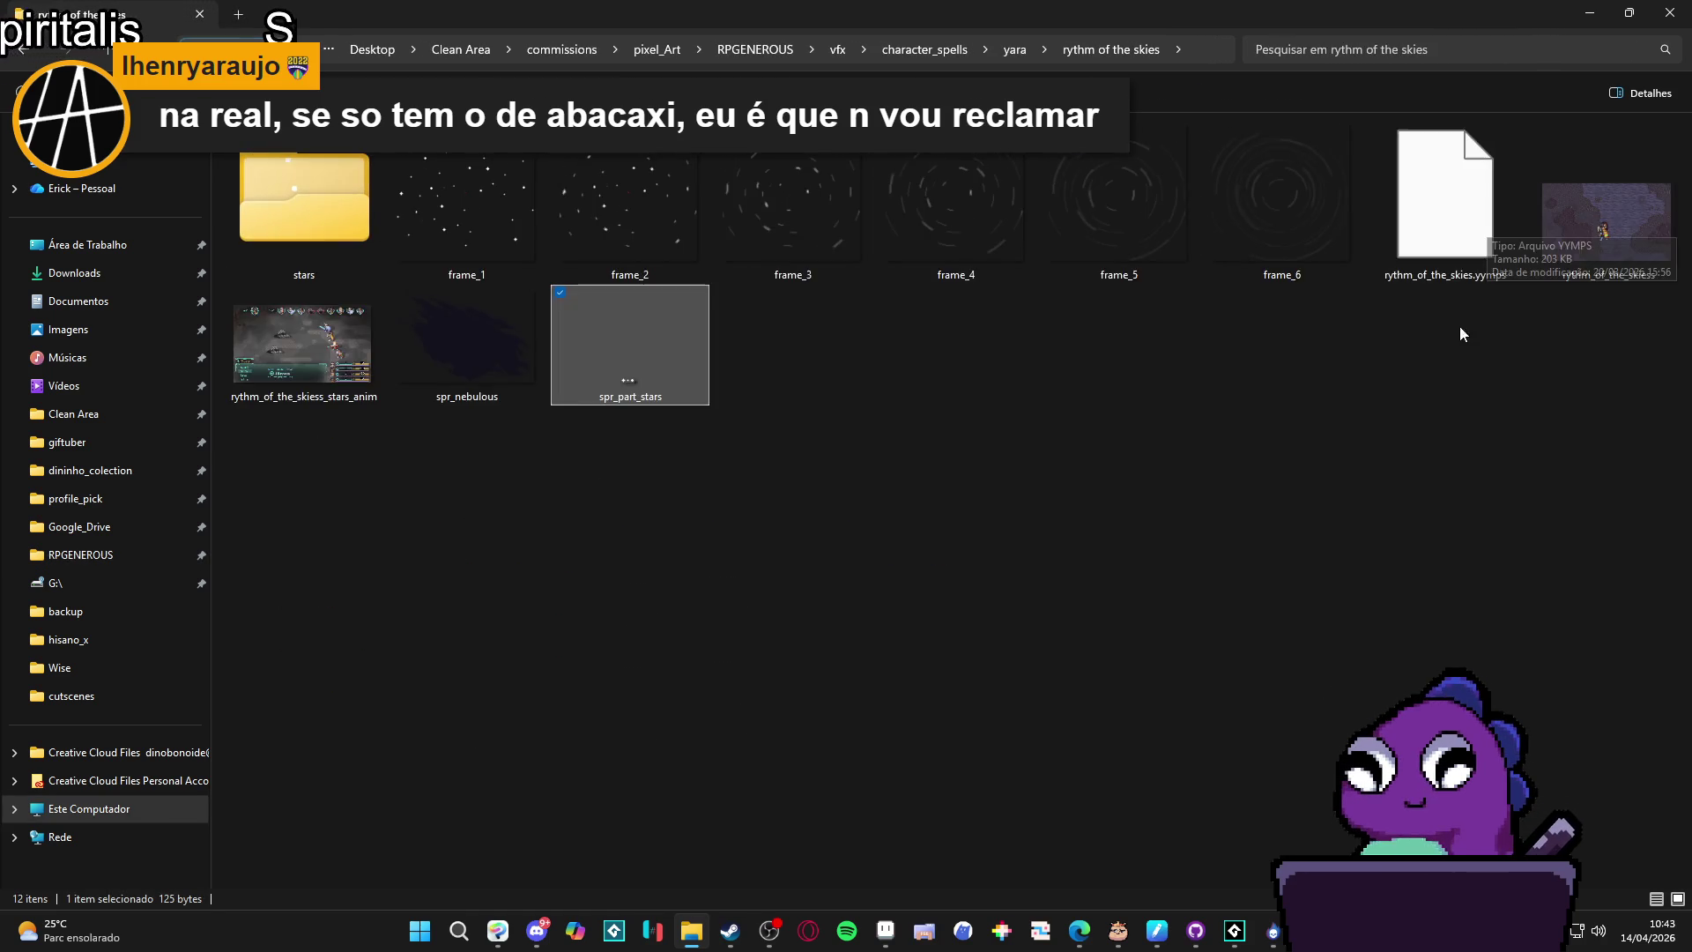
pyautogui.keyDown('ctrl'); pyautogui.scroll(2, 1334, 525); pyautogui.keyUp('ctrl')
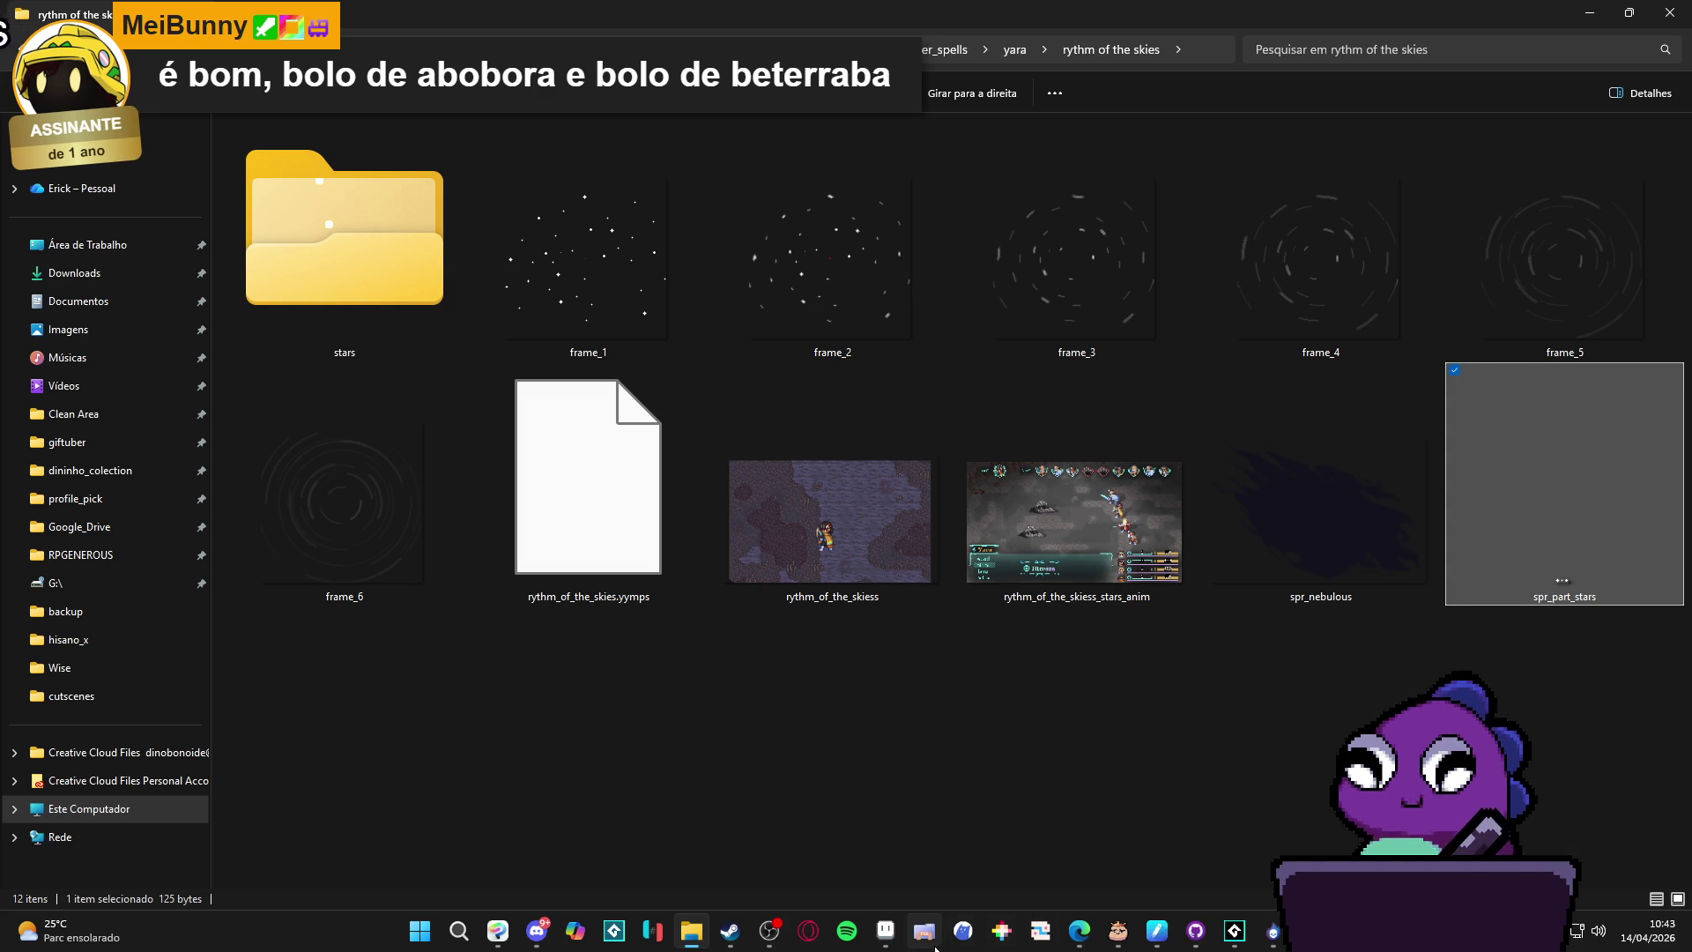
pyautogui.click(885, 930)
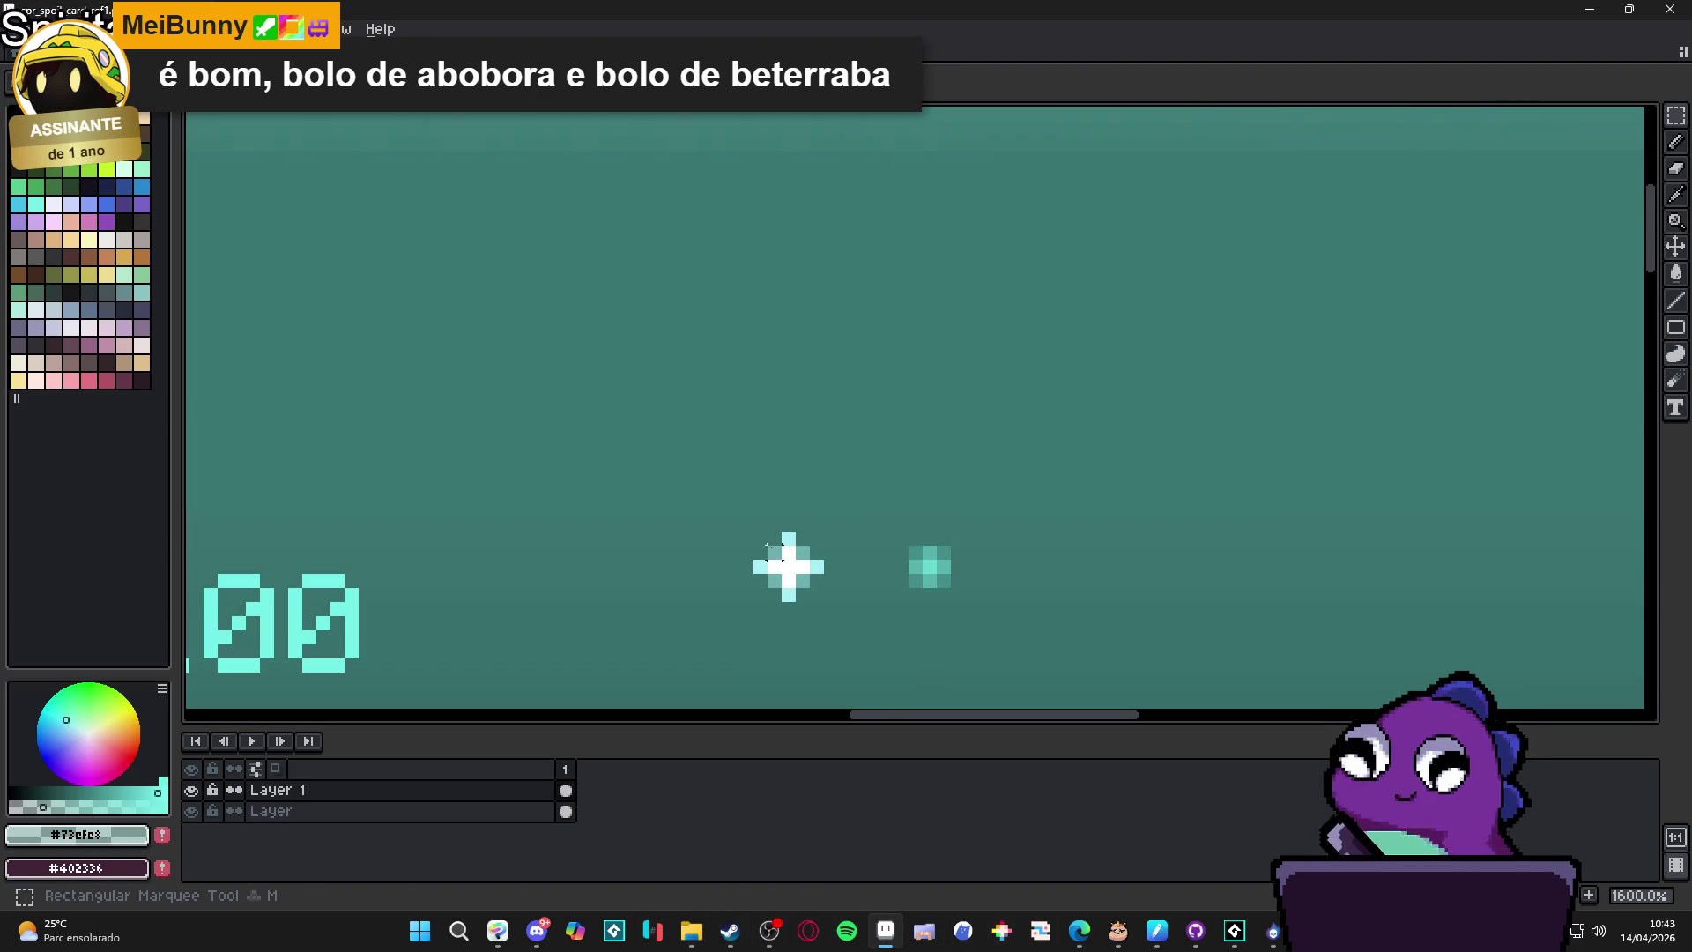
# Create a new empty 5x5 sprite and paste a star into it.
pyautogui.scroll(2, 802, 569)
pyautogui.moveTo(743, 521); pyautogui.dragTo(854, 633)
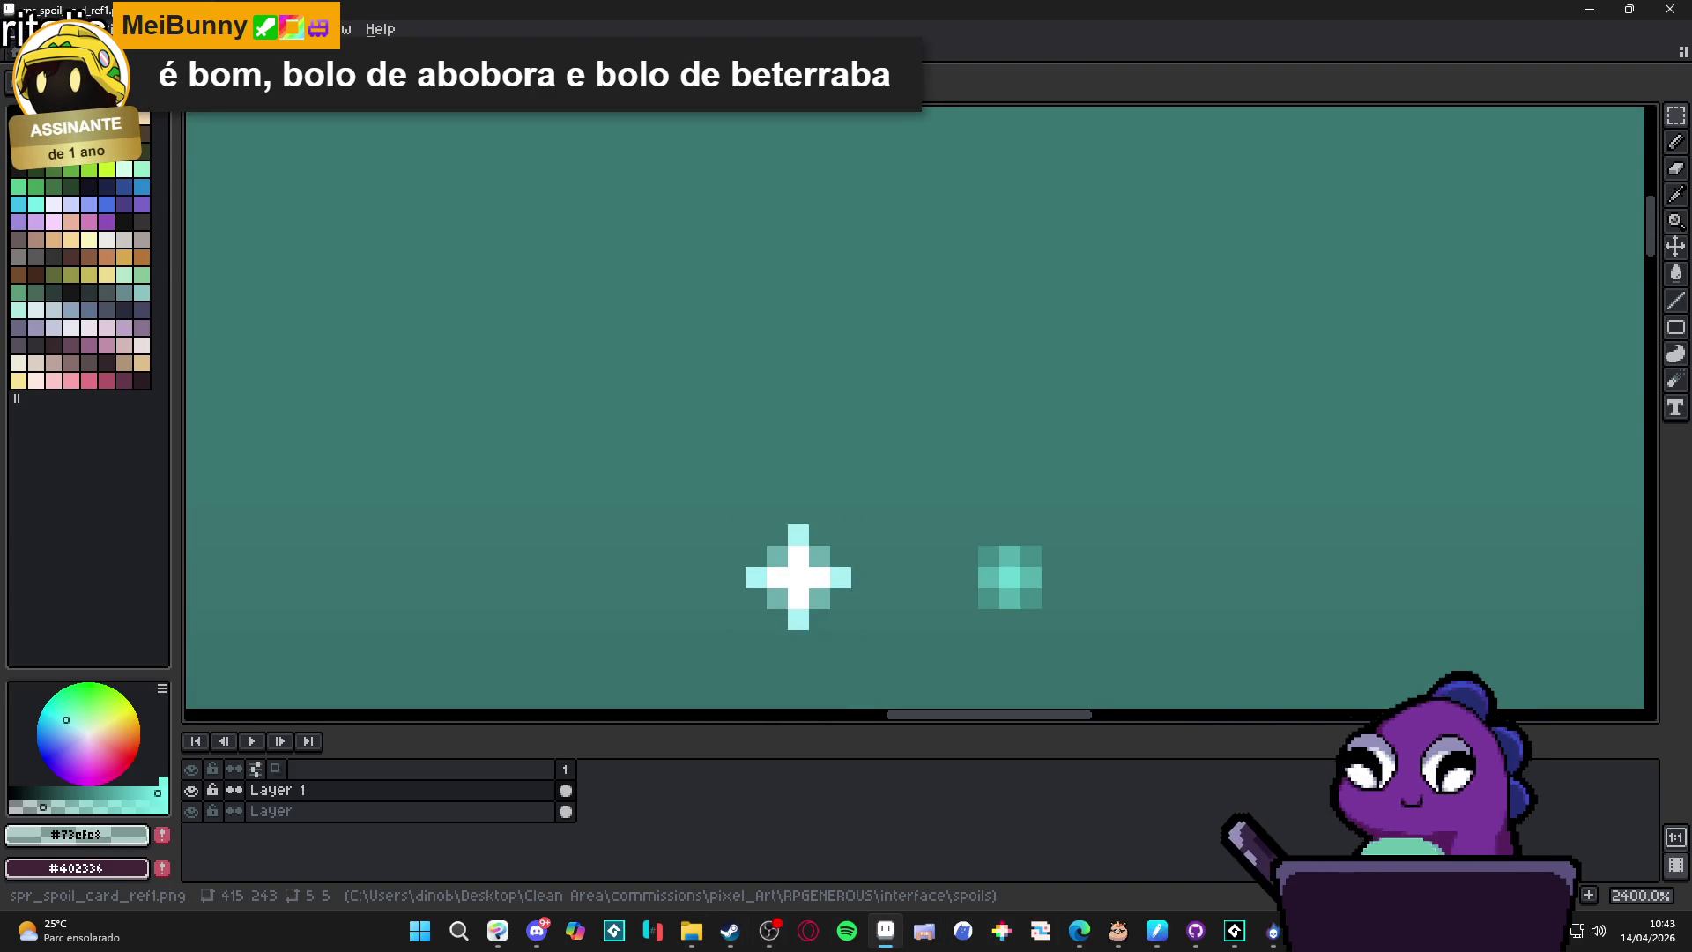
pyautogui.hotkey('alt', 'f')
pyautogui.press('n')
pyautogui.click(767, 661)
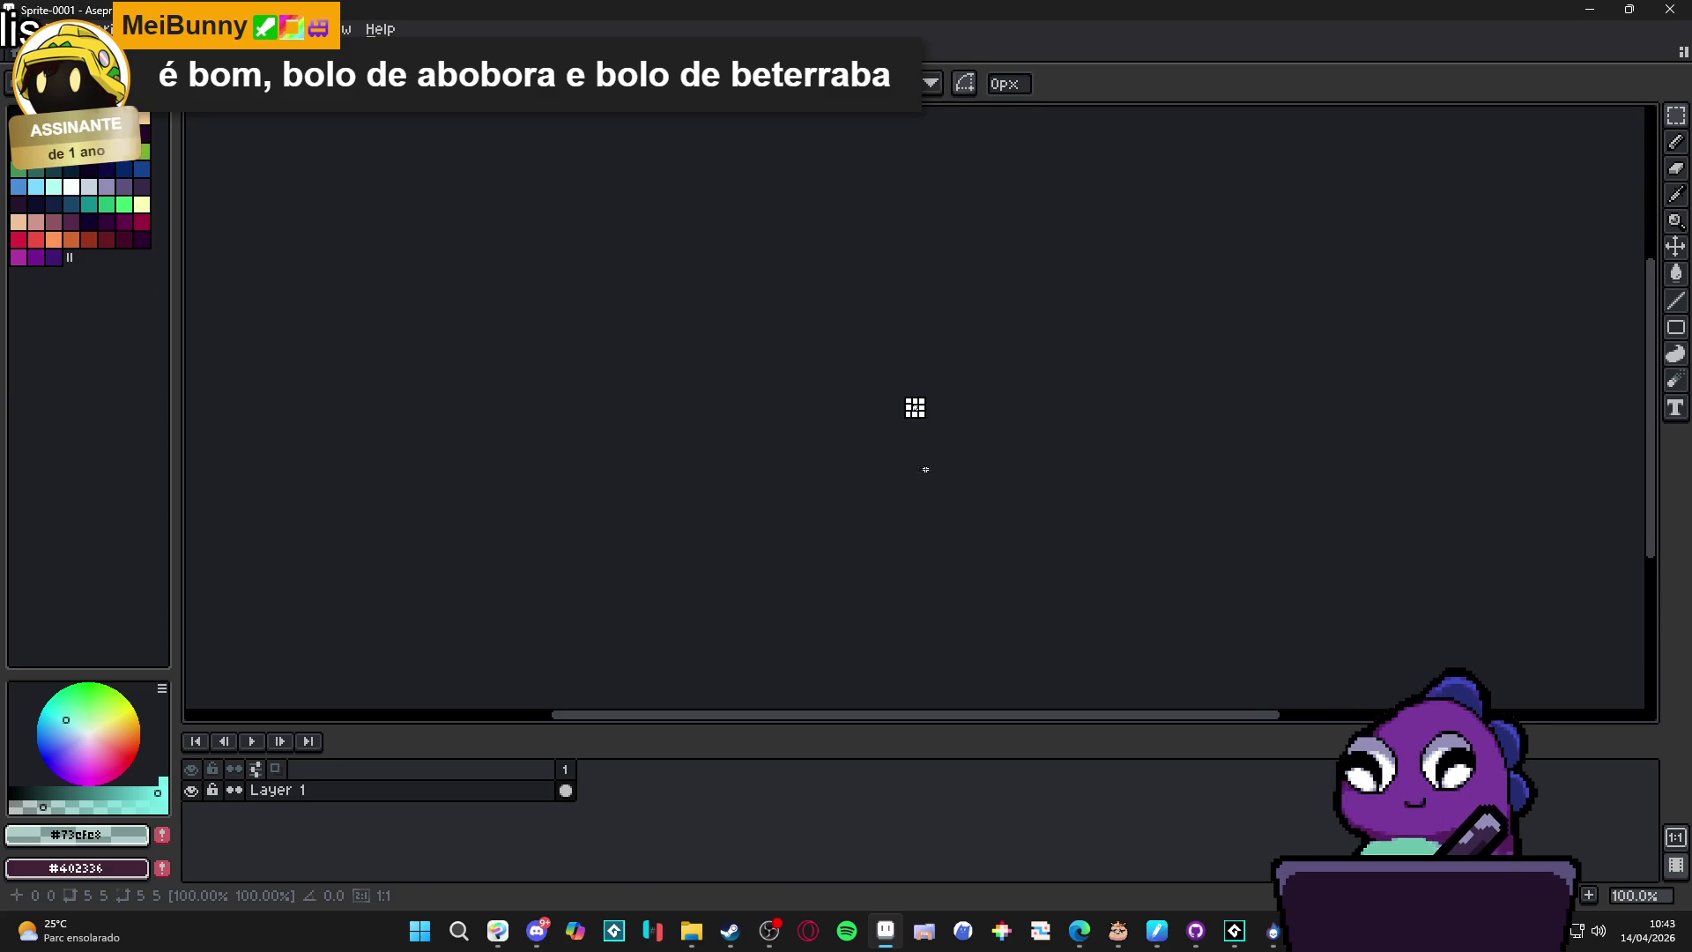
pyautogui.hotkey('ctrl', 'v')
pyautogui.moveTo(981, 397); pyautogui.dragTo(706, 398)
# Copy the right-hand star from spr_spoil_card_ref and paste it onto a new Layer 2.
pyautogui.hotkey('ctrl', 'Tab')
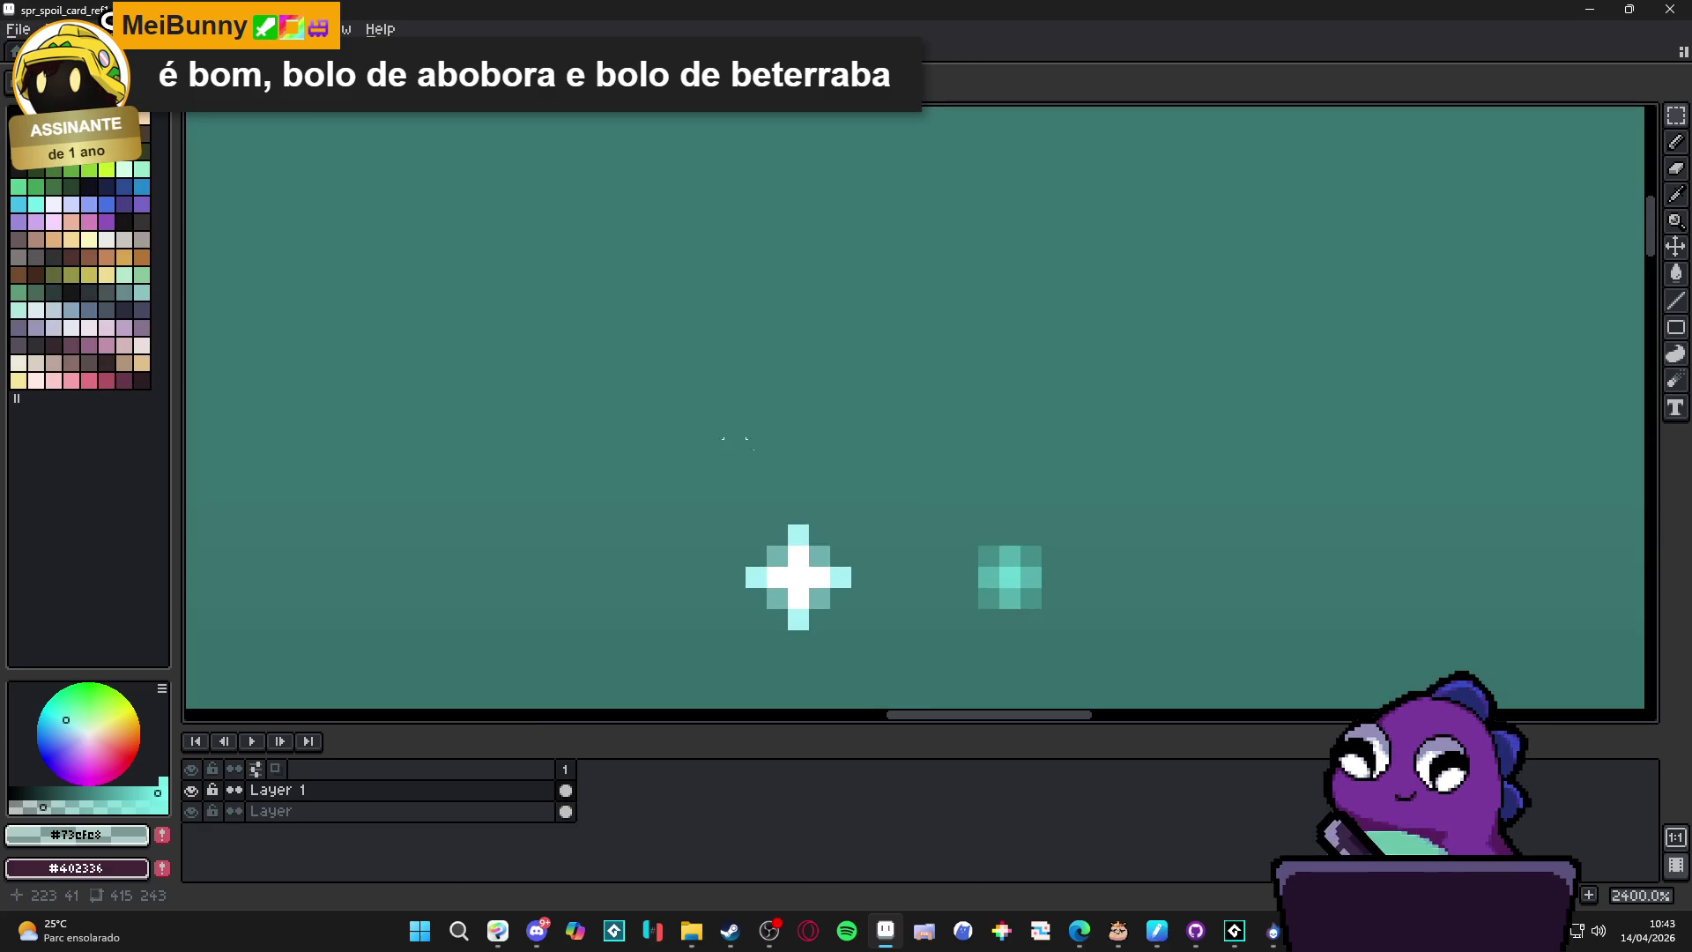
pyautogui.moveTo(663, 509); pyautogui.dragTo(1019, 593)
pyautogui.scroll(1, 845, 555)
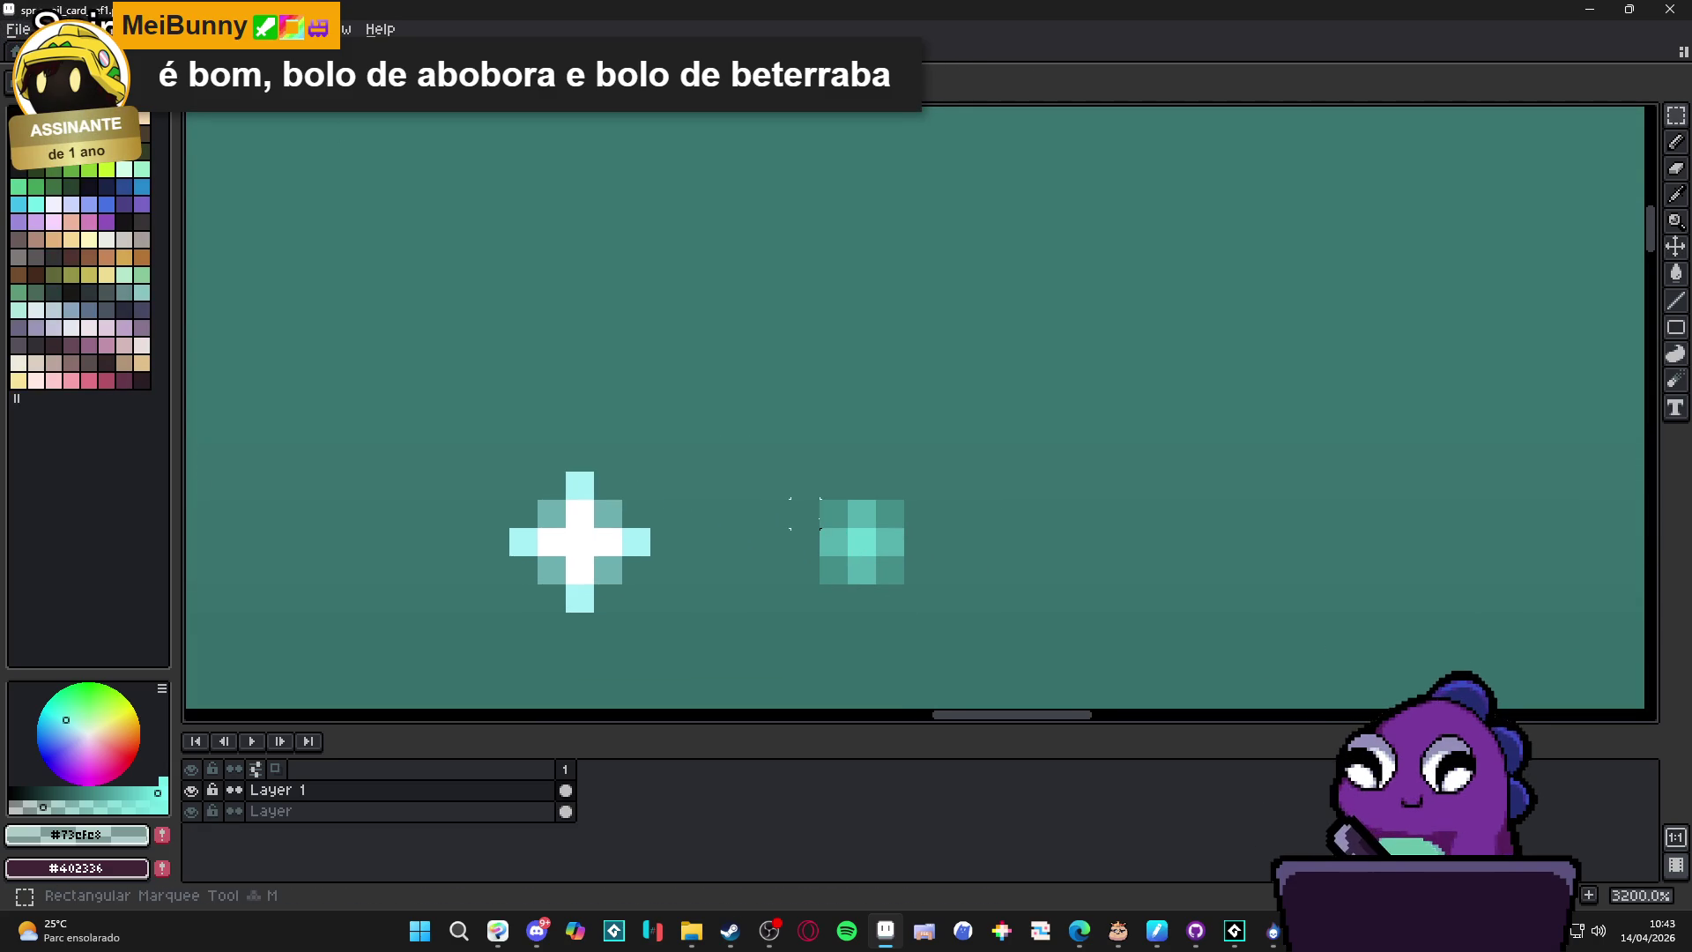
pyautogui.moveTo(818, 499); pyautogui.dragTo(917, 581)
pyautogui.hotkey('ctrl', 'c')
pyautogui.hotkey('ctrl', 'Tab')
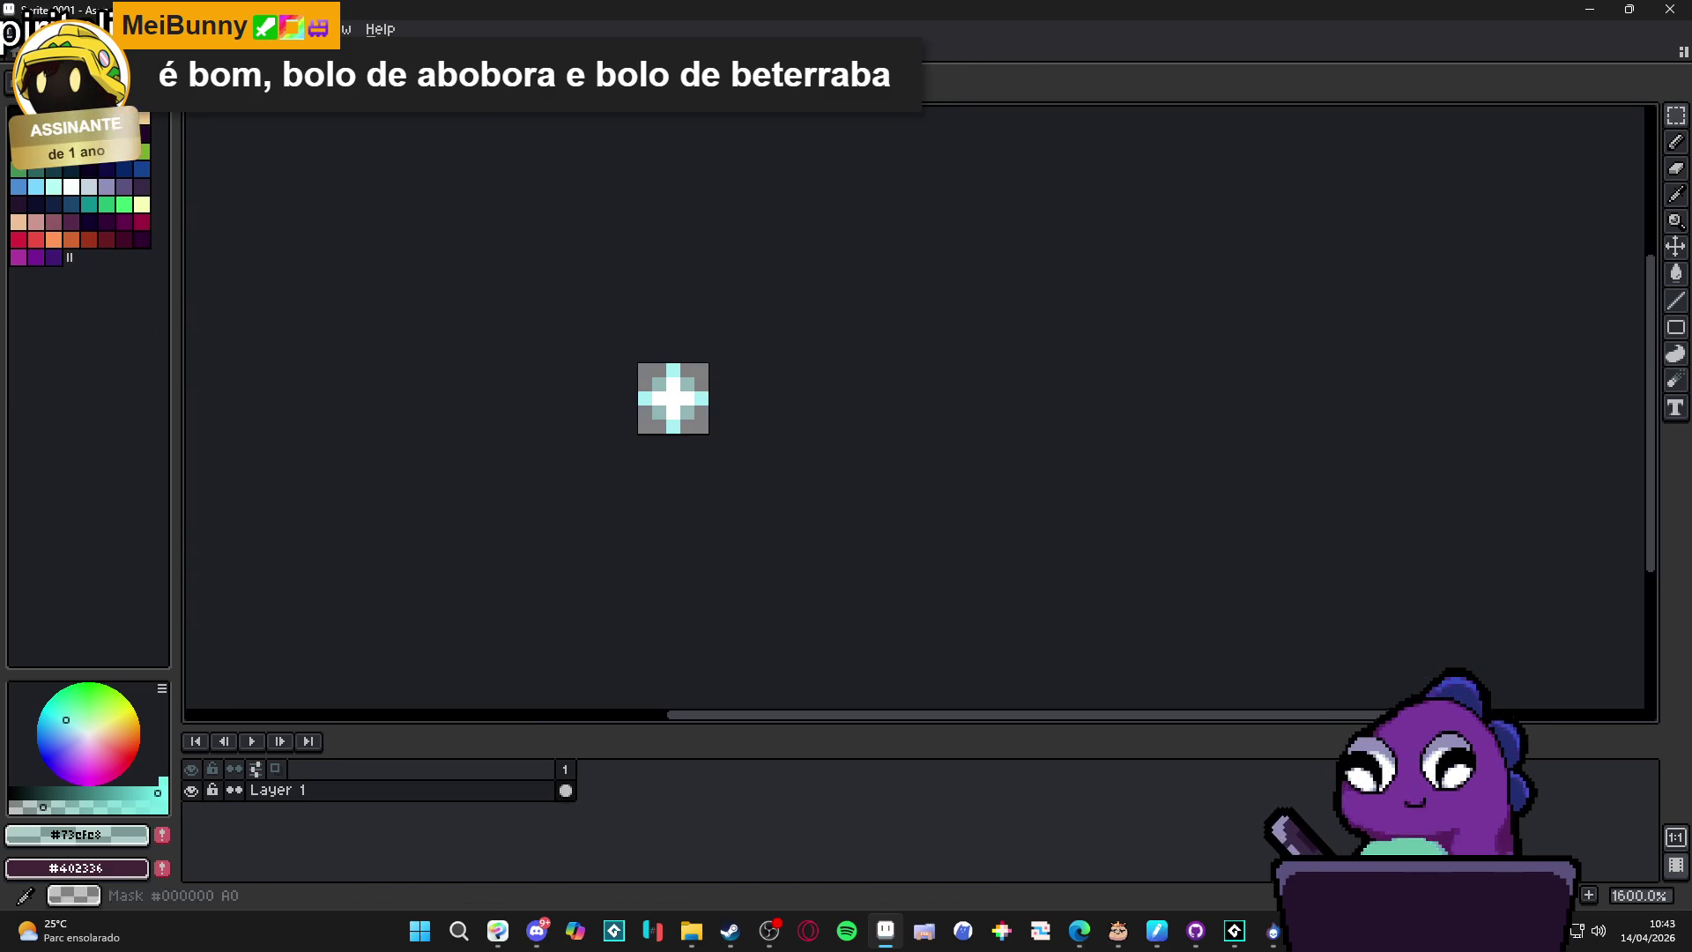
pyautogui.hotkey('shift', 'n')
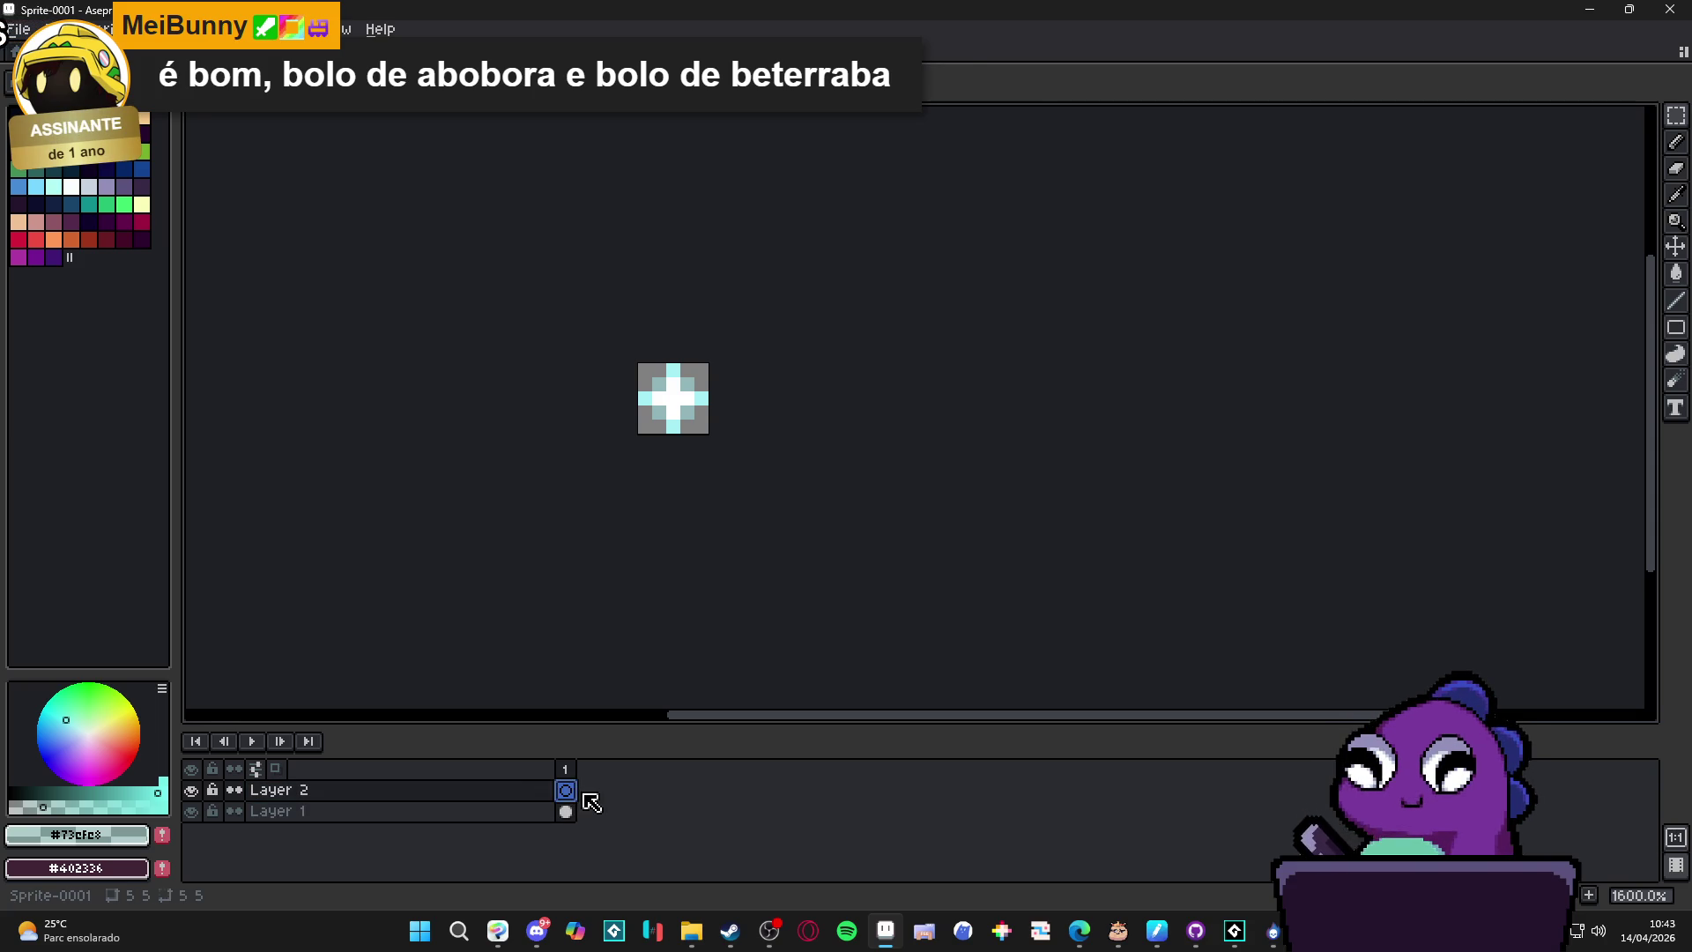
pyautogui.hotkey('ctrl', 'v')
pyautogui.click(744, 441)
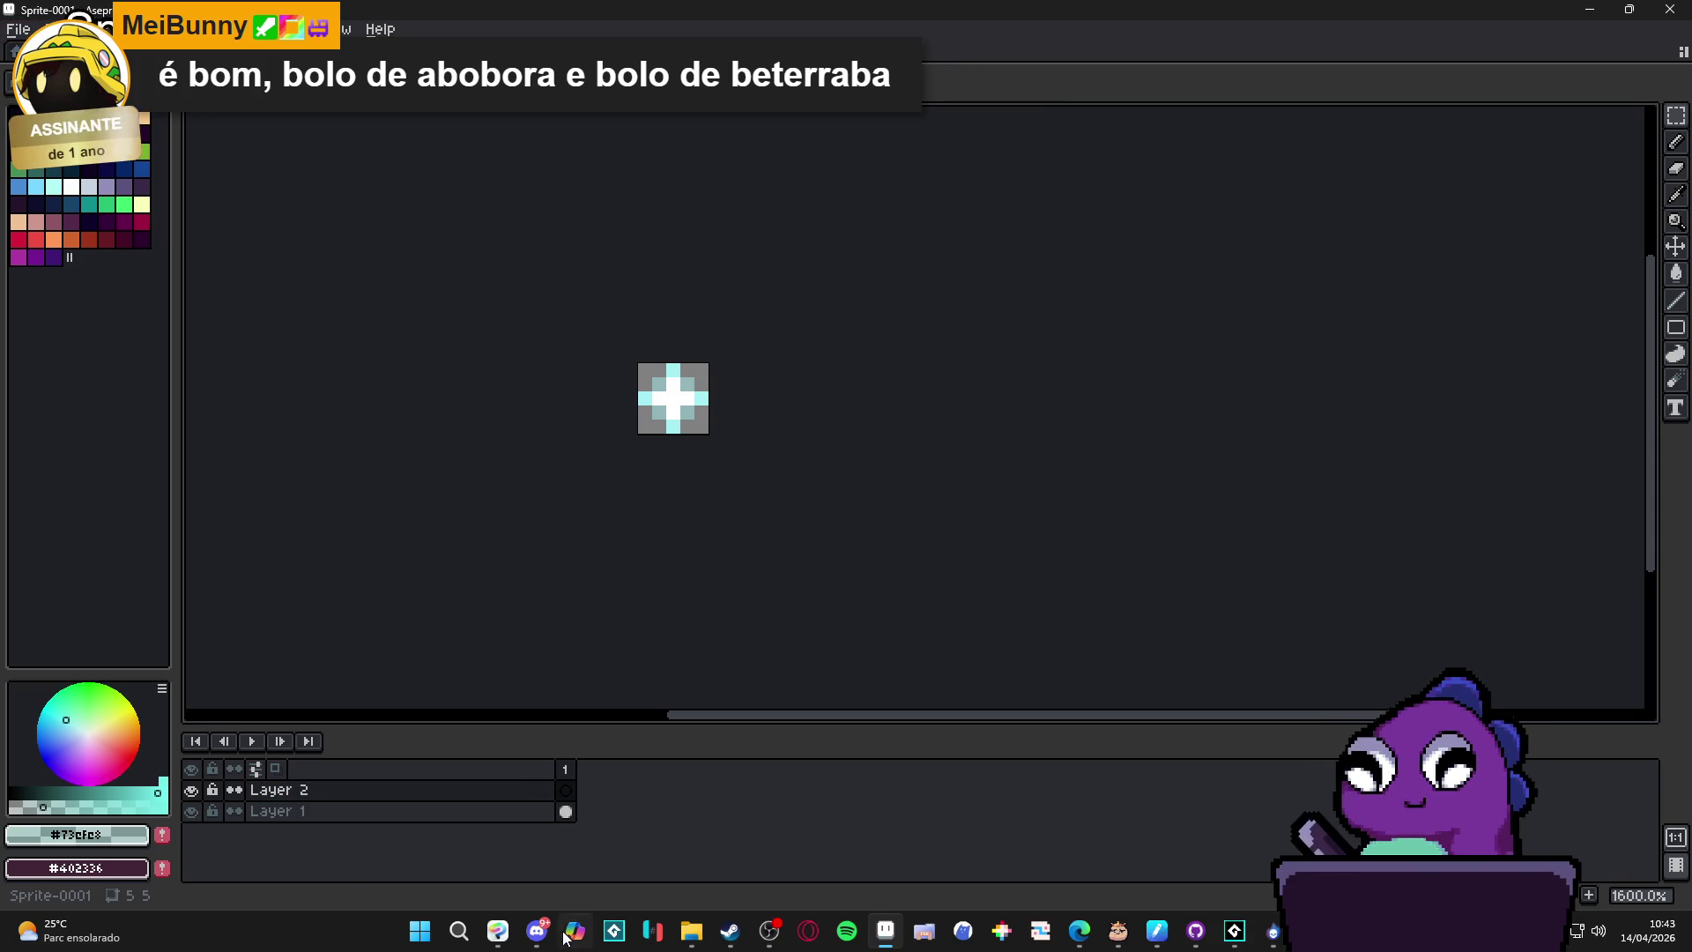
# In SpriteMancer's particle Image settings, open then cancel Load Image and check the mode list.
pyautogui.click(1272, 932)
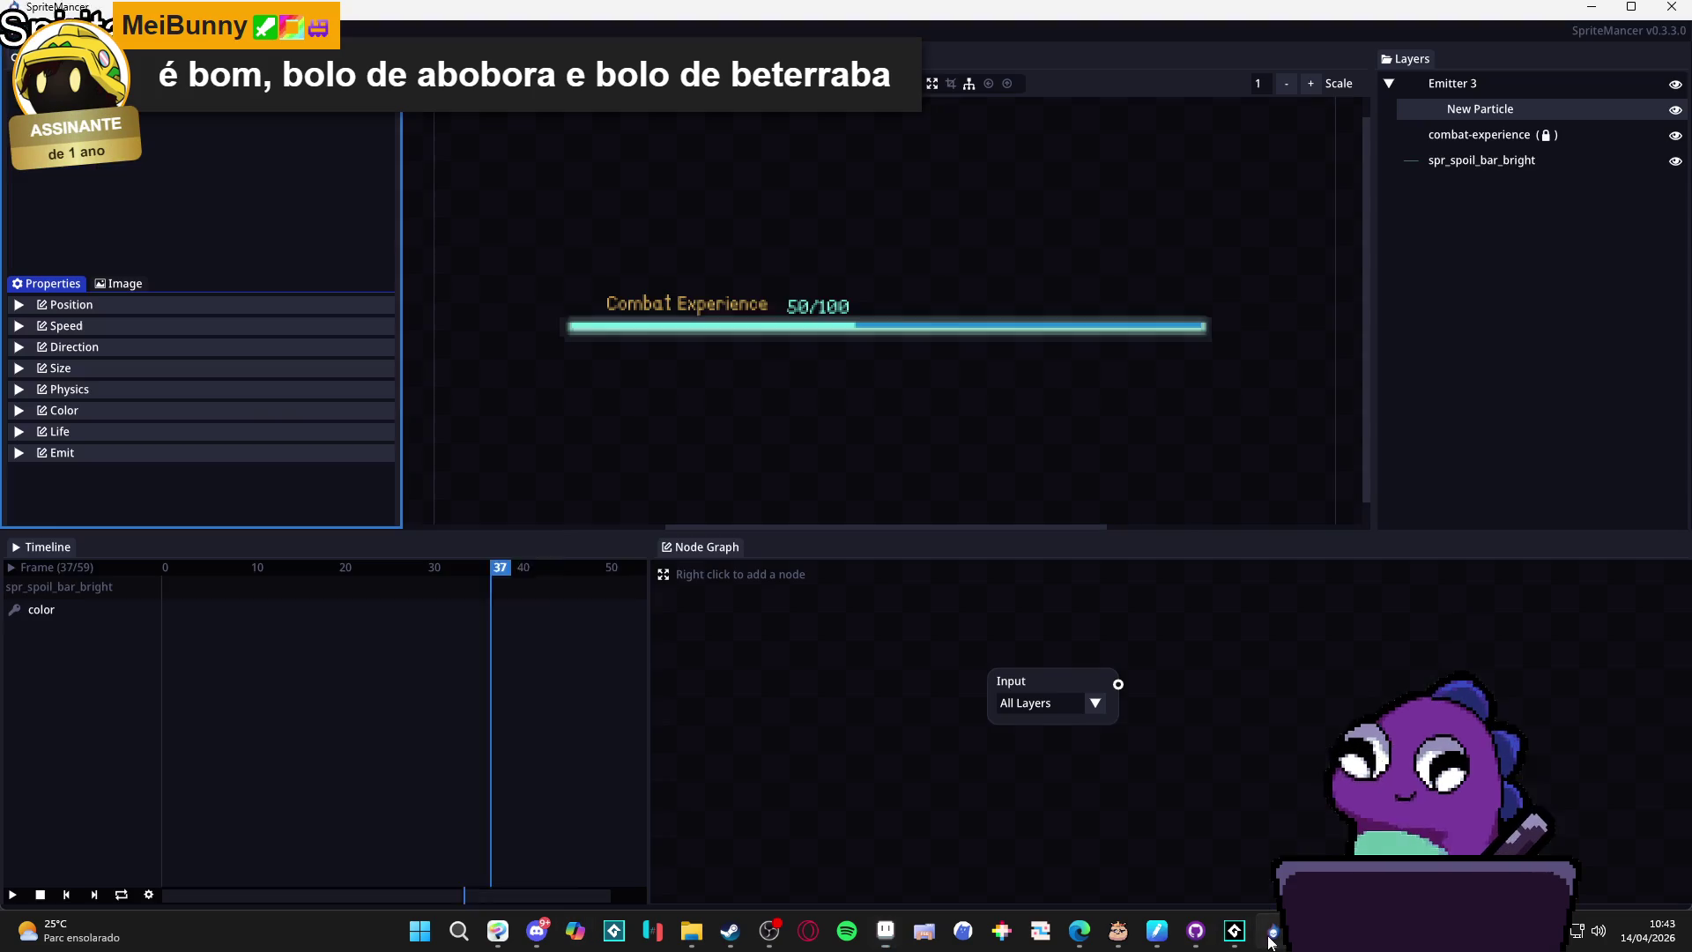
pyautogui.click(119, 285)
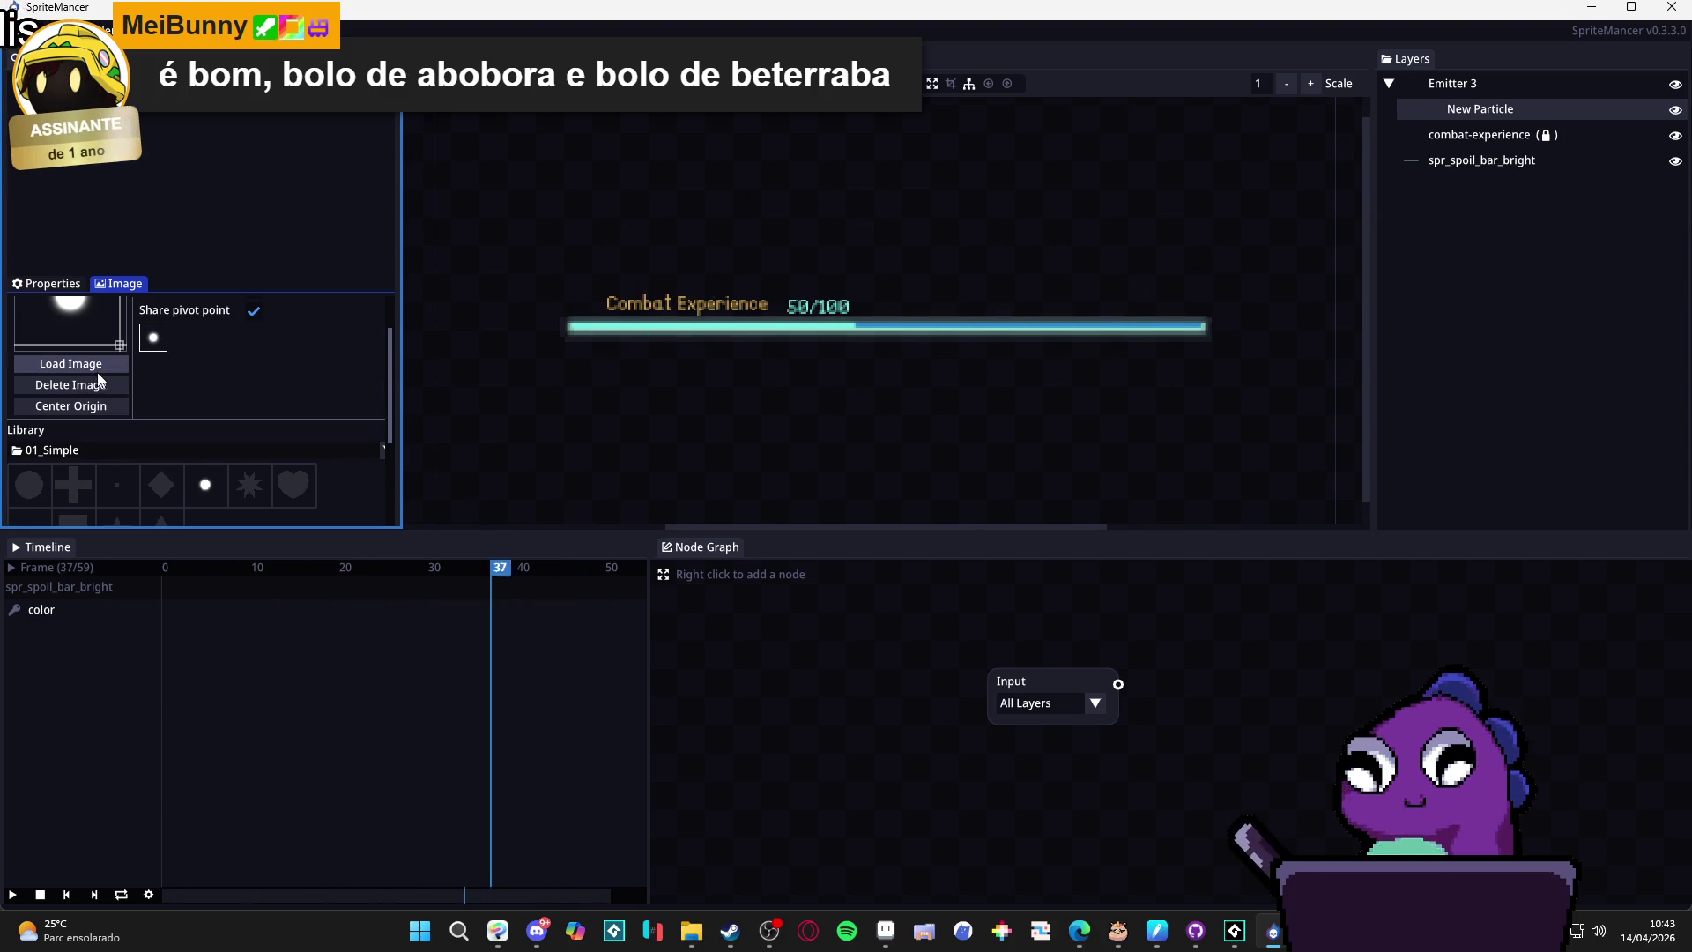
pyautogui.click(71, 363)
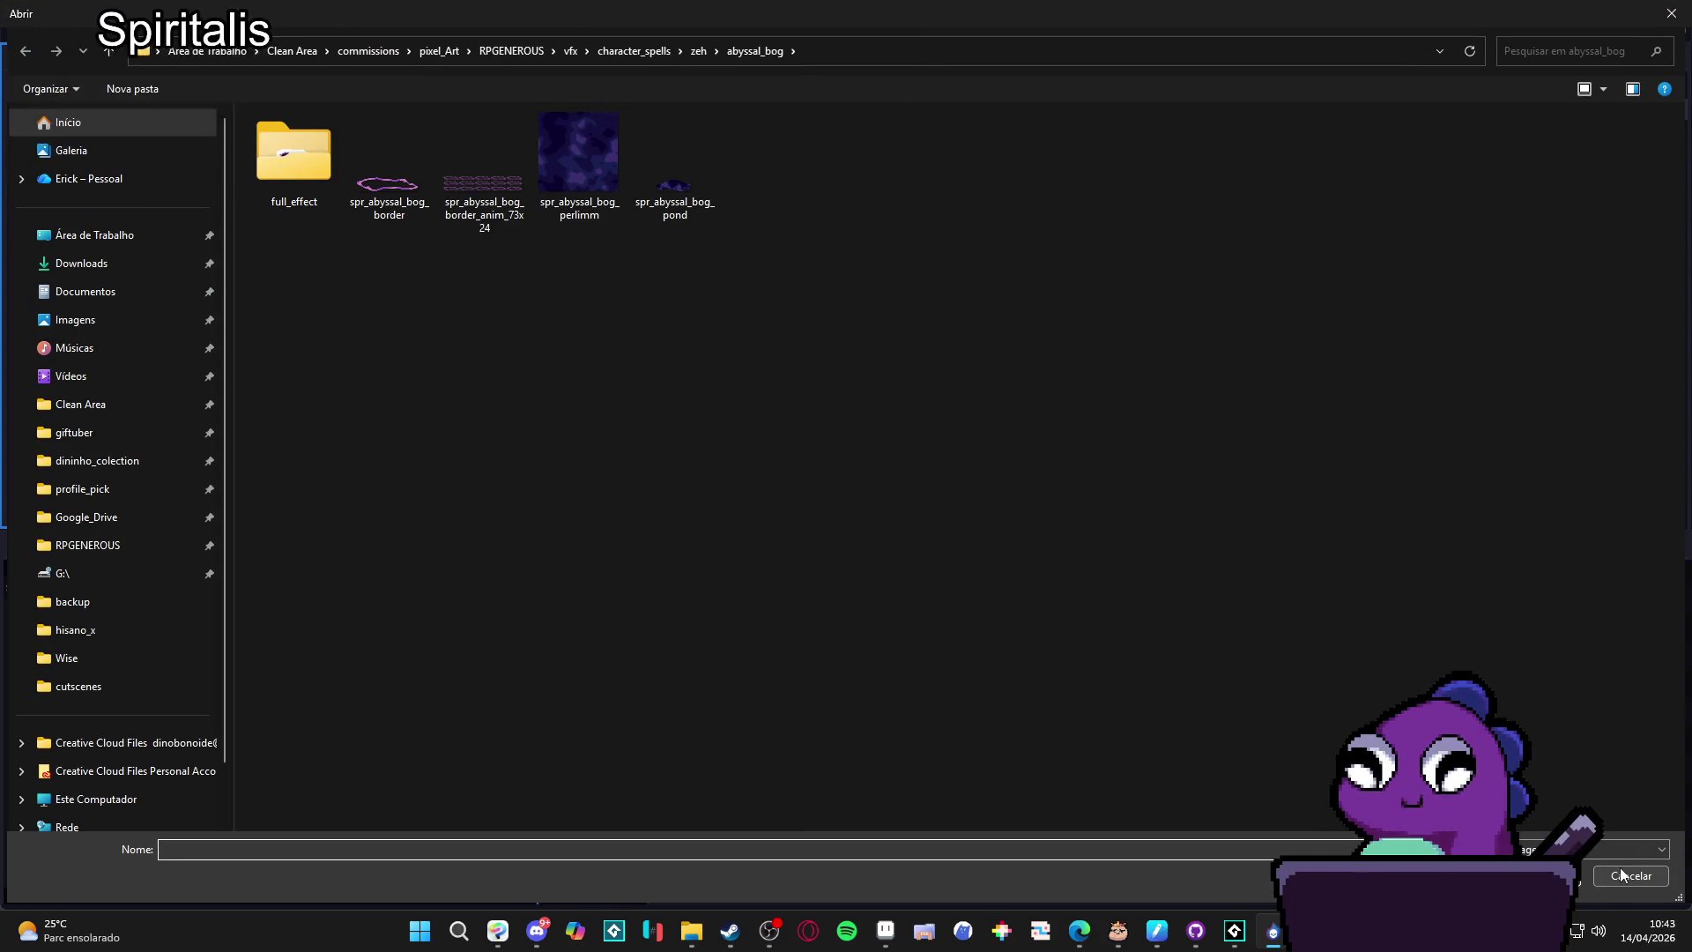
pyautogui.click(1621, 877)
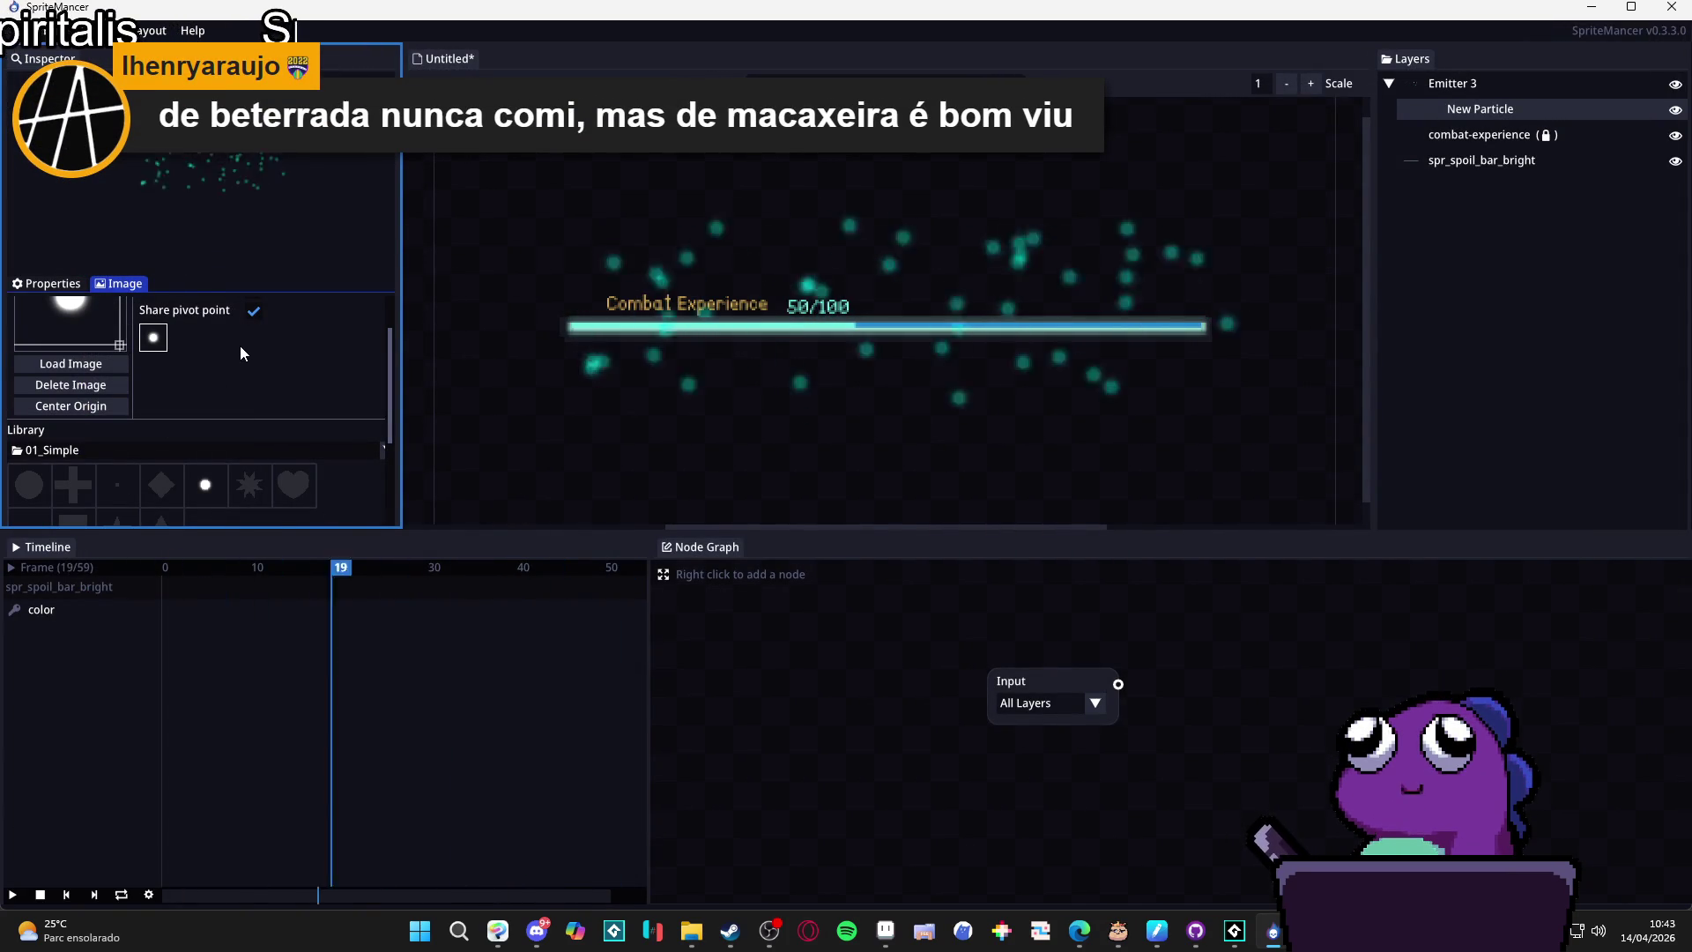
pyautogui.scroll(2, 240, 345)
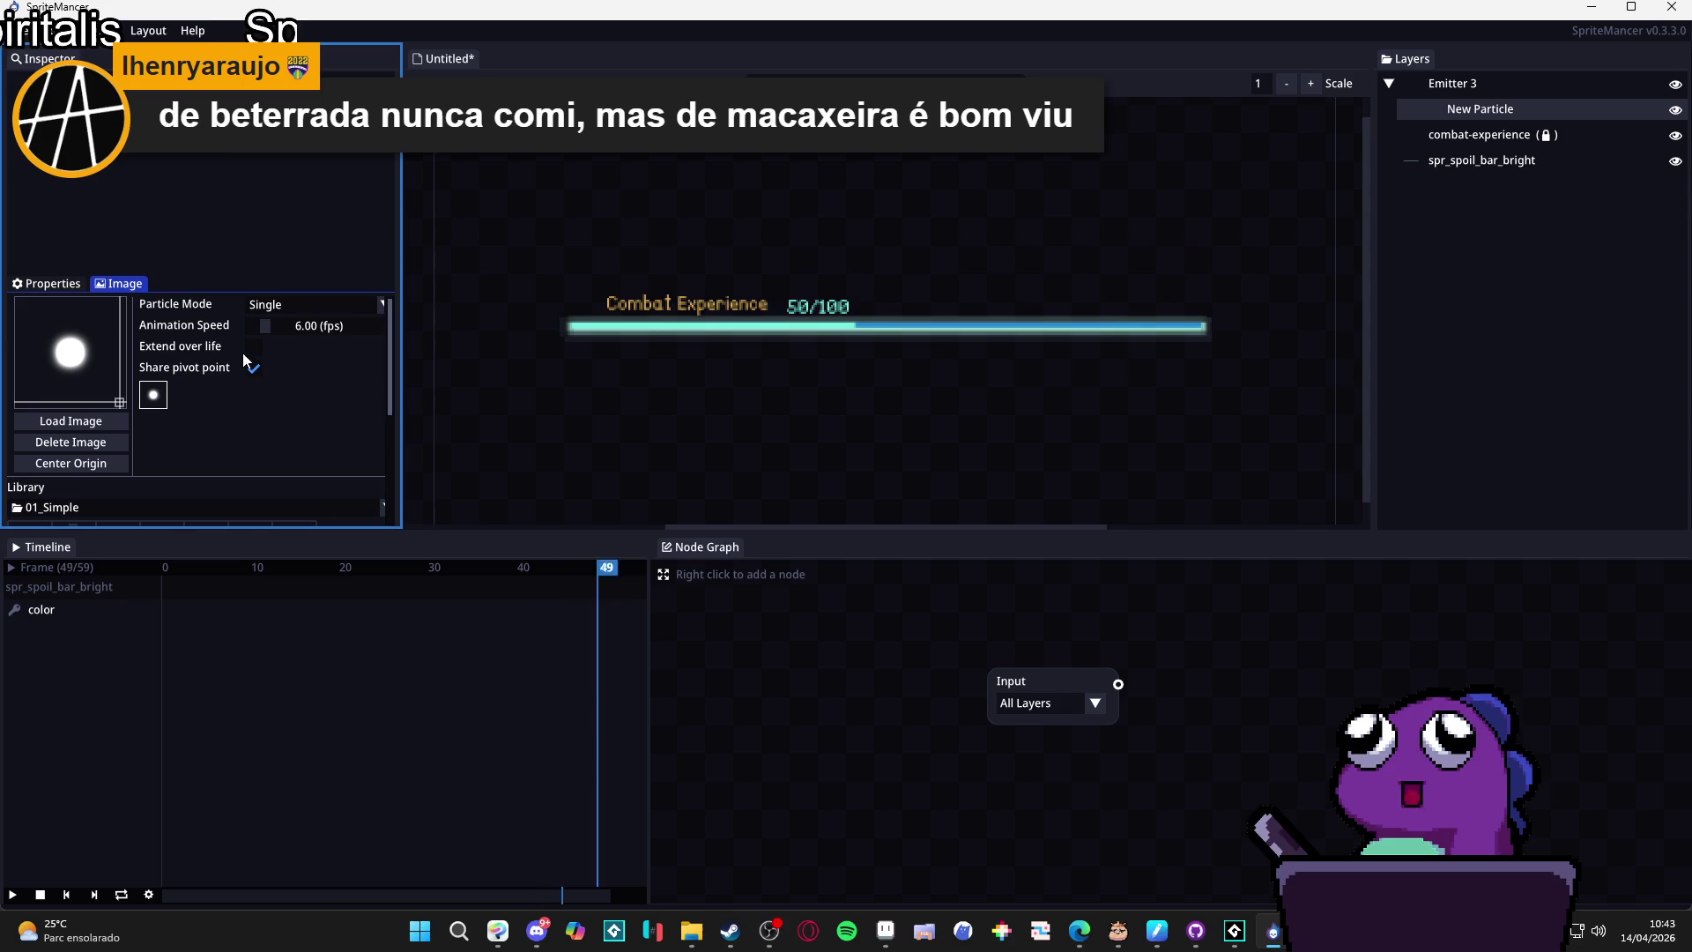
pyautogui.click(331, 307)
pyautogui.click(332, 309)
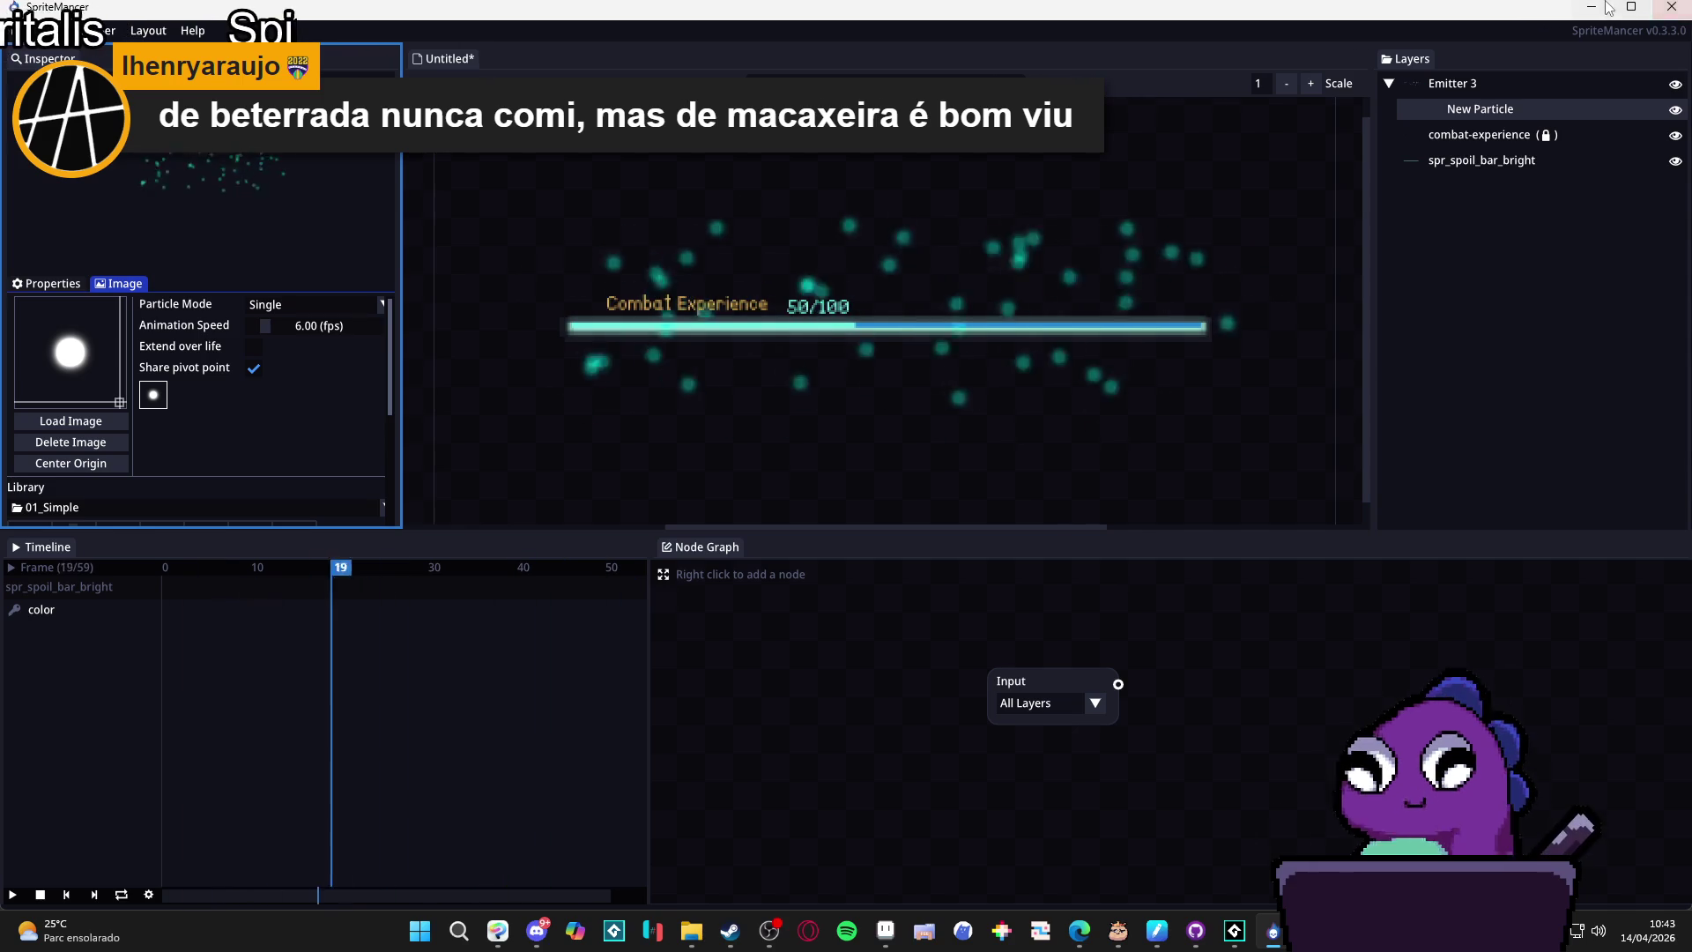
# Copy the rythm of the skies folder path from File Explorer.
pyautogui.click(885, 930)
pyautogui.click(693, 930)
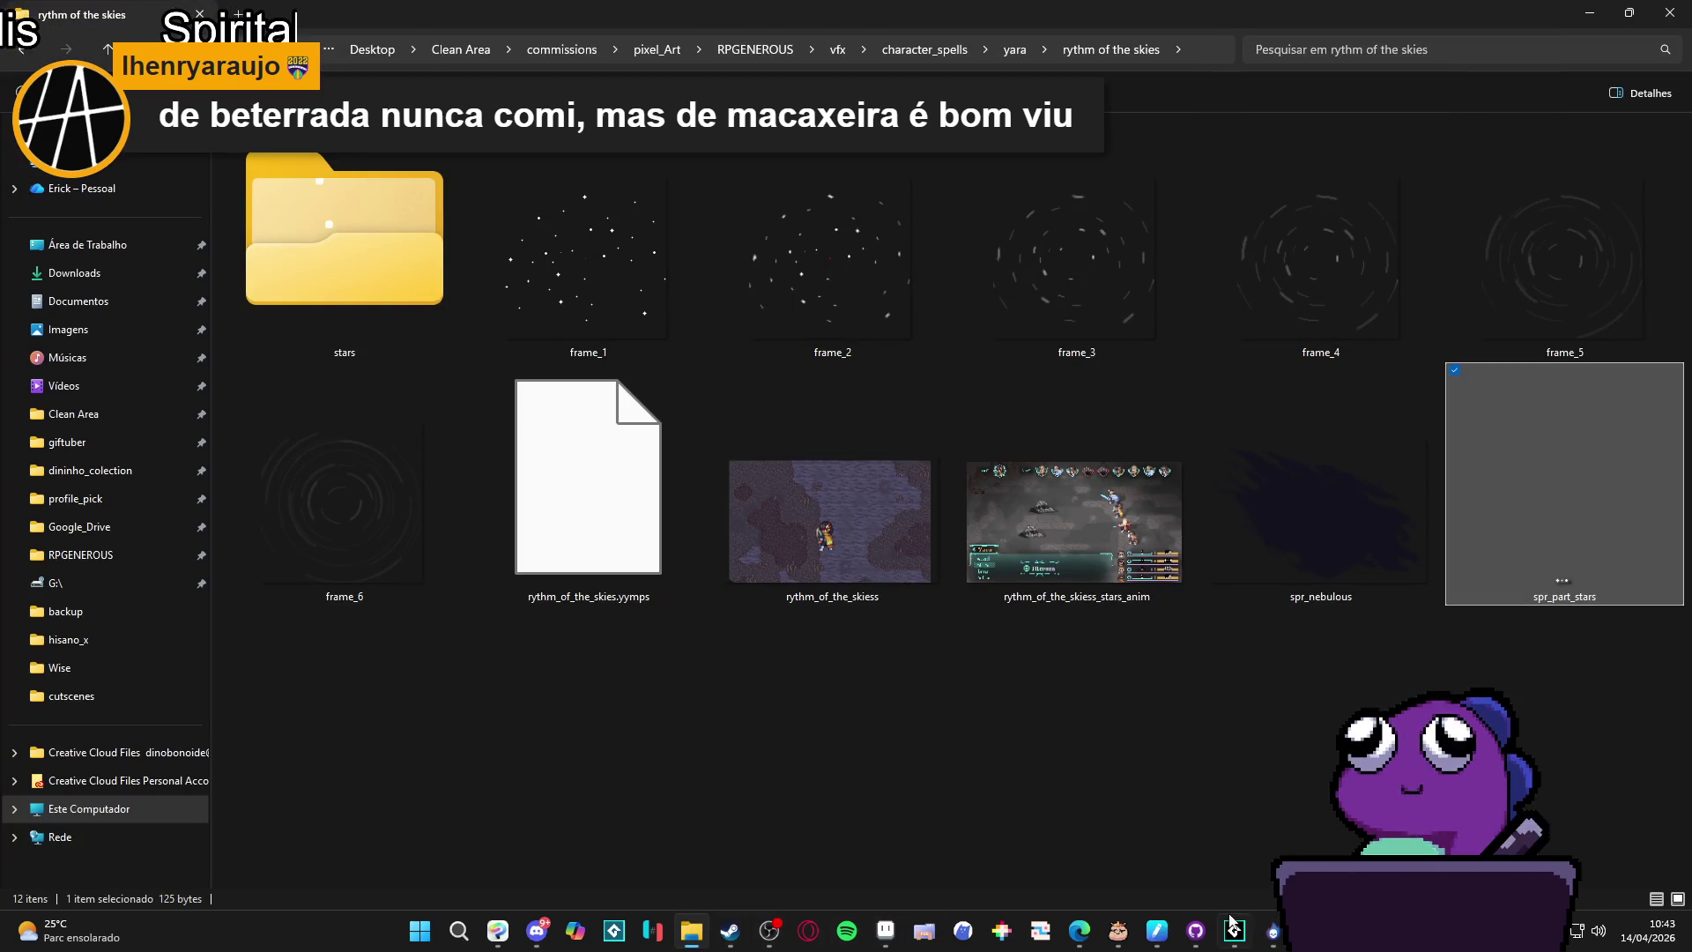
pyautogui.click(1189, 55)
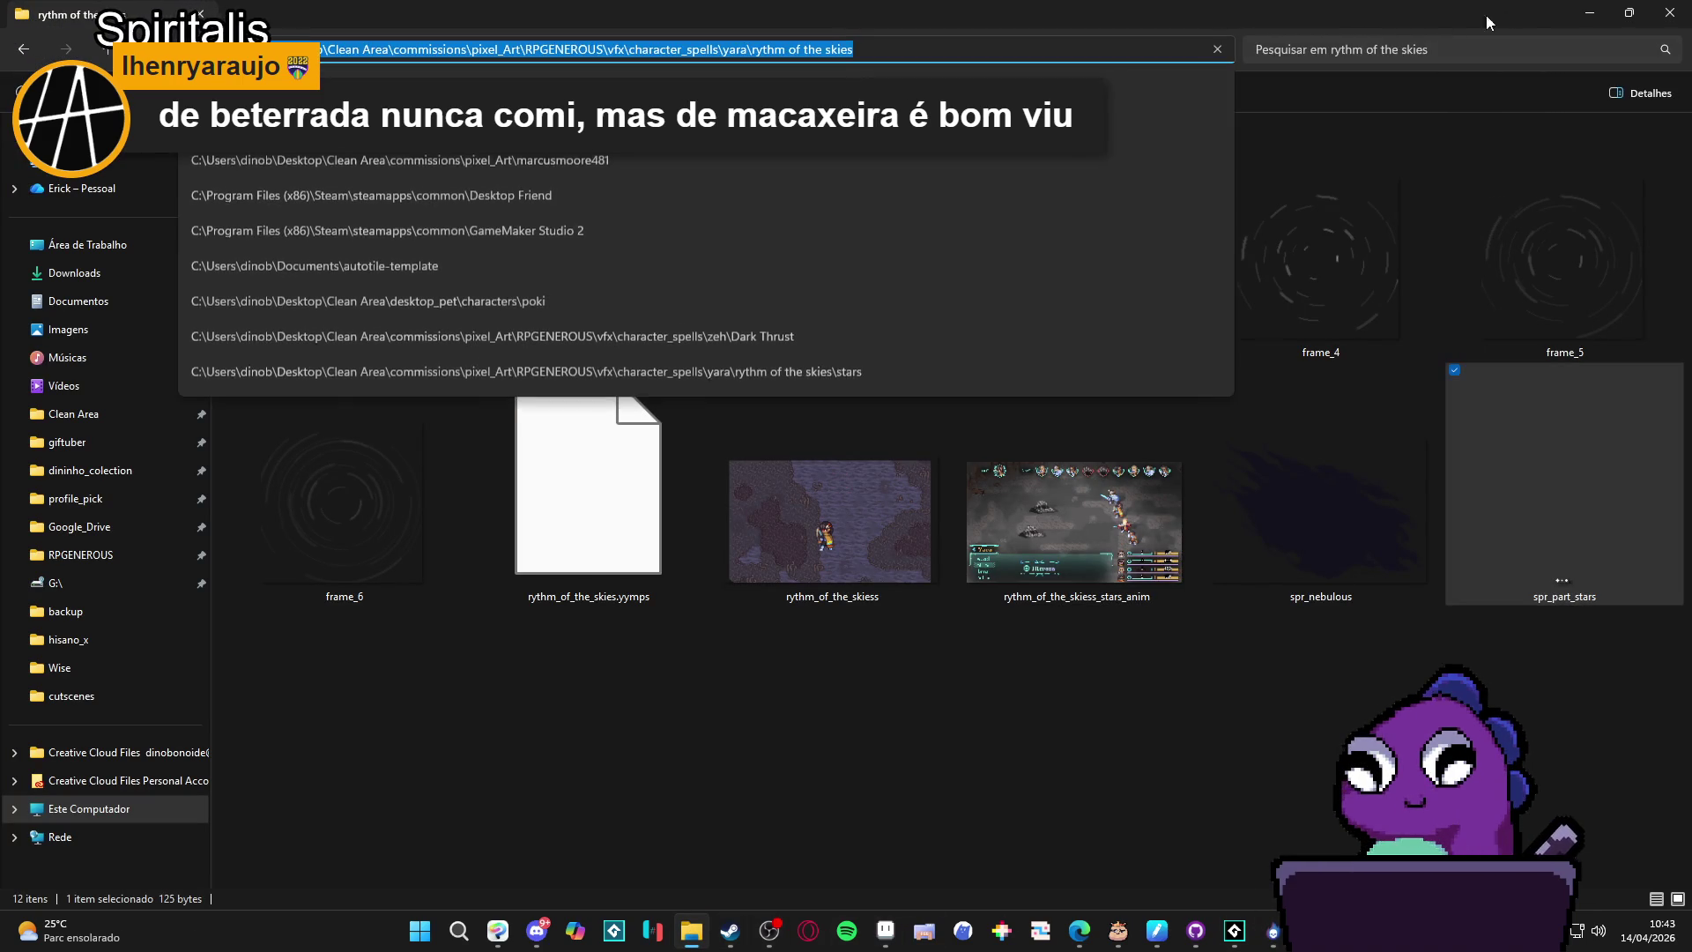
pyautogui.hotkey('alt', 'Tab')
pyautogui.hotkey('alt', 'Tab')
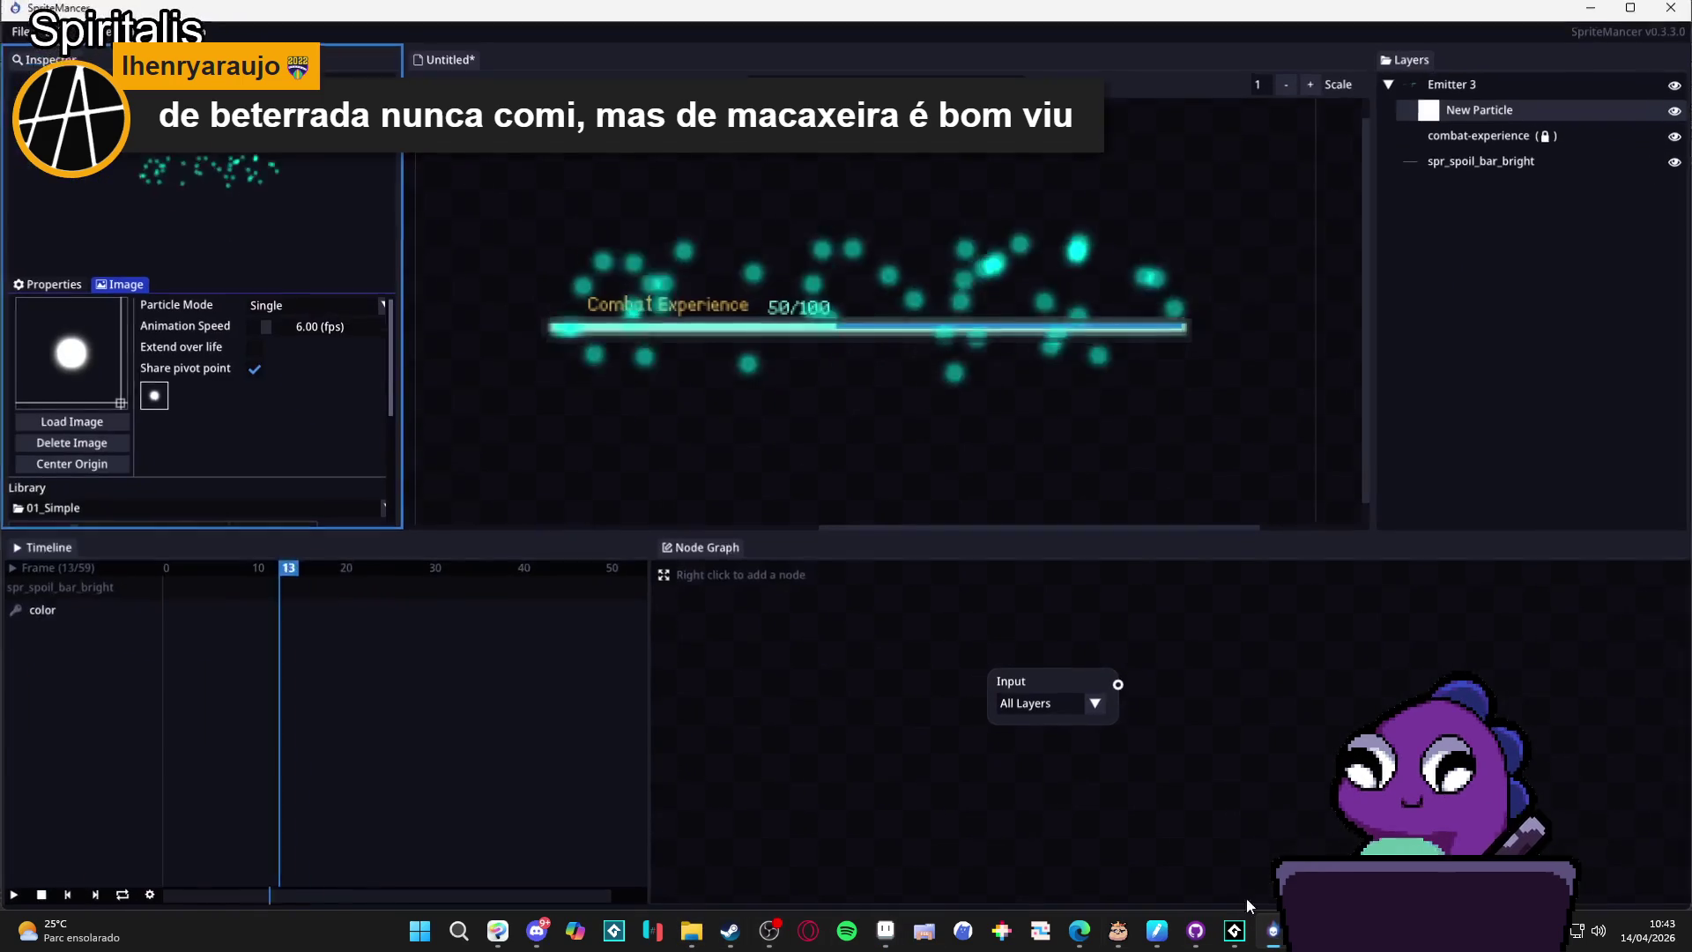
# Load spr_part_stars as the particle image via the pasted rythm of the skies path.
pyautogui.click(108, 423)
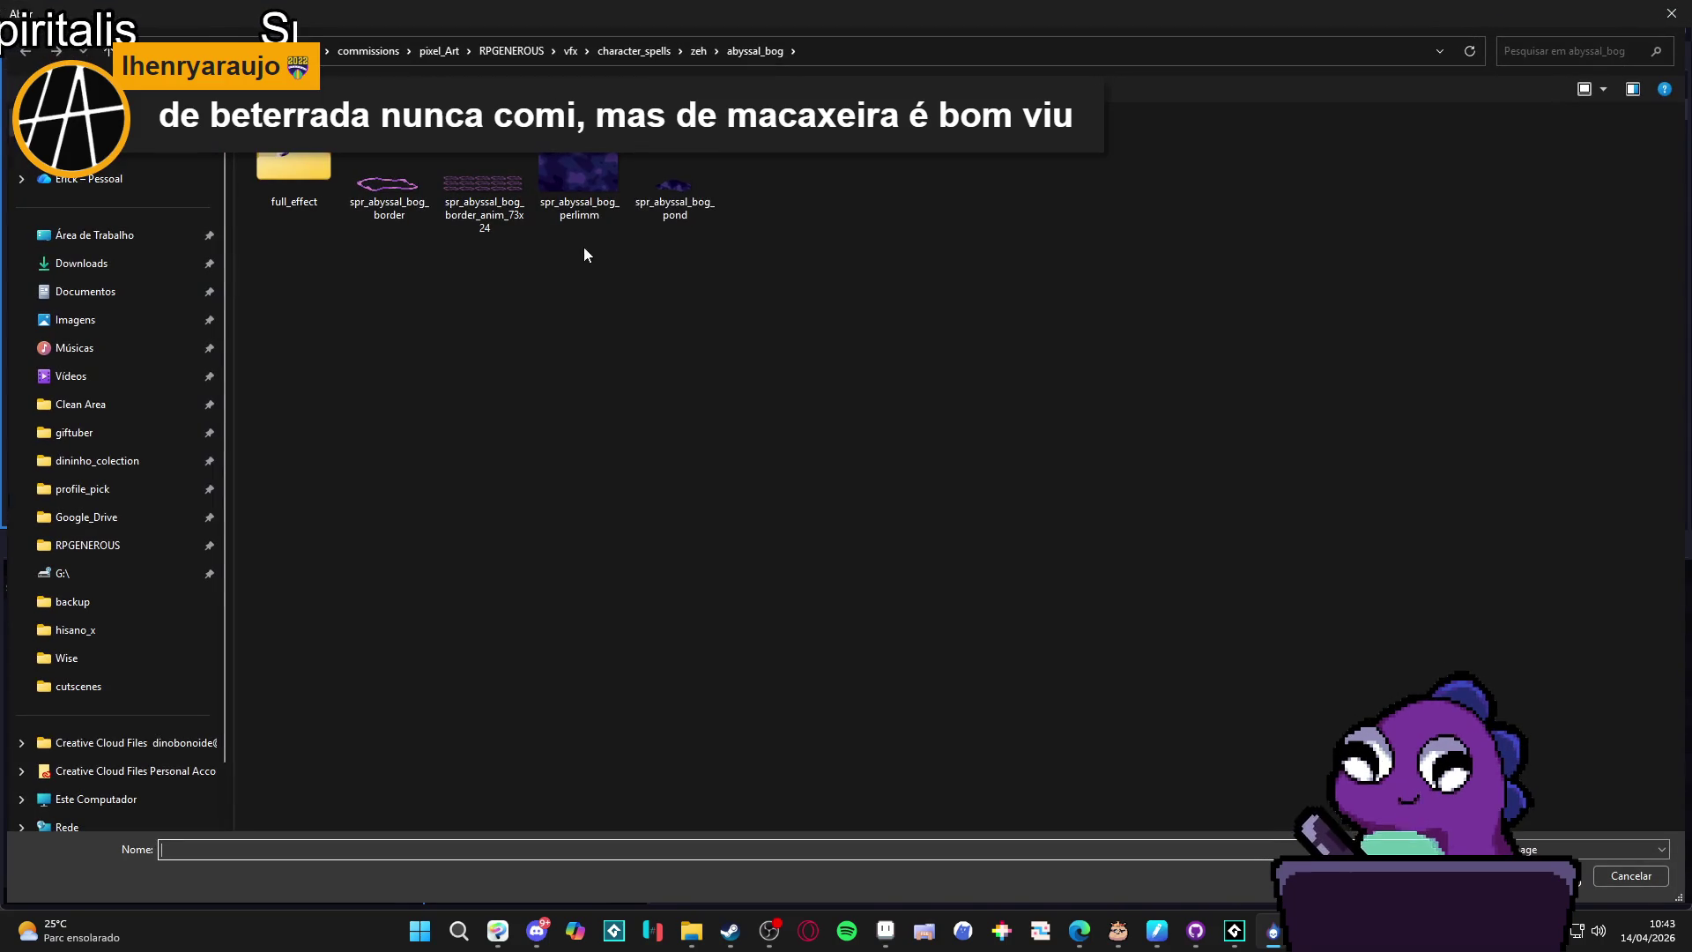
pyautogui.click(885, 51)
pyautogui.hotkey('ctrl', 'v')
pyautogui.press('Return')
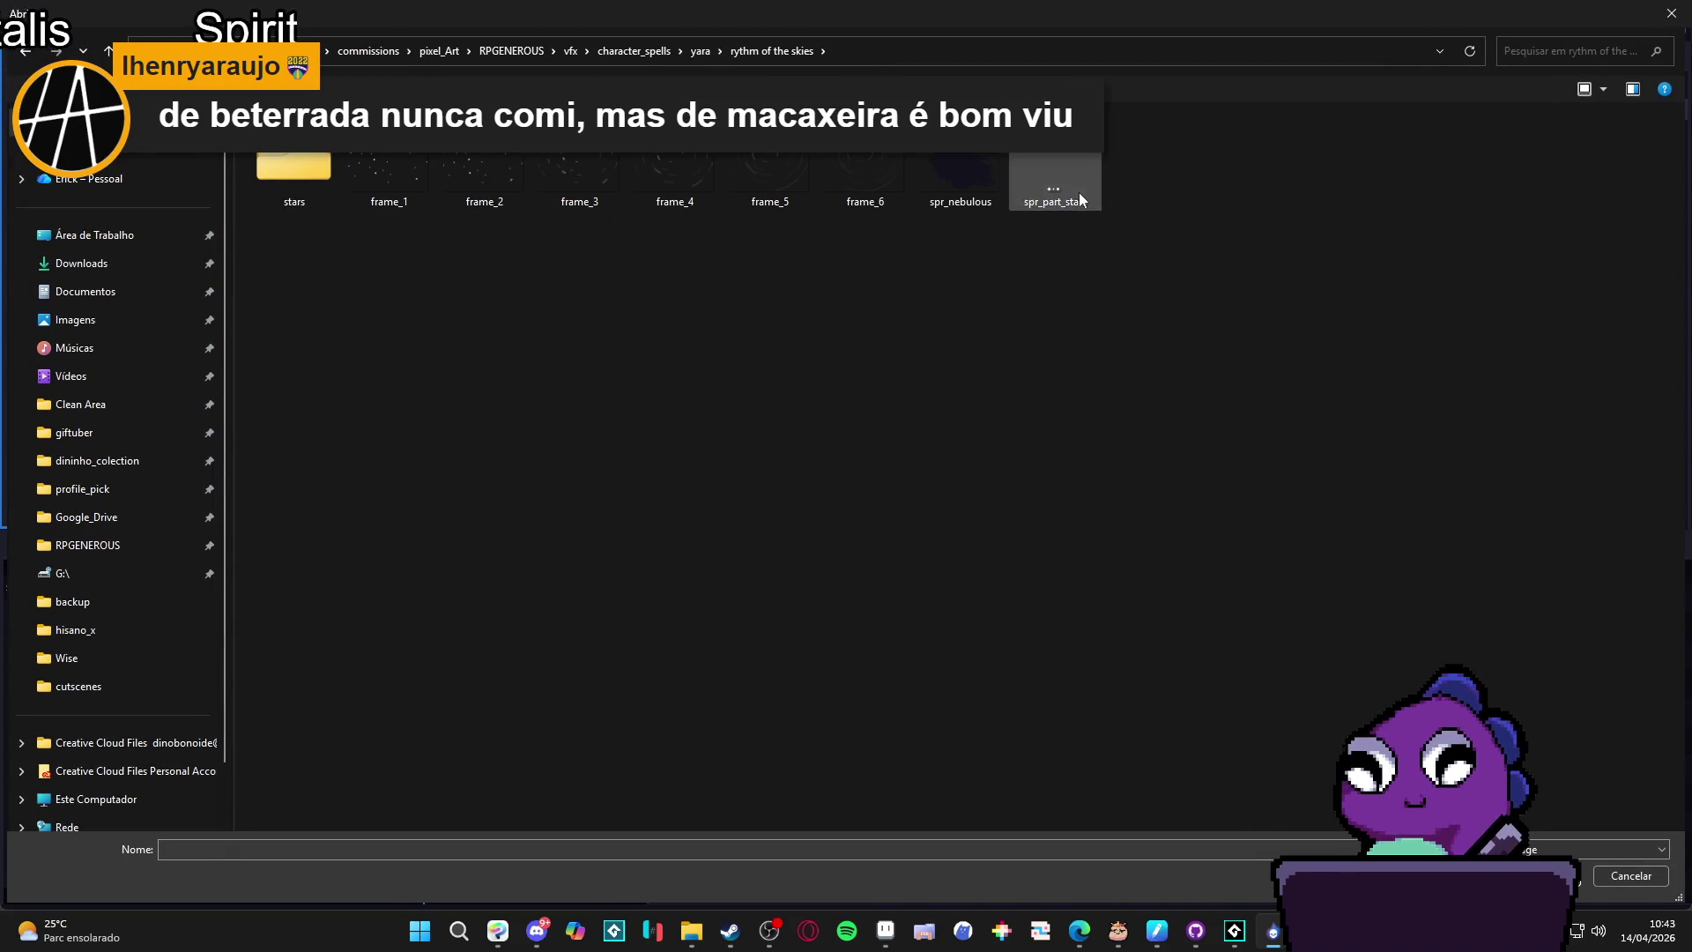
pyautogui.doubleClick(1077, 190)
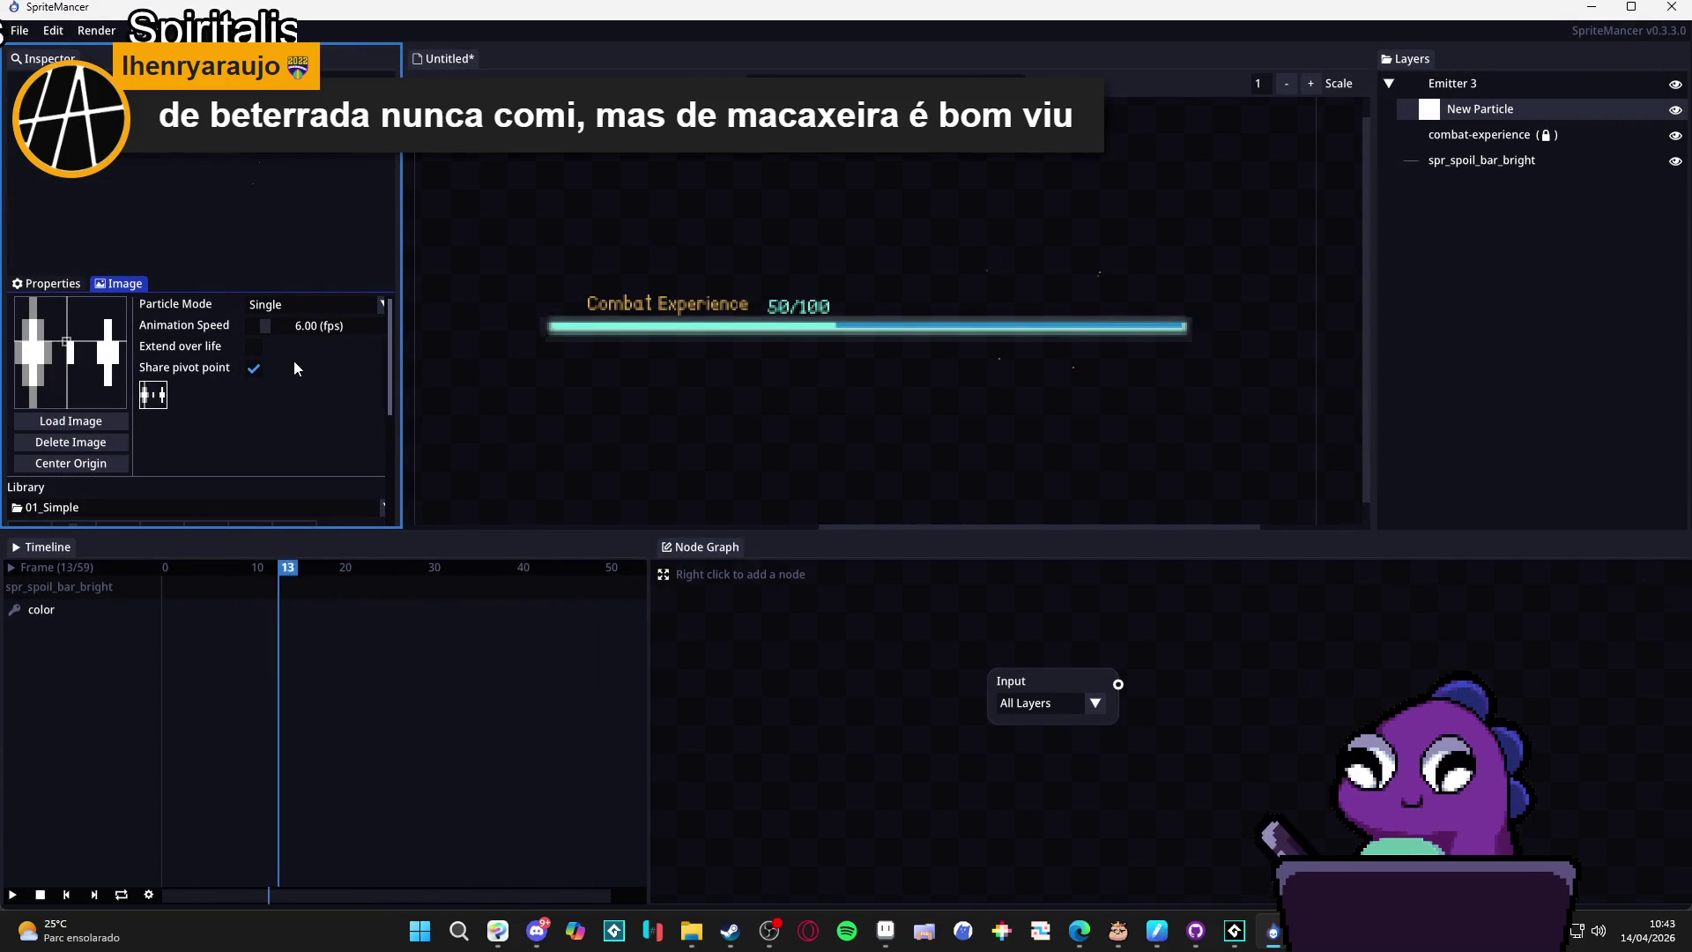
# Try Animated particle mode, widen the Inspector, then set the particle mode to Random.
pyautogui.click(311, 301)
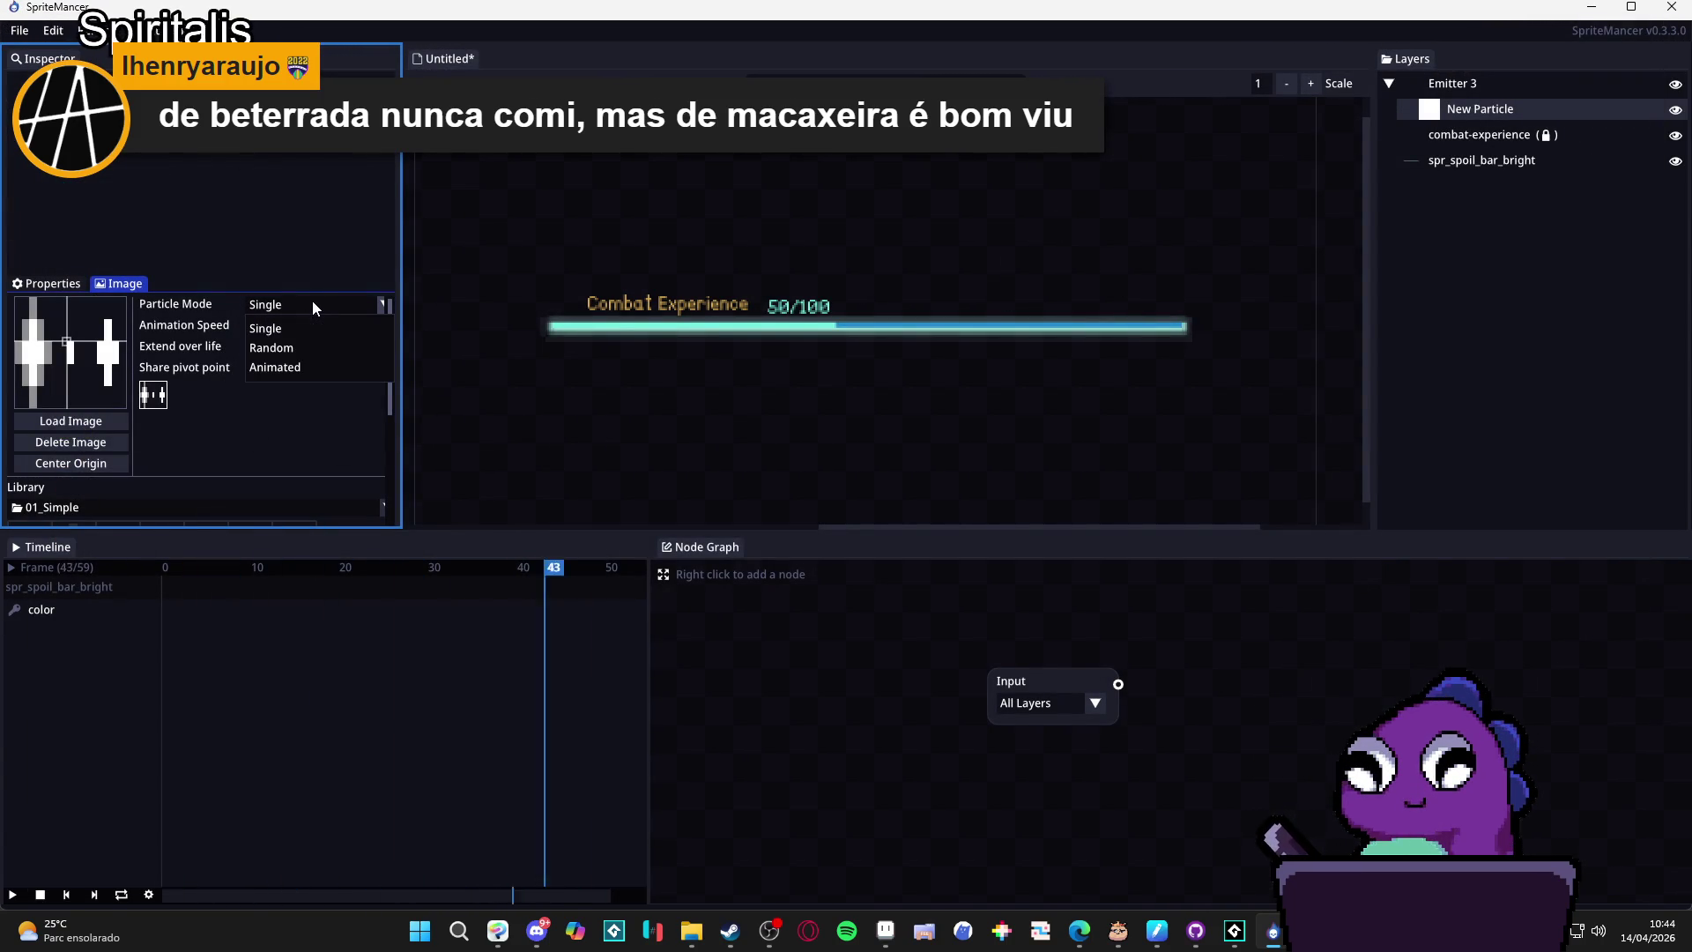
pyautogui.click(315, 365)
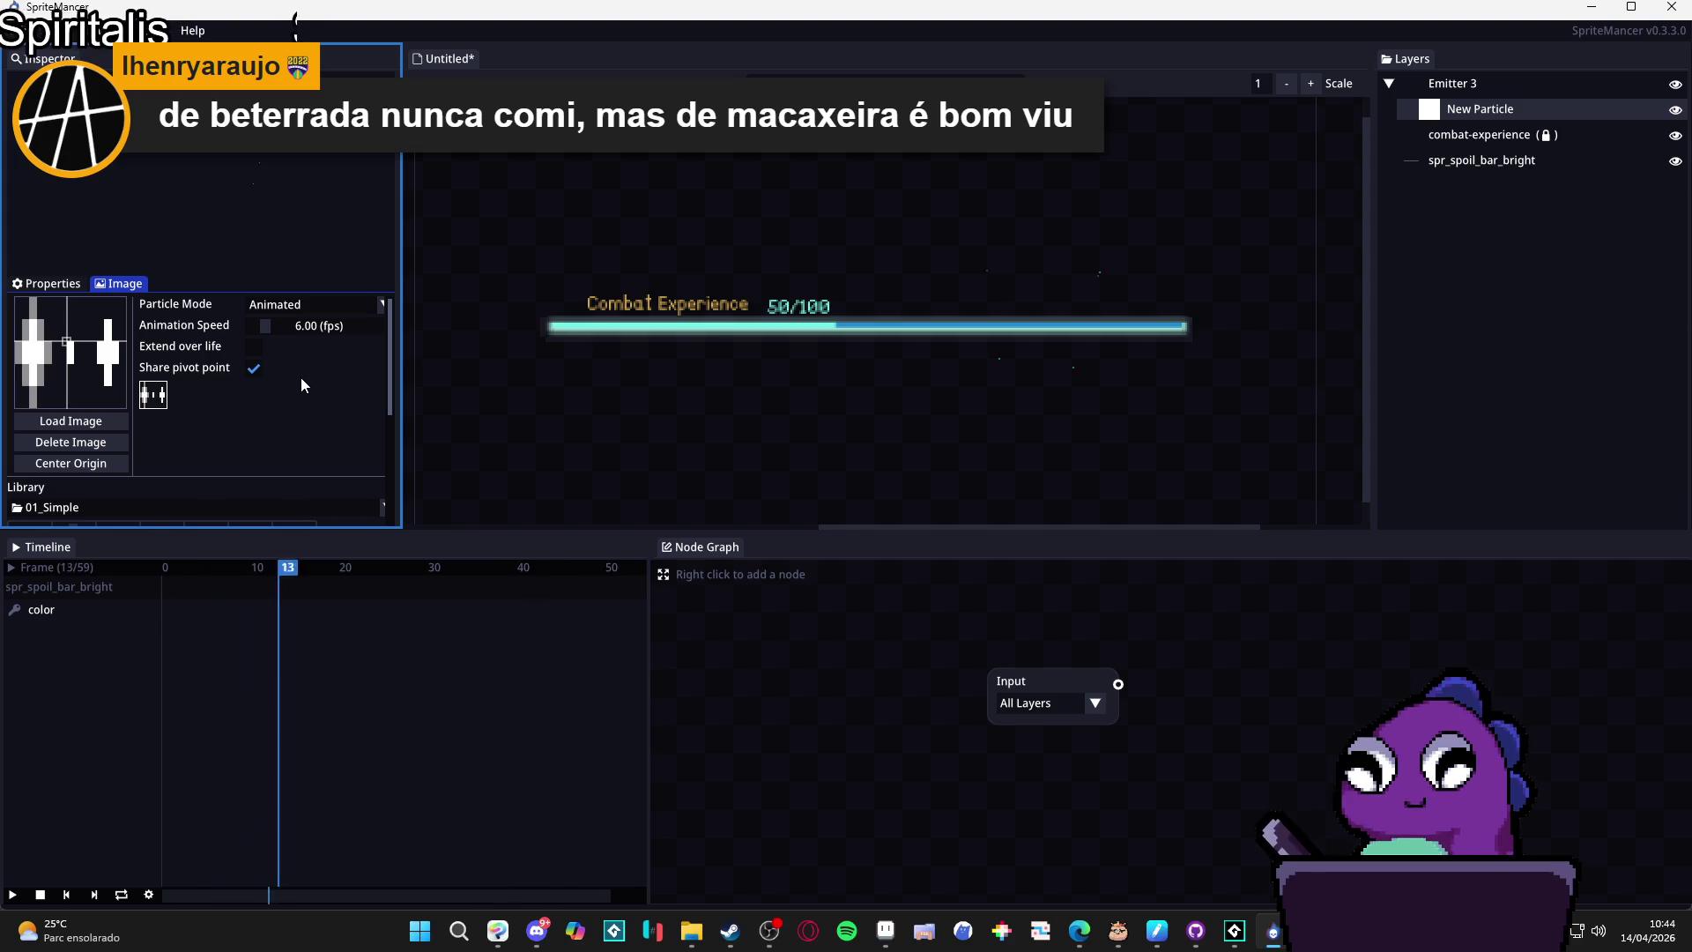
pyautogui.scroll(-1, 300, 378)
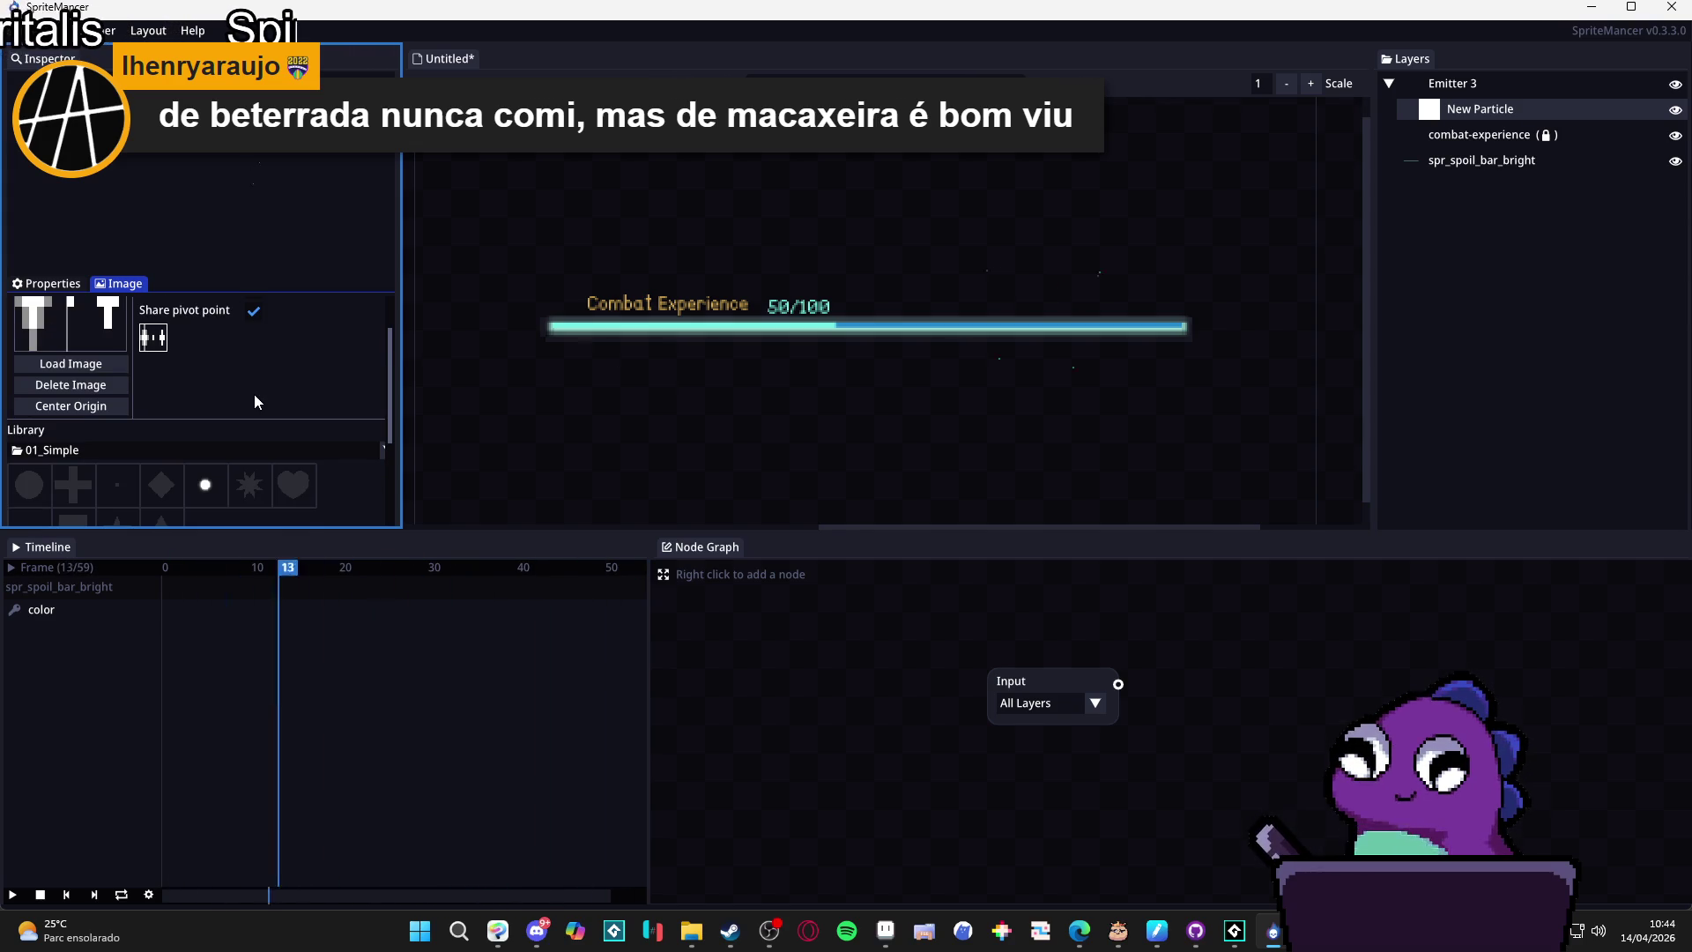
pyautogui.scroll(-2, 255, 395)
pyautogui.scroll(3, 255, 395)
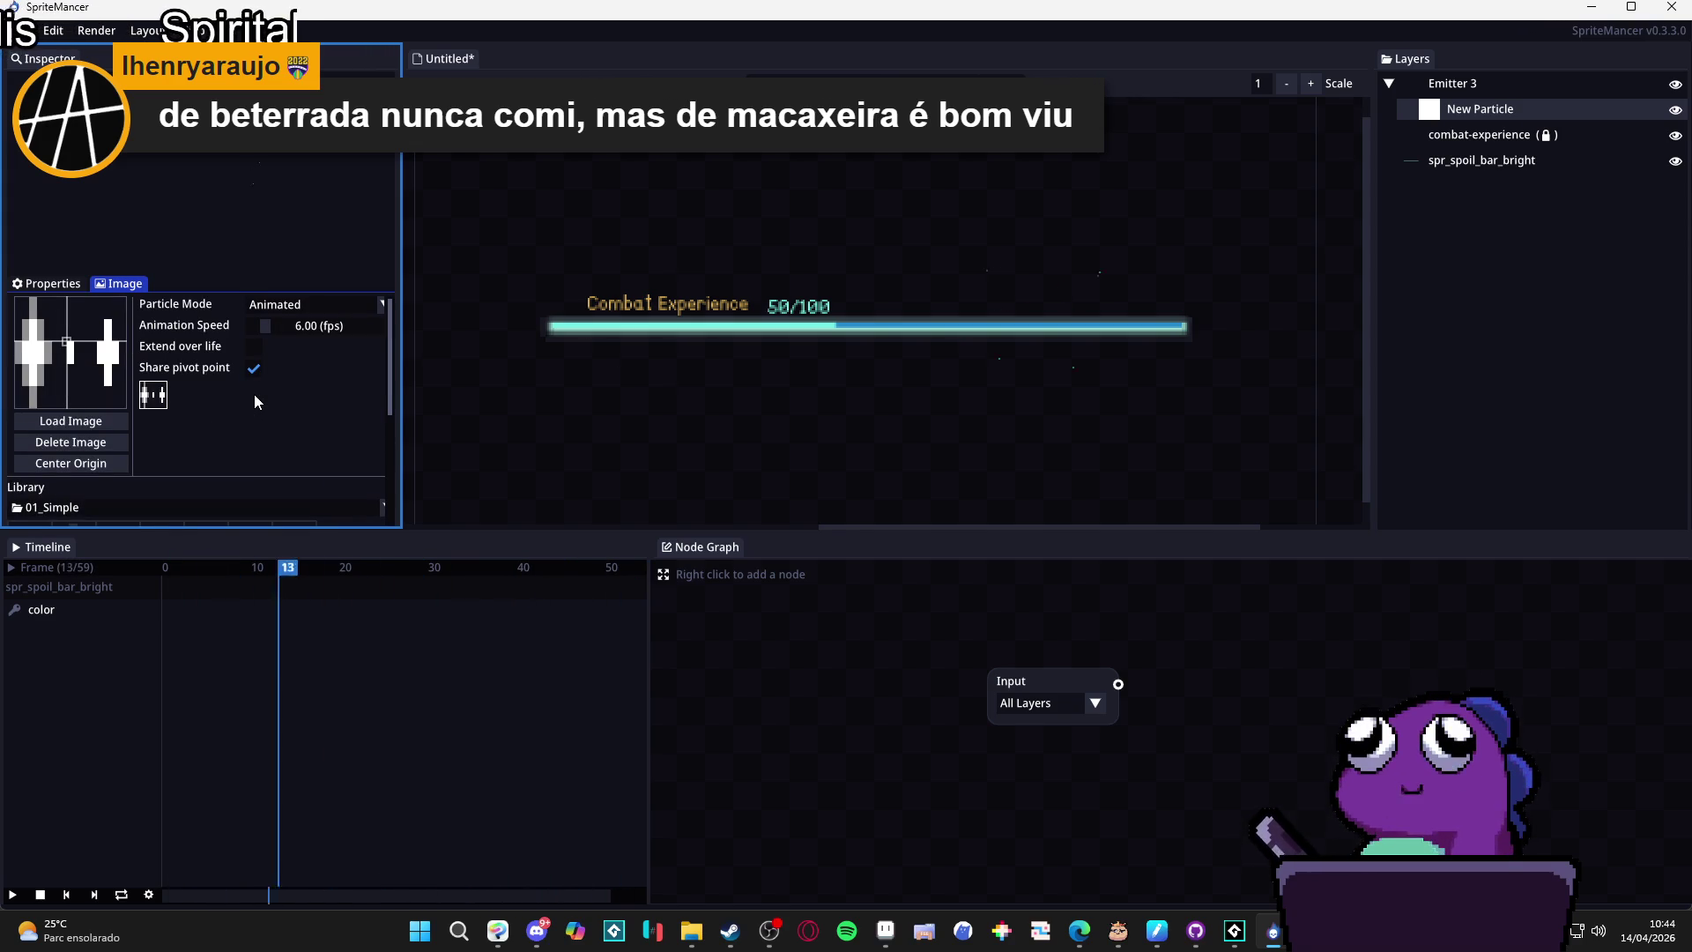
pyautogui.scroll(-1, 251, 406)
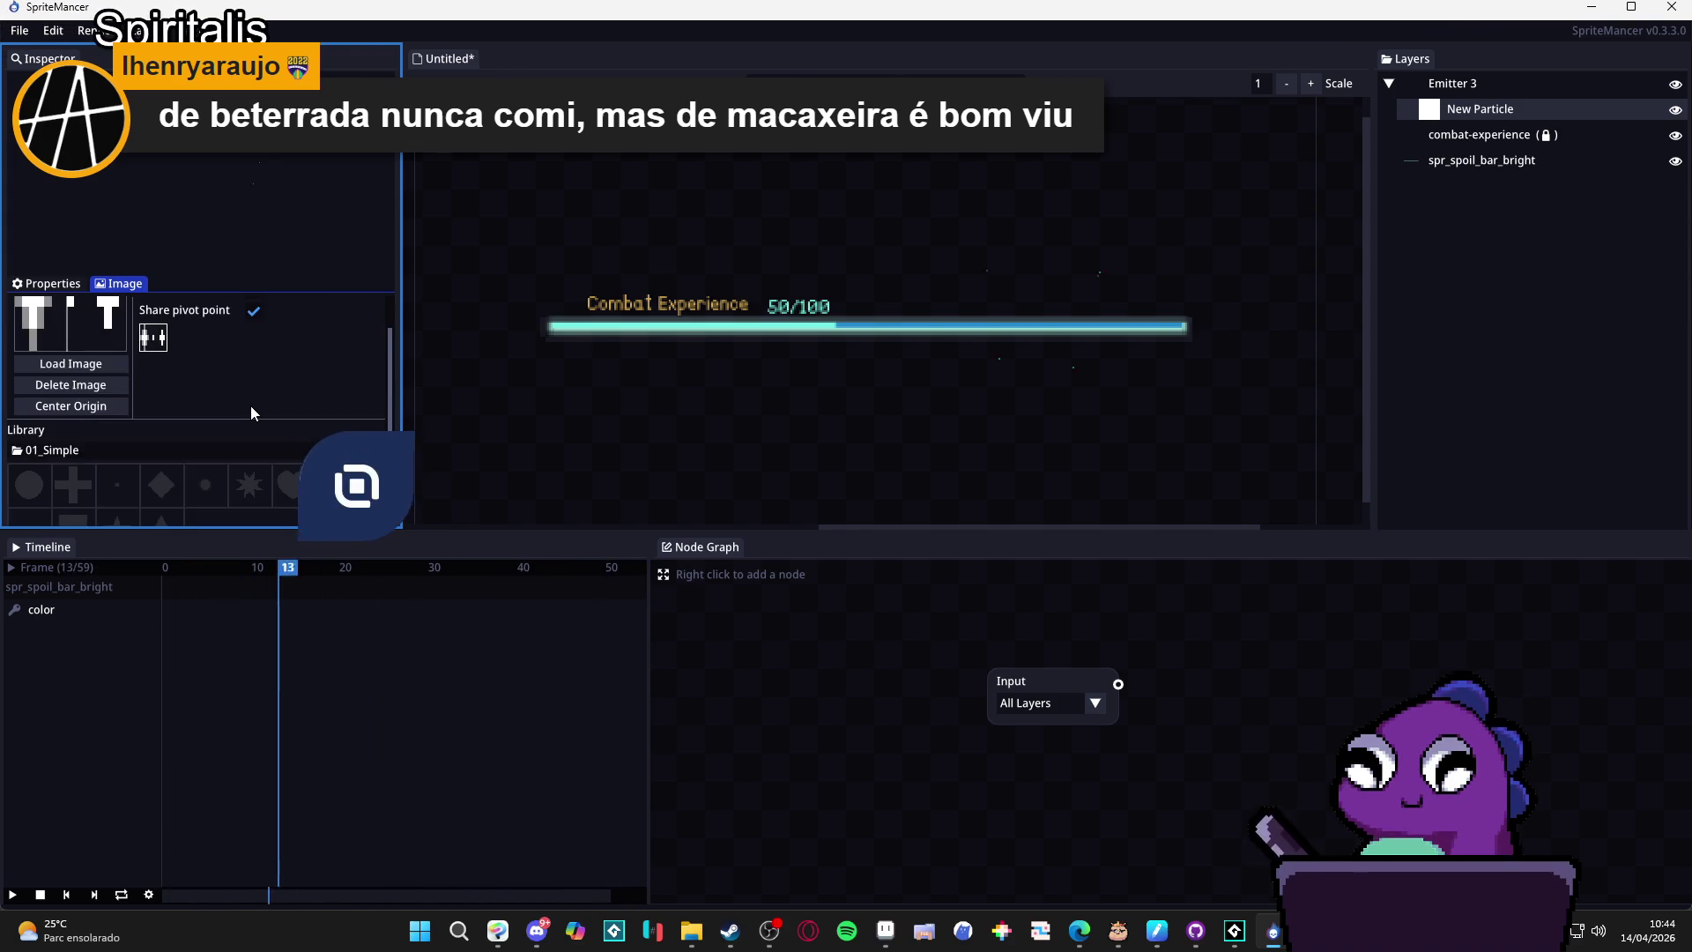
pyautogui.scroll(1, 250, 406)
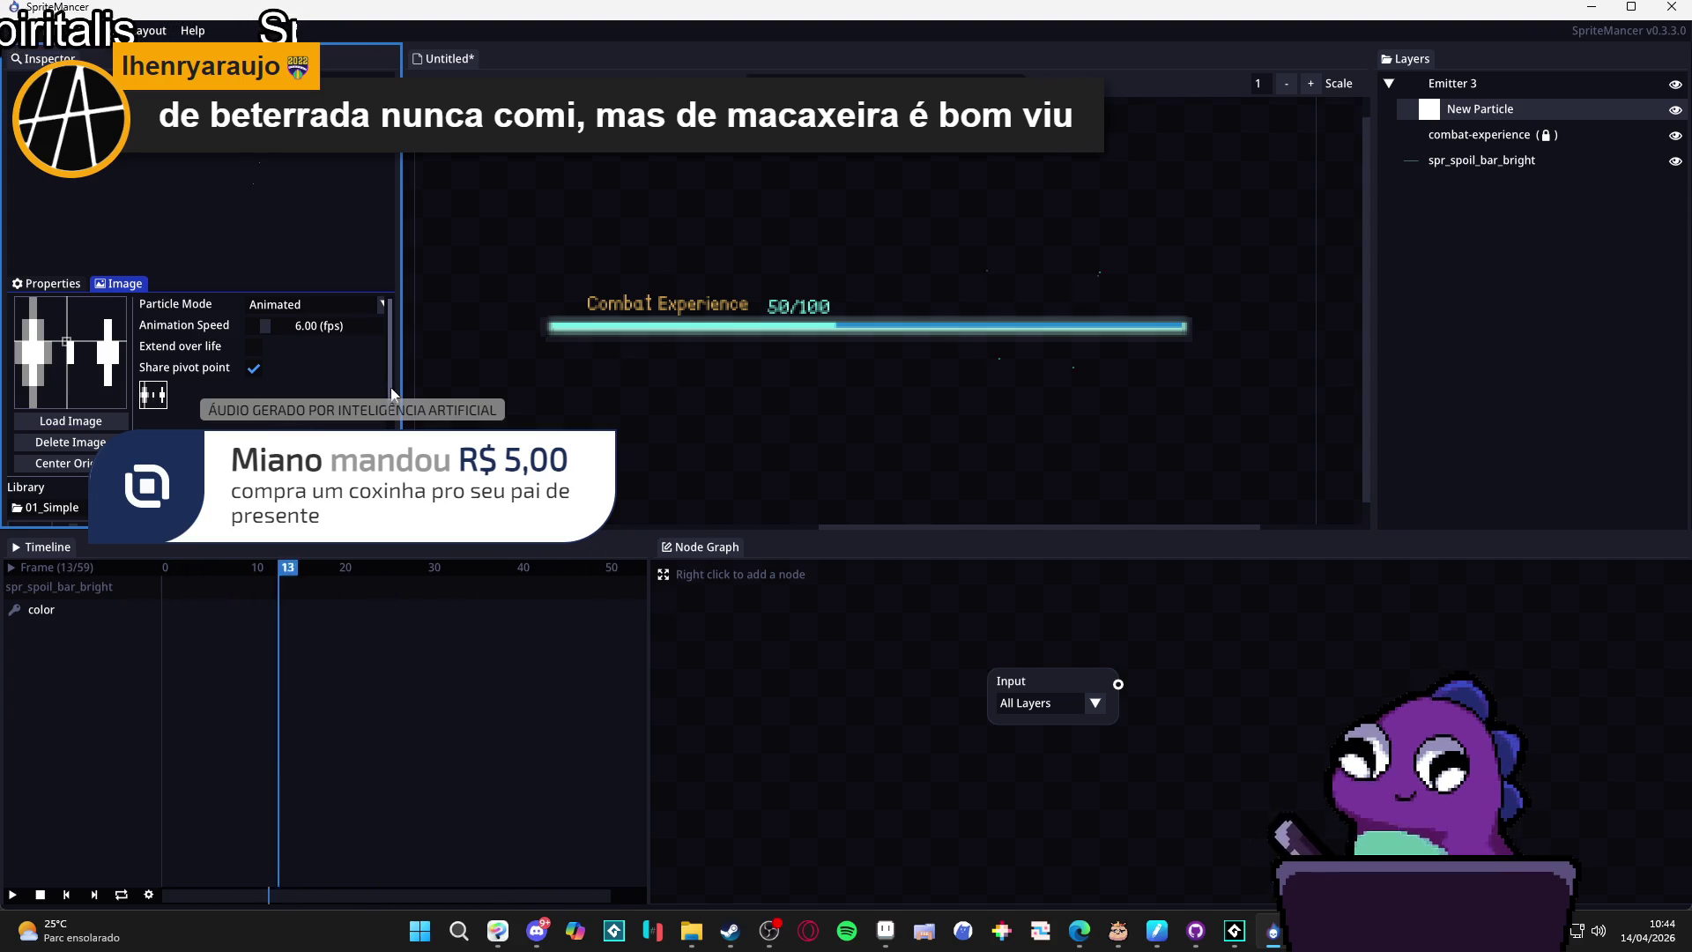
pyautogui.moveTo(400, 382); pyautogui.dragTo(426, 383)
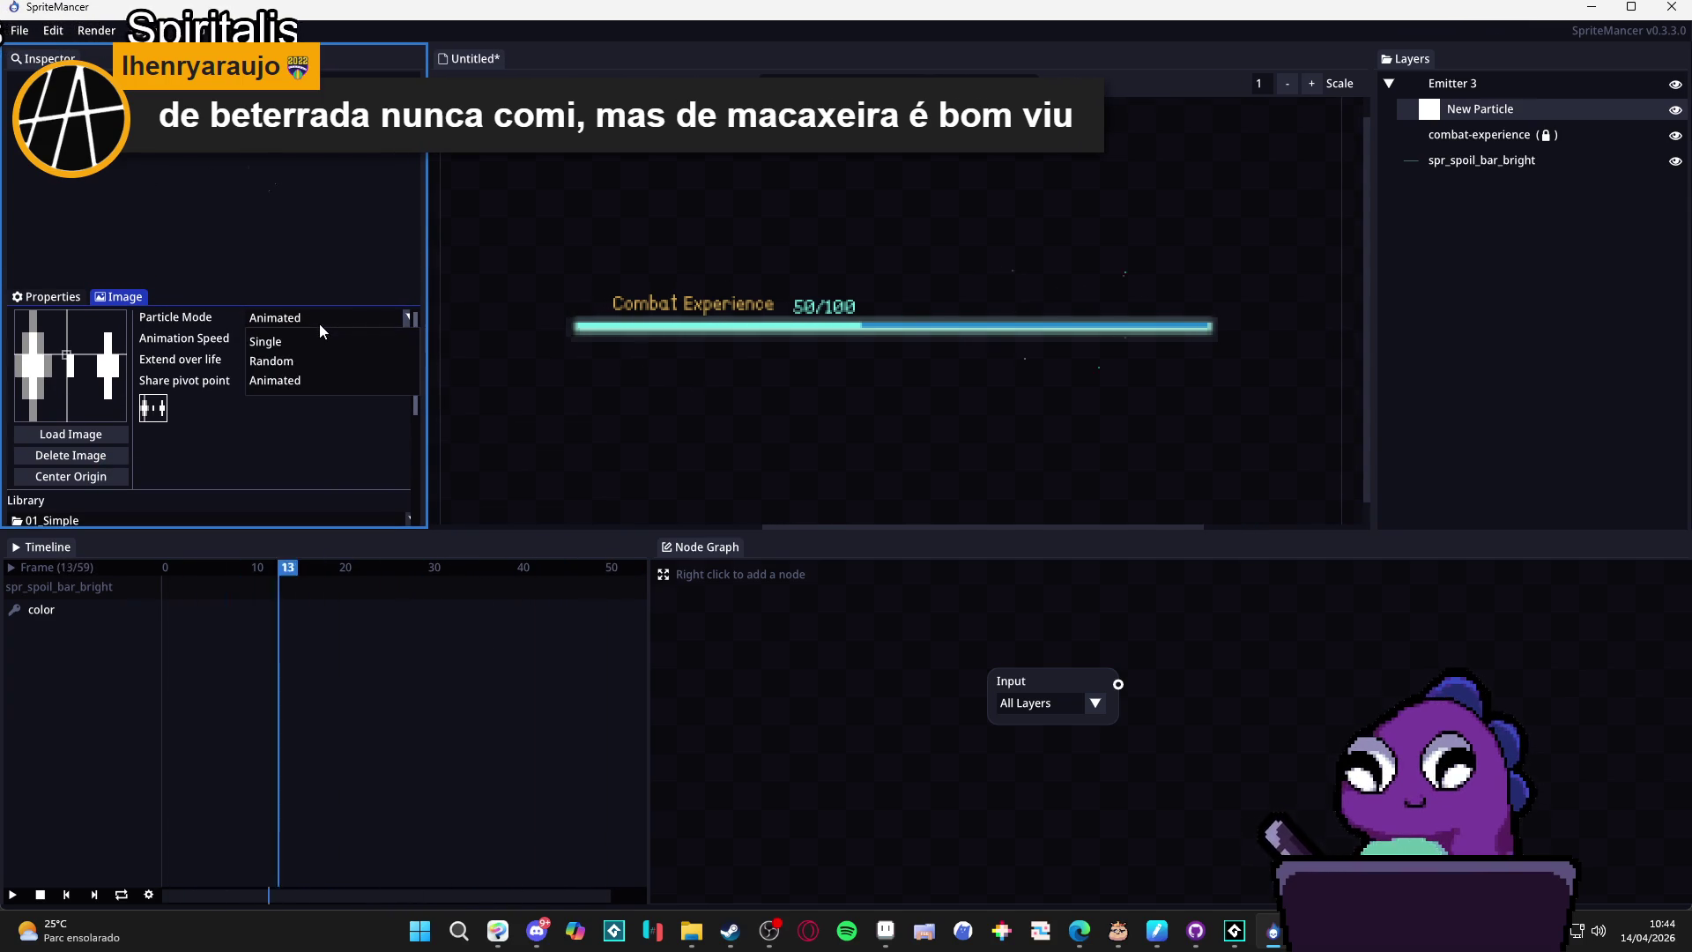
pyautogui.click(342, 361)
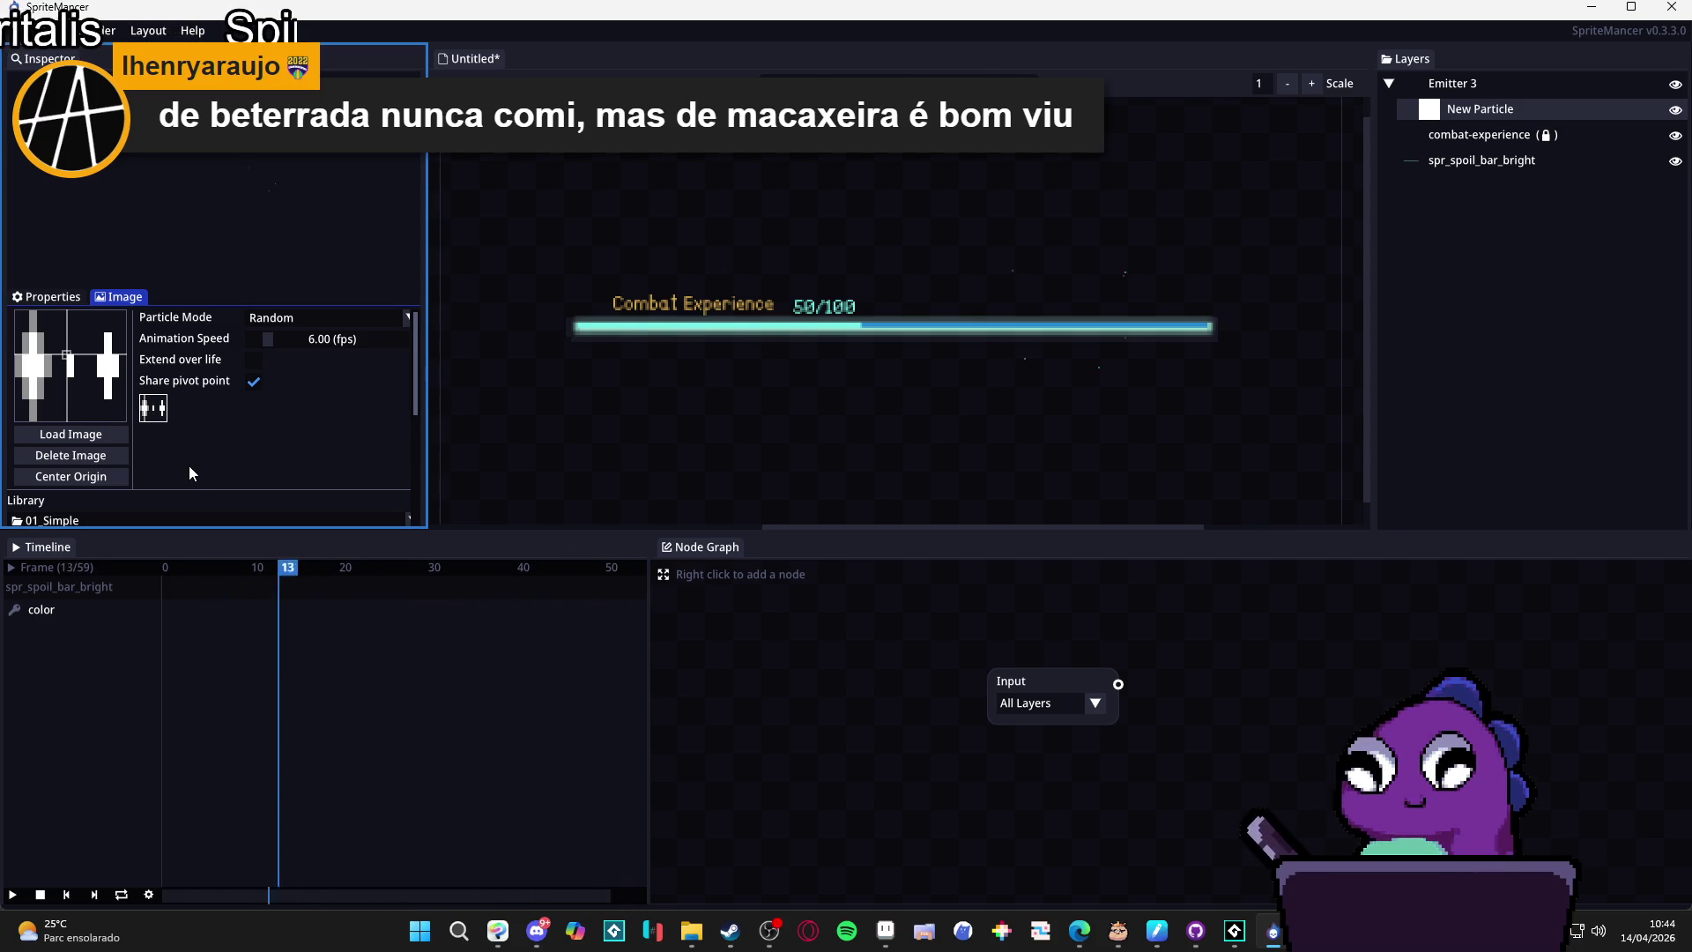
pyautogui.scroll(-5, 189, 465)
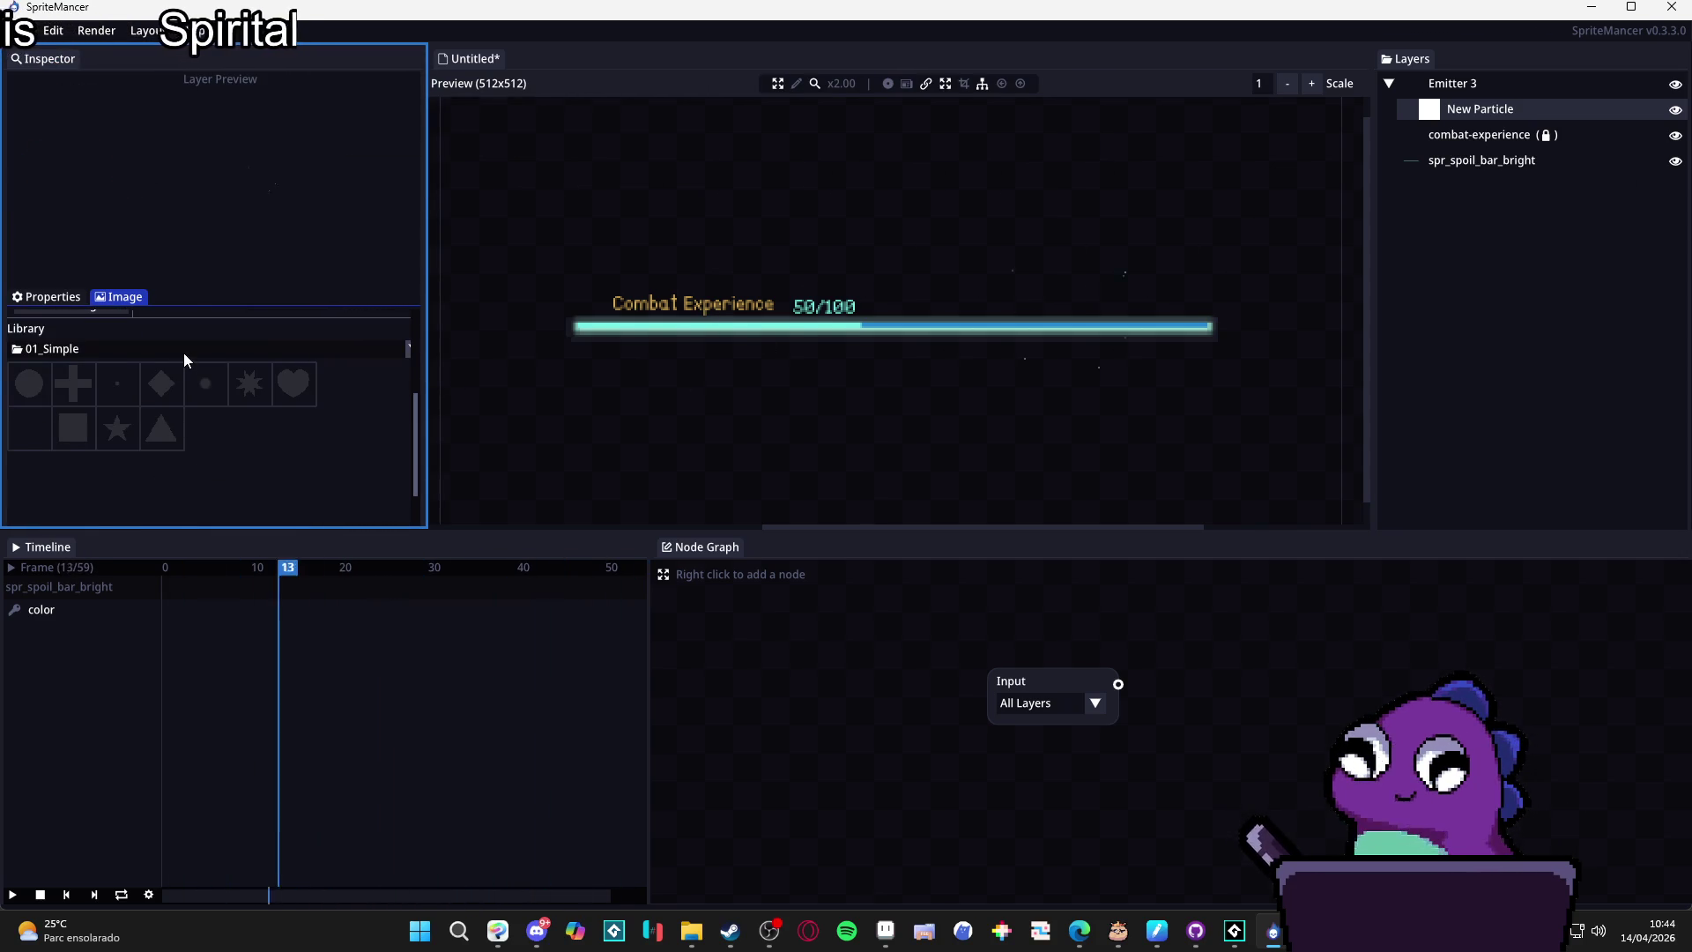
# Browse the 02_Basic\Blood, Star, Spiral and 03_Color\Magic Particles library sets.
pyautogui.click(184, 350)
pyautogui.click(192, 390)
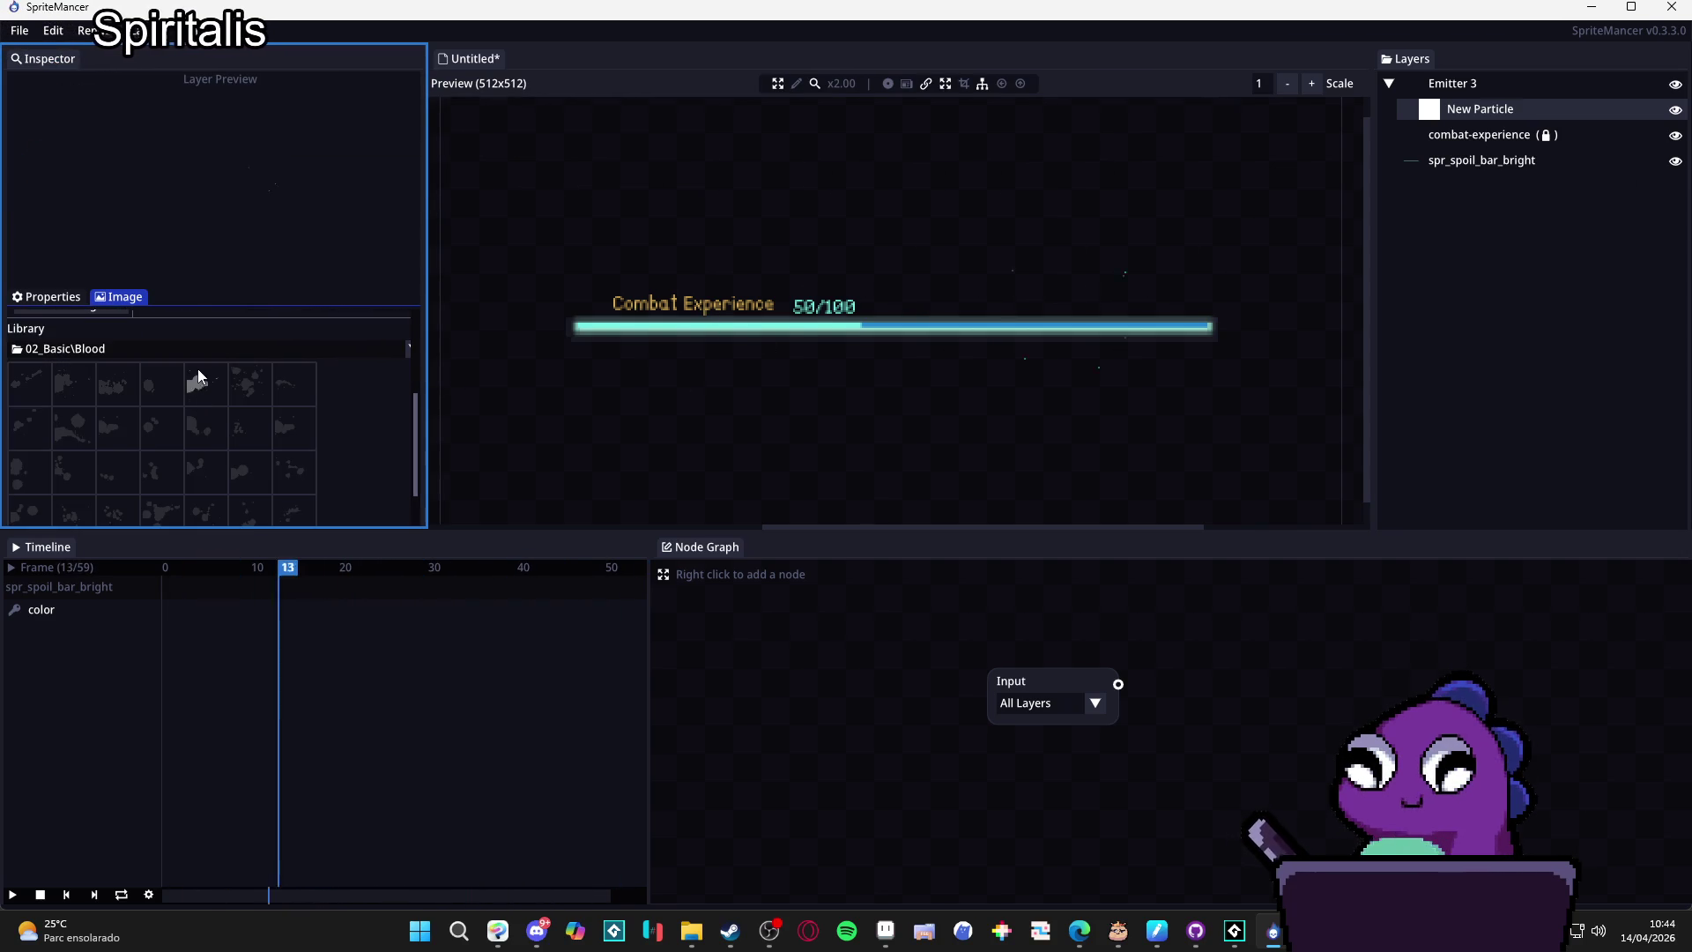
pyautogui.click(165, 352)
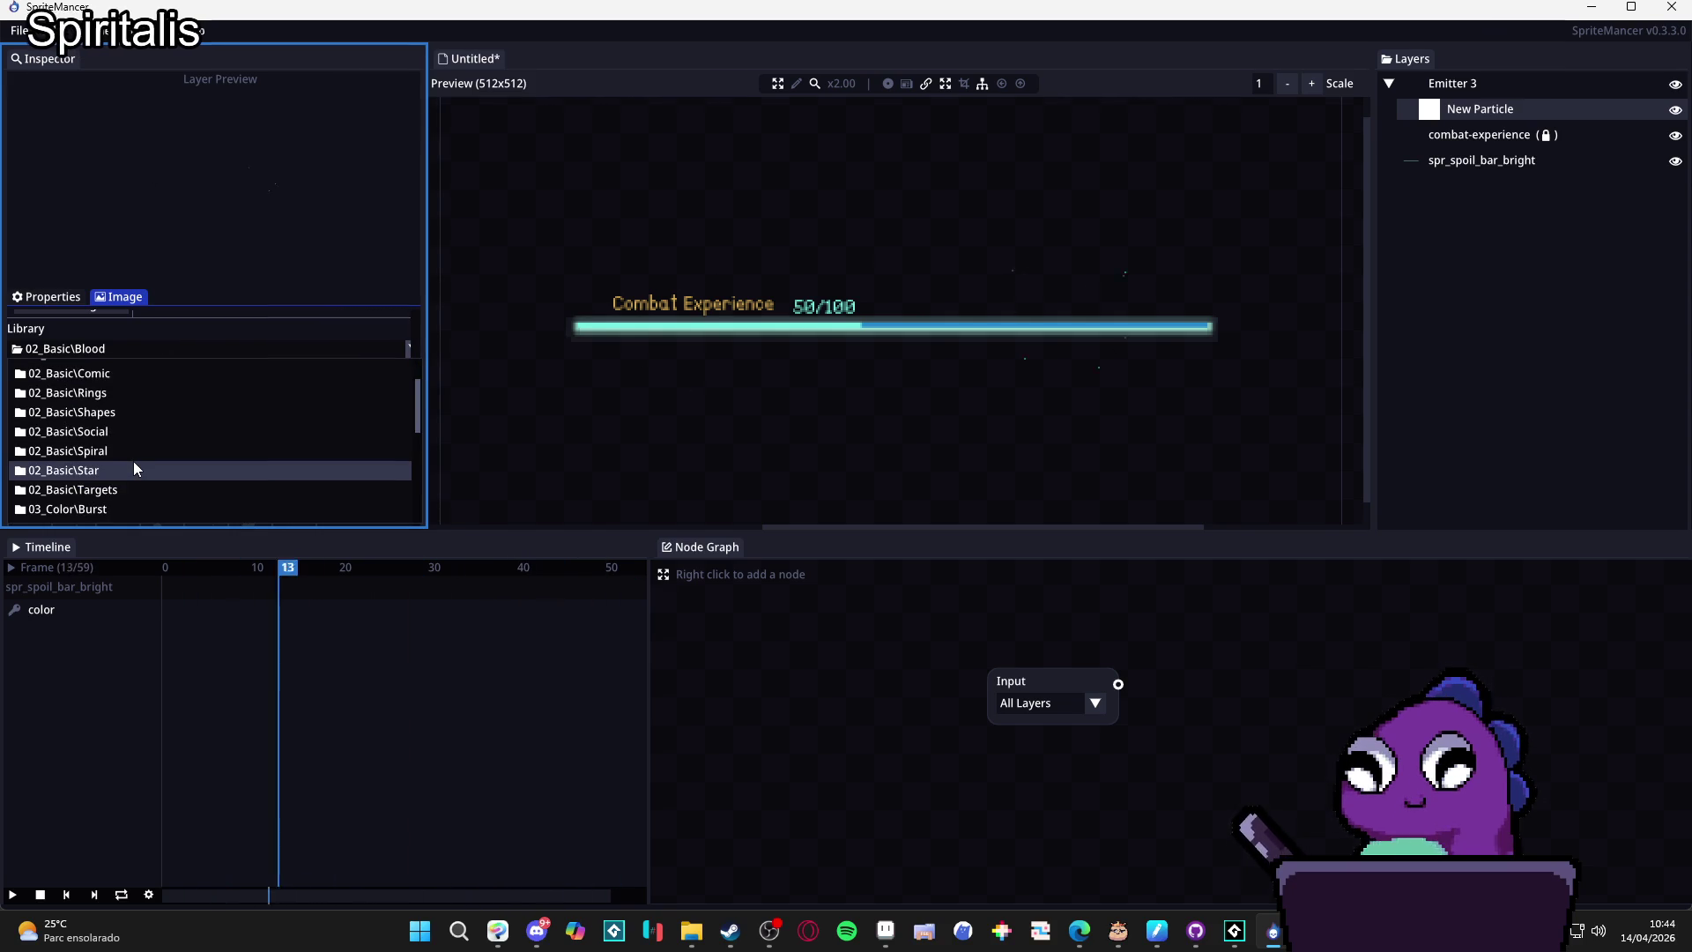
pyautogui.scroll(-1, 130, 463)
pyautogui.click(130, 464)
pyautogui.click(188, 355)
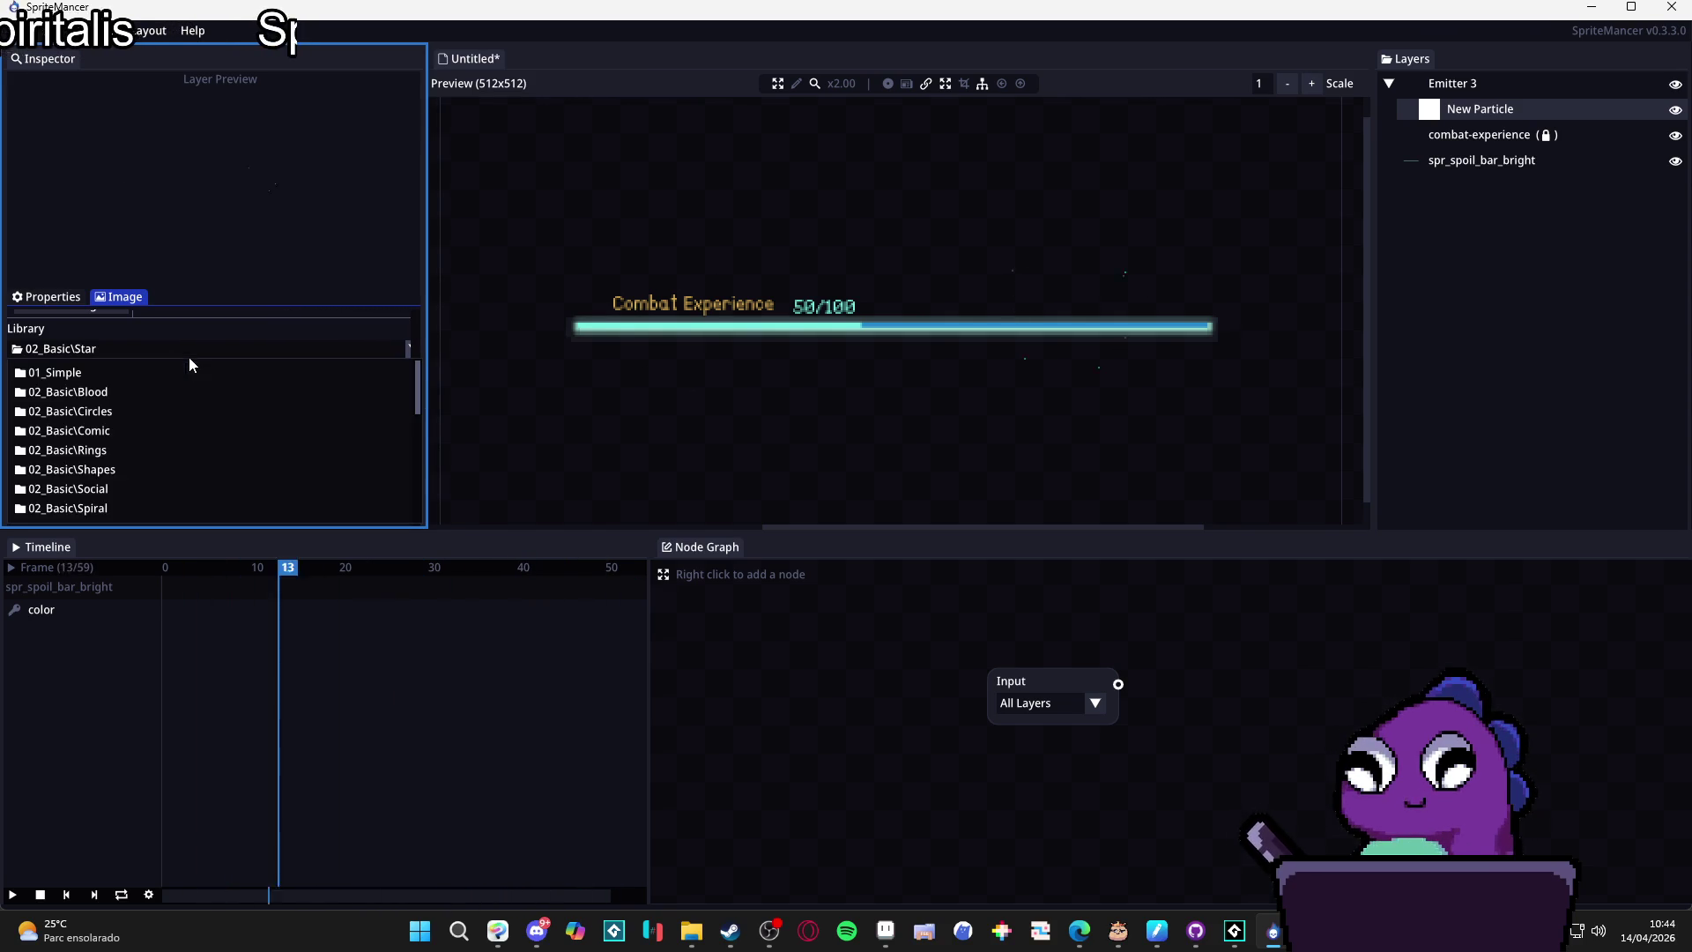
pyautogui.click(120, 514)
pyautogui.click(150, 356)
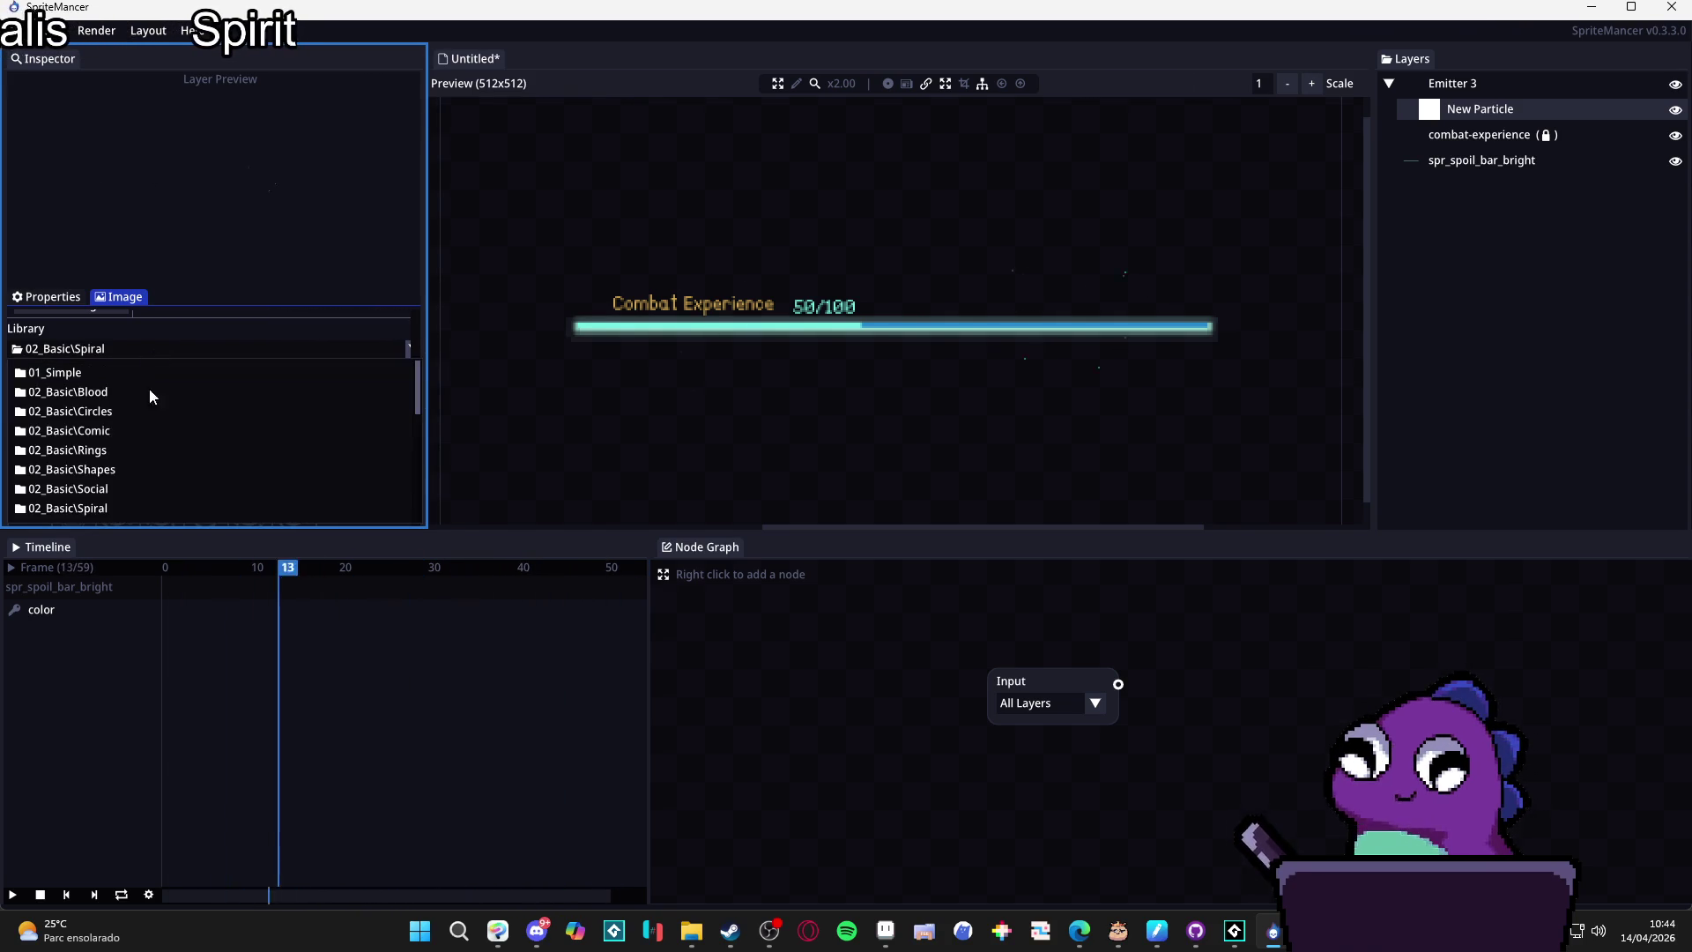
pyautogui.scroll(-2, 127, 446)
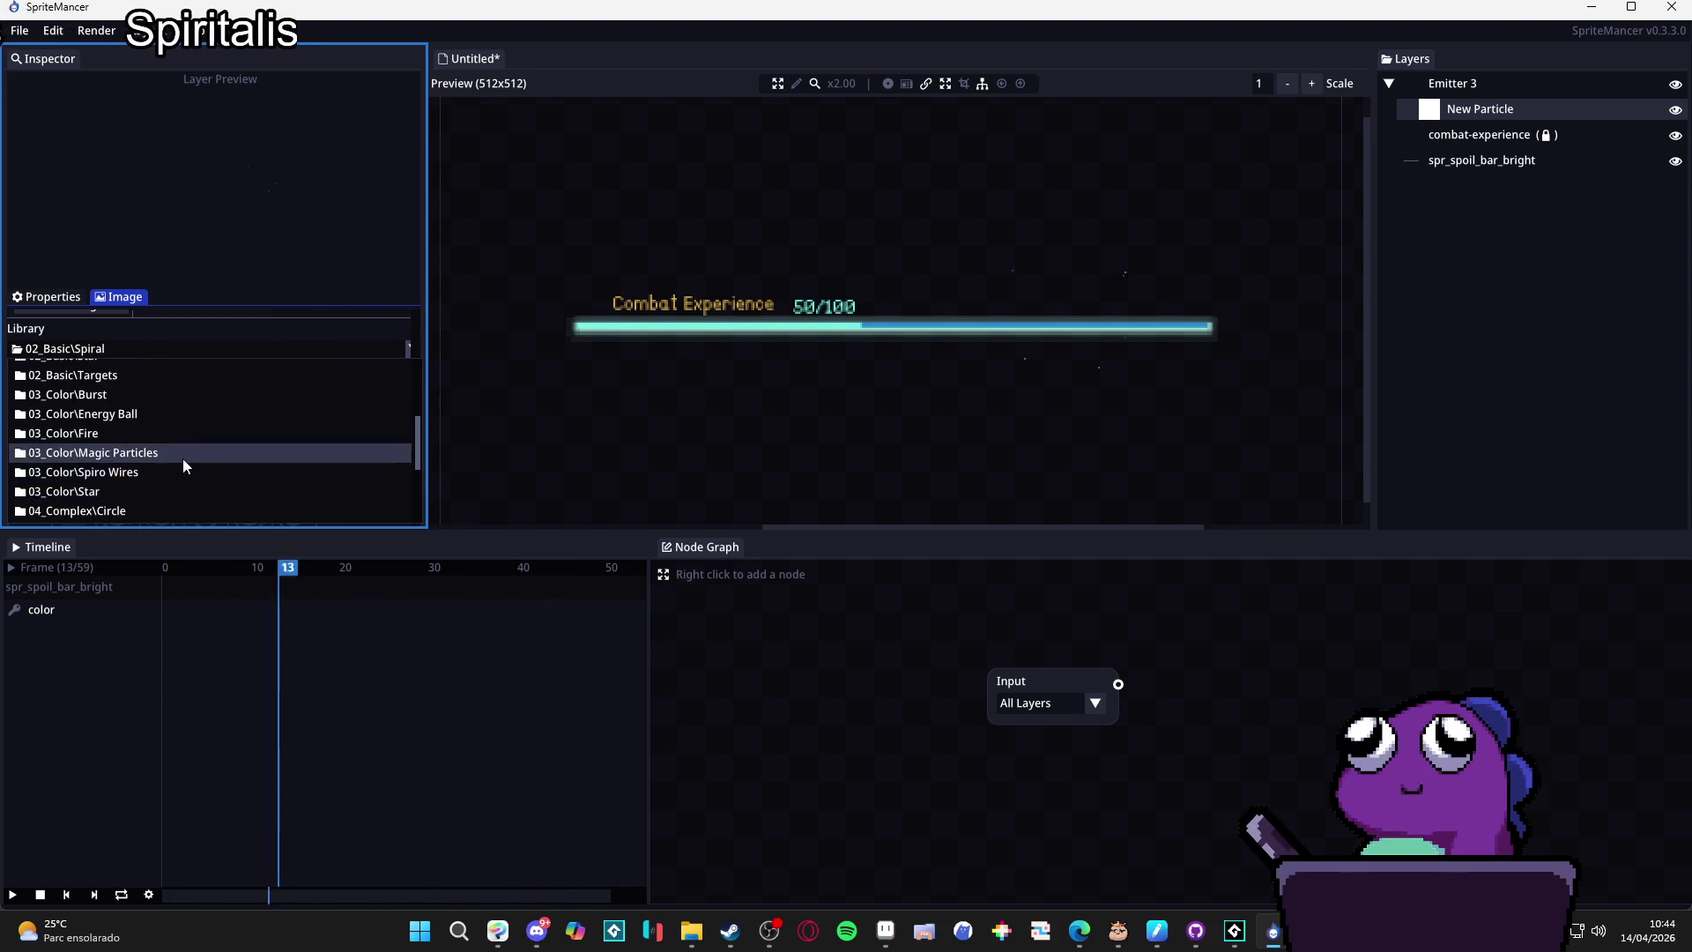
pyautogui.click(184, 455)
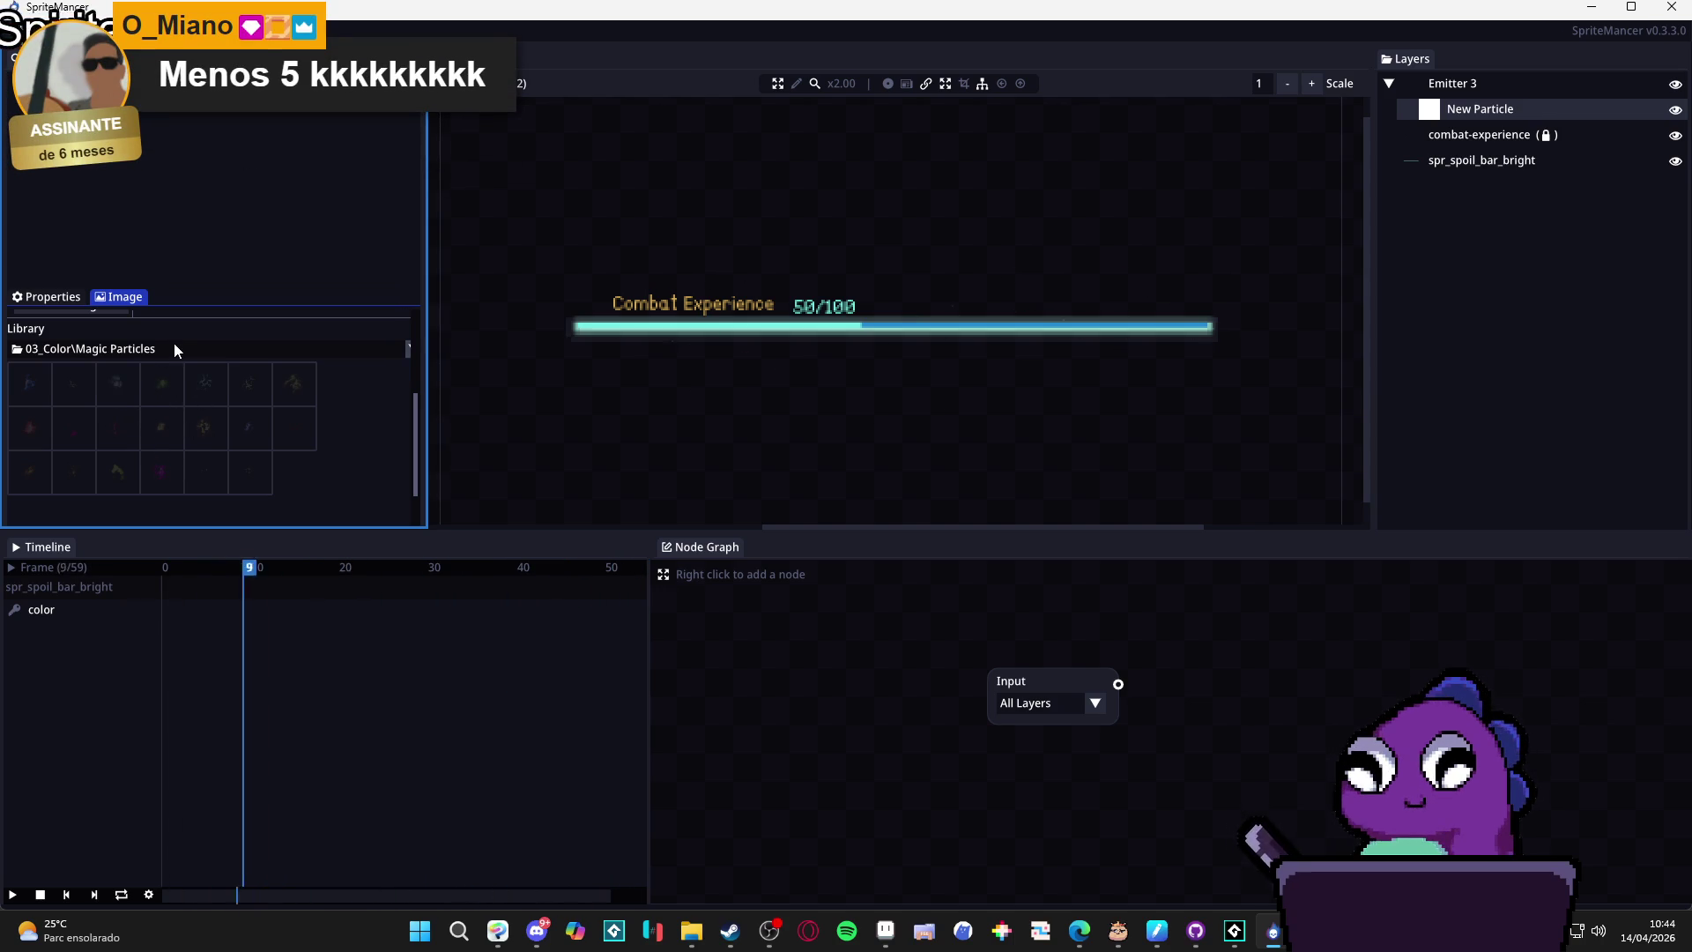
pyautogui.scroll(5, 206, 370)
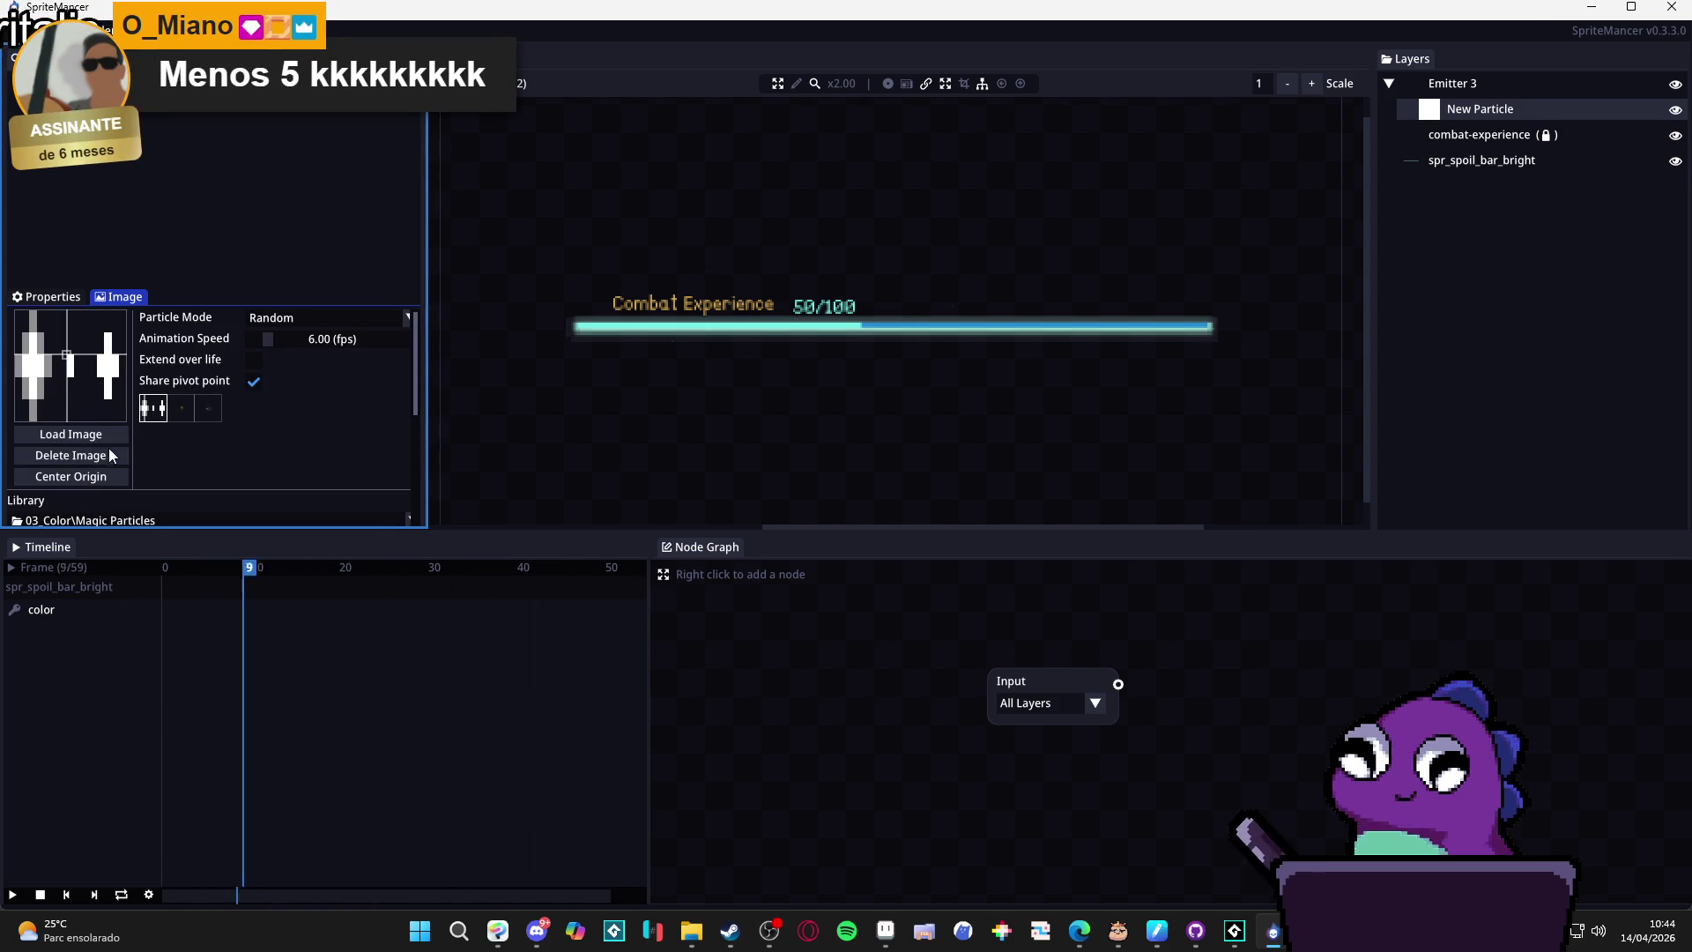
# Delete the particle's current image and try a green magic particle, then a star sprite.
pyautogui.click(111, 453)
pyautogui.scroll(-5, 176, 445)
pyautogui.click(257, 442)
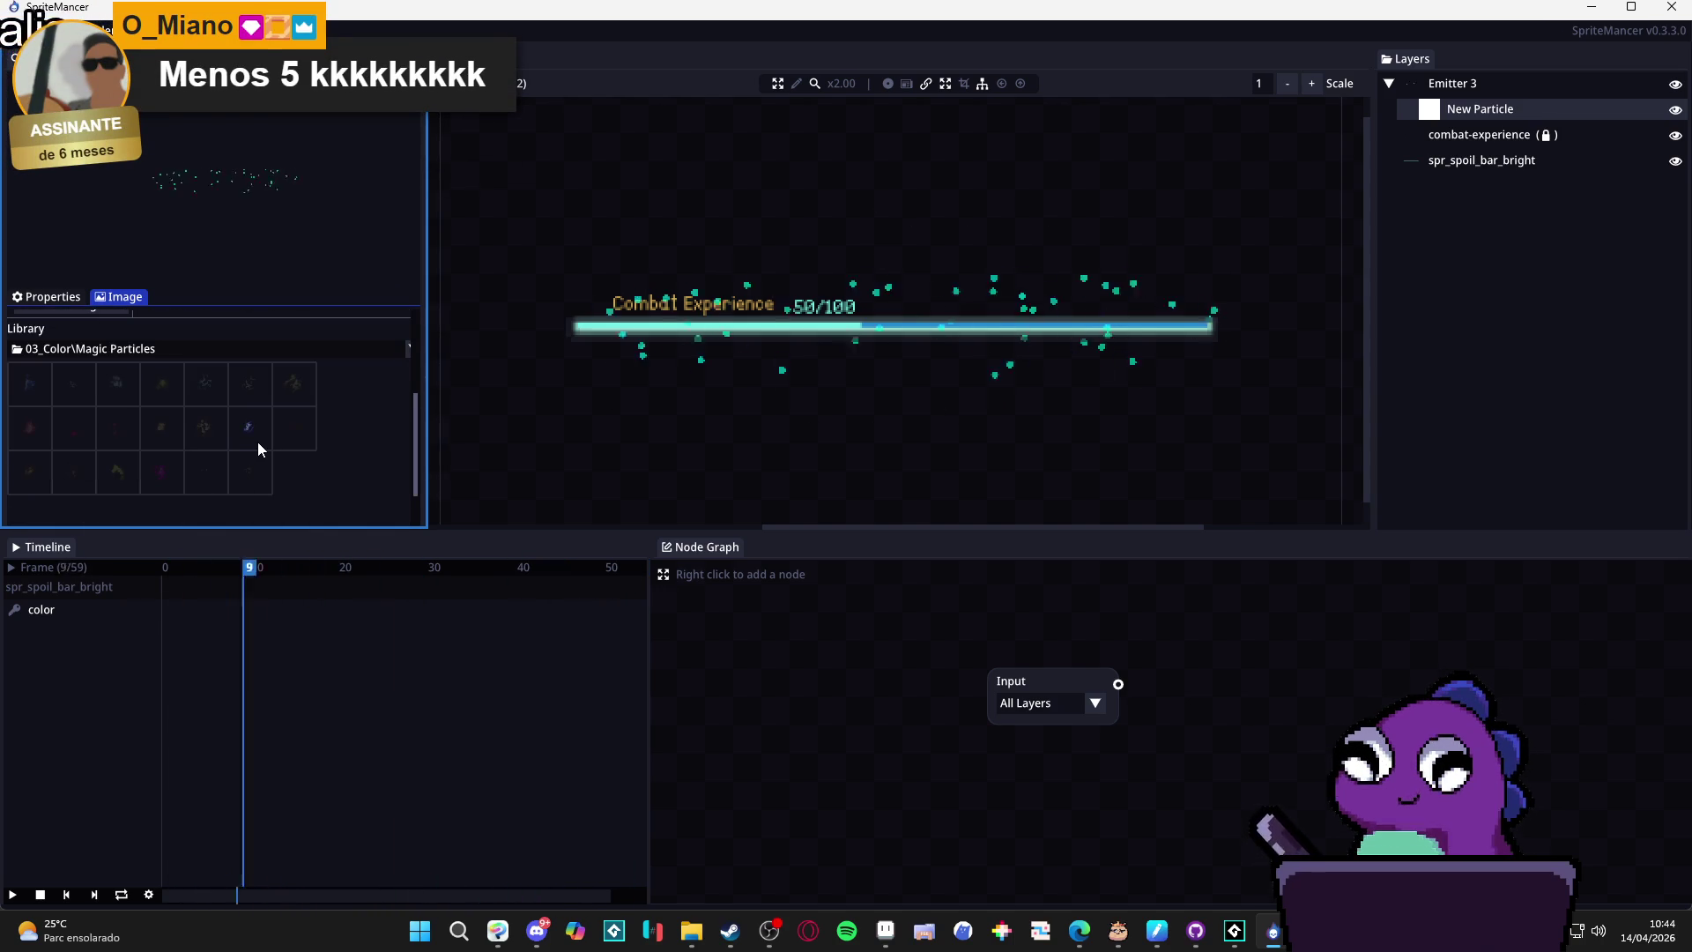
pyautogui.click(199, 433)
pyautogui.scroll(3, 212, 432)
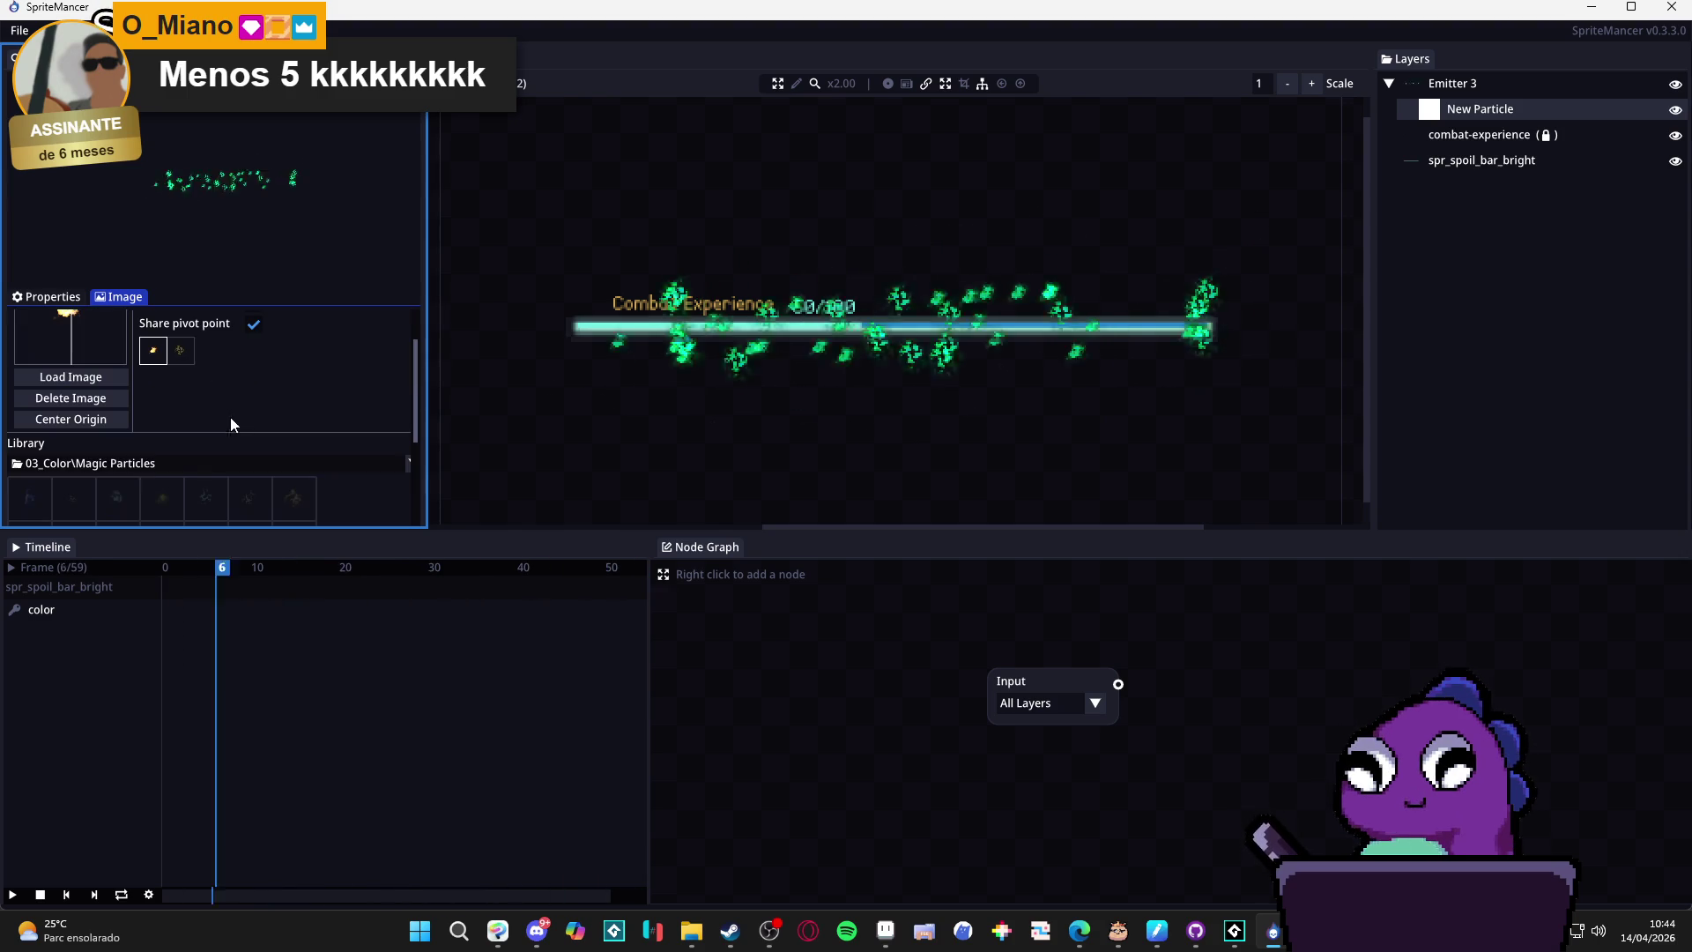
# Switch to the 04_Complex\Flare set and add several flare sprites as image frames.
pyautogui.click(192, 463)
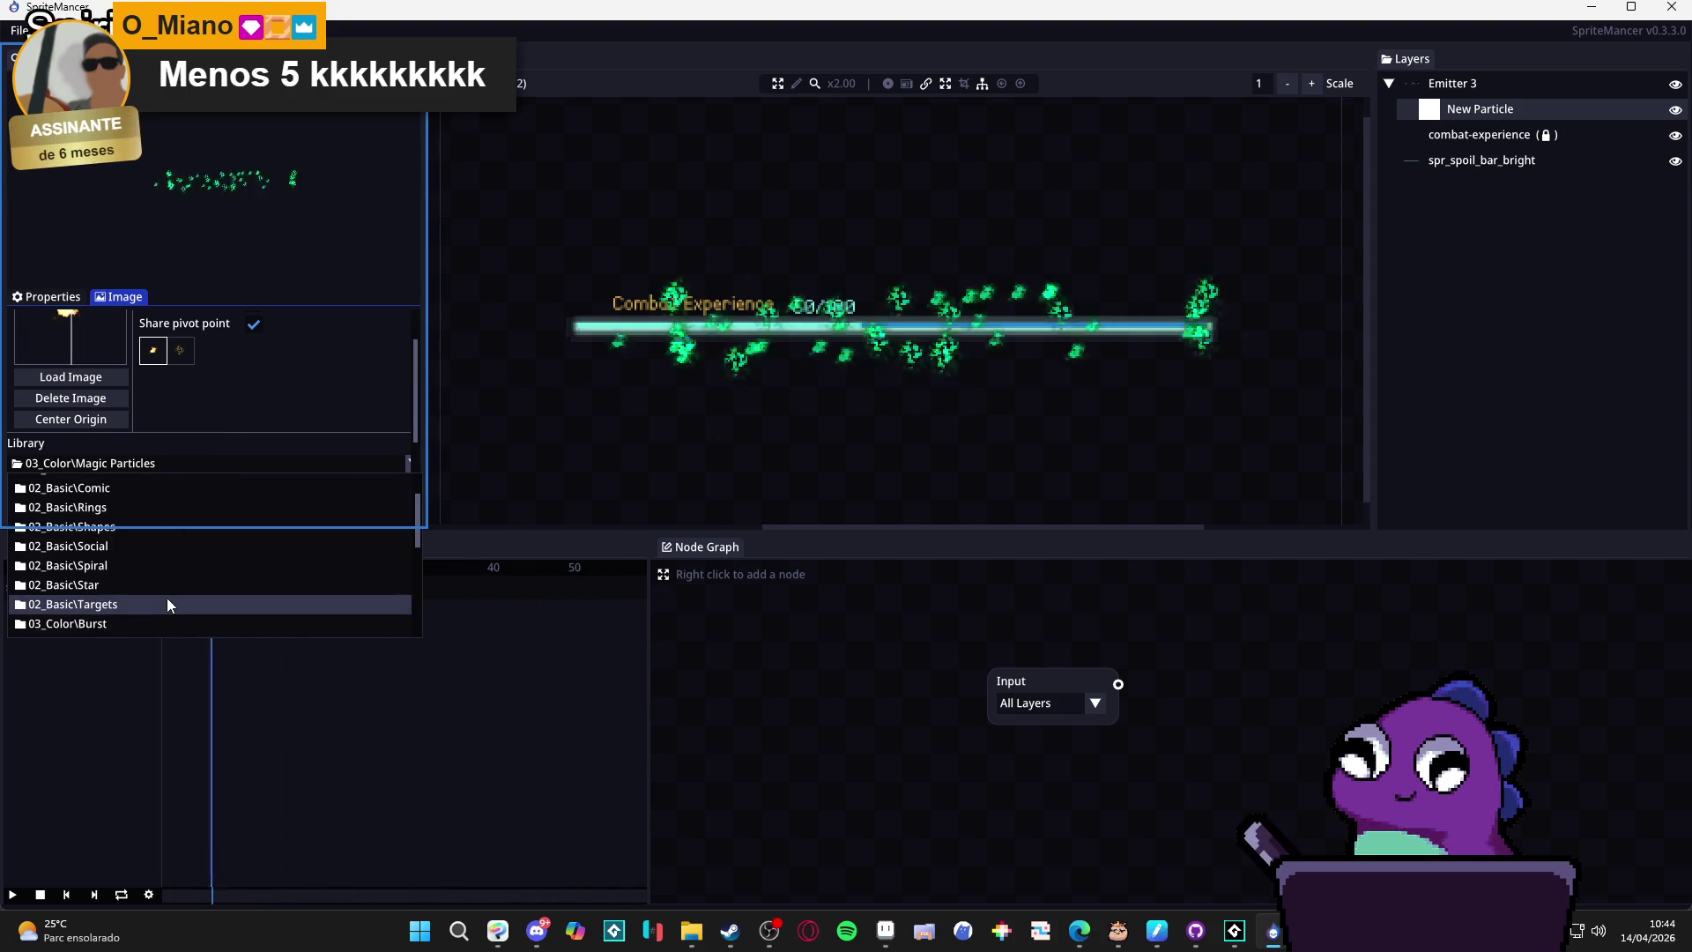
pyautogui.scroll(-2, 159, 596)
pyautogui.scroll(-2, 151, 580)
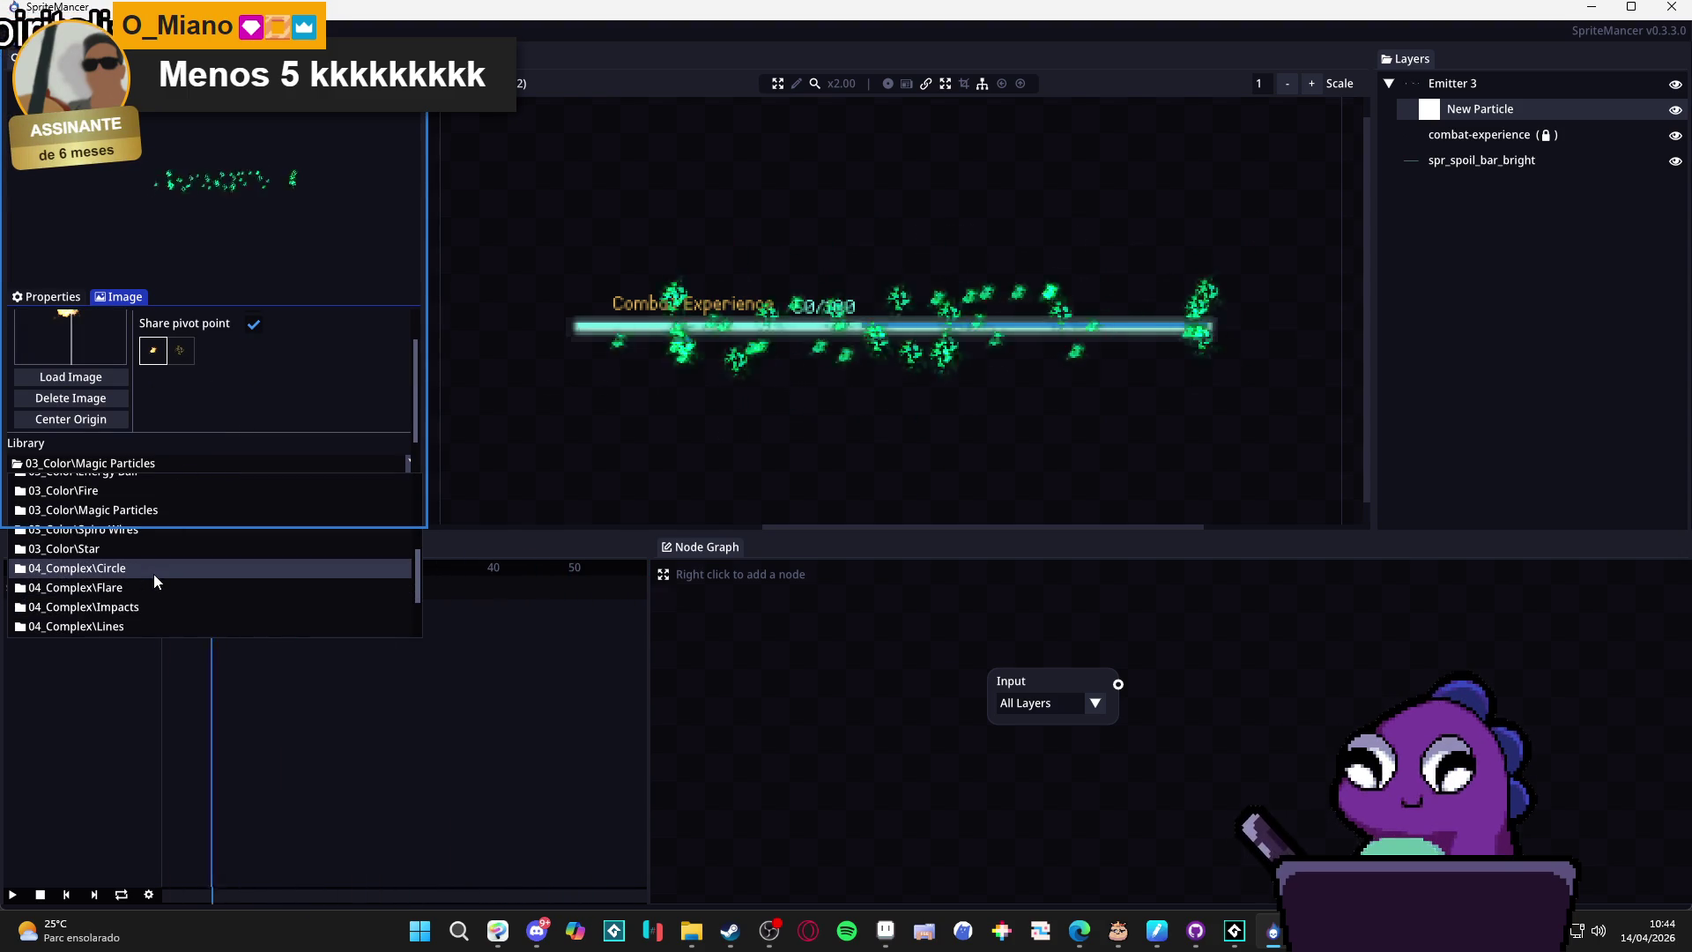
pyautogui.click(168, 585)
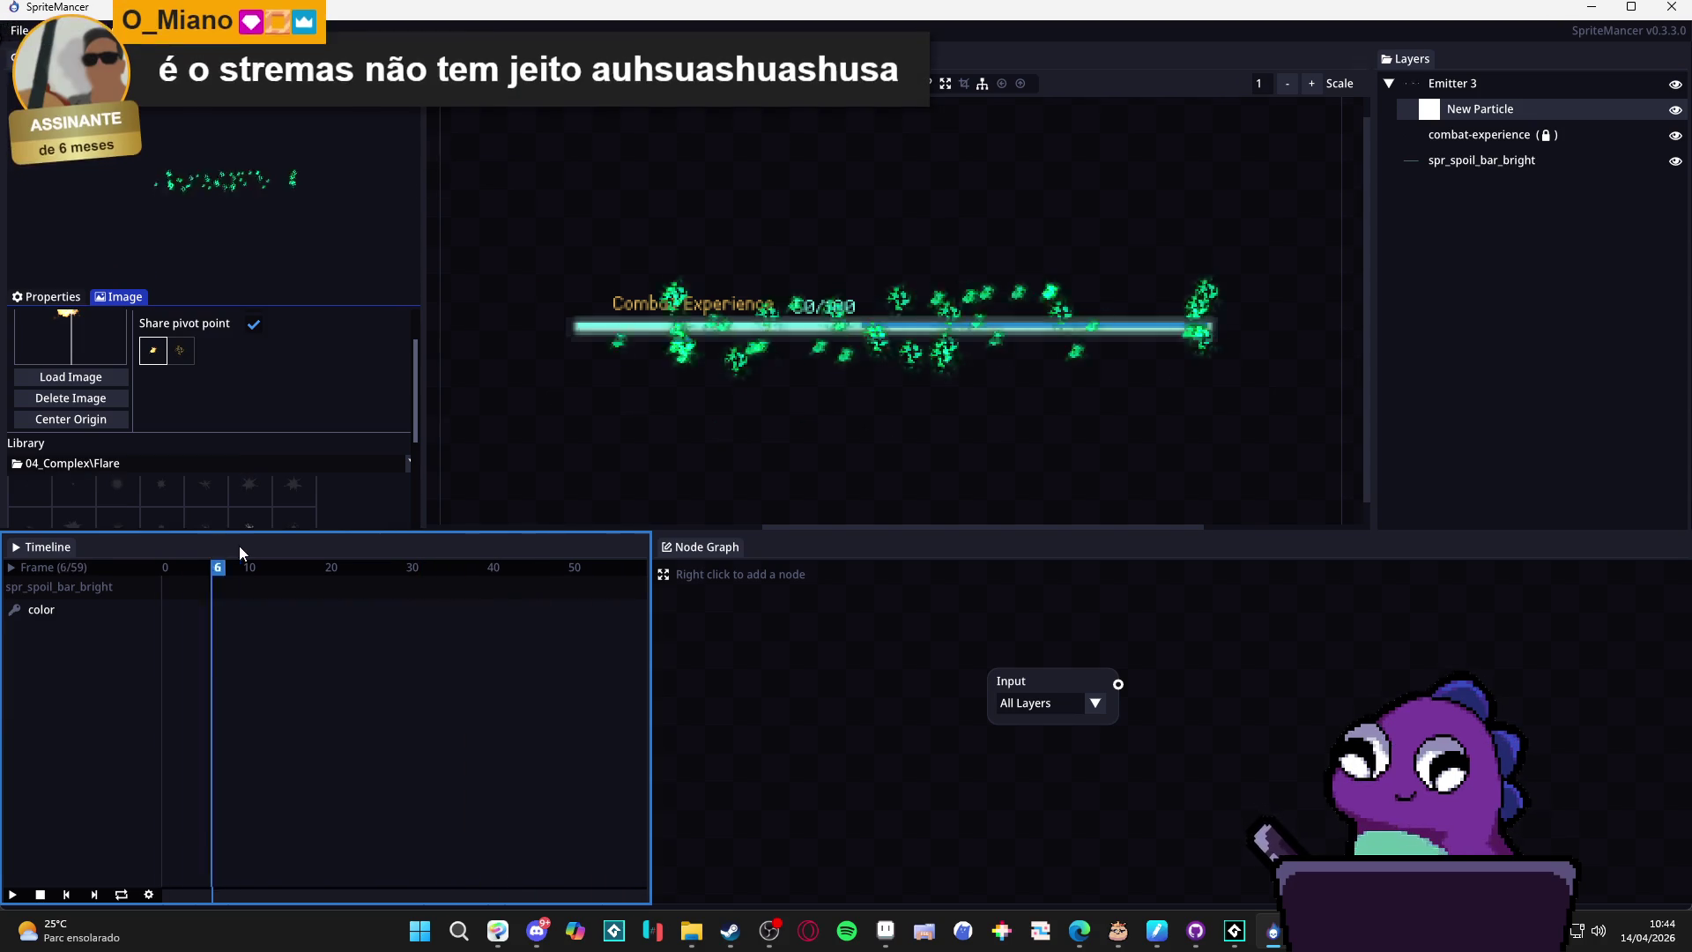
pyautogui.moveTo(240, 546); pyautogui.dragTo(234, 706)
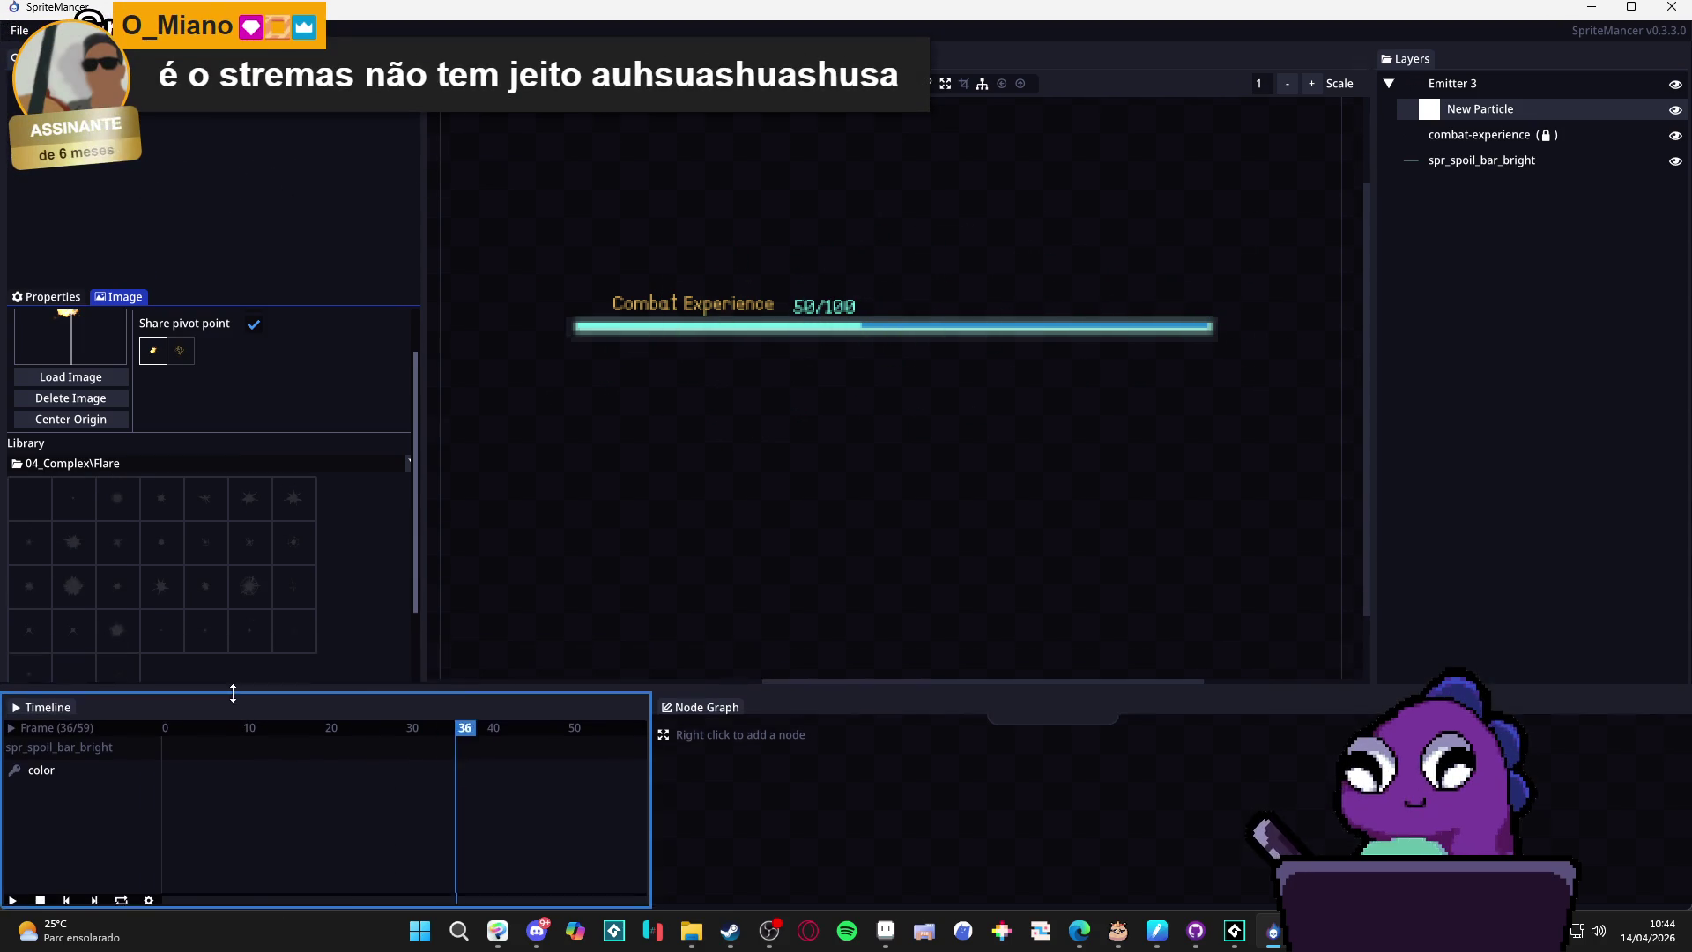
pyautogui.click(246, 594)
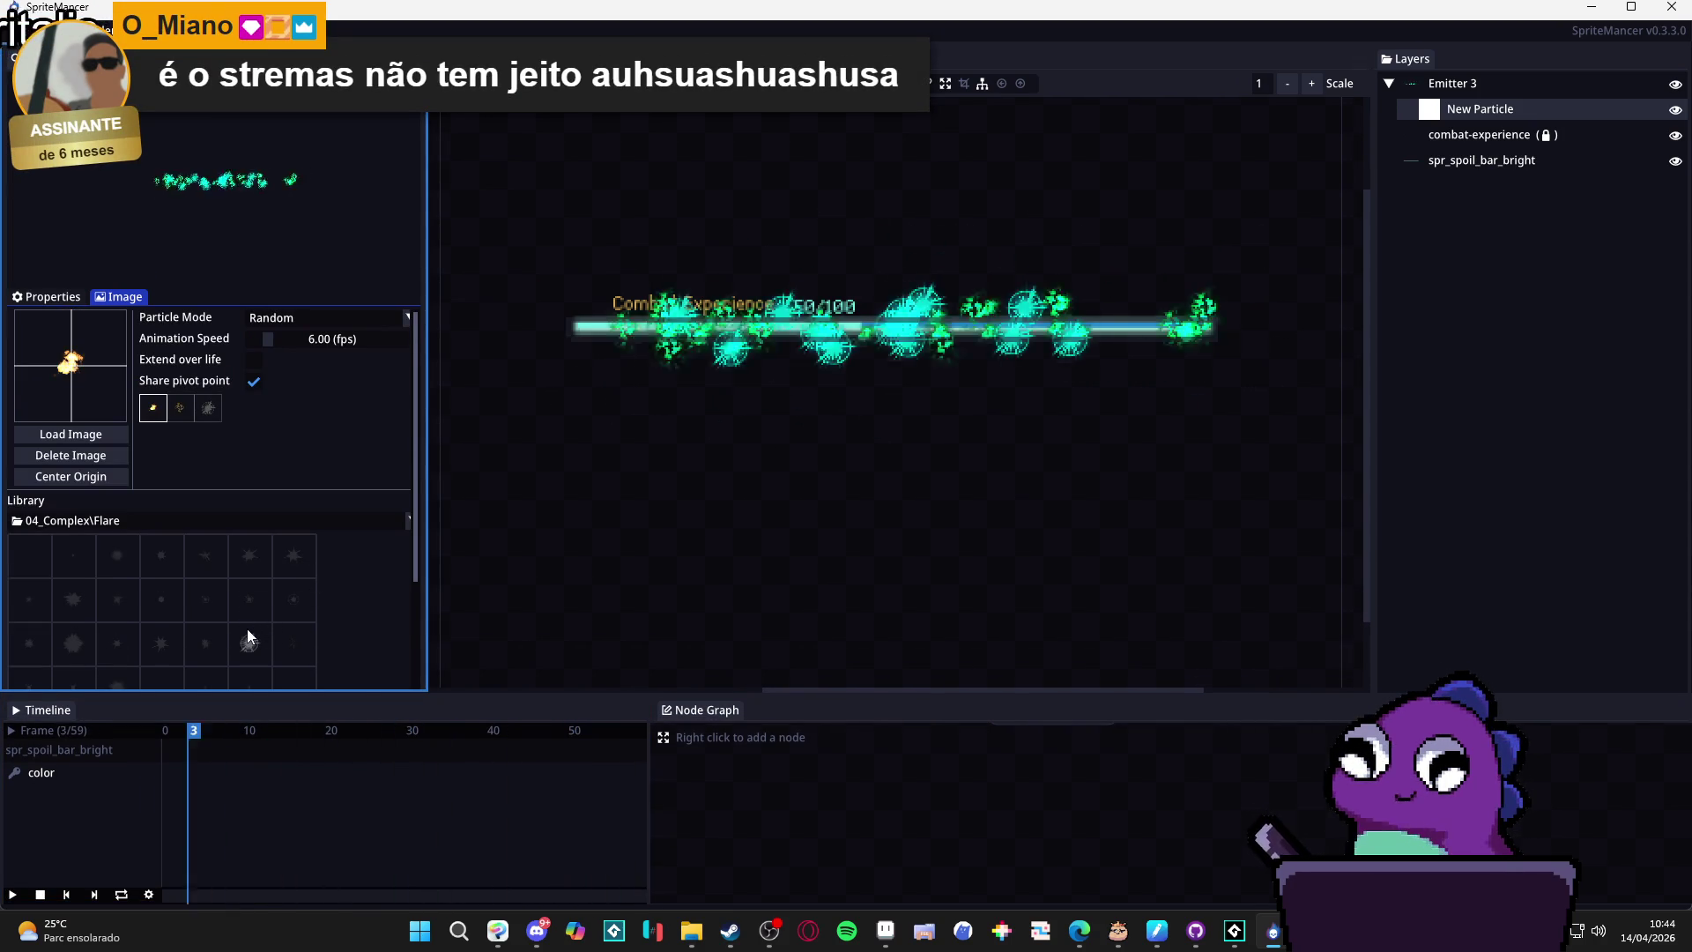
pyautogui.doubleClick(247, 627)
pyautogui.click(191, 632)
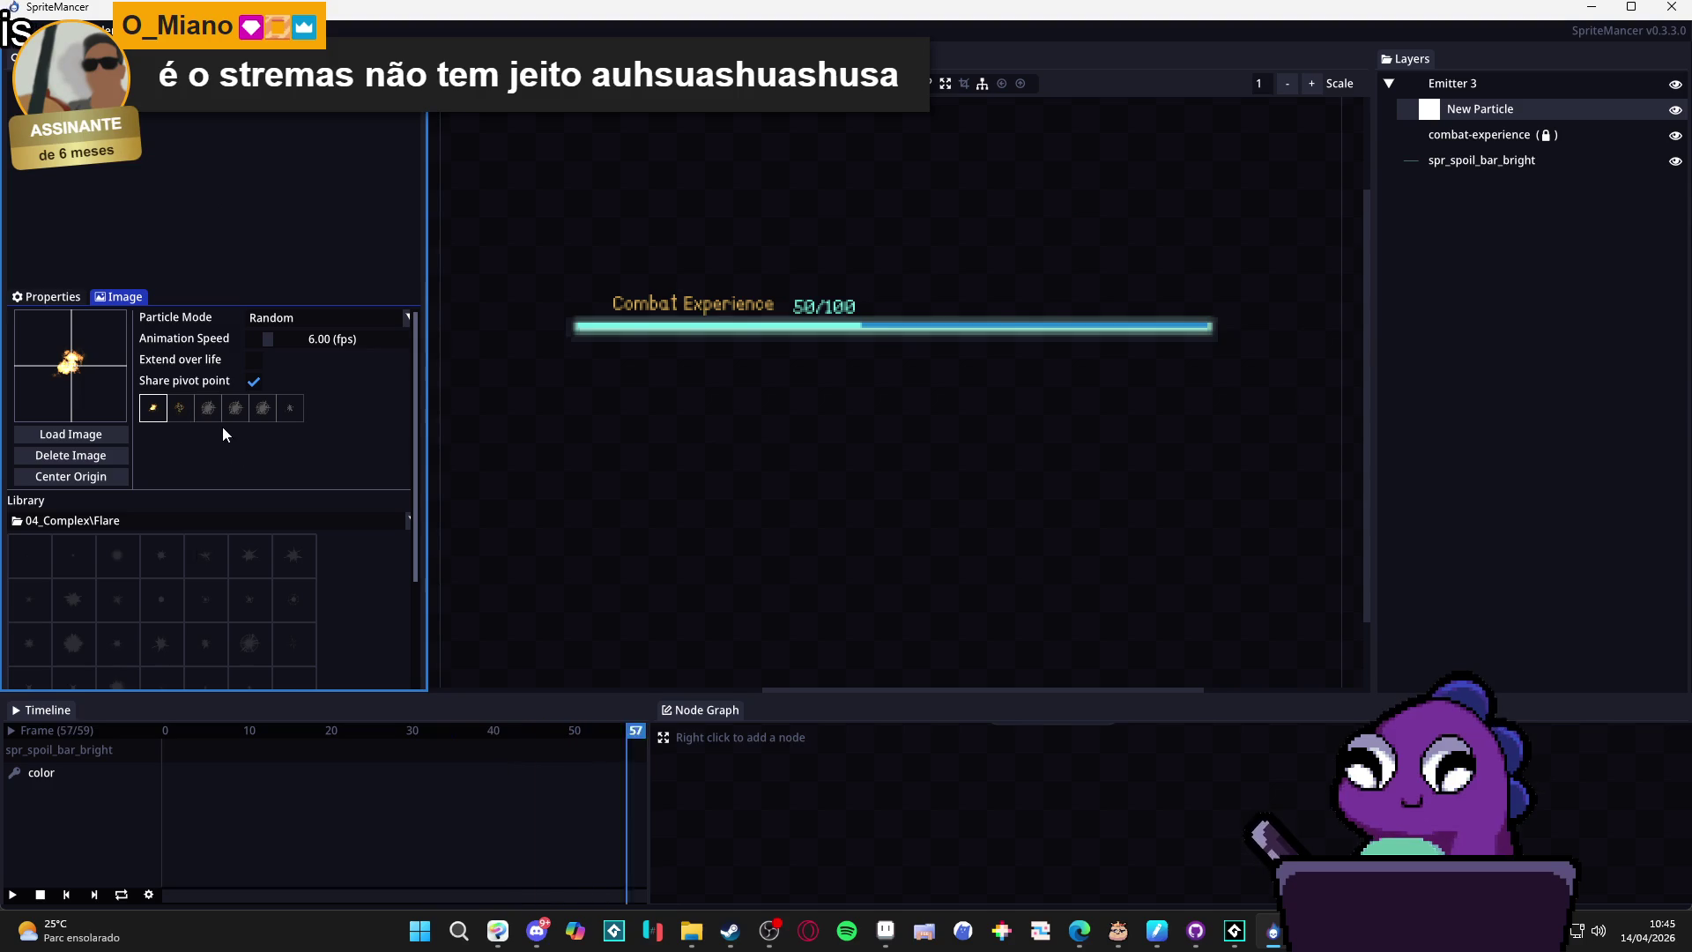
# Delete the six flare image frames one by one with Delete Frame.
pyautogui.click(189, 410)
pyautogui.rightClick(291, 410)
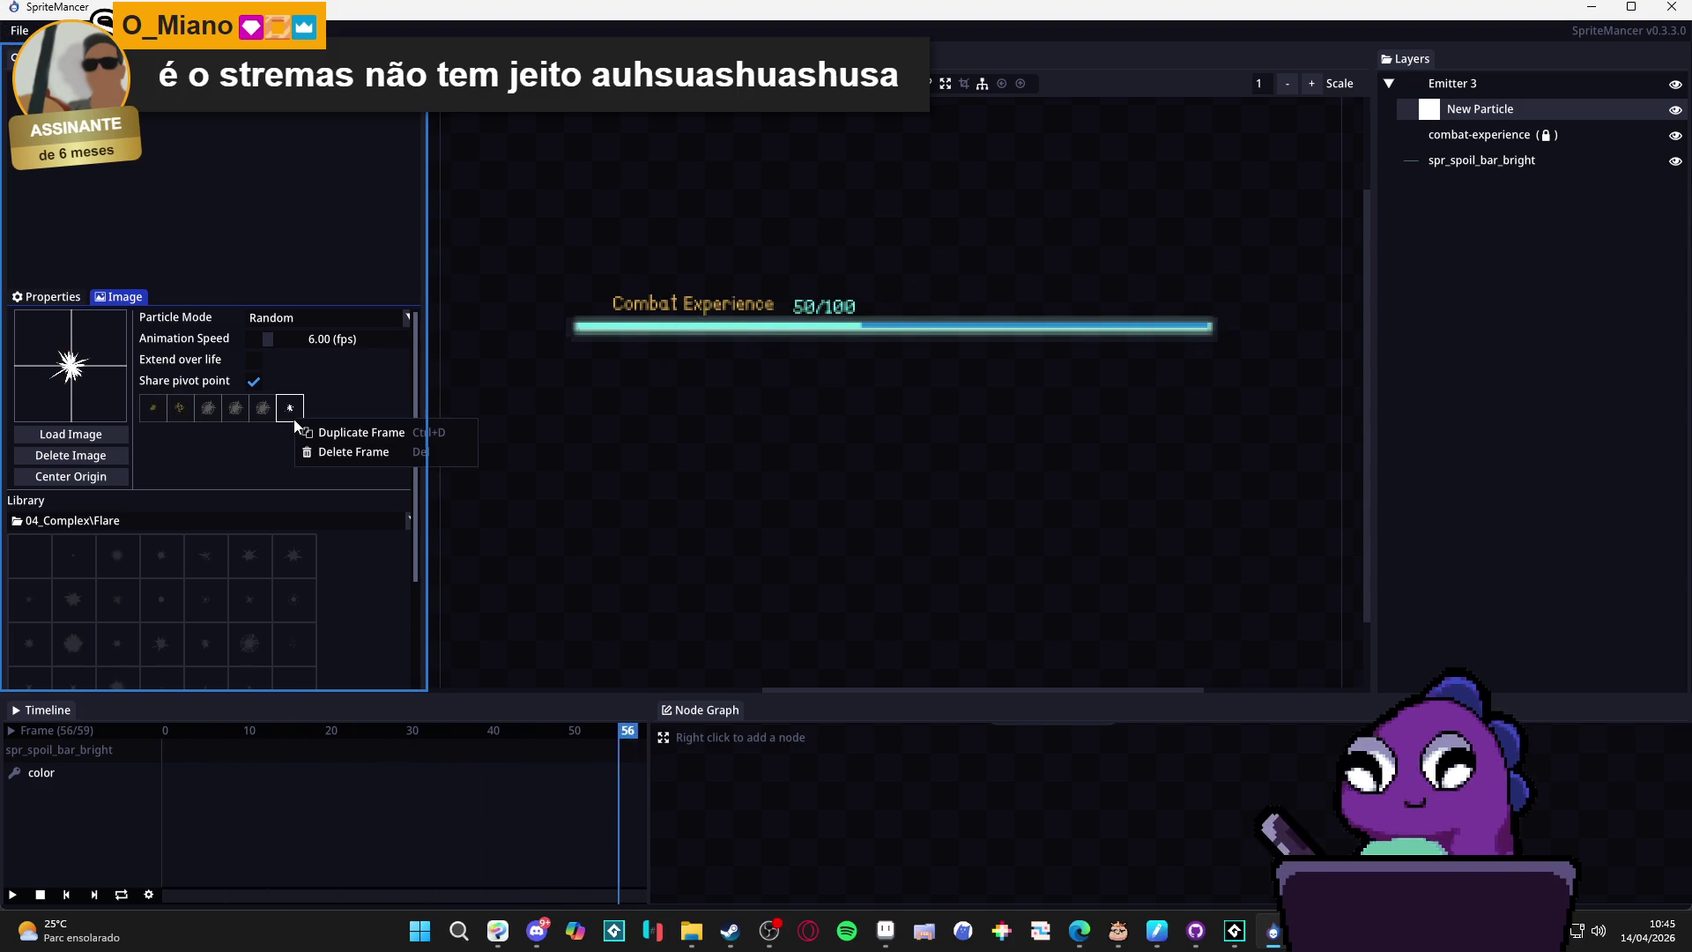
pyautogui.click(352, 452)
pyautogui.click(262, 408)
pyautogui.rightClick(263, 411)
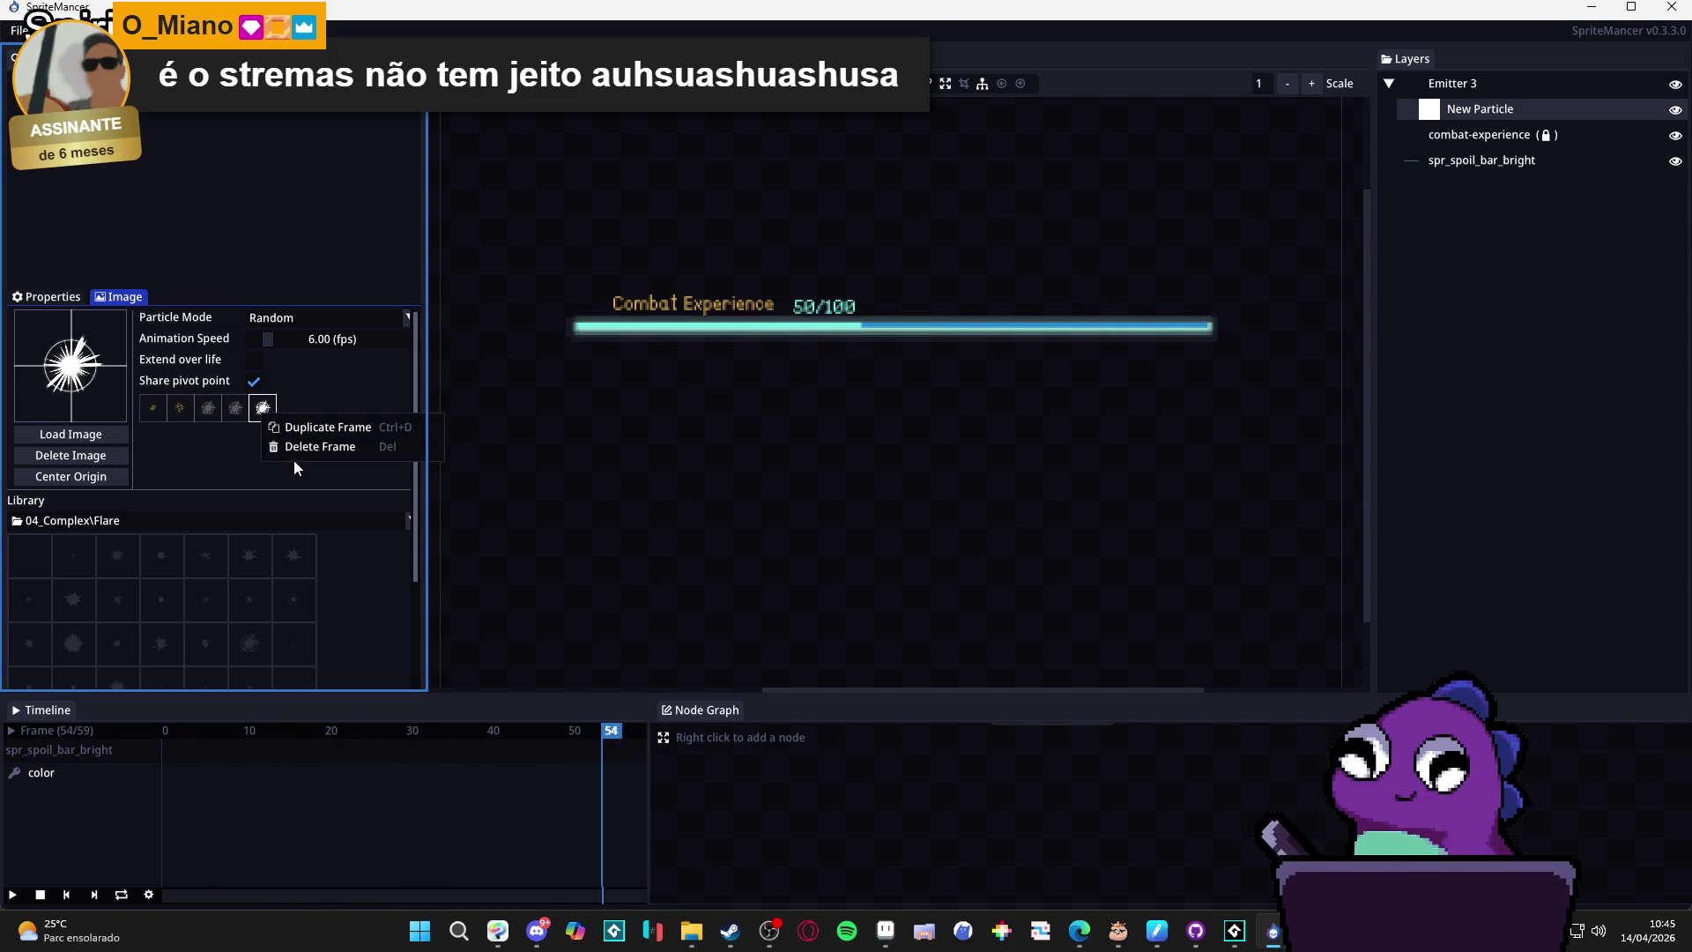
pyautogui.click(313, 446)
pyautogui.rightClick(239, 411)
pyautogui.click(279, 437)
pyautogui.rightClick(218, 414)
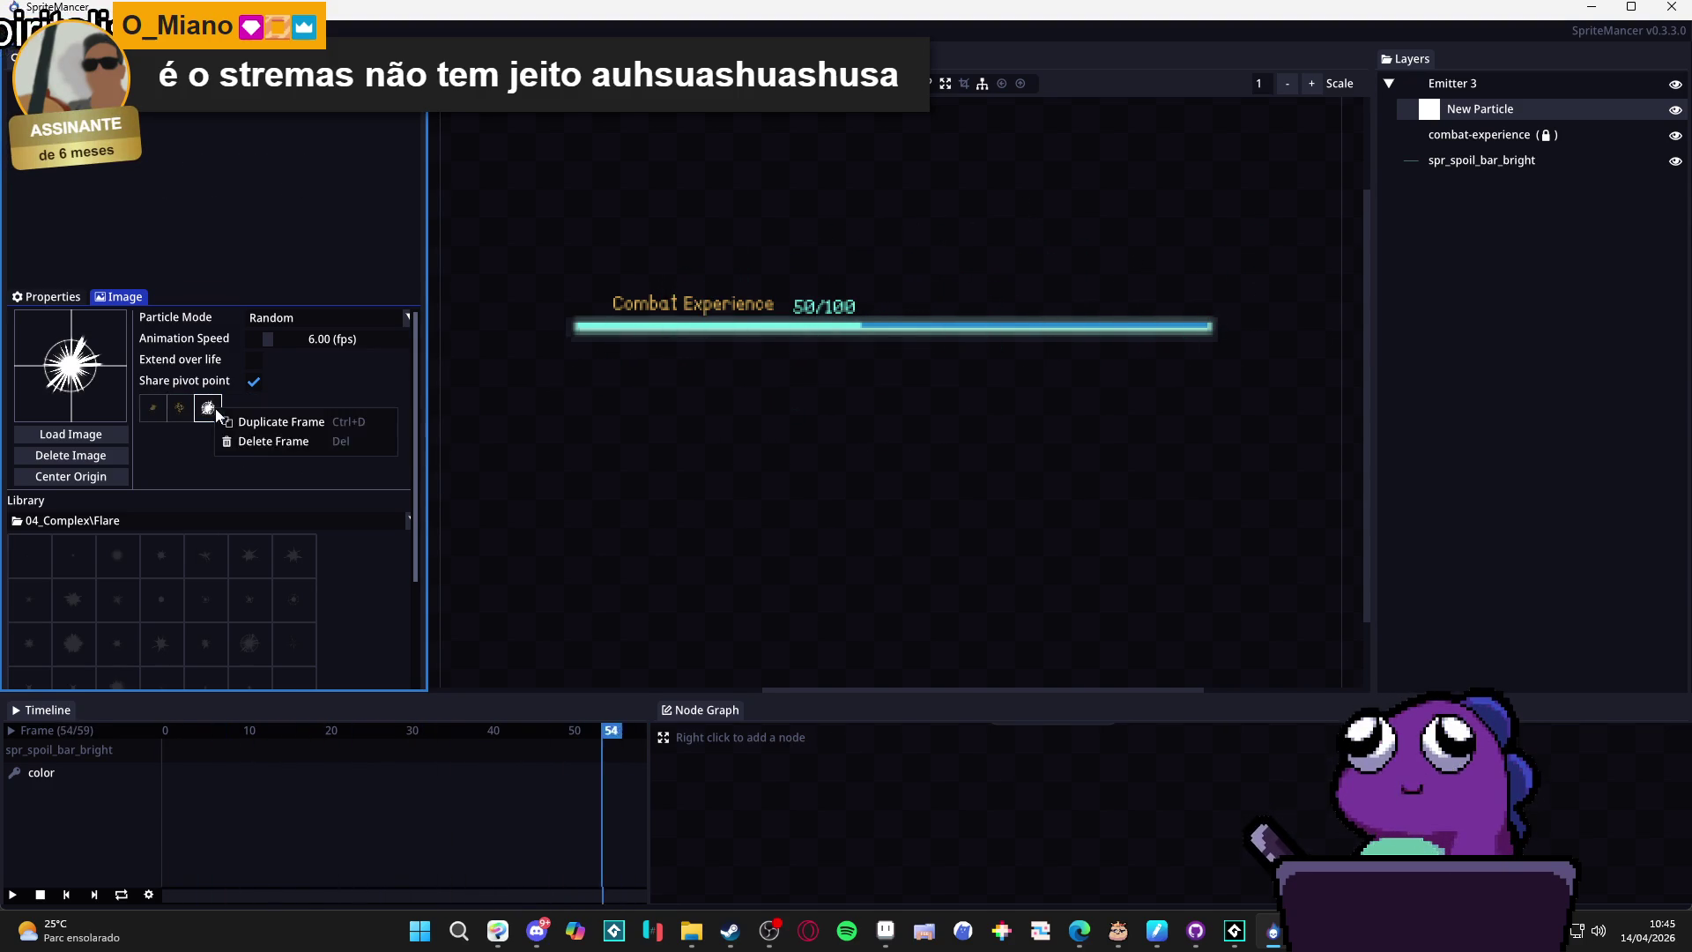
pyautogui.click(275, 441)
pyautogui.rightClick(179, 410)
pyautogui.click(238, 441)
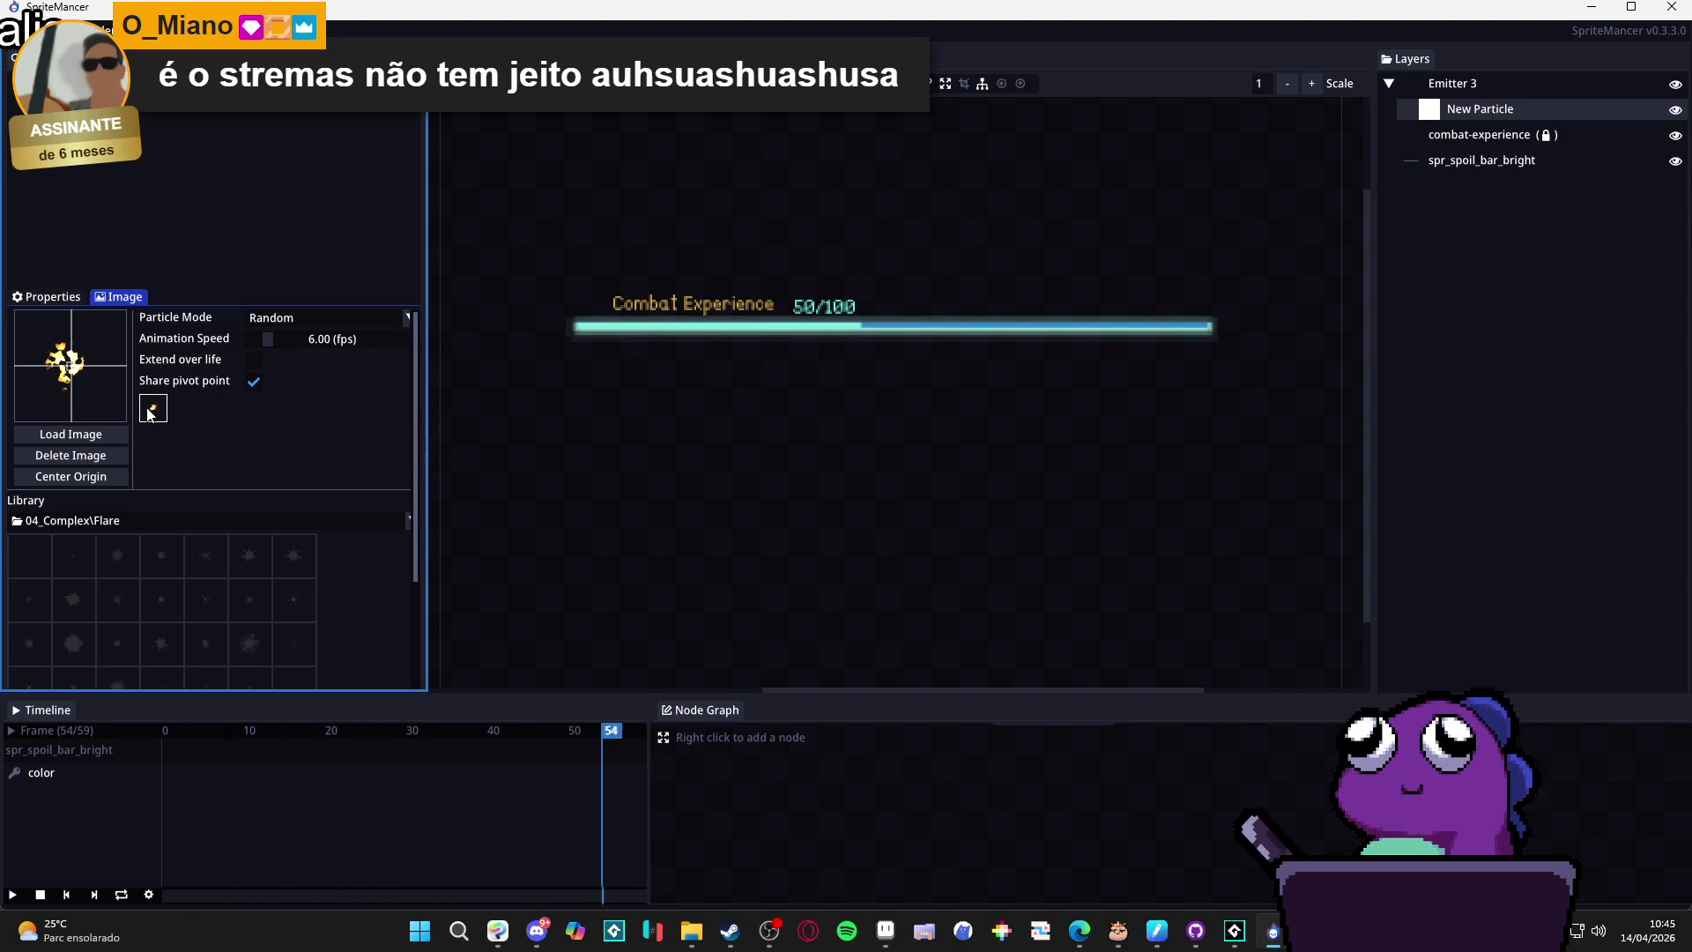
pyautogui.rightClick(150, 414)
pyautogui.click(205, 444)
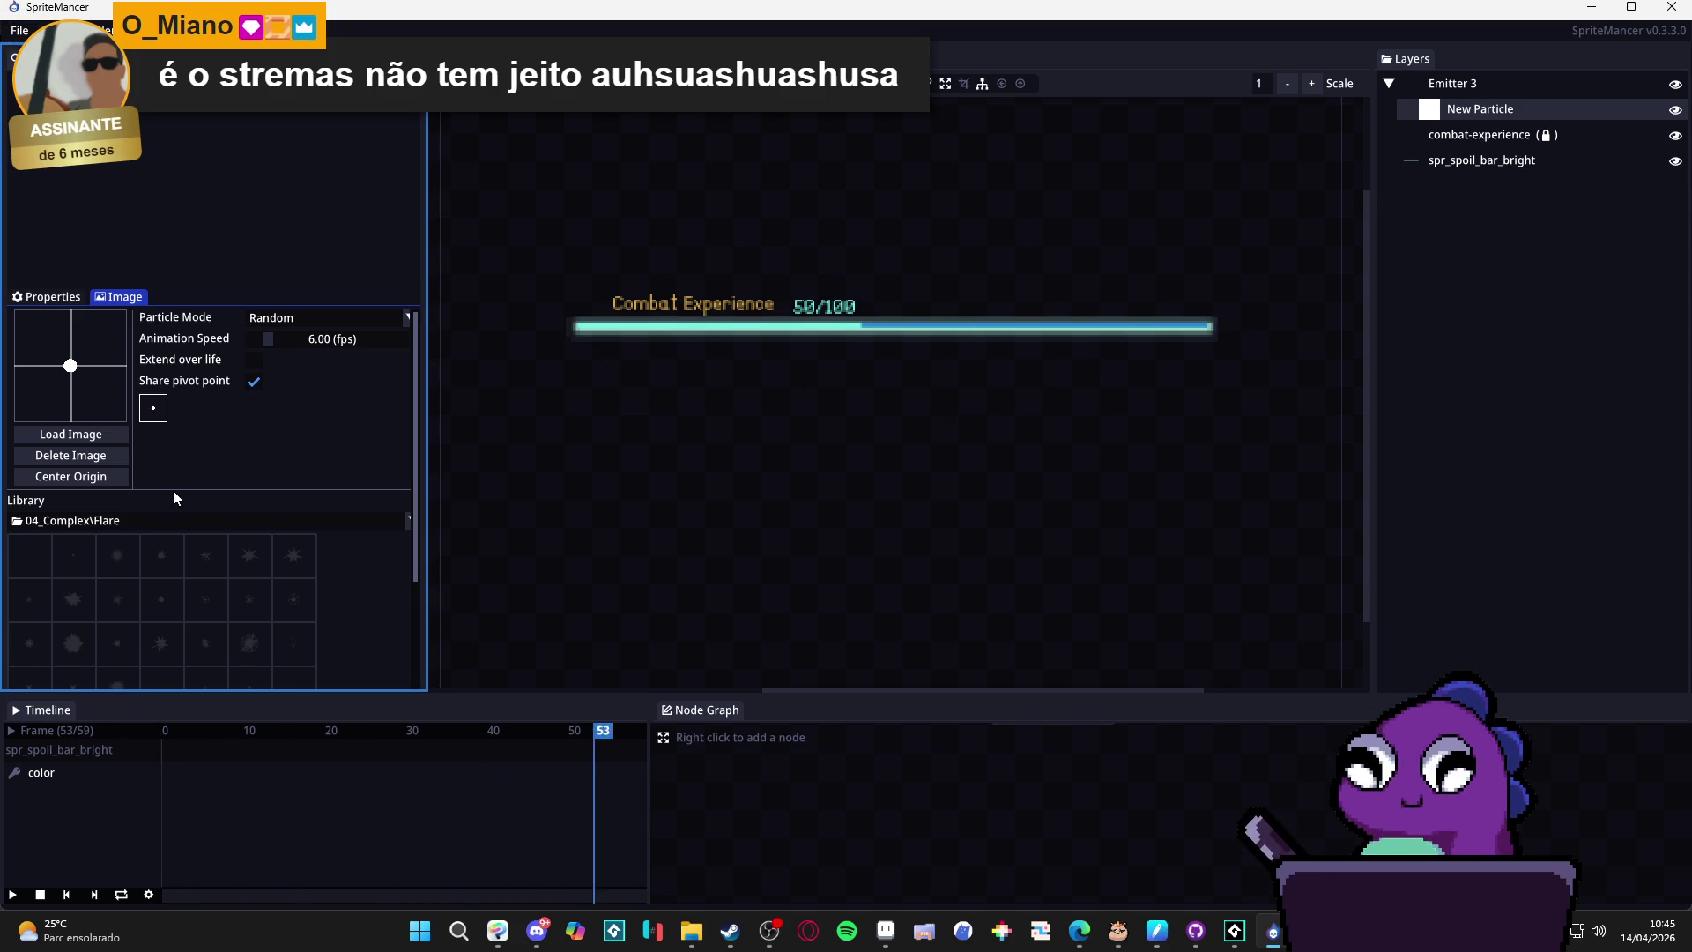
# Cancel loading a new particle image from disk and return to Aseprite.
pyautogui.click(102, 432)
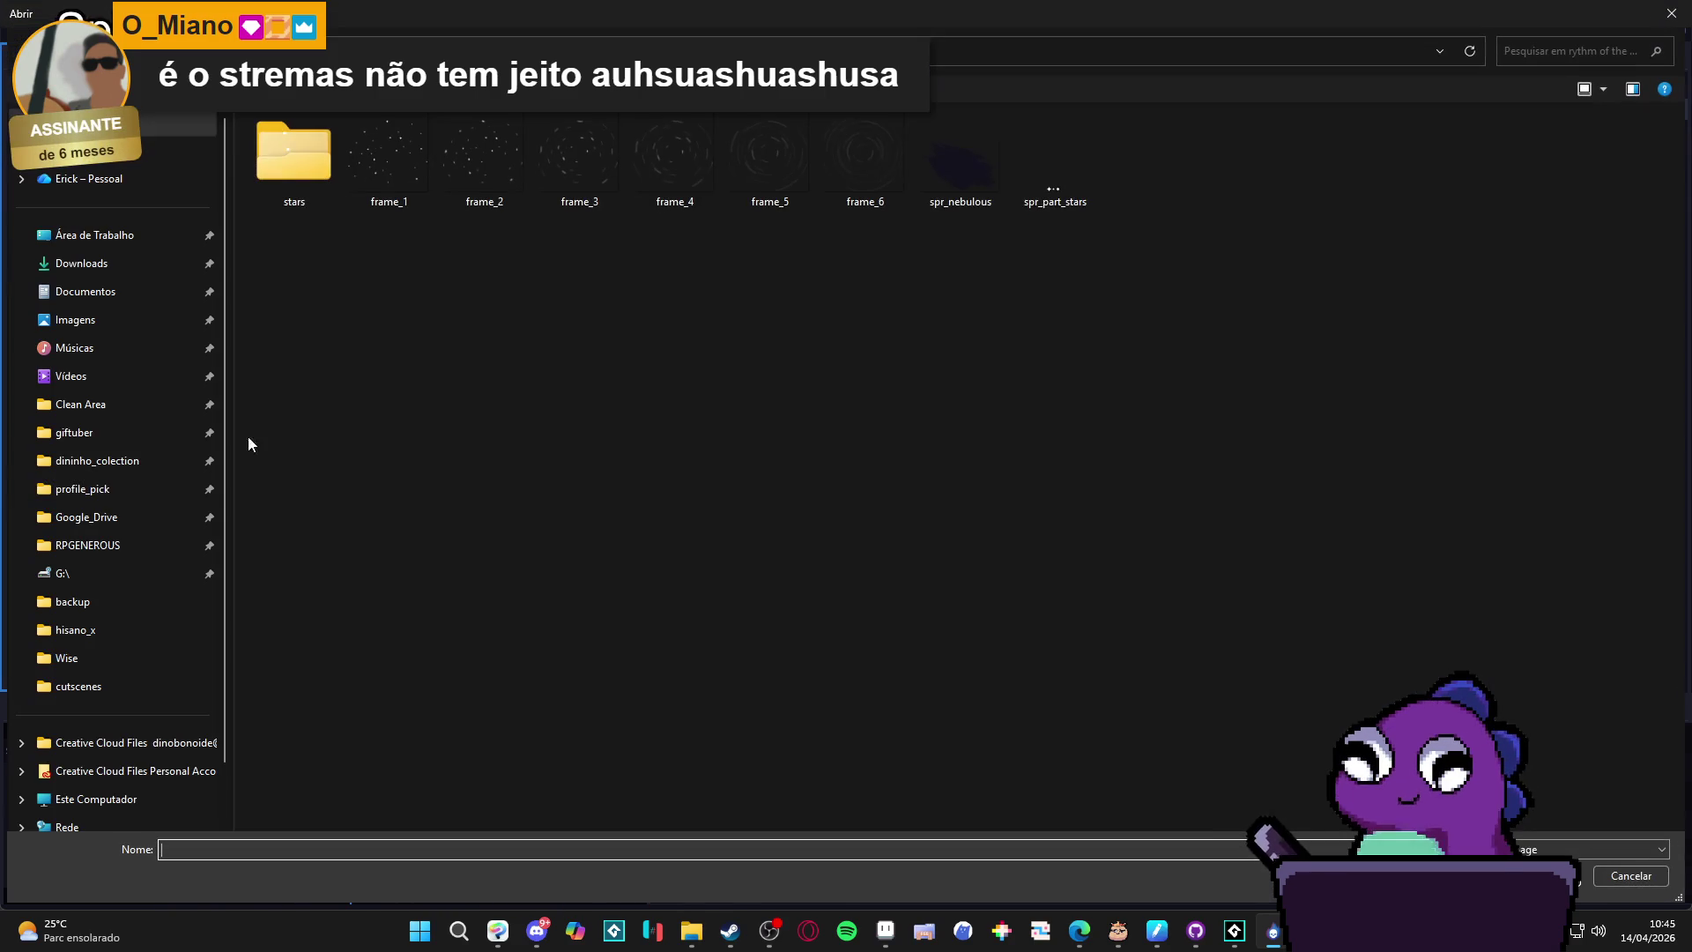
pyautogui.click(1630, 875)
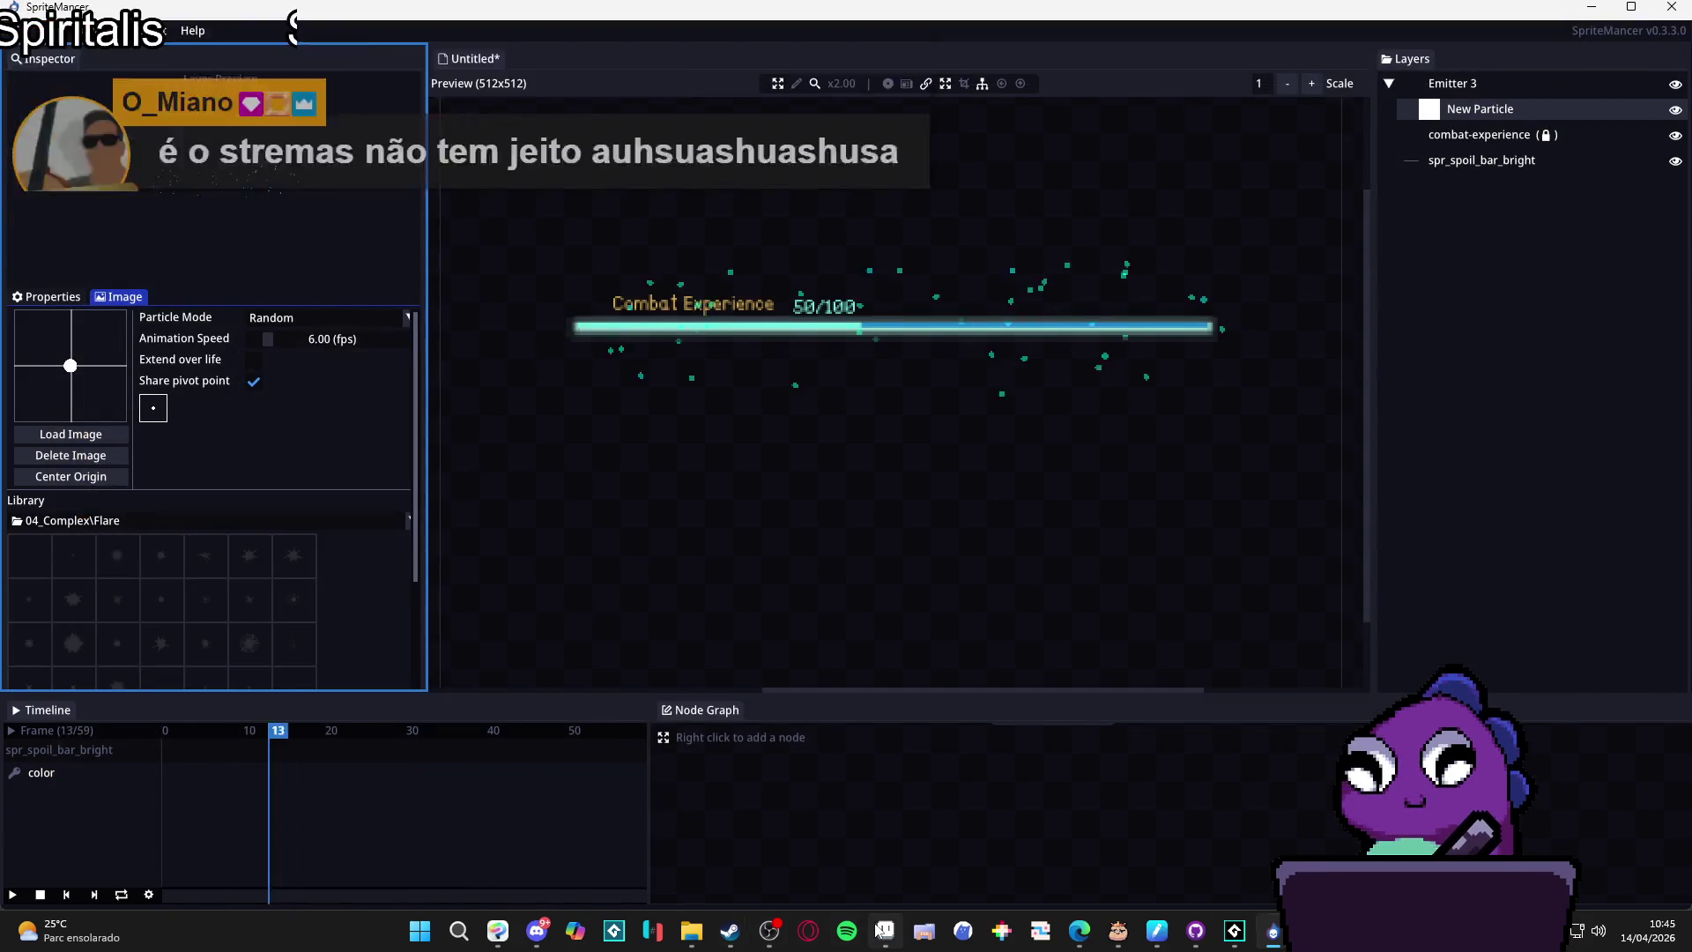
pyautogui.hotkey('alt', 'Tab')
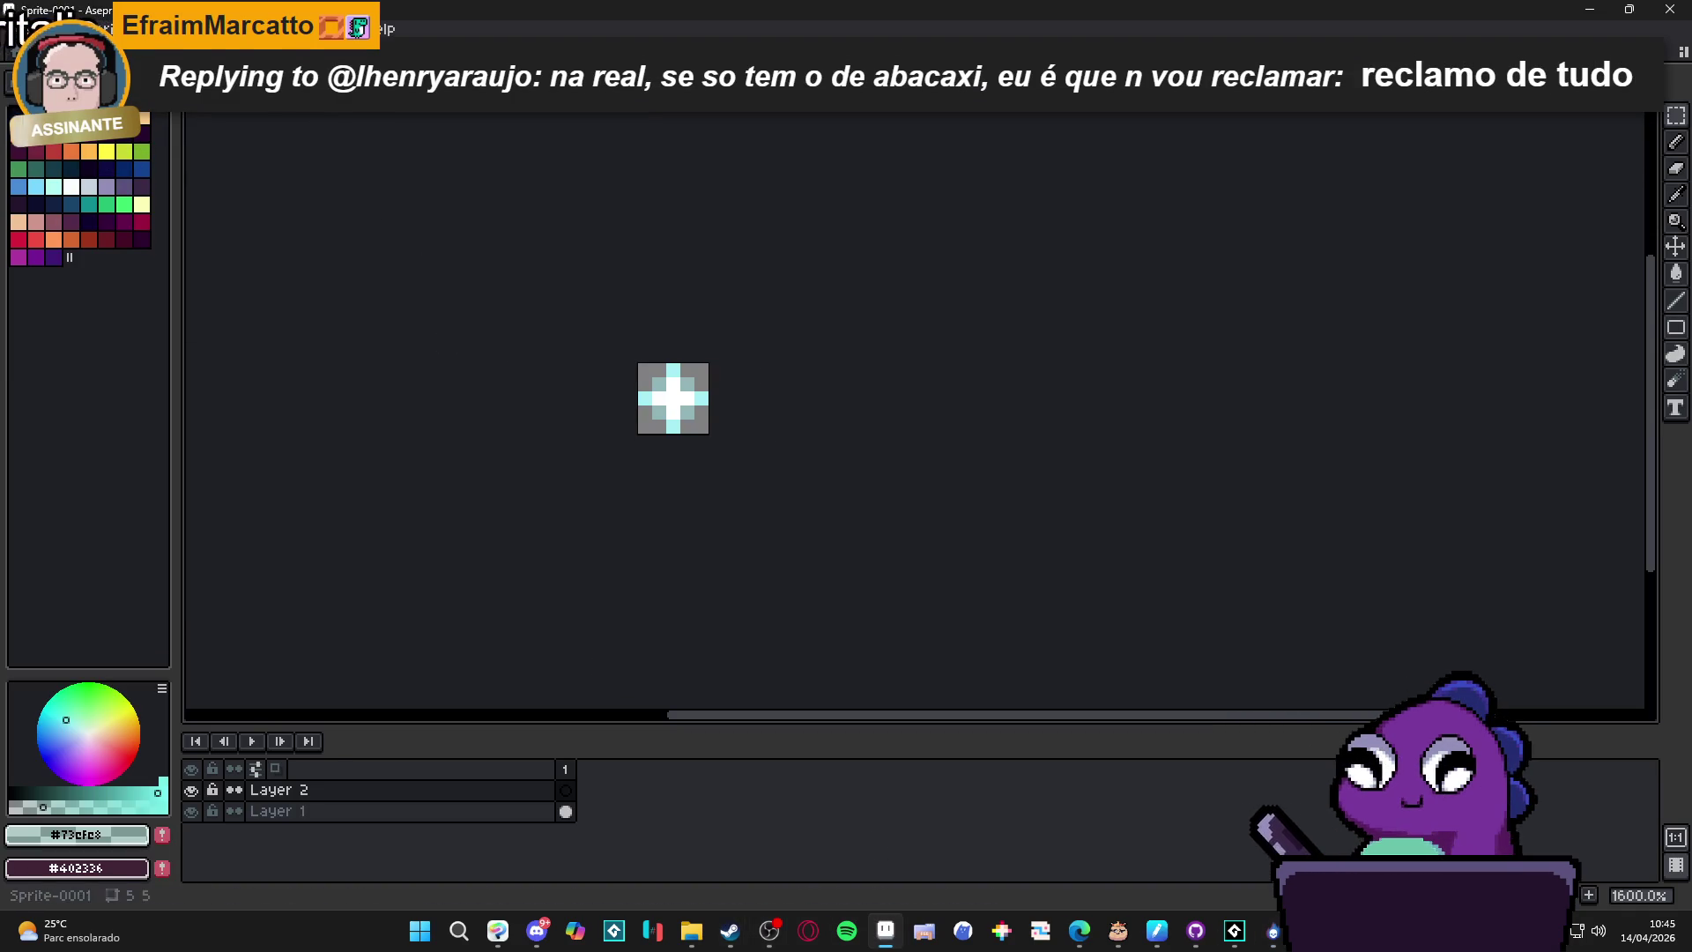
# In the reference sprite, pick white with the pencil and draw the large sparkle's white plus.
pyautogui.hotkey('ctrl', 'Tab')
pyautogui.press('b')
pyautogui.moveTo(586, 541); pyautogui.dragTo(780, 552)
pyautogui.keyDown('alt'); pyautogui.click(781, 551); pyautogui.keyUp('alt')
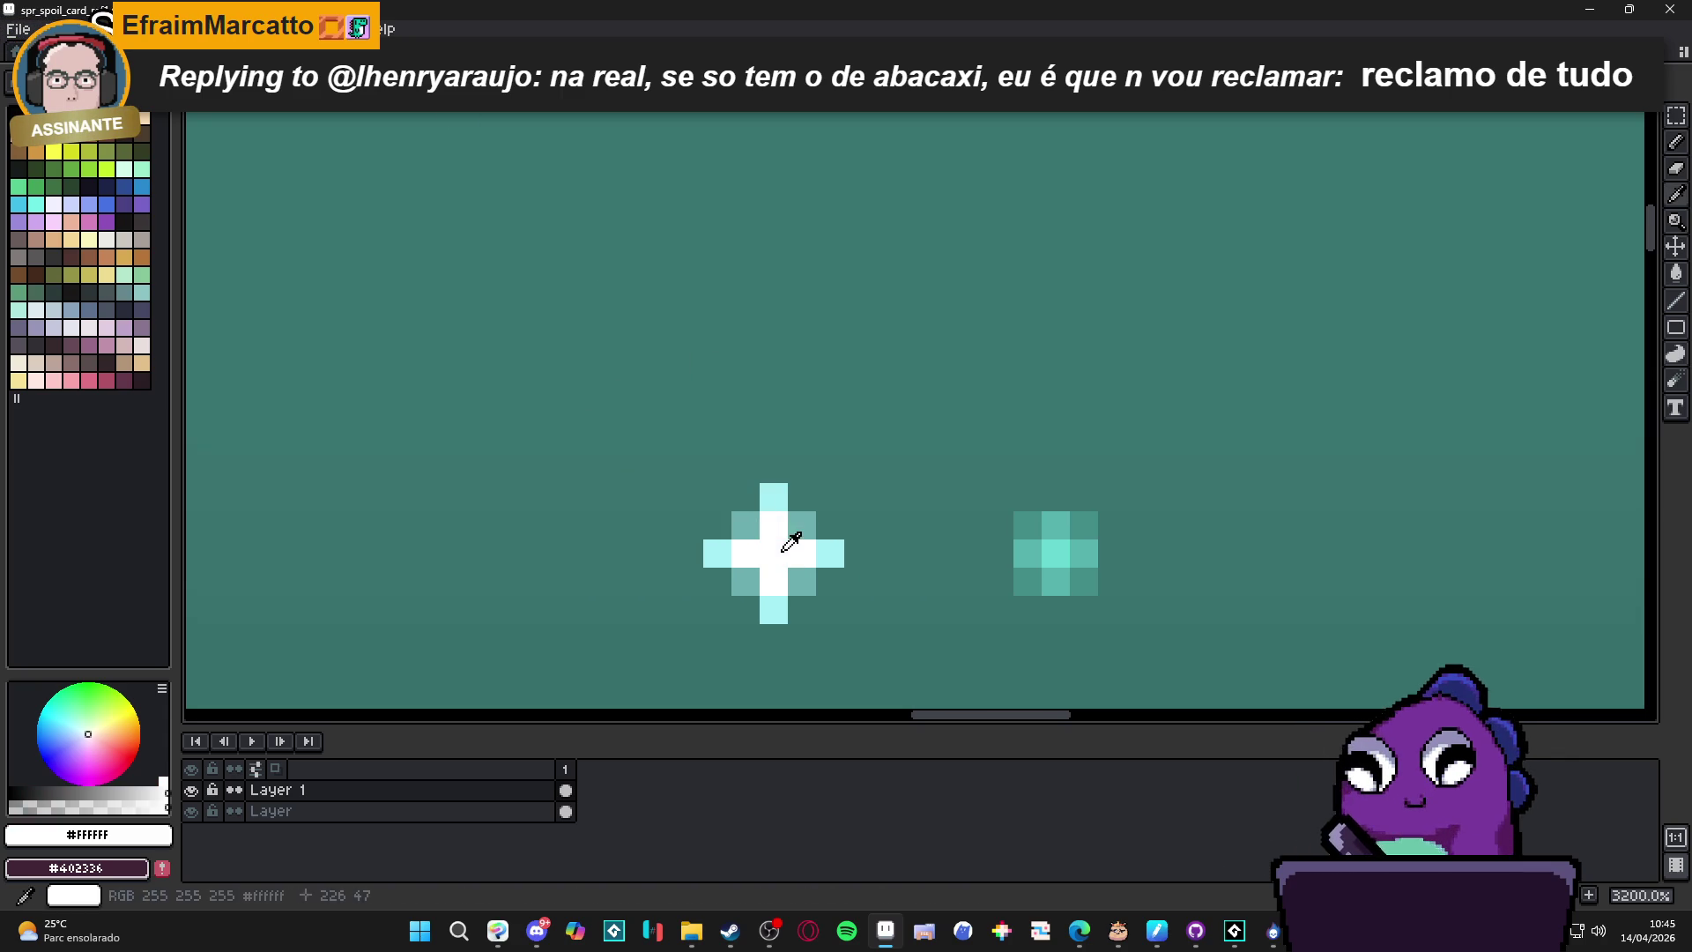
pyautogui.moveTo(638, 533); pyautogui.dragTo(714, 532)
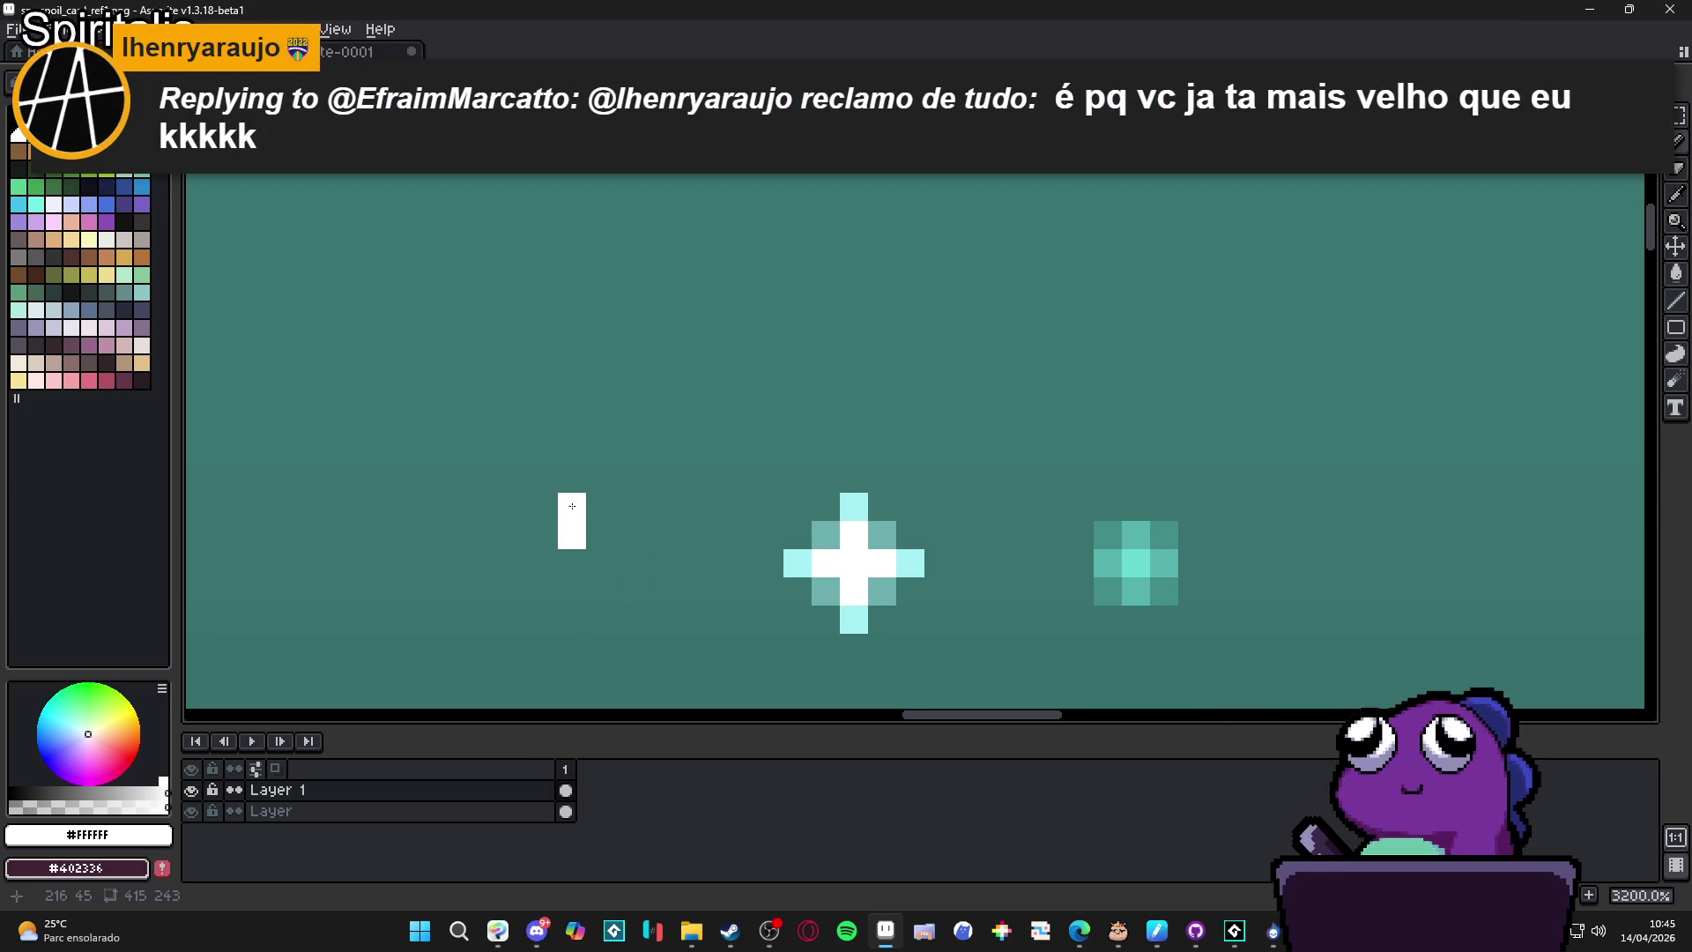
pyautogui.moveTo(575, 535)
pyautogui.mouseDown()
pyautogui.moveTo(672, 552)
pyautogui.moveTo(619, 520)
pyautogui.moveTo(644, 540)
pyautogui.moveTo(621, 571)
pyautogui.moveTo(622, 336)
pyautogui.moveTo(591, 324)
pyautogui.moveTo(617, 351)
pyautogui.mouseUp()
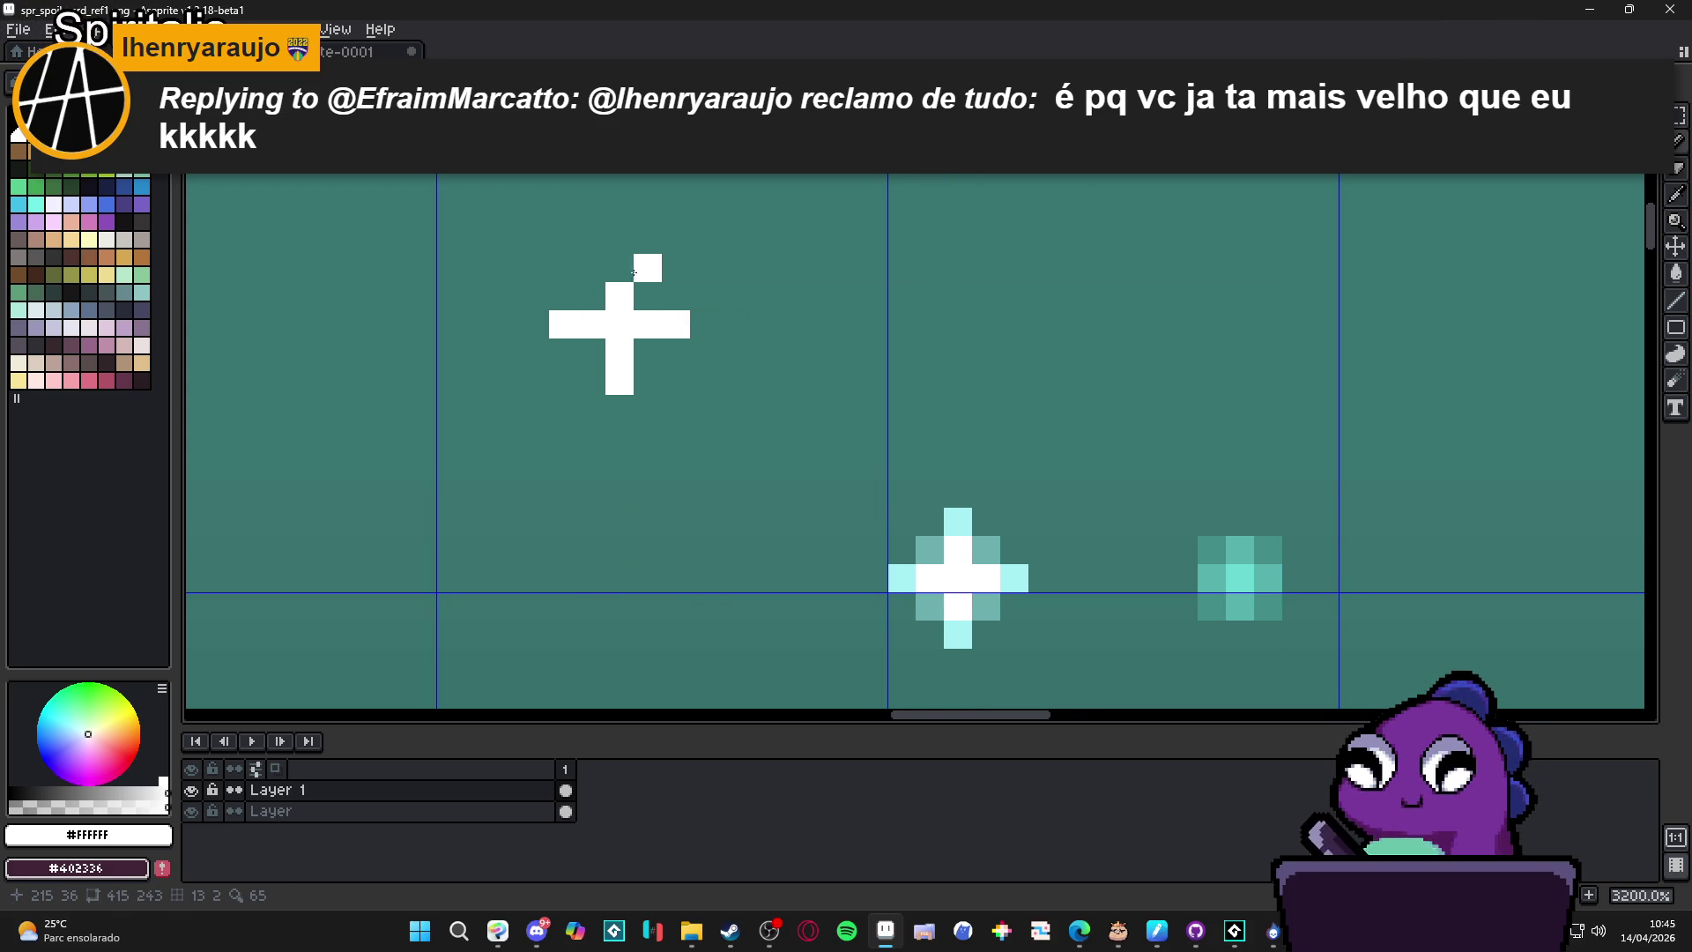
# Pick pale cyan #a6eef5 and add light-teal pixels around the star's arms.
pyautogui.keyDown('alt'); pyautogui.click(968, 515); pyautogui.keyUp('alt')
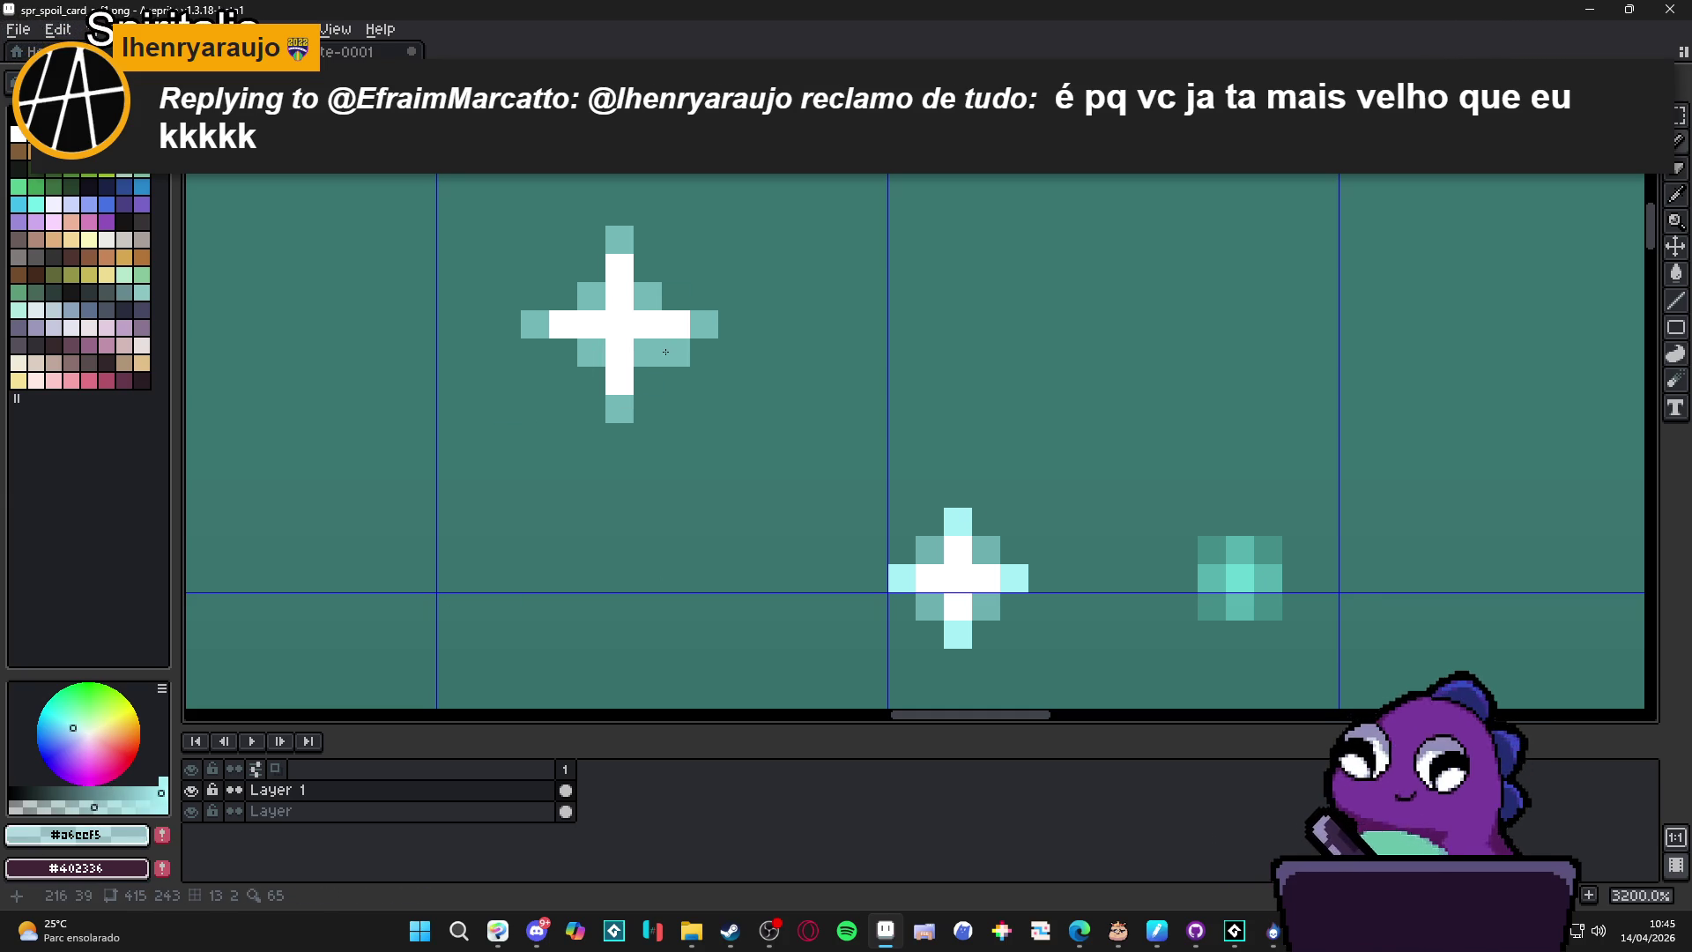
pyautogui.click(597, 369)
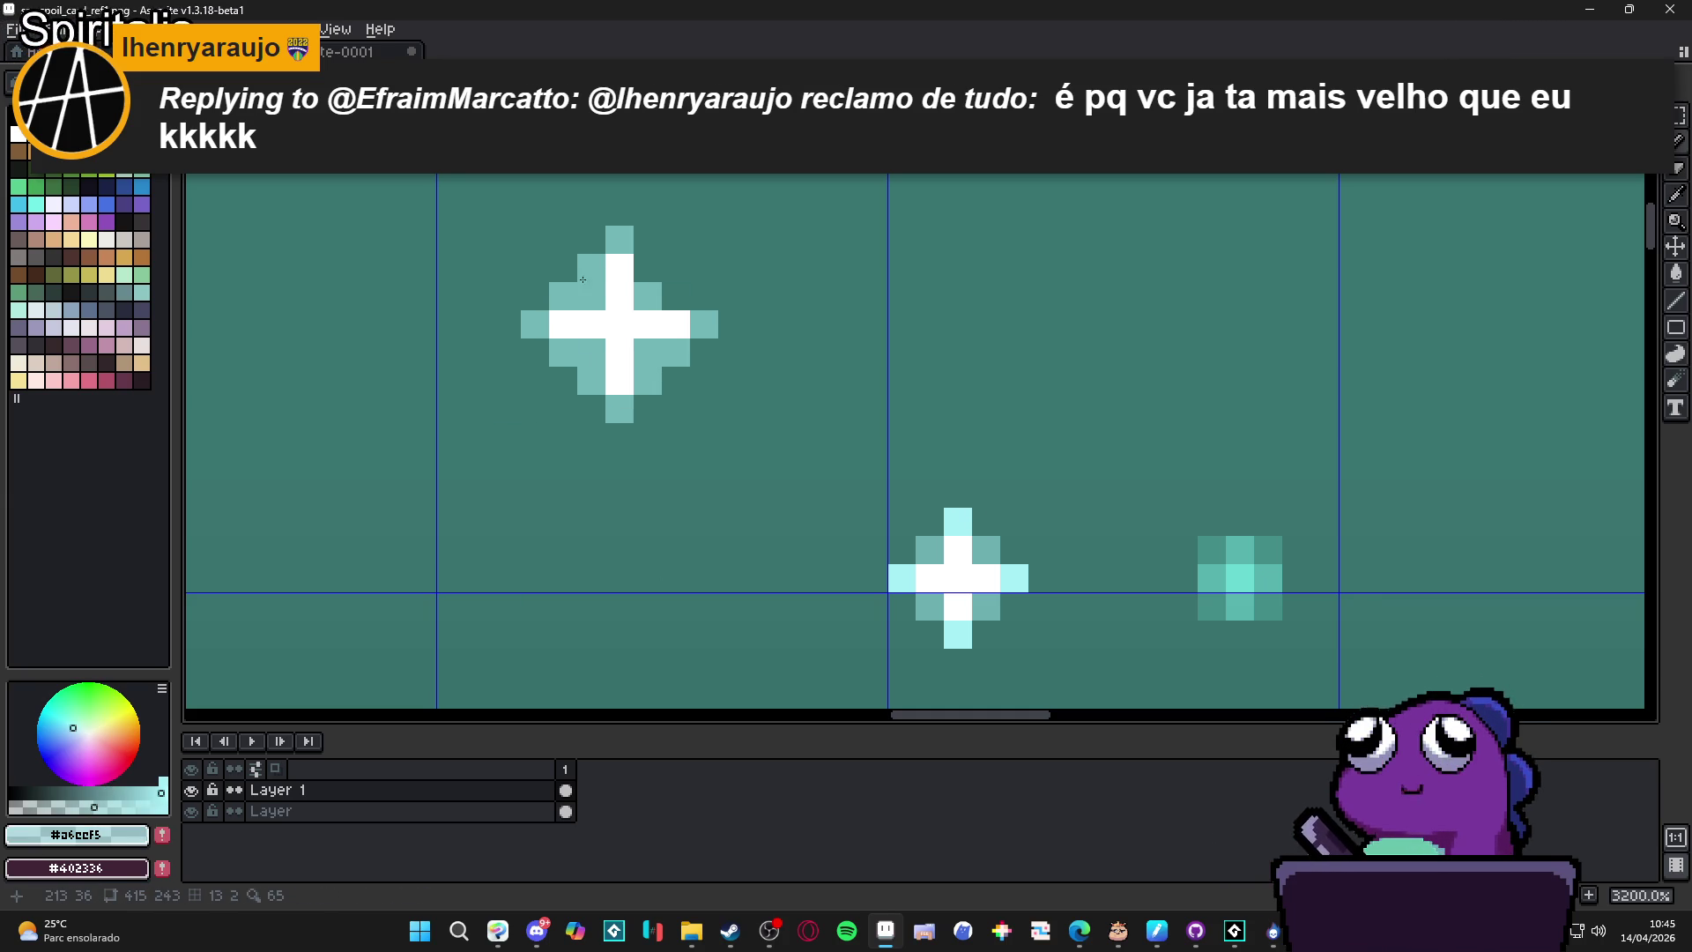
pyautogui.moveTo(640, 273); pyautogui.dragTo(670, 284)
# Add the remaining light-teal pixels, filling the two gaps in the large sparkle's halo.
pyautogui.click(591, 353)
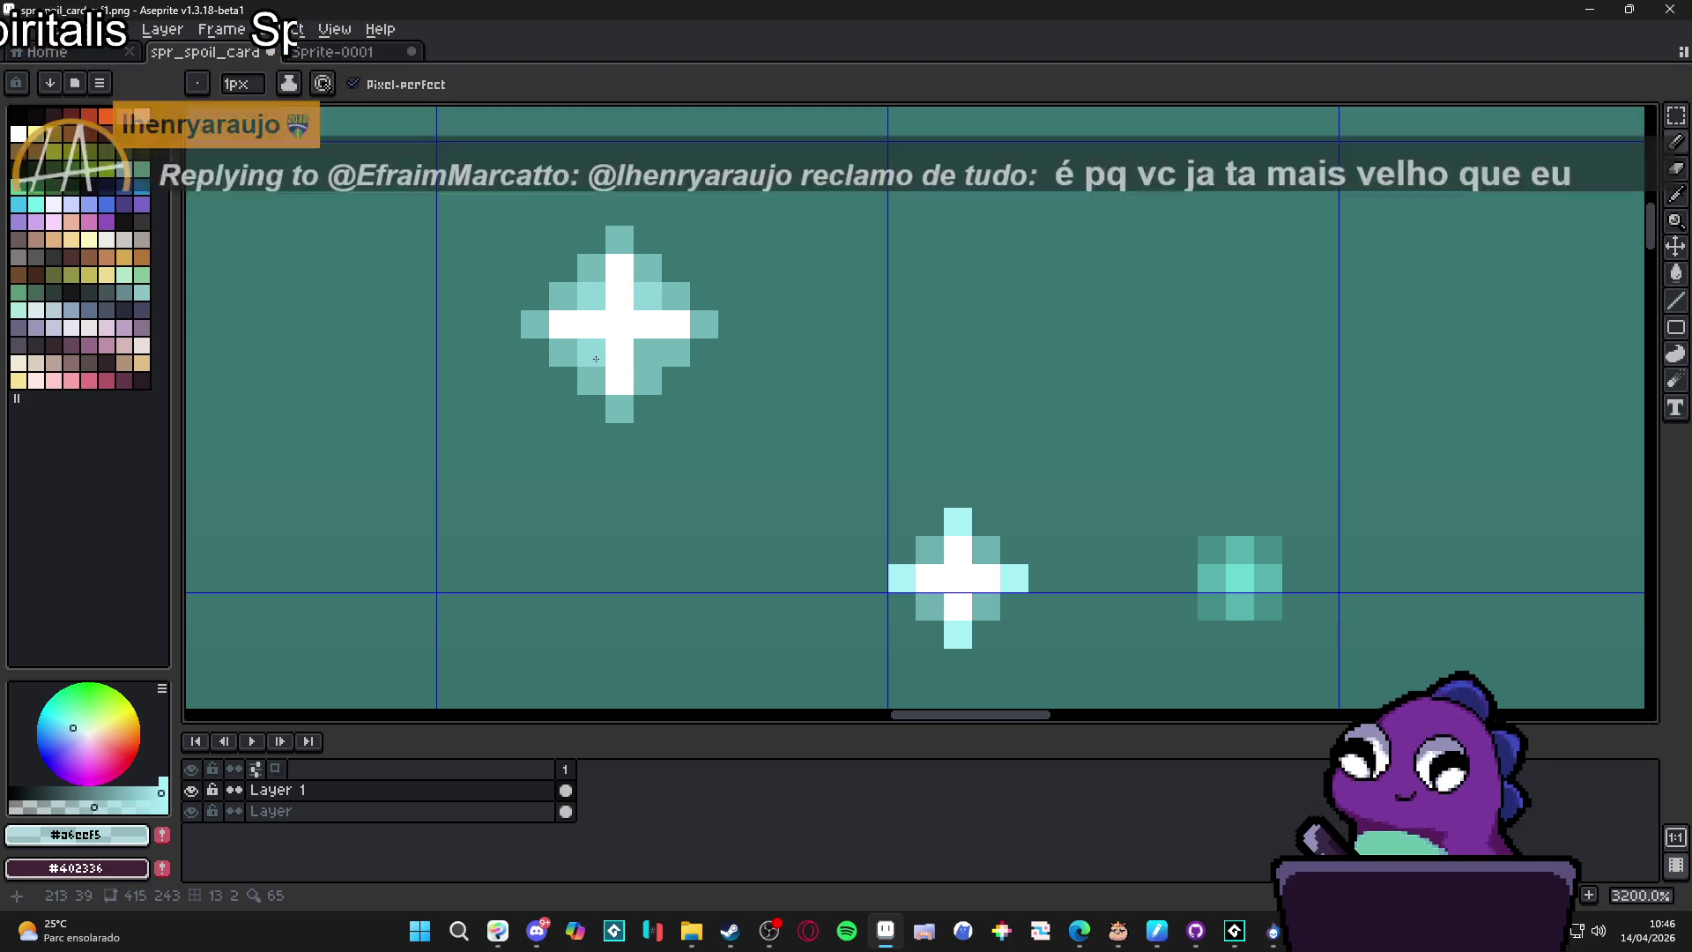
pyautogui.click(647, 352)
pyautogui.scroll(-4, 672, 414)
pyautogui.scroll(-2, 695, 435)
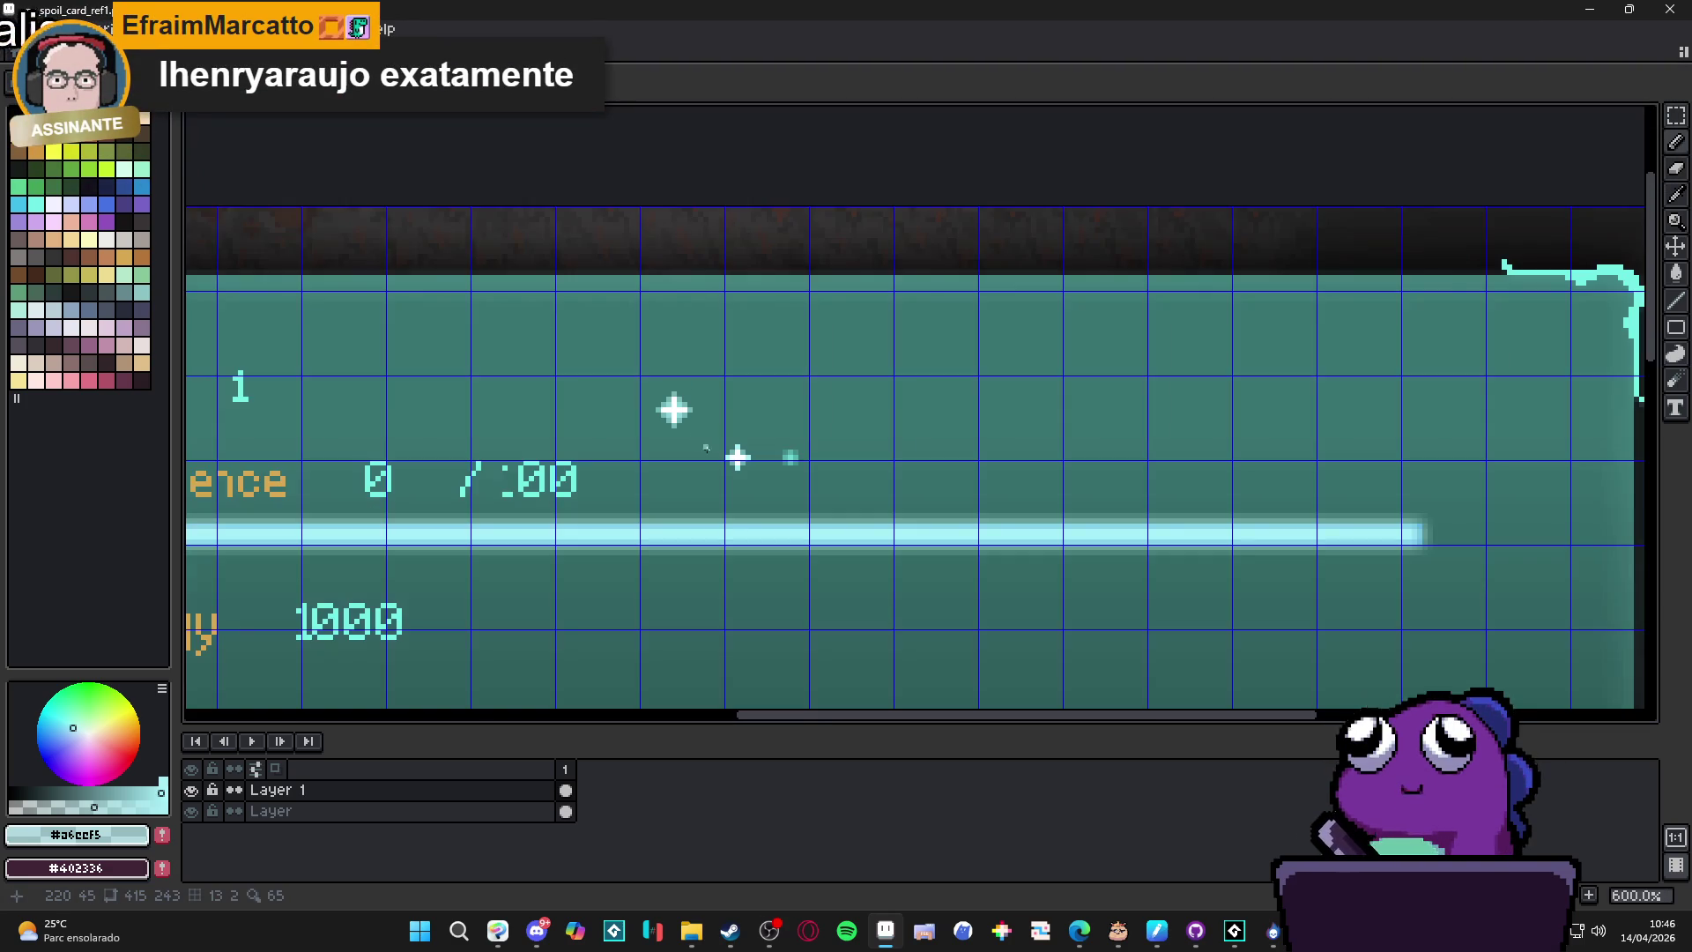
pyautogui.scroll(4, 685, 428)
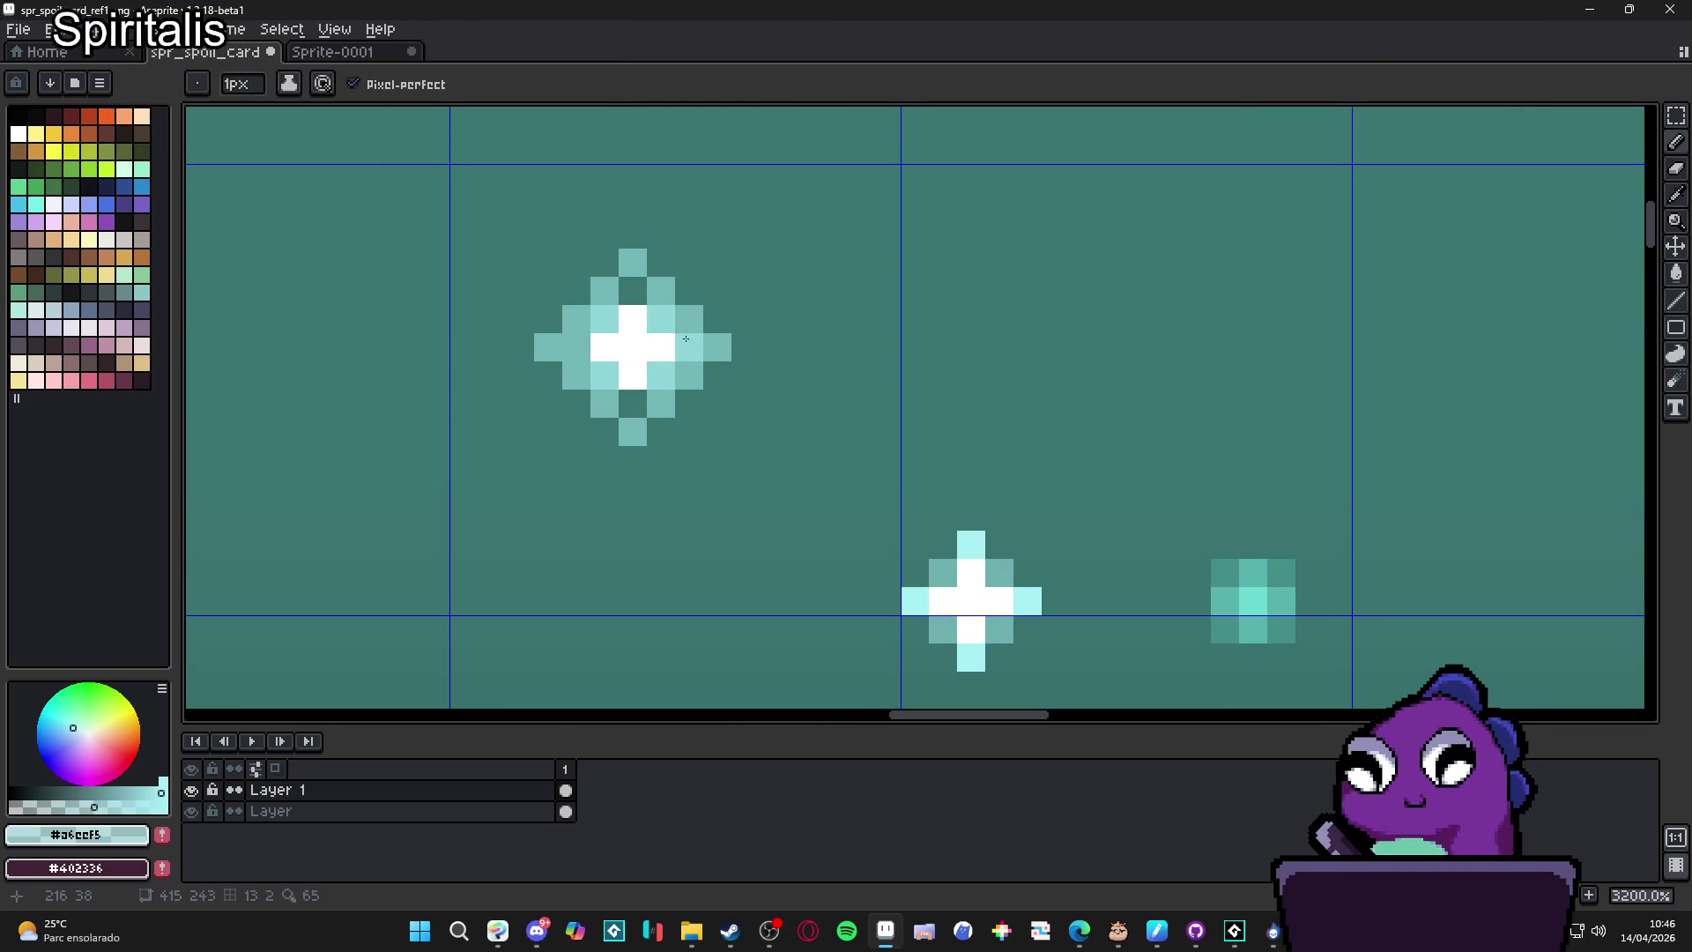
pyautogui.click(631, 291)
pyautogui.click(622, 407)
pyautogui.scroll(-3, 622, 407)
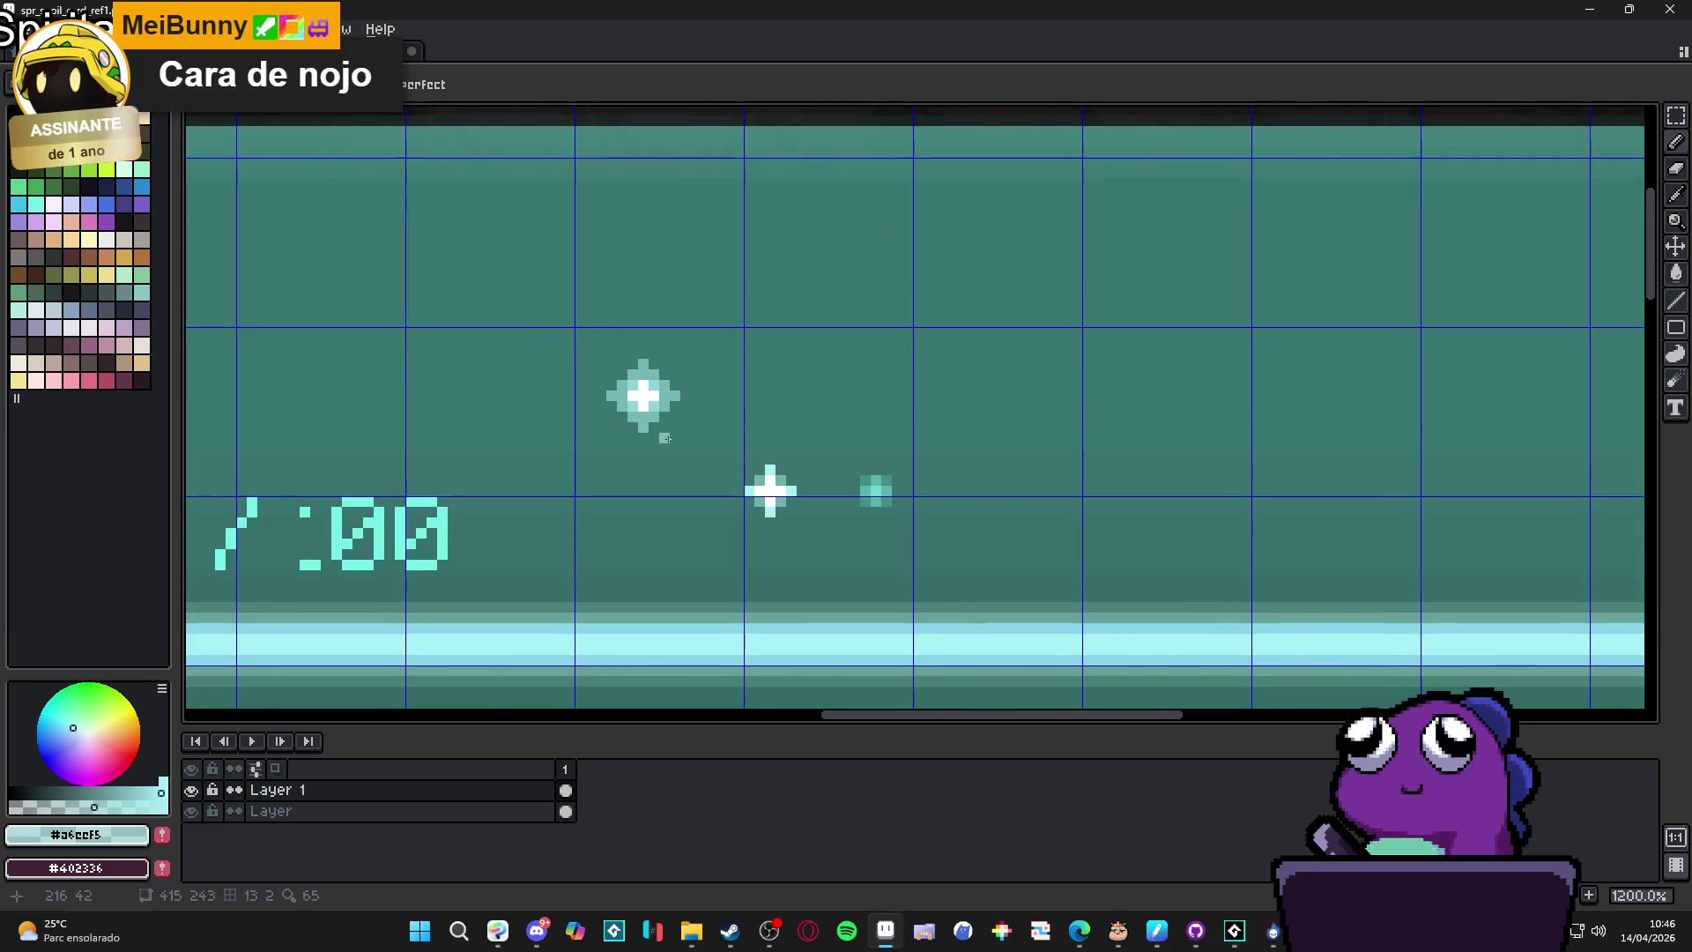
pyautogui.scroll(-2, 643, 414)
pyautogui.scroll(5, 698, 451)
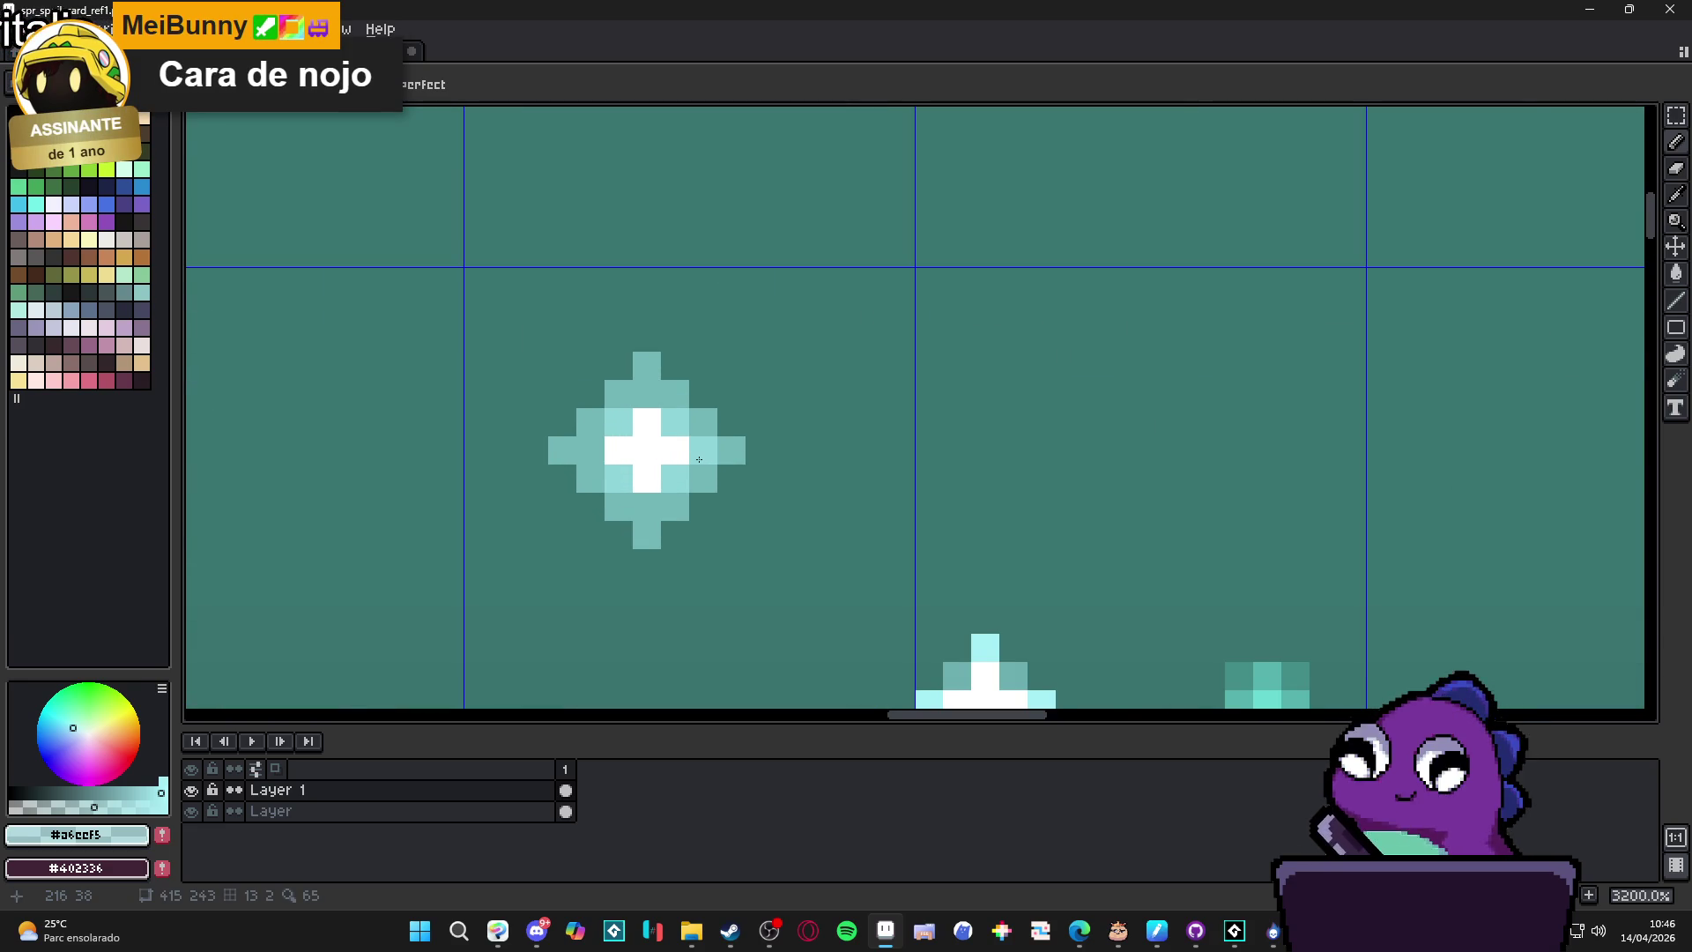
pyautogui.scroll(-4, 699, 459)
pyautogui.scroll(4, 685, 451)
pyautogui.scroll(-4, 569, 444)
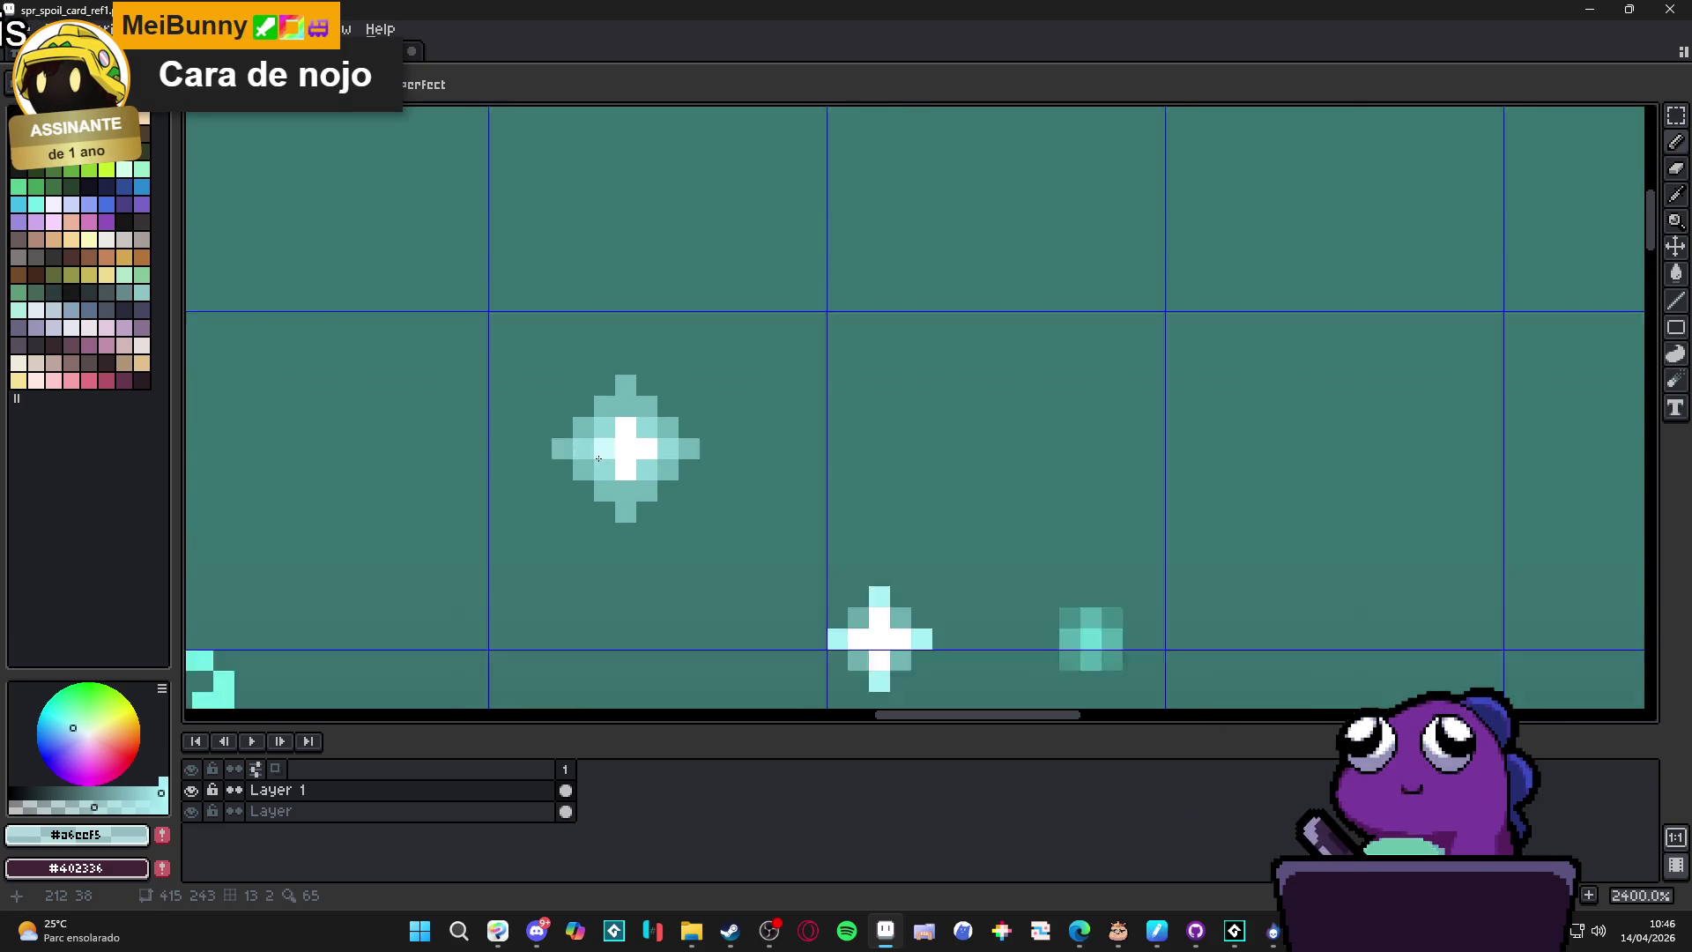
pyautogui.scroll(4, 642, 471)
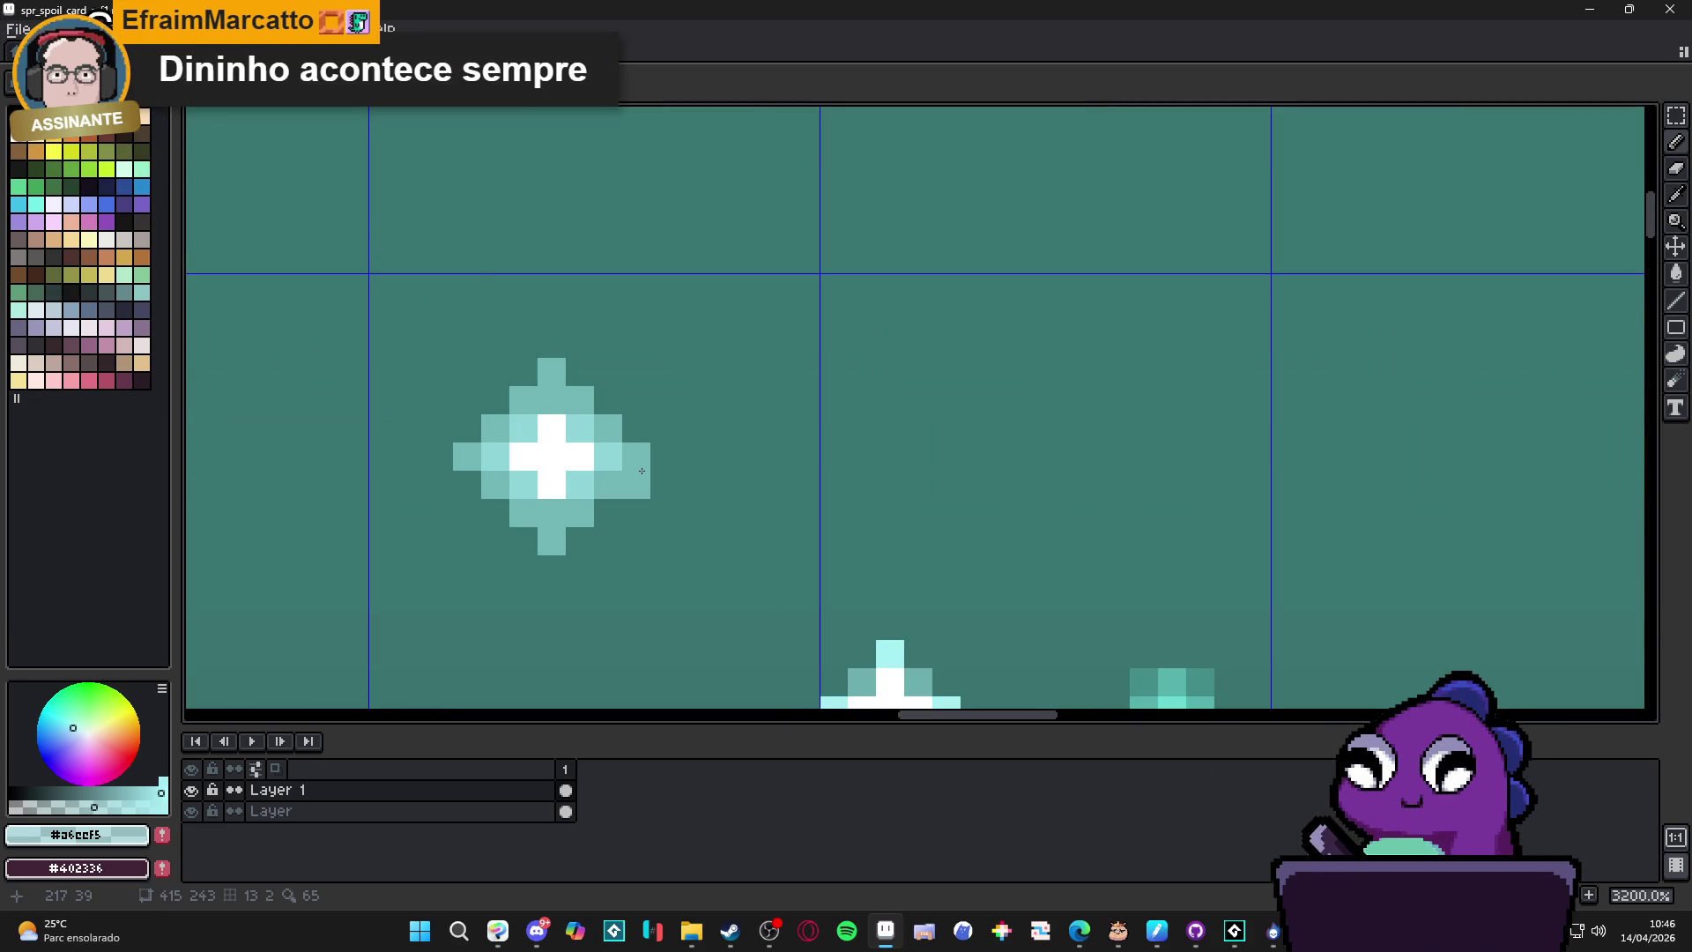
# Draw a rectangular marquee around the large sparkle star.
pyautogui.press('m')
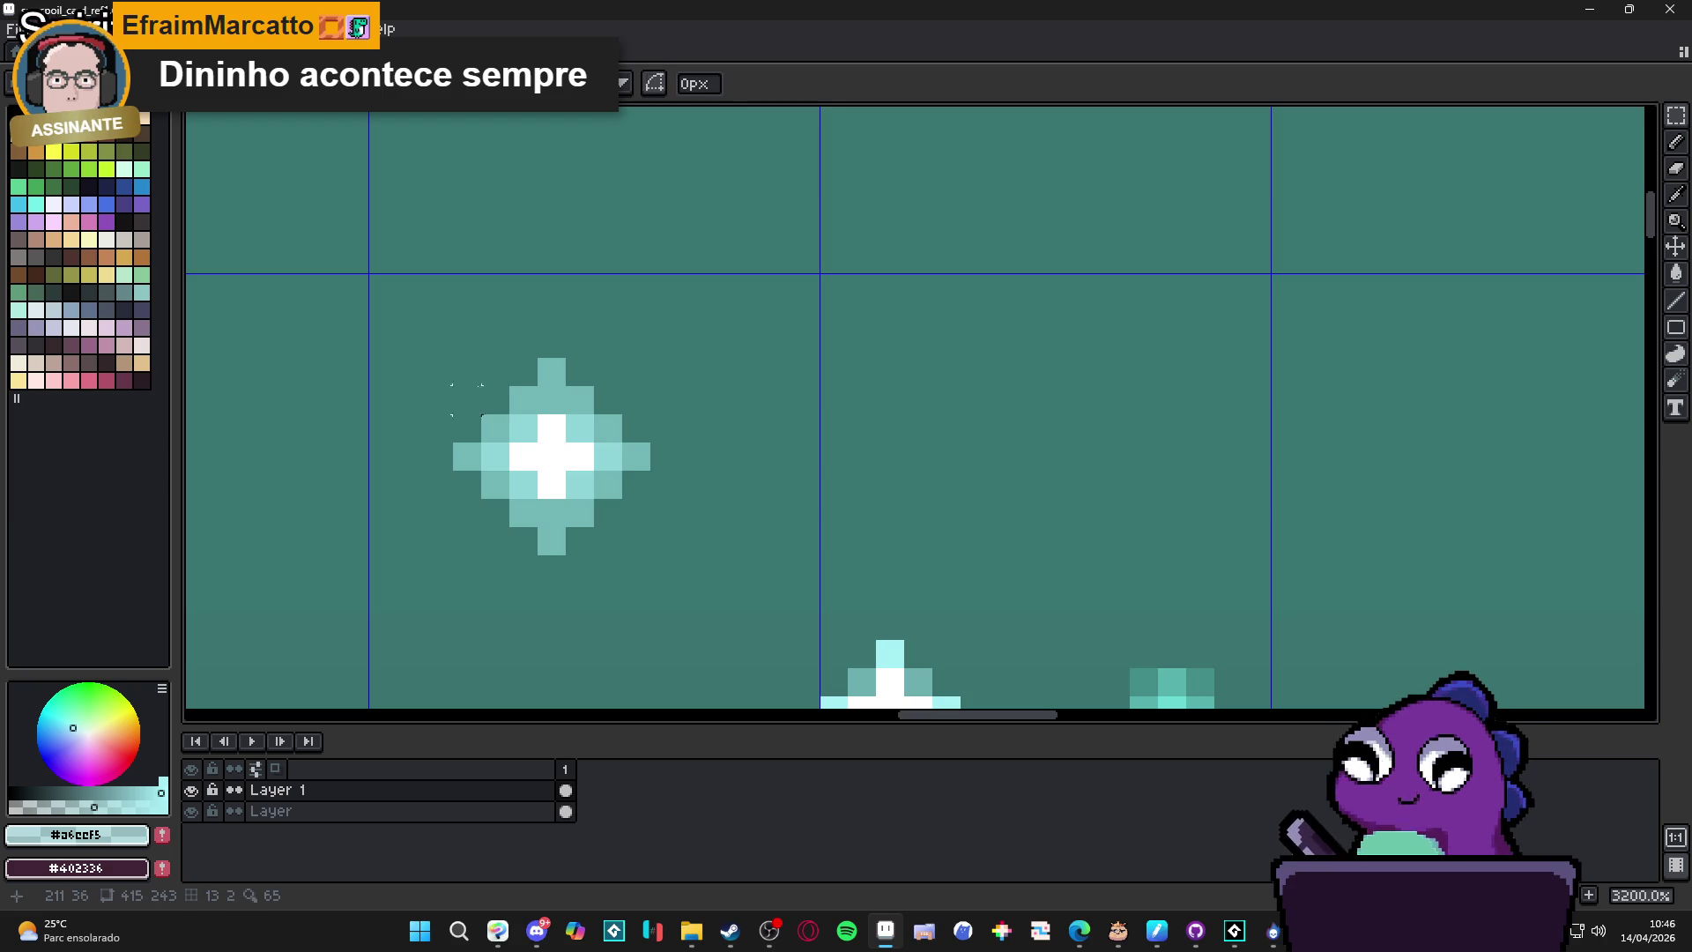
pyautogui.scroll(-3, 467, 371)
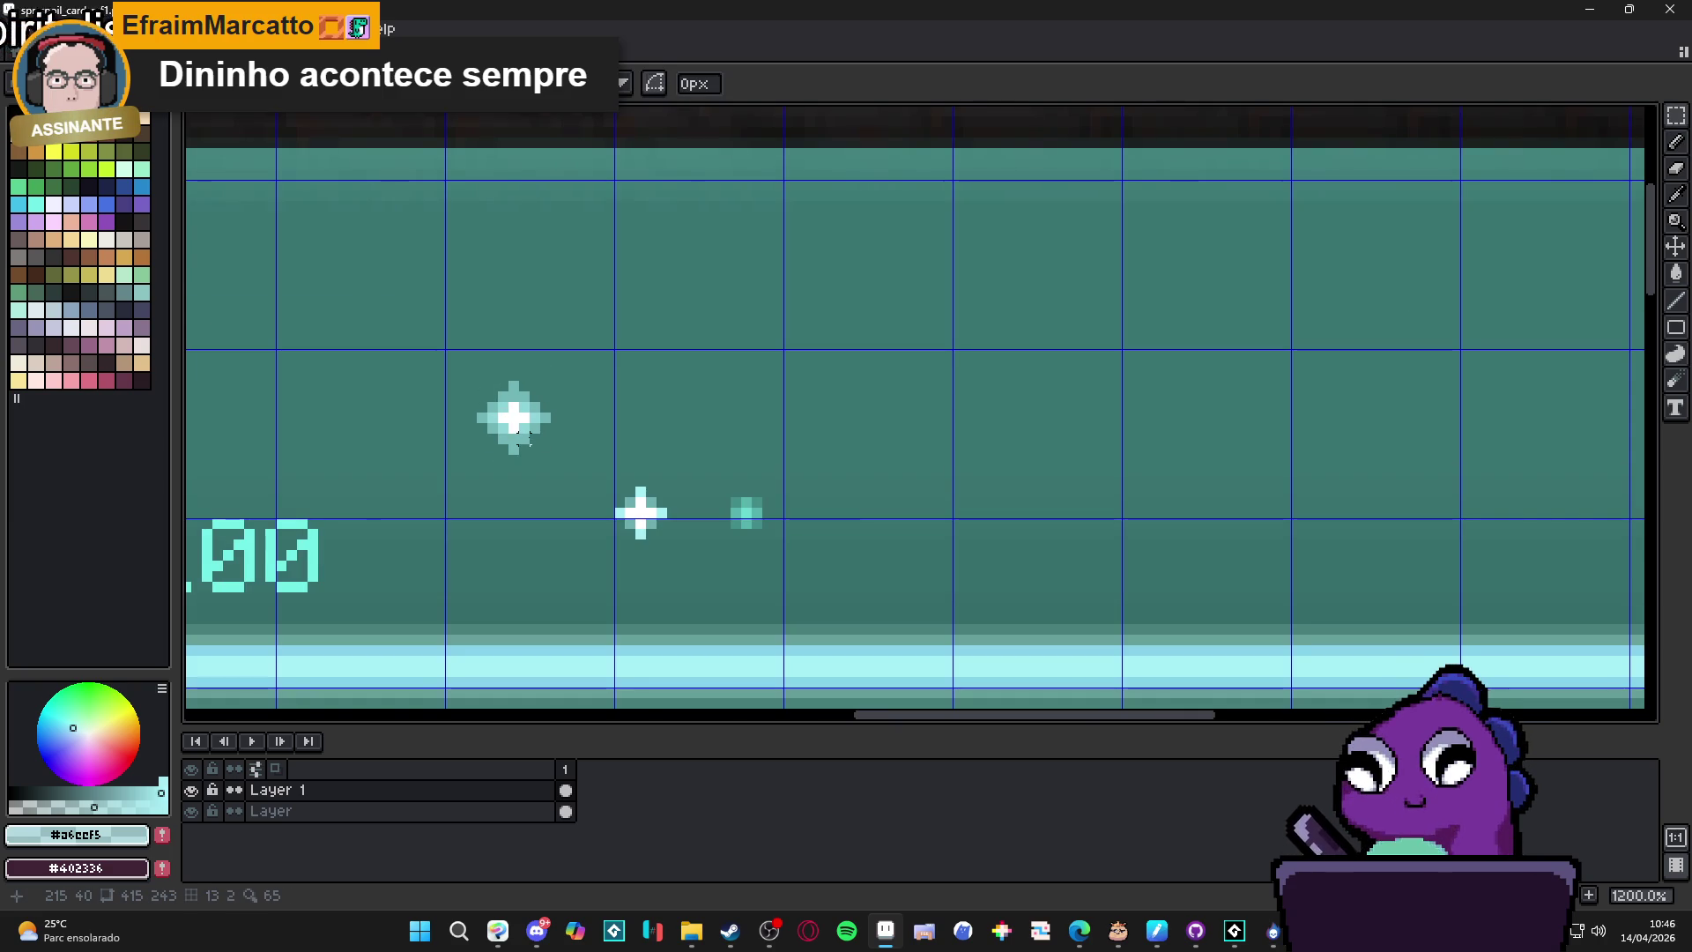
pyautogui.scroll(-2, 526, 441)
pyautogui.scroll(3, 616, 485)
pyautogui.scroll(-3, 661, 509)
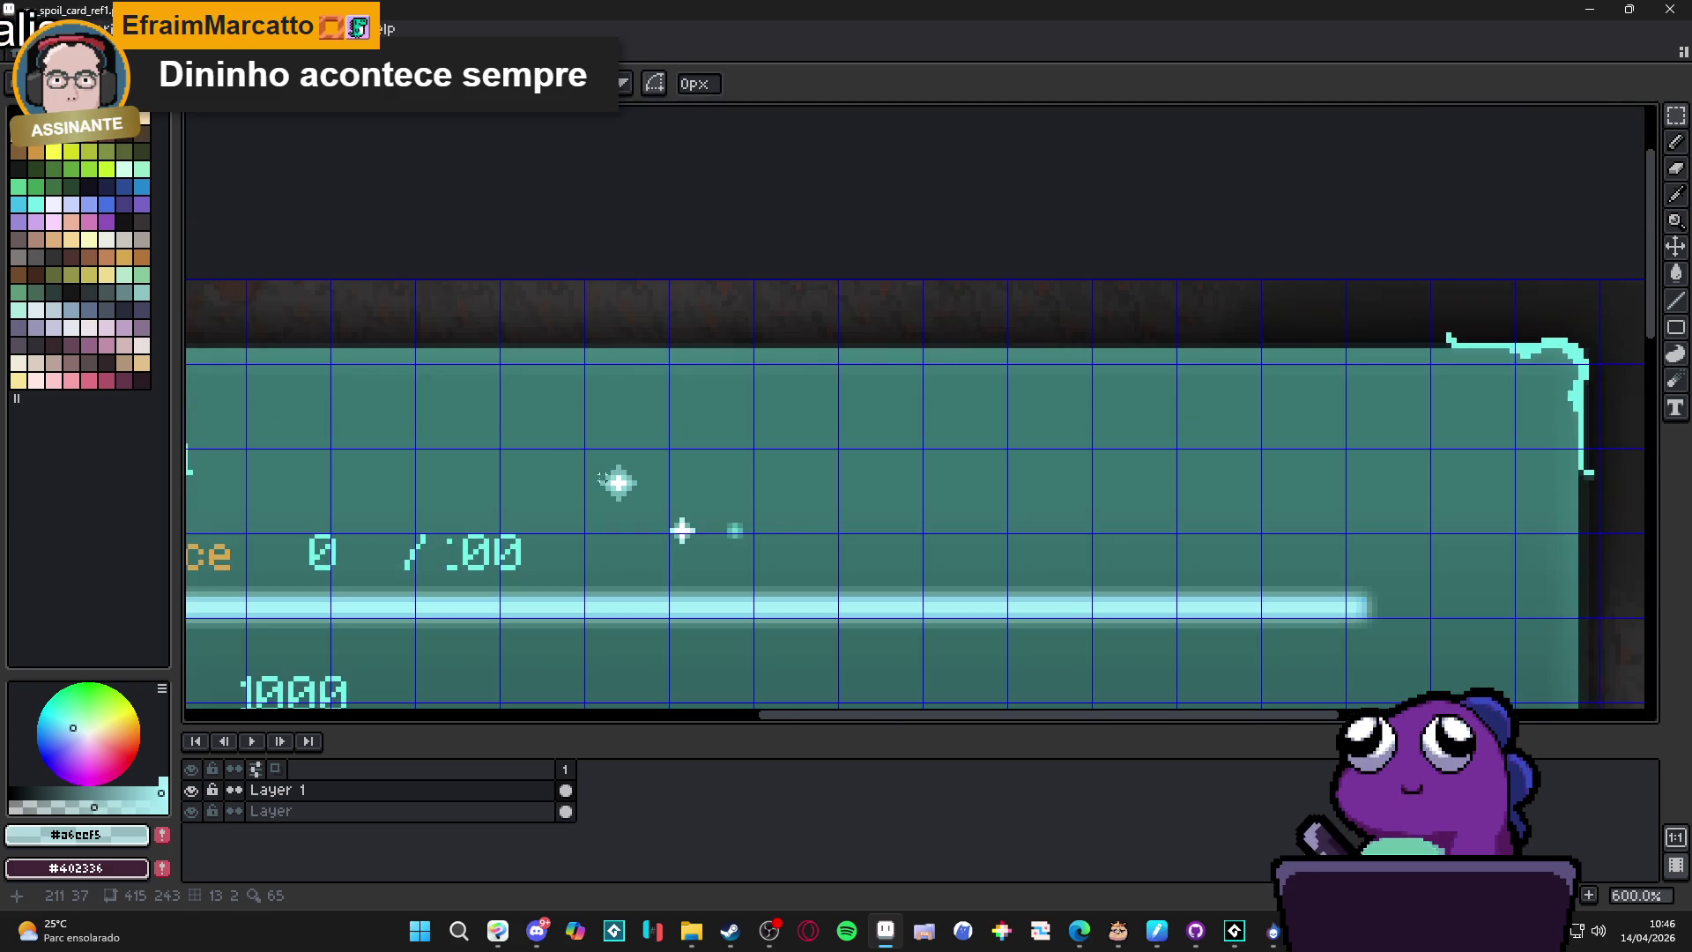
pyautogui.scroll(3, 601, 478)
pyautogui.moveTo(603, 426); pyautogui.dragTo(726, 548)
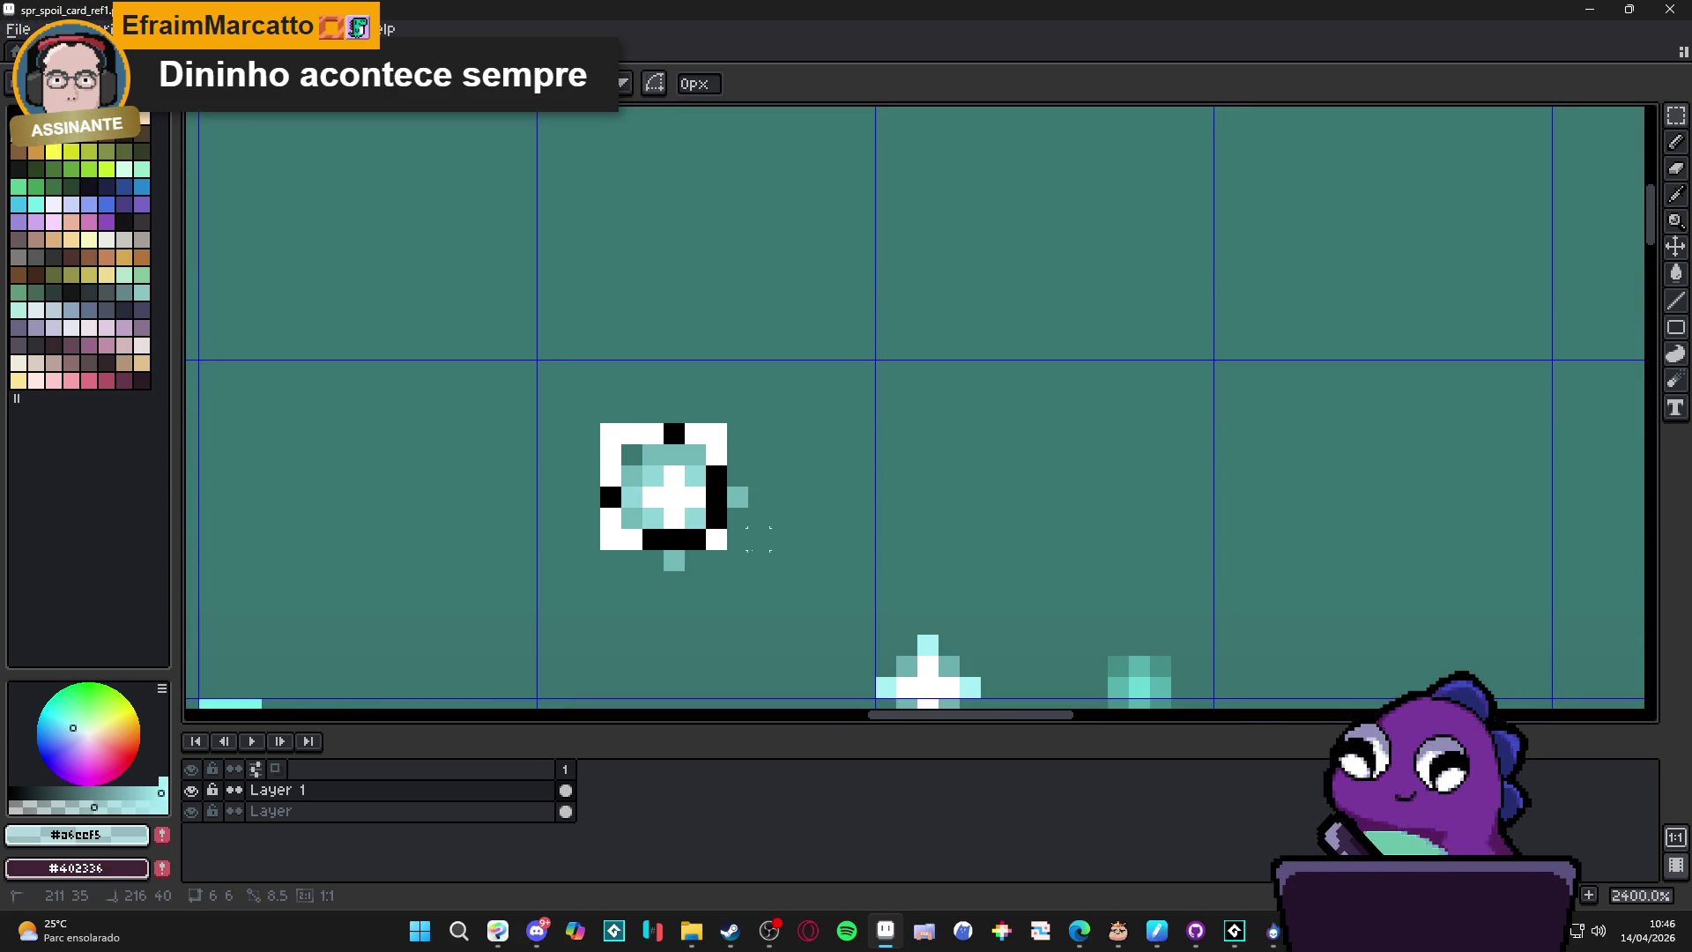
pyautogui.scroll(-1, 754, 548)
# Create a new 7x7 sprite and paste the large sparkle into frame 1.
pyautogui.click(18, 29)
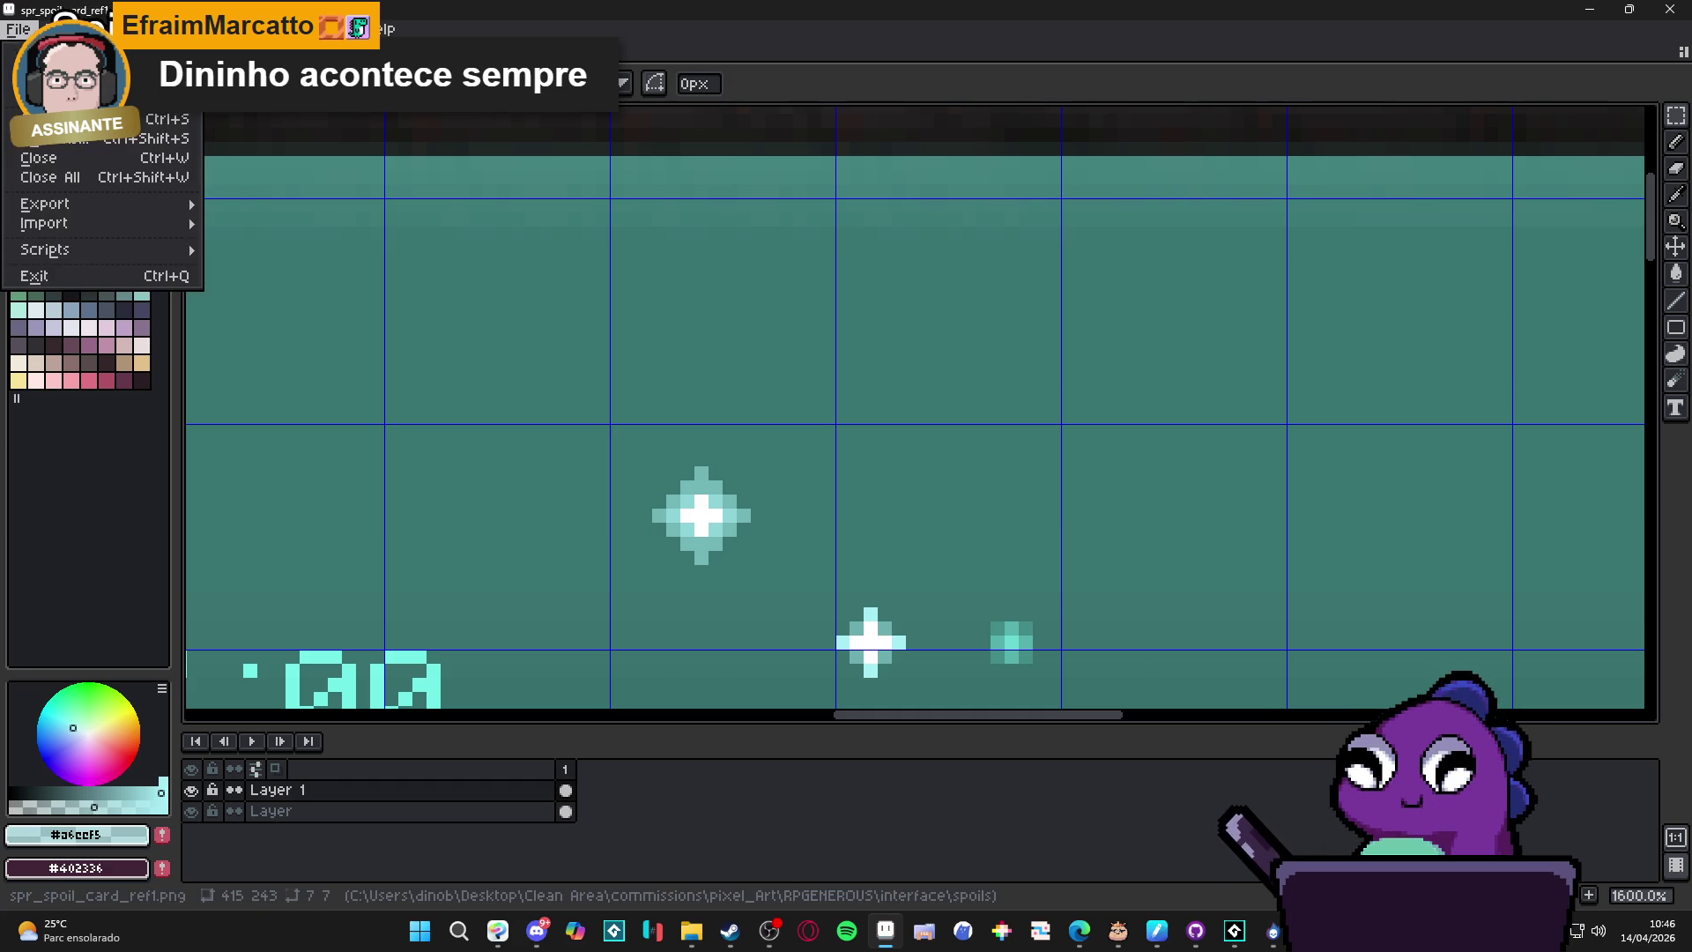
pyautogui.hotkey('ctrl', 'n')
pyautogui.click(793, 655)
pyautogui.hotkey('ctrl', 'v')
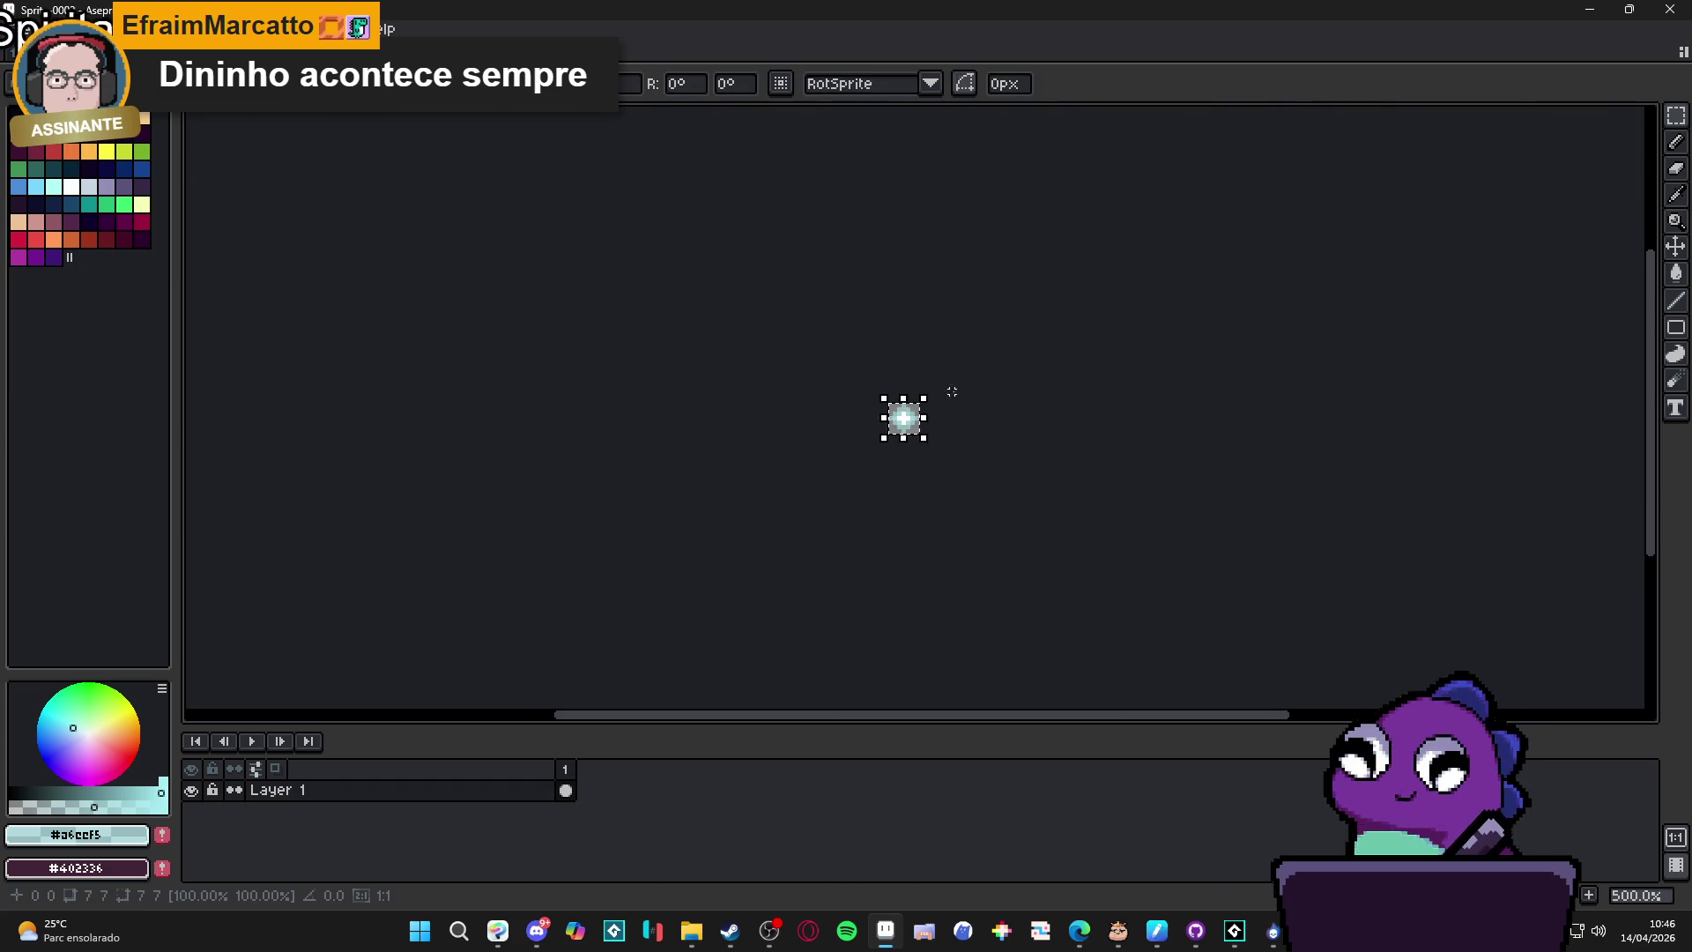
pyautogui.press('Return')
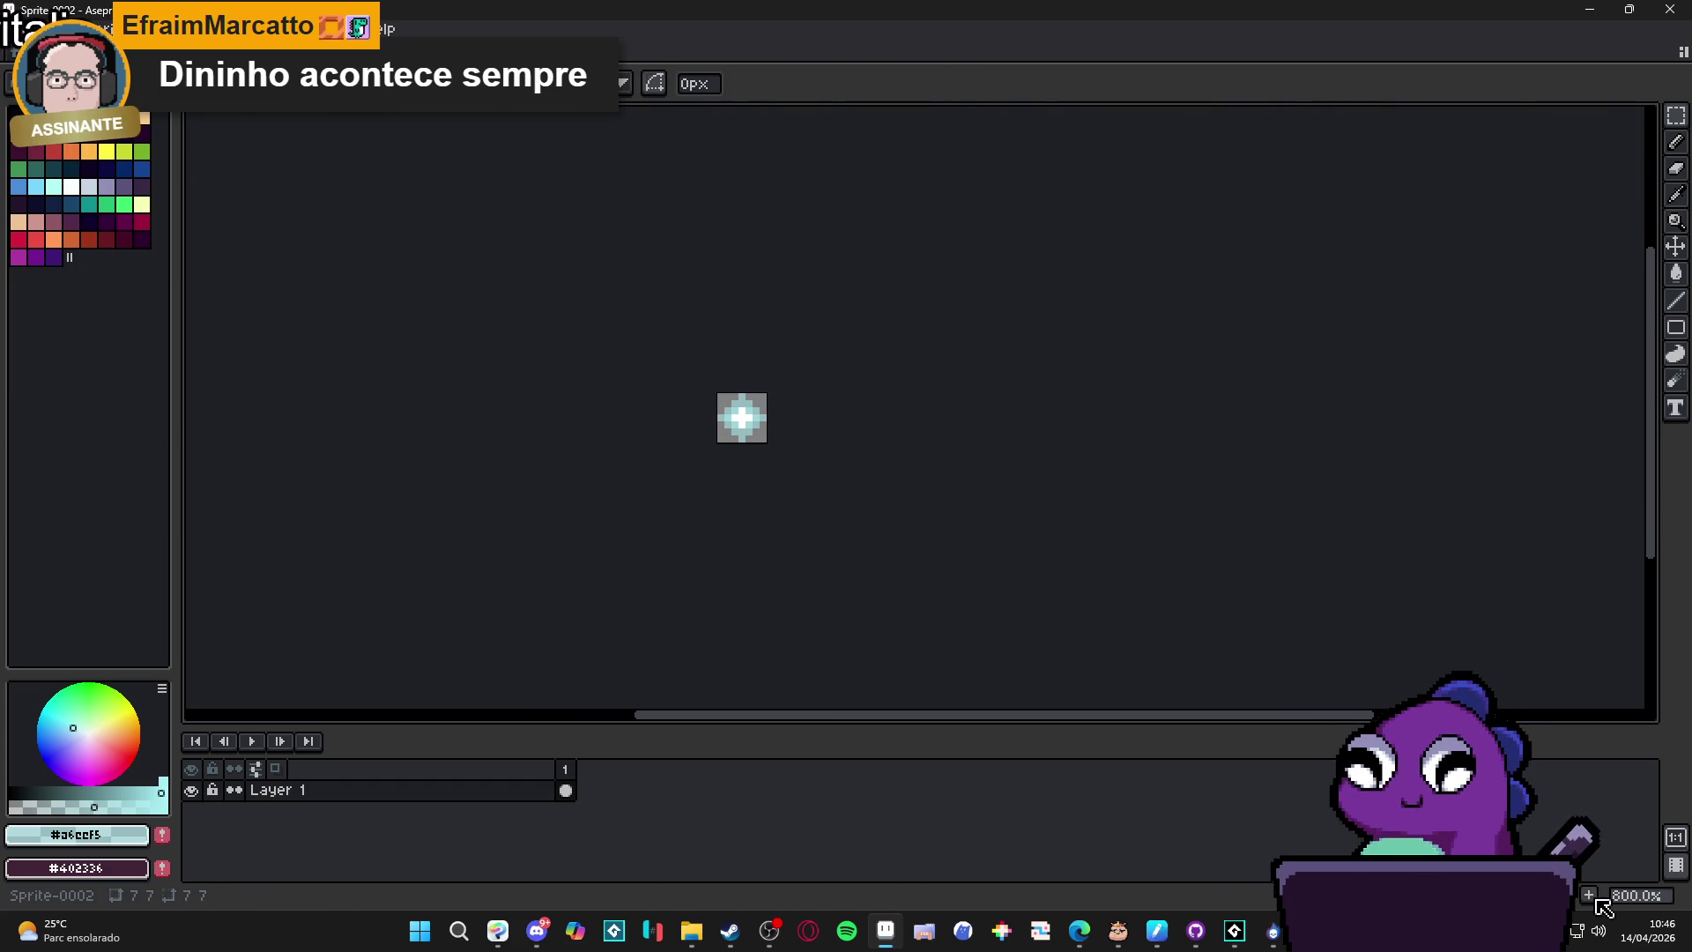
# Add frame 2 and paste the cross sparkle from the card mockup, centred.
pyautogui.hotkey('alt', 'n')
pyautogui.hotkey('ctrl', 'a')
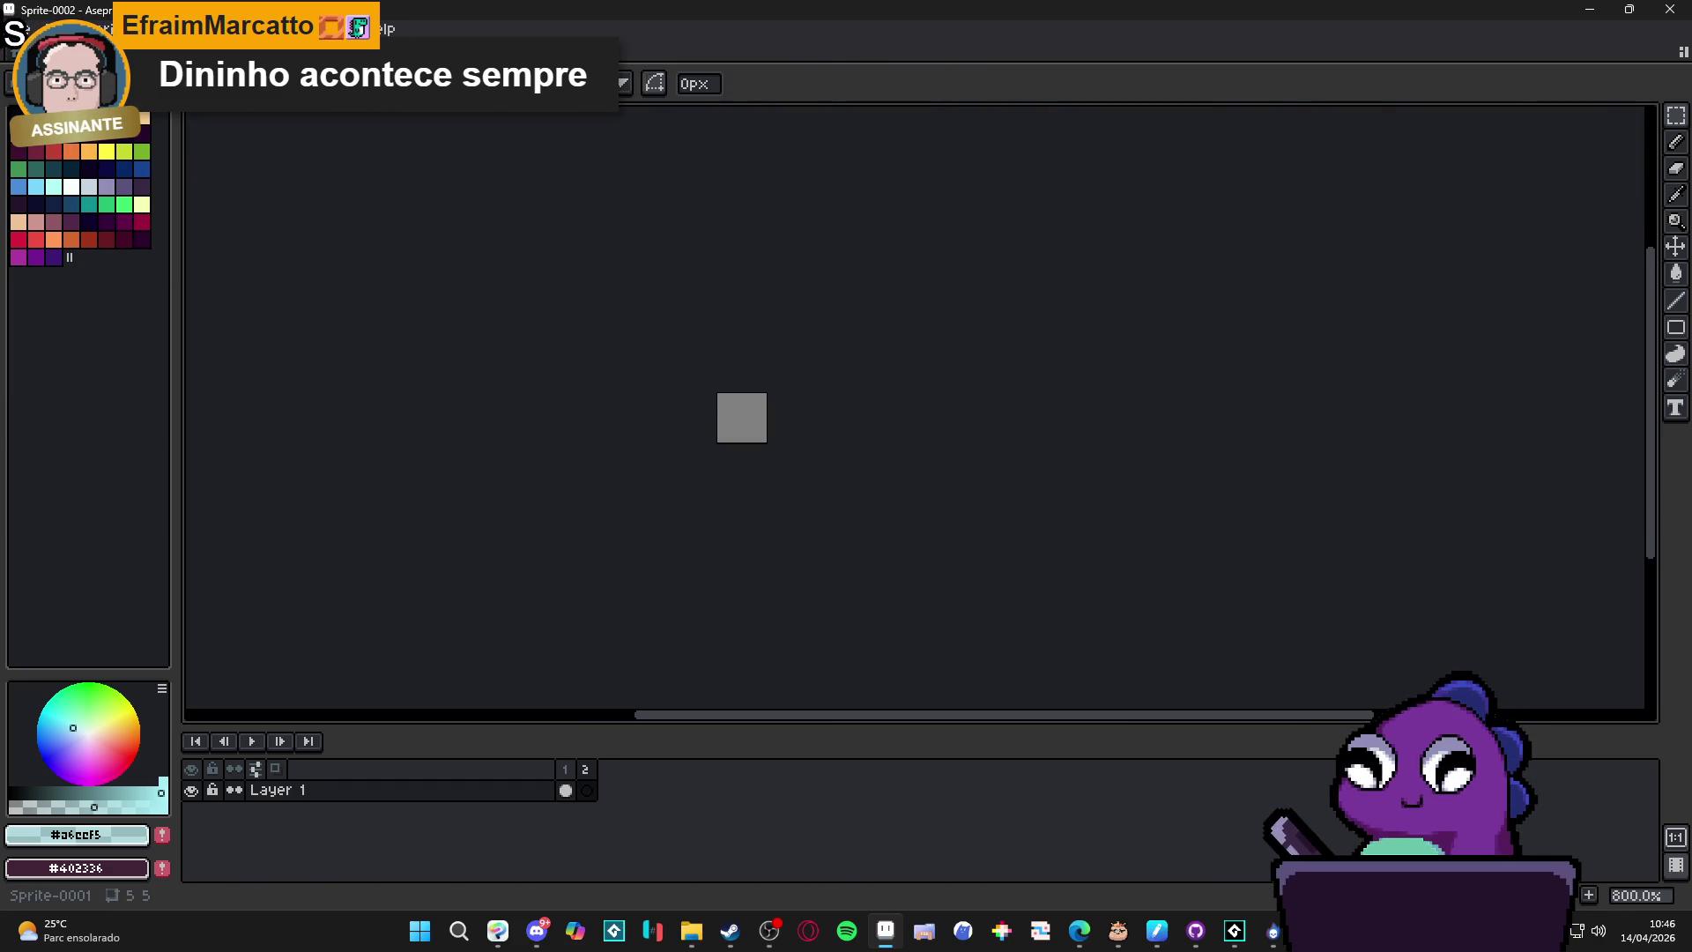
pyautogui.hotkey('ctrl', 'v')
pyautogui.hotkey('ctrl', 'Tab')
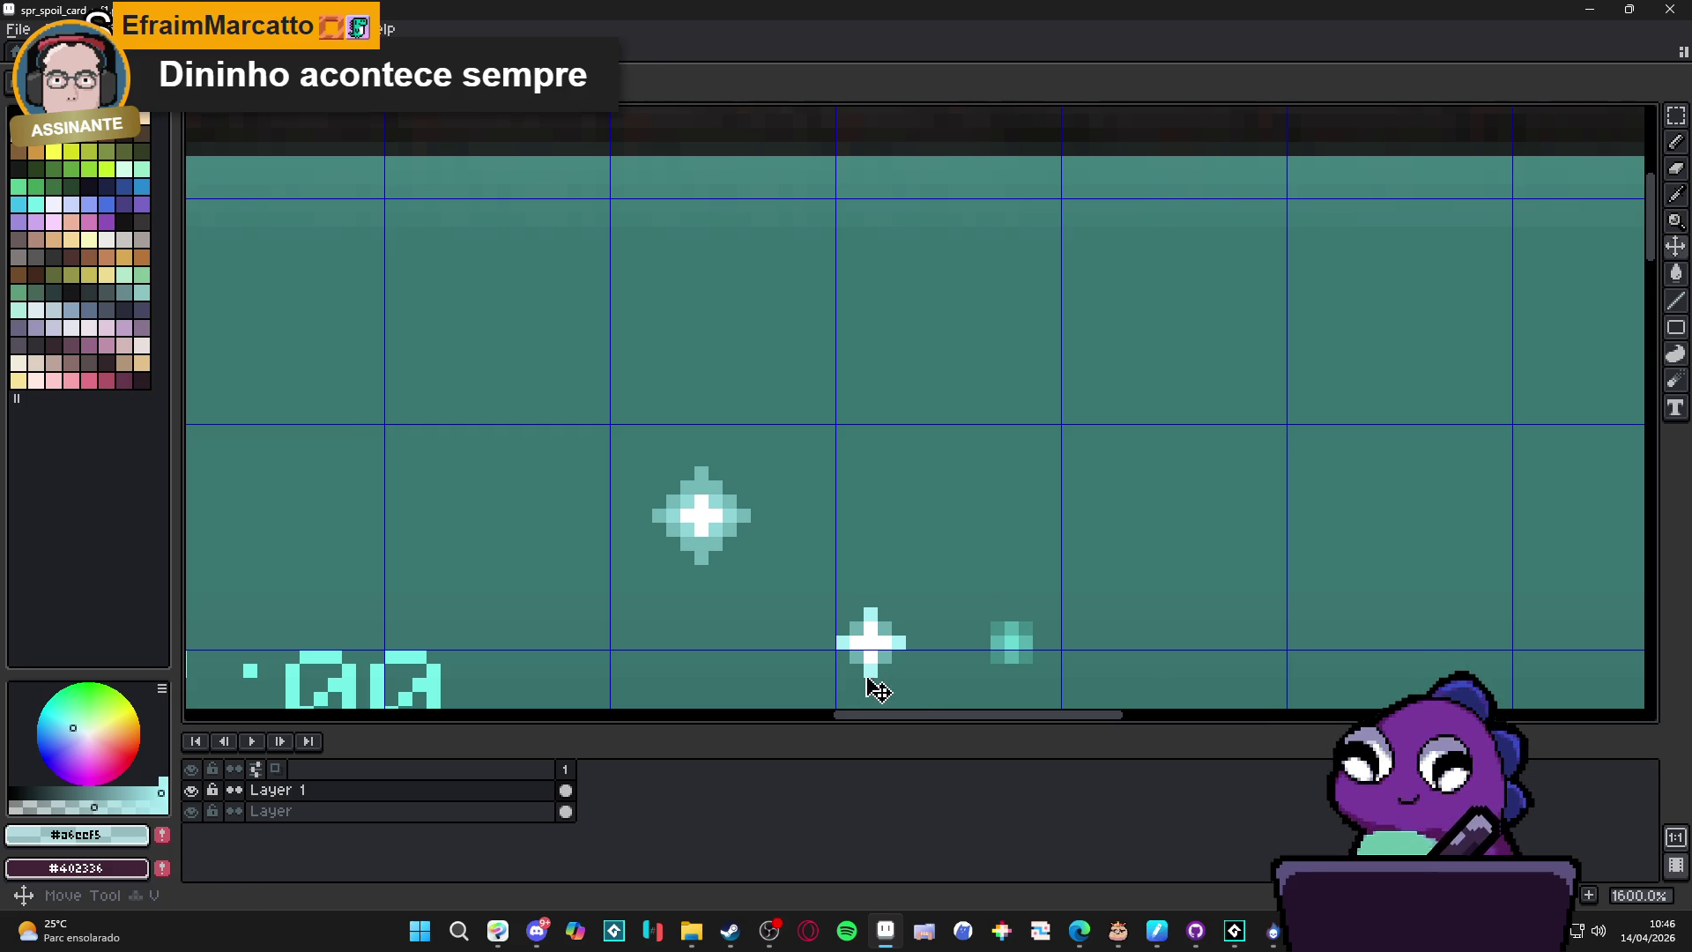
pyautogui.press('m')
pyautogui.scroll(1, 868, 652)
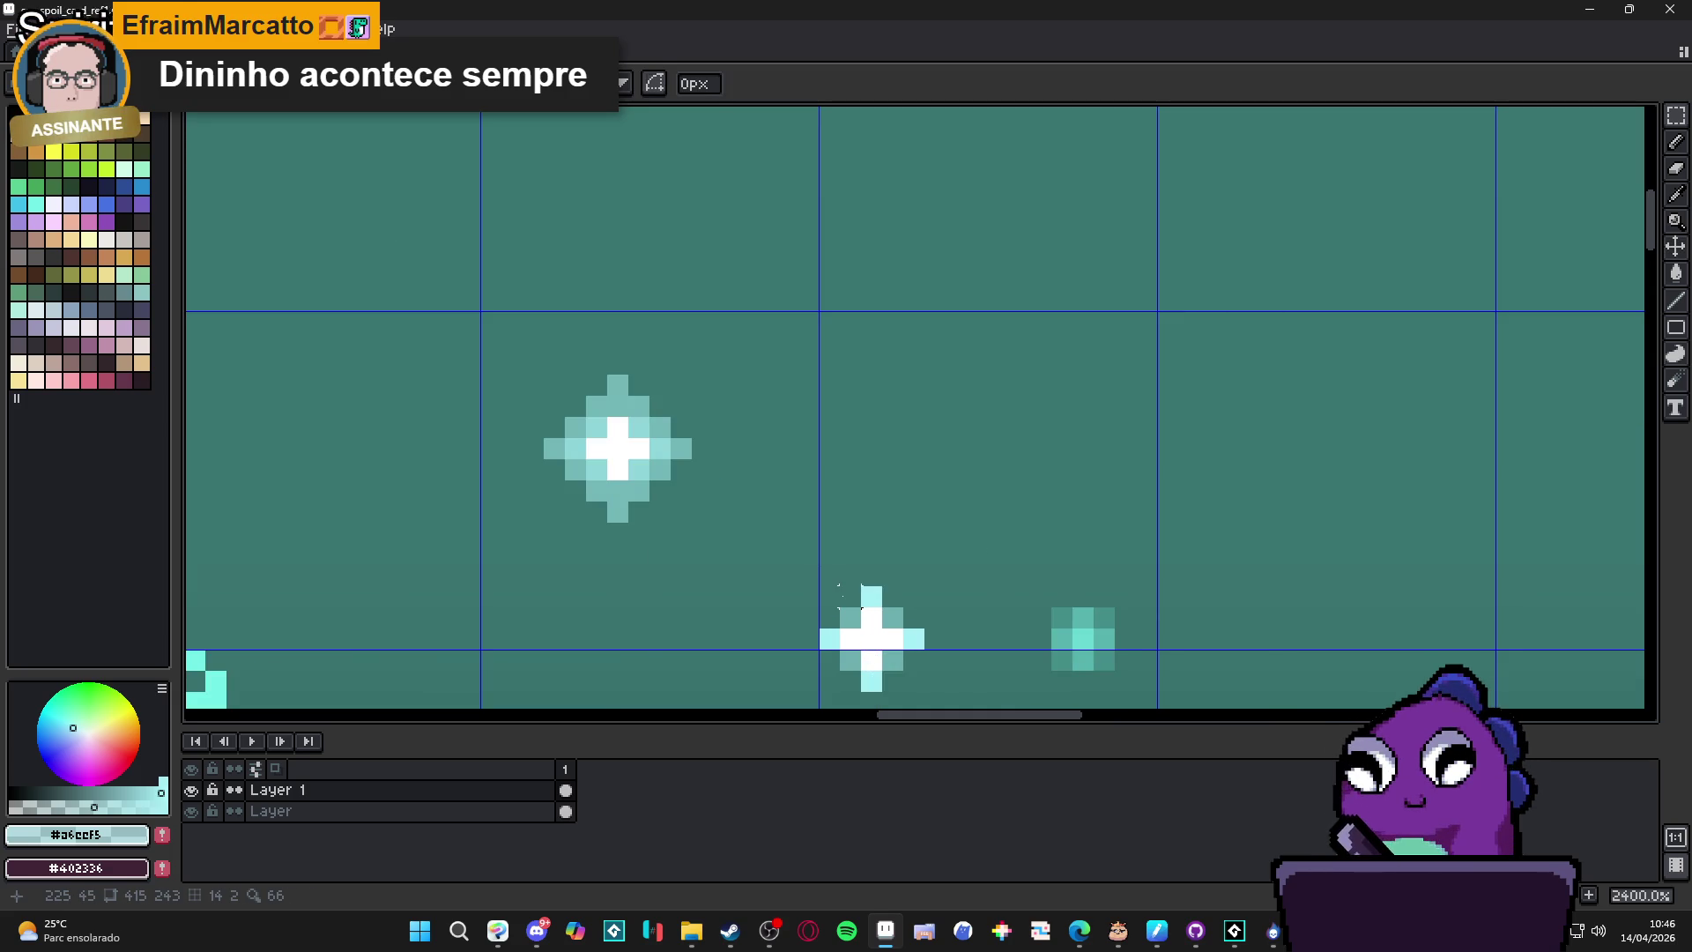
pyautogui.moveTo(815, 583); pyautogui.dragTo(929, 695)
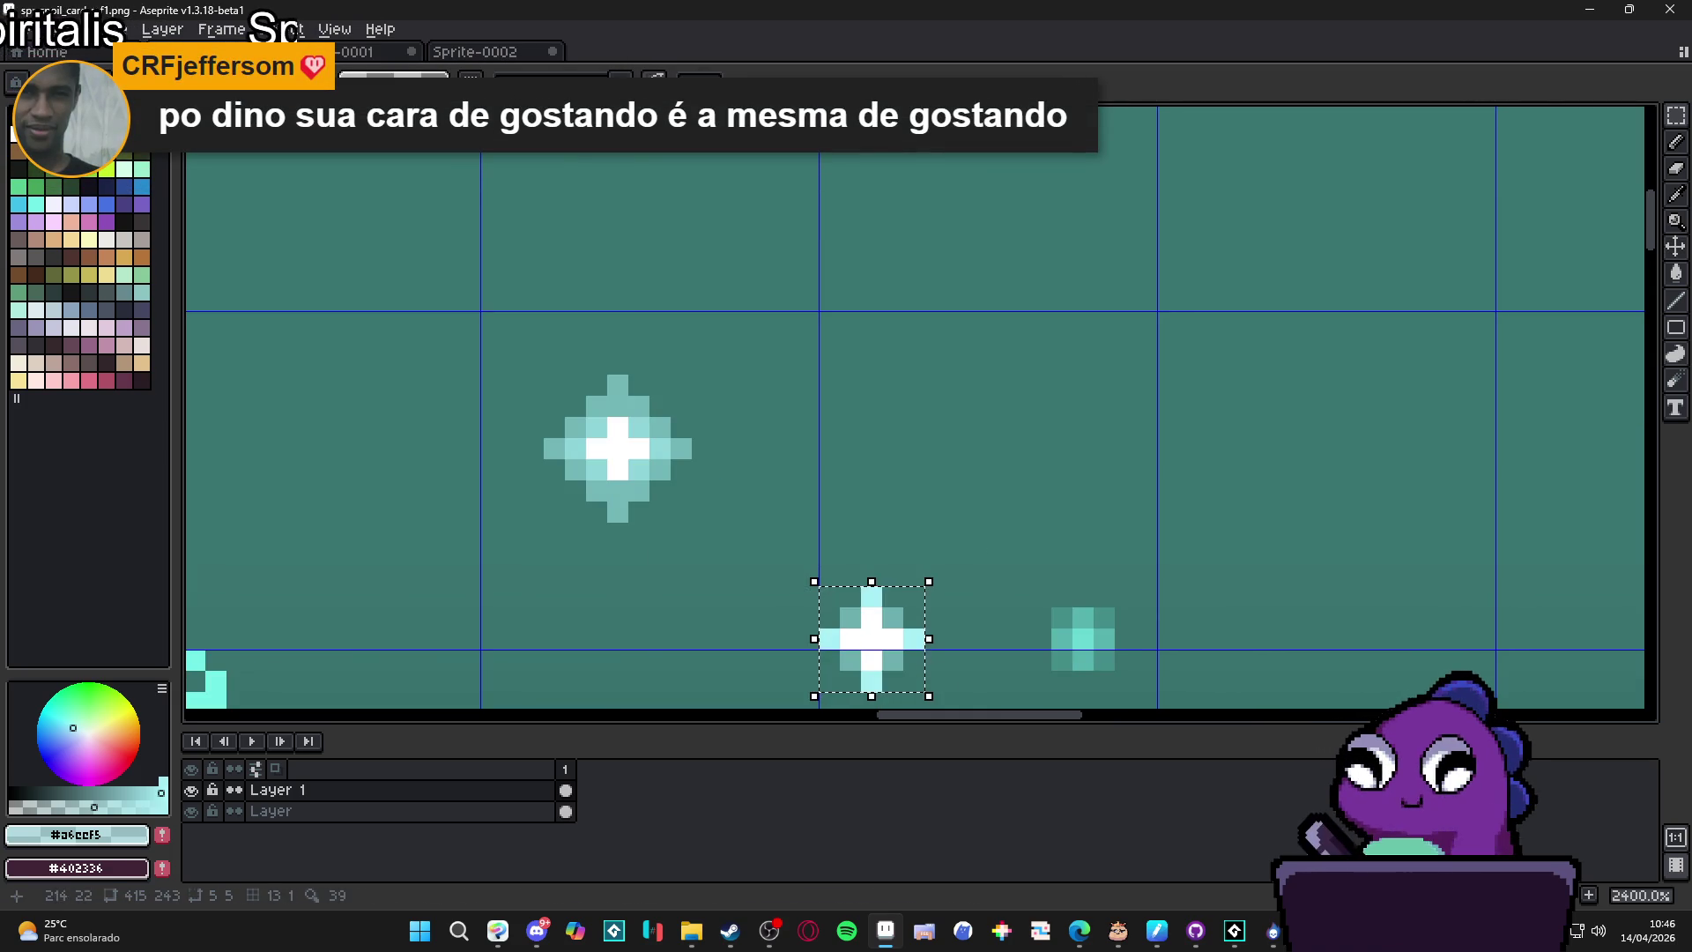
pyautogui.hotkey('ctrl', 'Tab')
pyautogui.hotkey('ctrl', 'v')
pyautogui.scroll(5, 822, 359)
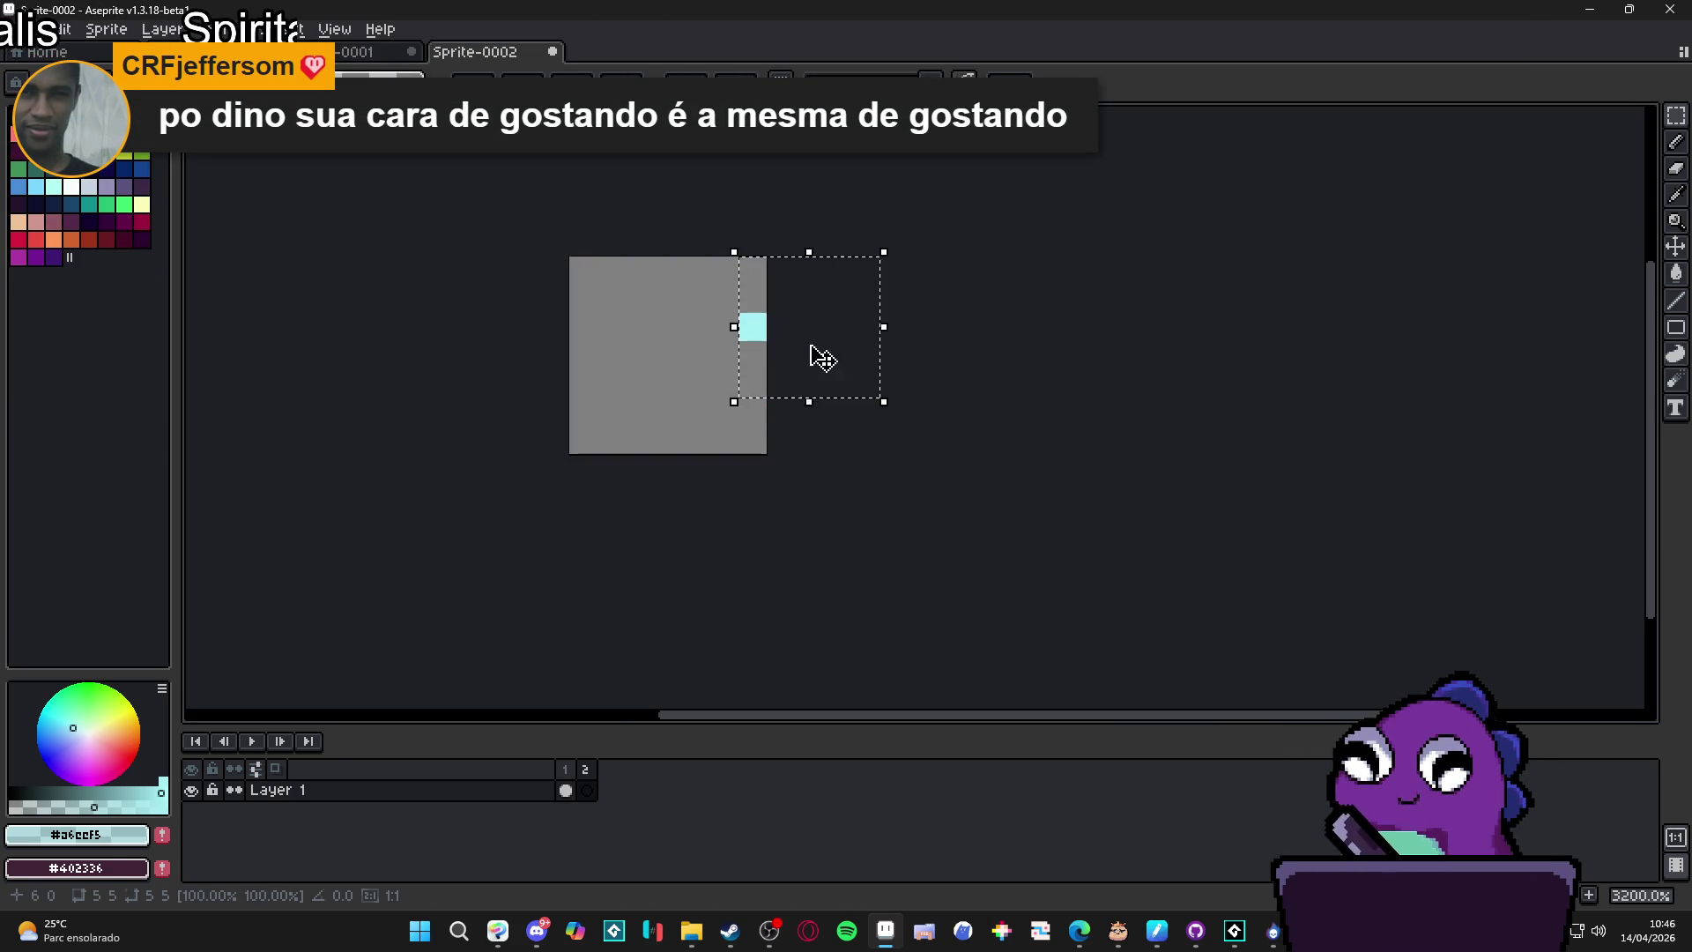
pyautogui.moveTo(822, 359); pyautogui.dragTo(681, 387)
pyautogui.hotkey('ctrl', 'd')
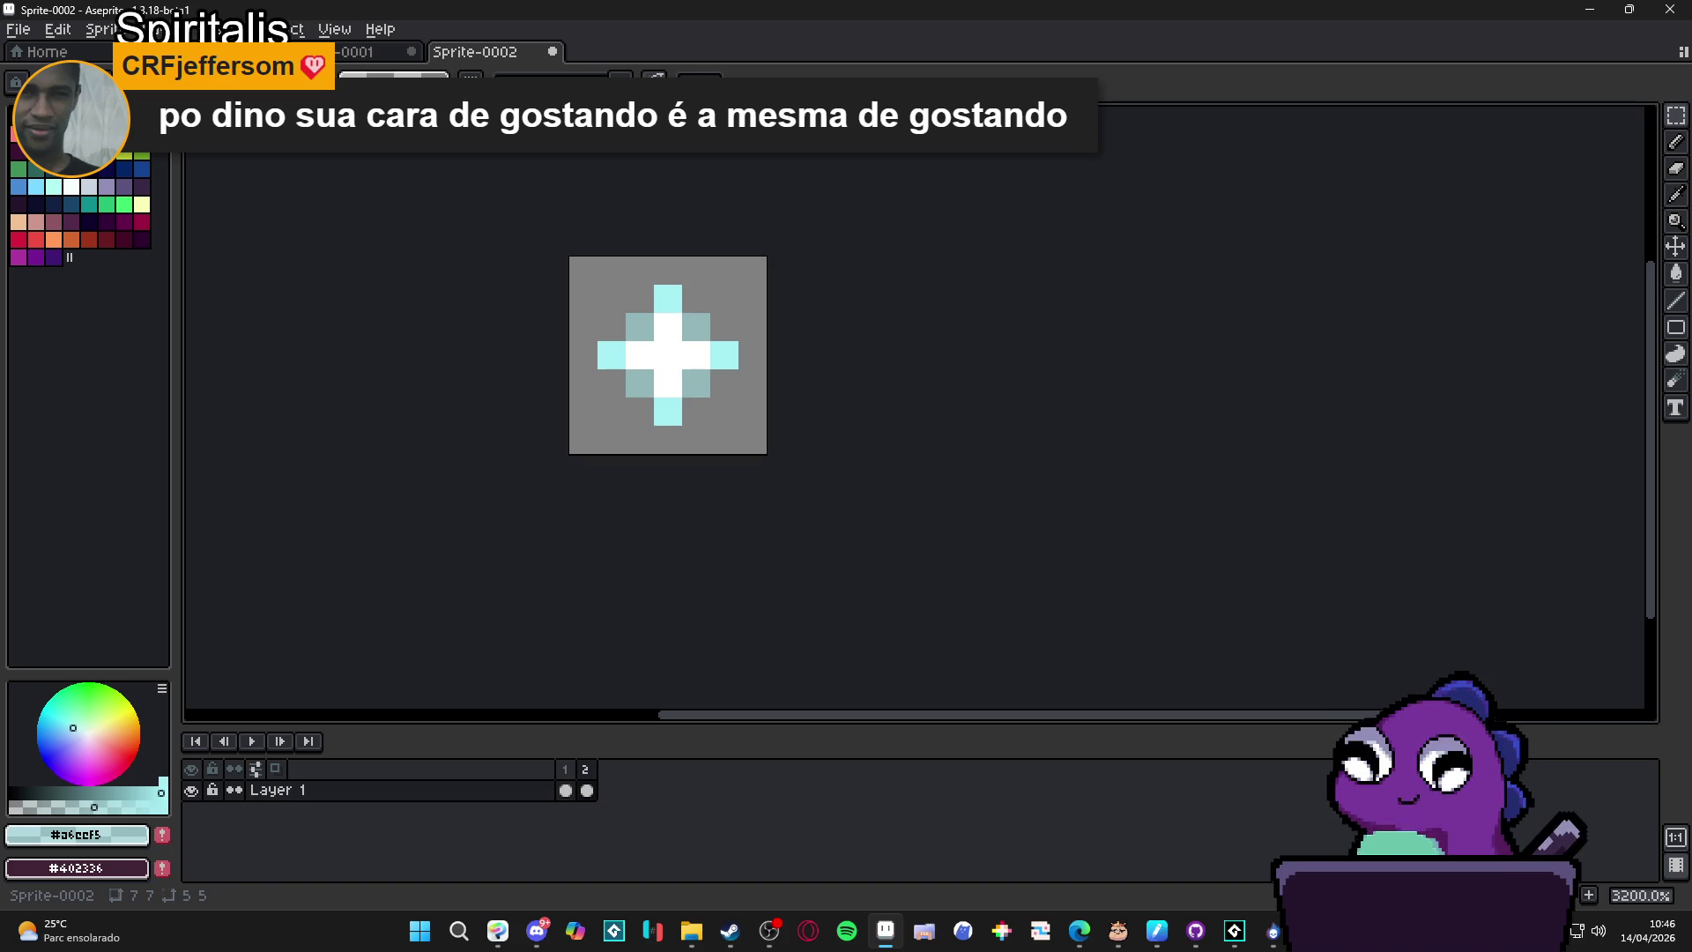
# Add a third frame and preview the animation playback.
pyautogui.hotkey('alt', 'n')
pyautogui.hotkey('ctrl', 'a')
pyautogui.press('Return')
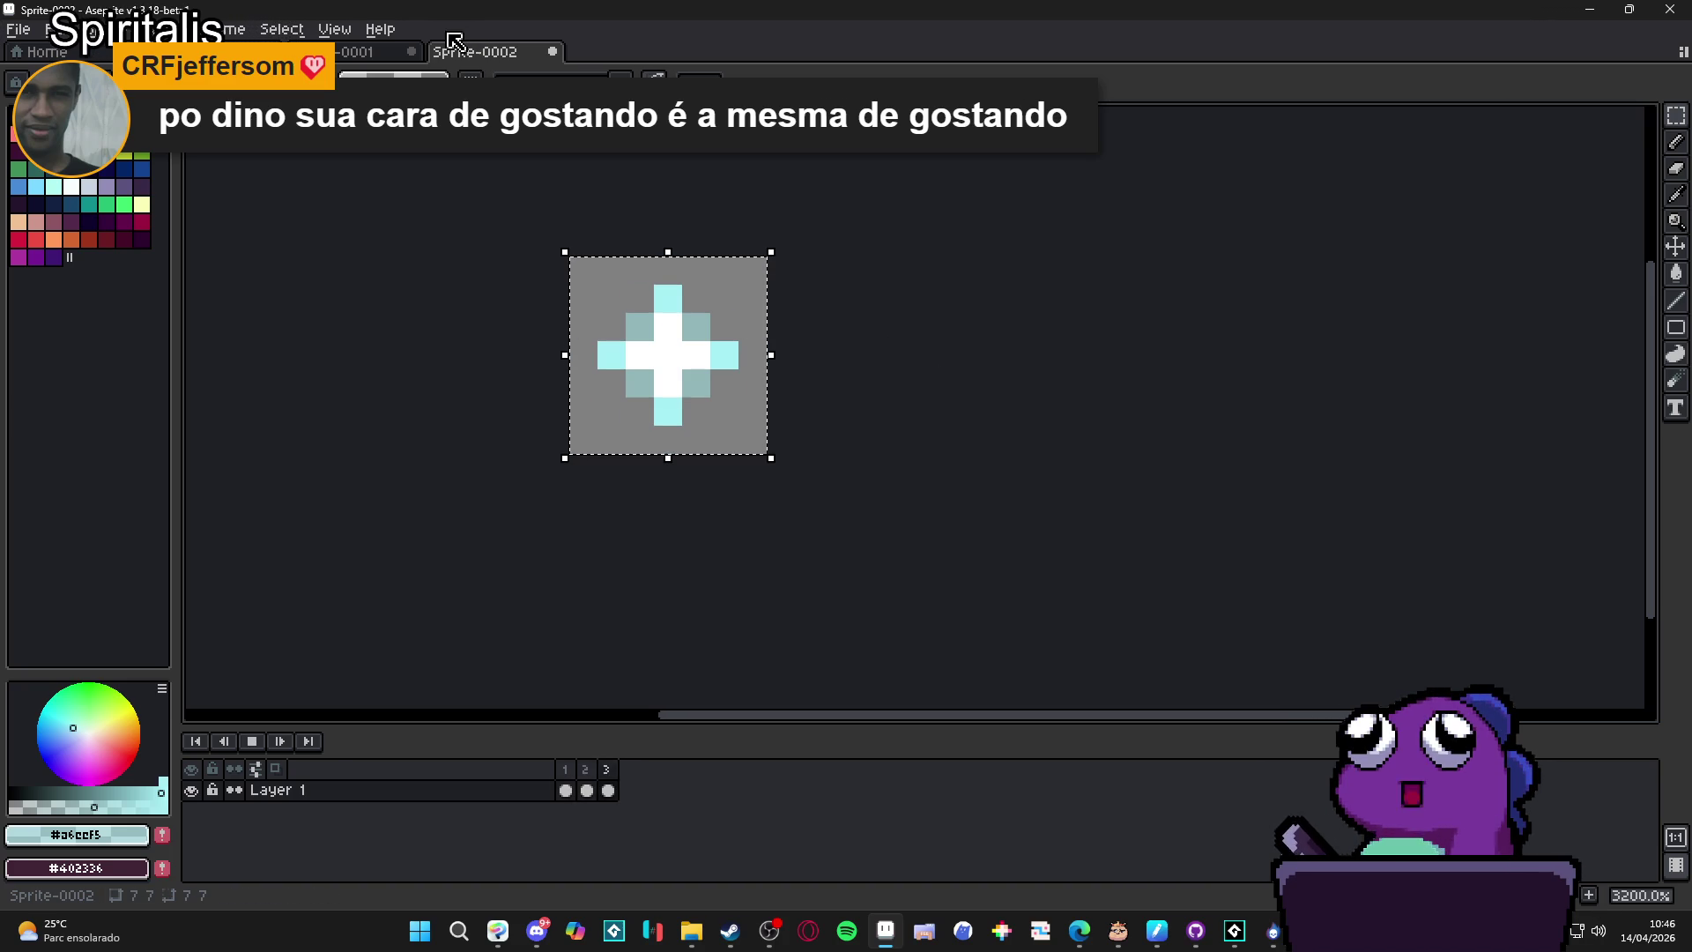
pyautogui.click(589, 790)
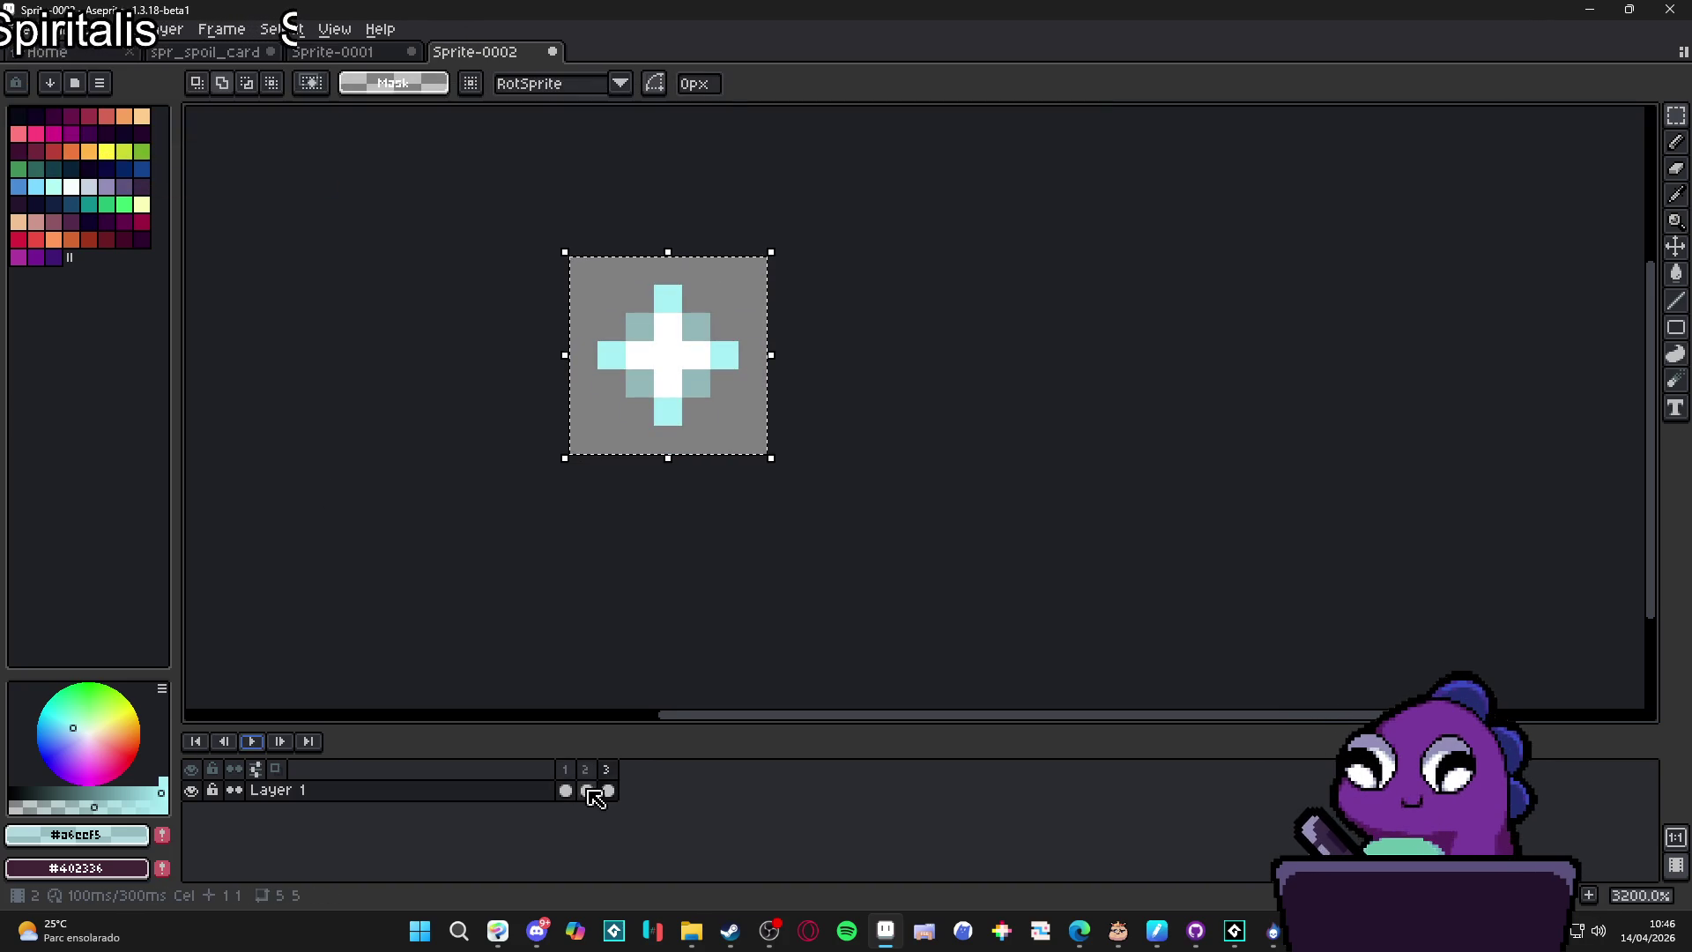
pyautogui.click(607, 791)
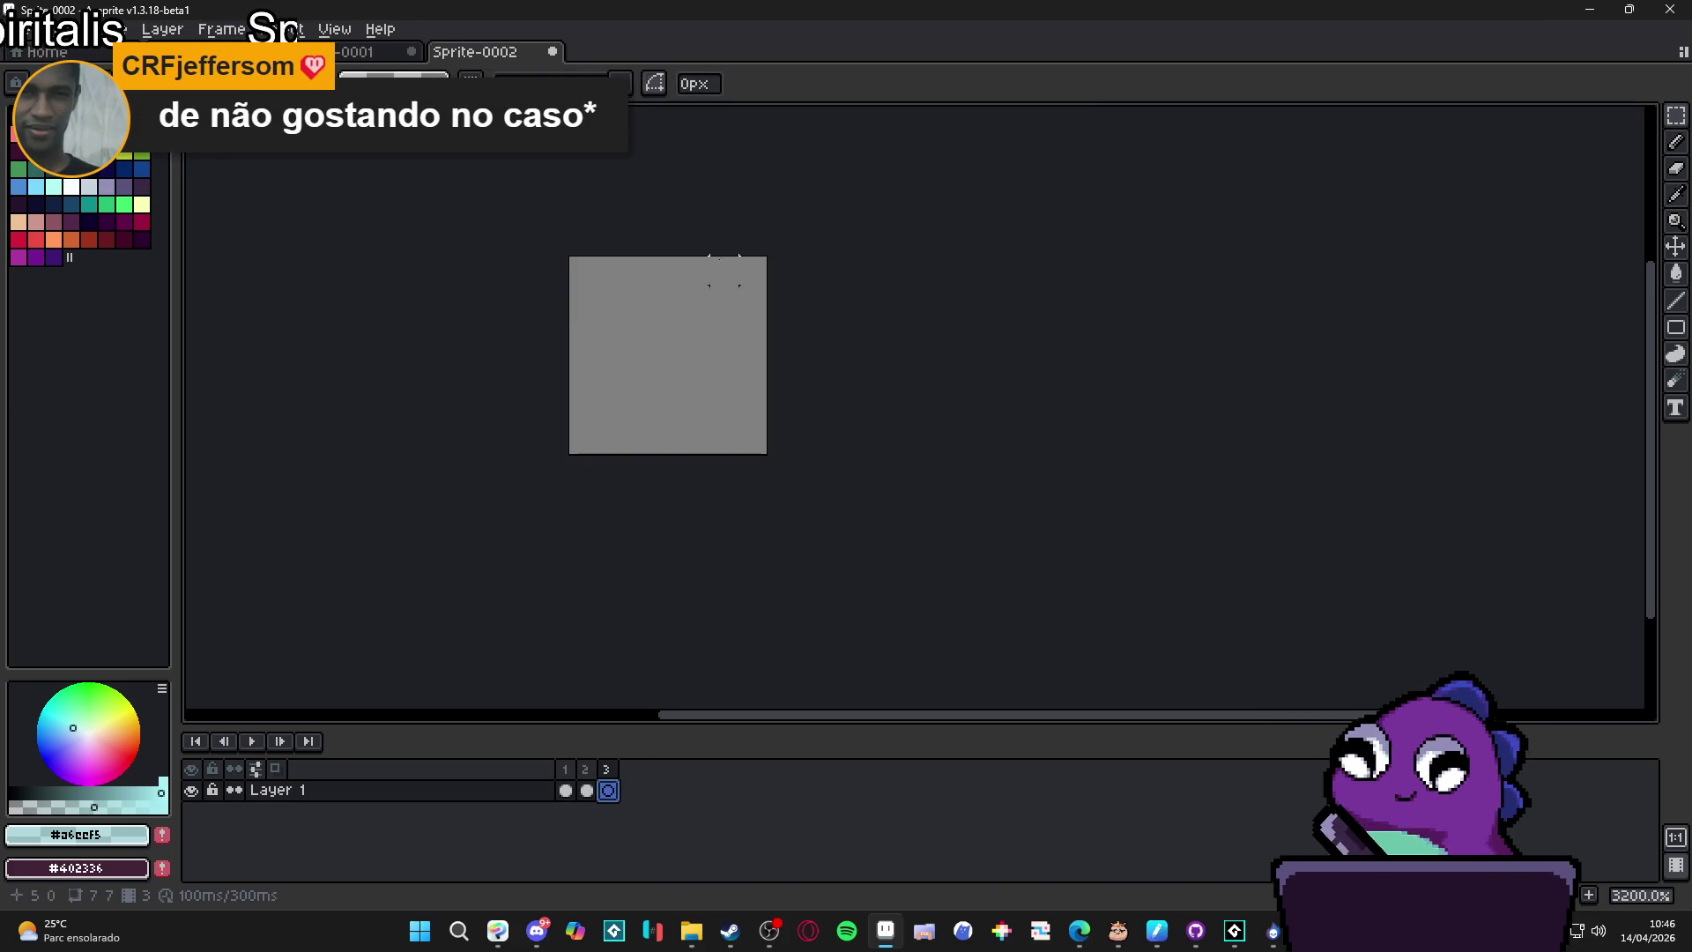
# Copy the small teal dot from the mockup and paste it centred into frame 3.
pyautogui.click(335, 51)
pyautogui.hotkey('ctrl', 'shift', 'Tab')
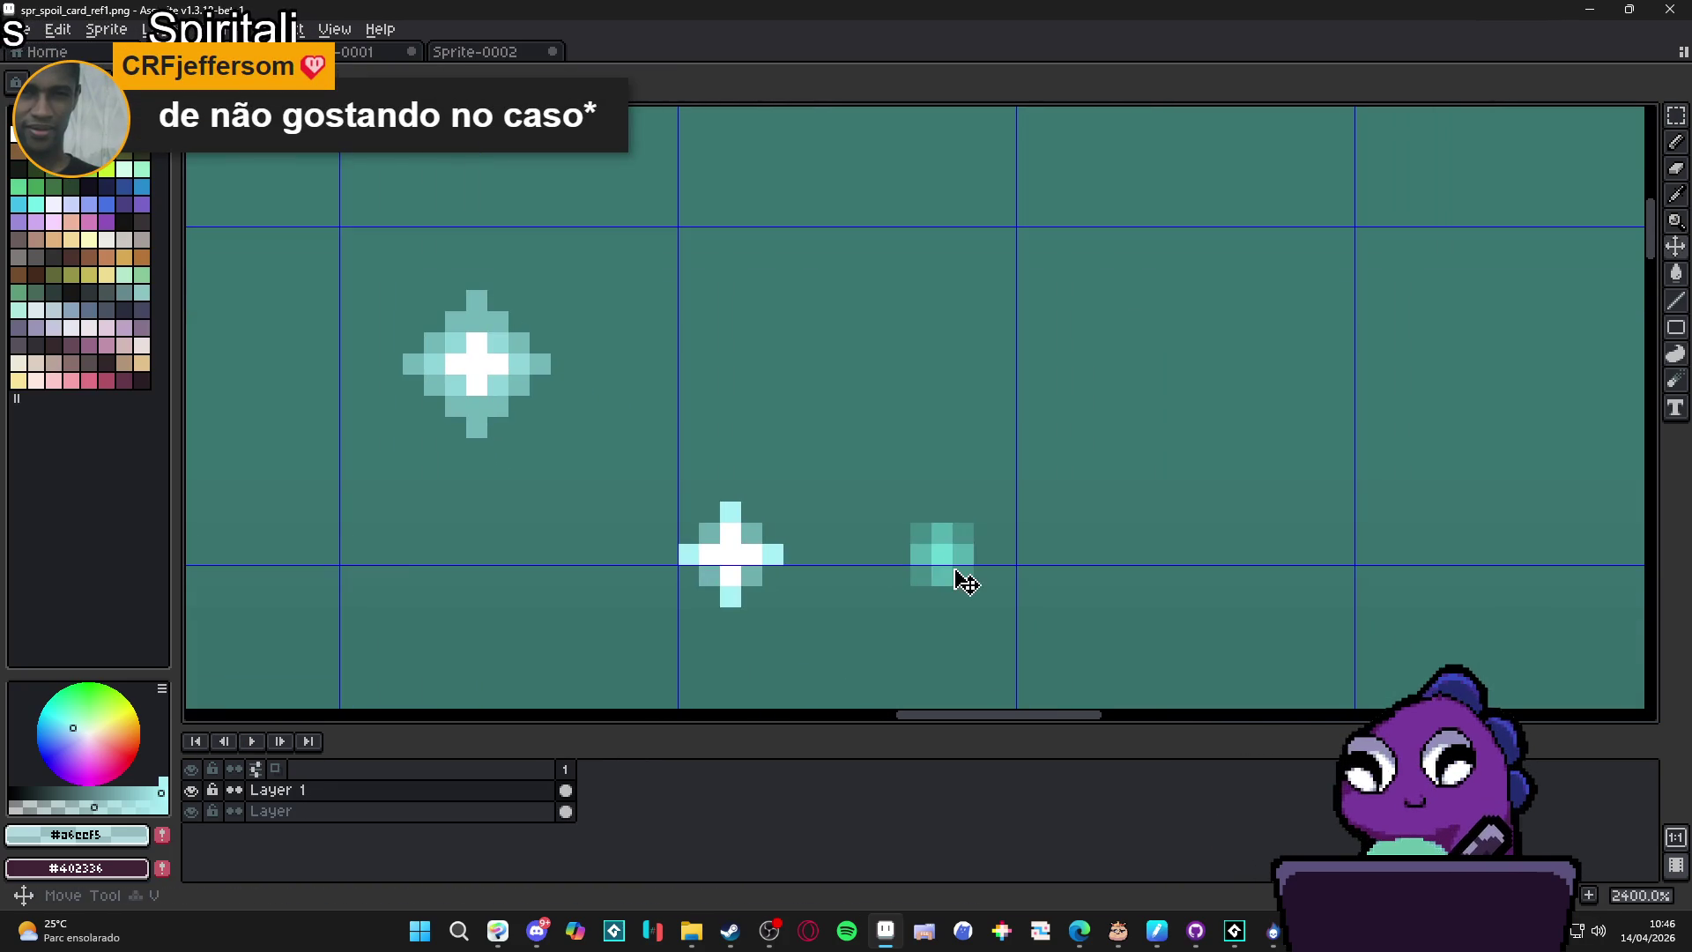
pyautogui.press('m')
pyautogui.moveTo(921, 533); pyautogui.dragTo(978, 577)
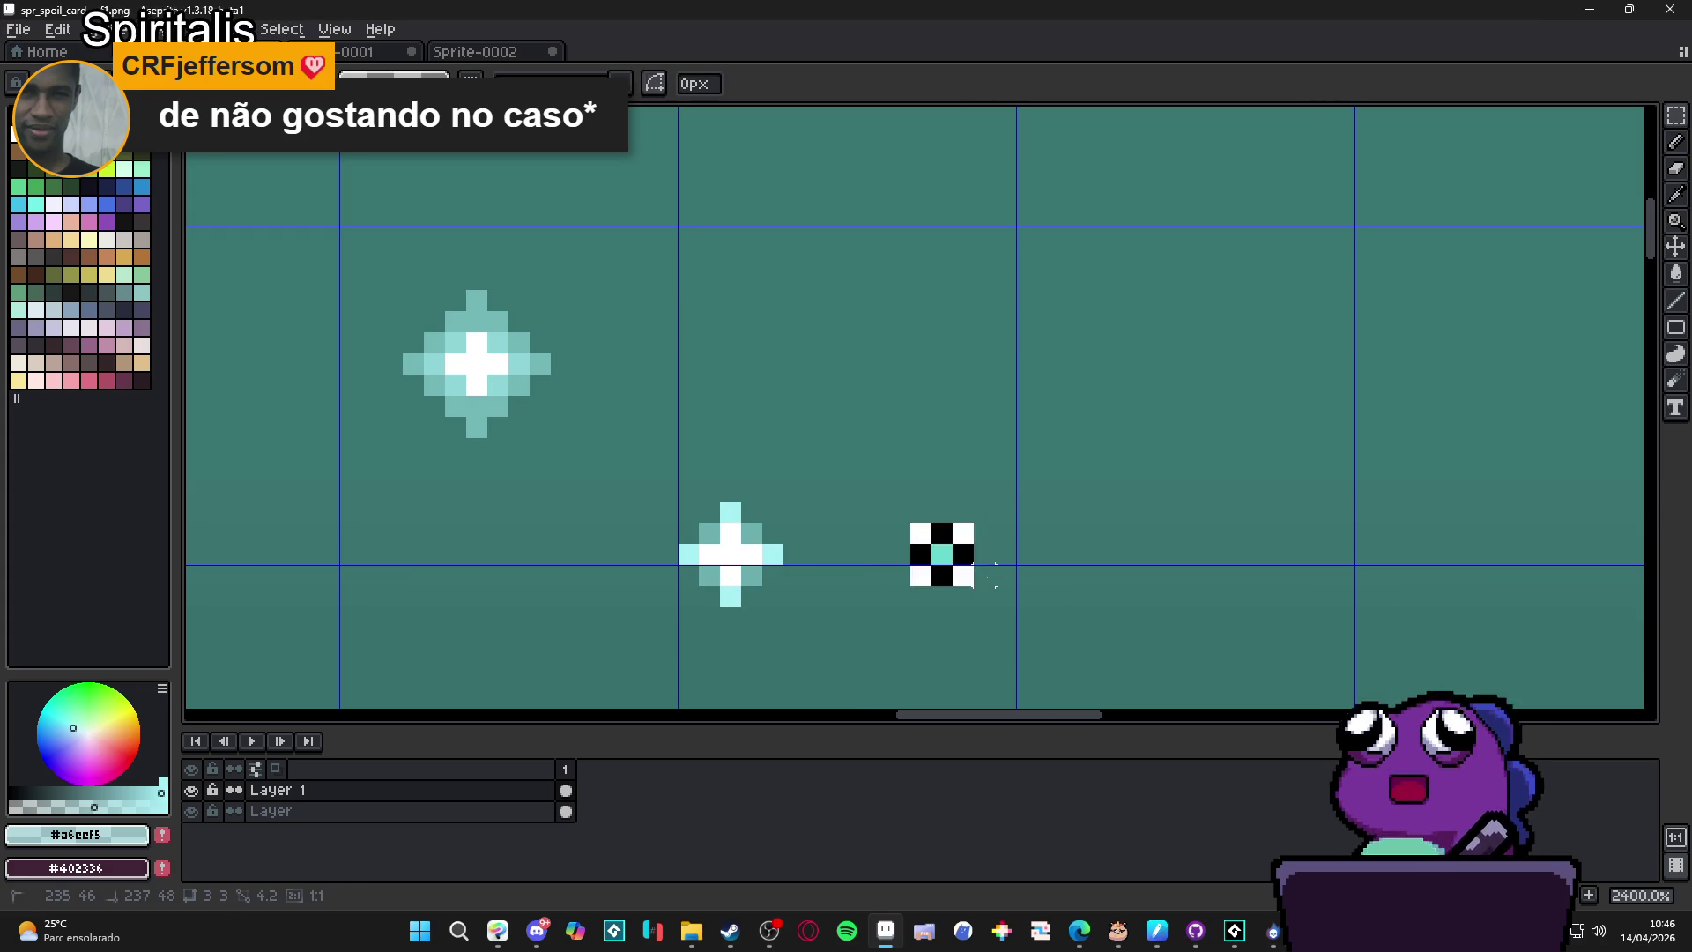
pyautogui.hotkey('ctrl', 'c')
pyautogui.click(502, 52)
pyautogui.hotkey('ctrl', 'v')
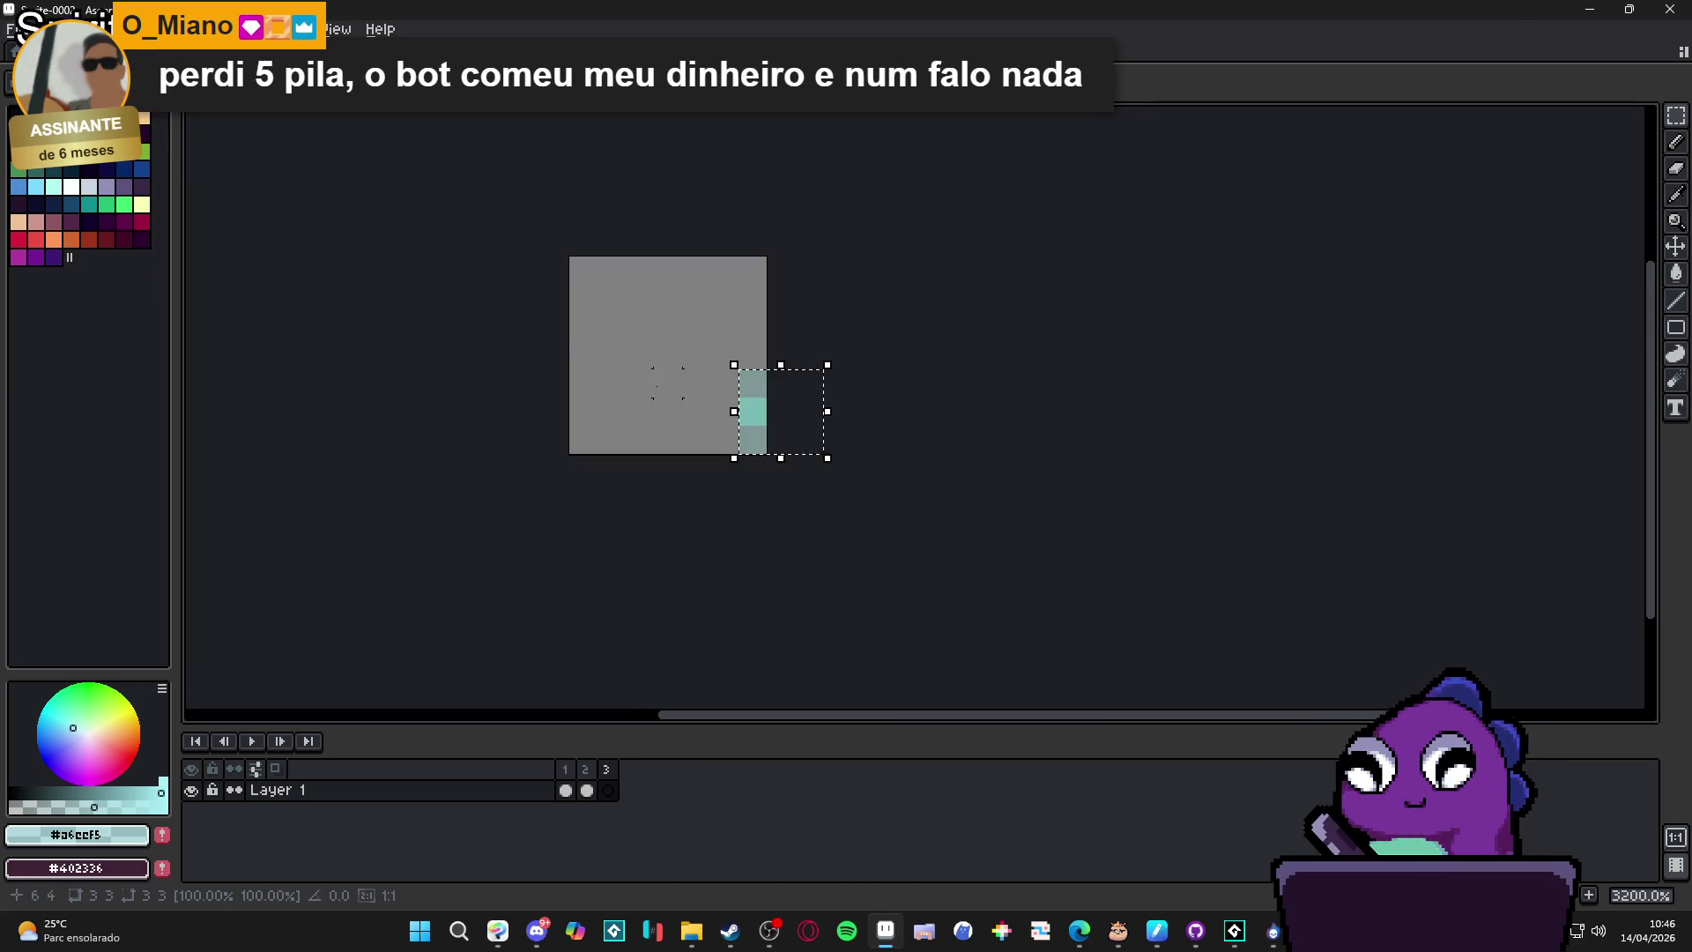
pyautogui.moveTo(804, 438)
pyautogui.mouseDown()
pyautogui.moveTo(643, 351)
pyautogui.moveTo(620, 359)
pyautogui.mouseUp()
pyautogui.press('Return')
pyautogui.scroll(-1, 644, 682)
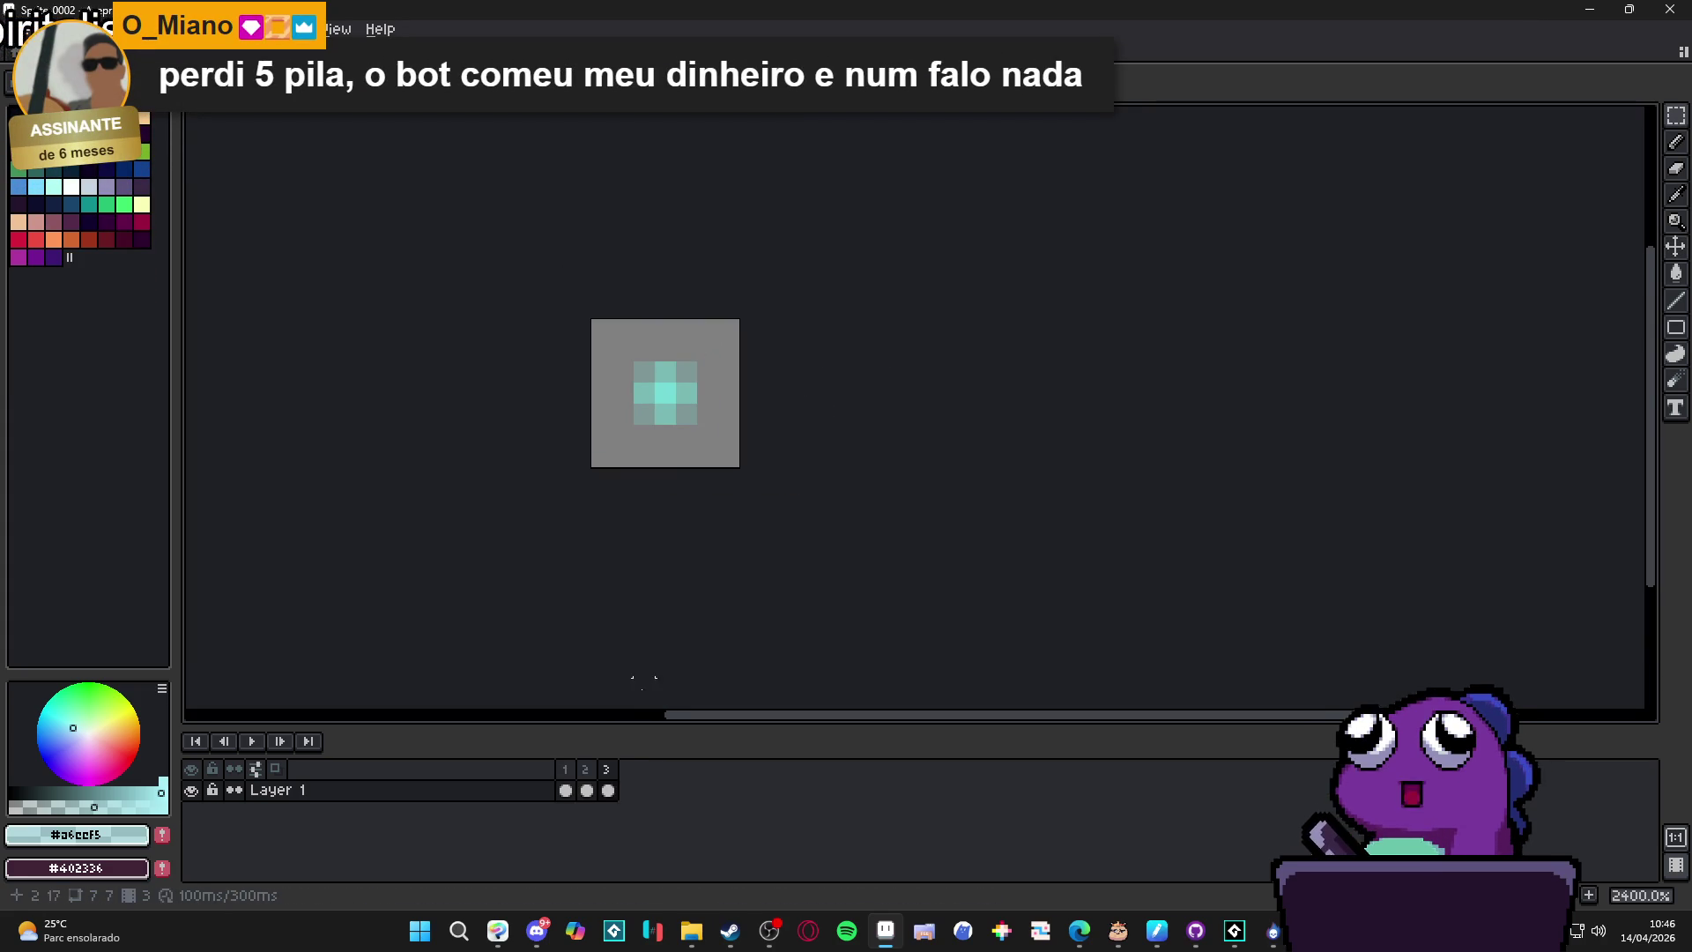
pyautogui.click(587, 790)
pyautogui.click(608, 790)
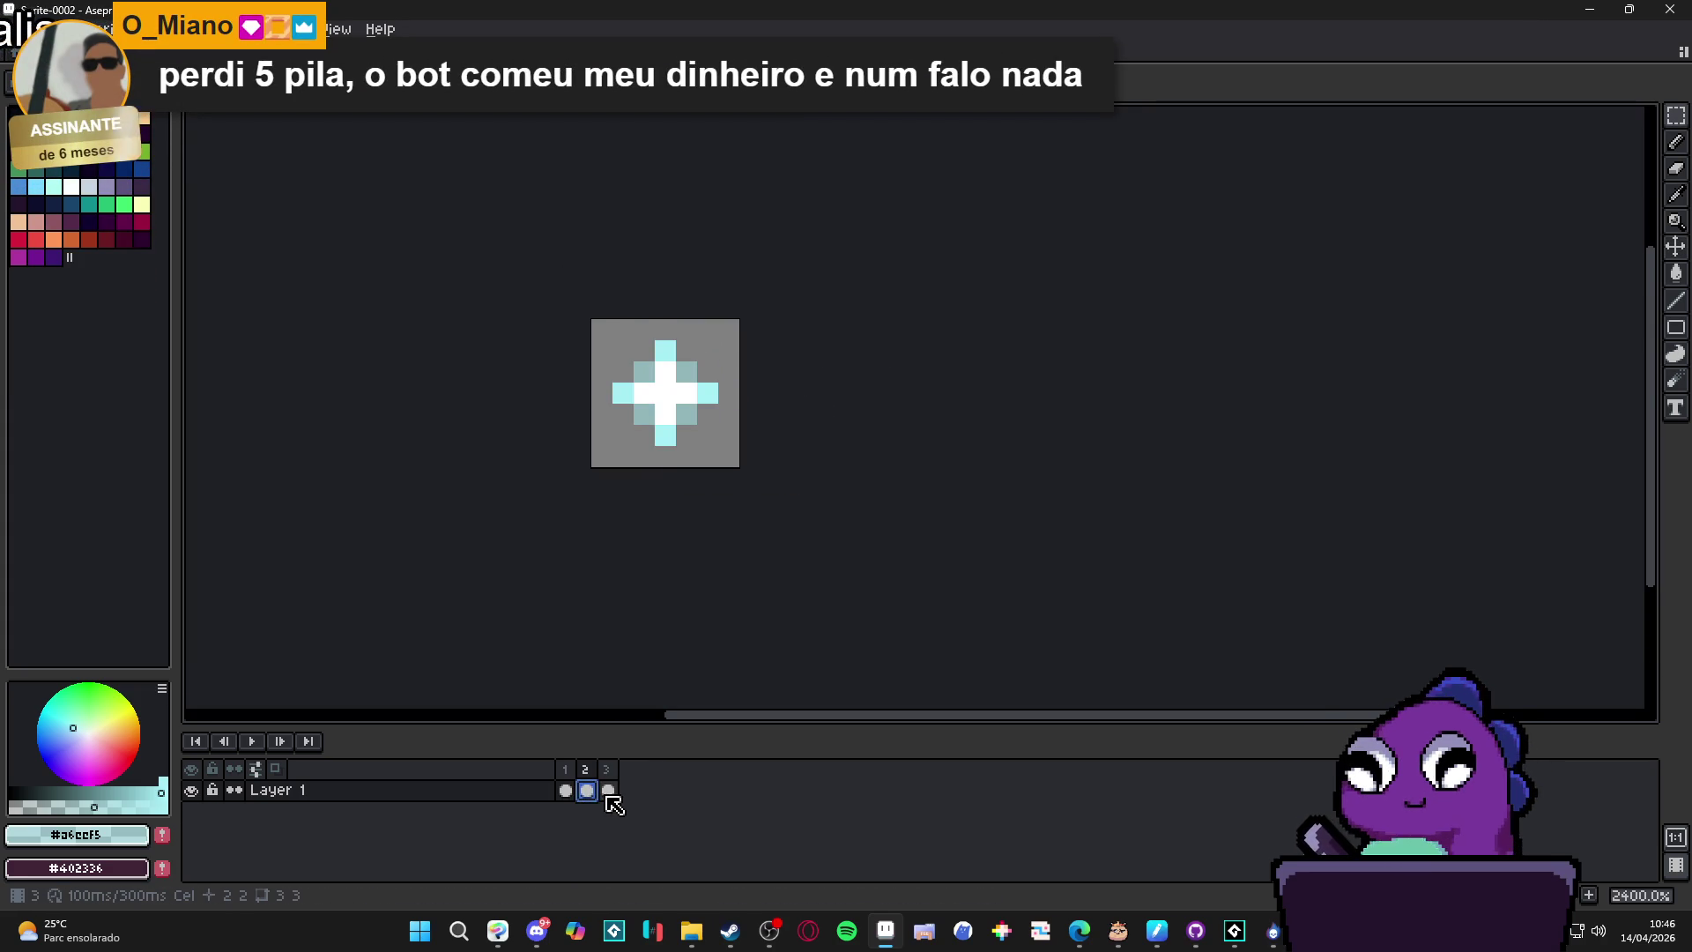